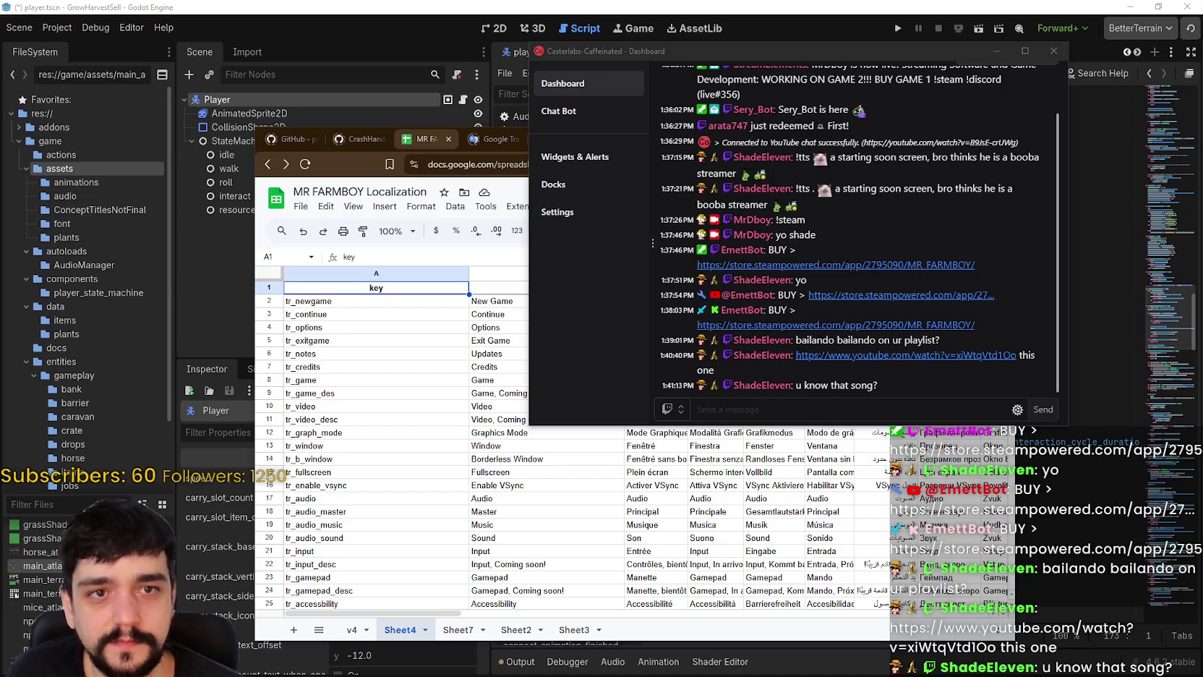
- Scroll back through the Casterlabs stream chat, then close the dashboard with Super+Down
click(730, 405)
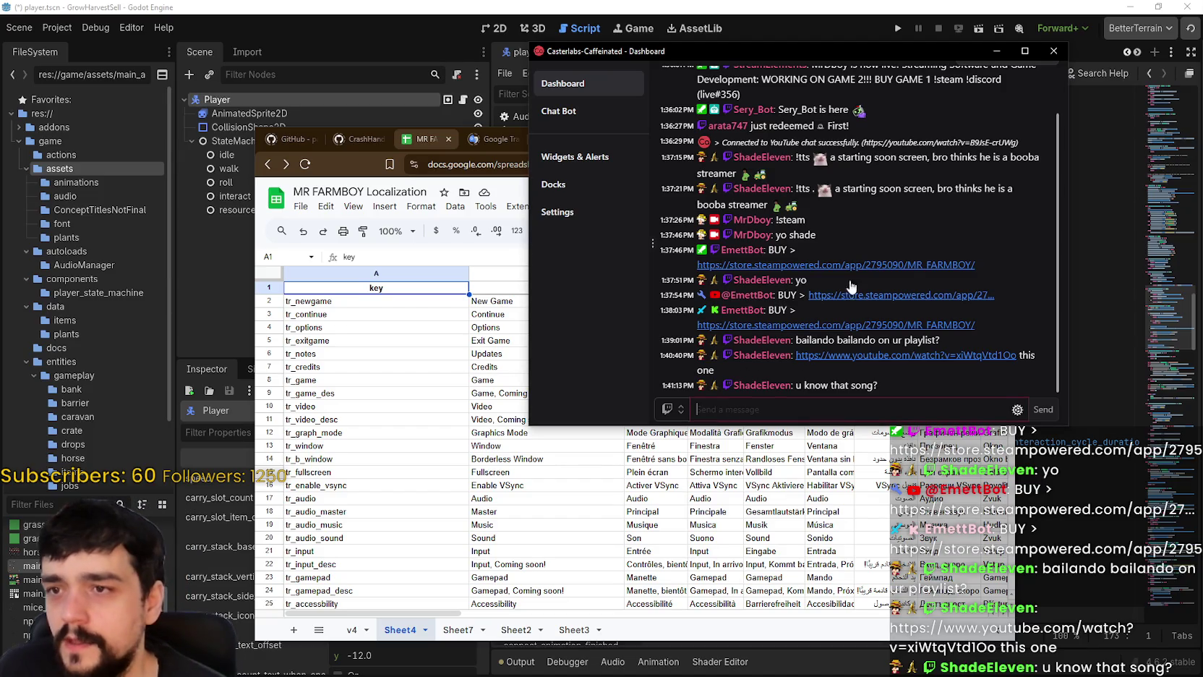
scroll(900, 221, up, 2)
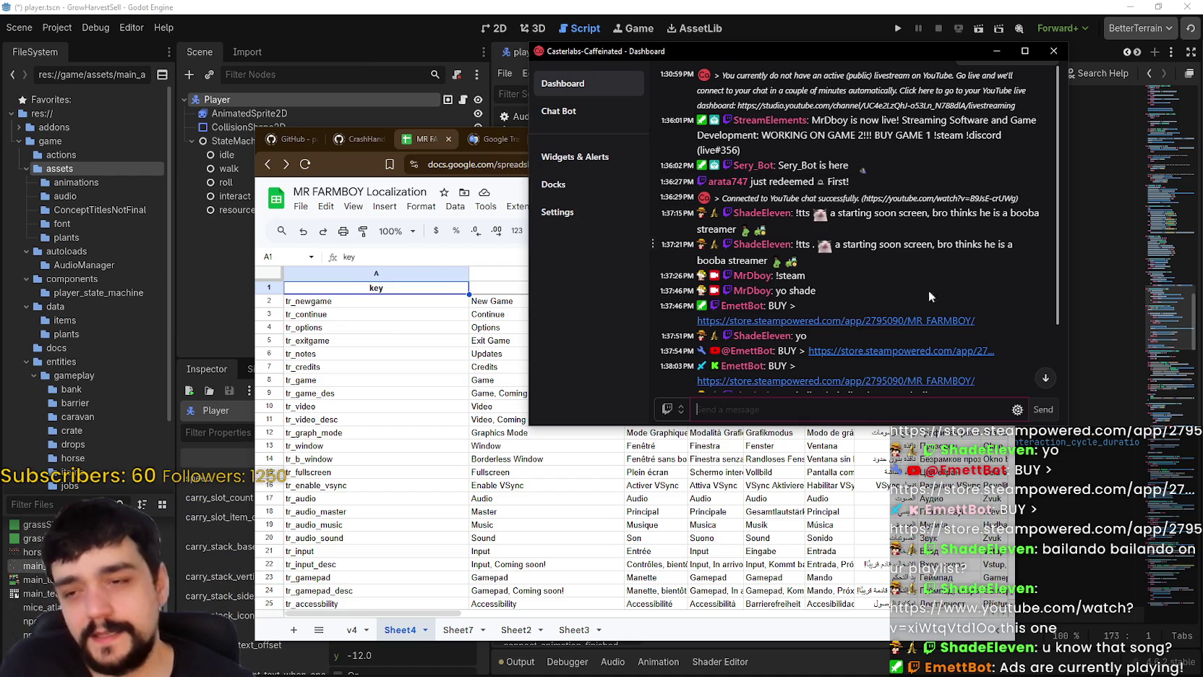
scroll(824, 273, down, 3)
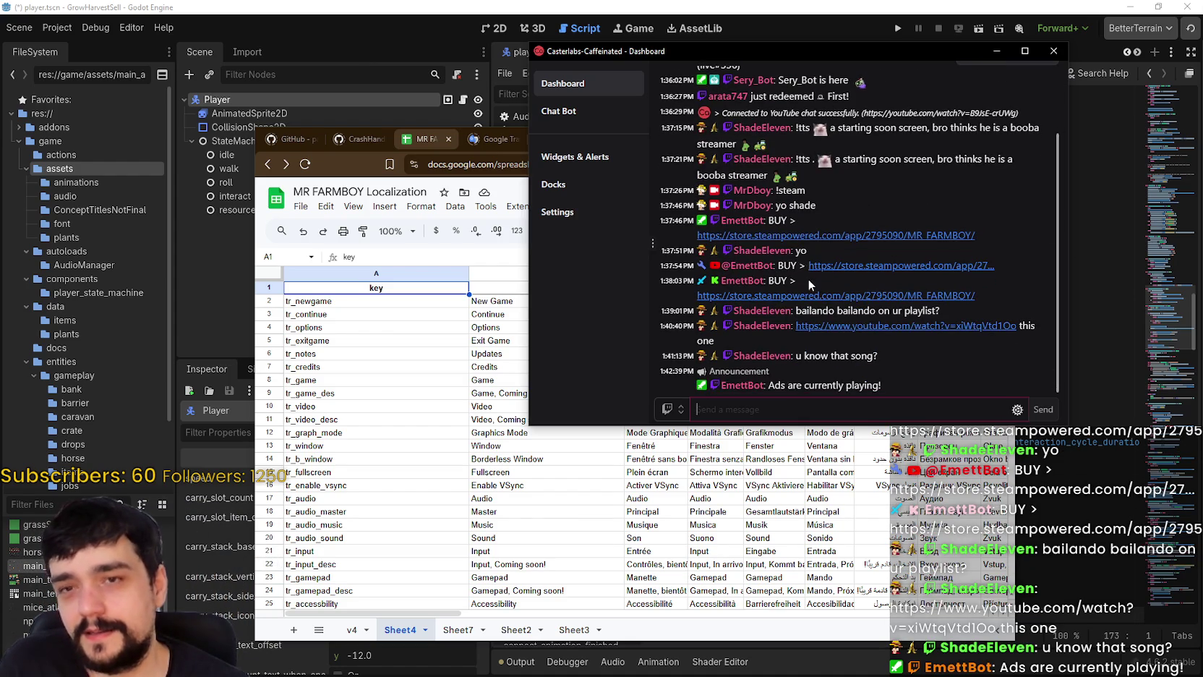
scroll(773, 217, up, 2)
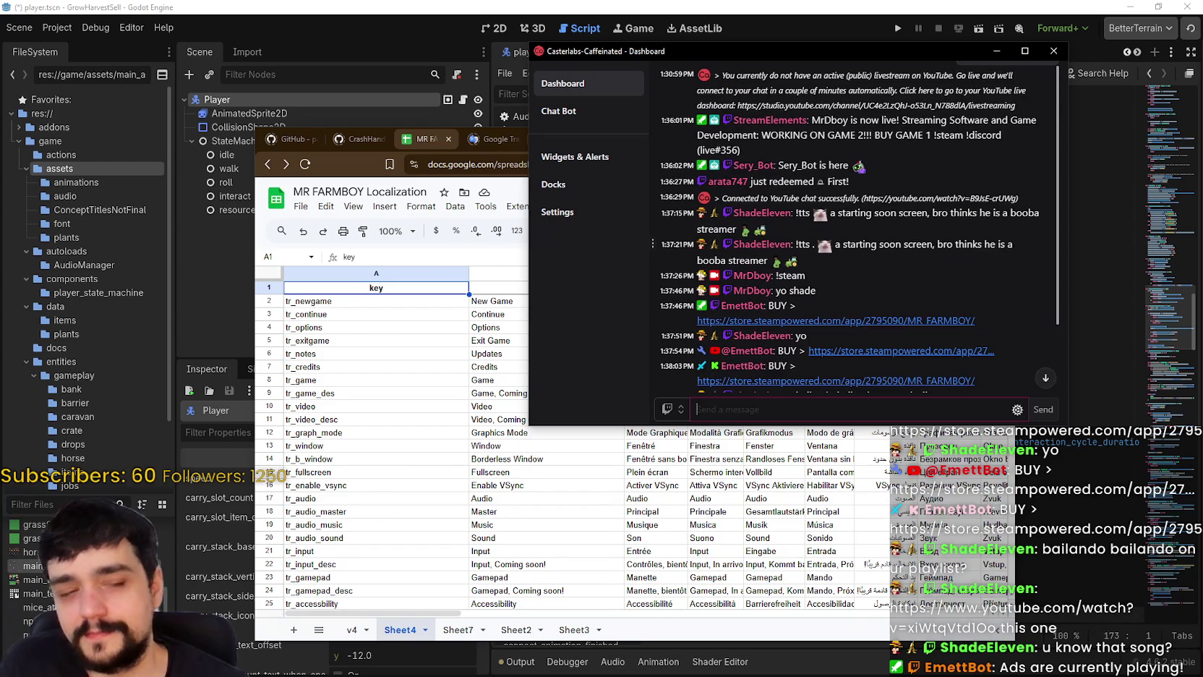
scroll(838, 354, down, 3)
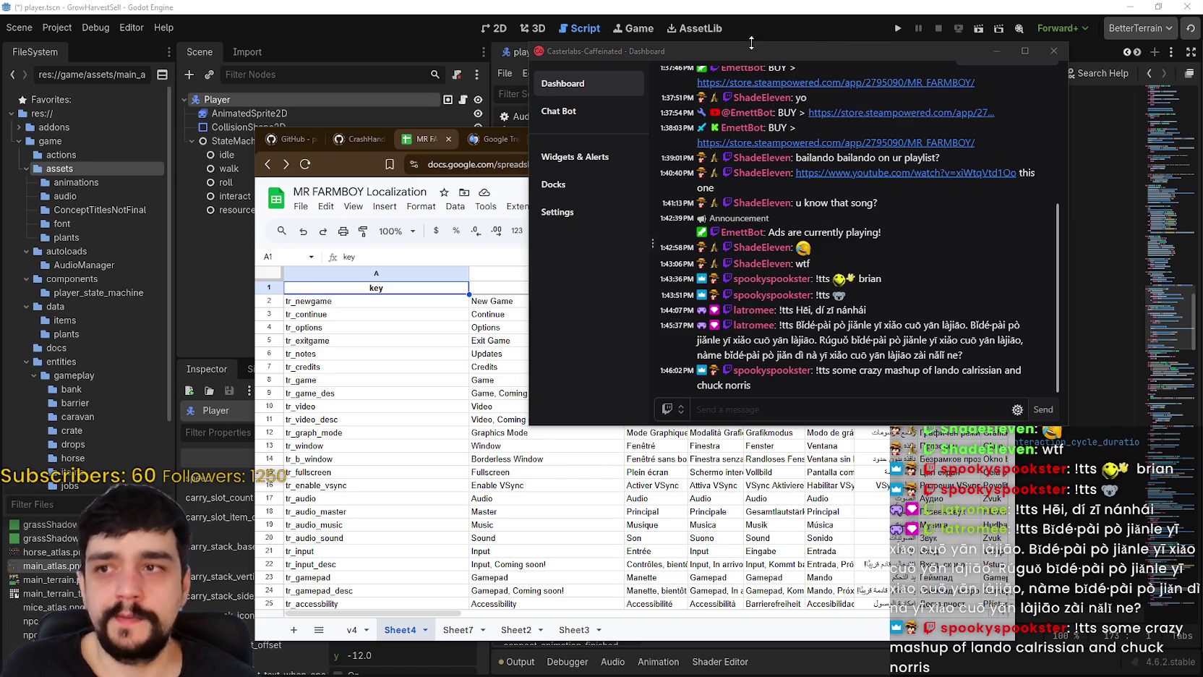
key(super+Down)
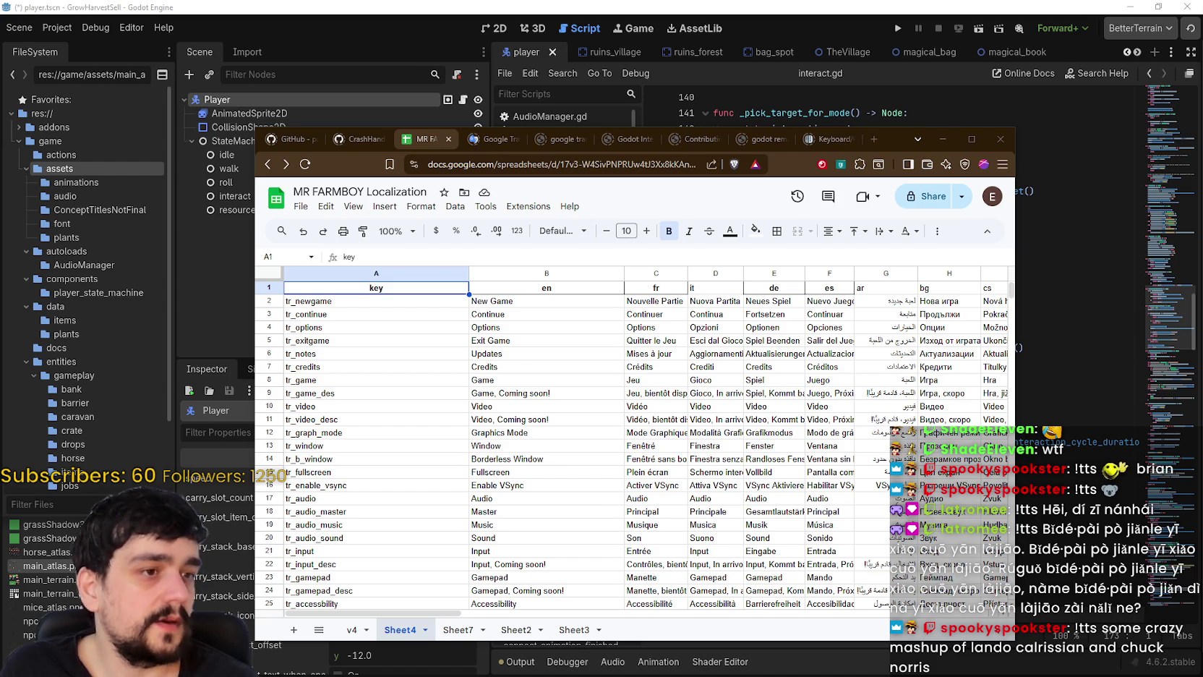
- Minimize the browser, widen the script area, and open main_atlas.png in Aseprite
click(770, 379)
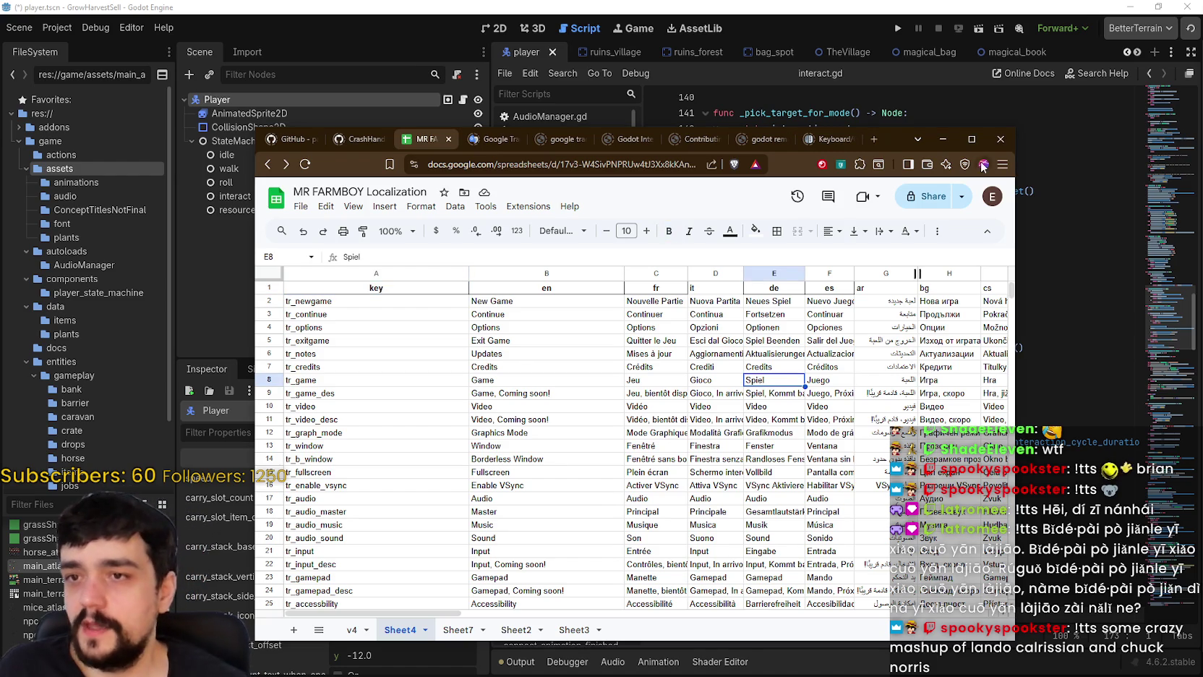
click(942, 139)
click(886, 253)
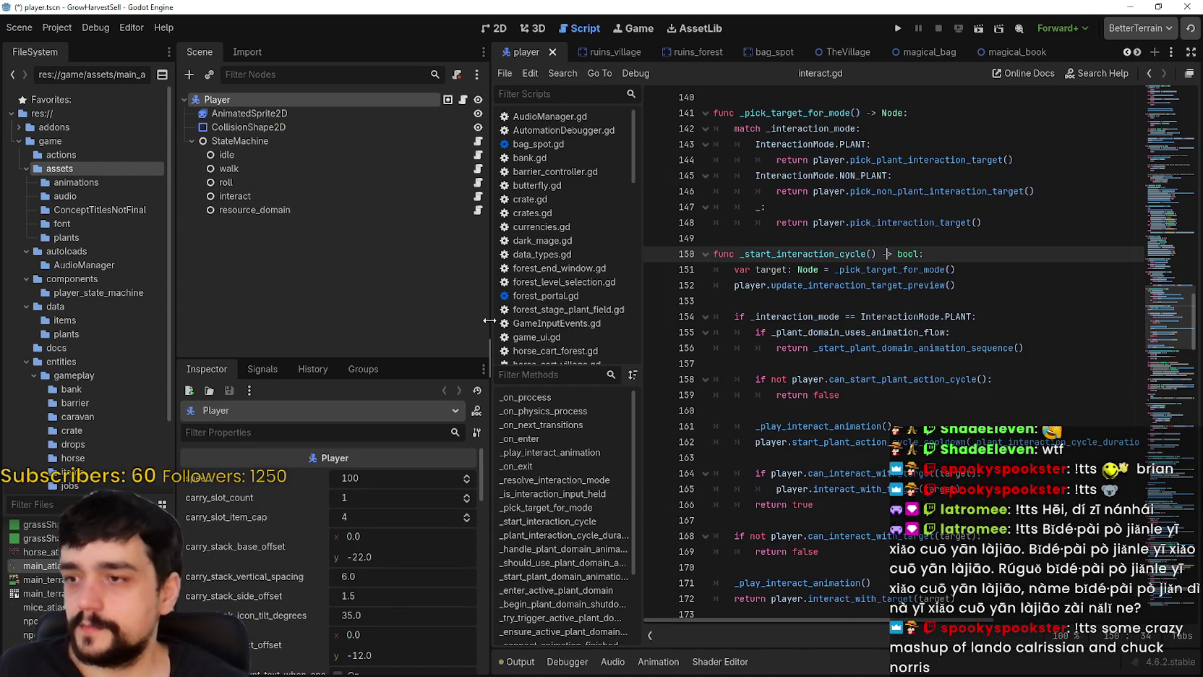
drag(491, 318, 364, 463)
right_click(62, 566)
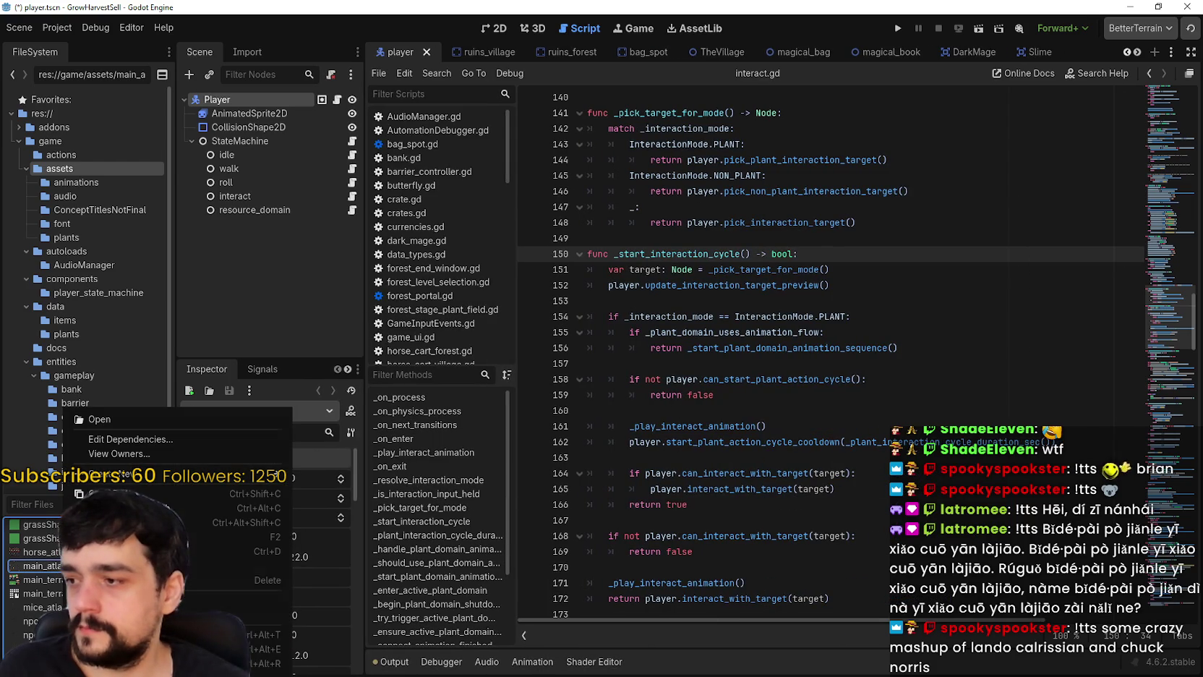
click(99, 419)
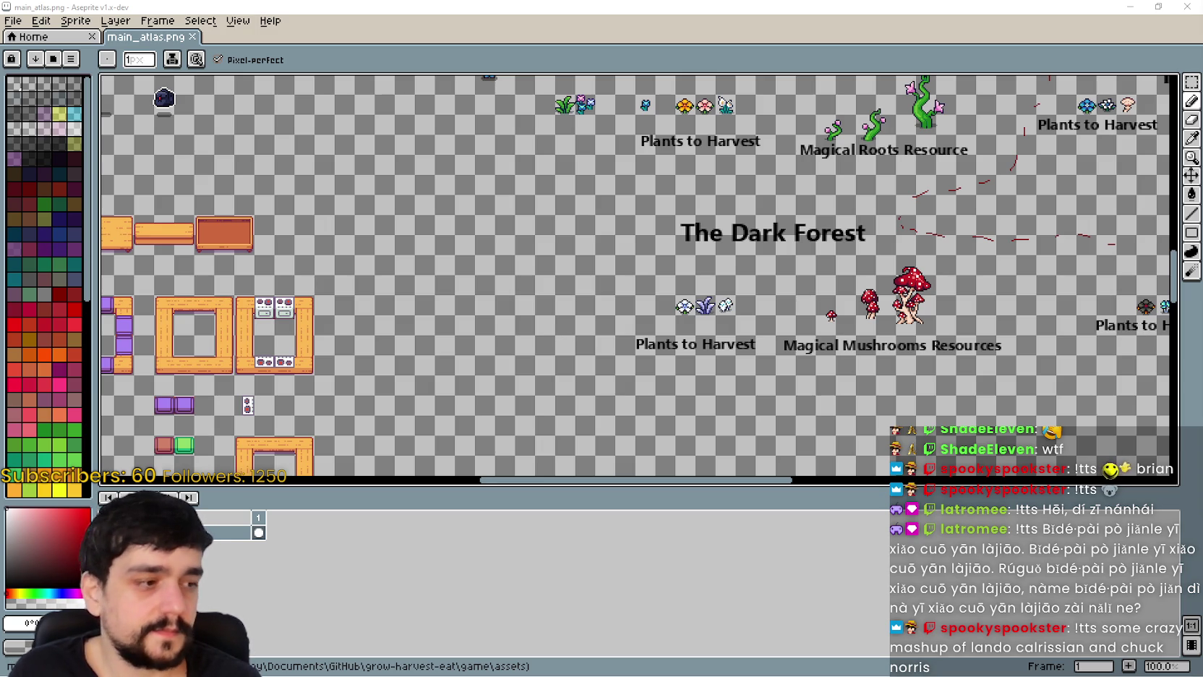
- Pan the Aseprite atlas to the blue, orange and red market stalls, then return to Godot
scroll(690, 299, down, 3)
scroll(689, 299, up, 5)
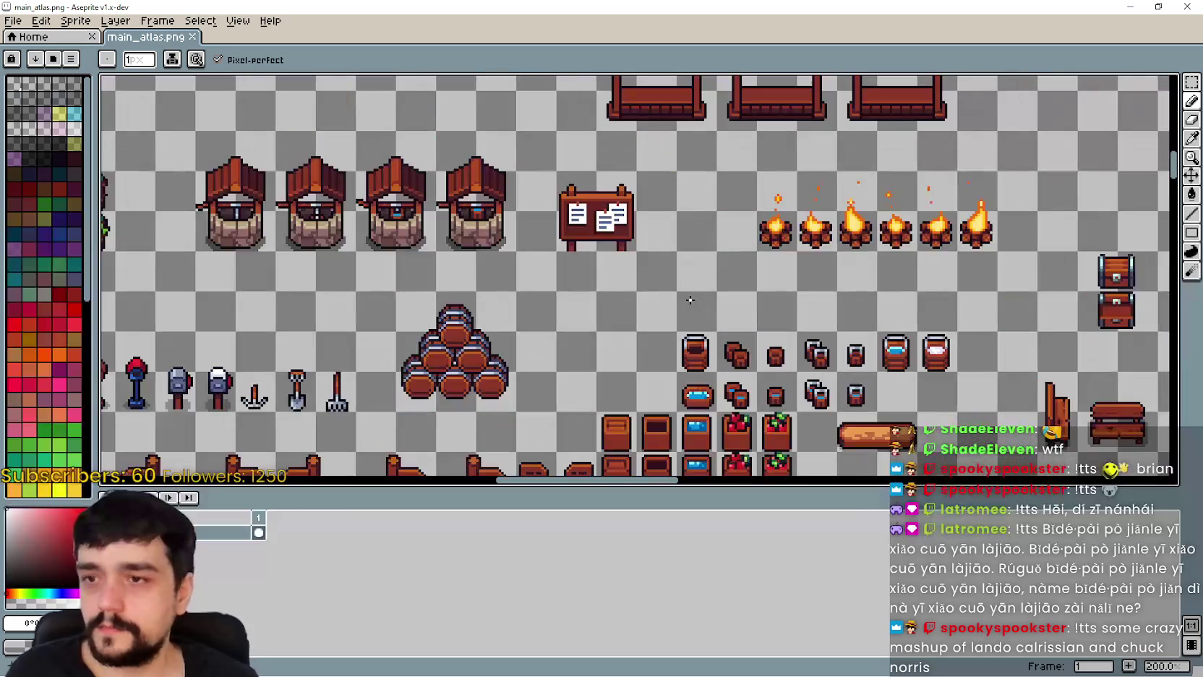
drag(698, 266, 717, 350)
mouse_move(555, 293)
mouse_down()
mouse_move(660, 266)
mouse_move(641, 277)
mouse_up()
key(m)
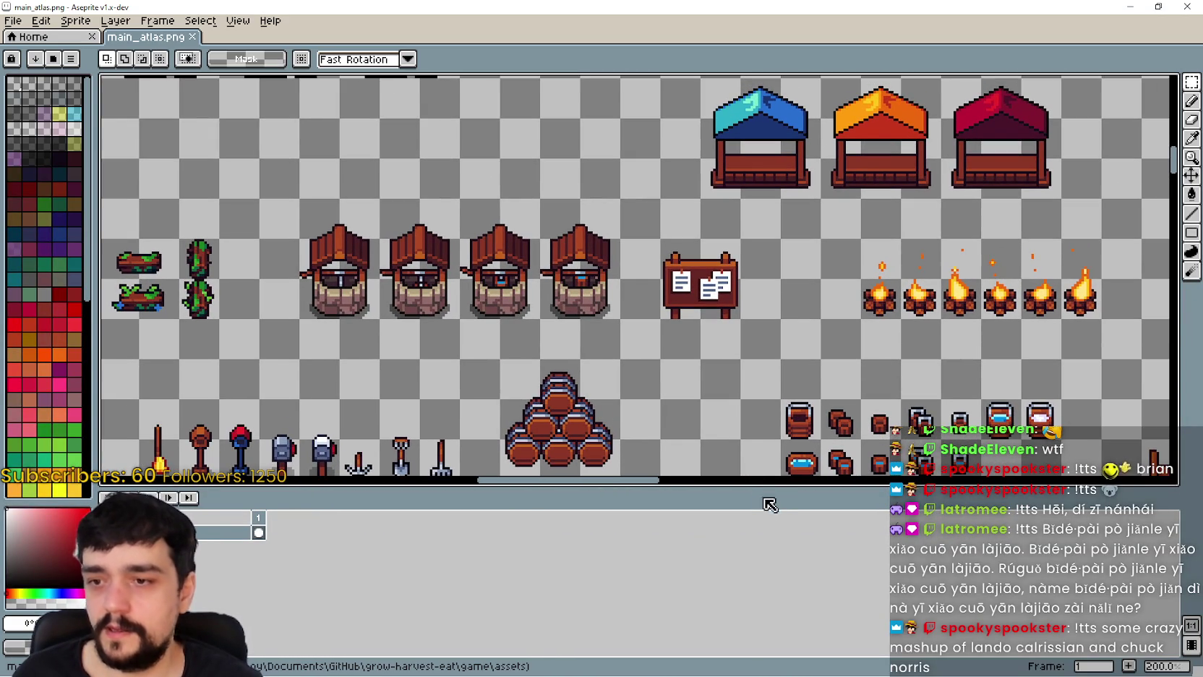
drag(767, 485, 765, 516)
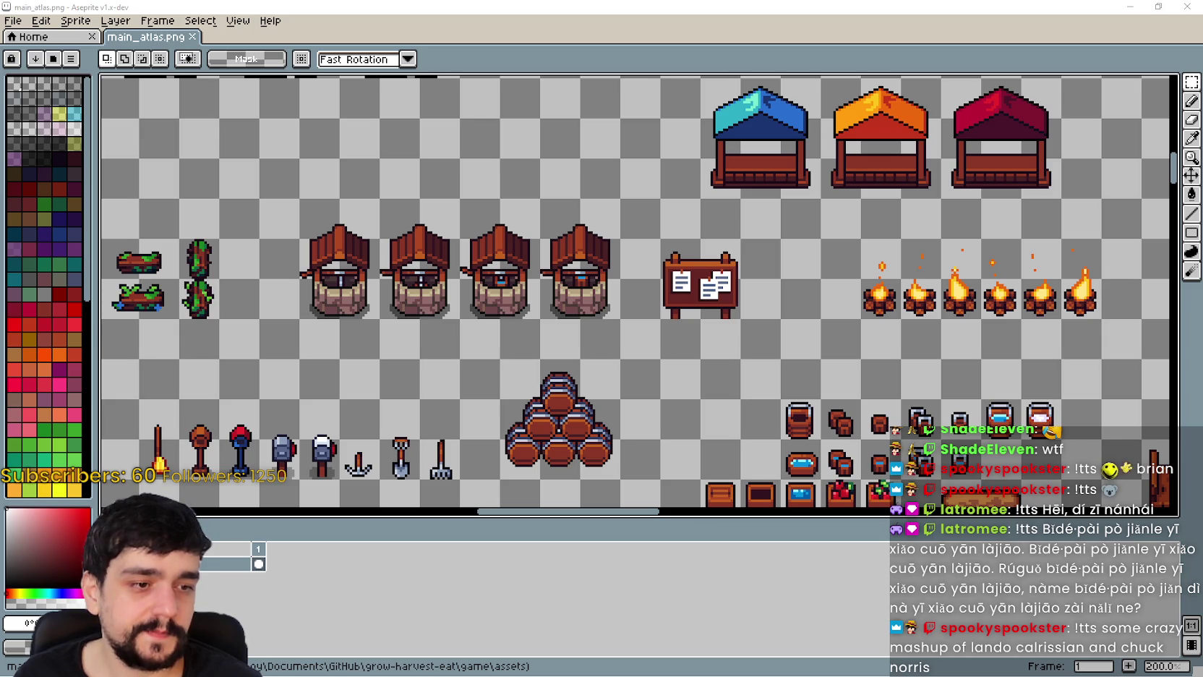
key(alt+Tab)
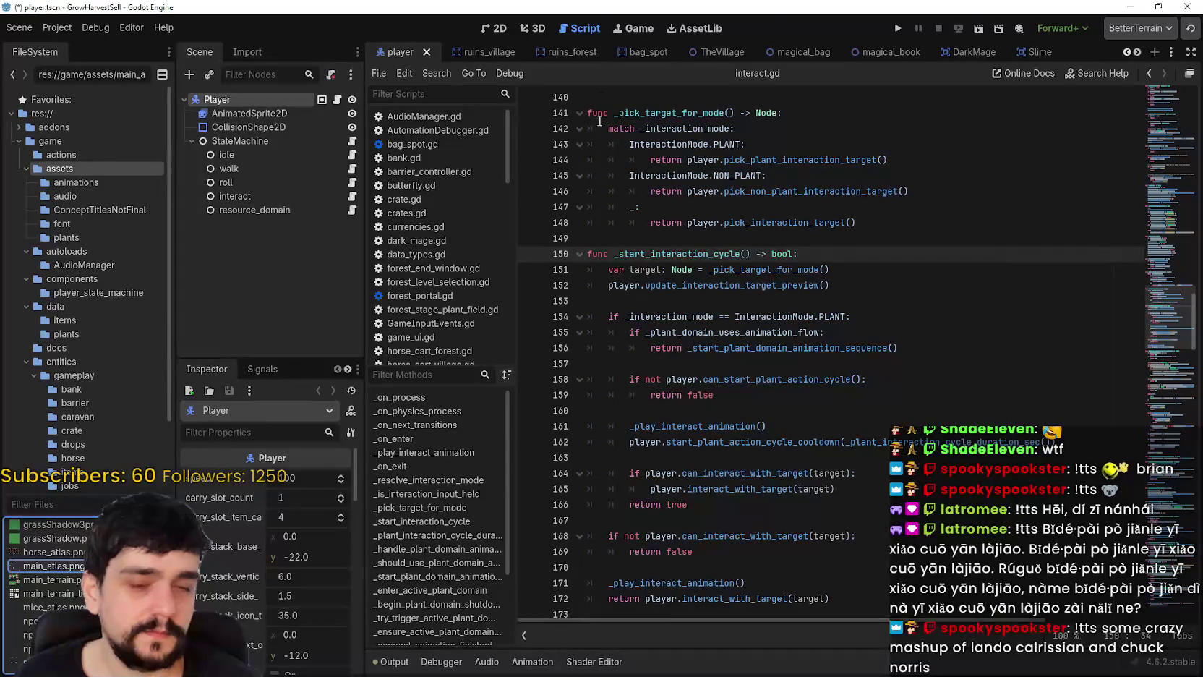
- Save the scene, start the game from the title screen, and maximize the game window
key(ctrl+s)
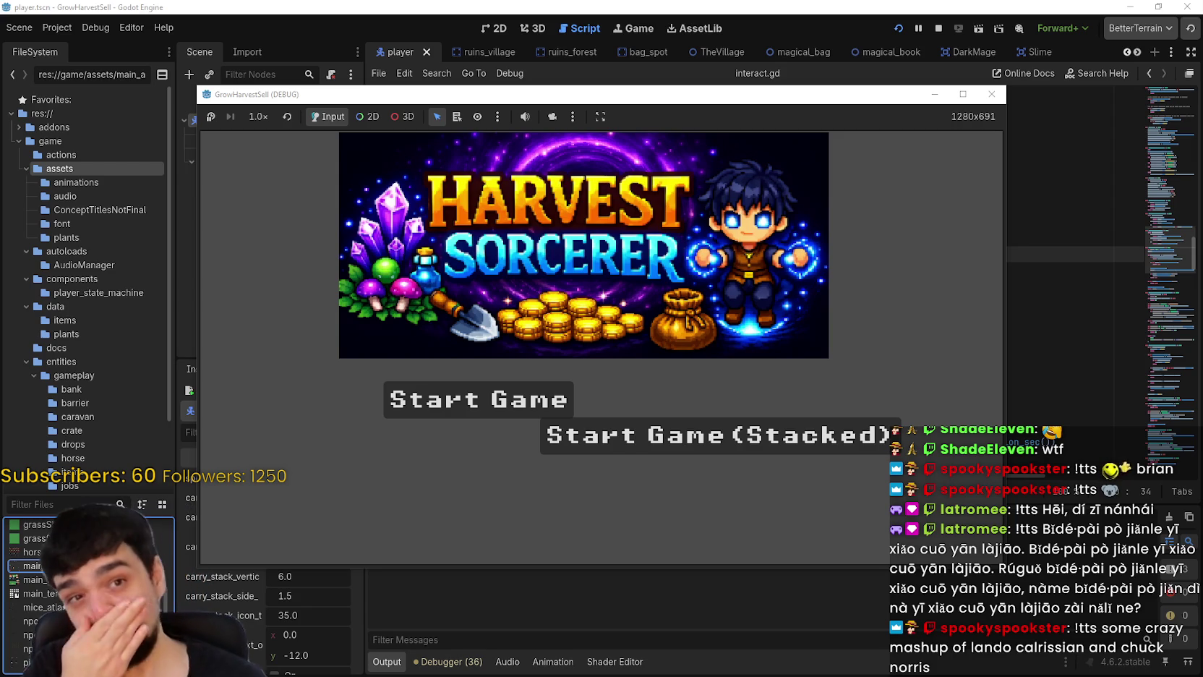
click(510, 387)
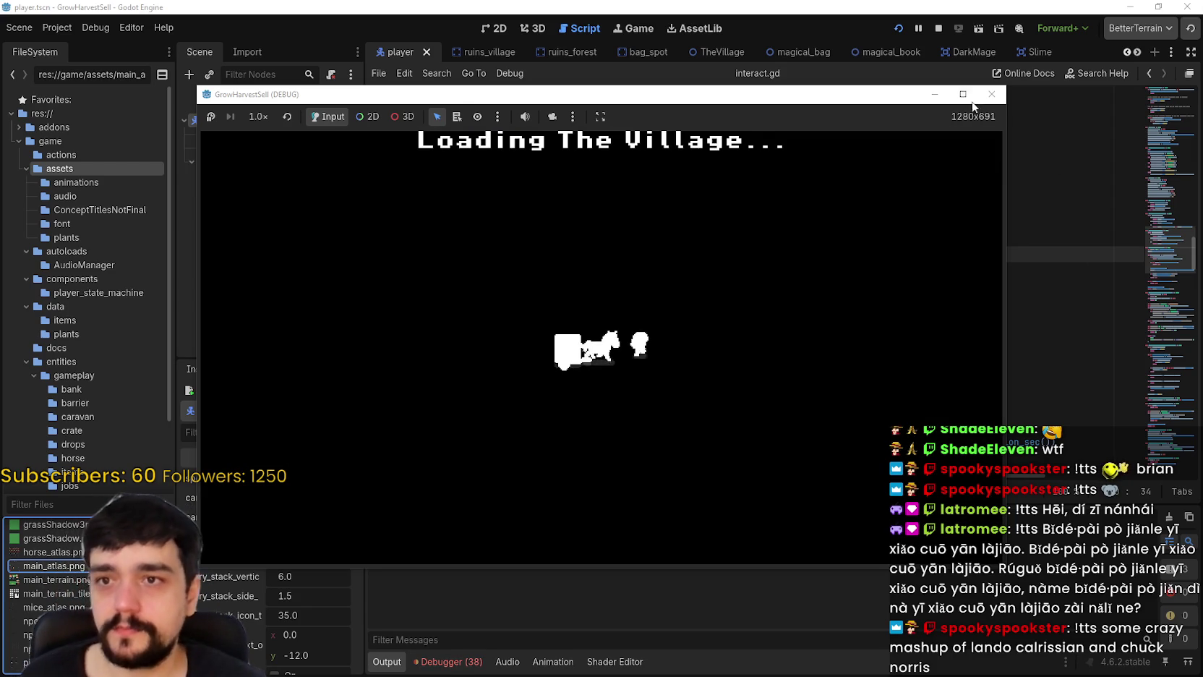
click(963, 94)
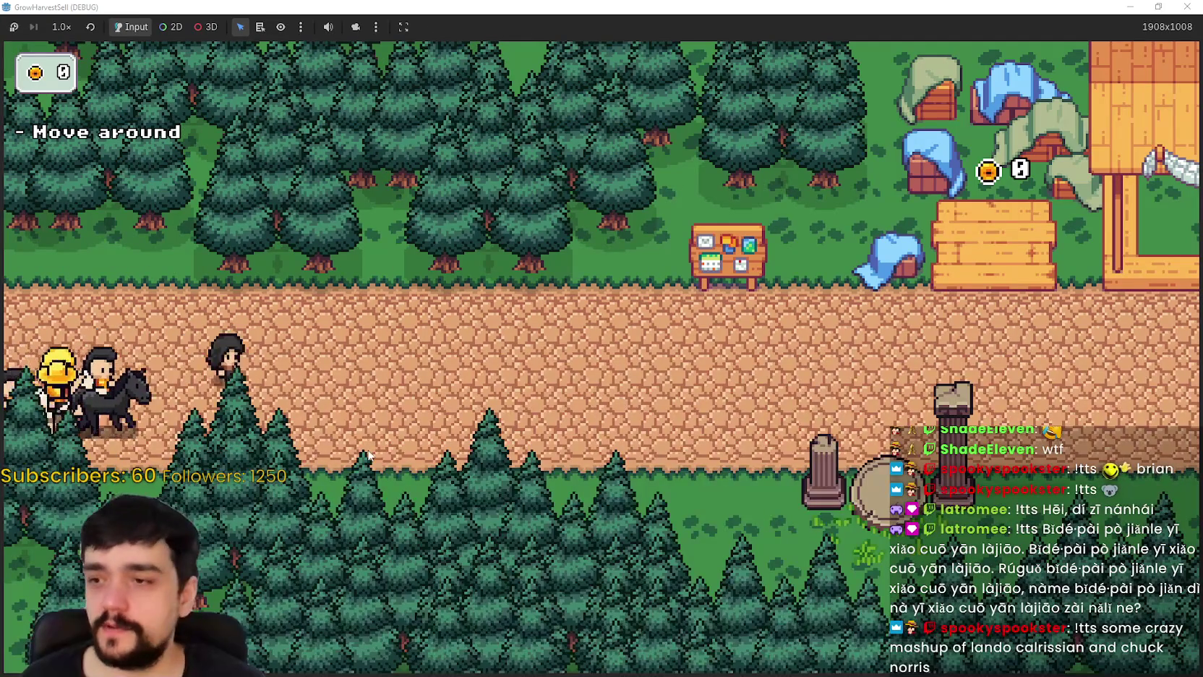
- Walk the player right and left along the village road past the market stall
key(d)
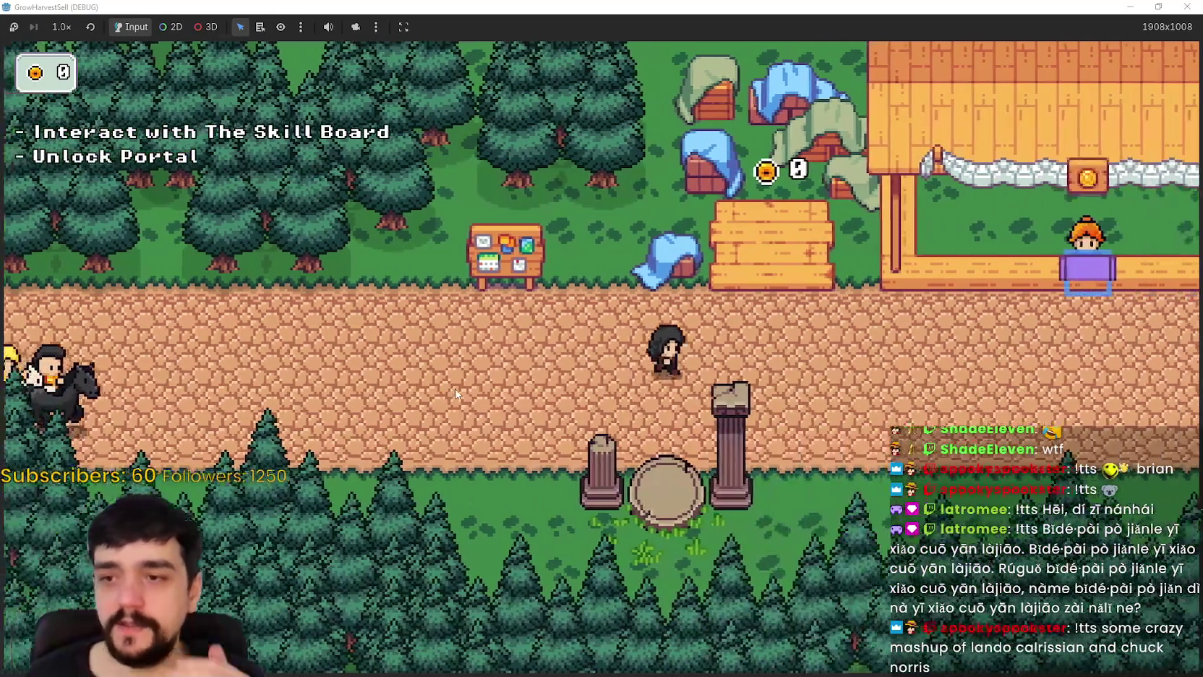
key(d)
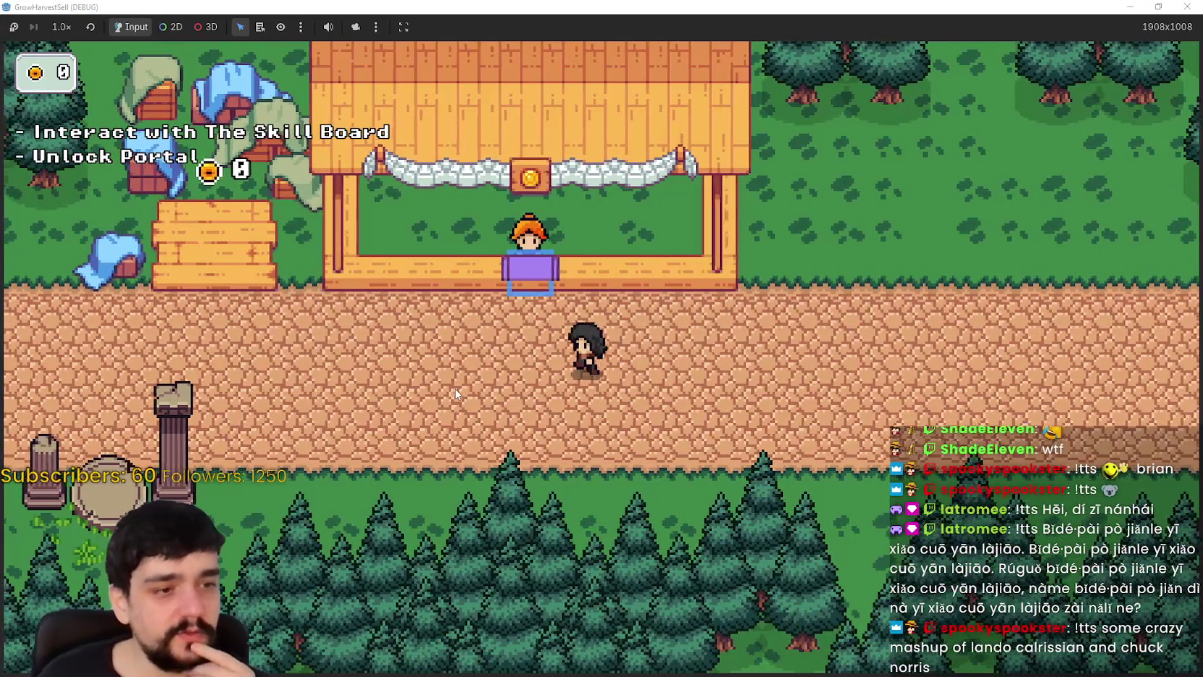
key(a)
key(s)
key(d)
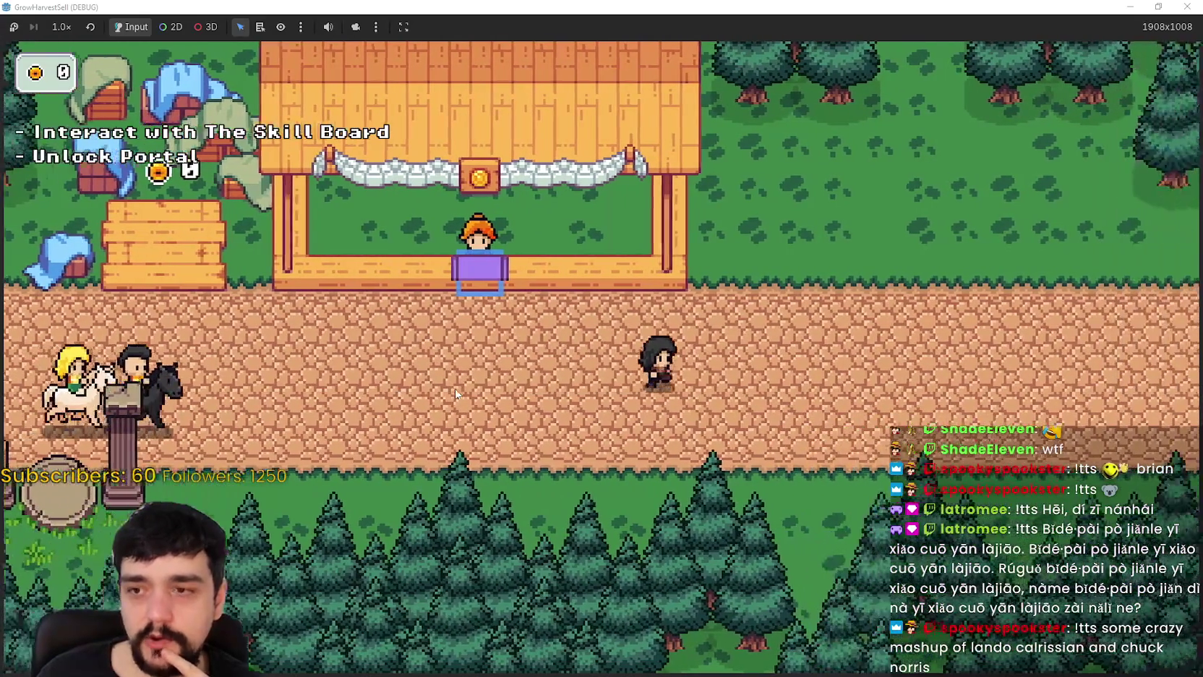
key(w)
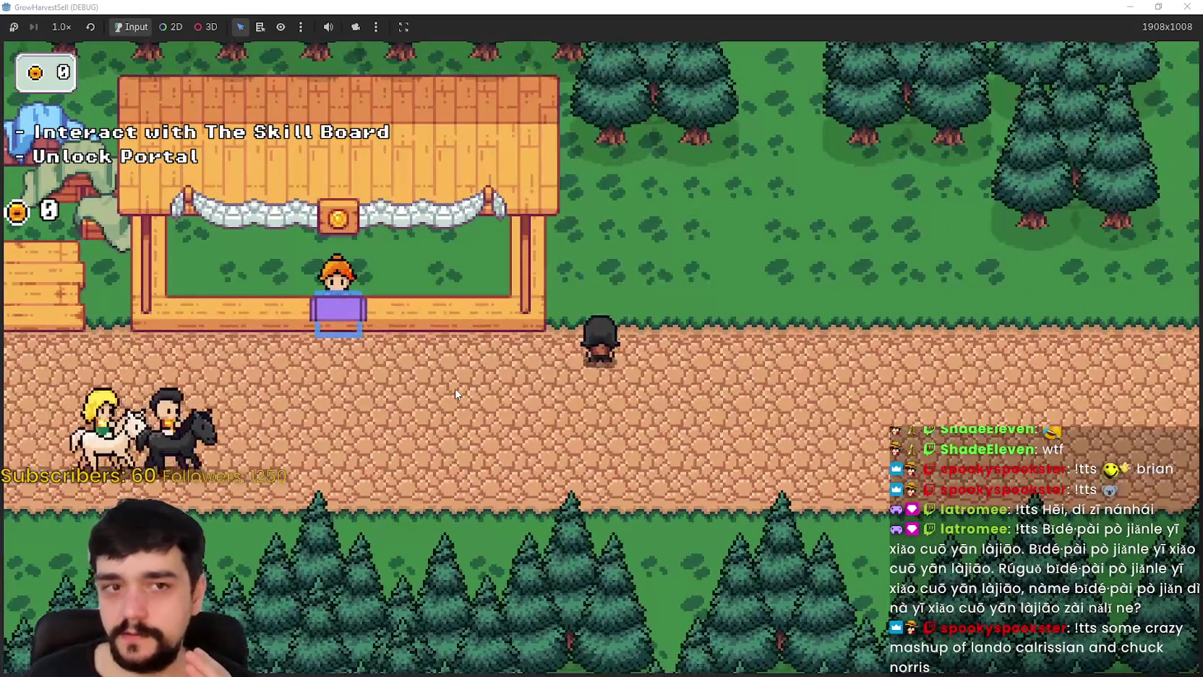
key(s)
key(a)
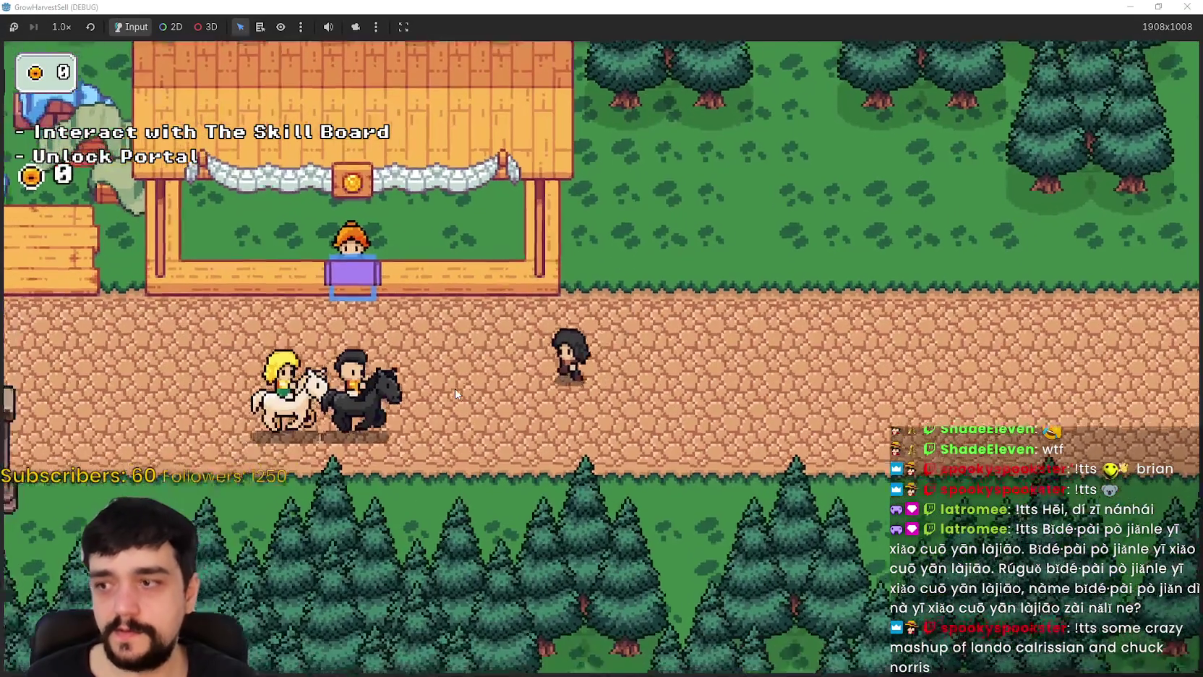
key(a)
key(d)
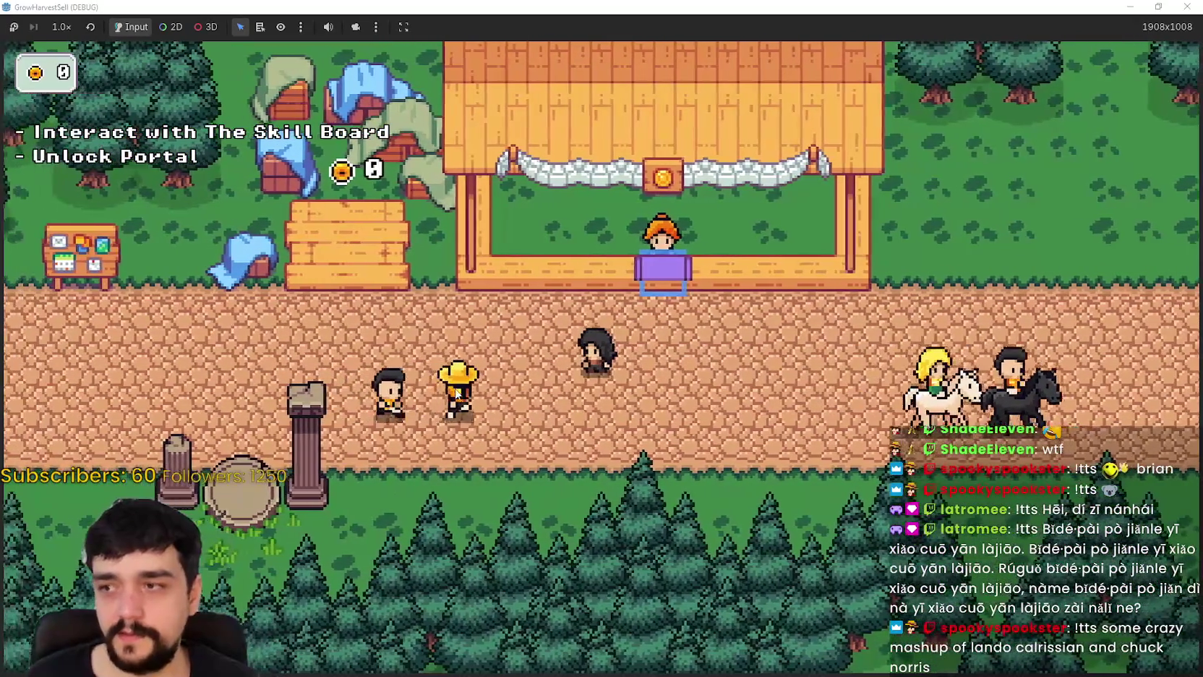
key(d)
key(d)
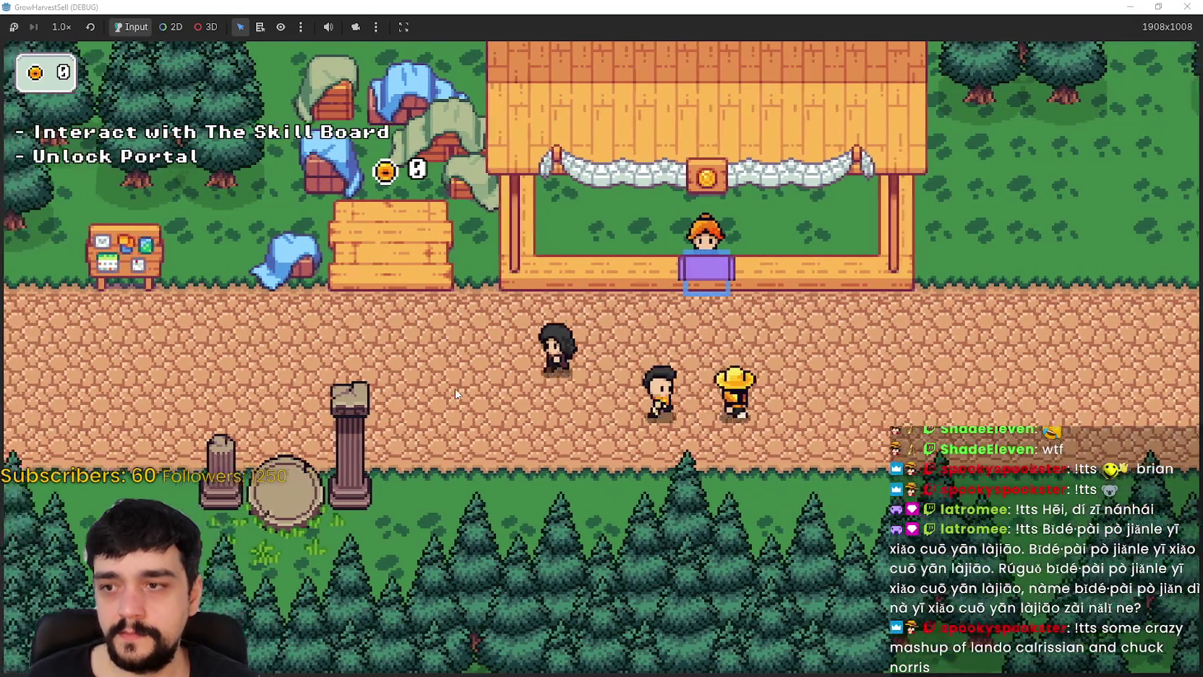
key(d)
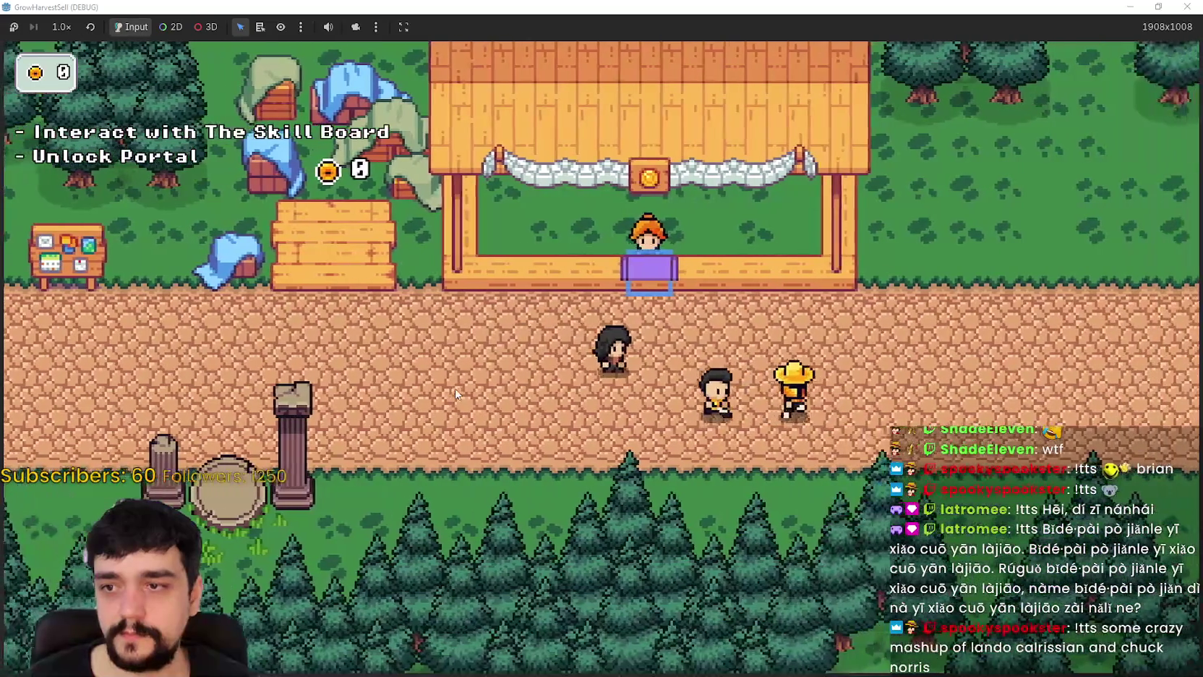
- Walk up toward the skill board and down to the stone circle, then return to the editor
key(a)
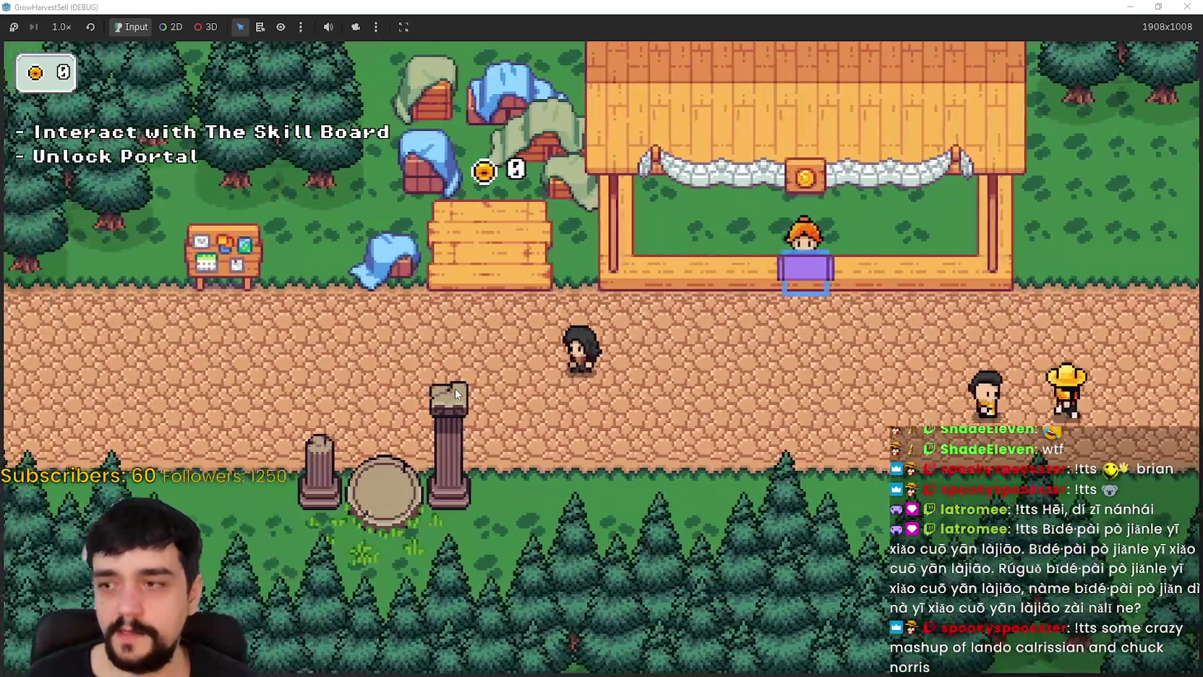
key(a)
key(w)
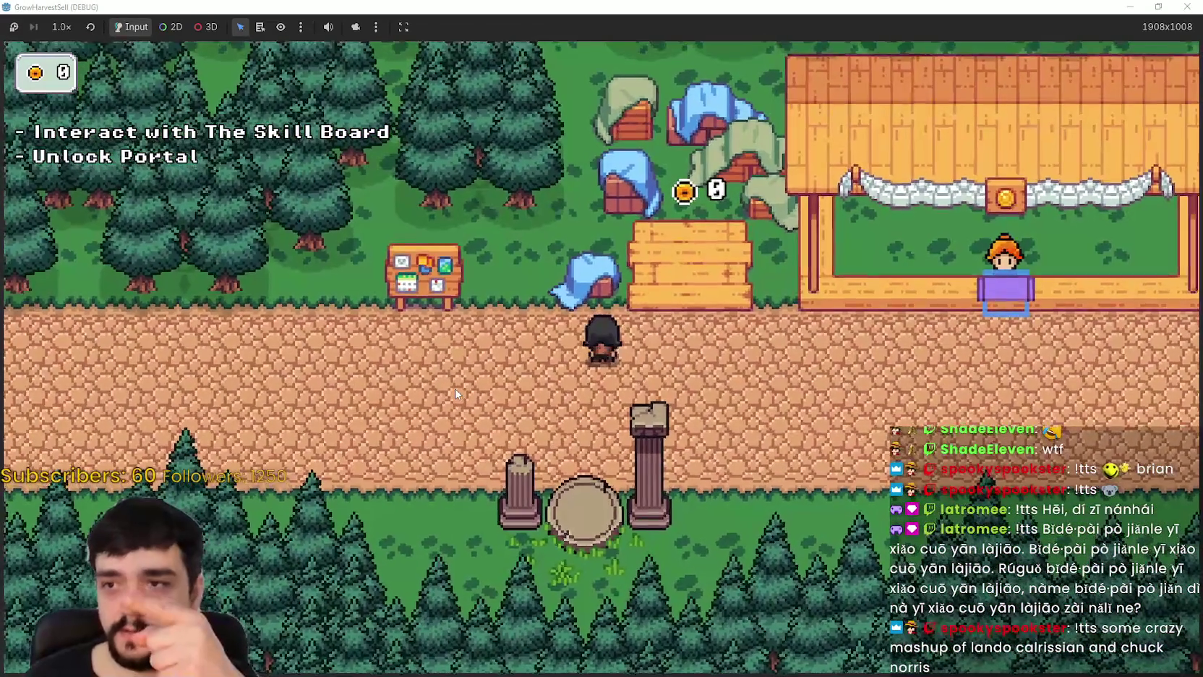
key(a)
key(w)
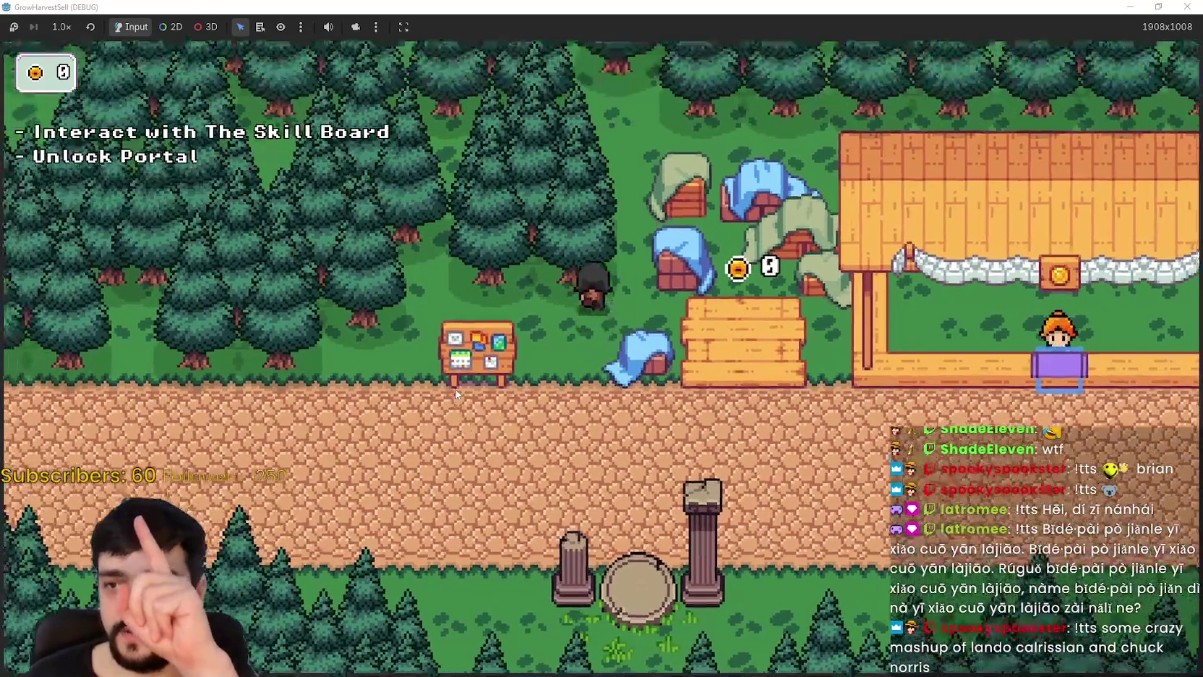
key(s)
key(d)
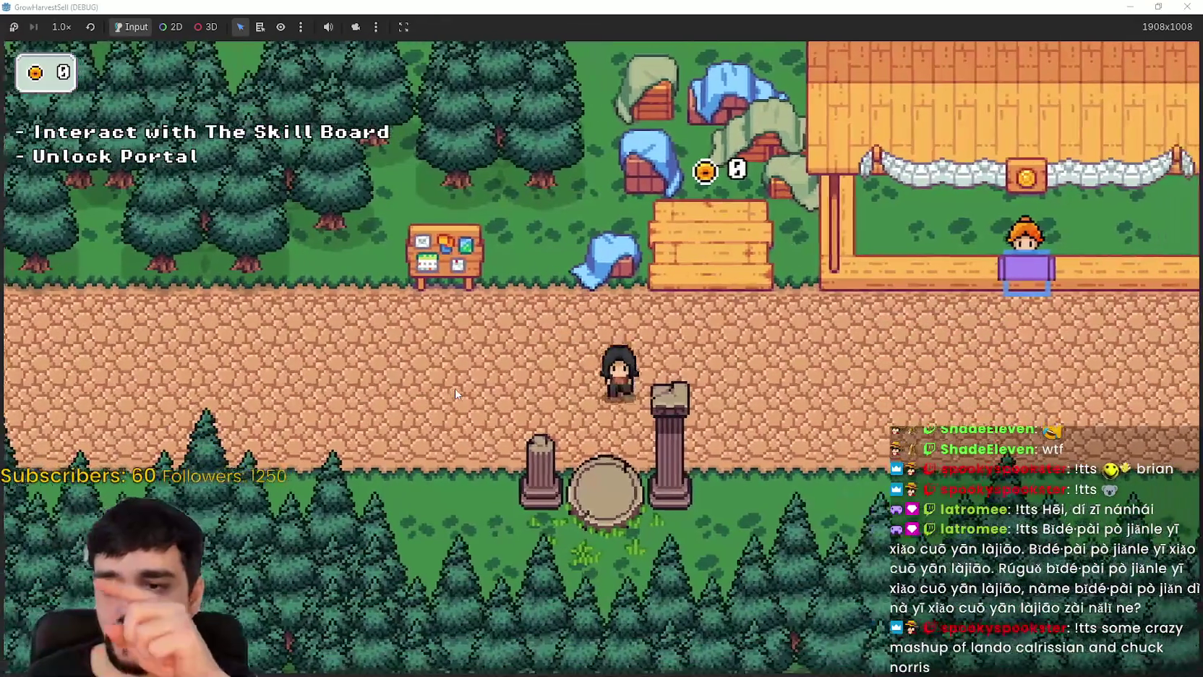
key(s)
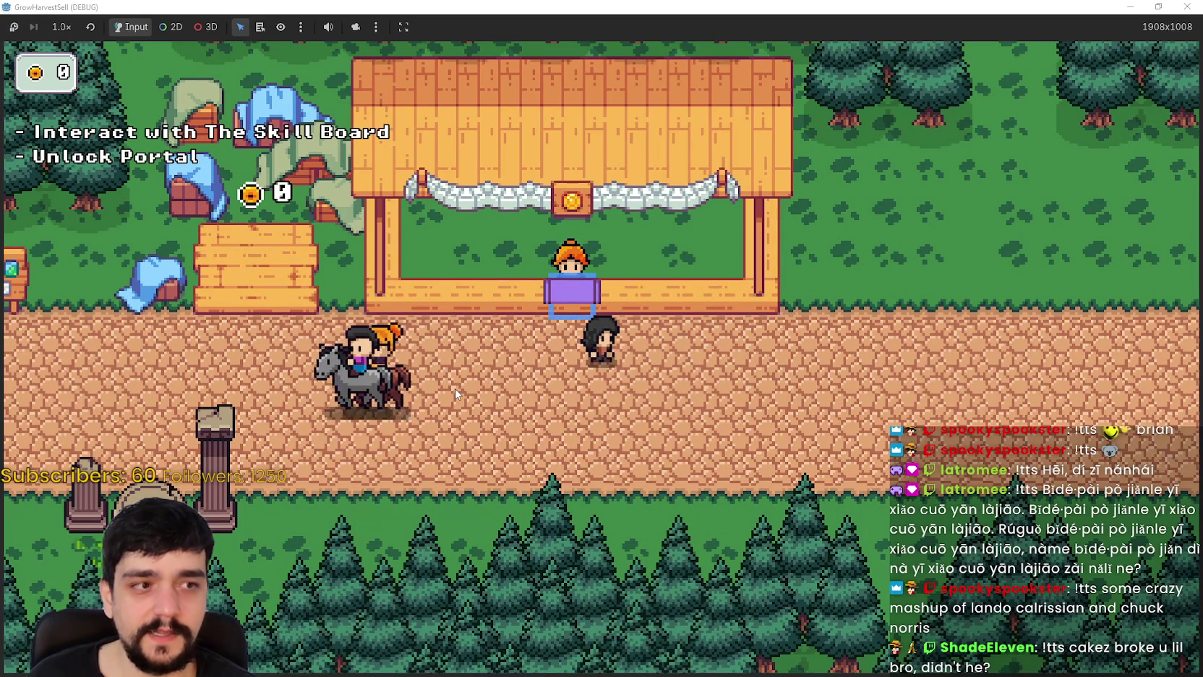
key(a)
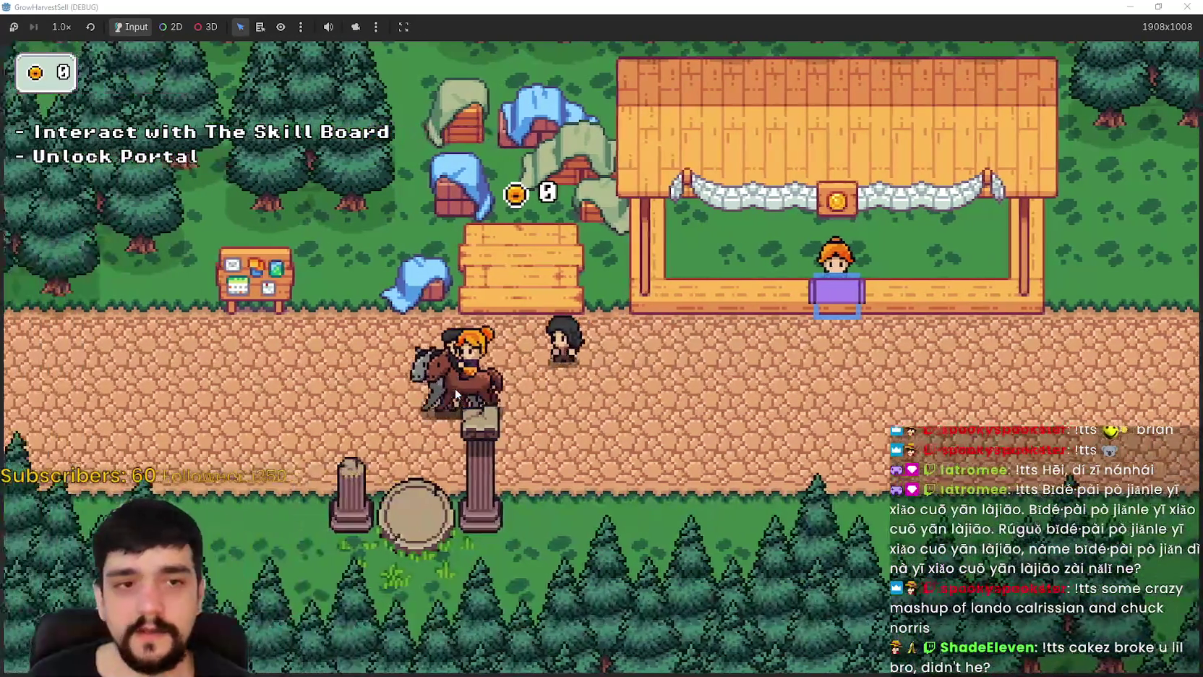
key(a)
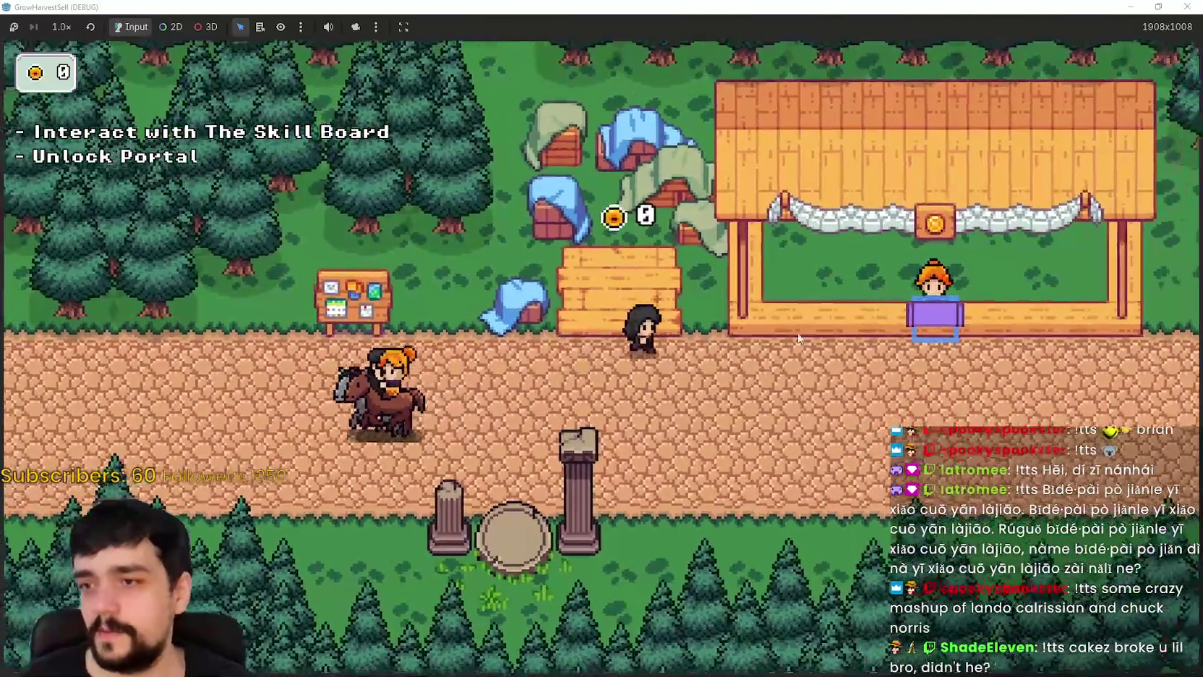
key(d)
key(s)
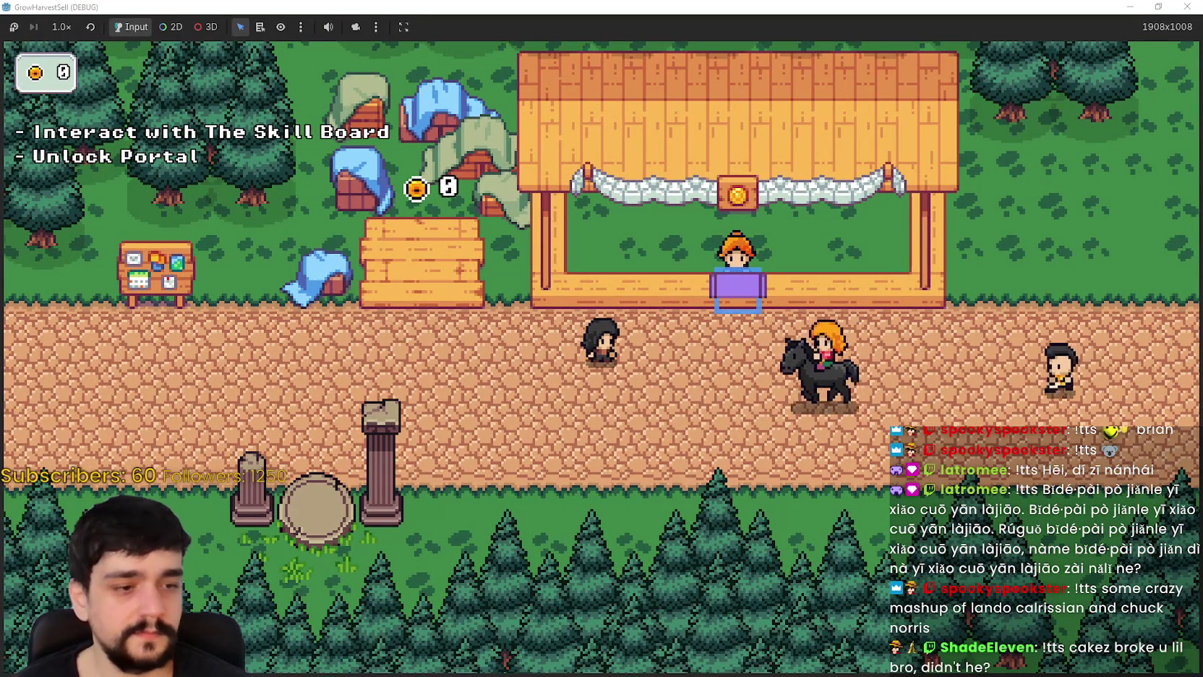
key(alt+Tab)
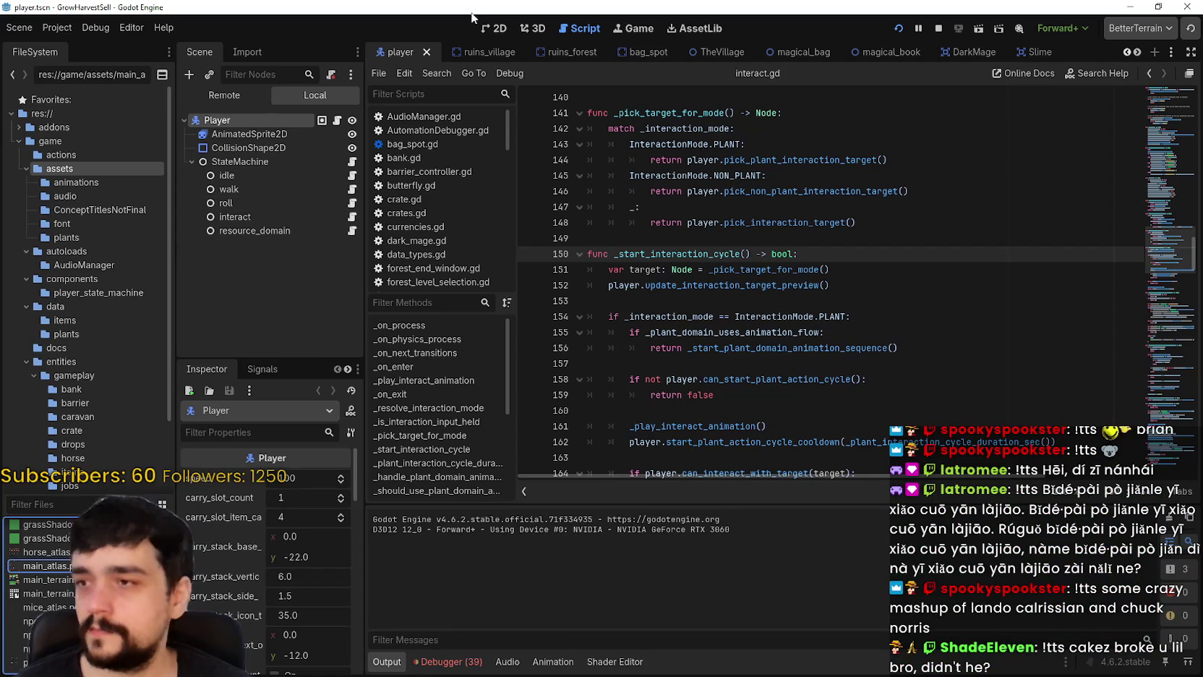
- Switch to 2D, stop the game, and open the ruins_village scene with its Ruins body
click(494, 28)
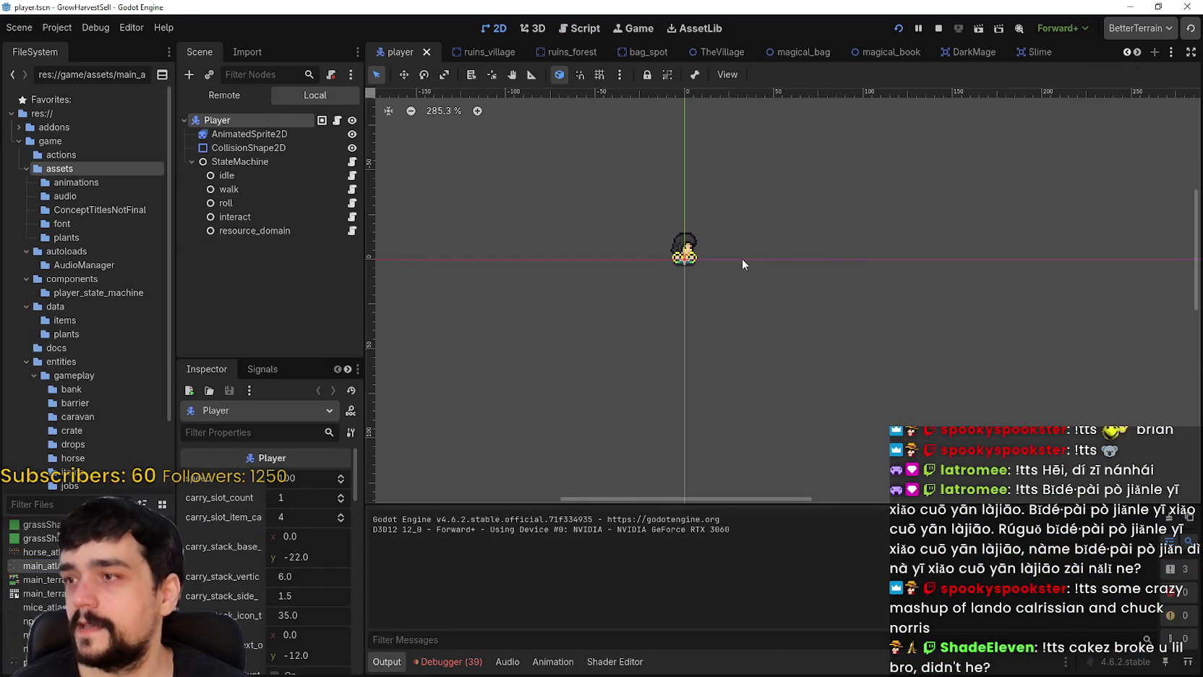
click(938, 29)
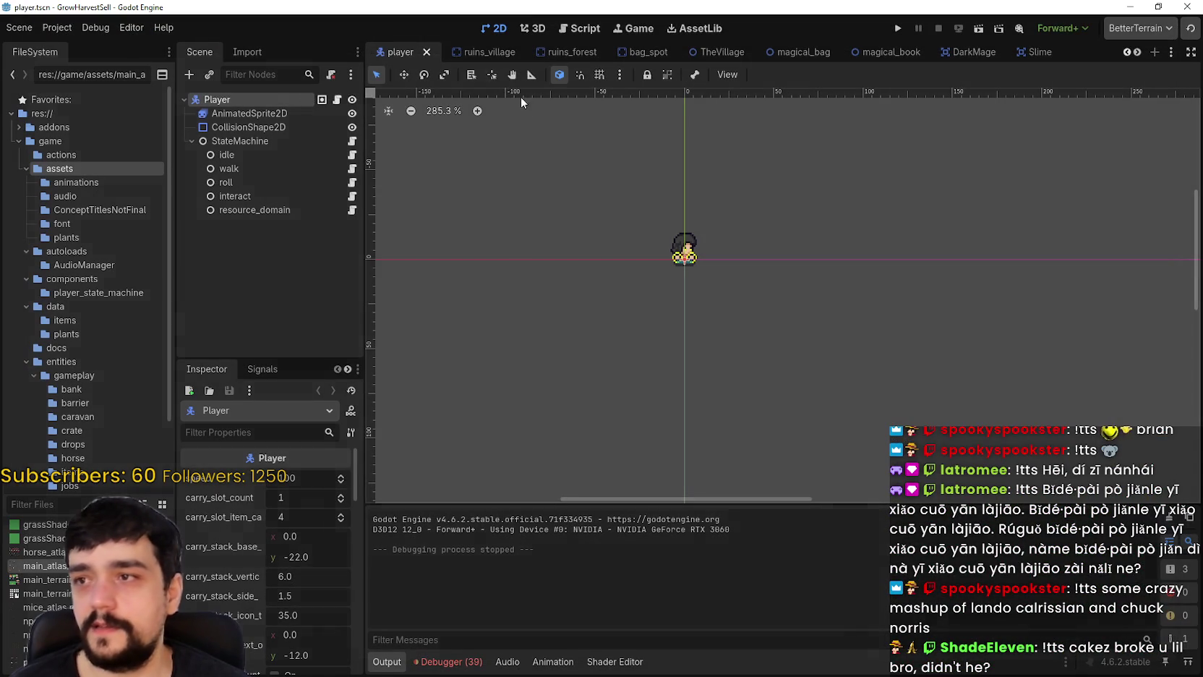
click(467, 52)
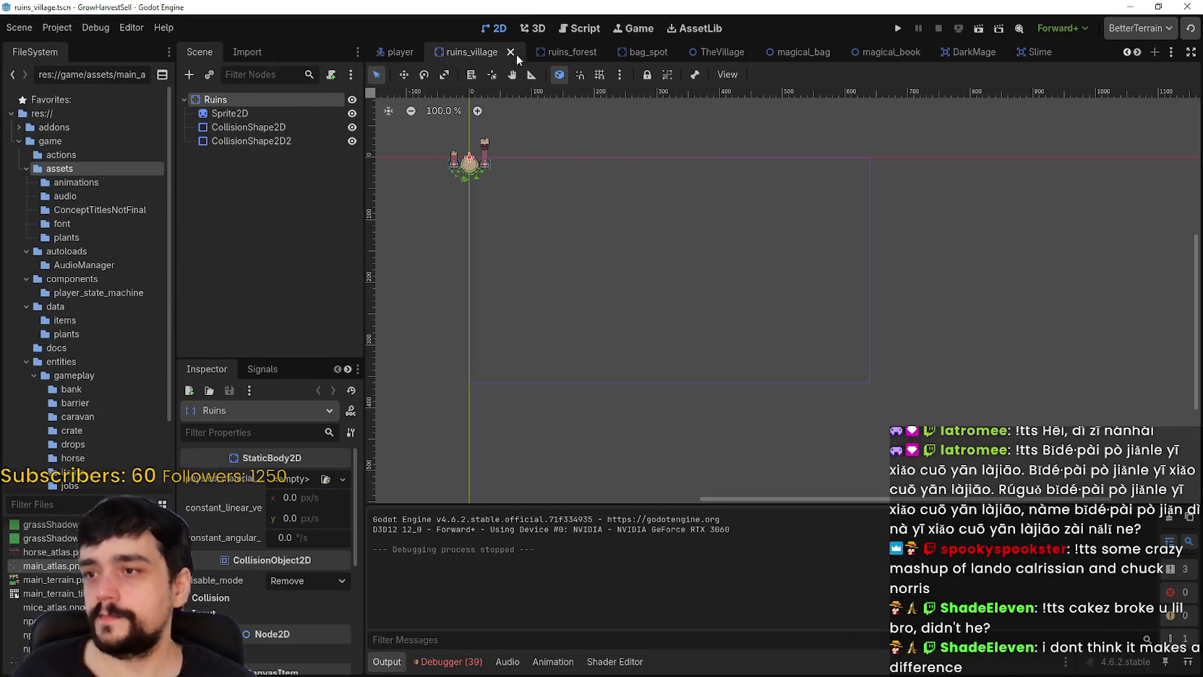
scroll(536, 246, down, 2)
scroll(207, 484, down, 1)
scroll(206, 484, down, 2)
scroll(59, 490, down, 2)
scroll(60, 491, down, 2)
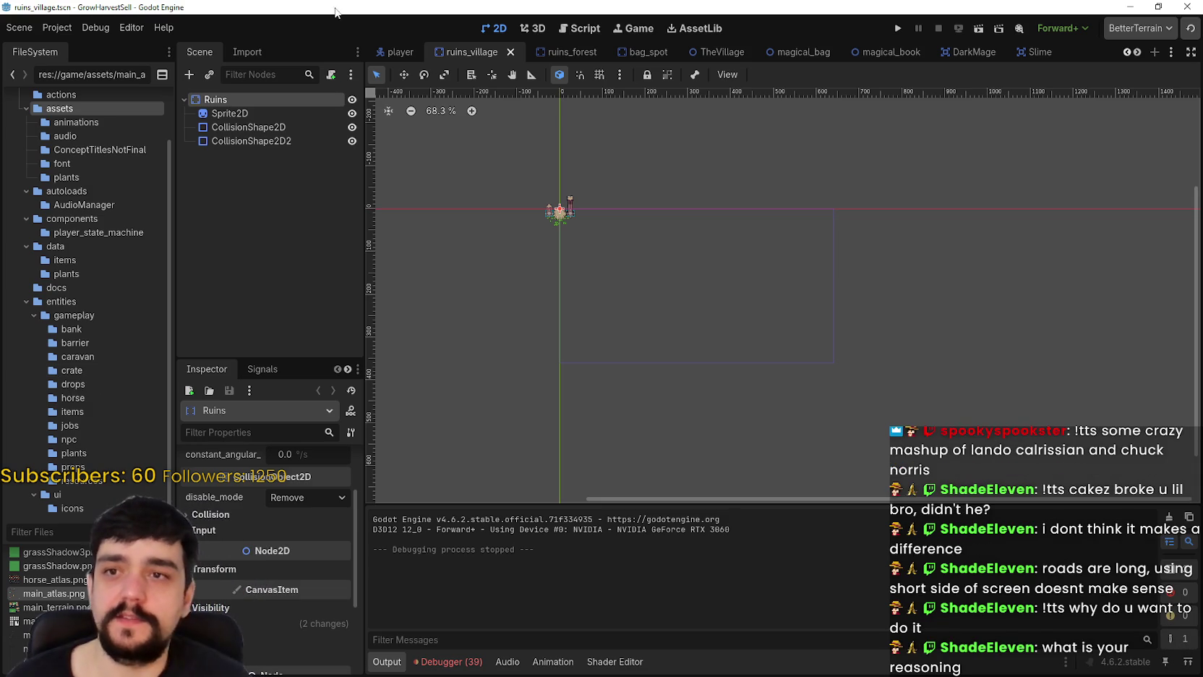
- Open TheVillage scene and zoom and pan to survey the whole village
click(723, 52)
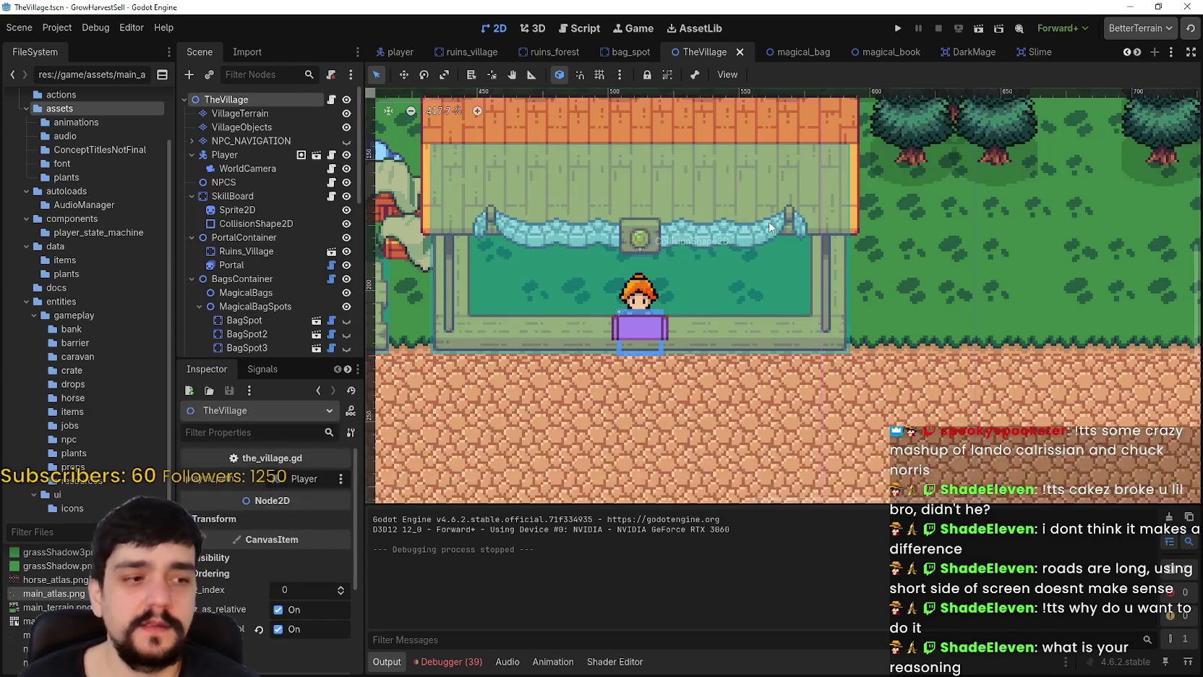
scroll(794, 256, down, 10)
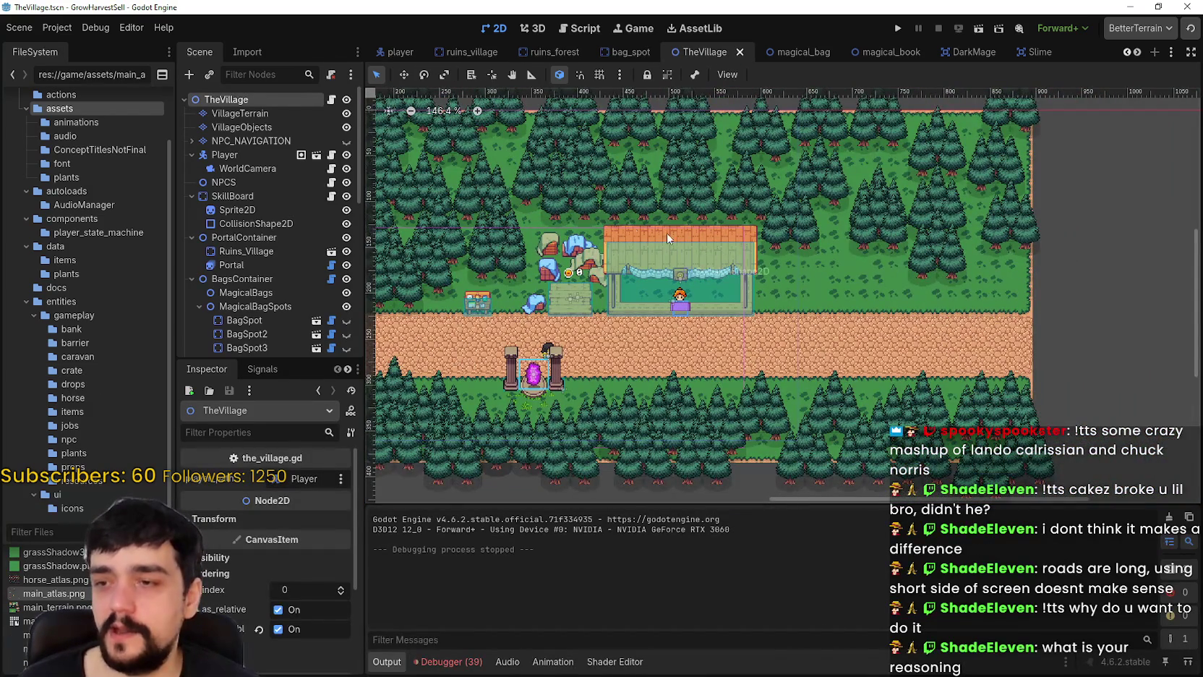
scroll(582, 406, up, 2)
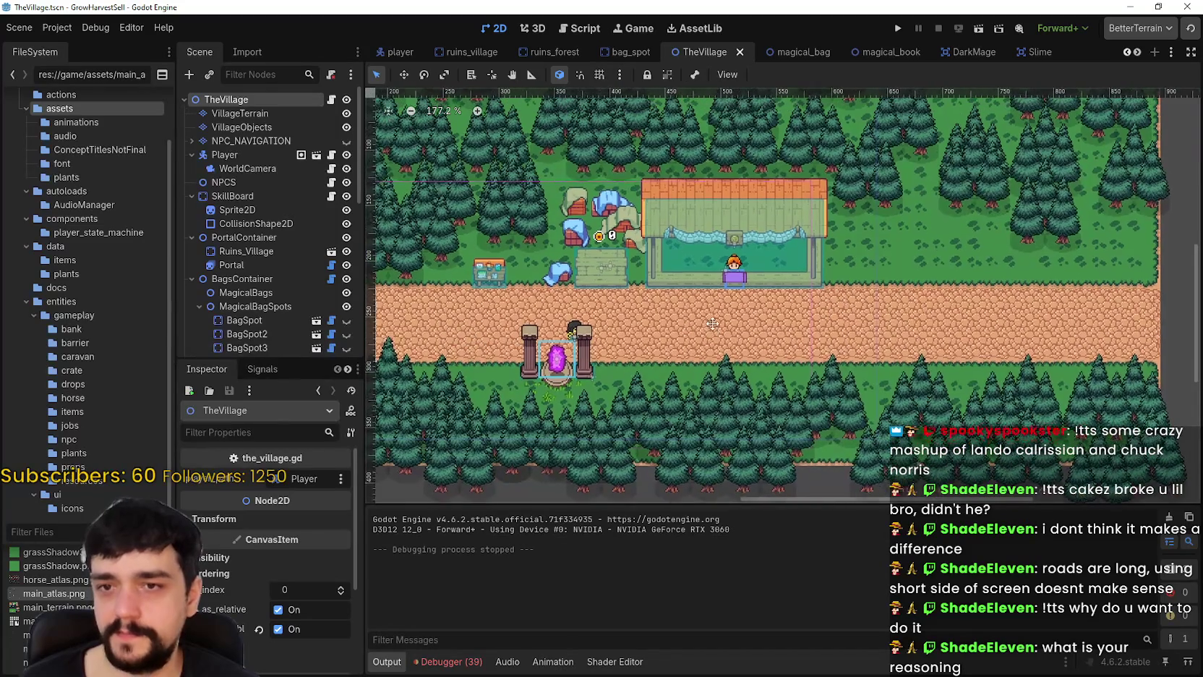
mouse_move(712, 323)
mouse_down()
mouse_move(737, 398)
mouse_move(758, 349)
mouse_up()
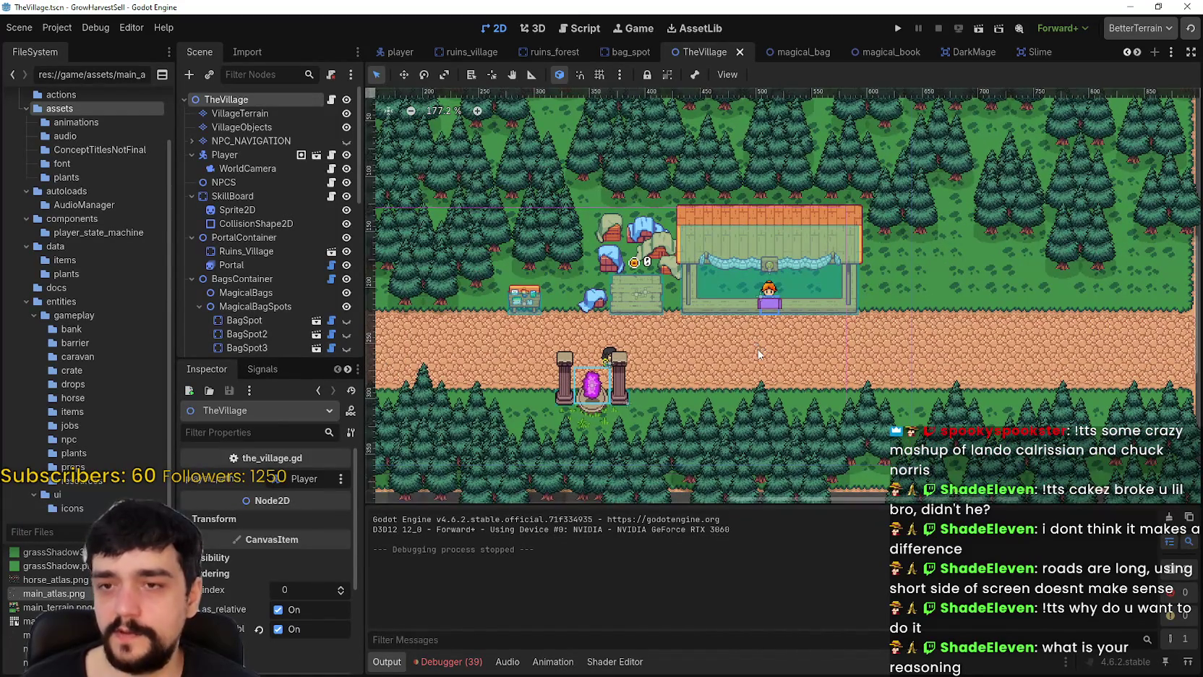
scroll(757, 352, down, 2)
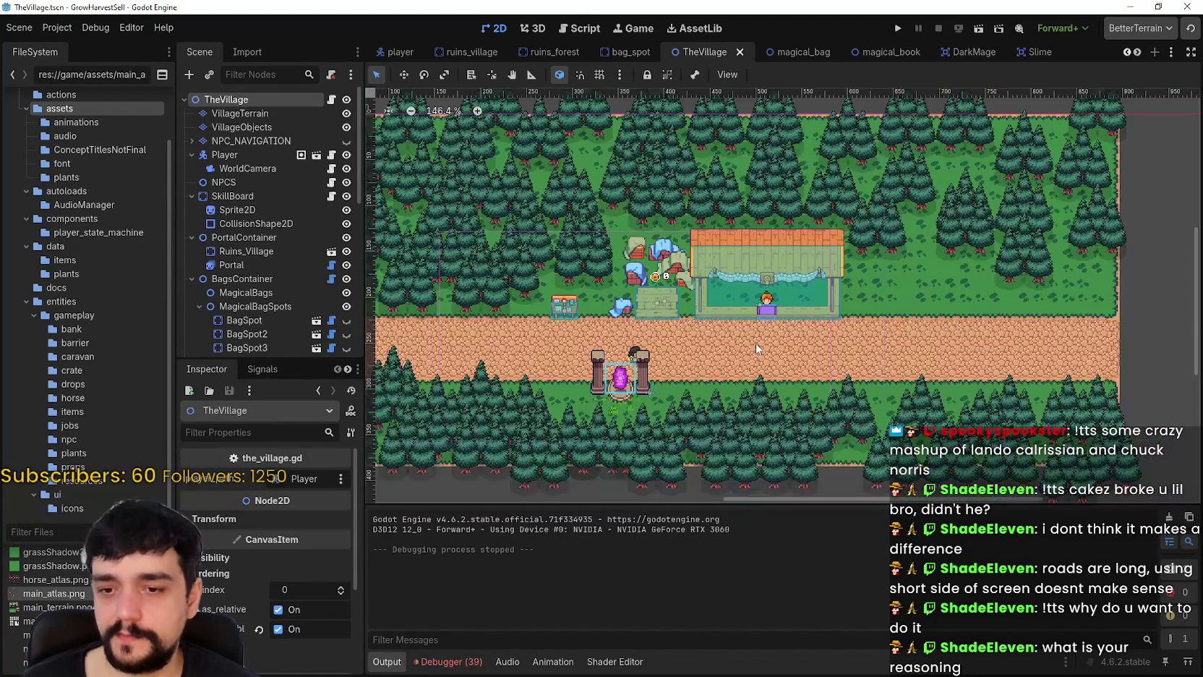
scroll(757, 350, up, 1)
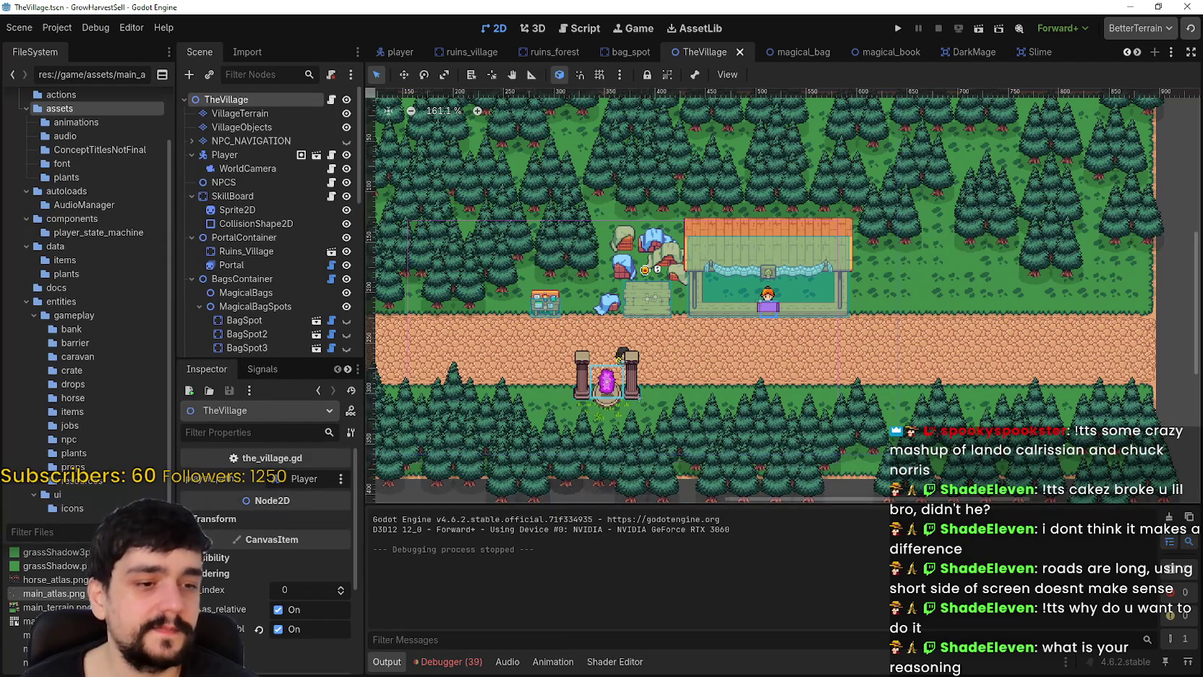
- Switch to Aseprite and pan across main_atlas.png's houses, stalls and wizard tower
key(alt+Tab)
drag(919, 400, 1041, 472)
mouse_move(567, 295)
mouse_down()
mouse_move(607, 207)
mouse_move(670, 236)
mouse_up()
mouse_move(514, 362)
mouse_down()
mouse_move(669, 497)
mouse_move(583, 429)
mouse_move(474, 429)
mouse_up()
scroll(629, 278, down, 2)
scroll(629, 278, up, 3)
scroll(629, 278, down, 2)
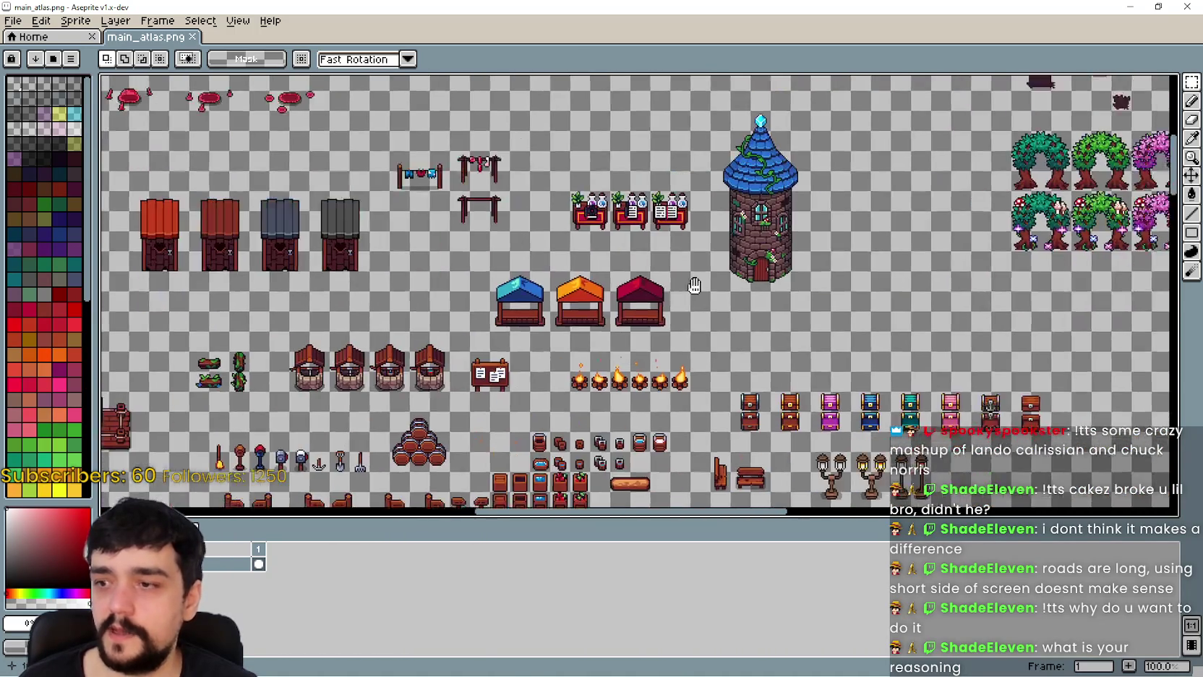
scroll(612, 287, up, 2)
scroll(483, 230, down, 2)
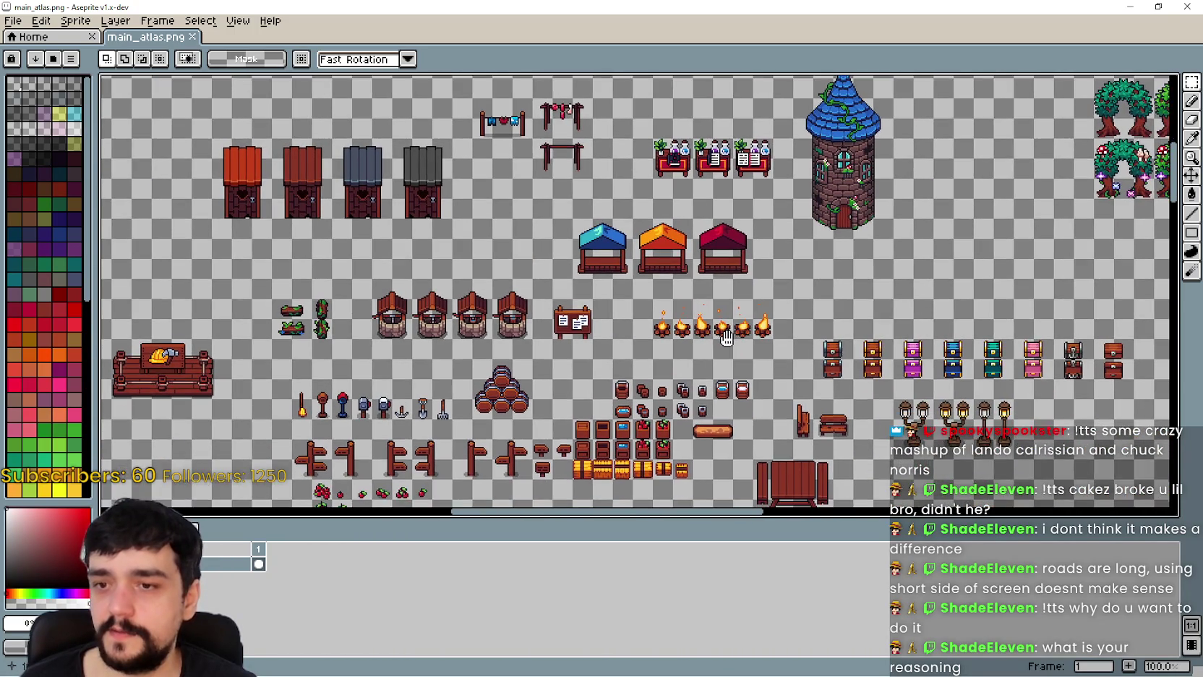
scroll(701, 377, up, 1)
scroll(696, 377, down, 2)
mouse_move(675, 435)
mouse_down()
mouse_move(742, 413)
mouse_move(857, 320)
mouse_move(858, 375)
mouse_up()
scroll(857, 320, down, 1)
- Filter FileSystem for 'thev' and duplicate TheVillage.tscn as TheVillage_2.tscn
key(alt+Tab)
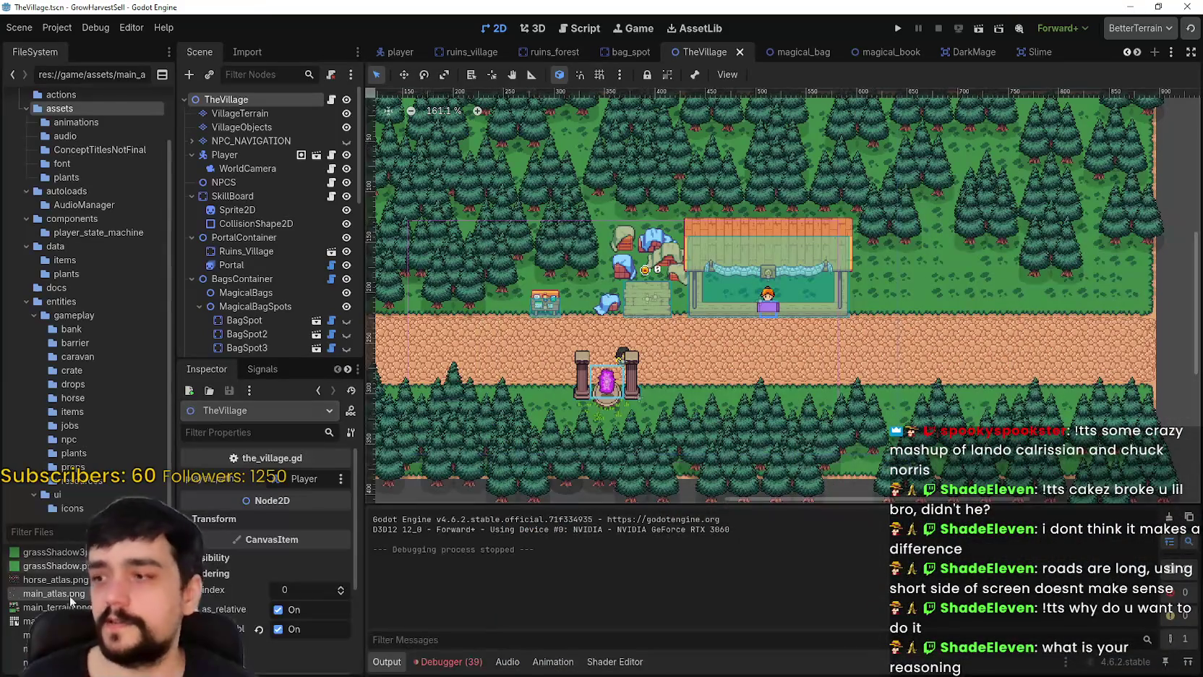
click(66, 531)
text(thev)
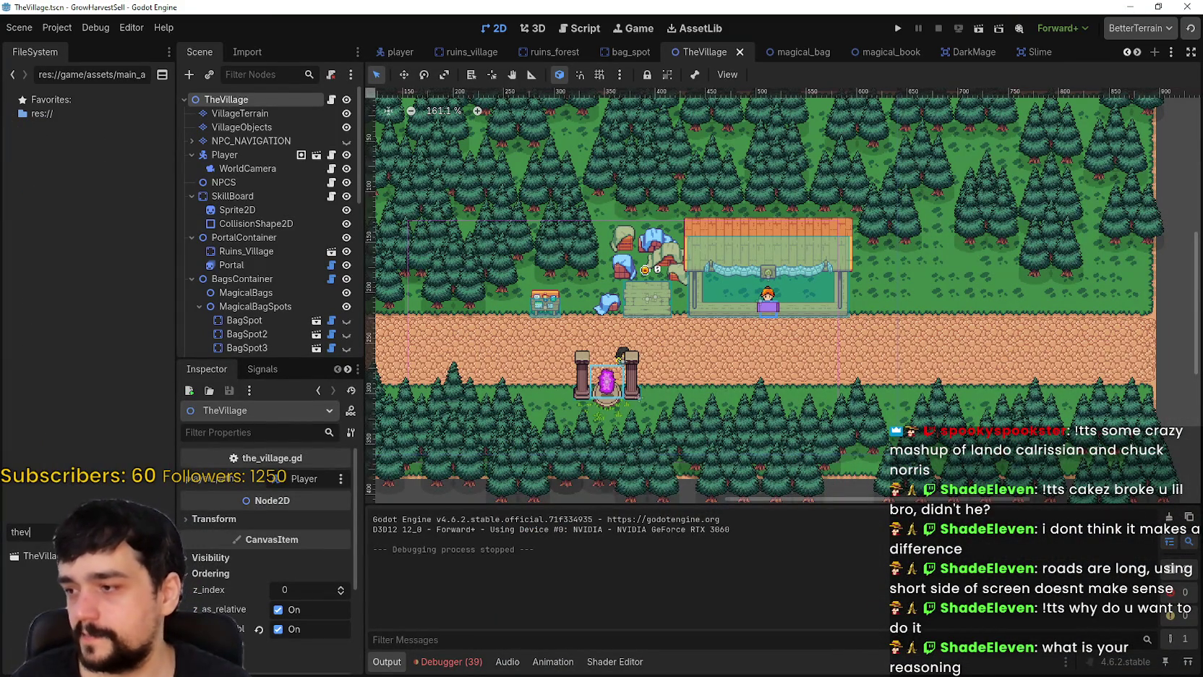
right_click(85, 555)
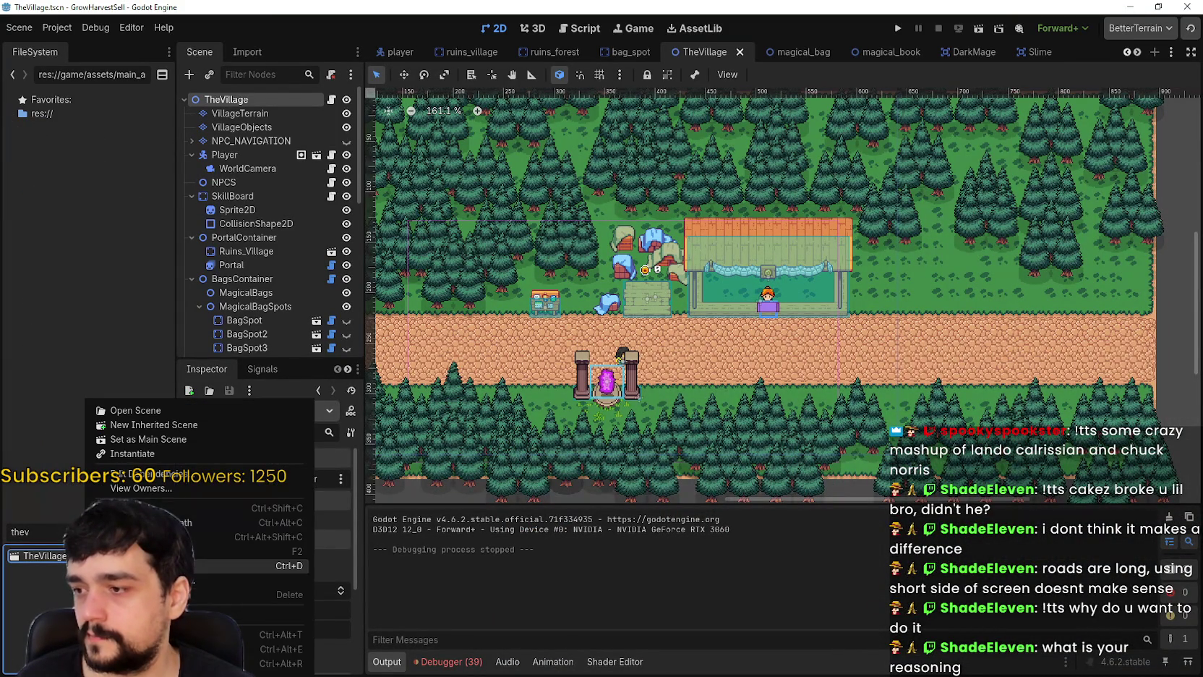
click(166, 565)
click(508, 330)
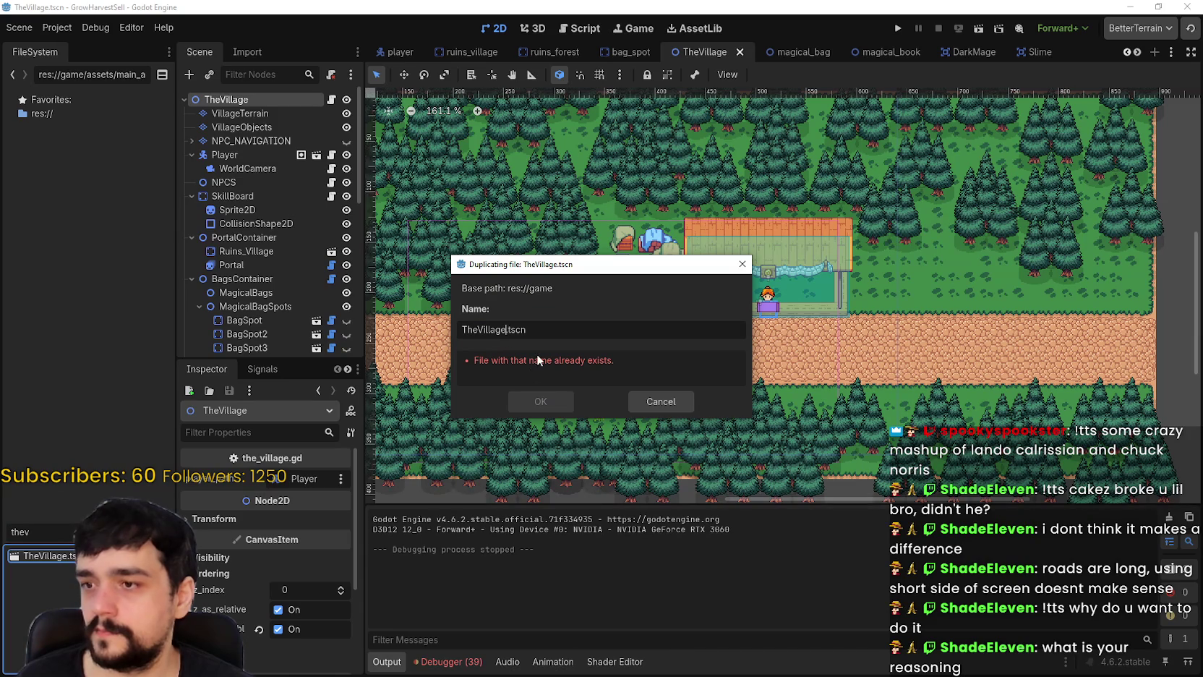
text(_2)
key(Return)
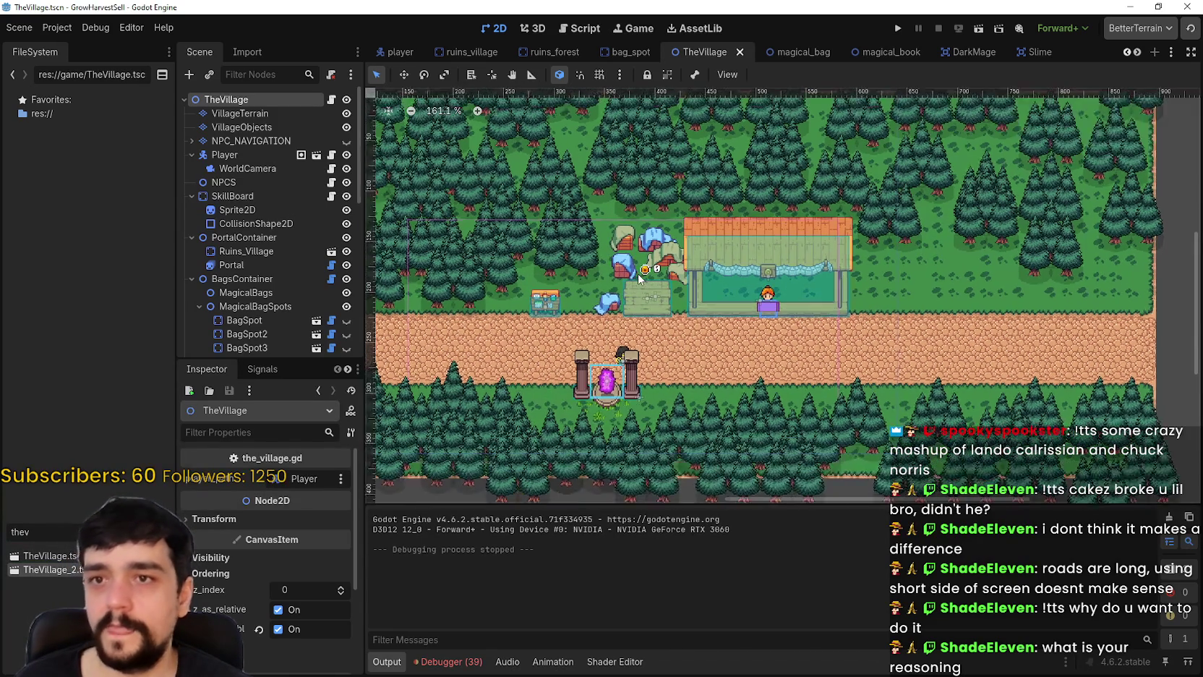
- Open TheVillage_2 and zoom around its 2D view of the portal and bag containers
key(Return)
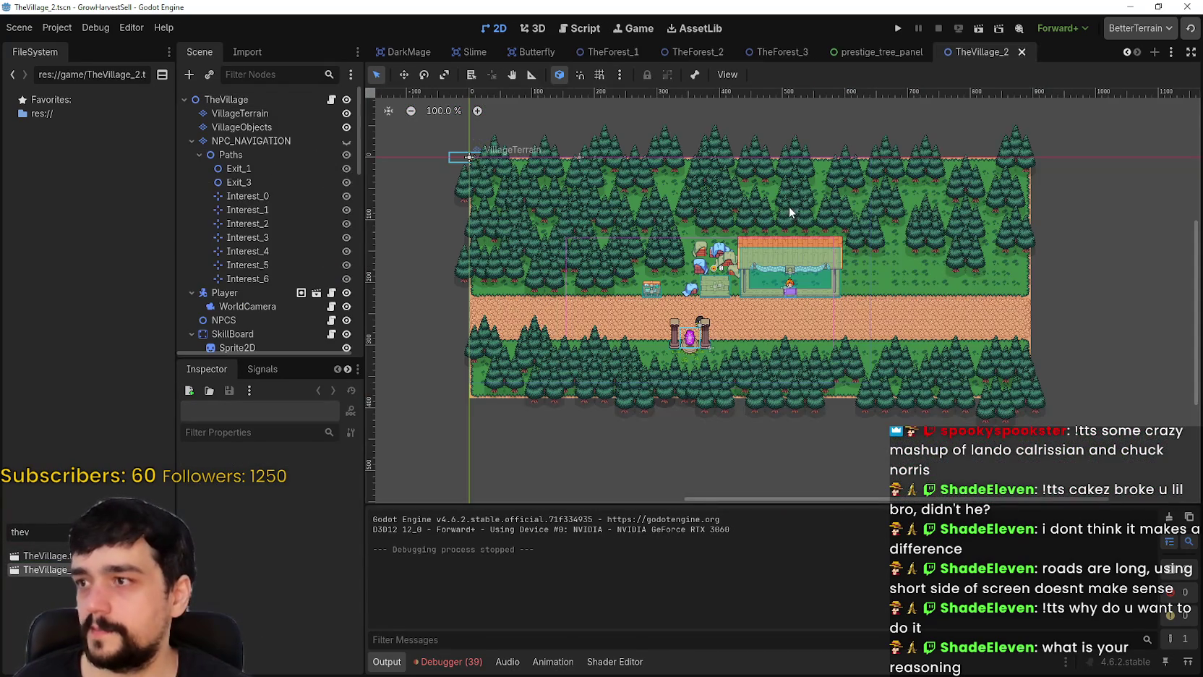
scroll(788, 206, up, 2)
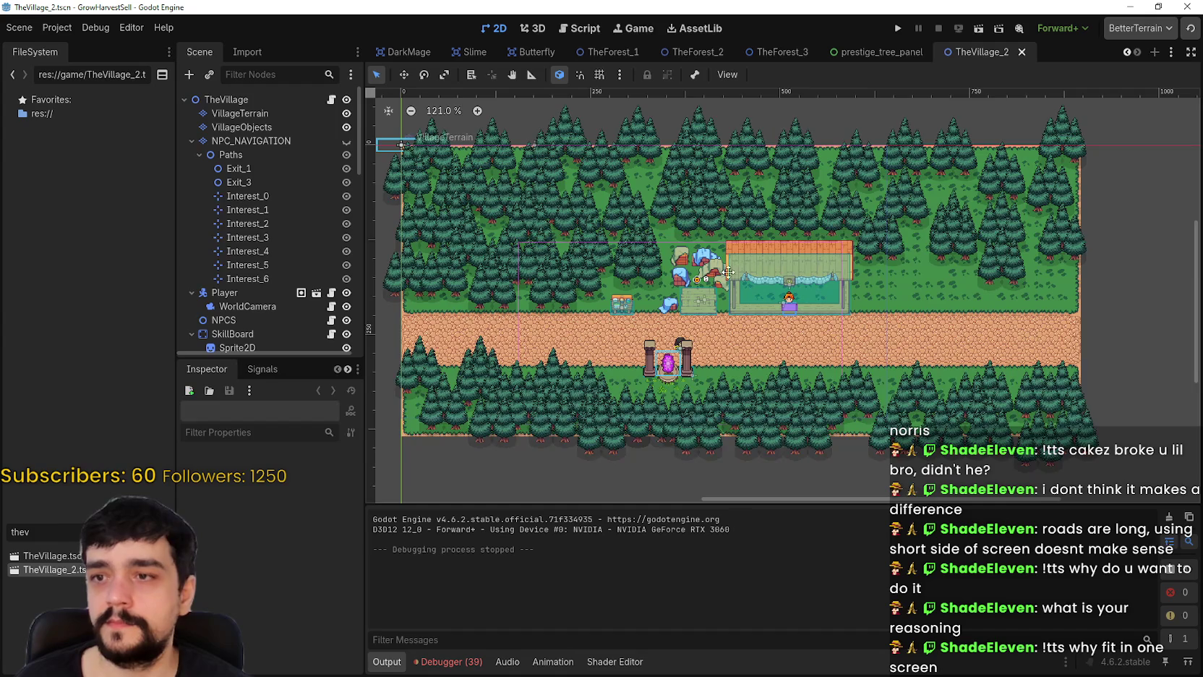
scroll(728, 272, up, 1)
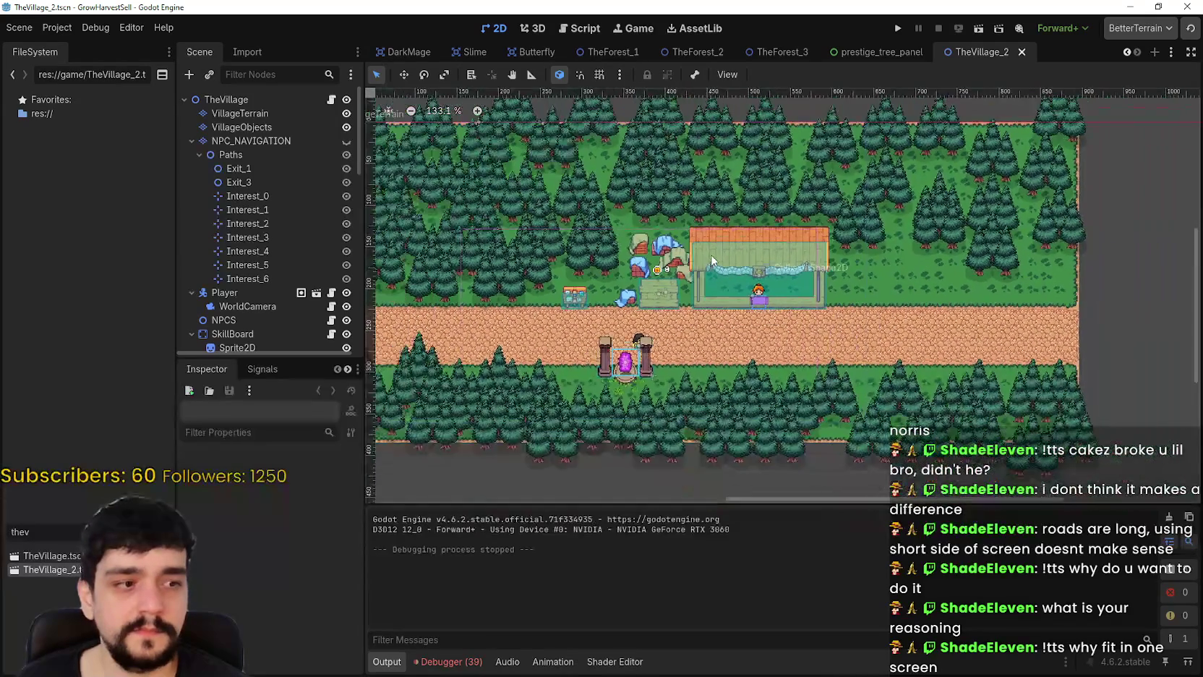
scroll(713, 260, up, 7)
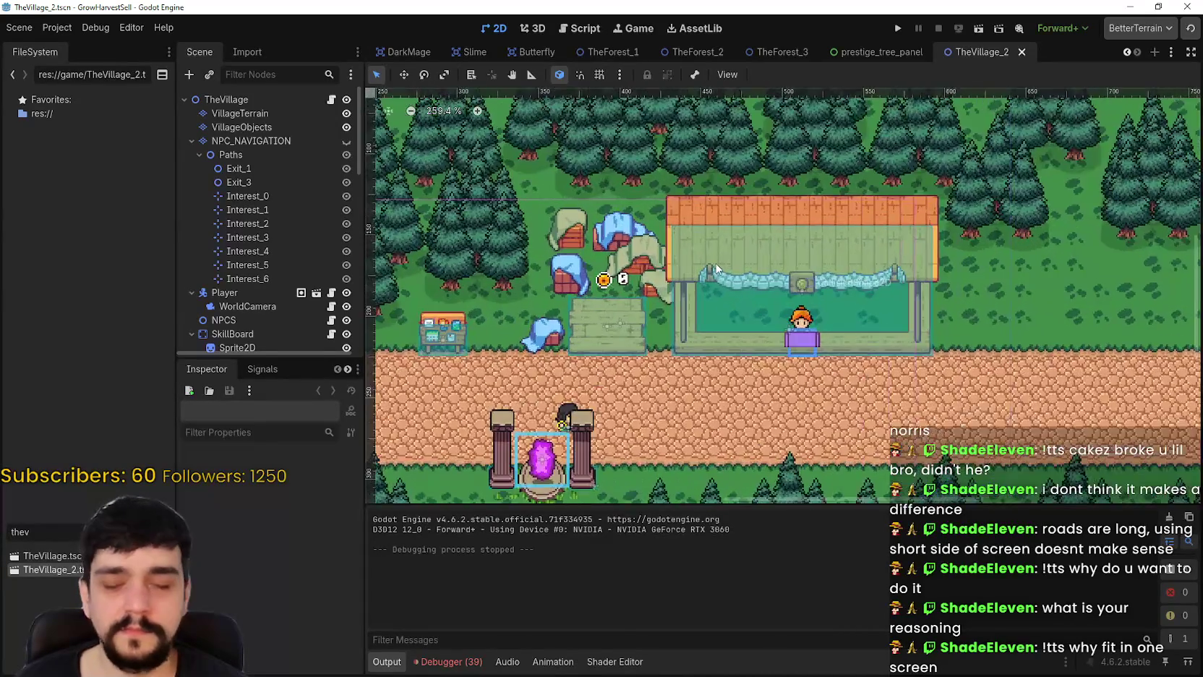
scroll(716, 269, down, 5)
scroll(673, 310, down, 1)
scroll(629, 340, up, 1)
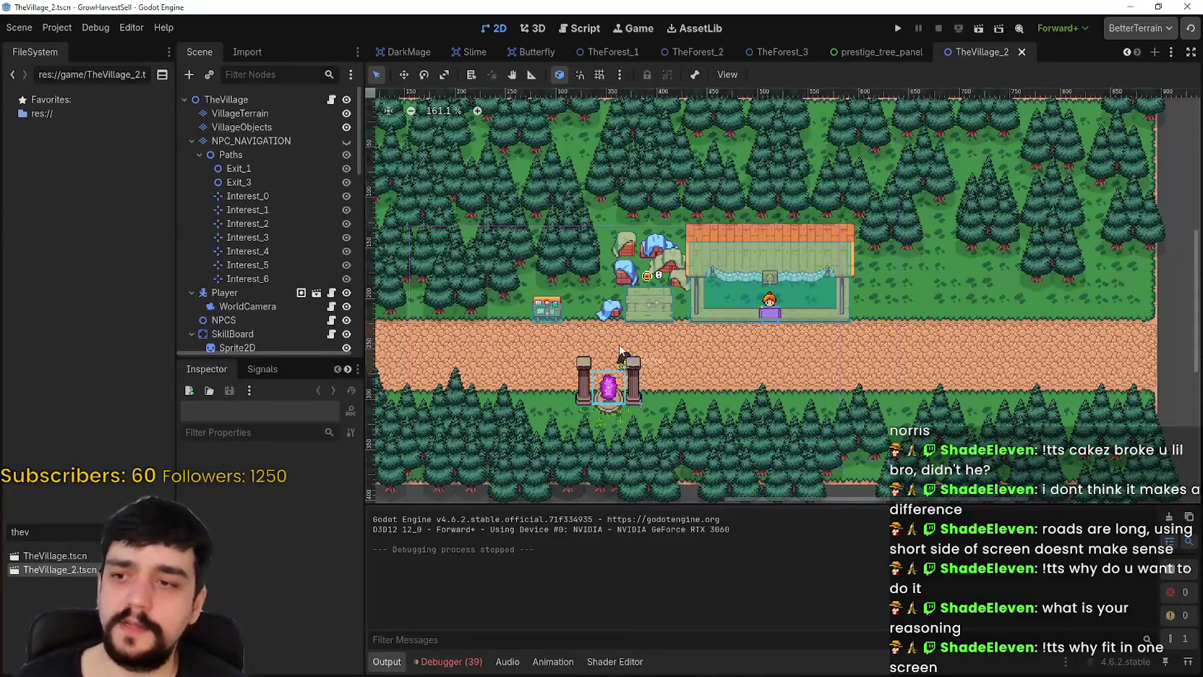
scroll(620, 350, up, 8)
scroll(615, 357, down, 6)
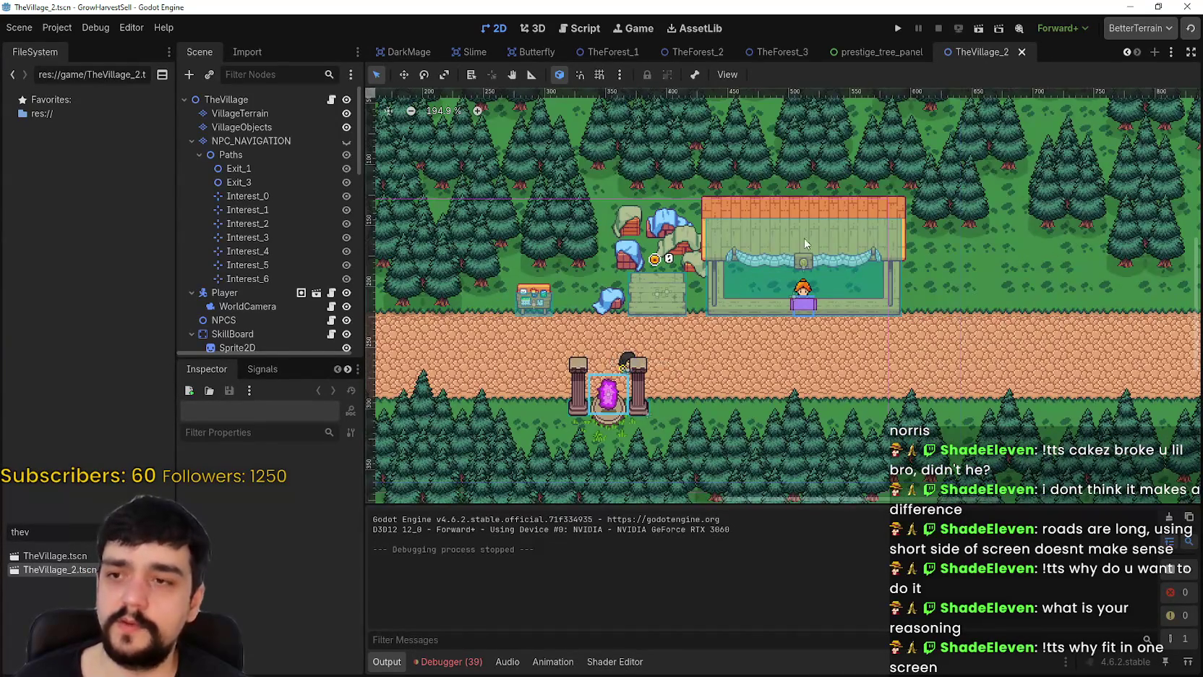
scroll(810, 239, down, 4)
scroll(903, 253, down, 2)
scroll(904, 253, up, 3)
scroll(275, 318, down, 1)
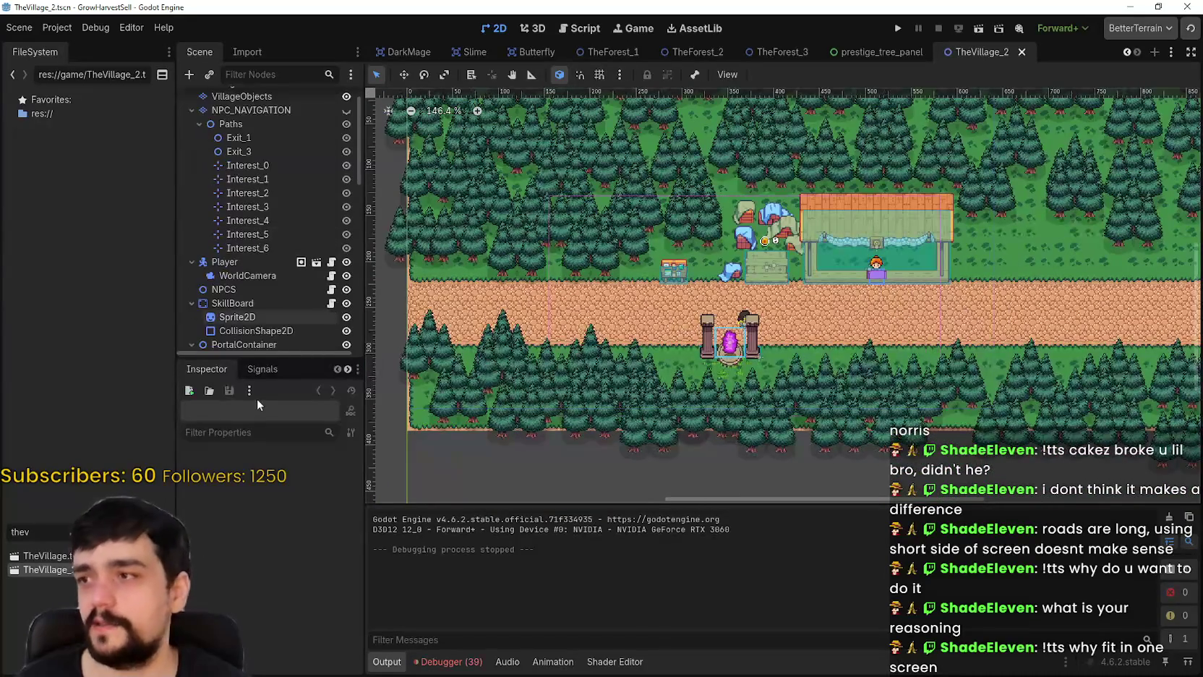
drag(278, 354, 282, 448)
scroll(284, 380, up, 2)
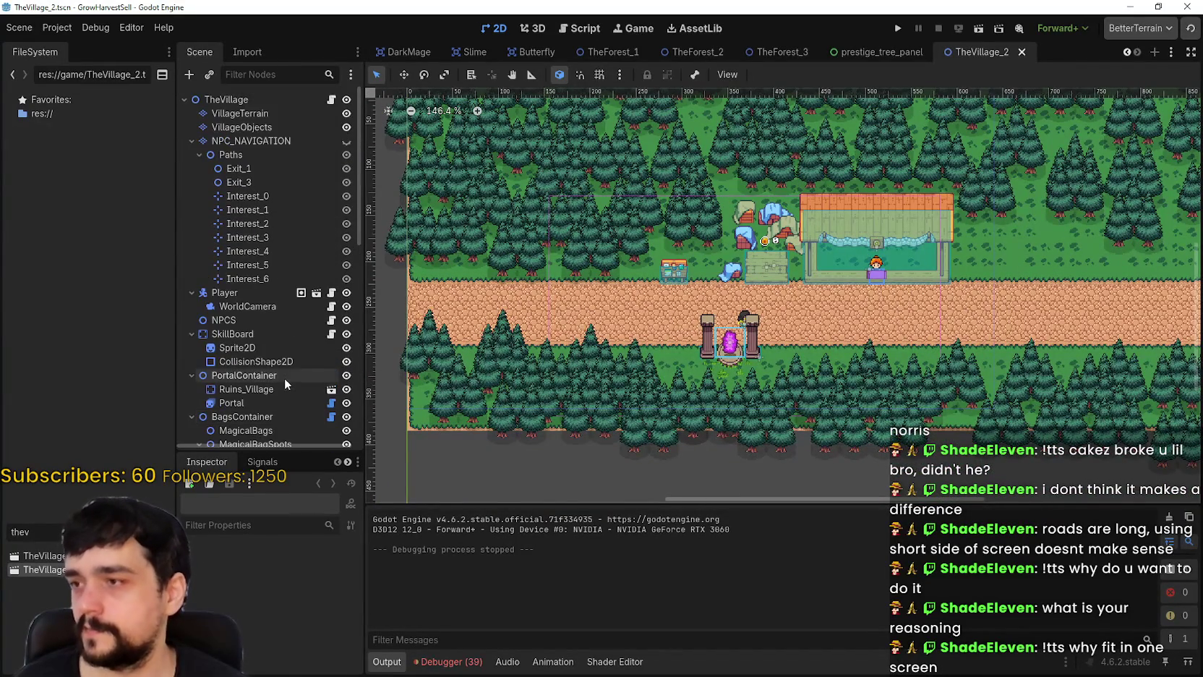
scroll(649, 319, up, 2)
scroll(649, 318, down, 3)
scroll(649, 319, up, 4)
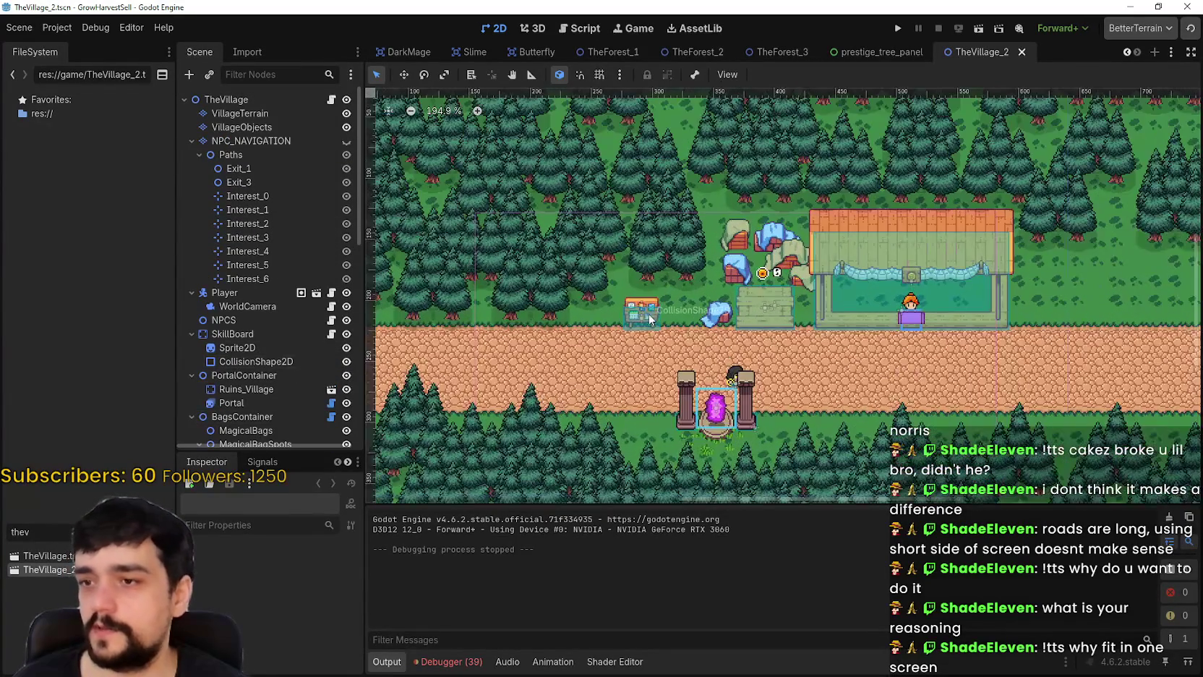
- Select the SkillBoard Sprite2D and expand its AtlasTexture properties
click(649, 319)
scroll(435, 337, up, 1)
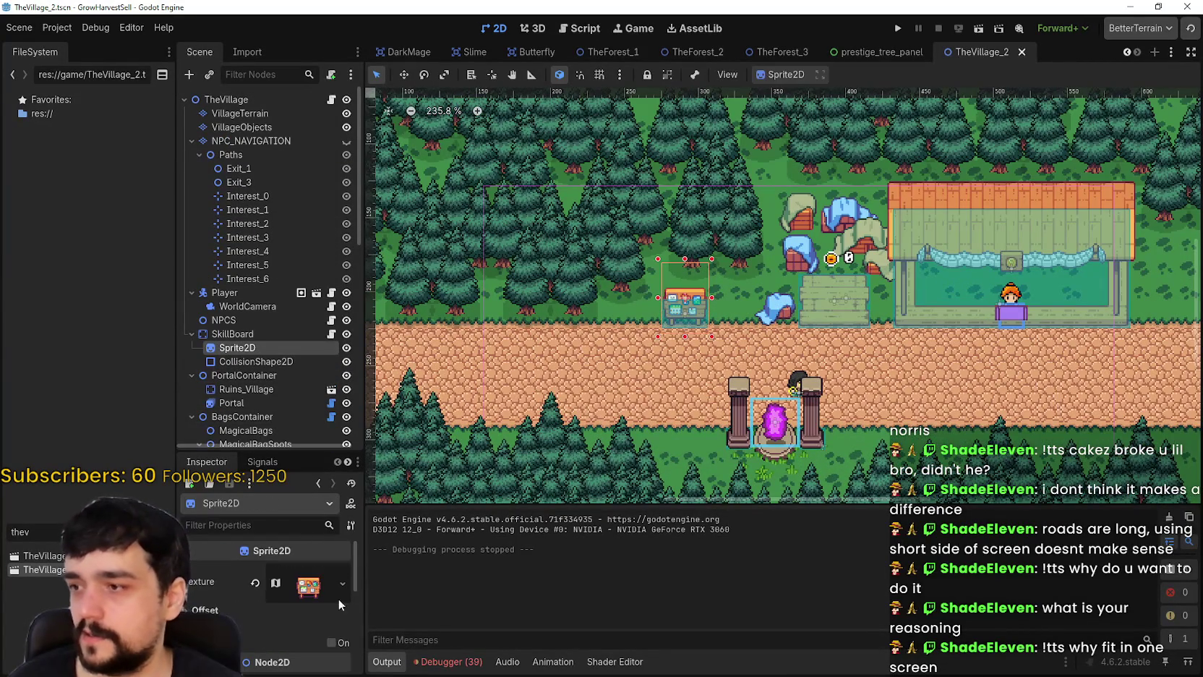
drag(365, 352, 466, 351)
right_click(302, 351)
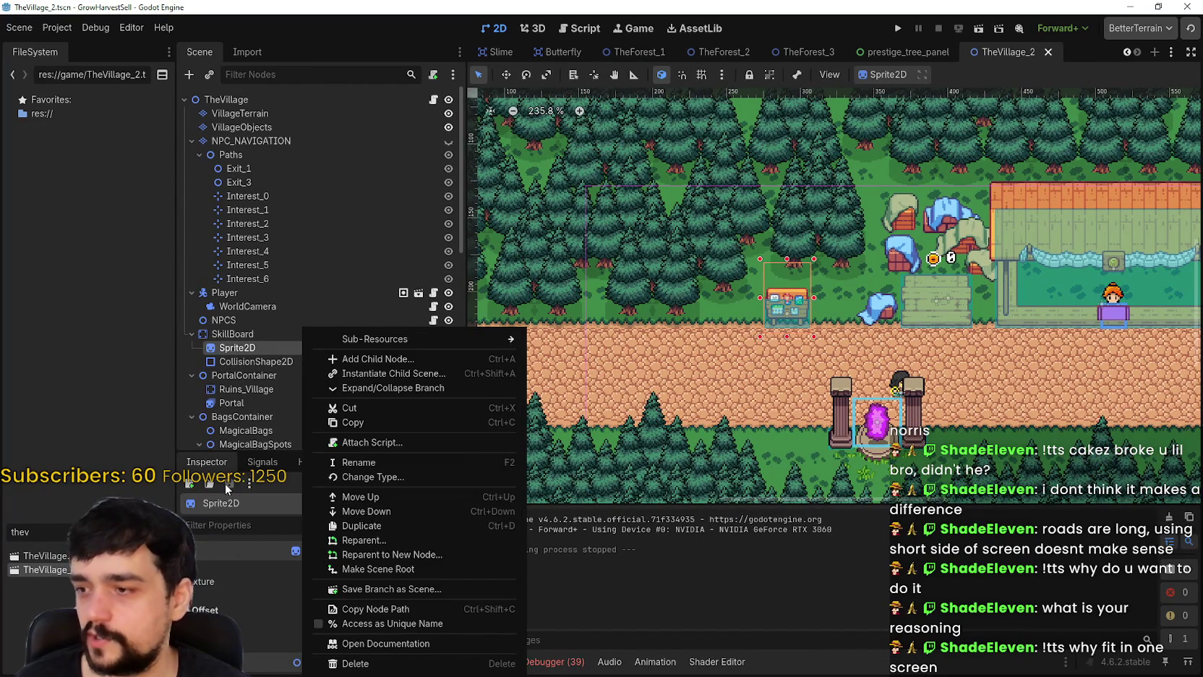
click(269, 482)
click(350, 590)
scroll(340, 611, down, 3)
- Set the texture region around the blue-roofed tower, extended down to h 144 to include its base
click(316, 634)
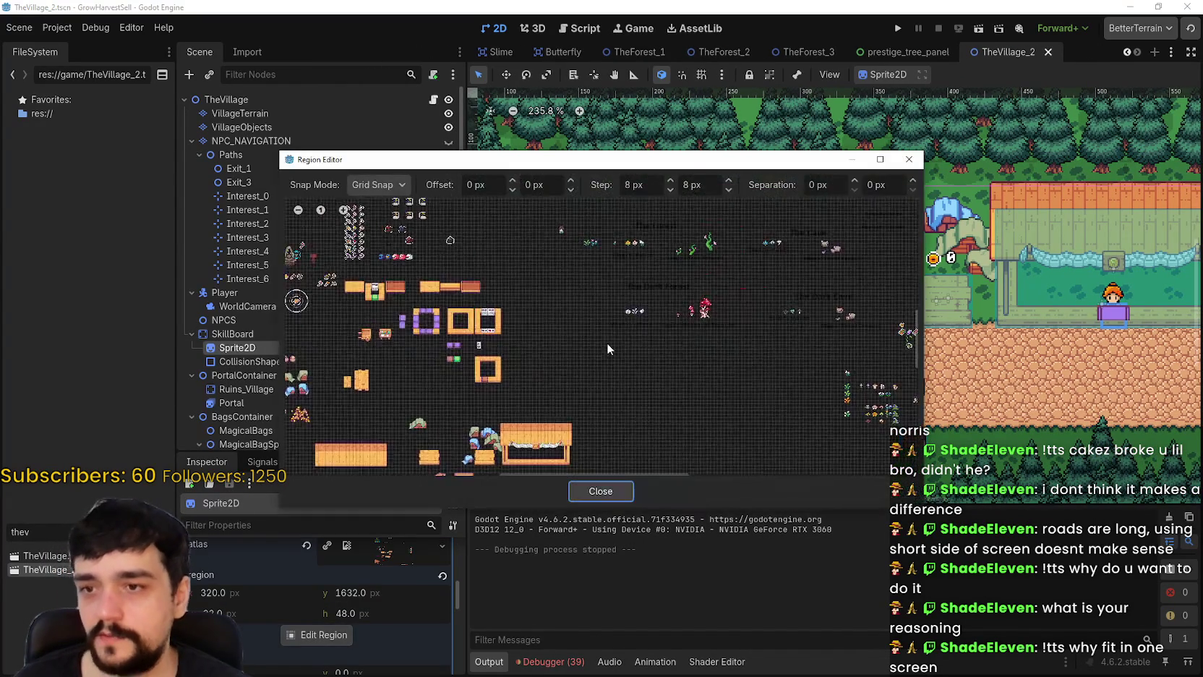
scroll(650, 275, up, 8)
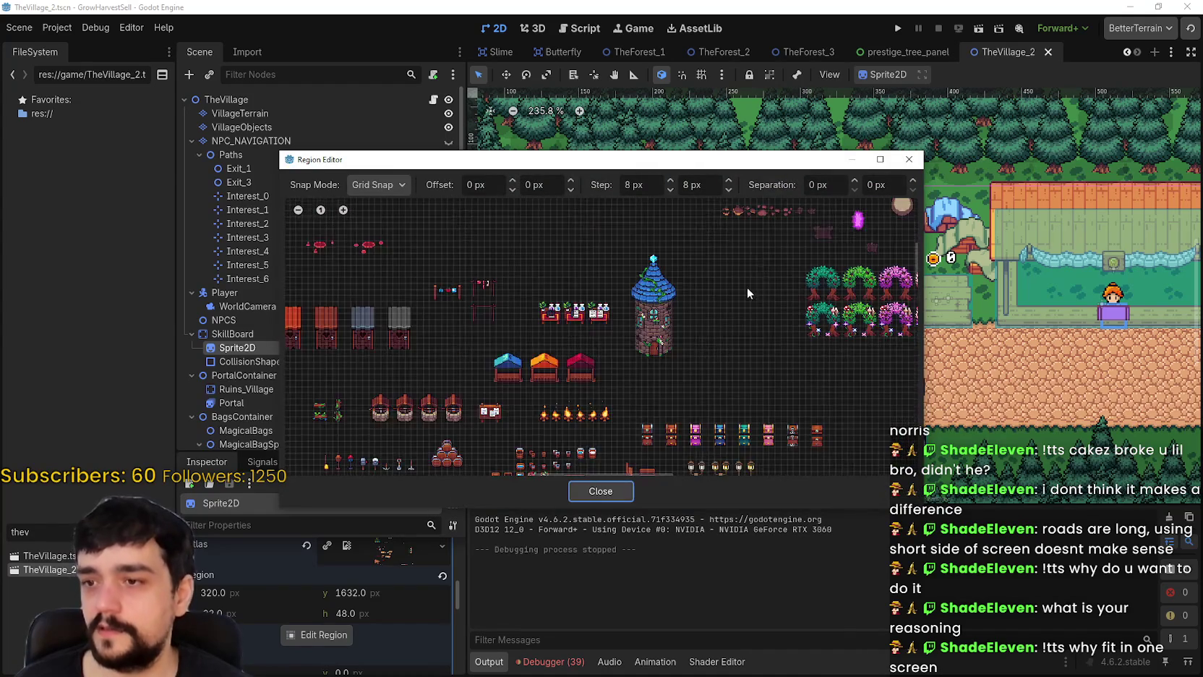
scroll(568, 420, down, 5)
drag(567, 430, 640, 239)
scroll(625, 351, up, 2)
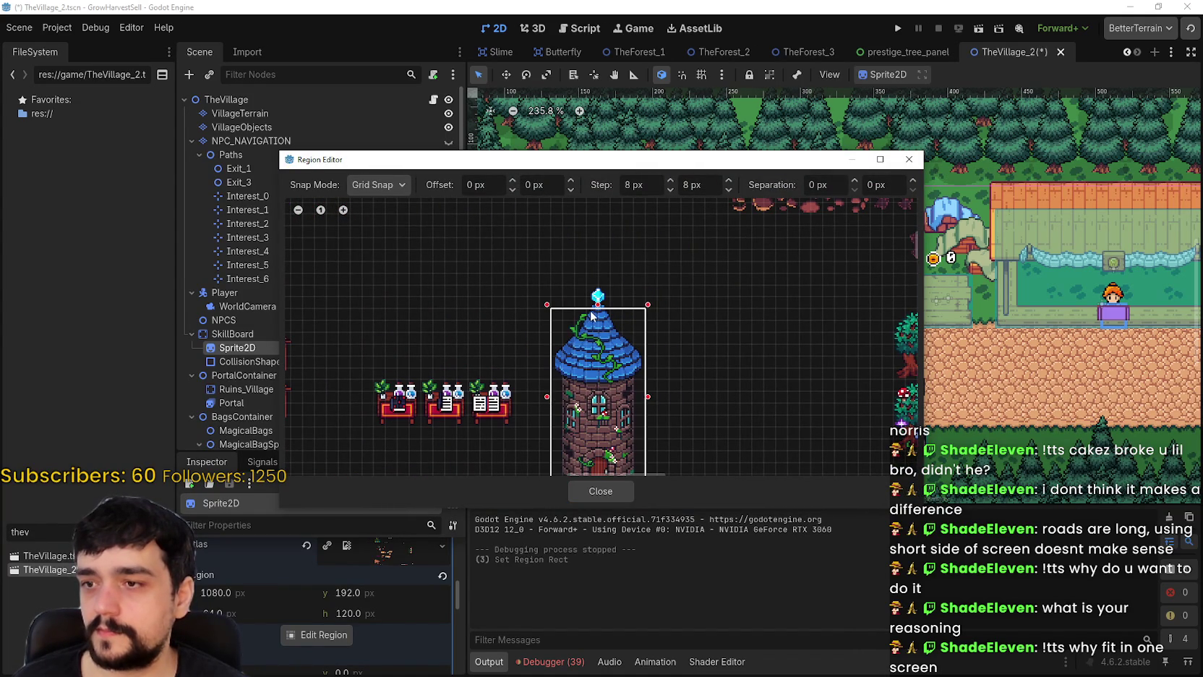
scroll(600, 369, down, 1)
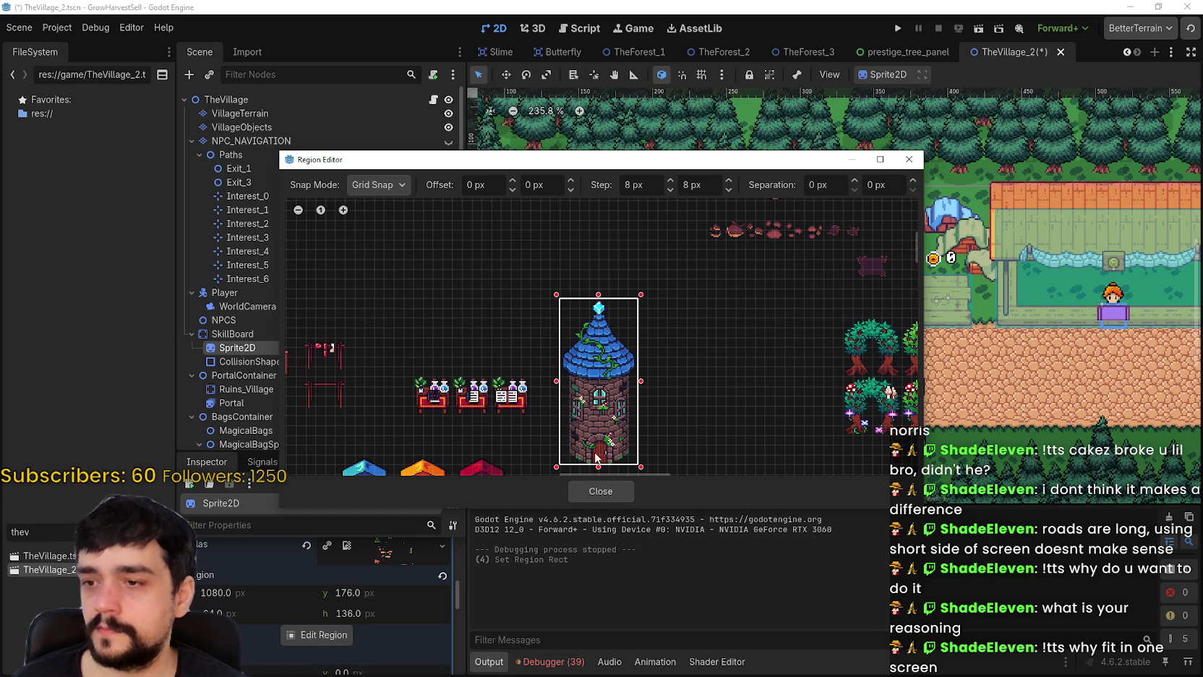
scroll(595, 458, up, 8)
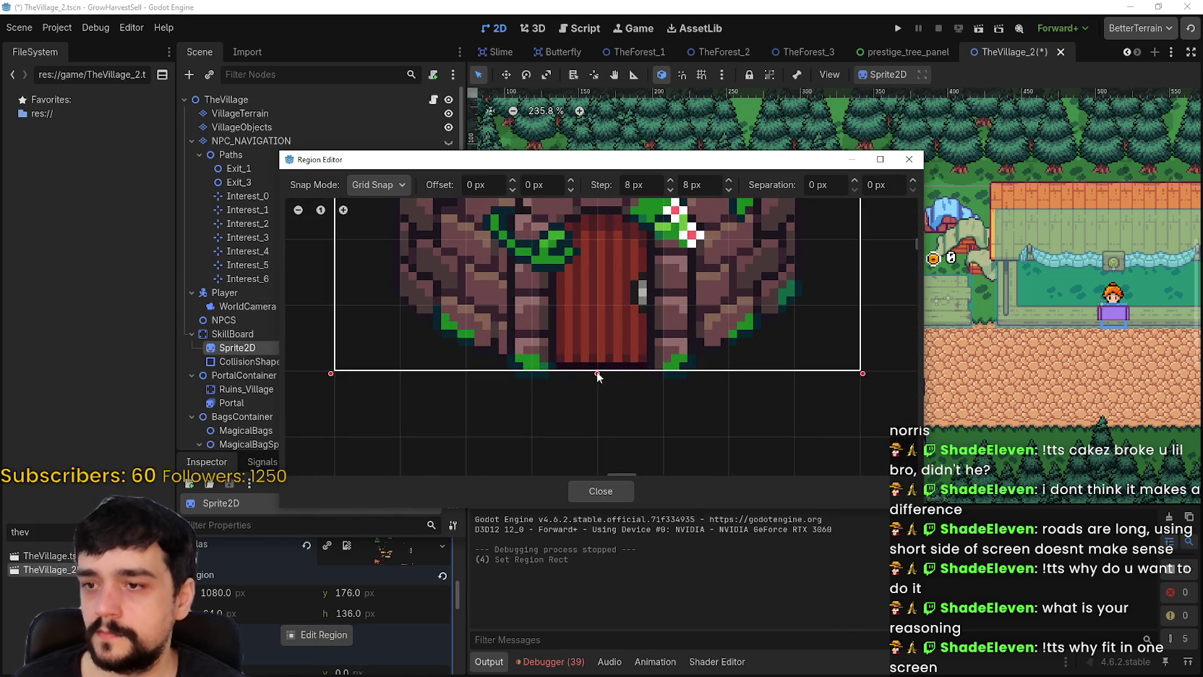
drag(597, 373, 596, 432)
scroll(593, 411, down, 5)
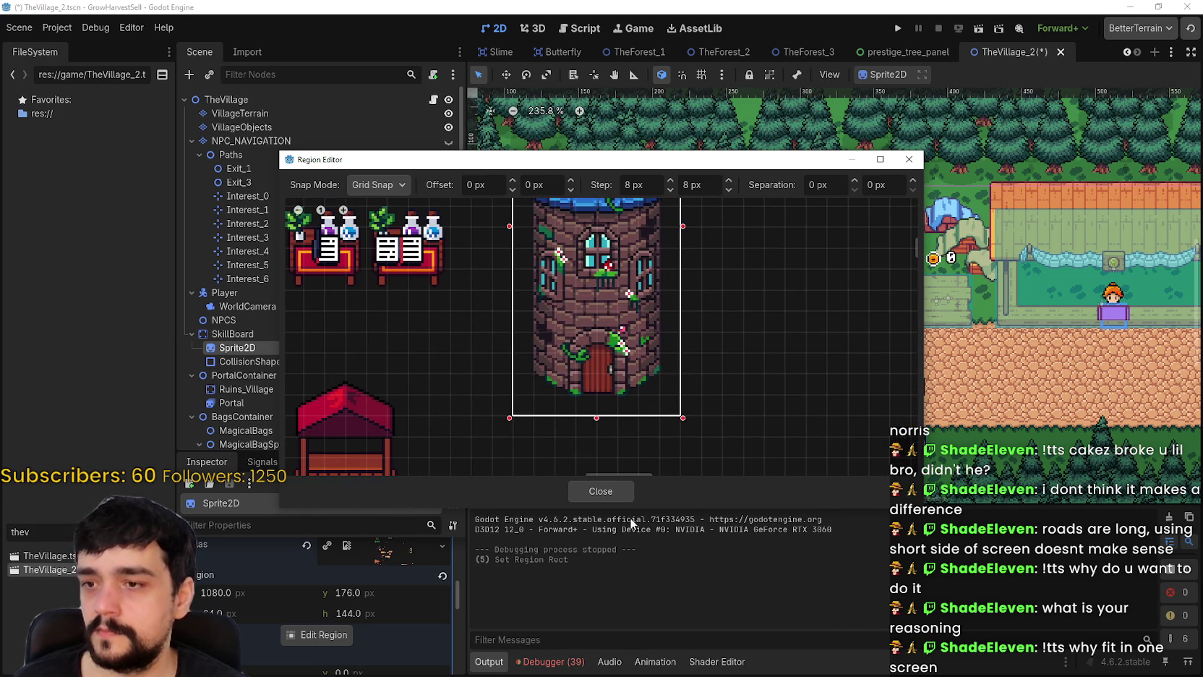
click(616, 491)
scroll(837, 298, up, 3)
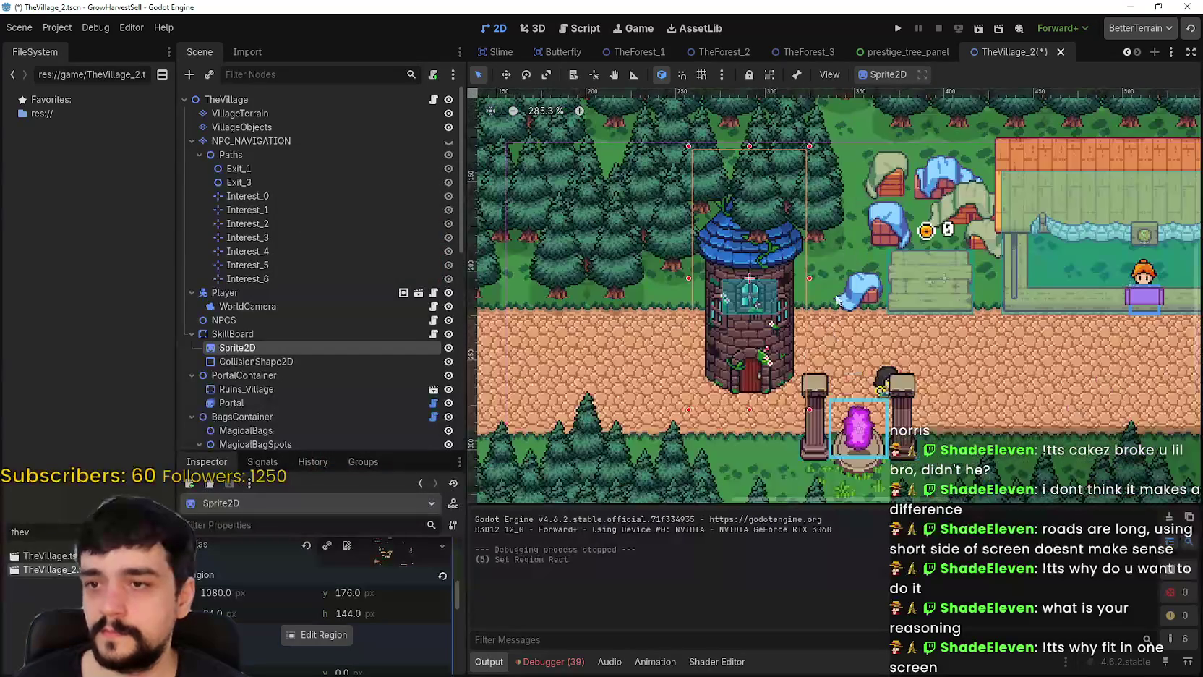
- Move the tower sprite down so its door lands over the SkillBoard's door area
scroll(896, 215, down, 2)
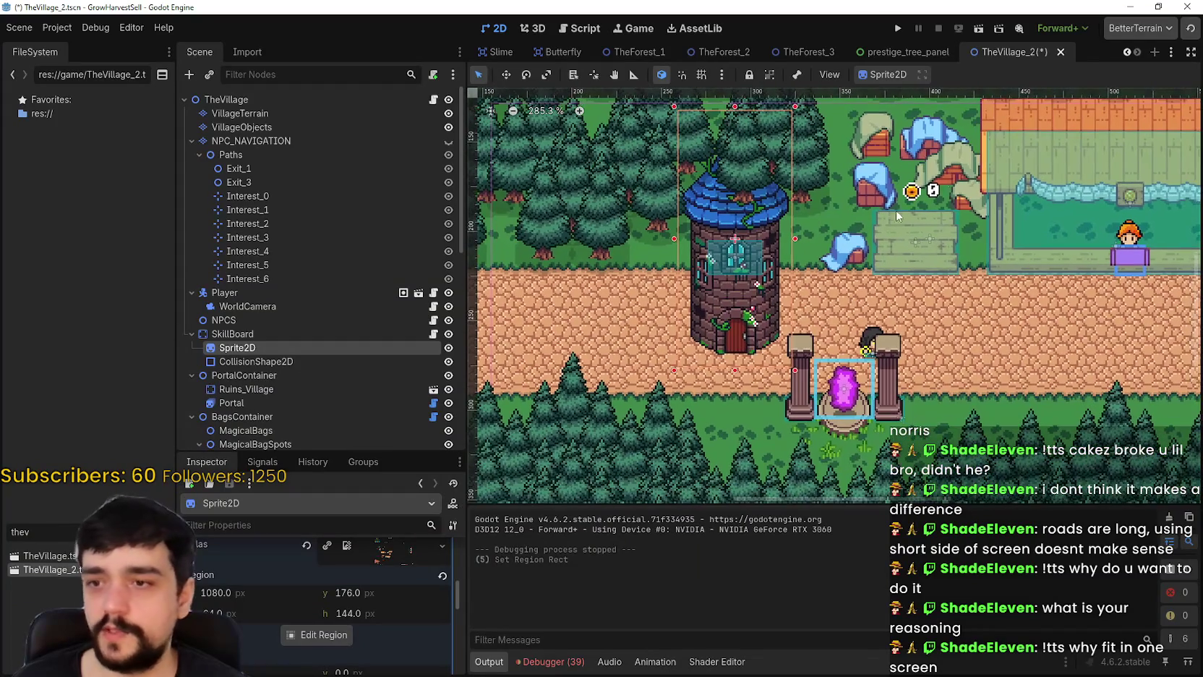
scroll(883, 182, up, 1)
click(505, 75)
scroll(673, 321, up, 4)
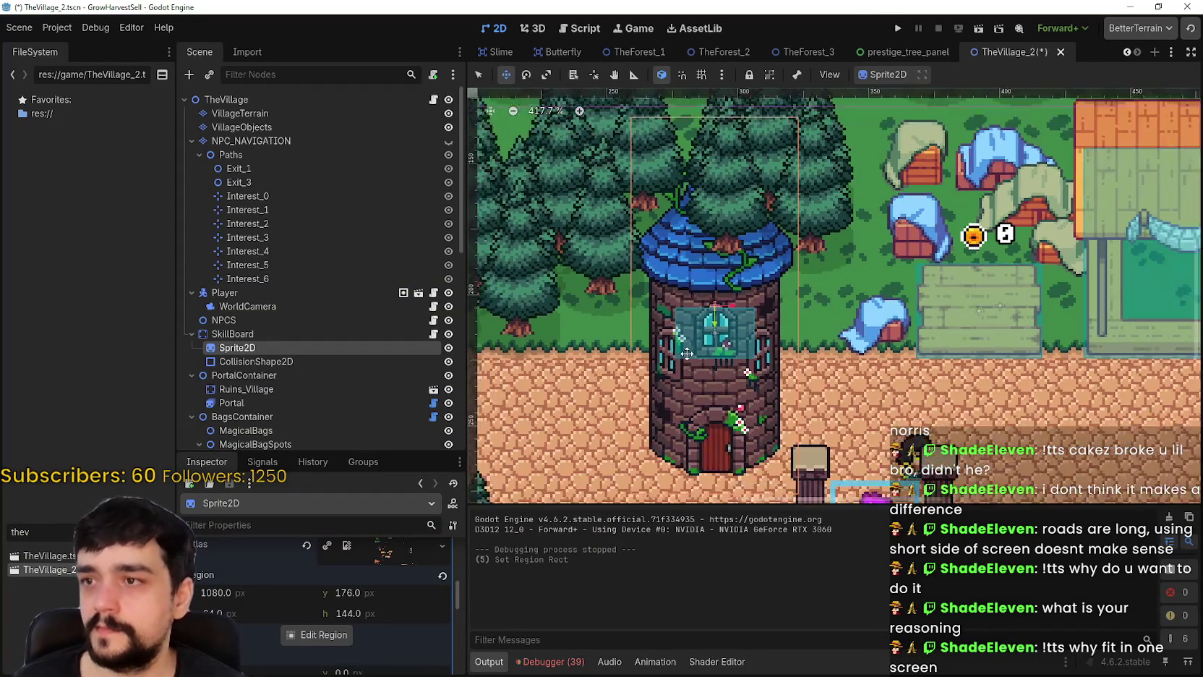
drag(719, 333, 720, 466)
scroll(722, 233, up, 9)
drag(722, 233, 721, 214)
scroll(724, 241, down, 7)
scroll(719, 217, up, 8)
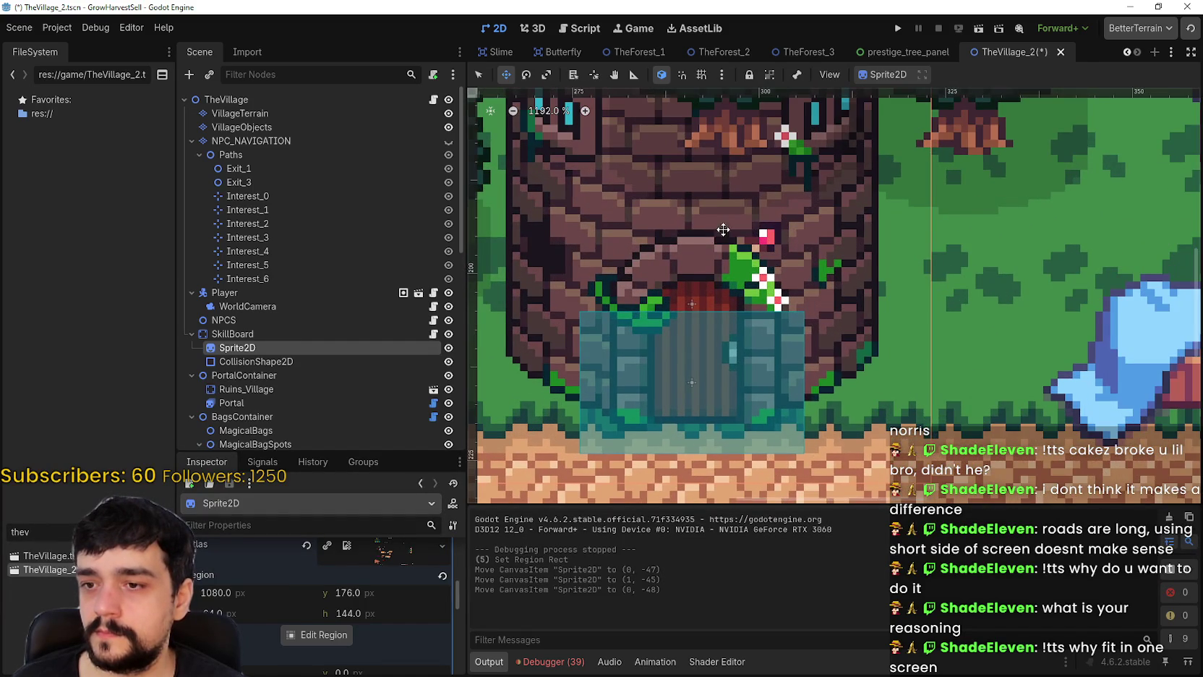
scroll(723, 229, down, 3)
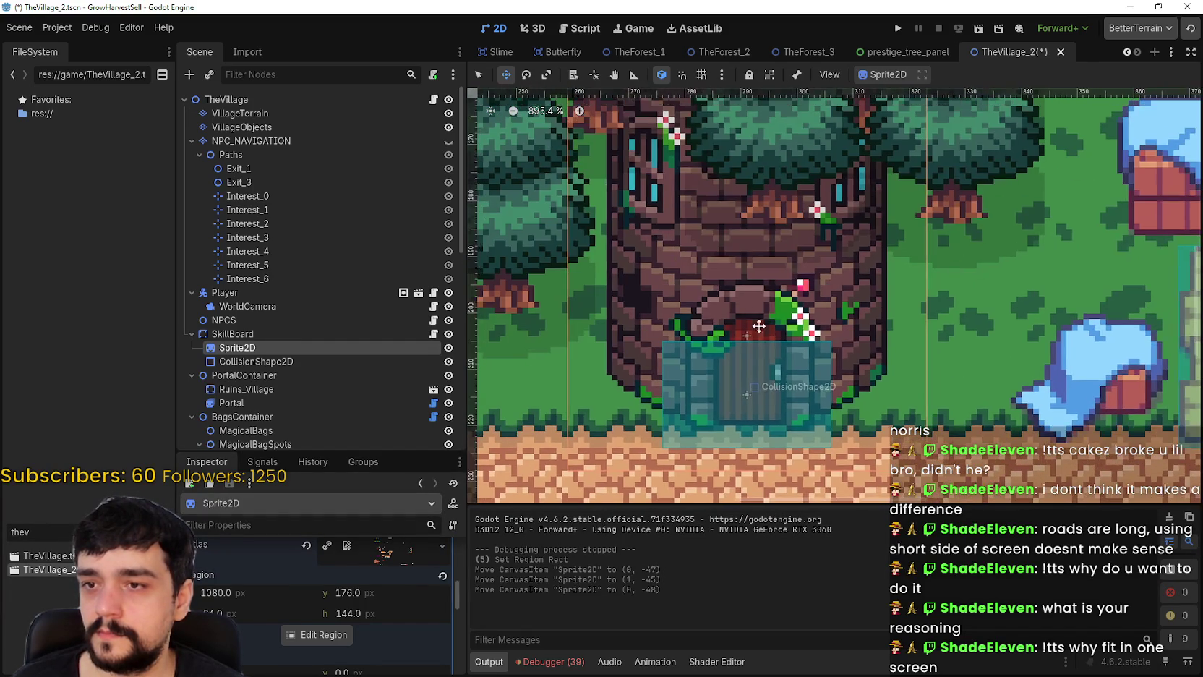
mouse_move(759, 326)
mouse_down()
mouse_move(759, 278)
mouse_move(762, 295)
mouse_up()
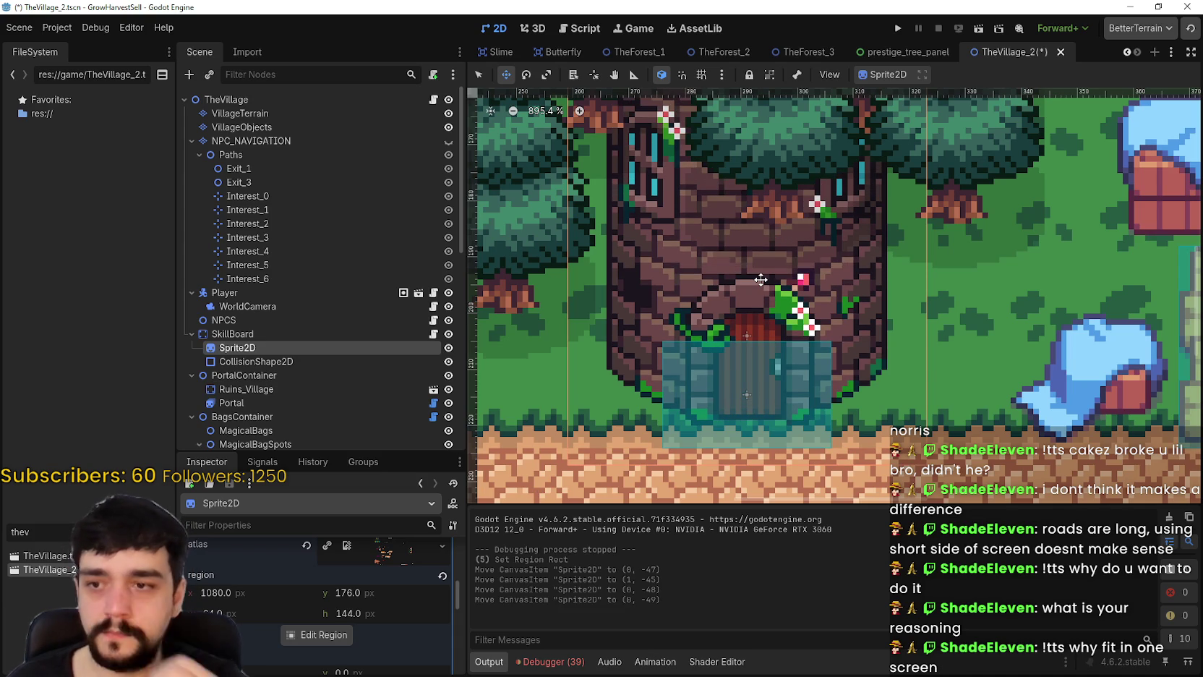
- Check the SkillBoard collision bounds and fine-tune the tower sprite to position (0, -45)
click(287, 359)
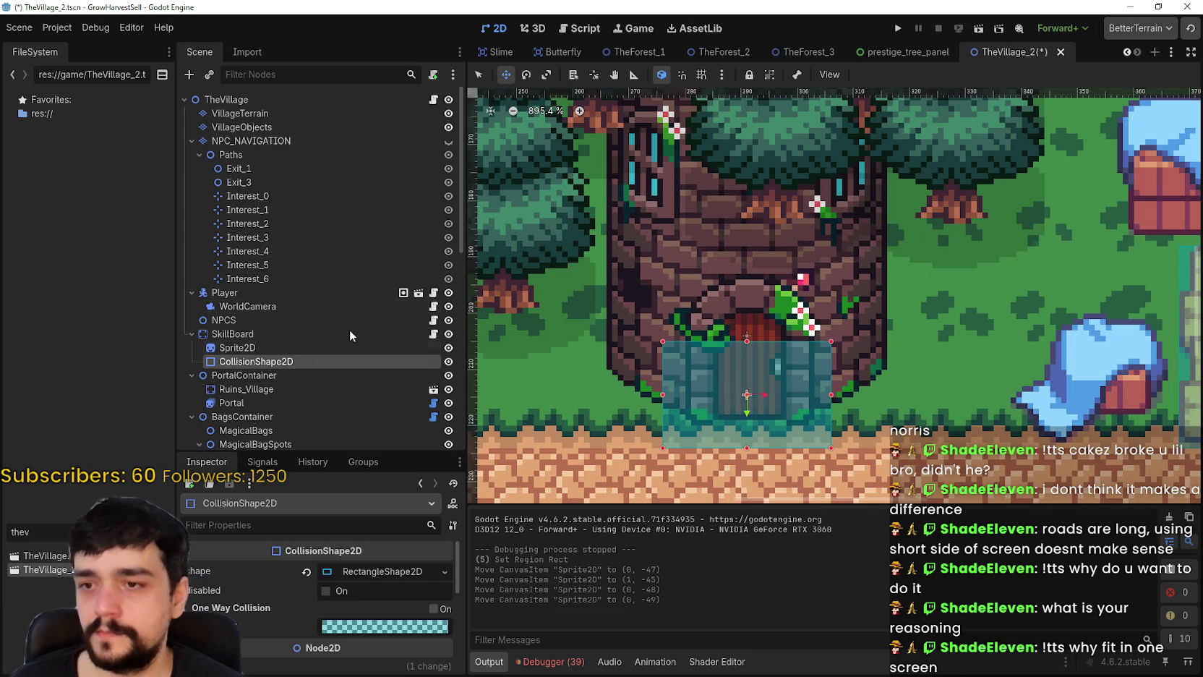
click(289, 348)
drag(737, 217, 740, 235)
scroll(741, 235, down, 2)
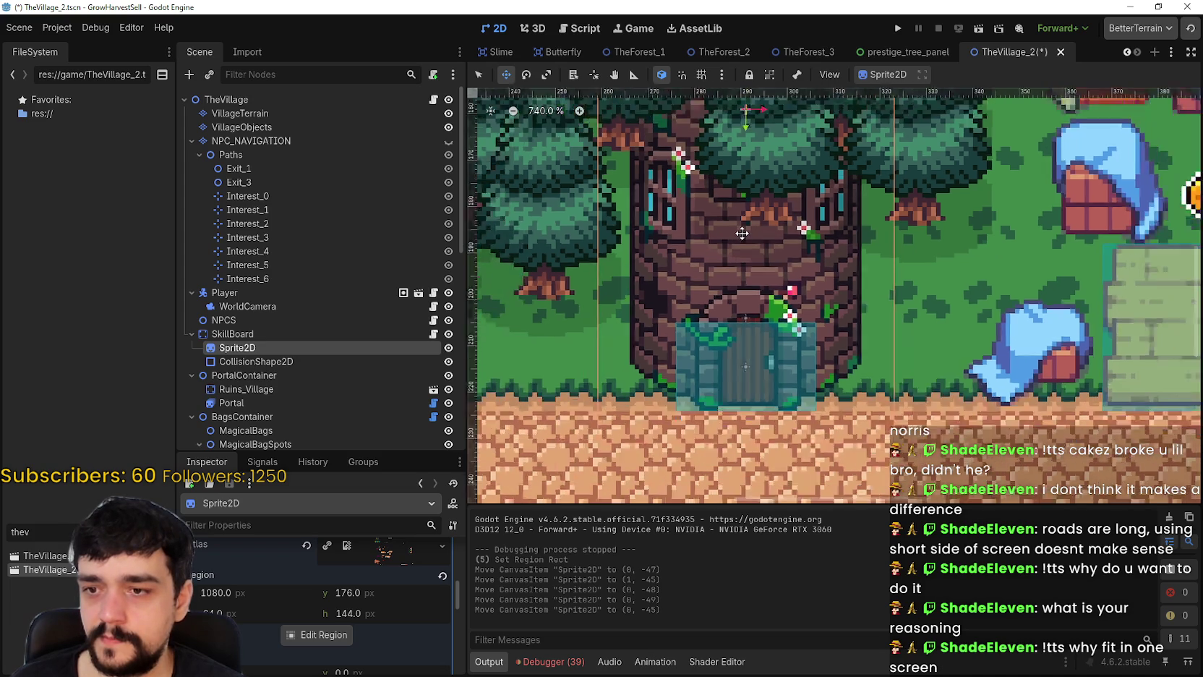
scroll(740, 359, down, 5)
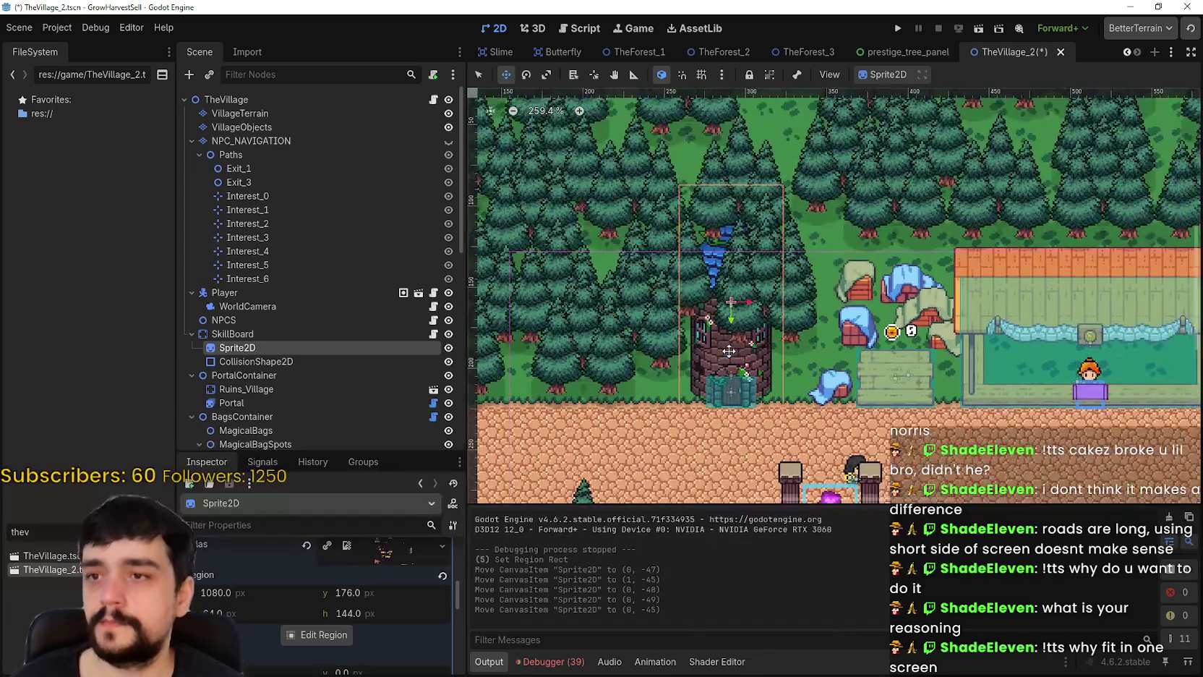
scroll(740, 359, up, 1)
scroll(275, 173, down, 2)
scroll(274, 164, up, 2)
click(267, 129)
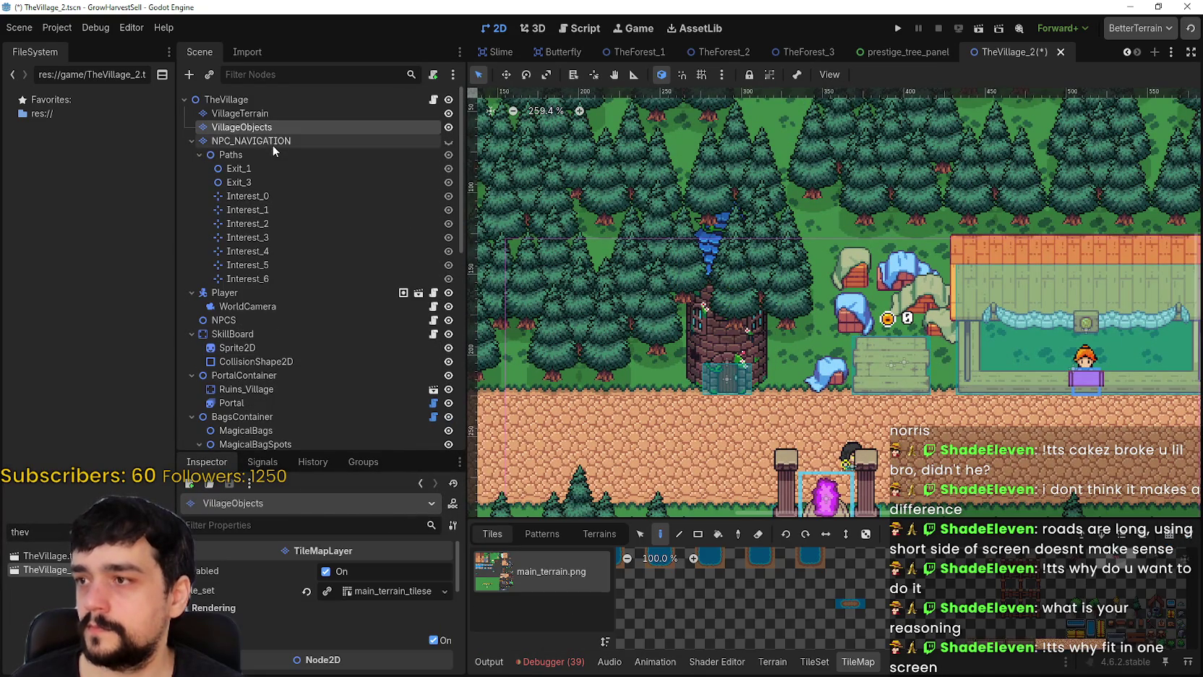
- Erase the tree tiles covering the tower's left side and roof tip, then save TheVillage_2
scroll(267, 332, down, 5)
scroll(273, 346, up, 5)
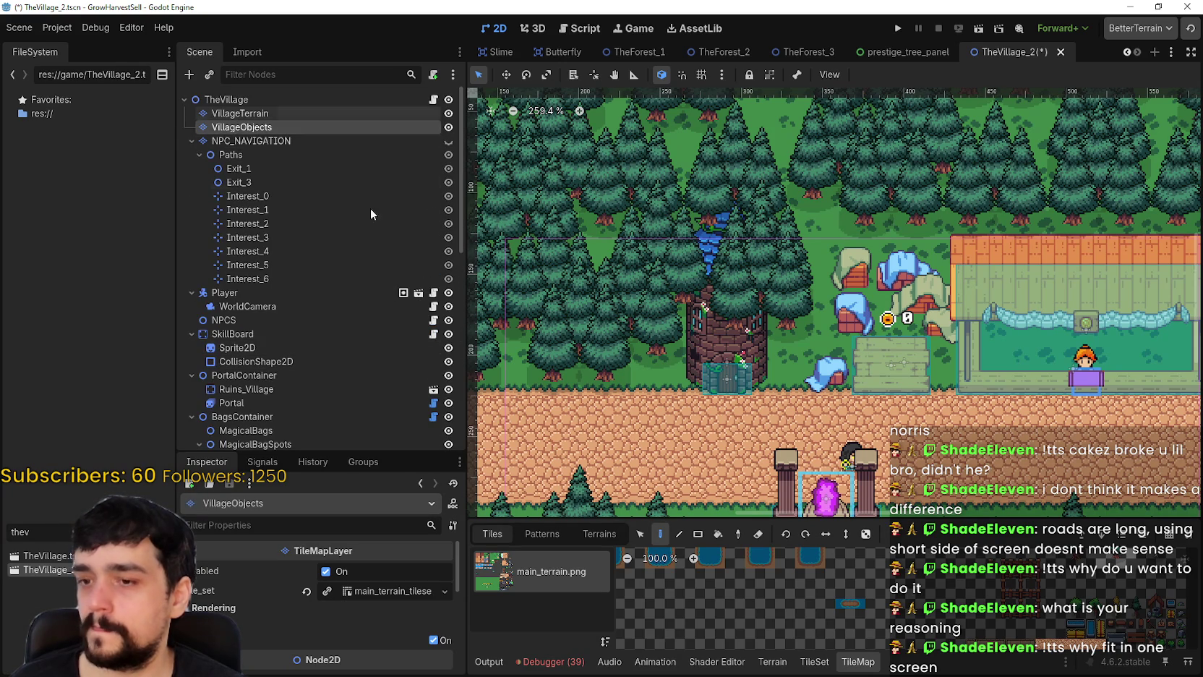
scroll(958, 621, down, 2)
scroll(956, 620, down, 2)
click(734, 586)
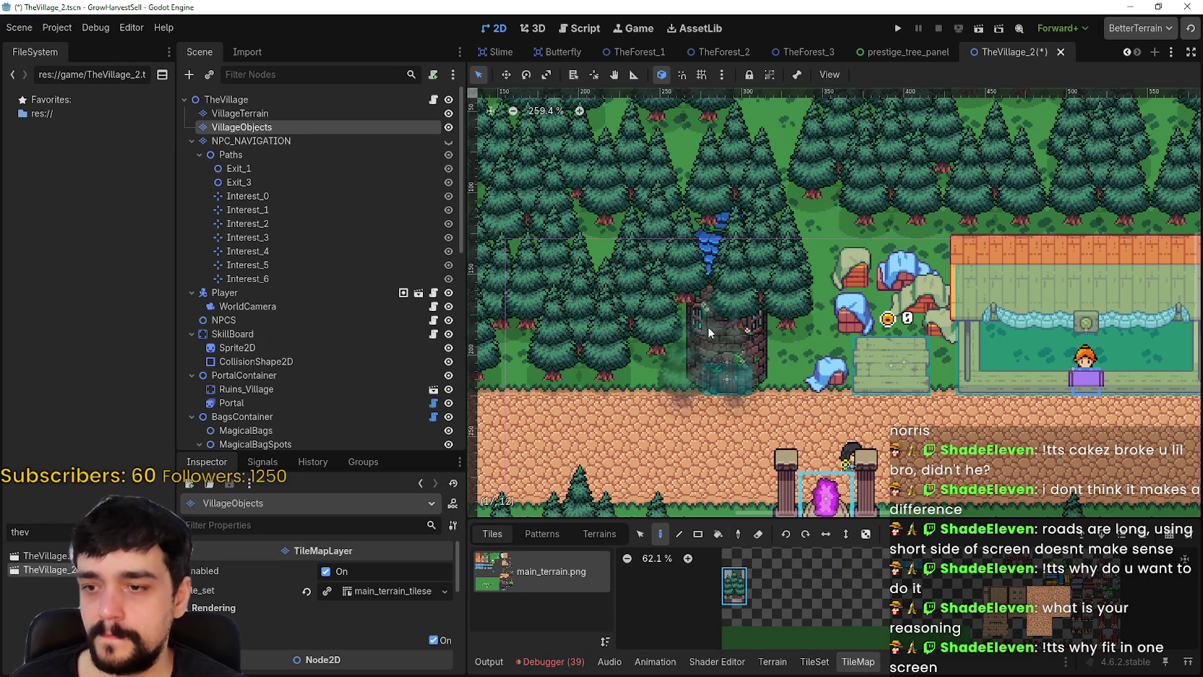
click(738, 304)
right_click(649, 258)
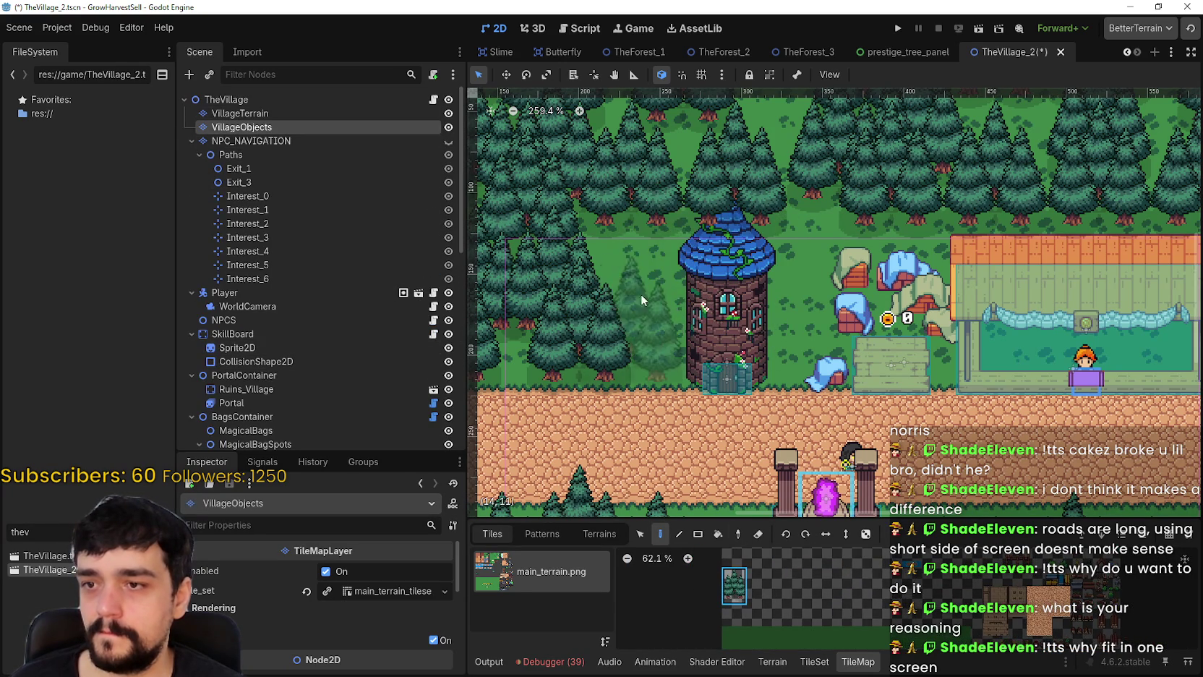
right_click(723, 177)
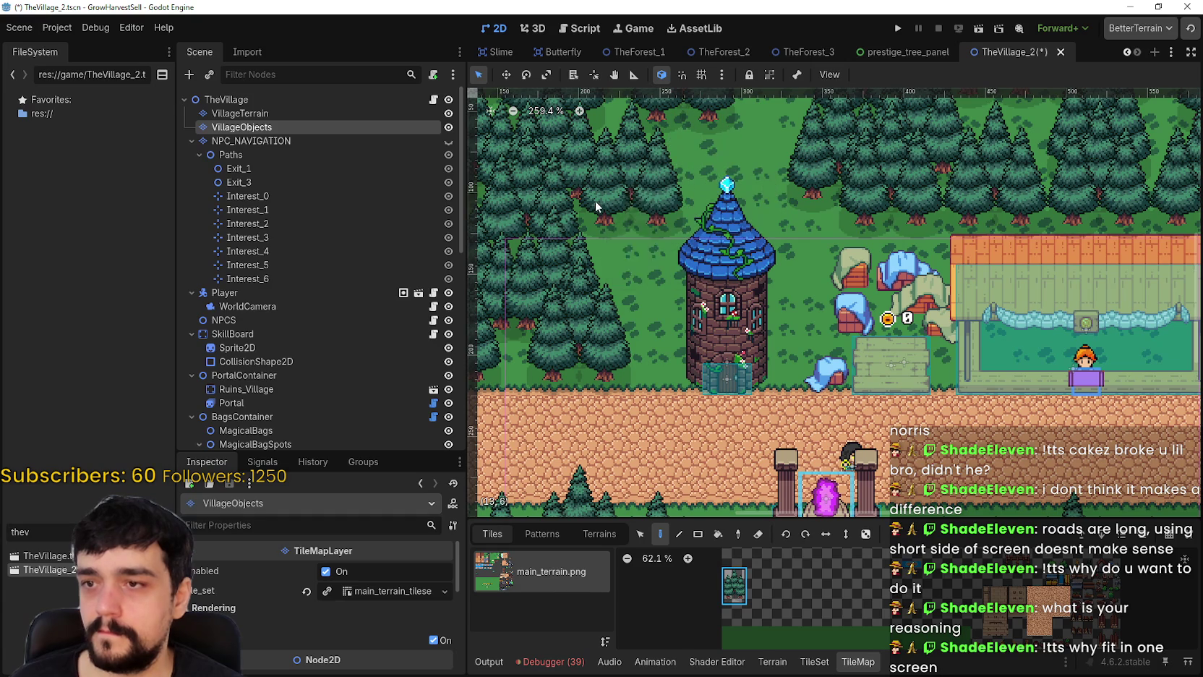
scroll(757, 337, down, 1)
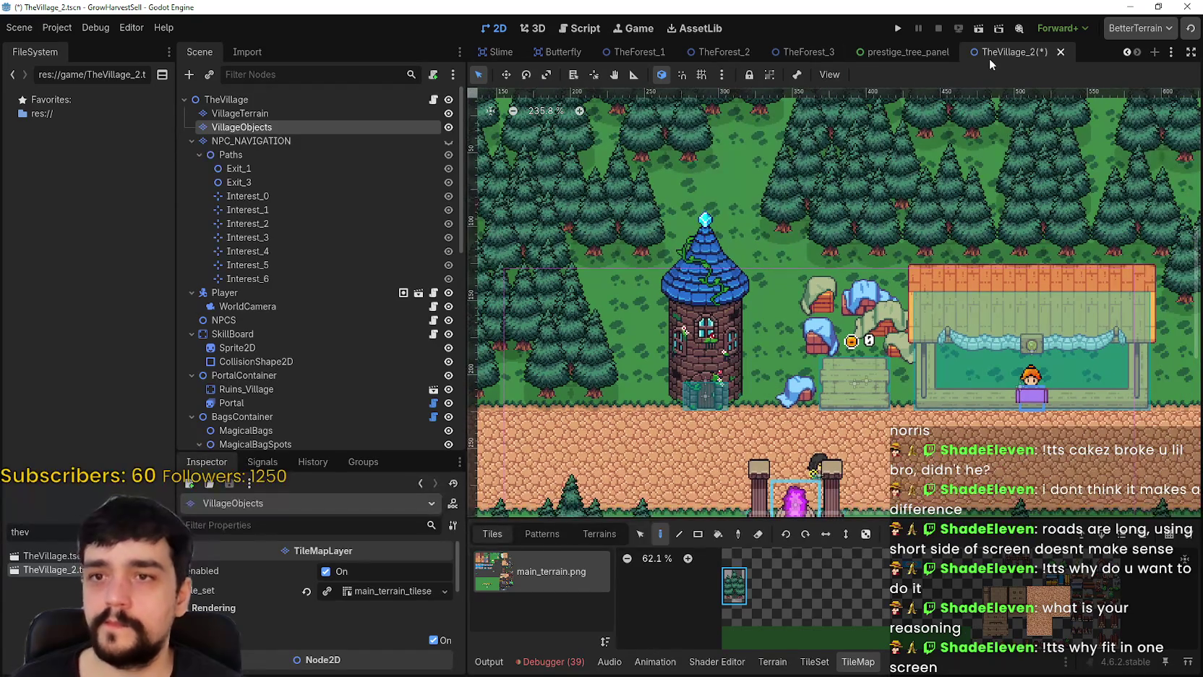
key(ctrl+s)
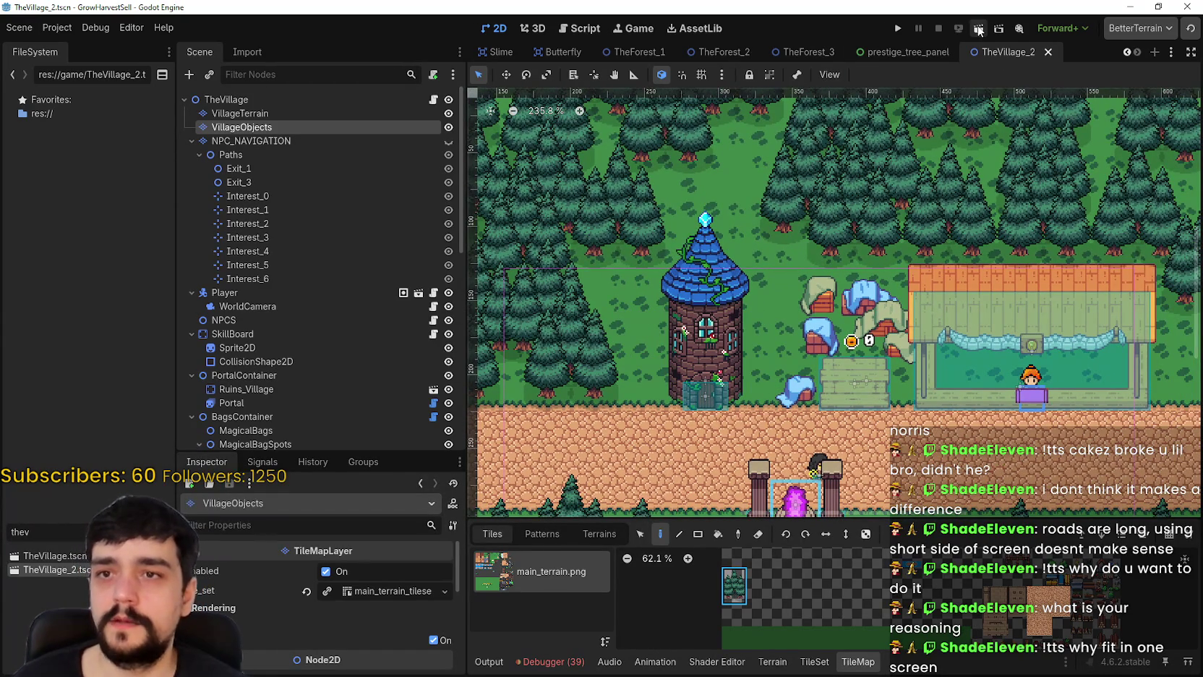
- Run the project, walk to the tower door and open then close the skill board
click(977, 52)
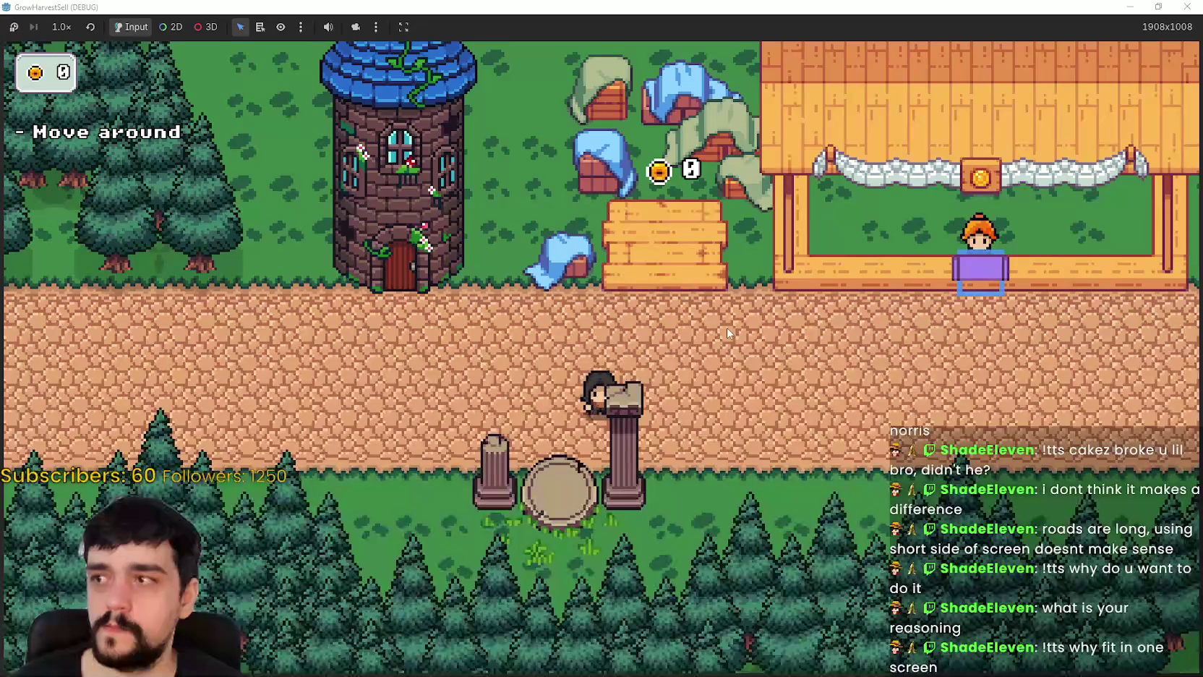
key(a)
key(w)
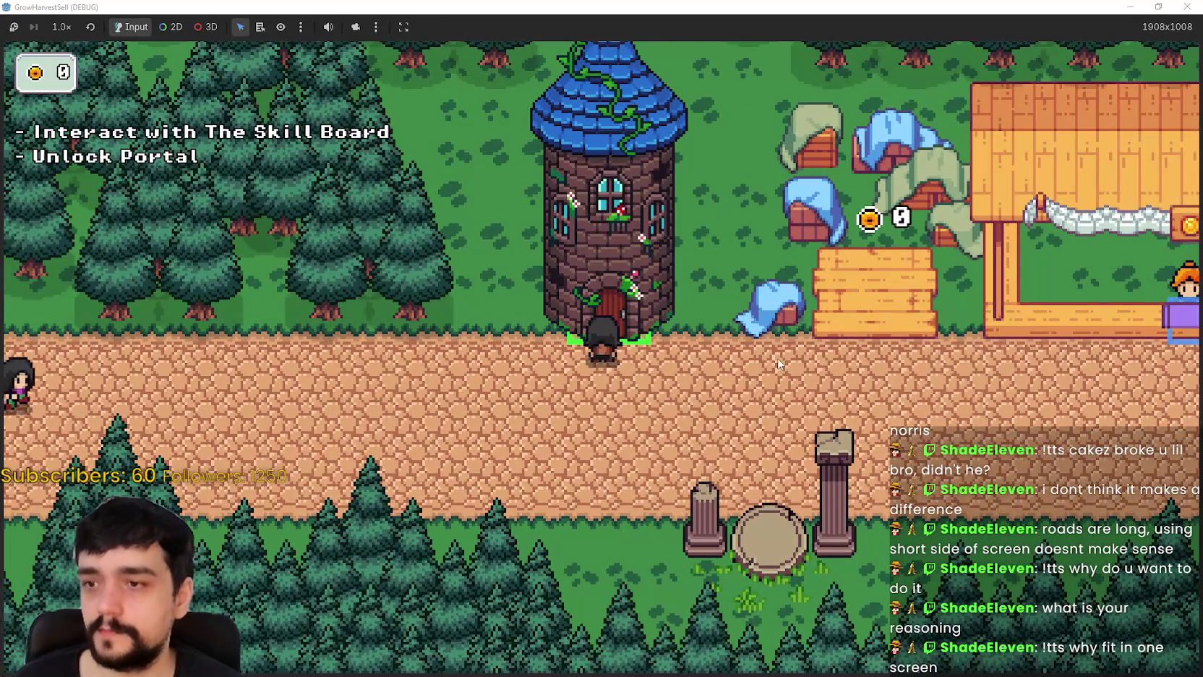
key(e)
key(Escape)
key(d)
- Walk the character around the tower's left side and back and forth along the path
key(s)
key(a)
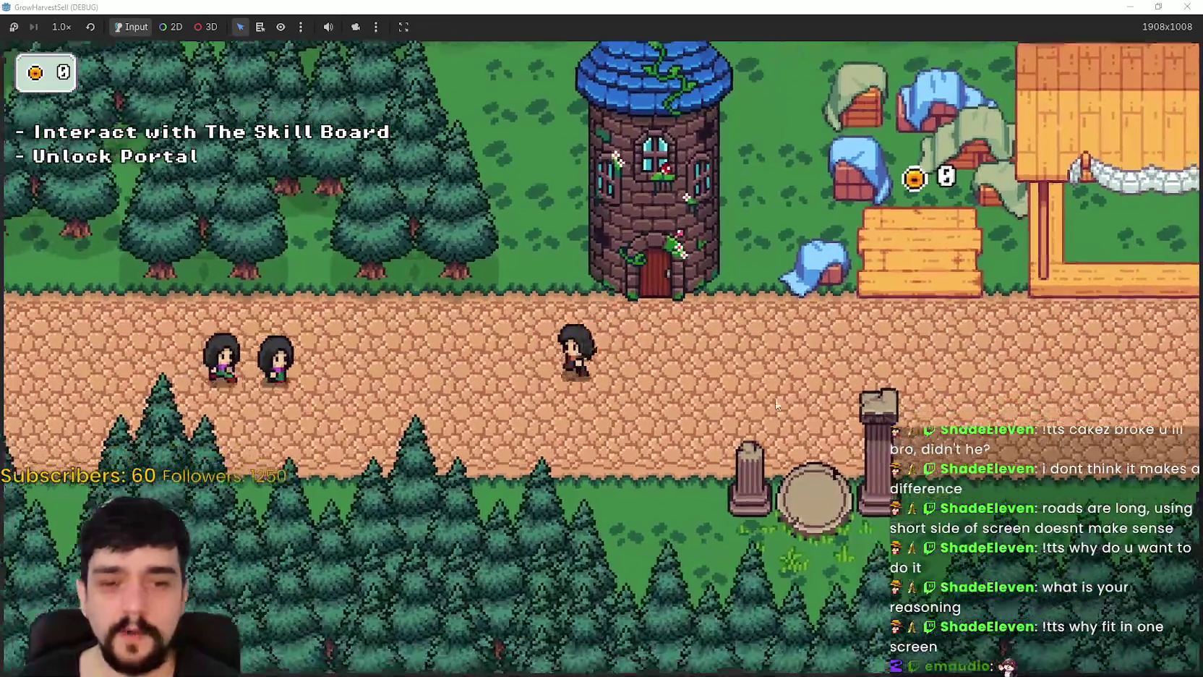
key(d)
key(w)
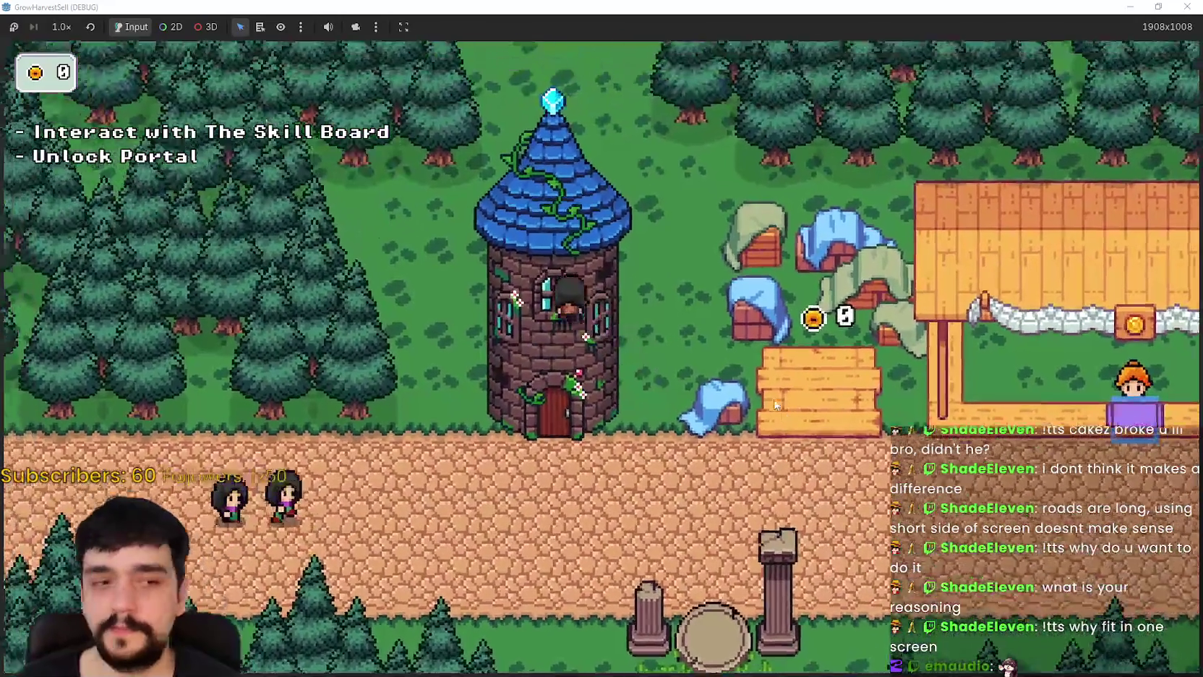
key(a)
key(w)
key(d)
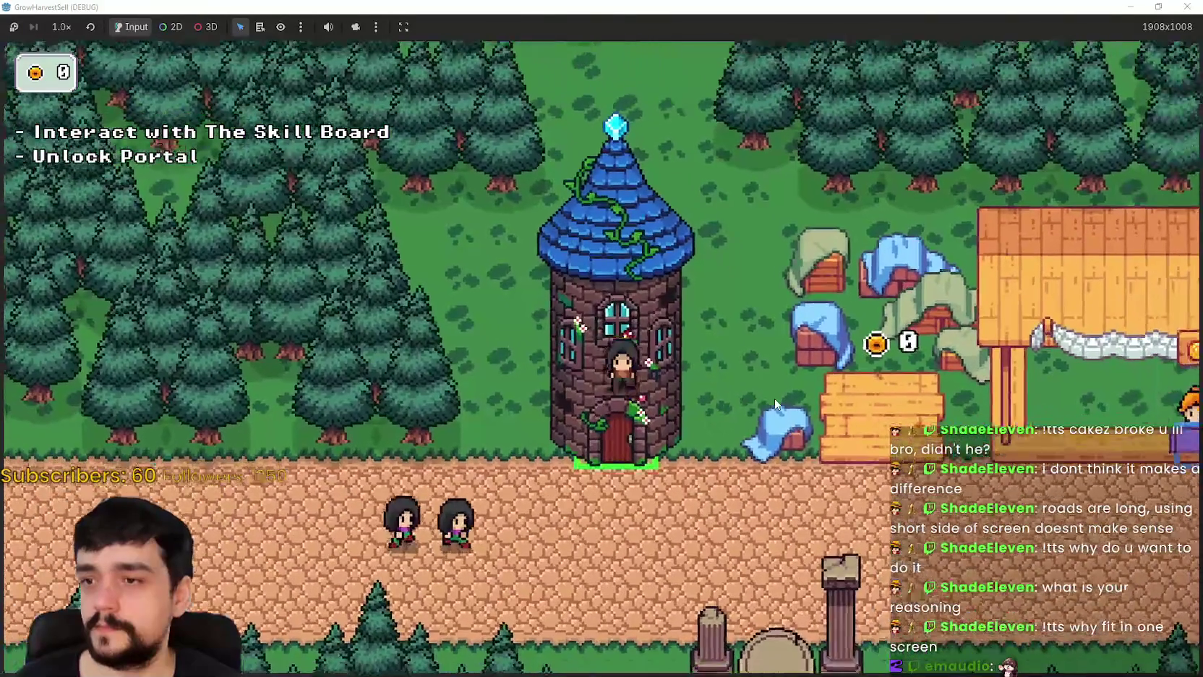
key(s)
key(s)
key(a)
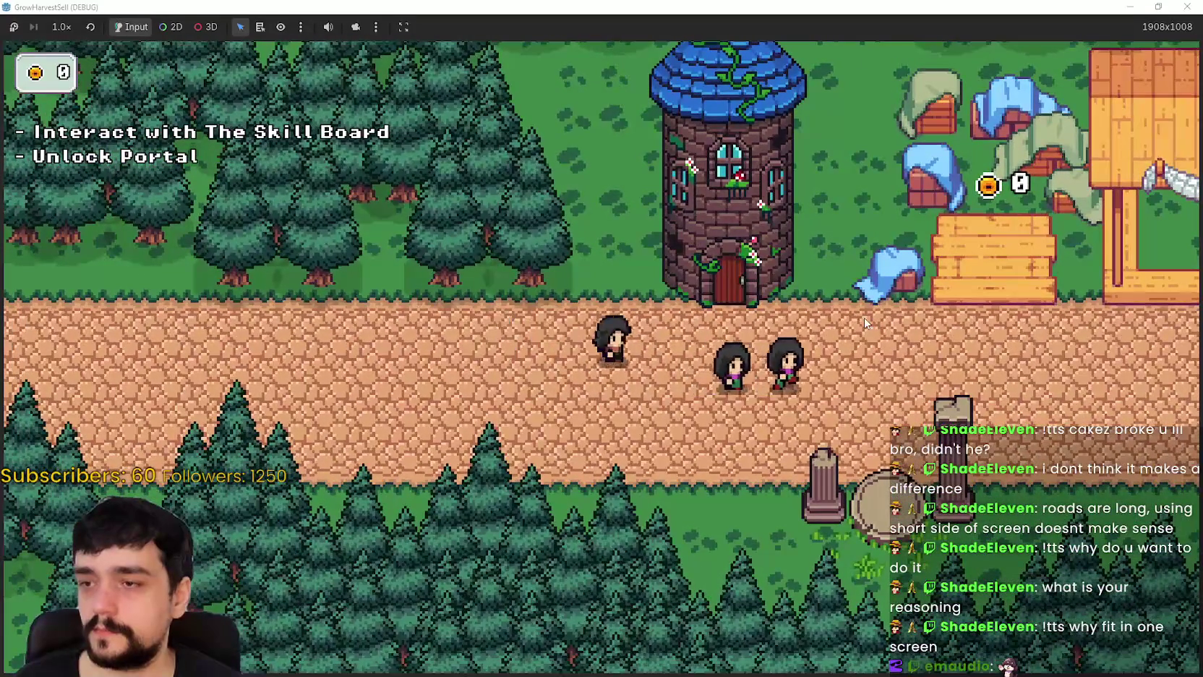
key(d)
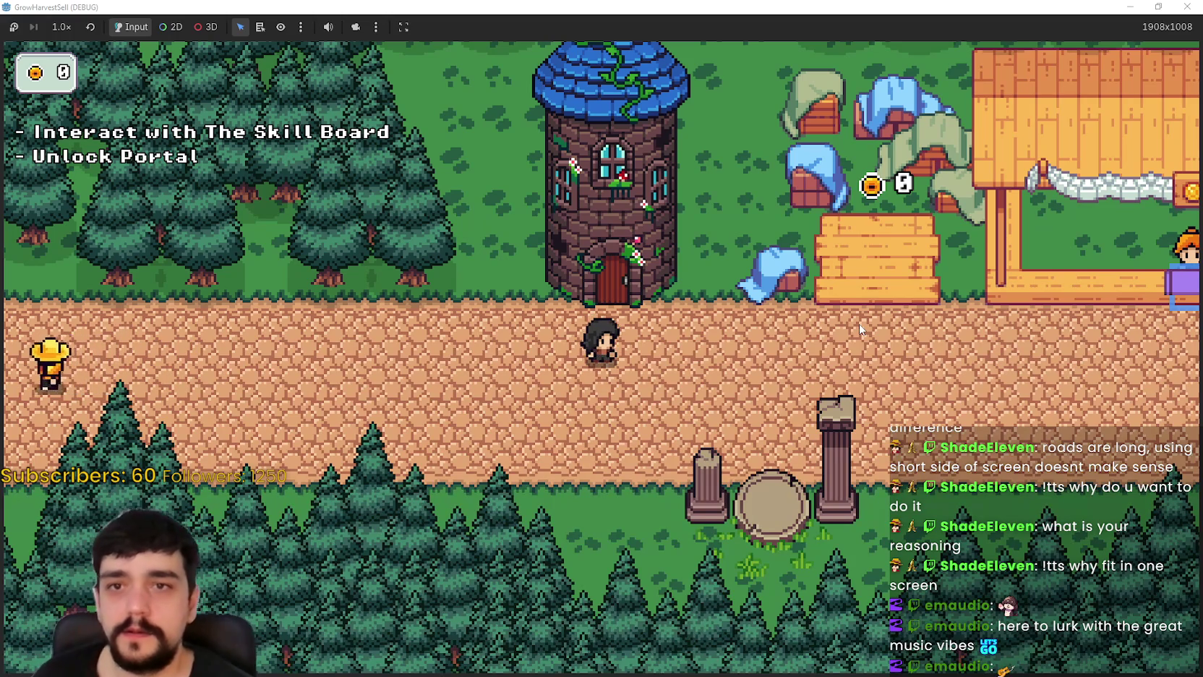
click(1153, 5)
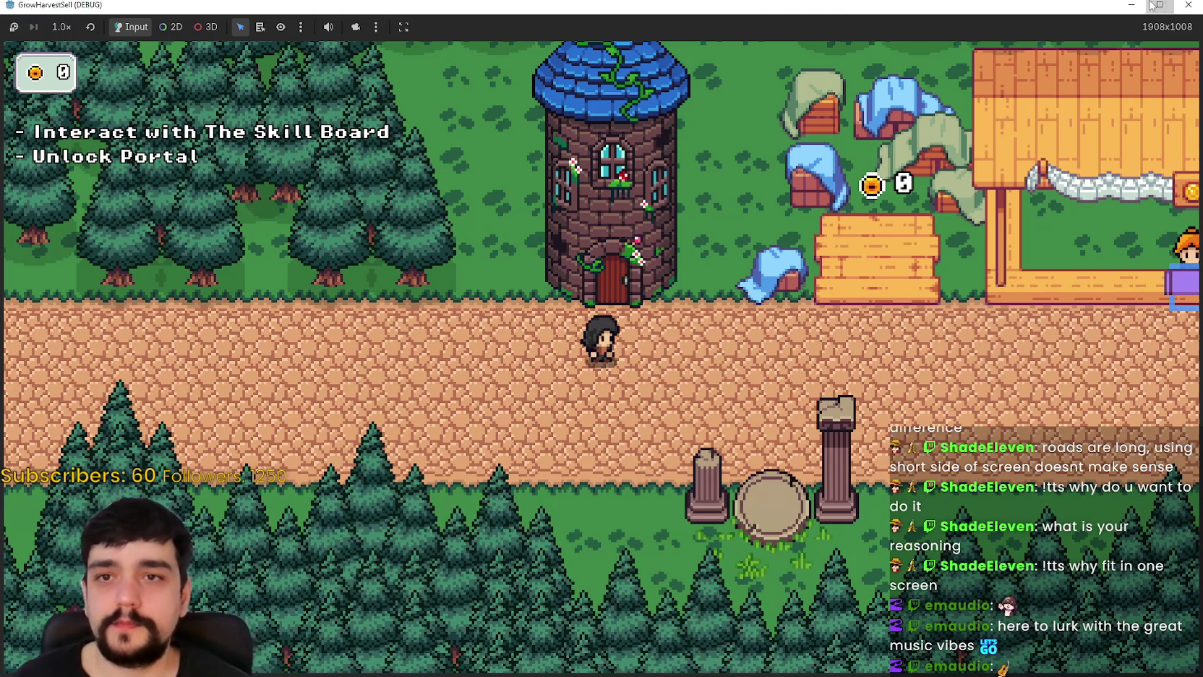
- Stop the game and inspect the market stall's sprite, collision shape and MarketSell node
click(1152, 5)
click(940, 28)
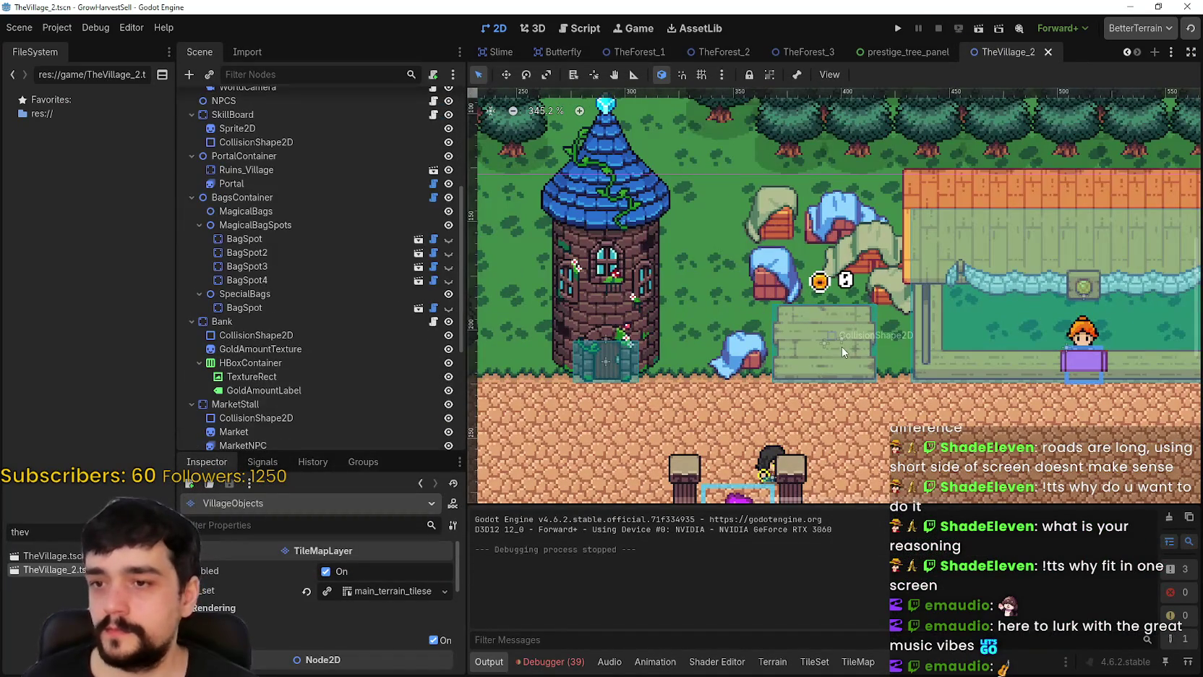
click(838, 347)
scroll(813, 323, down, 2)
scroll(380, 437, down, 5)
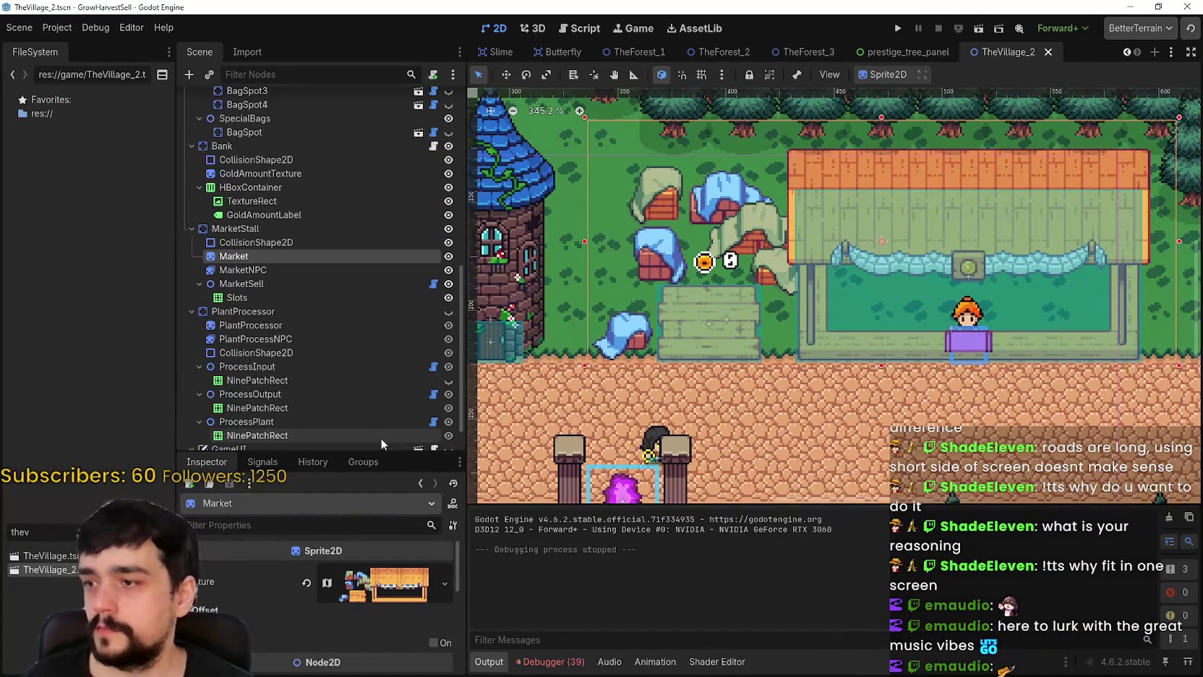
scroll(674, 363, down, 1)
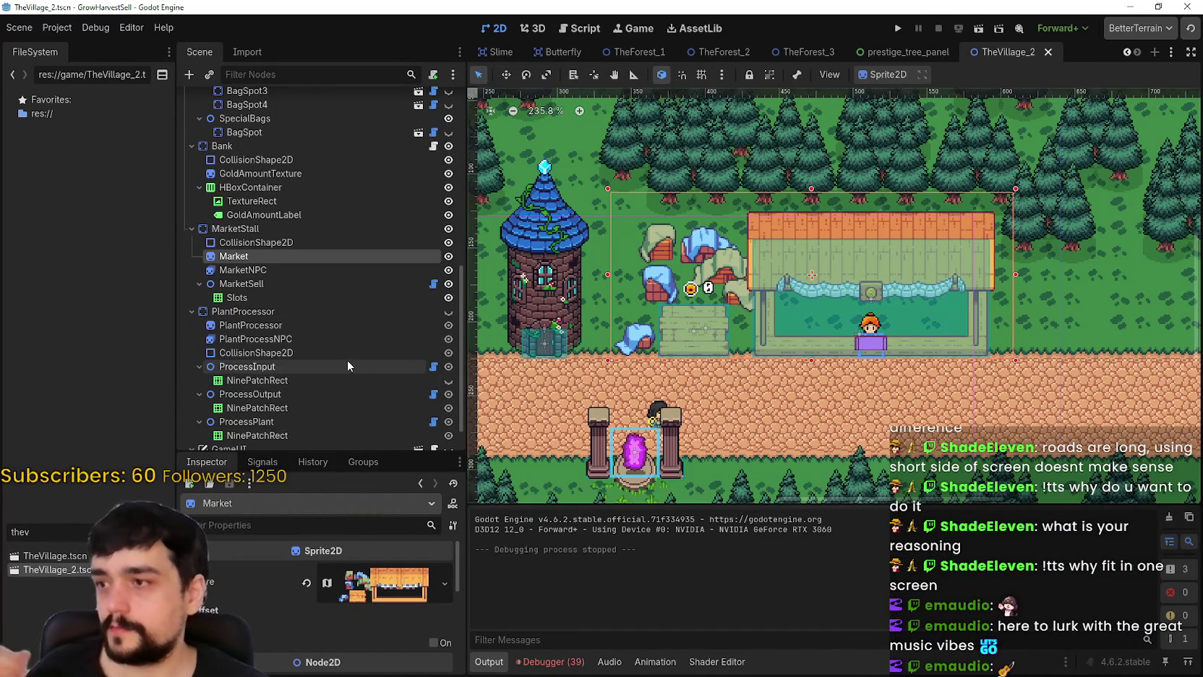
click(329, 243)
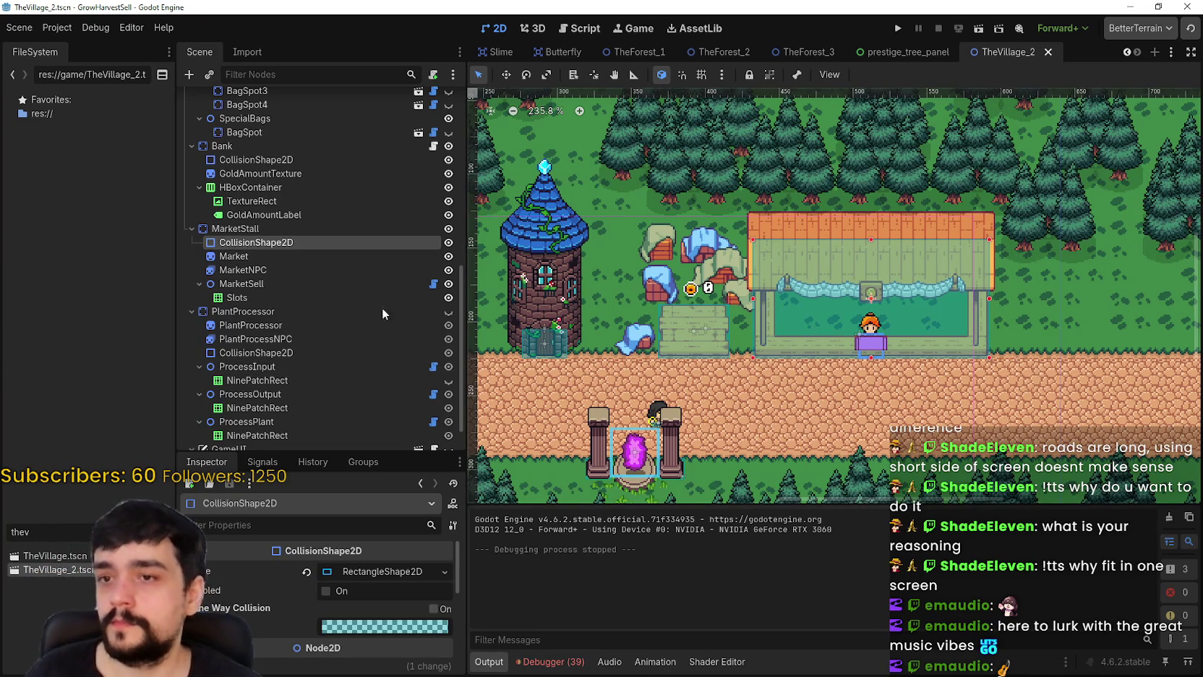
click(390, 284)
- Select the MarketNPC vendor and shrink the animation frames panel to enlarge the scene view
scroll(836, 325, up, 3)
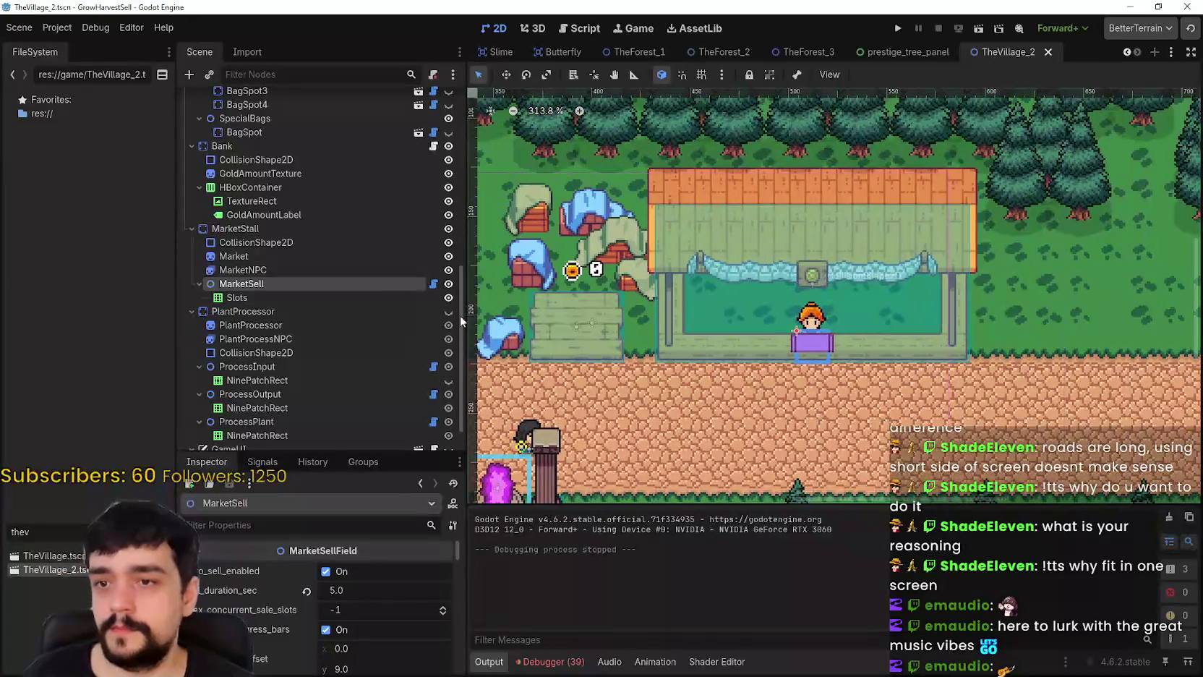
click(335, 268)
click(334, 255)
click(323, 268)
drag(839, 367, 842, 457)
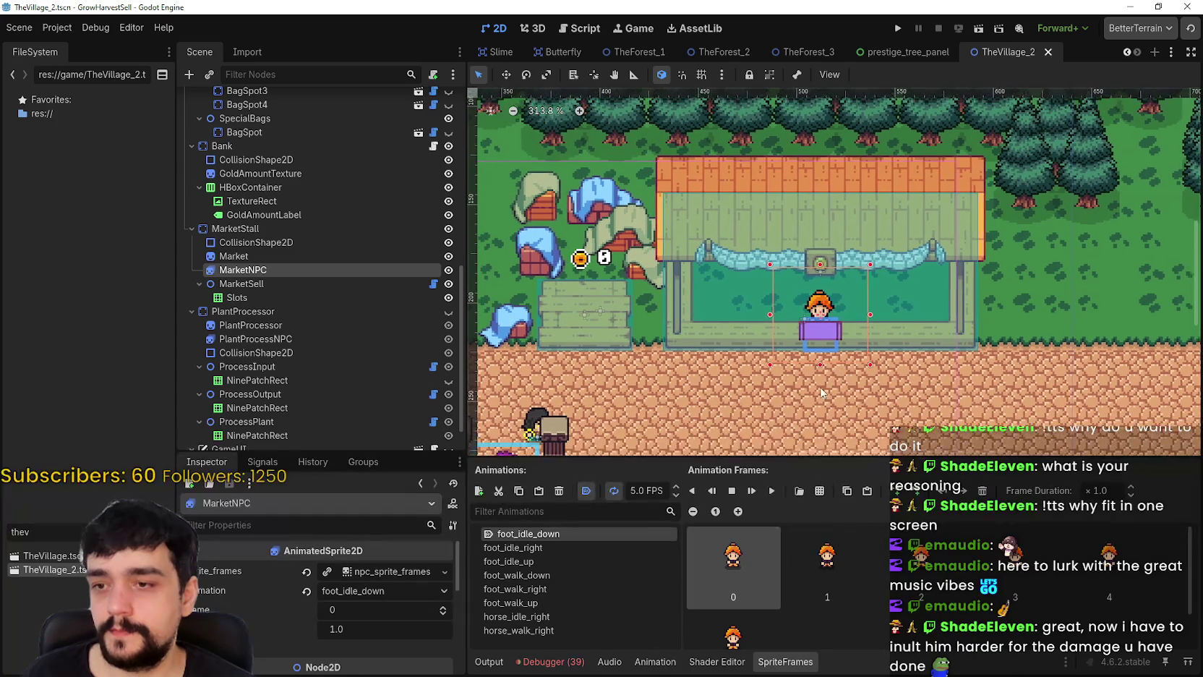
scroll(796, 358, up, 1)
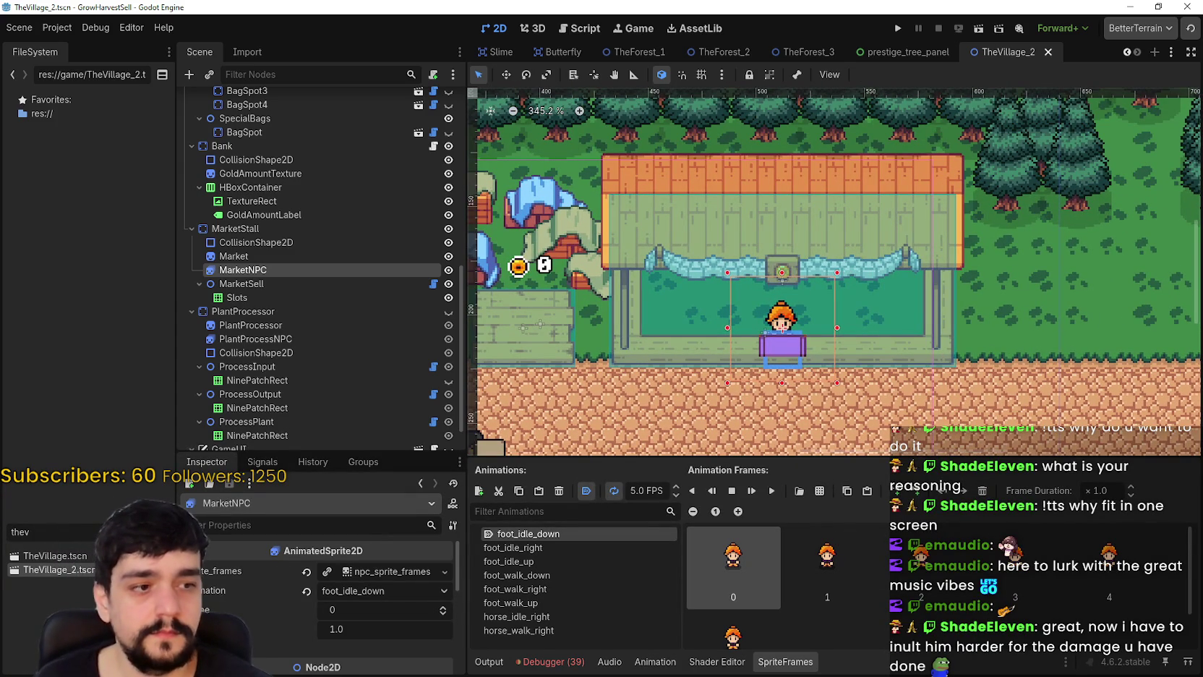
scroll(658, 262, right, 1)
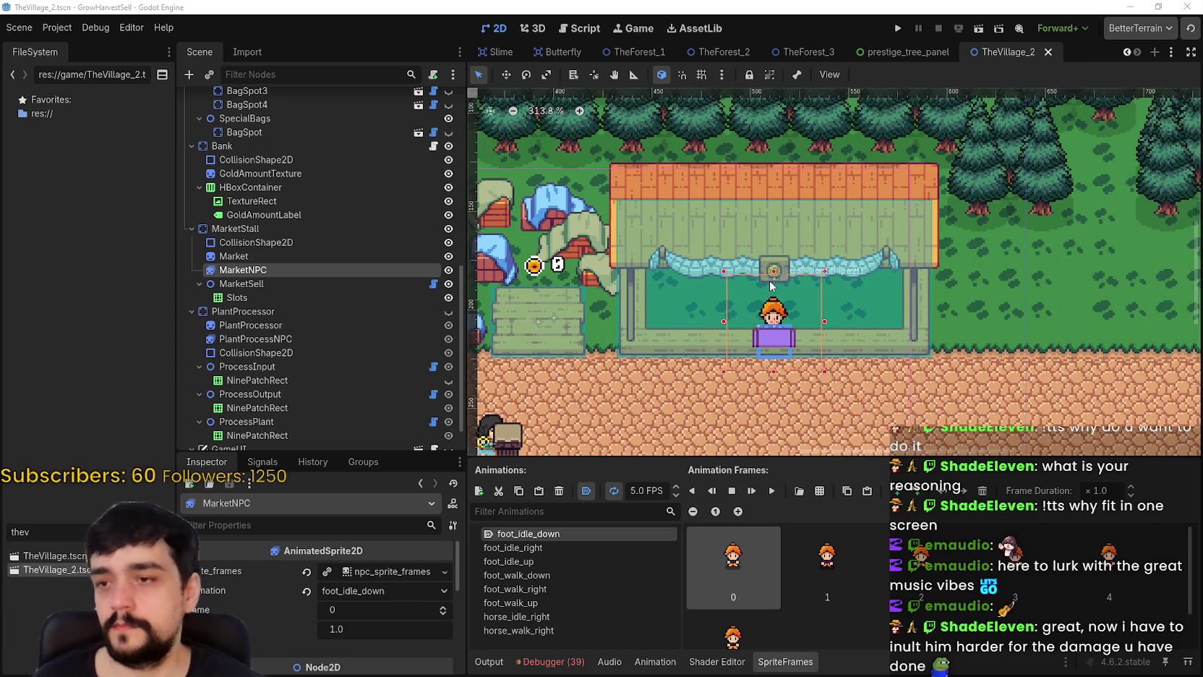
click(374, 255)
click(361, 269)
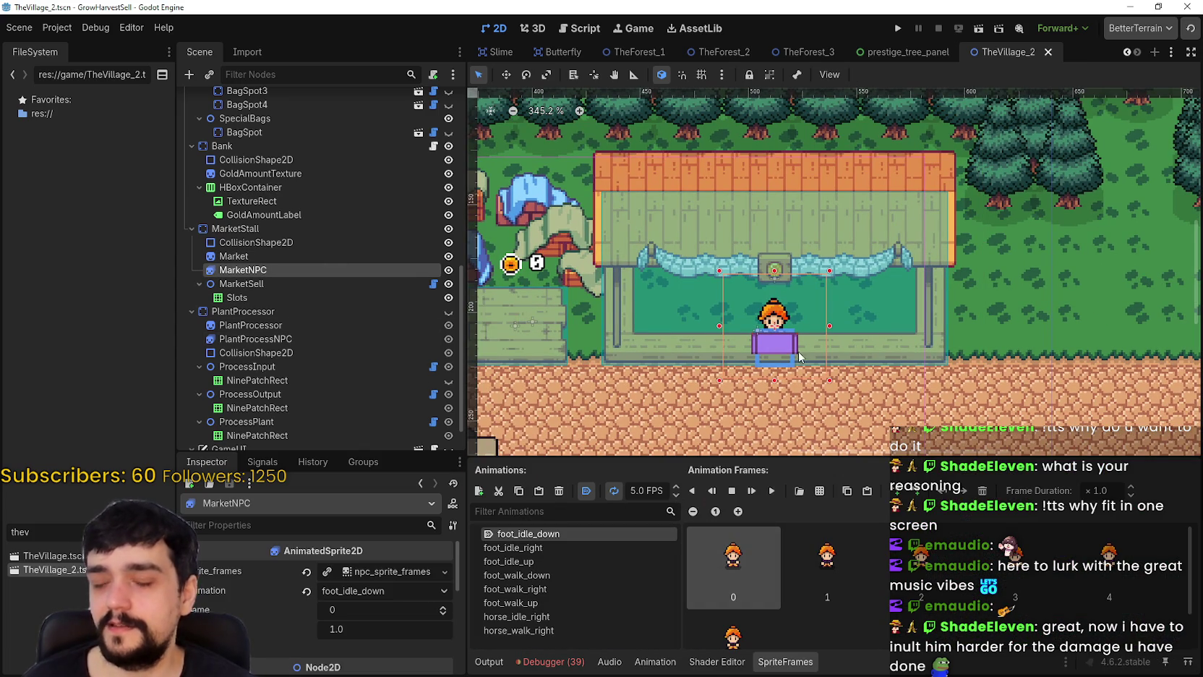
- Select the Market sprite, expand its Texture preview and open the region editor
scroll(799, 355, up, 3)
click(298, 254)
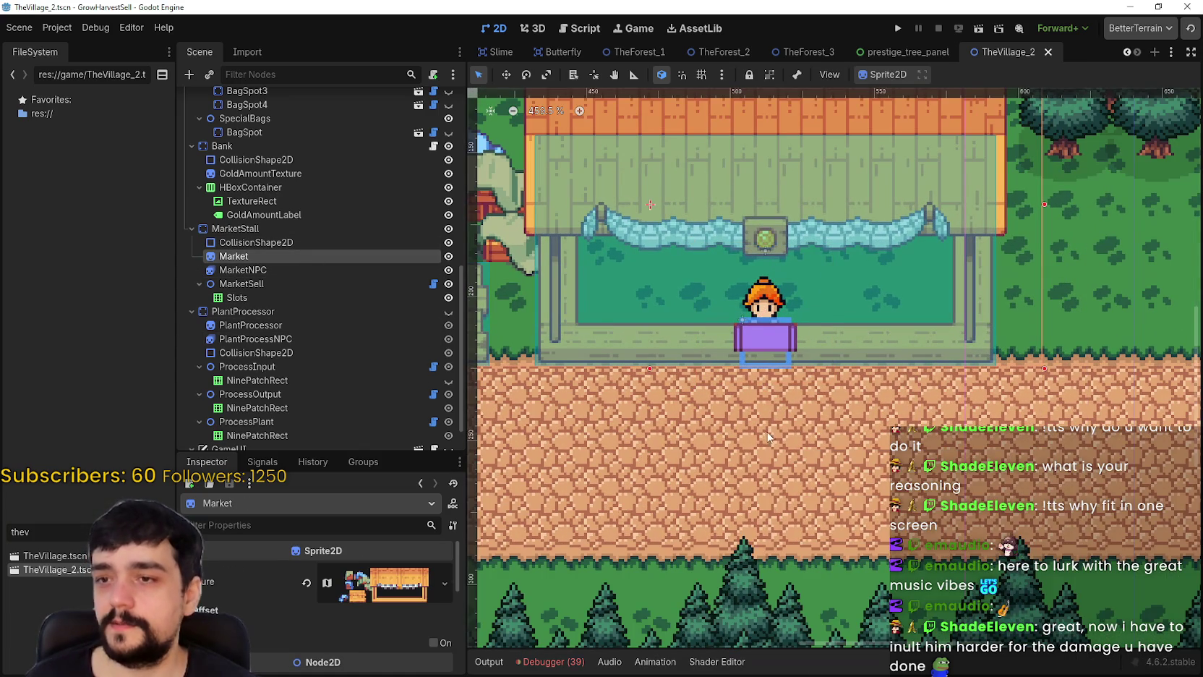
scroll(768, 437, down, 4)
click(392, 587)
scroll(381, 572, down, 3)
click(321, 642)
- Draw the Market sprite's region around the small blue-roofed stall in the atlas and close the editor
scroll(545, 327, down, 5)
scroll(665, 404, down, 10)
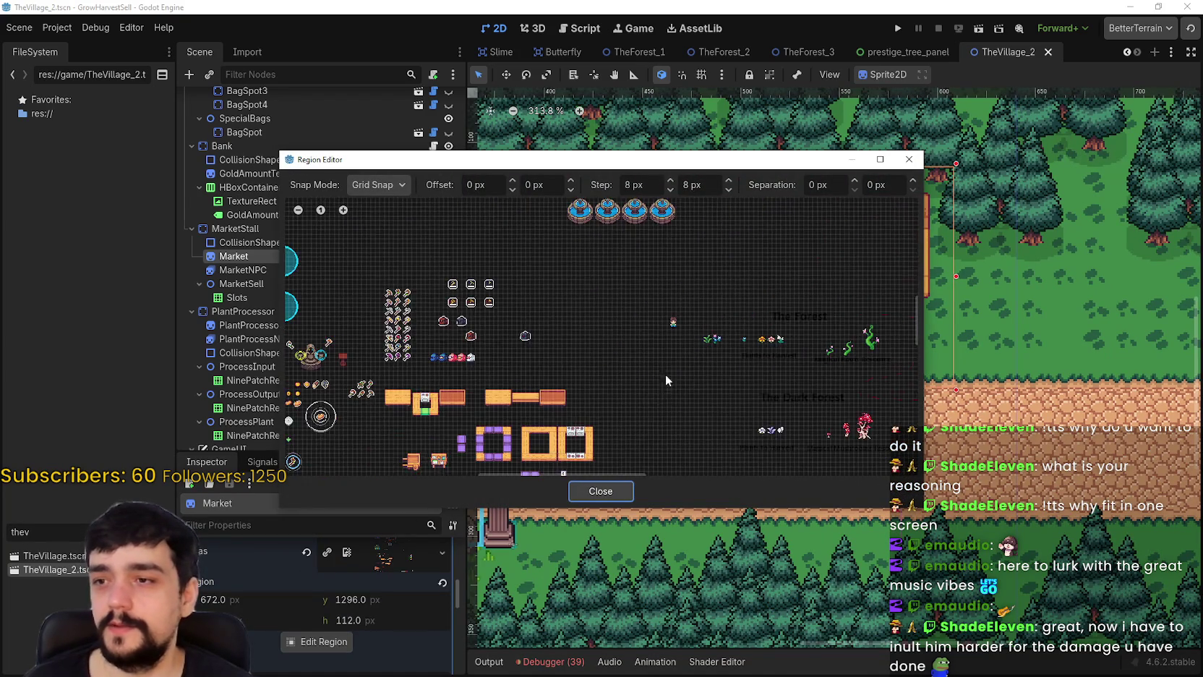
scroll(592, 381, up, 8)
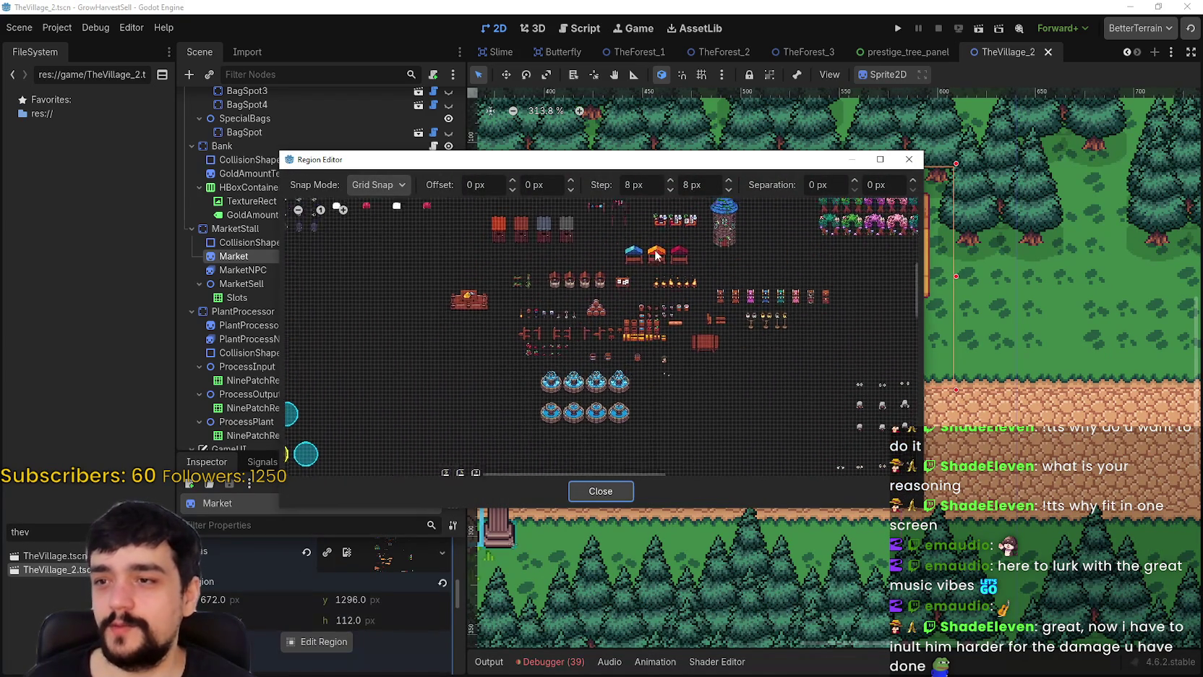
scroll(602, 340, down, 2)
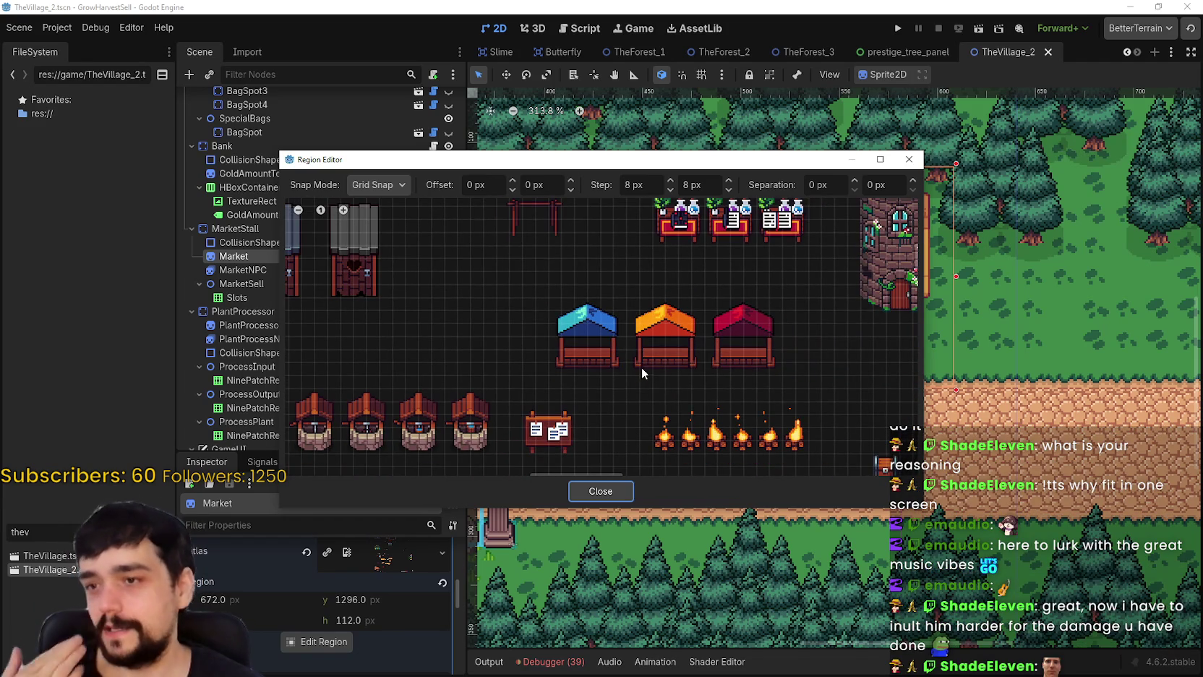
scroll(643, 365, up, 1)
scroll(654, 340, up, 2)
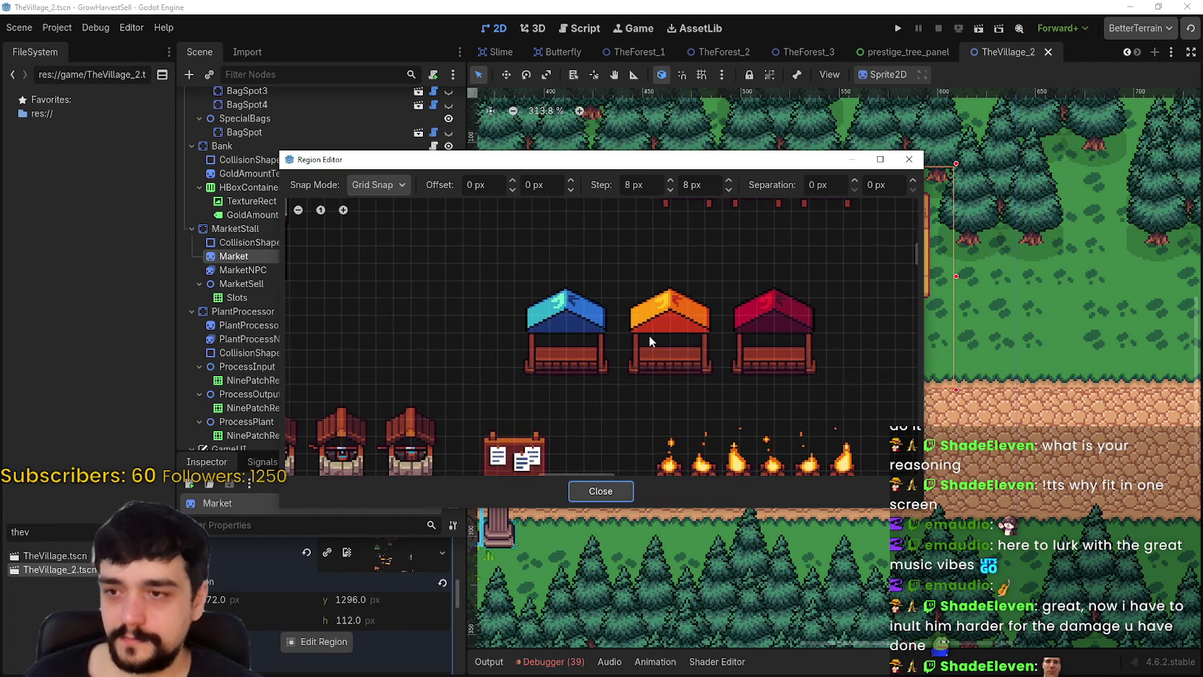
scroll(642, 342, down, 2)
scroll(562, 354, up, 4)
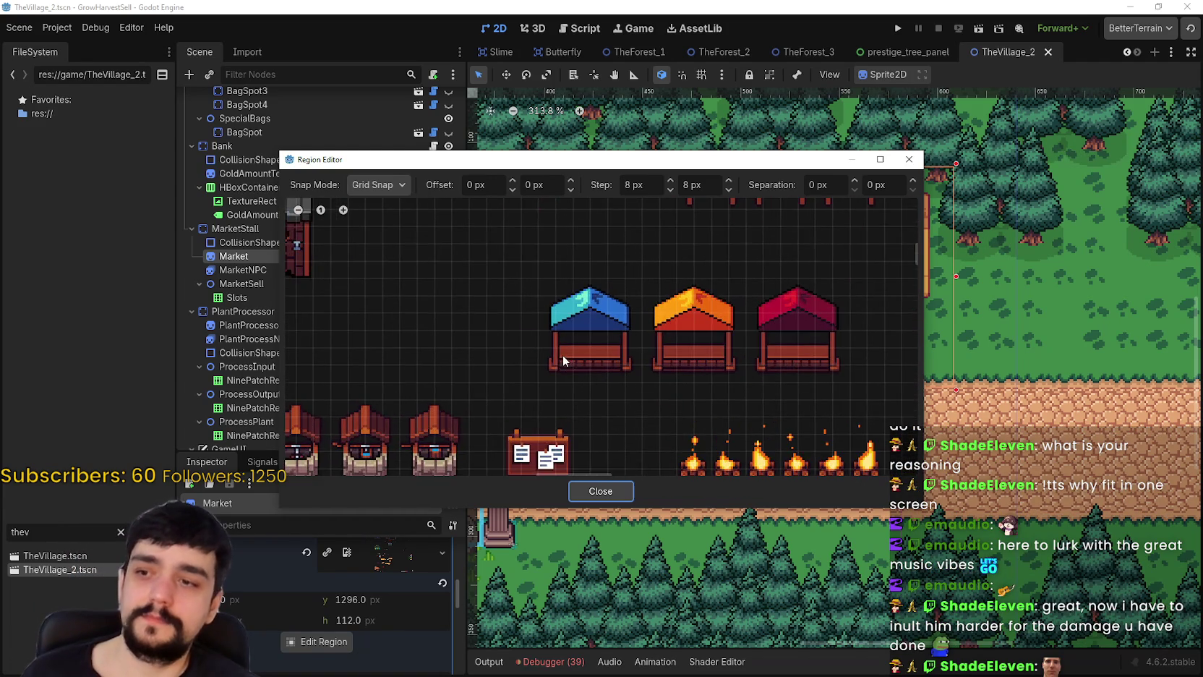
drag(537, 386, 672, 249)
scroll(640, 364, down, 2)
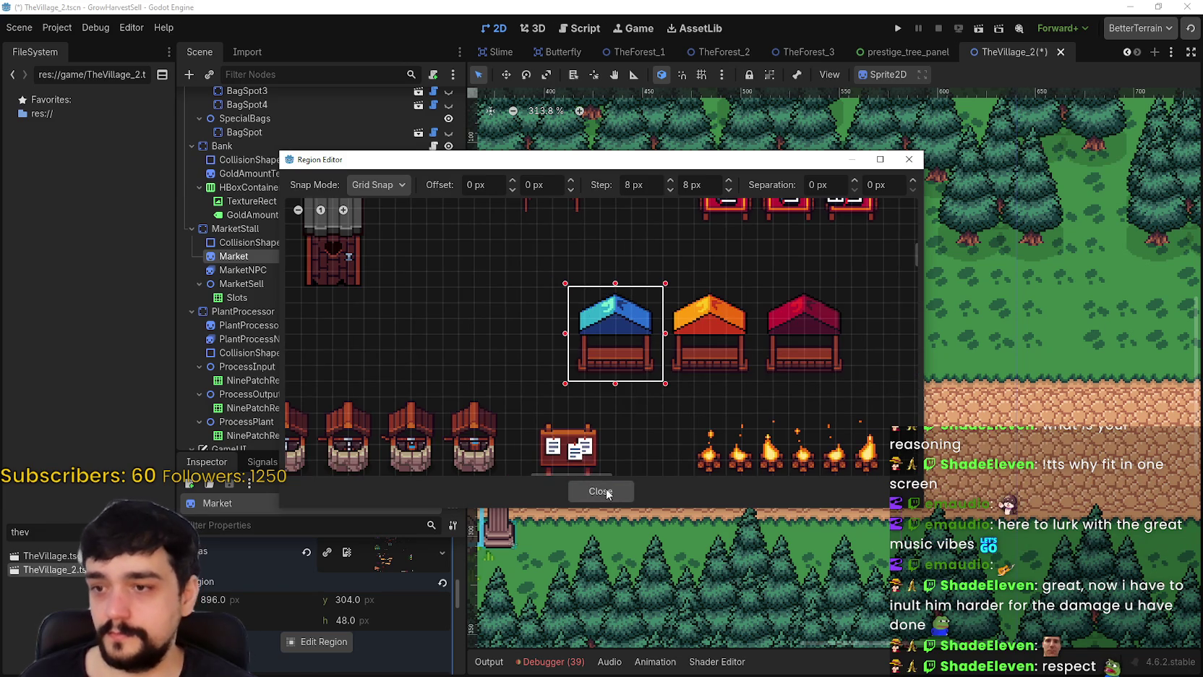
scroll(668, 390, down, 2)
scroll(673, 389, down, 1)
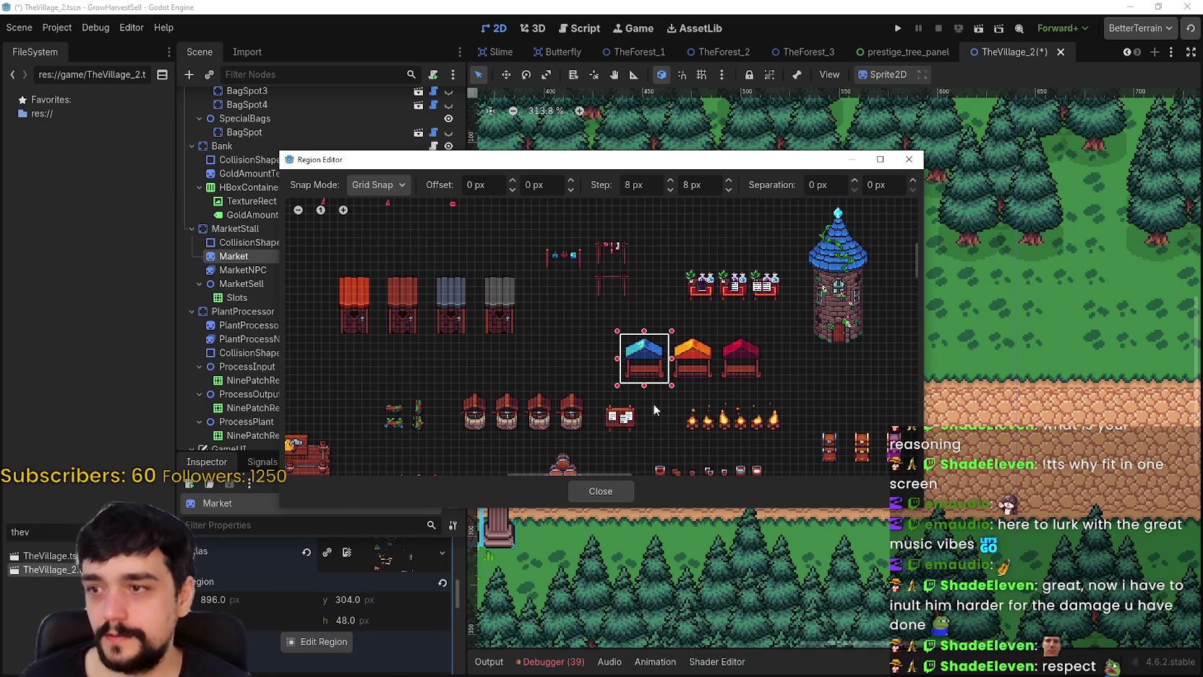
click(607, 491)
scroll(676, 378, up, 1)
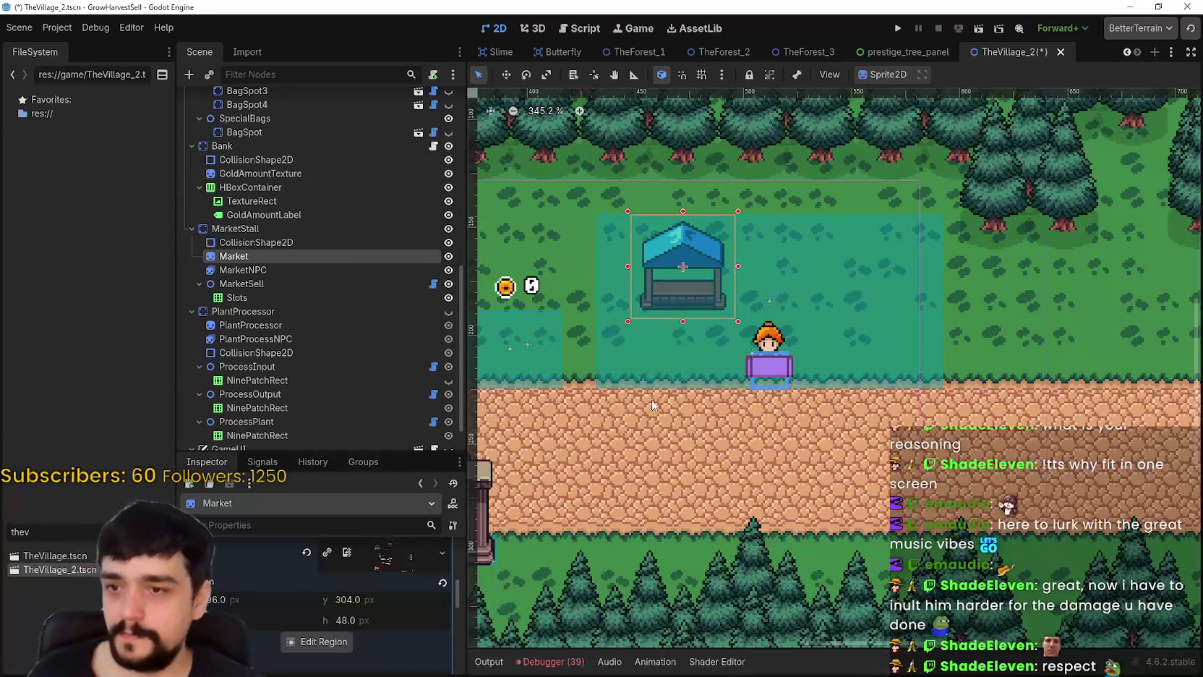
- Drag the blue stall sprite down onto the grass beside the vendor
scroll(658, 383, up, 2)
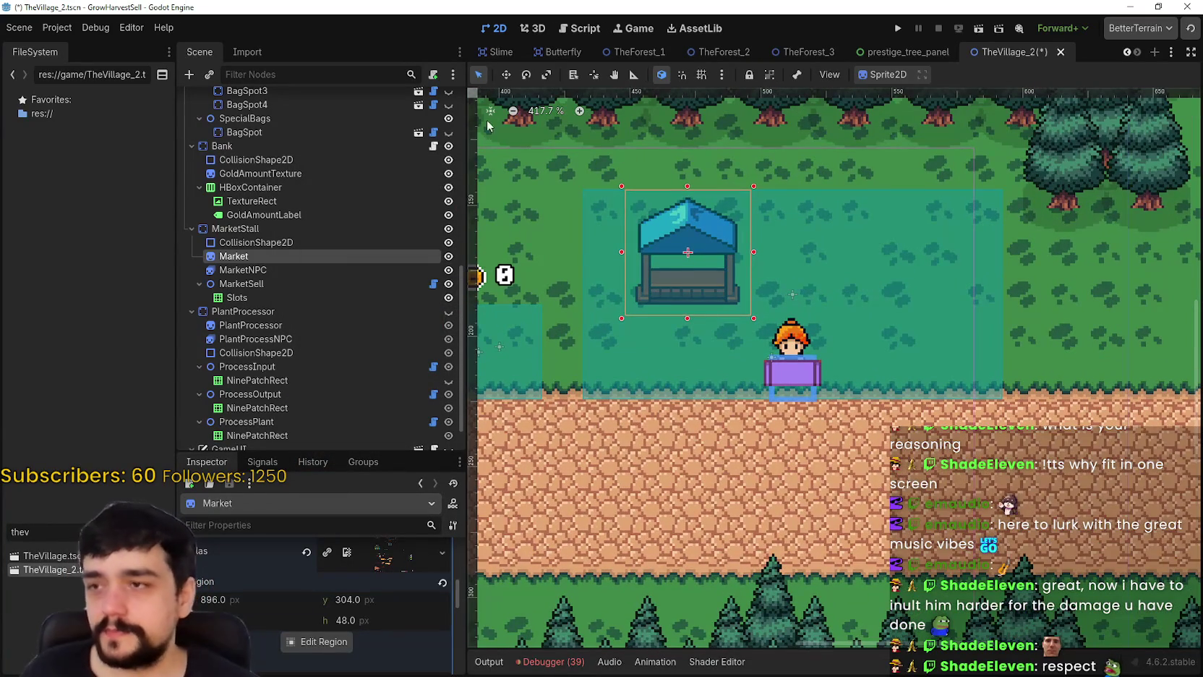
mouse_move(675, 245)
mouse_down()
mouse_move(776, 308)
mouse_move(784, 333)
mouse_move(673, 322)
mouse_move(697, 308)
mouse_move(682, 323)
mouse_up()
scroll(789, 360, up, 6)
scroll(789, 360, down, 6)
scroll(706, 301, up, 3)
- Check the MarketNPC, MarketSell, MarketStall and collision shape nodes in turn
click(294, 272)
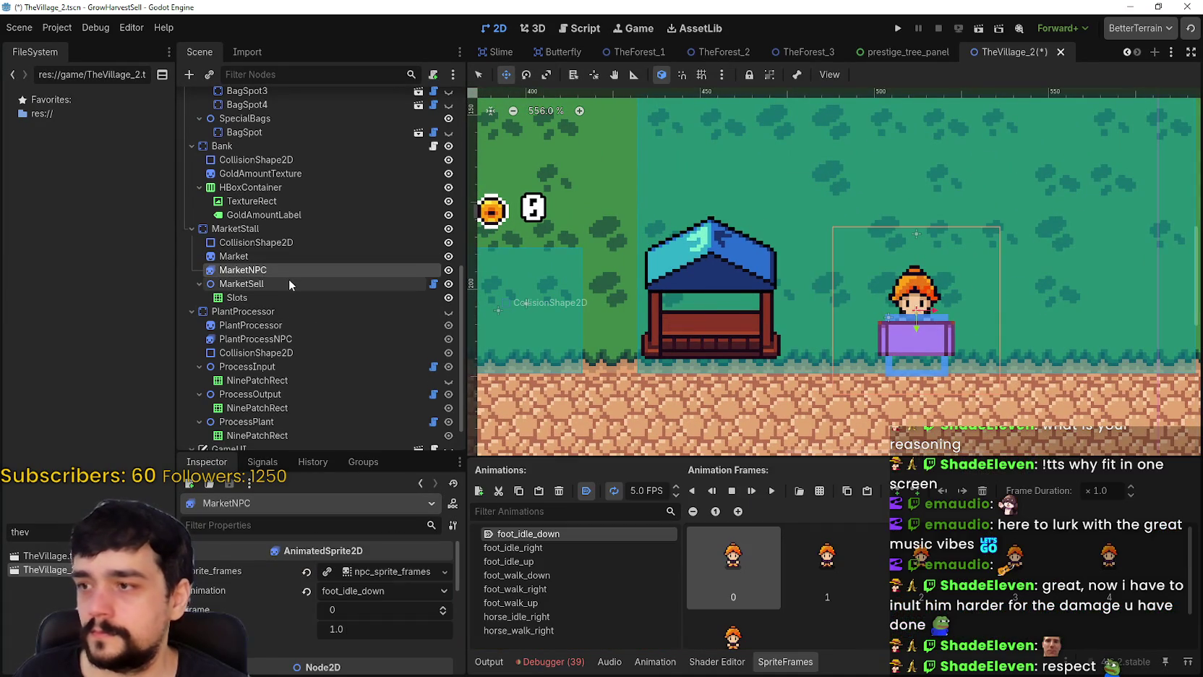
click(288, 280)
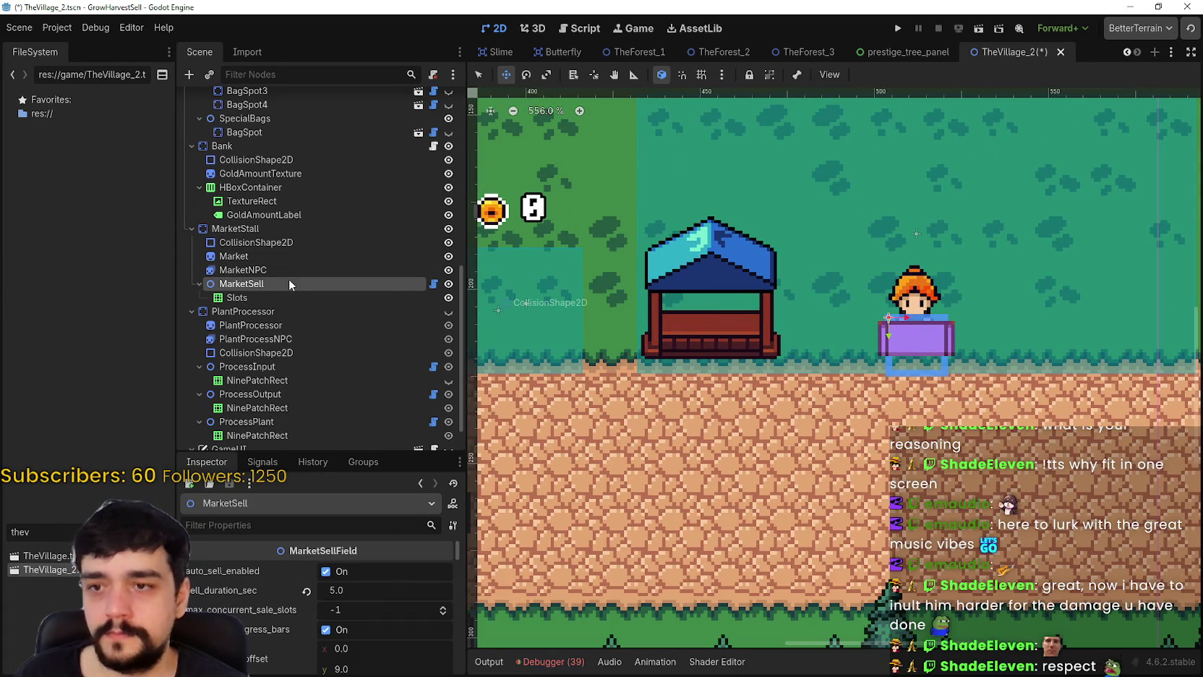
click(306, 230)
scroll(765, 271, down, 4)
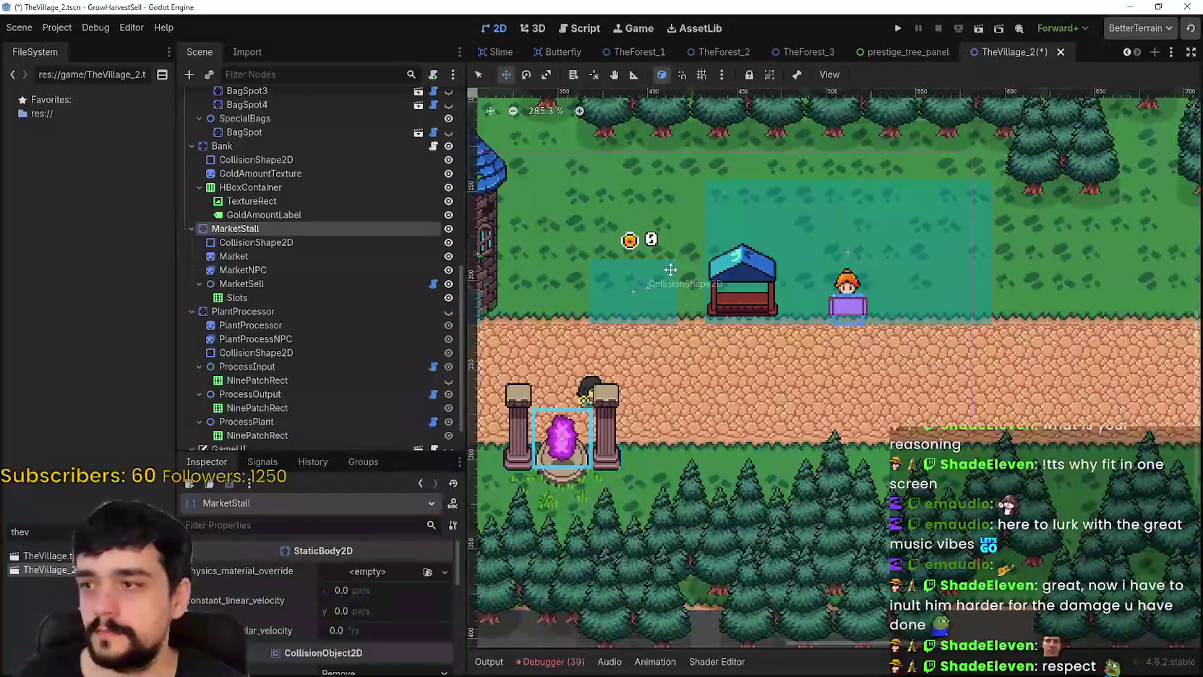
scroll(765, 272, down, 7)
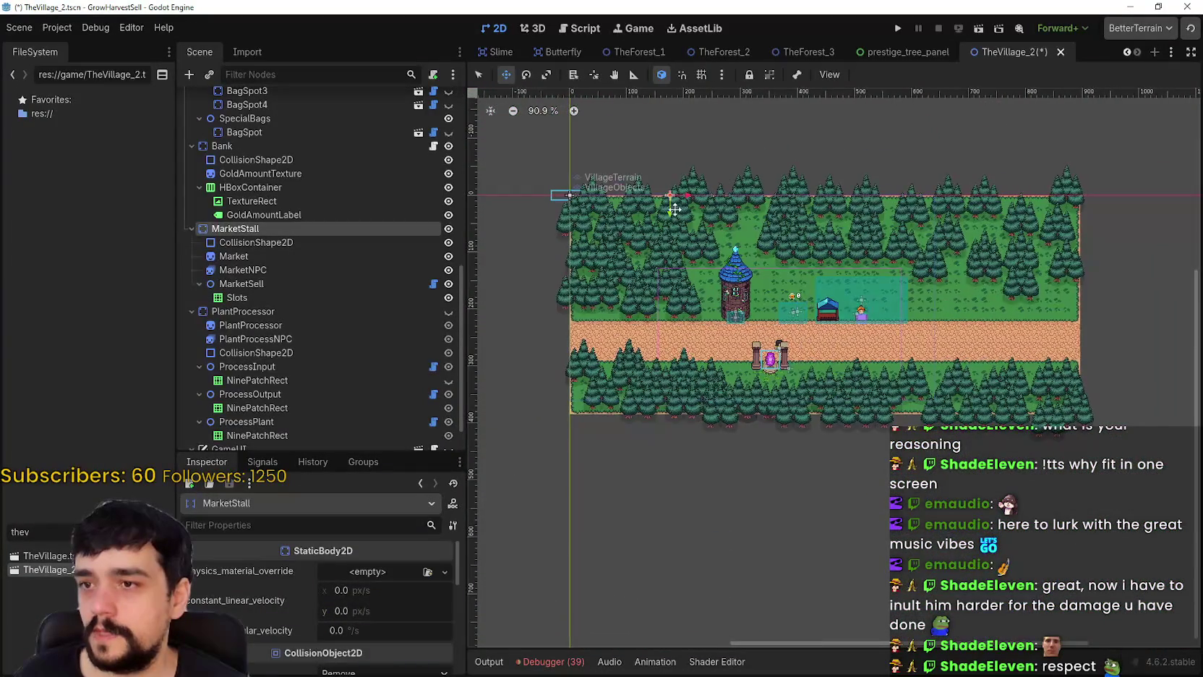
scroll(666, 179, up, 2)
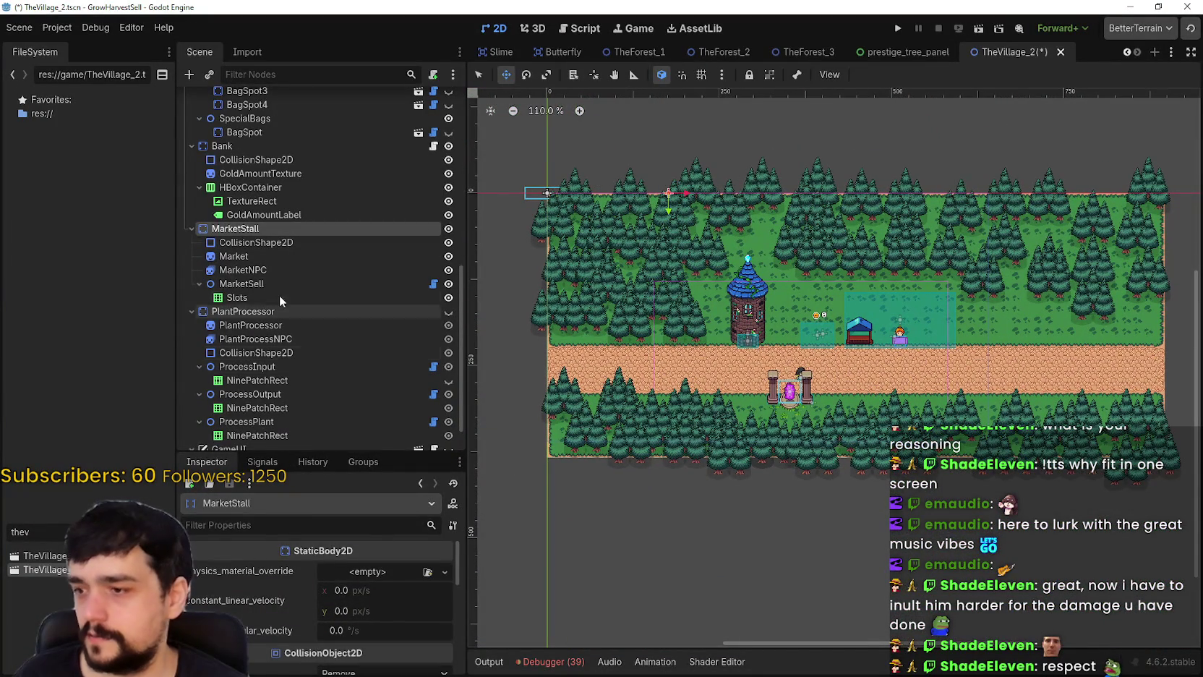
click(282, 243)
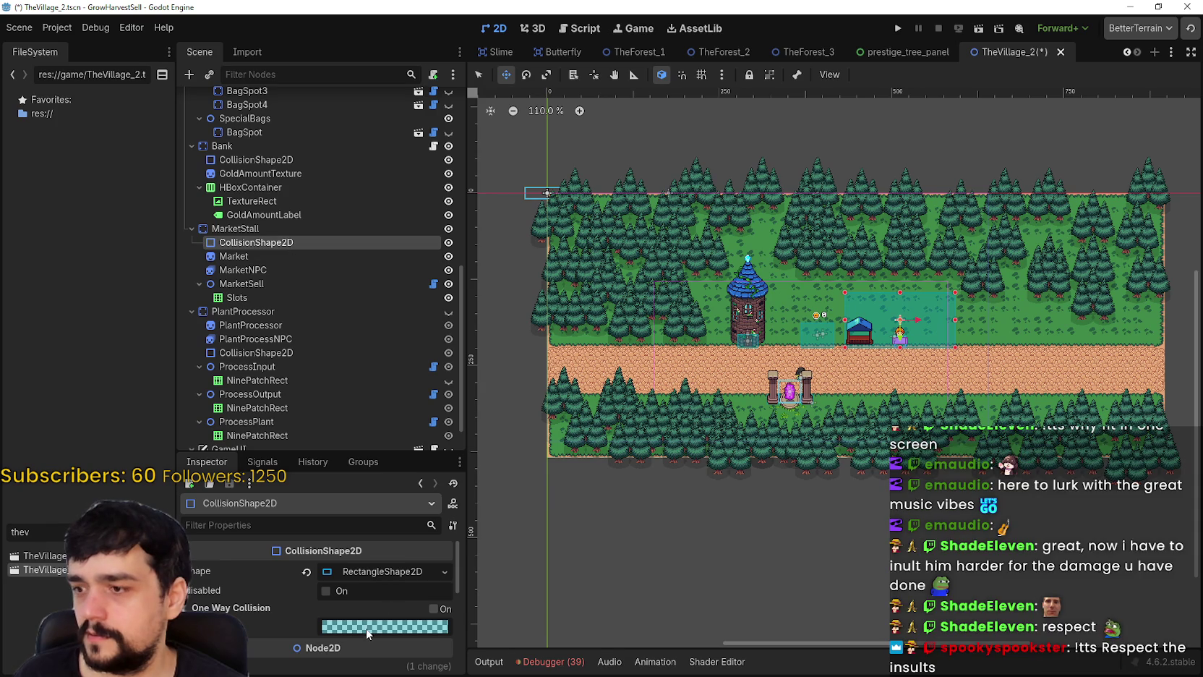
- Reset the stall's collision shape and Market sprite positions to the origin
scroll(359, 633, down, 2)
scroll(372, 627, down, 1)
click(309, 596)
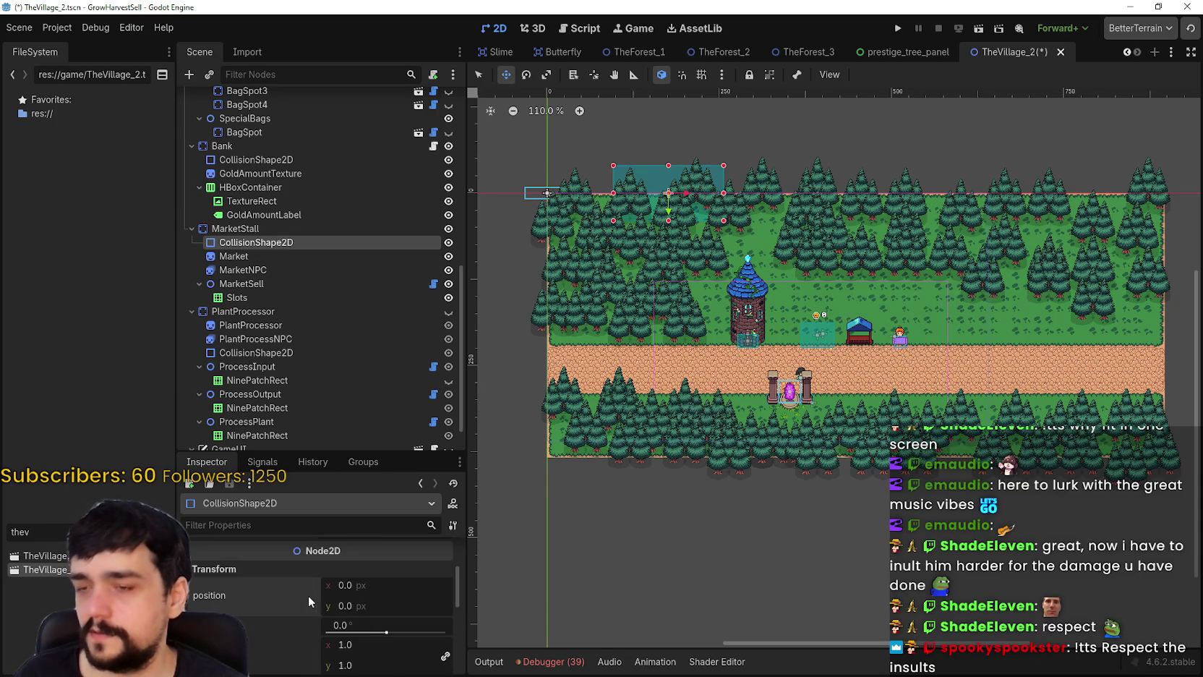
click(303, 257)
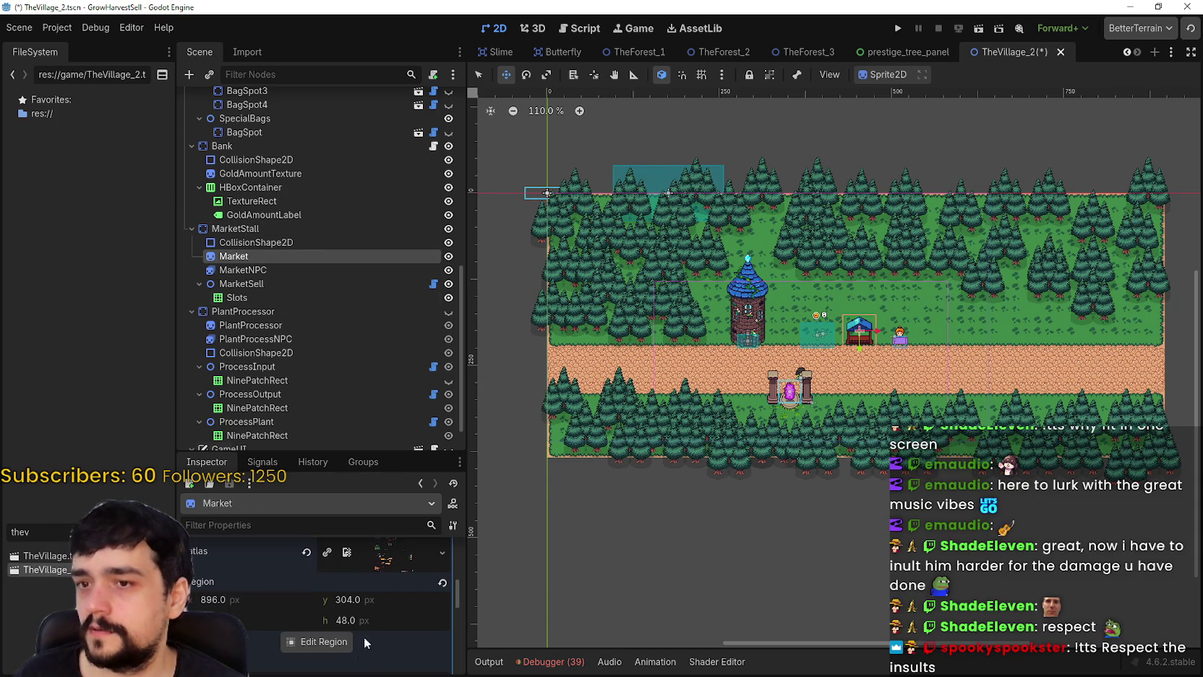
scroll(334, 626, up, 3)
click(361, 590)
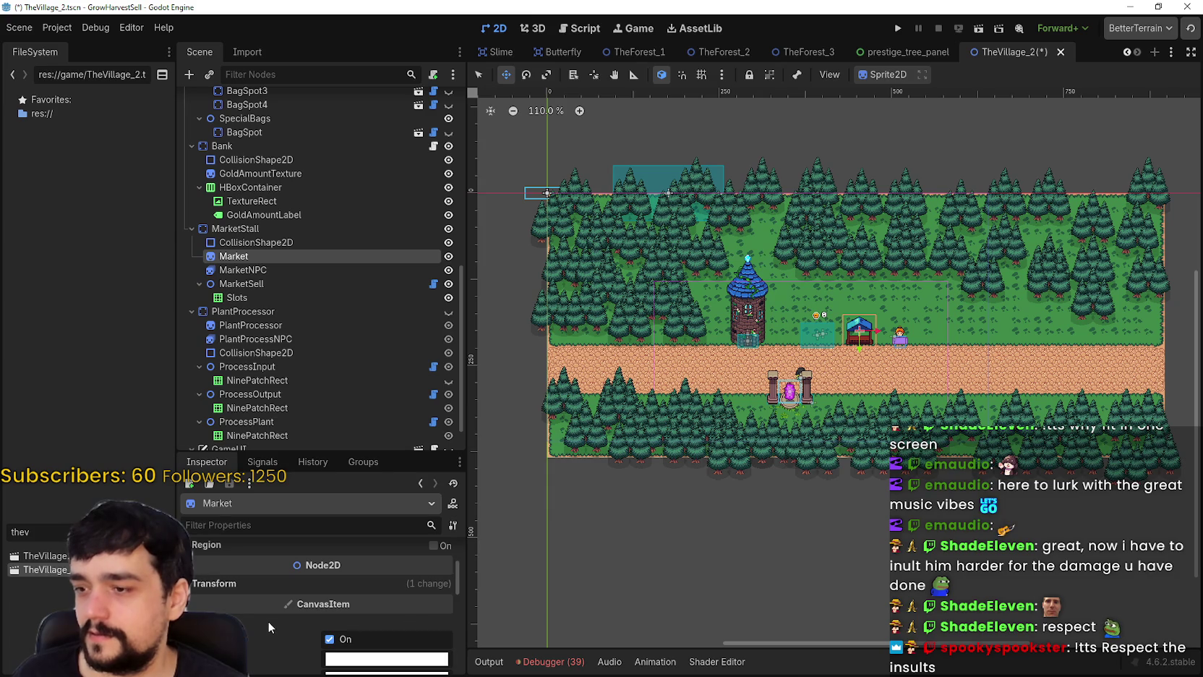
click(263, 589)
scroll(267, 595, down, 2)
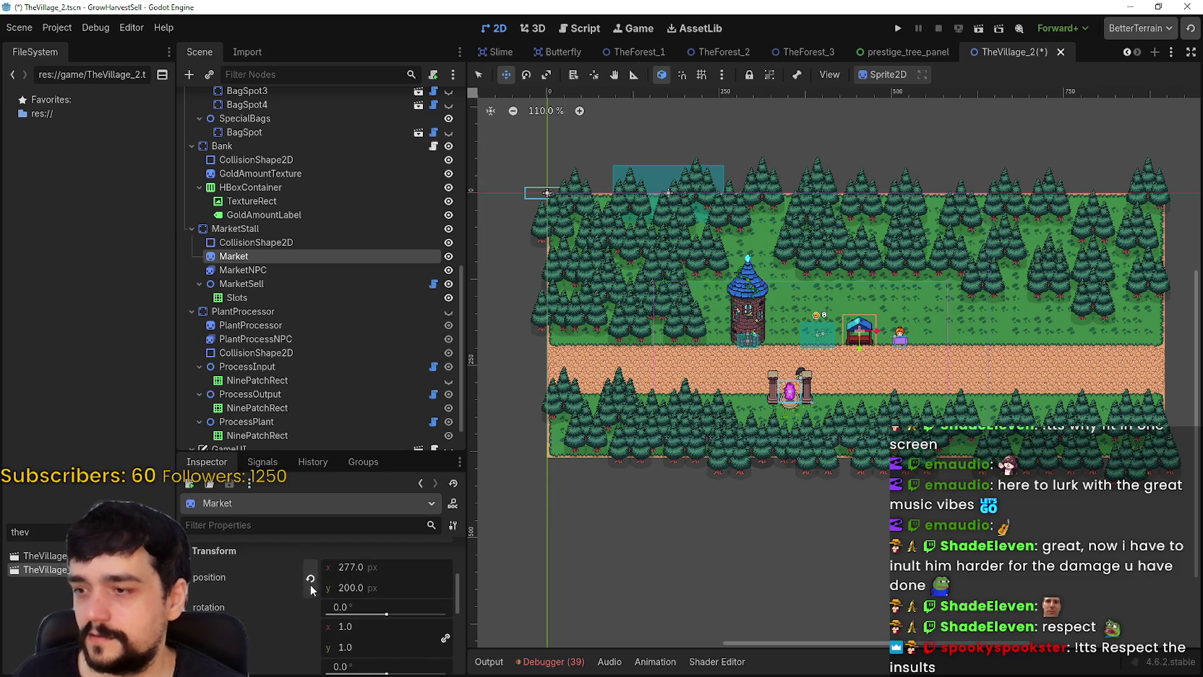
click(310, 582)
- Reset the MarketNPC vendor's position to 0, 0
click(324, 268)
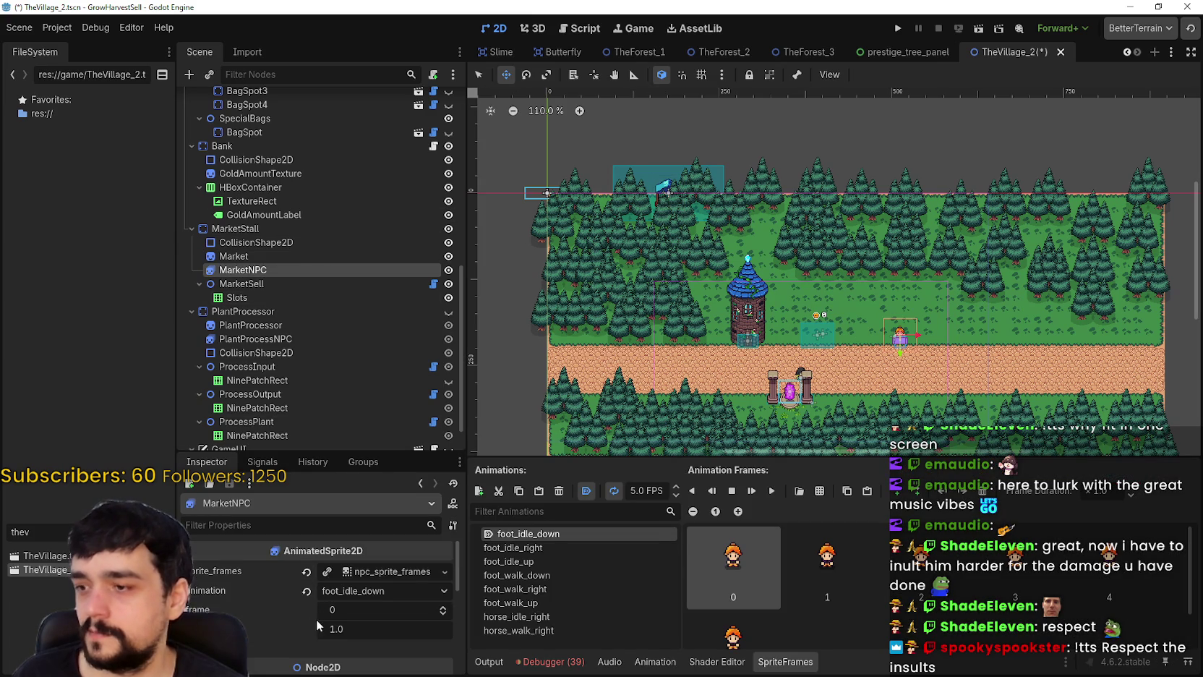
scroll(318, 615, down, 3)
scroll(322, 608, down, 2)
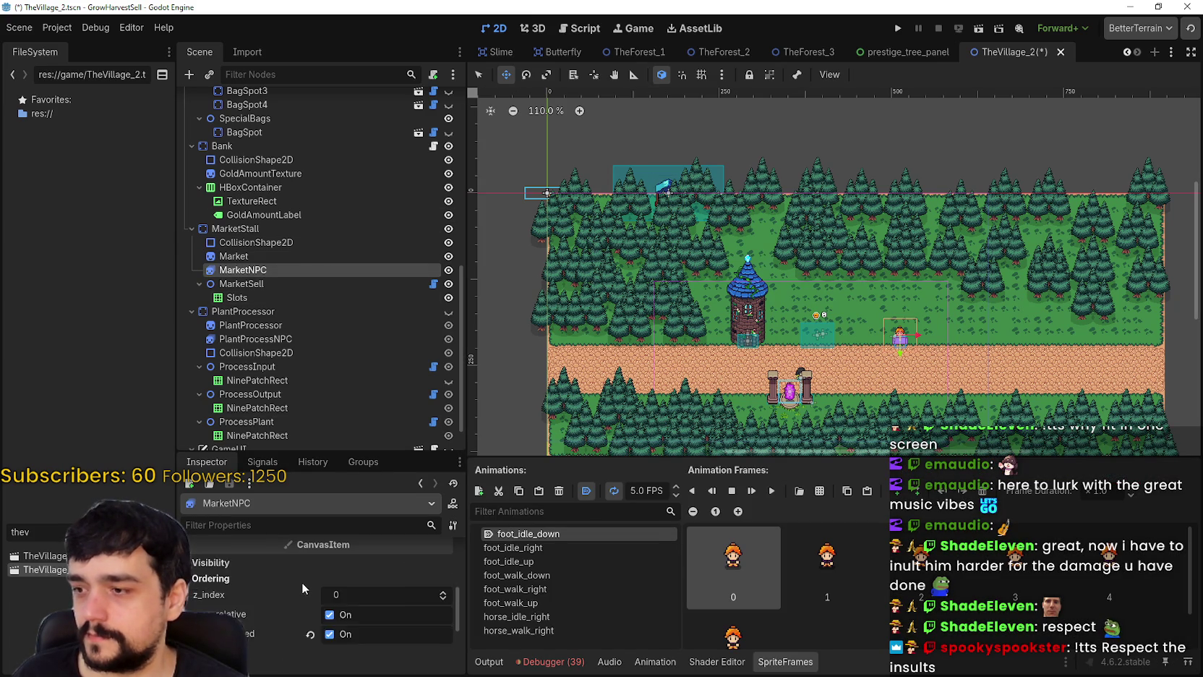
scroll(298, 583, up, 2)
click(311, 614)
- Revert MarketSell's Transform position to 0, 0 in the Inspector
click(311, 284)
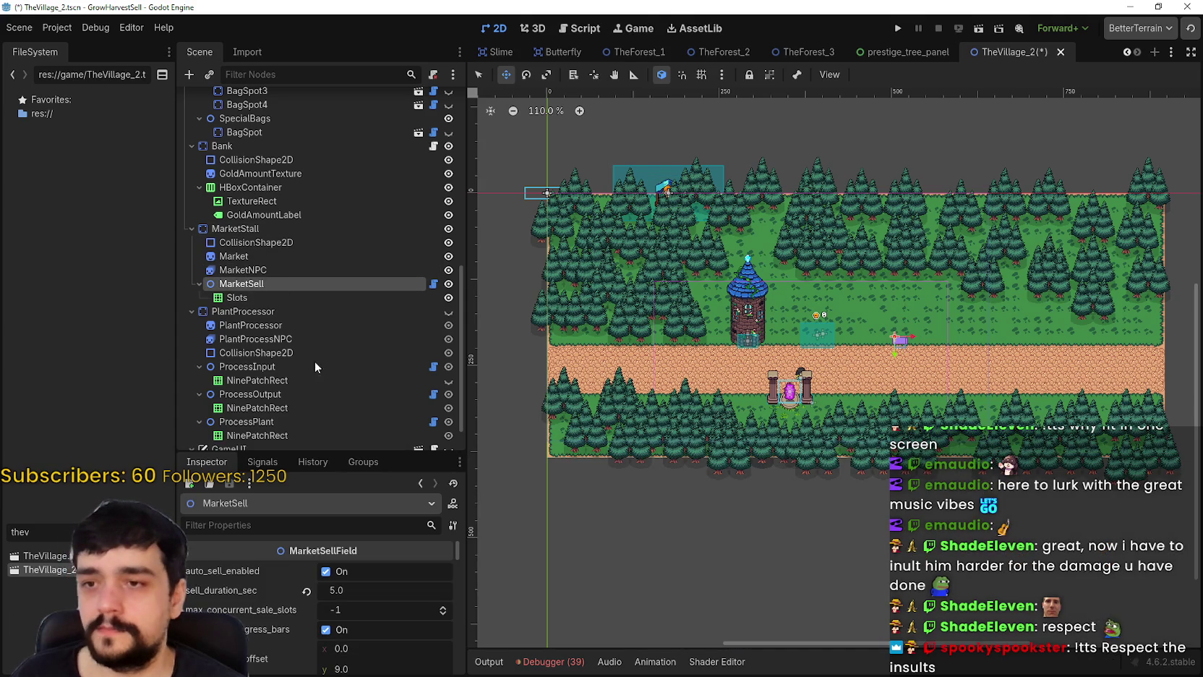
scroll(295, 641, down, 5)
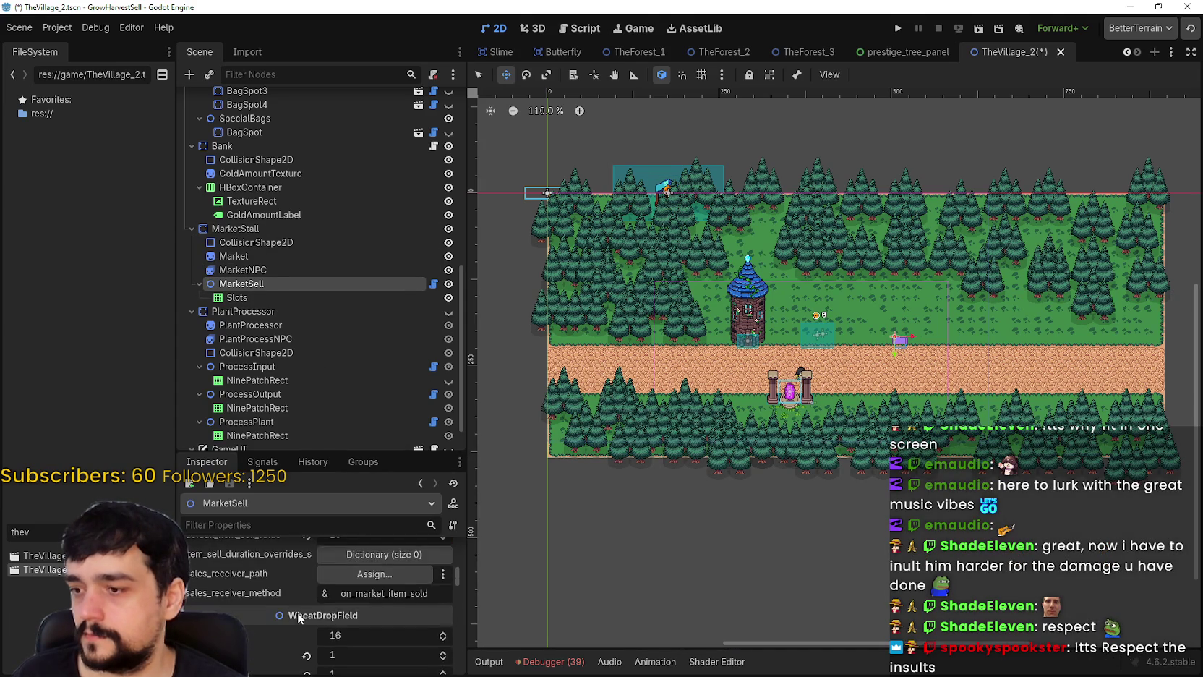
scroll(300, 617, down, 6)
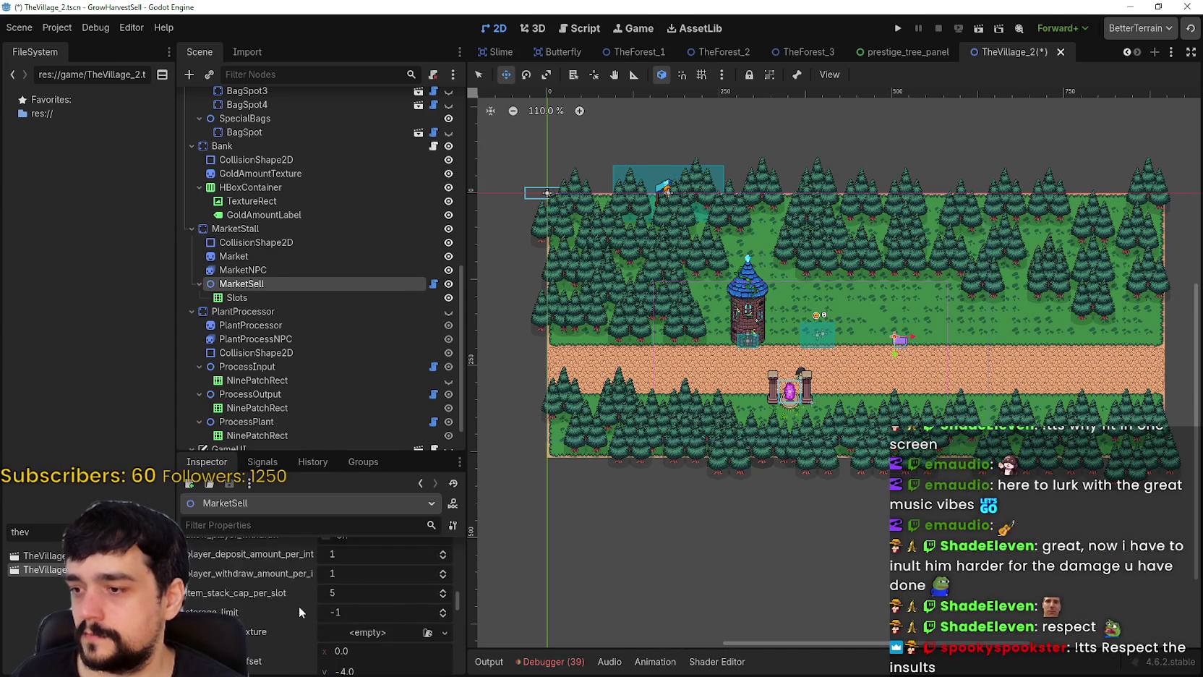
scroll(299, 606, up, 2)
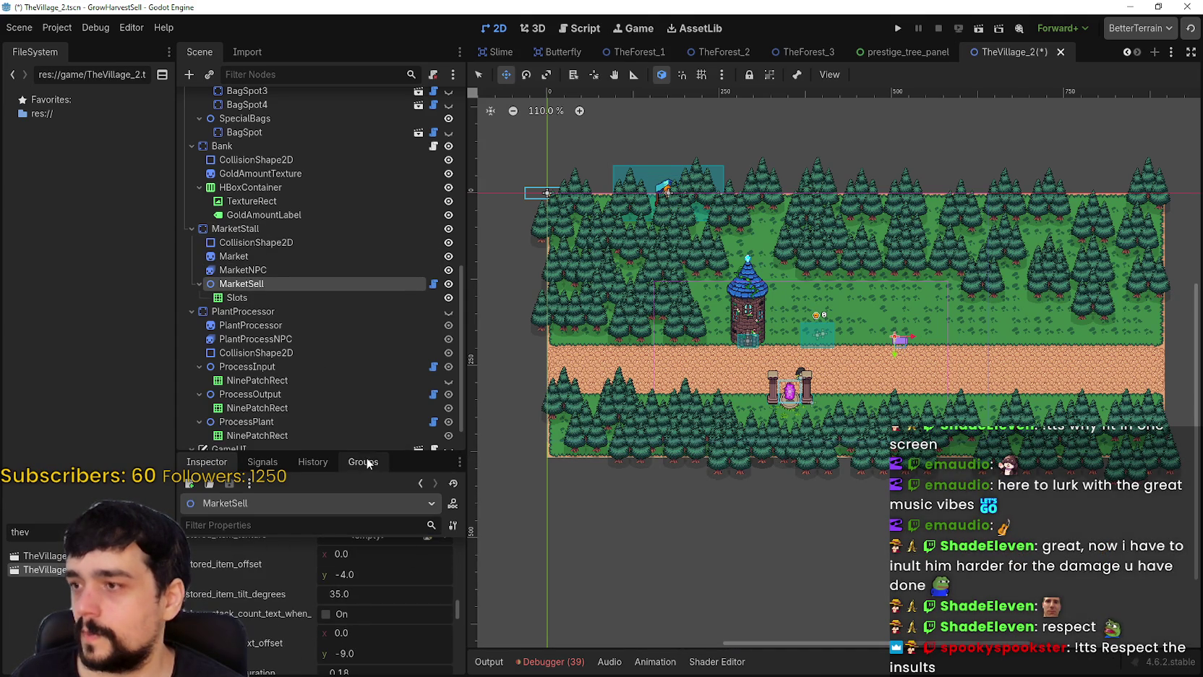
drag(368, 451, 368, 301)
scroll(389, 576, down, 3)
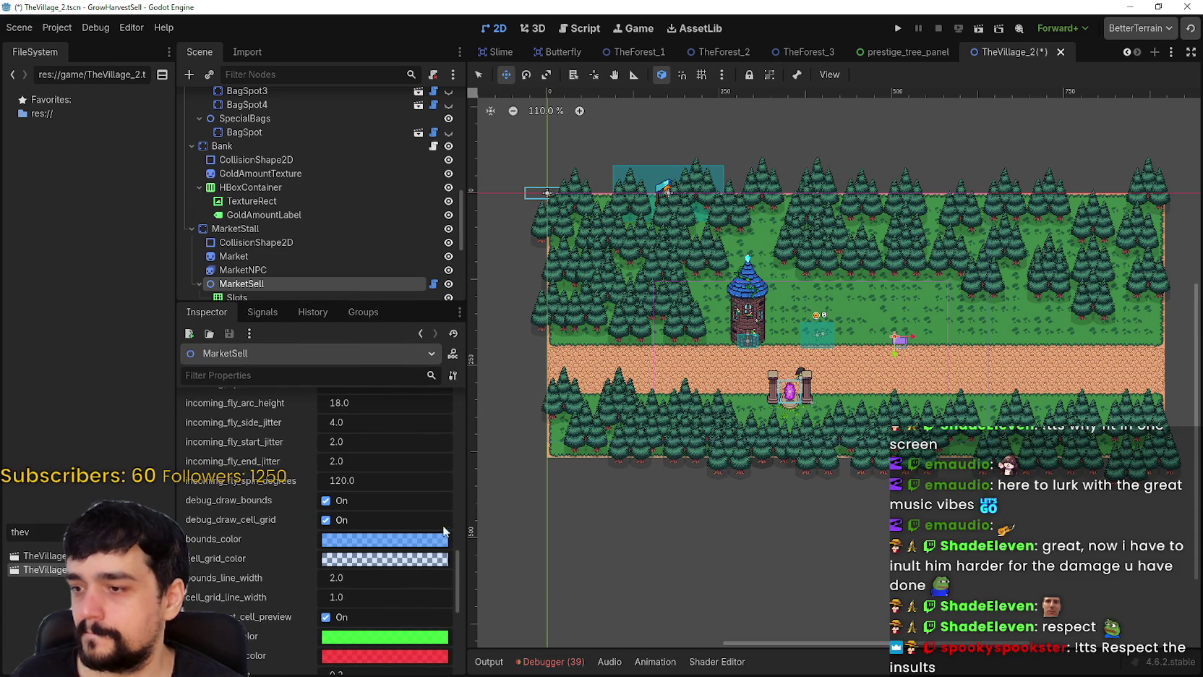
mouse_move(458, 554)
mouse_down()
mouse_move(458, 636)
mouse_move(448, 599)
mouse_up()
scroll(448, 599, down, 2)
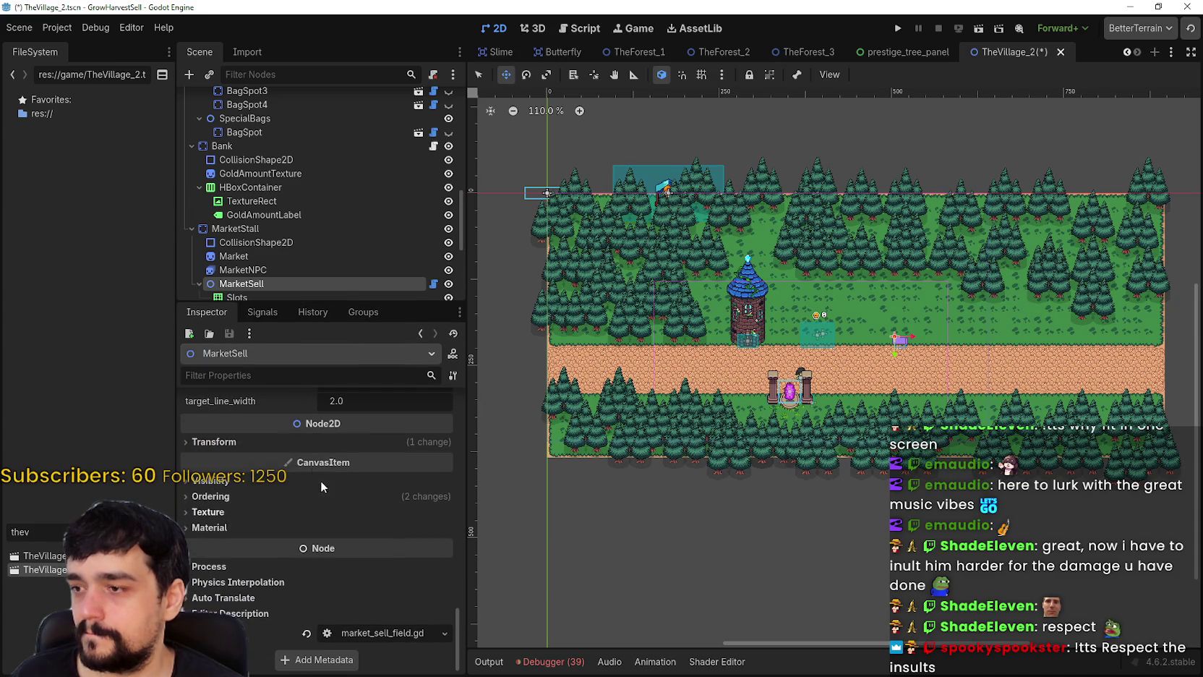
click(292, 444)
click(322, 466)
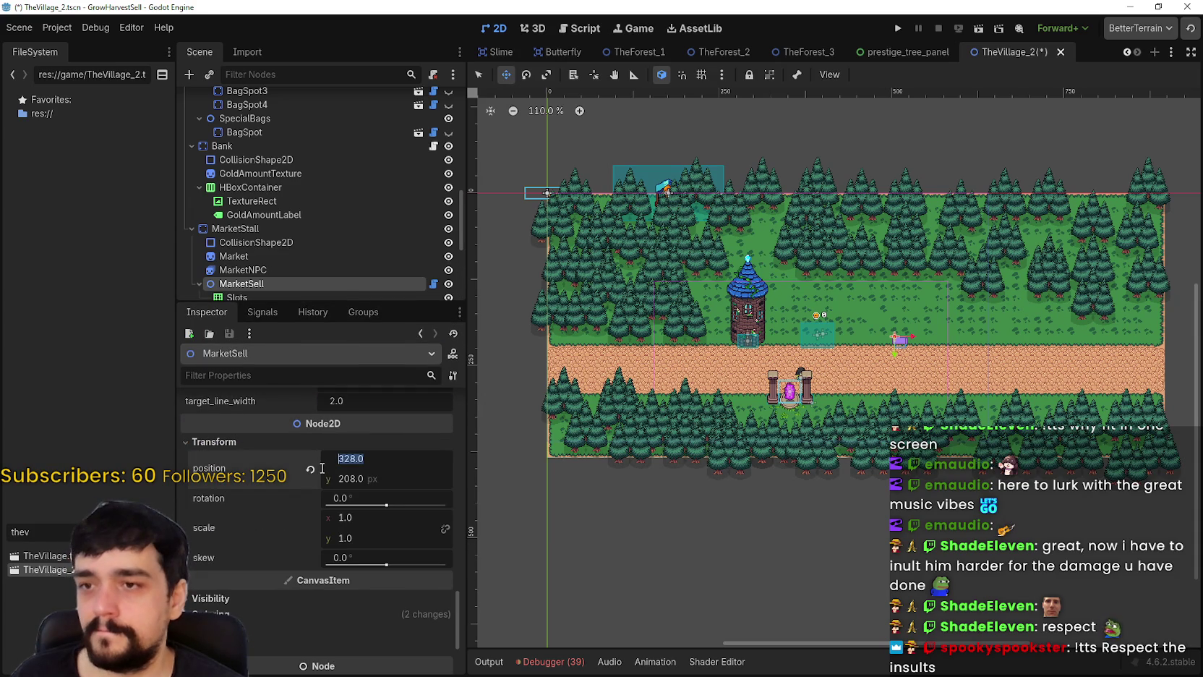
click(310, 469)
- Move the MarketStall body 33 px right along the grass
scroll(613, 159, up, 3)
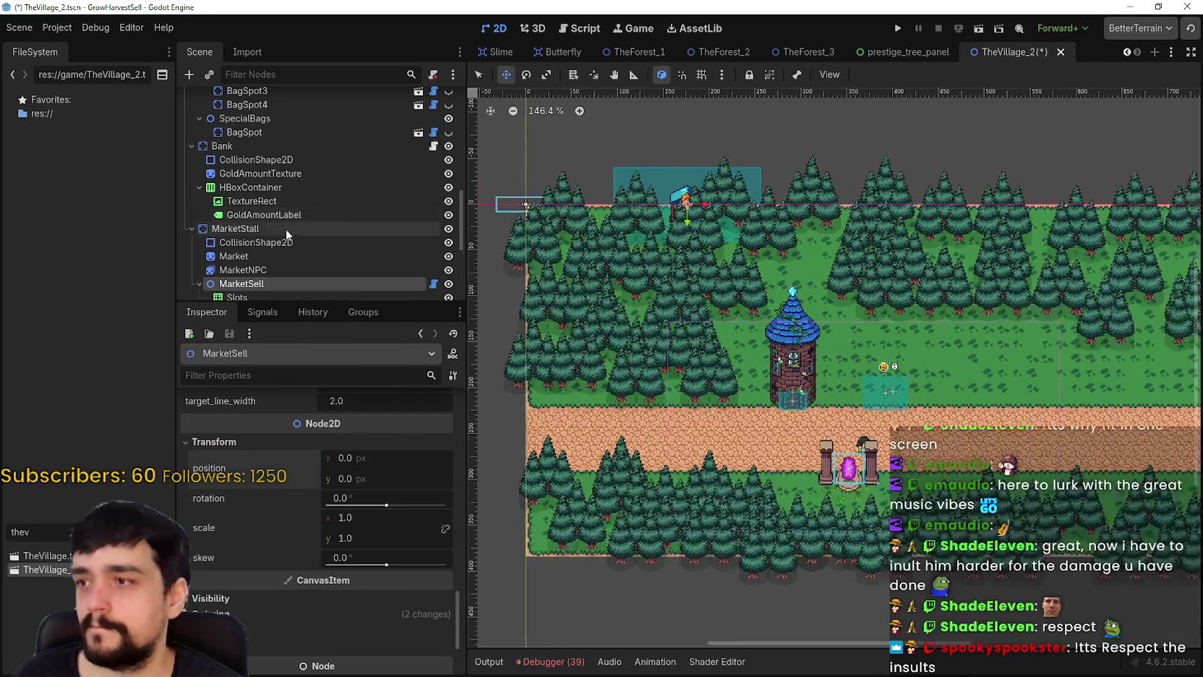
click(280, 233)
mouse_move(644, 183)
mouse_down()
mouse_move(968, 364)
mouse_move(968, 383)
mouse_move(1038, 401)
mouse_move(888, 337)
mouse_move(879, 311)
mouse_move(748, 290)
mouse_move(814, 301)
mouse_up()
scroll(1037, 401, up, 10)
- Select the MarketStall collision shape and pull its right edge in to the stall
scroll(878, 311, down, 2)
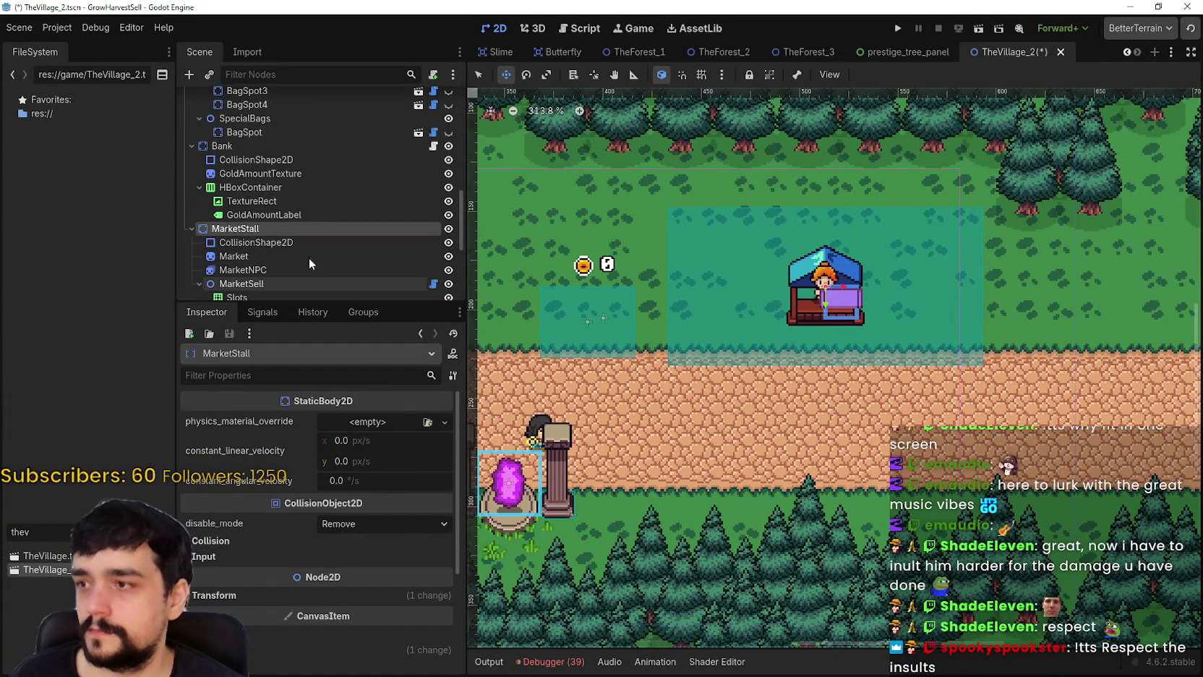
drag(289, 296, 308, 392)
click(287, 242)
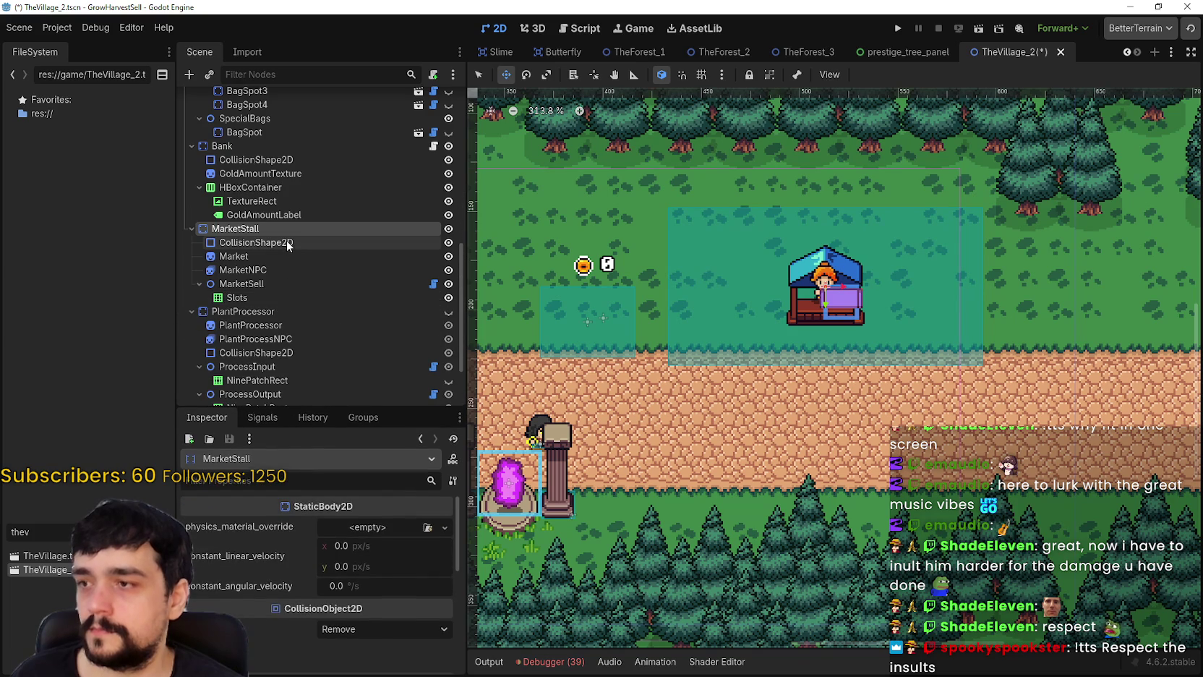
scroll(836, 313, up, 6)
scroll(837, 312, down, 5)
scroll(655, 331, down, 1)
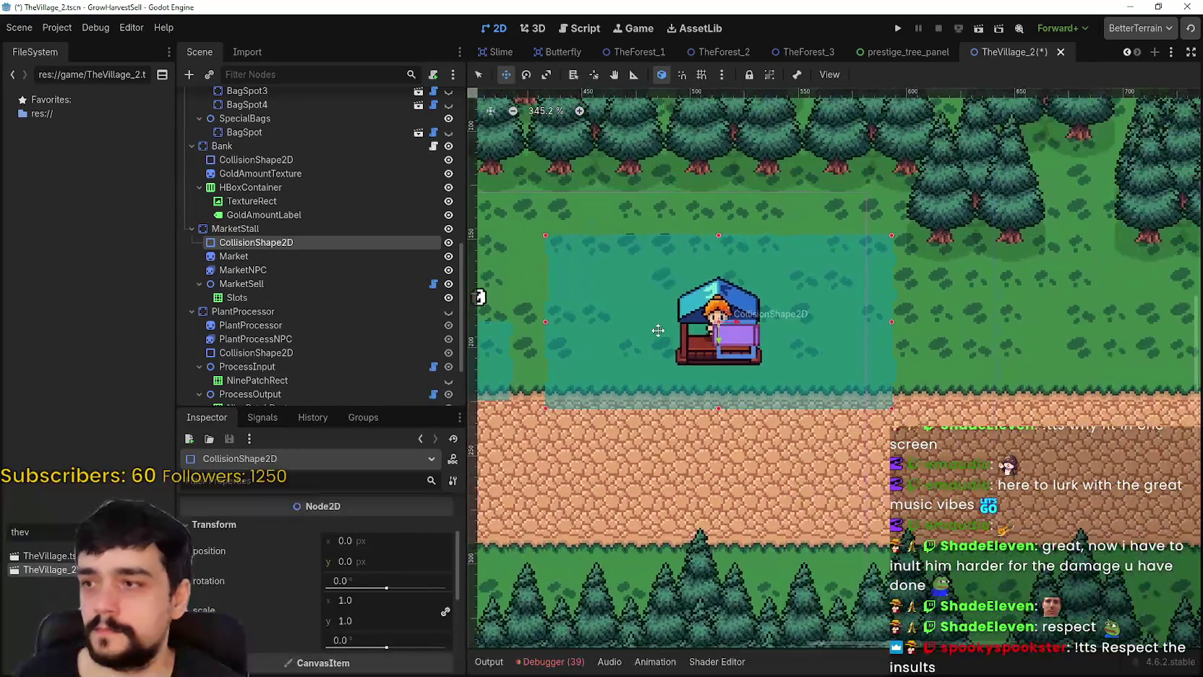
scroll(655, 331, up, 6)
scroll(655, 331, down, 3)
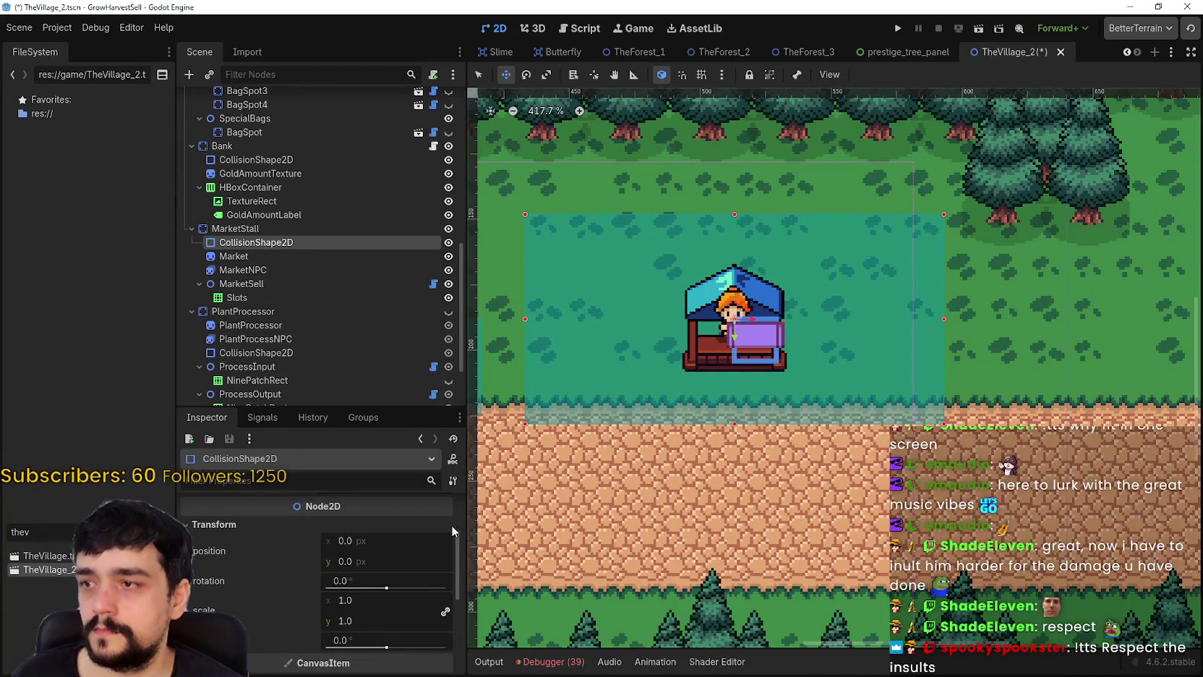
scroll(674, 358, up, 2)
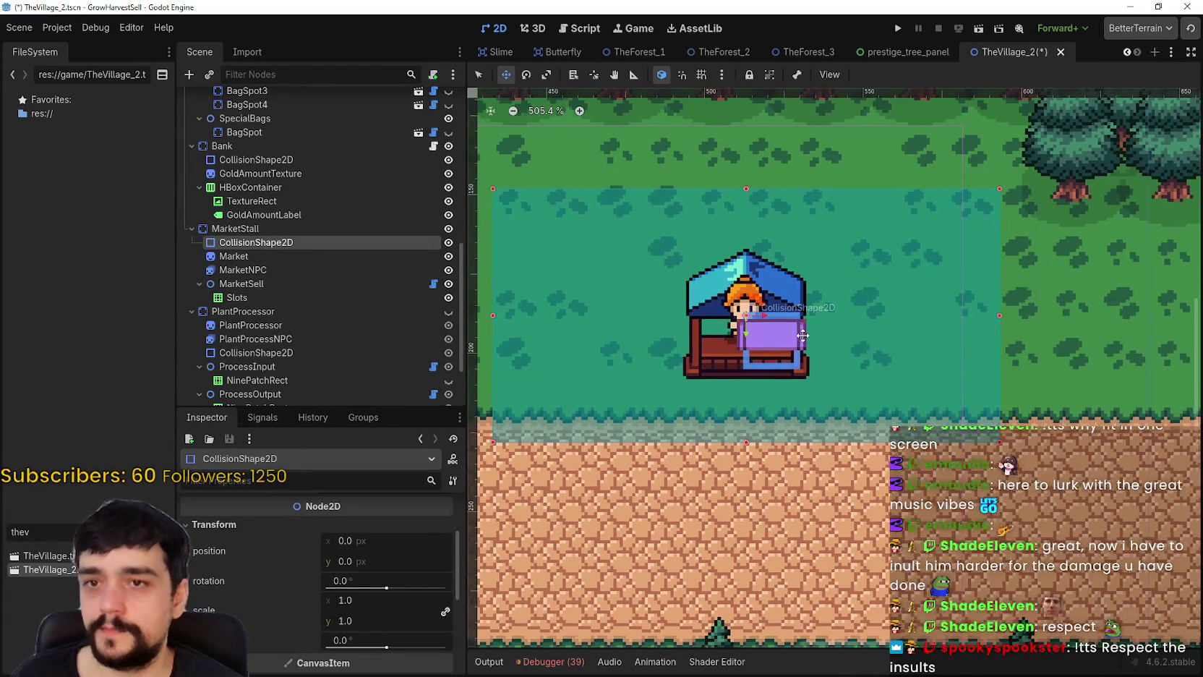
scroll(502, 97, left, 1)
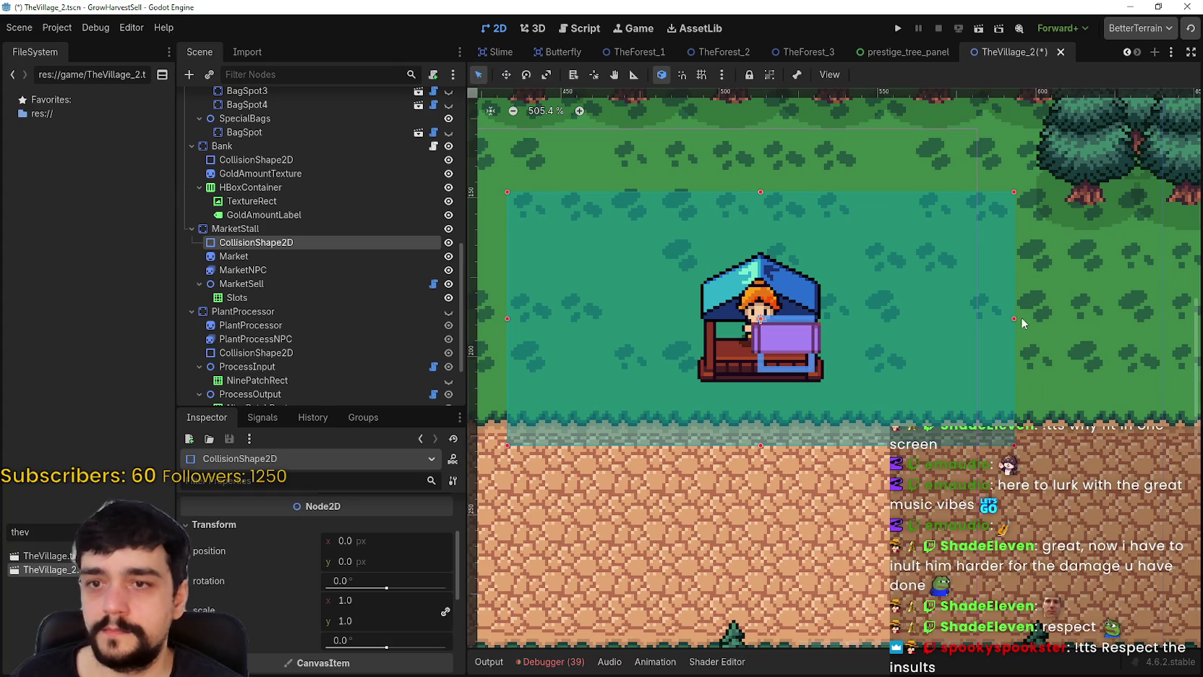
drag(1014, 320, 842, 327)
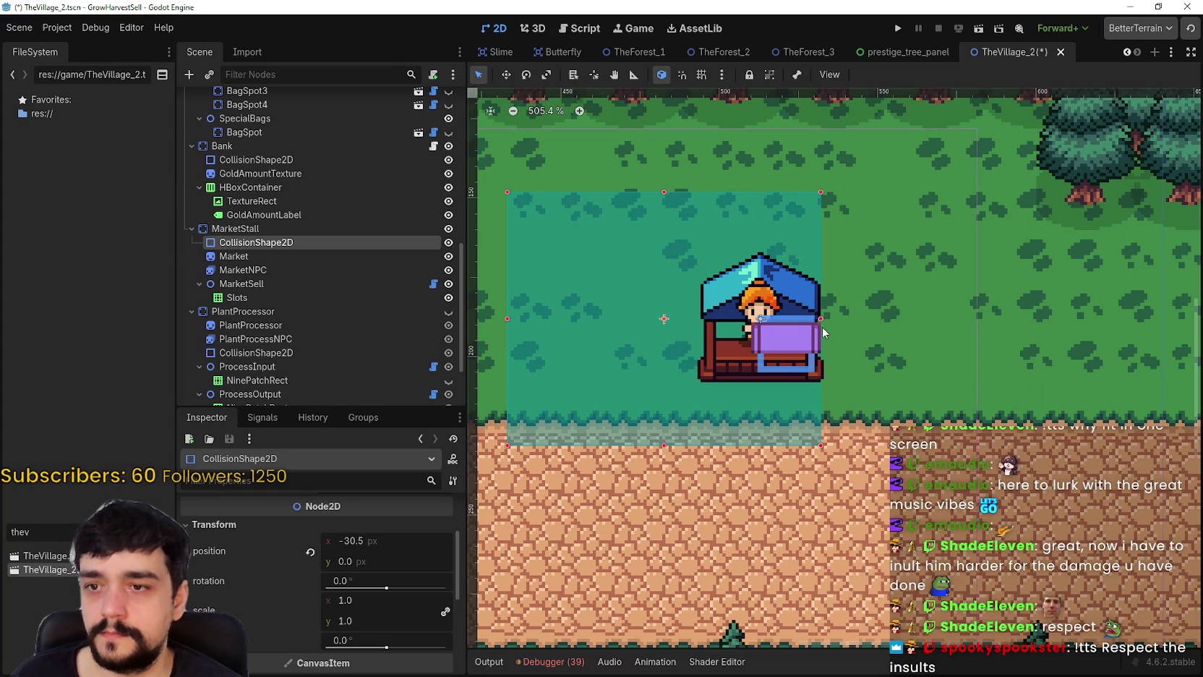
scroll(797, 324, up, 9)
drag(860, 313, 861, 314)
- Raise the bottom, pull in the left and lower the top edge to fit the counter, ending at (0, 8.5)
scroll(766, 449, down, 2)
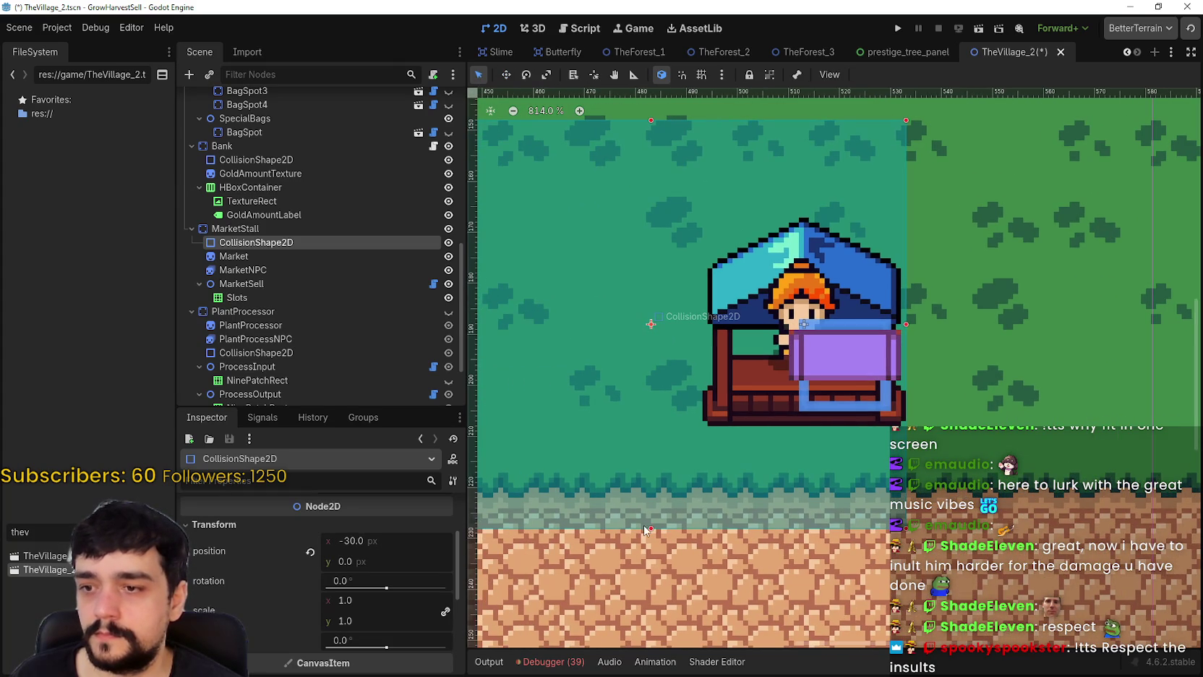
drag(651, 530, 670, 475)
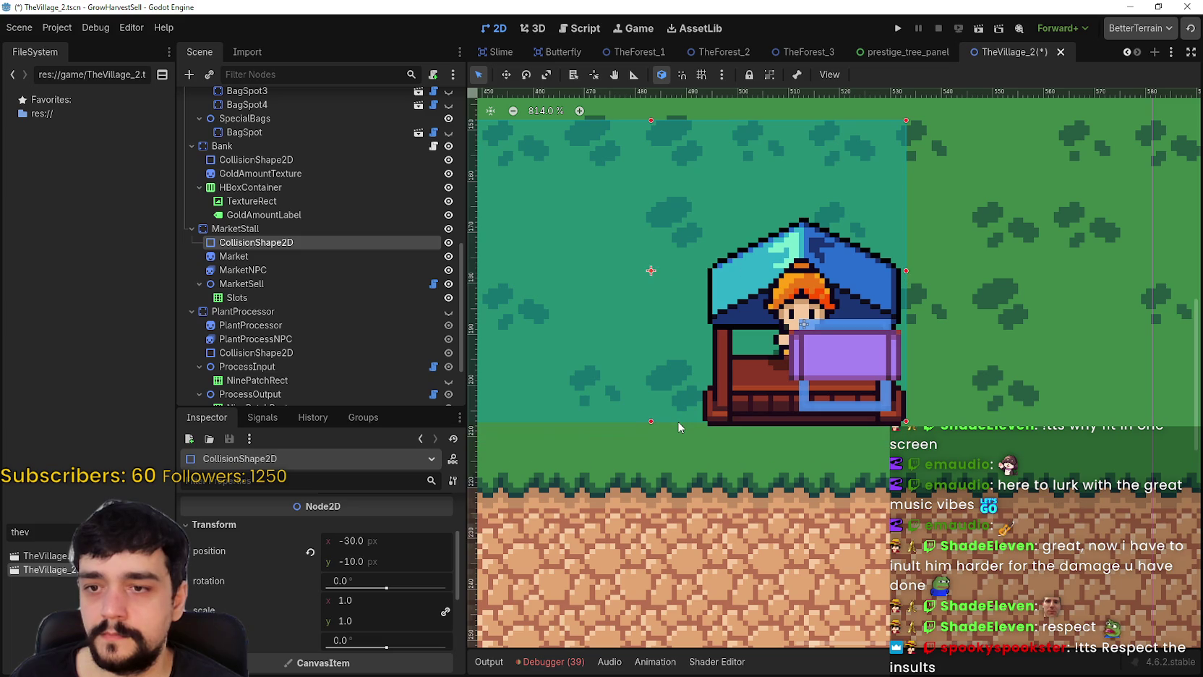
scroll(654, 343, down, 2)
drag(574, 345, 784, 346)
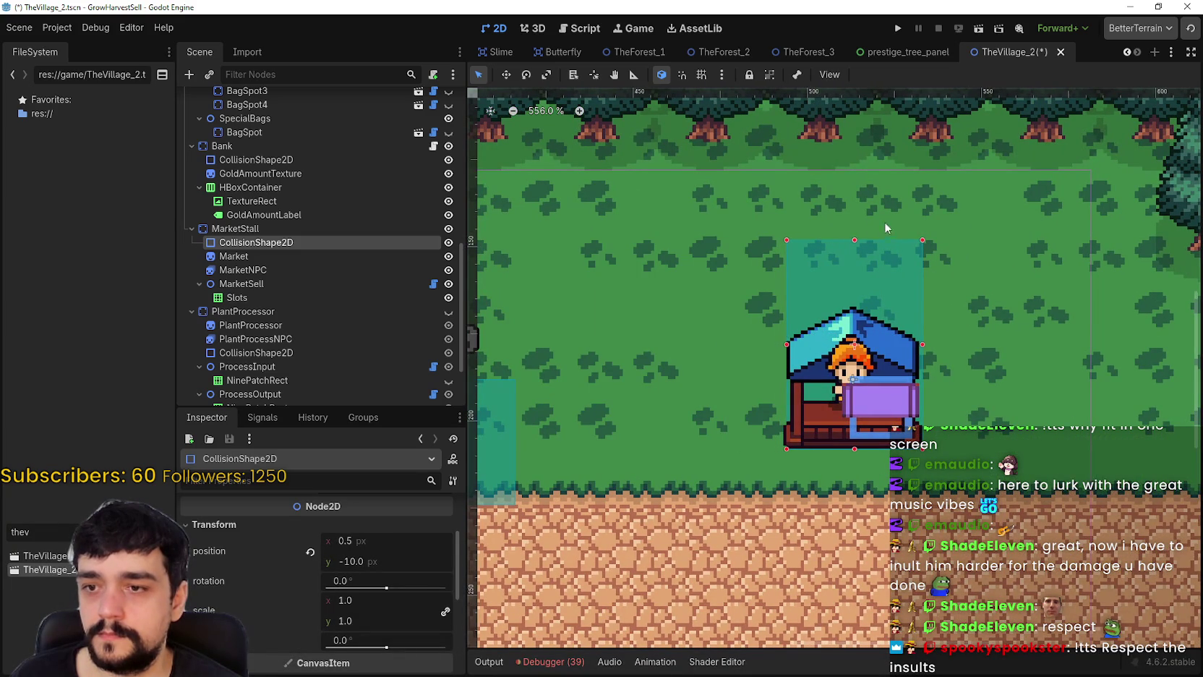
mouse_move(854, 238)
mouse_down()
mouse_move(858, 384)
mouse_move(864, 373)
mouse_up()
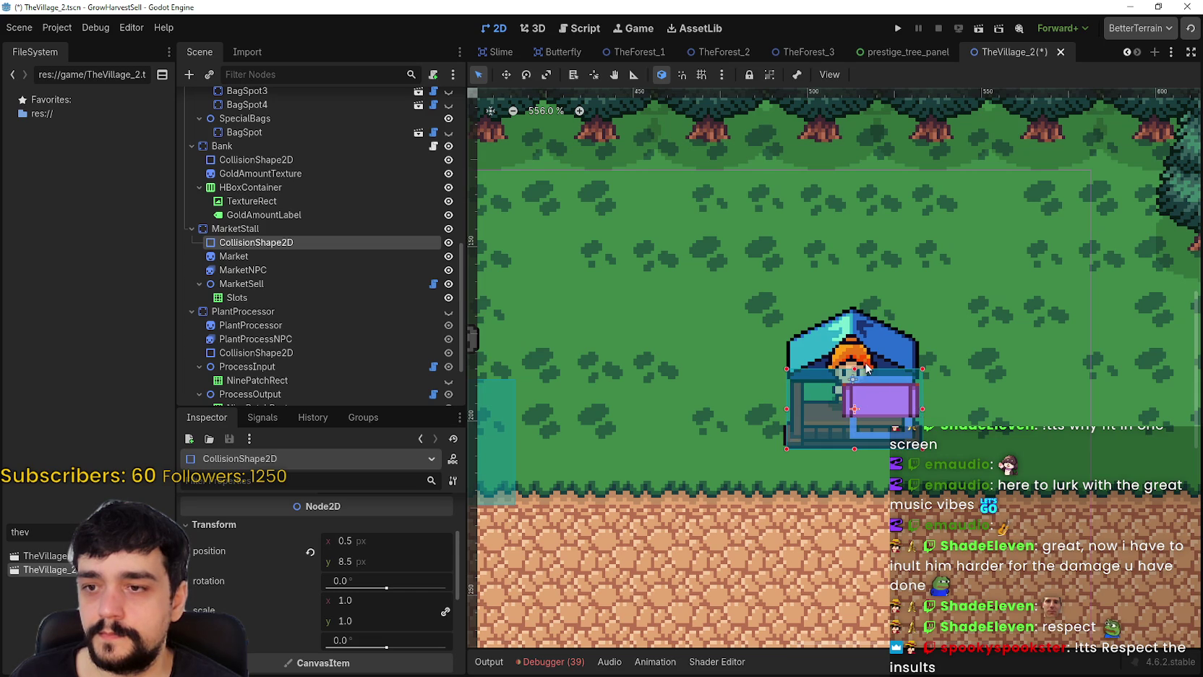
scroll(858, 370, up, 5)
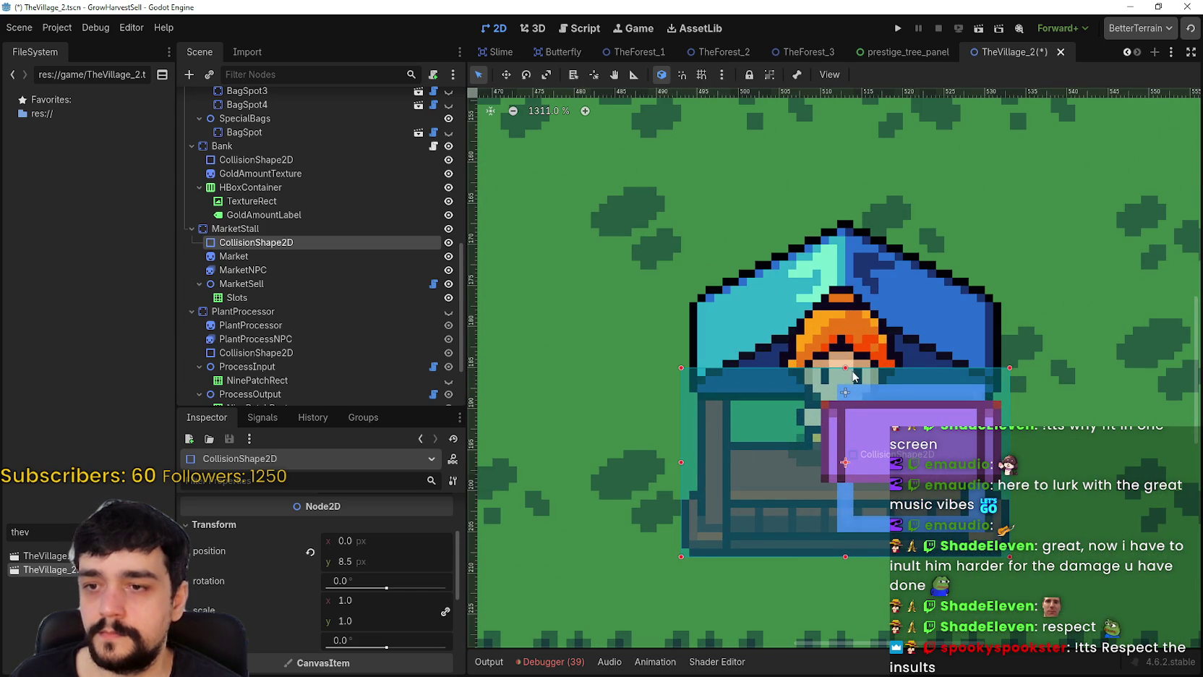
drag(847, 371, 849, 373)
scroll(855, 372, down, 5)
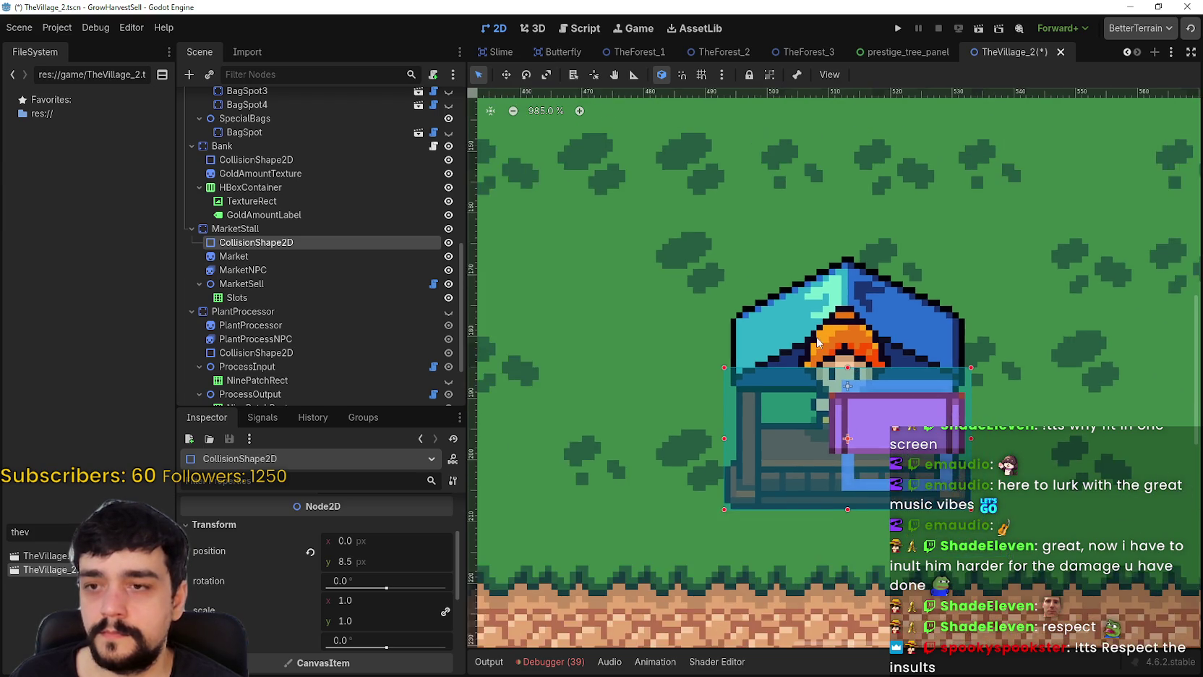
click(251, 254)
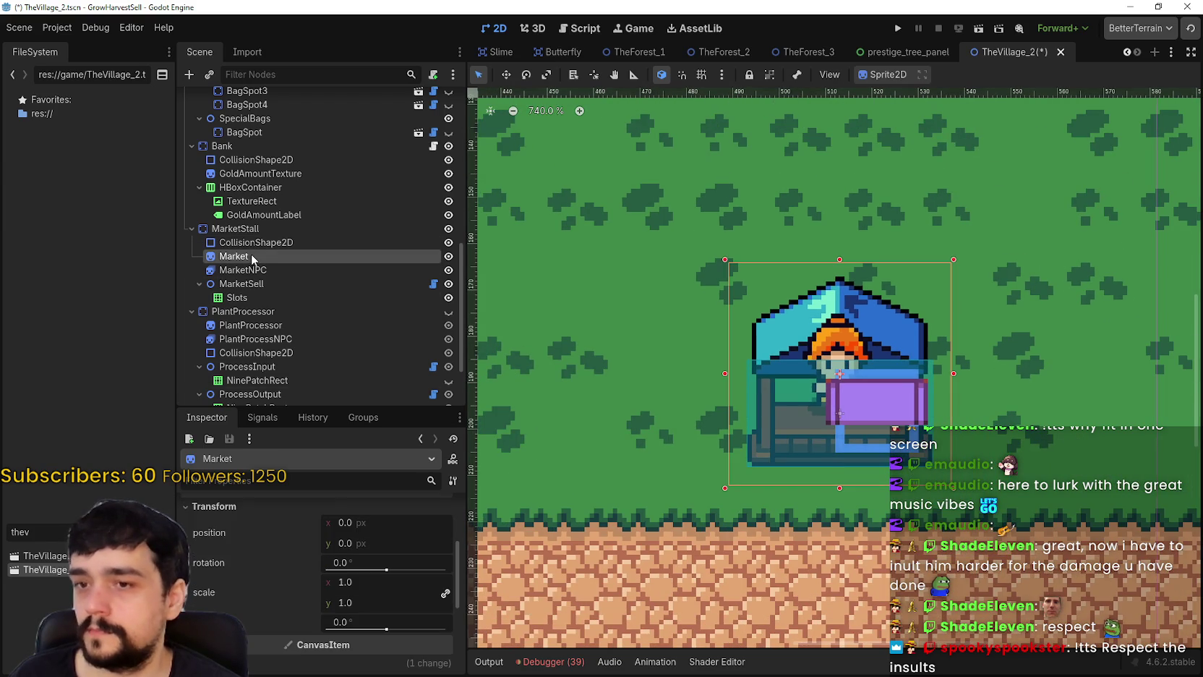
- Select MarketNPC and drag it upward inside the stall on the canvas
click(265, 268)
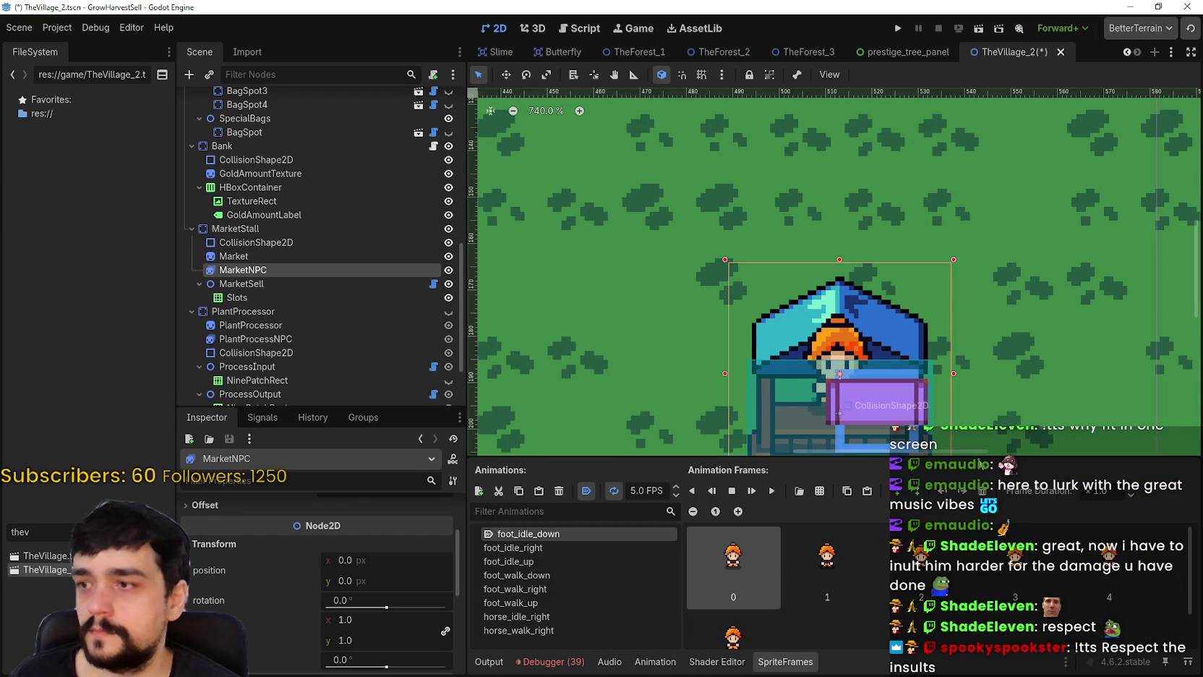
scroll(576, 293, down, 1)
scroll(875, 275, up, 4)
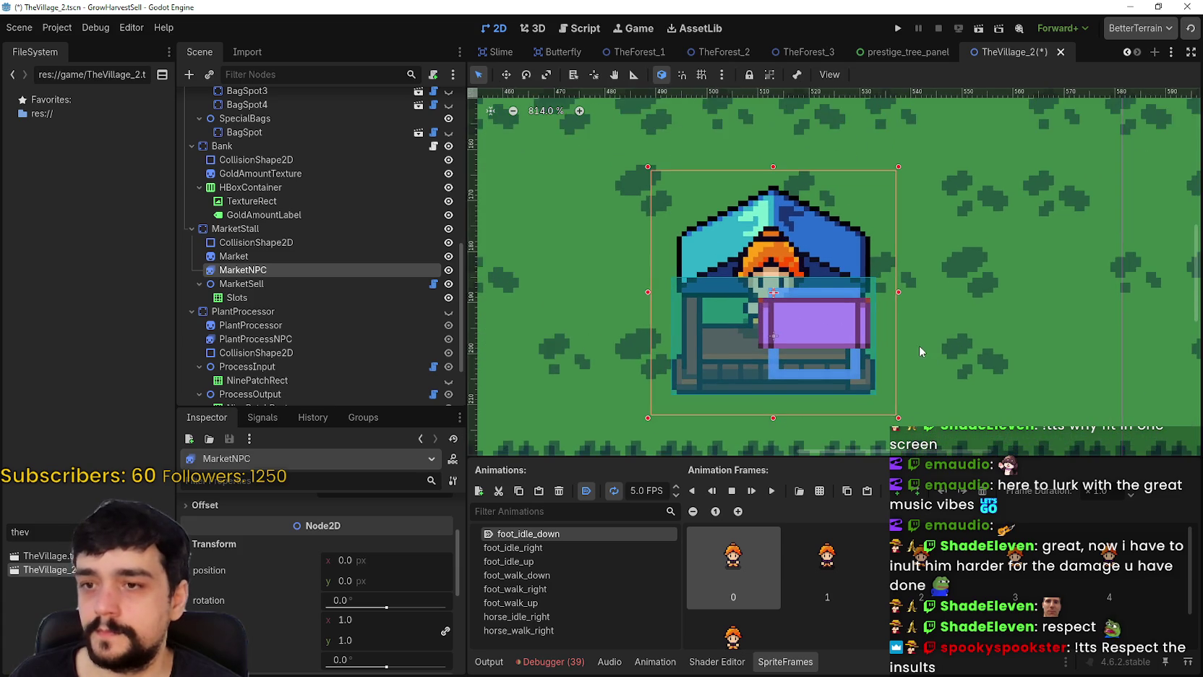
key(w)
scroll(759, 287, up, 1)
mouse_move(759, 287)
mouse_down()
mouse_move(759, 261)
mouse_move(759, 340)
mouse_move(762, 246)
mouse_move(759, 404)
mouse_move(757, 242)
mouse_move(761, 378)
mouse_move(754, 268)
mouse_move(765, 263)
mouse_move(756, 351)
mouse_move(764, 319)
mouse_up()
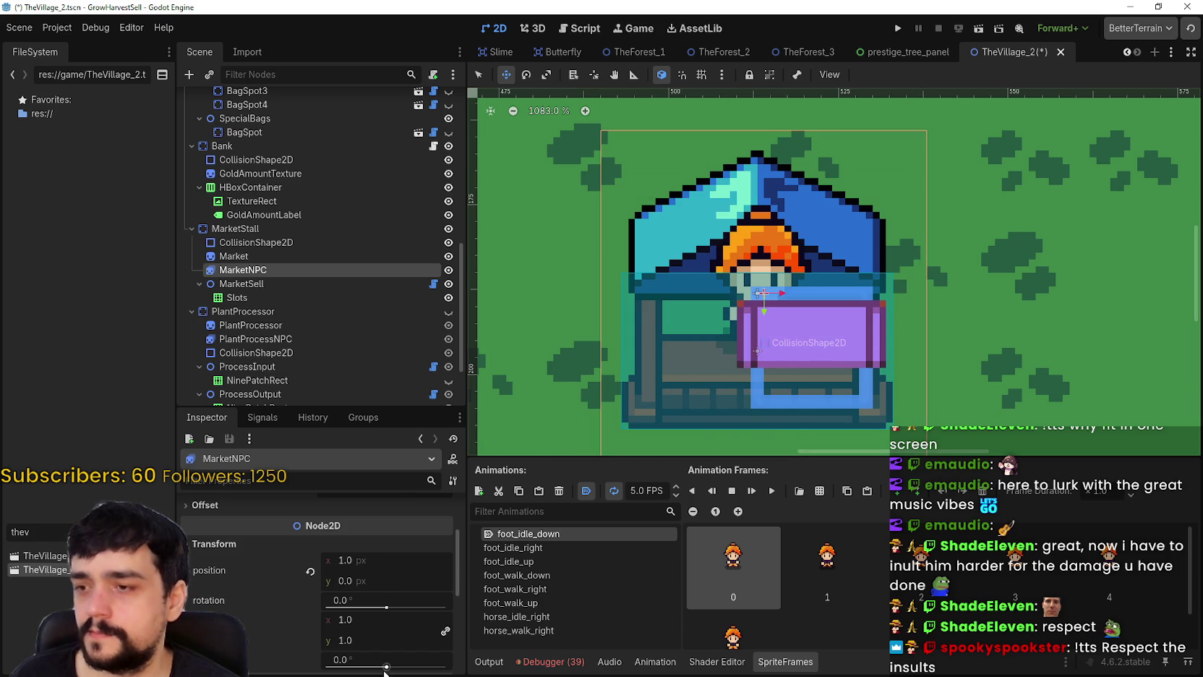
scroll(346, 639, down, 5)
- Try raising MarketNPC's z_index over the stall, then revert it to 0 and reposition the NPC
click(337, 617)
click(338, 617)
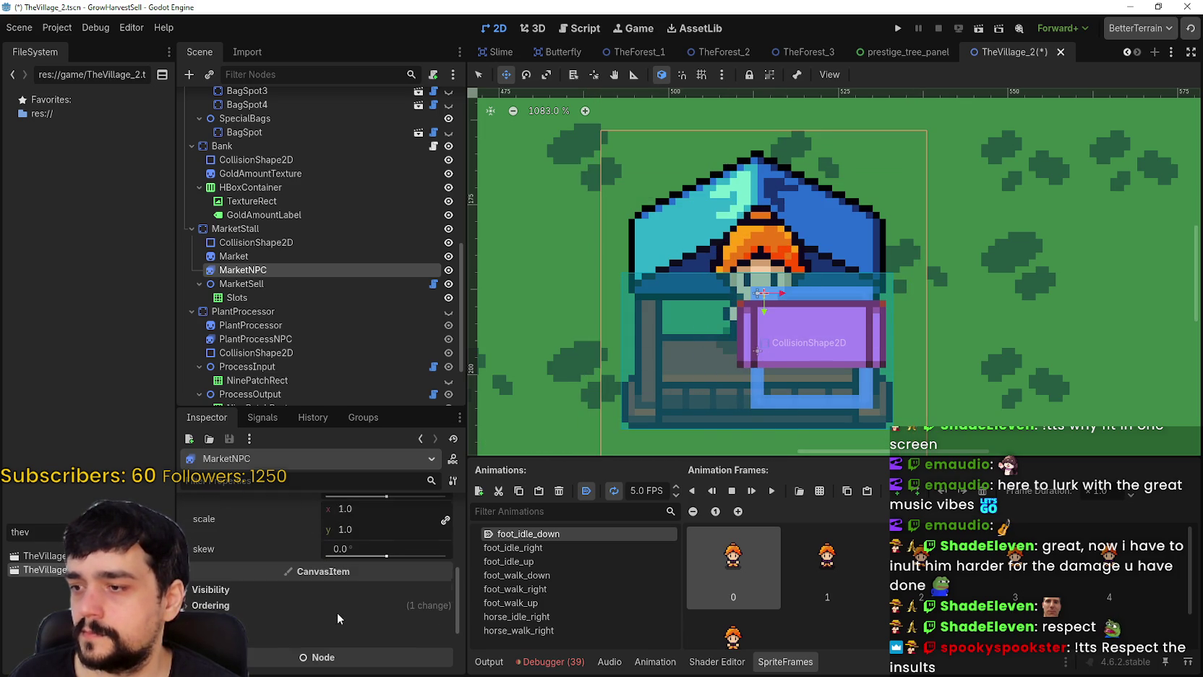
click(336, 611)
click(338, 608)
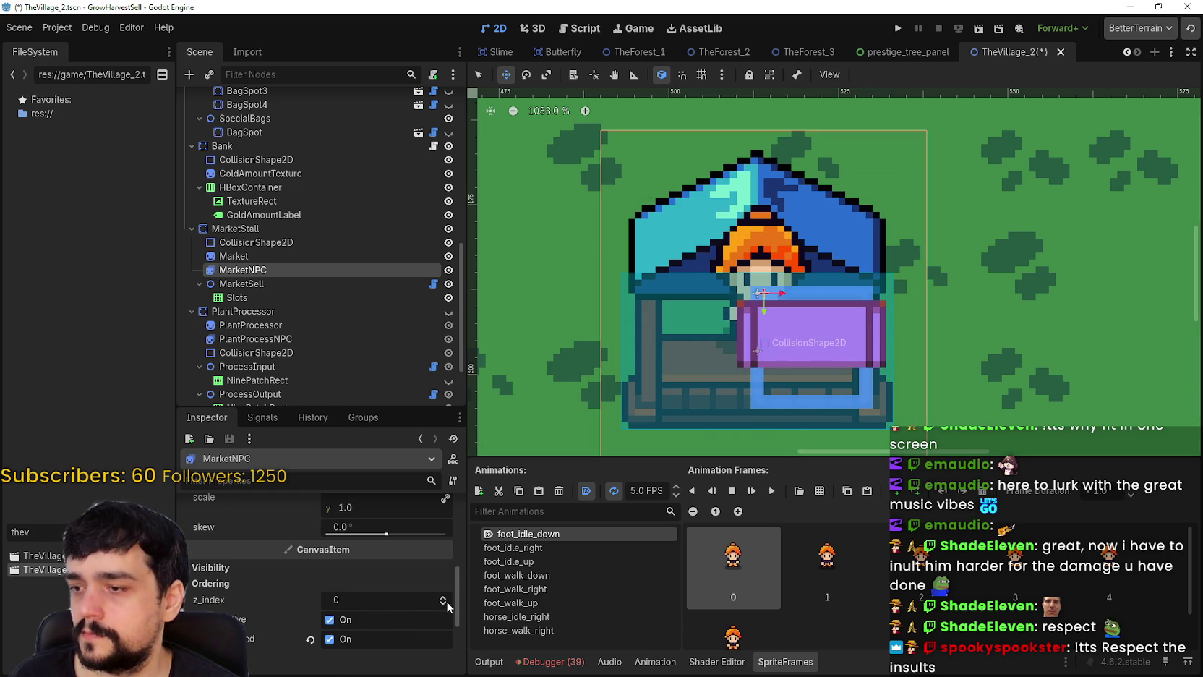
click(444, 599)
mouse_move(747, 323)
mouse_down()
mouse_move(739, 260)
mouse_move(739, 287)
mouse_up()
click(310, 601)
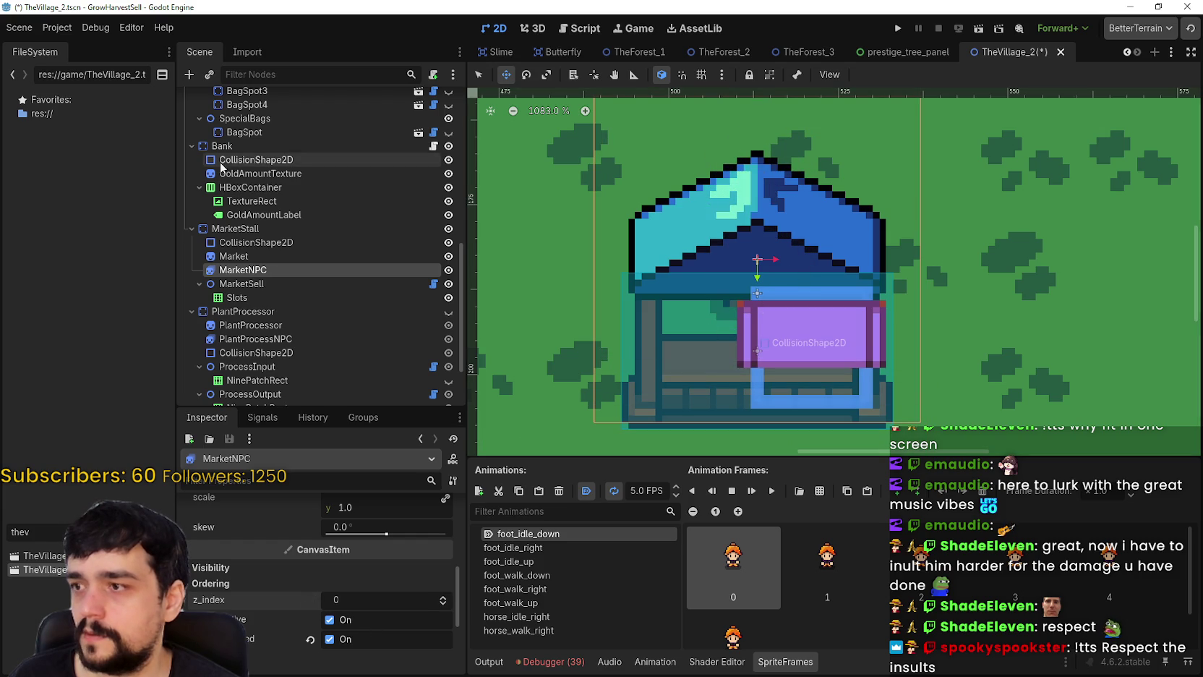
drag(717, 211, 719, 296)
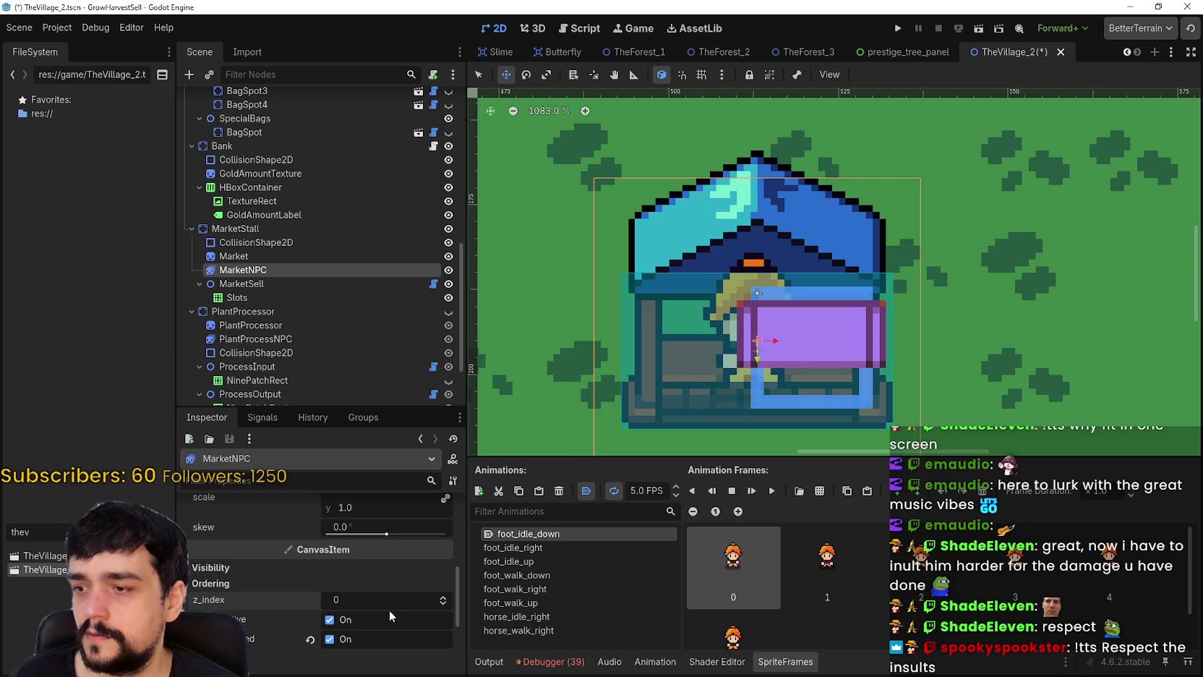
click(331, 640)
- Move MarketNPC above Market in the Scene tree, keep z_index 0, and shift the NPC up
click(331, 639)
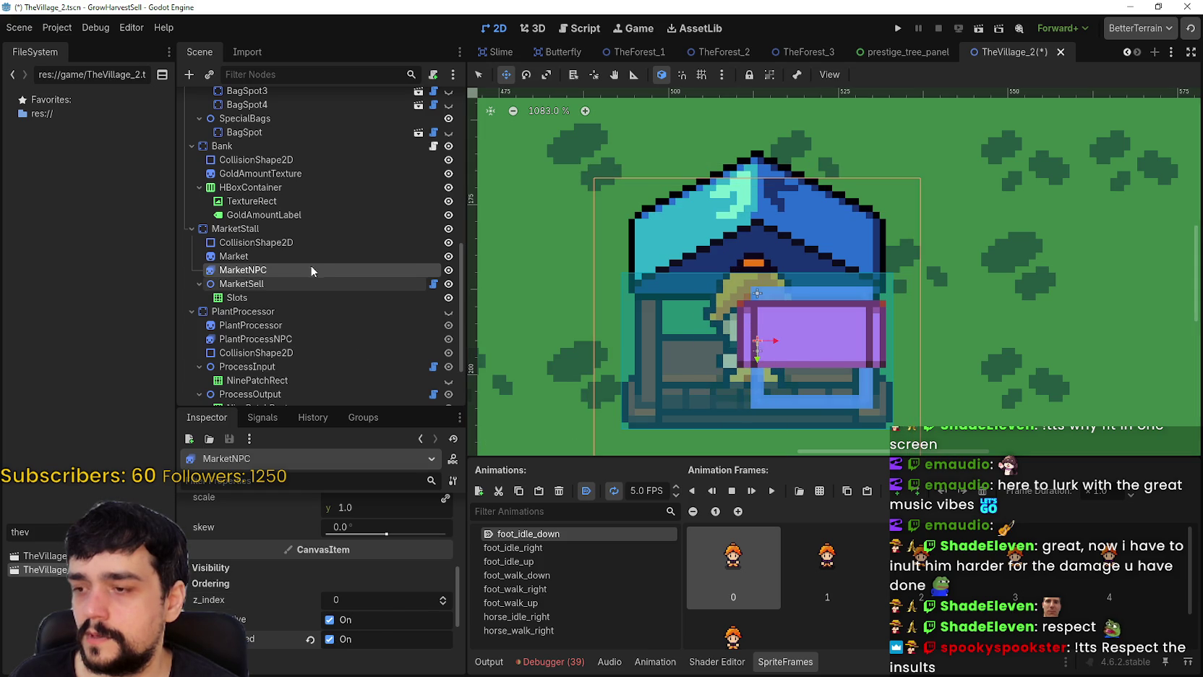
drag(277, 267, 282, 248)
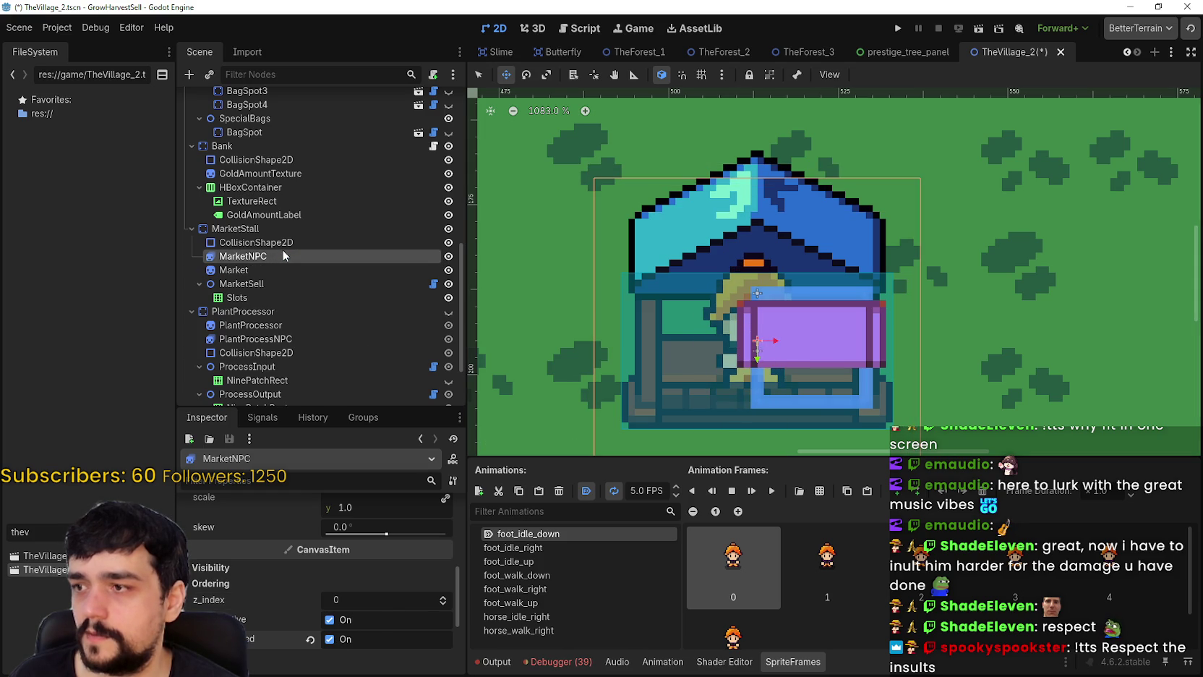
click(442, 597)
click(443, 603)
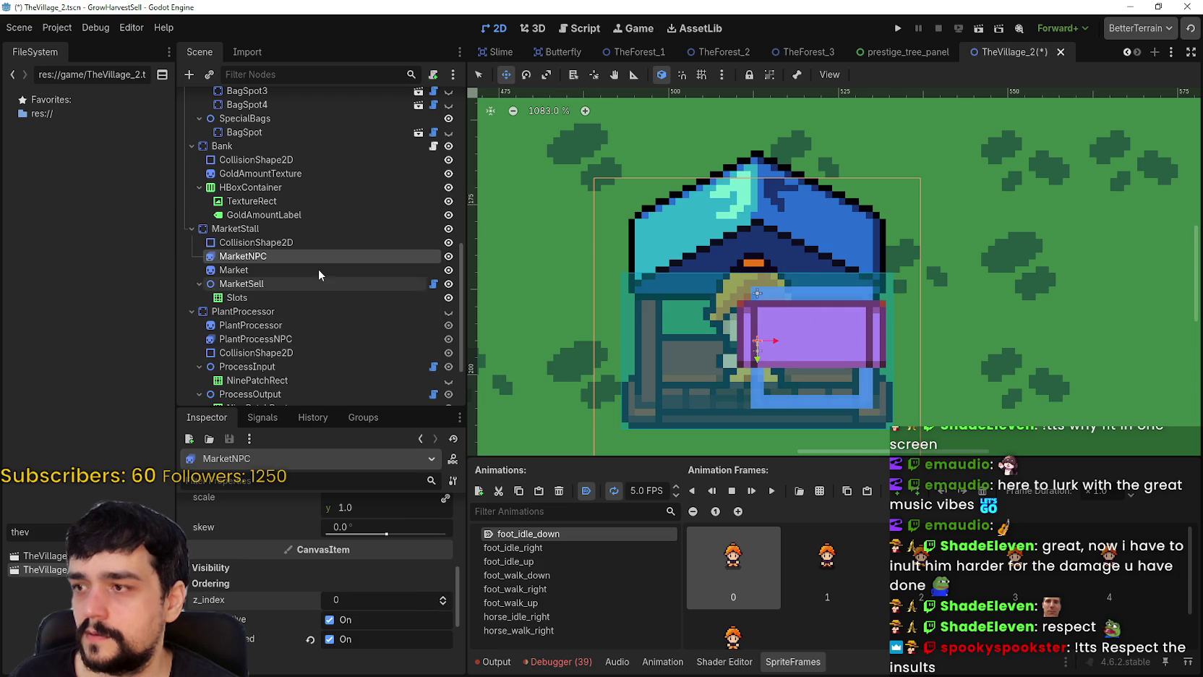
drag(722, 327, 721, 260)
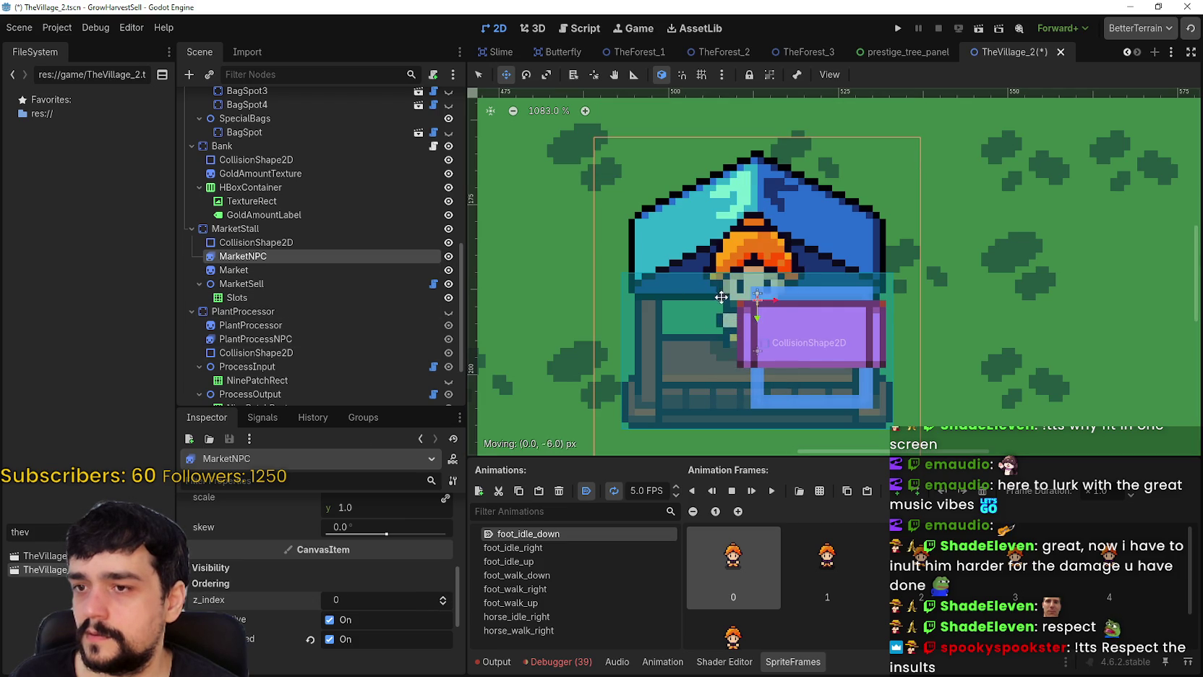
click(250, 270)
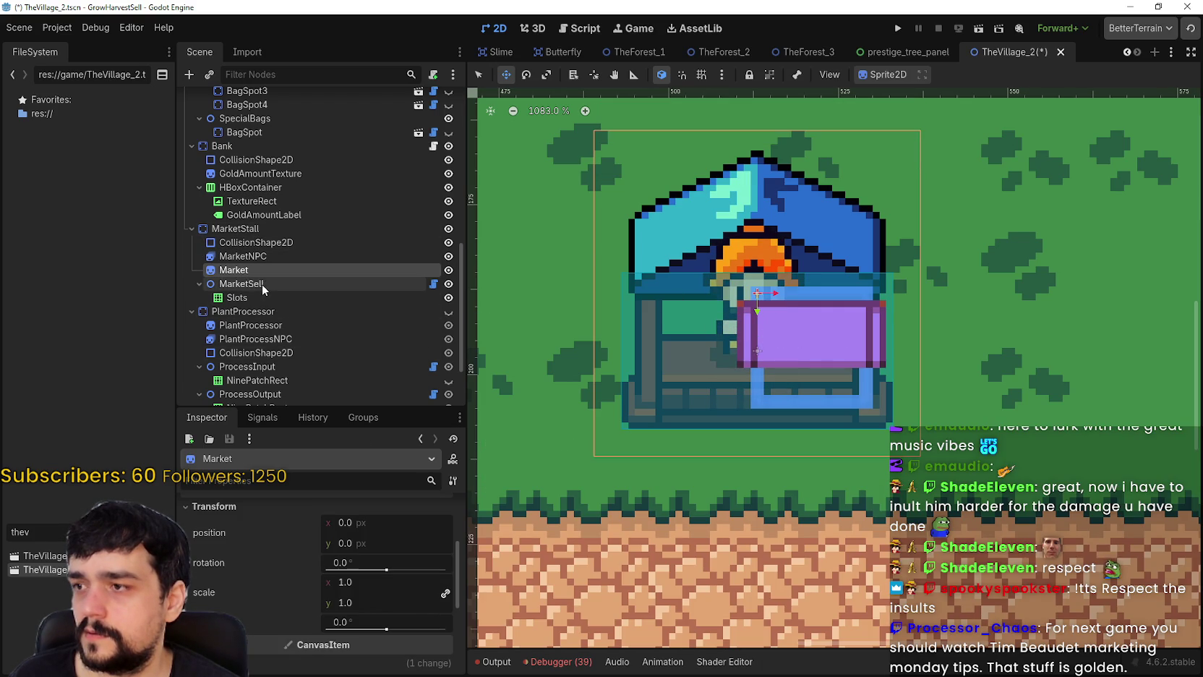
- Expand MarketSell and hide its purple Slots panel
click(199, 283)
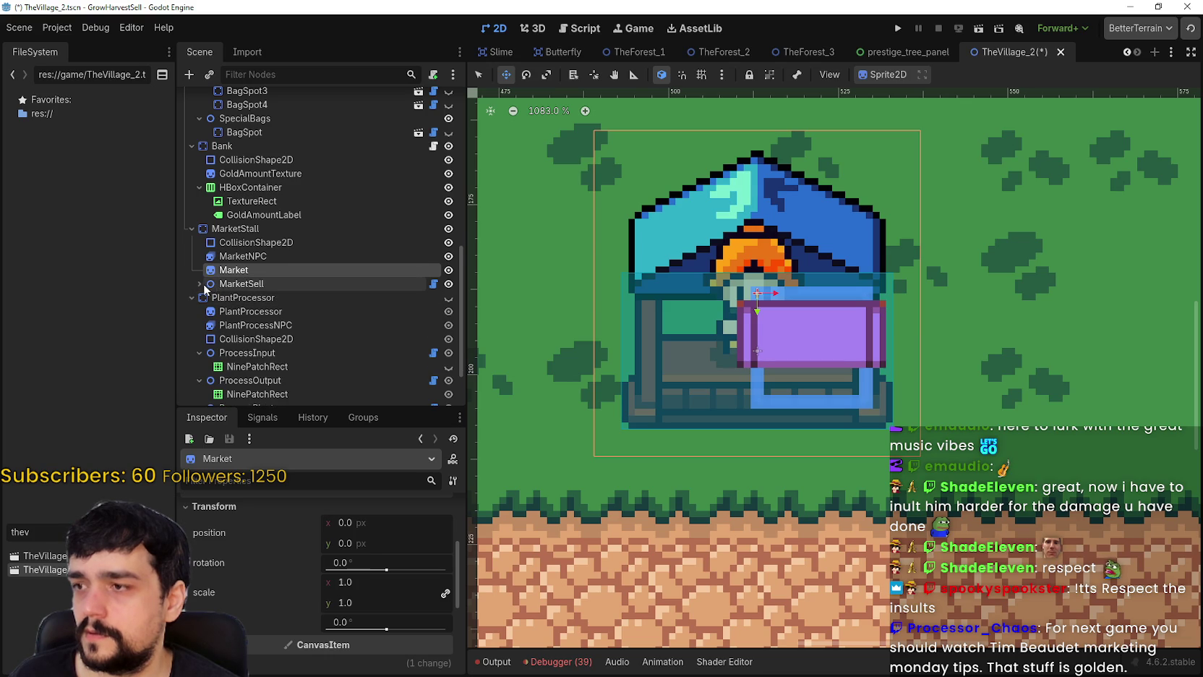
click(199, 284)
click(239, 297)
click(448, 298)
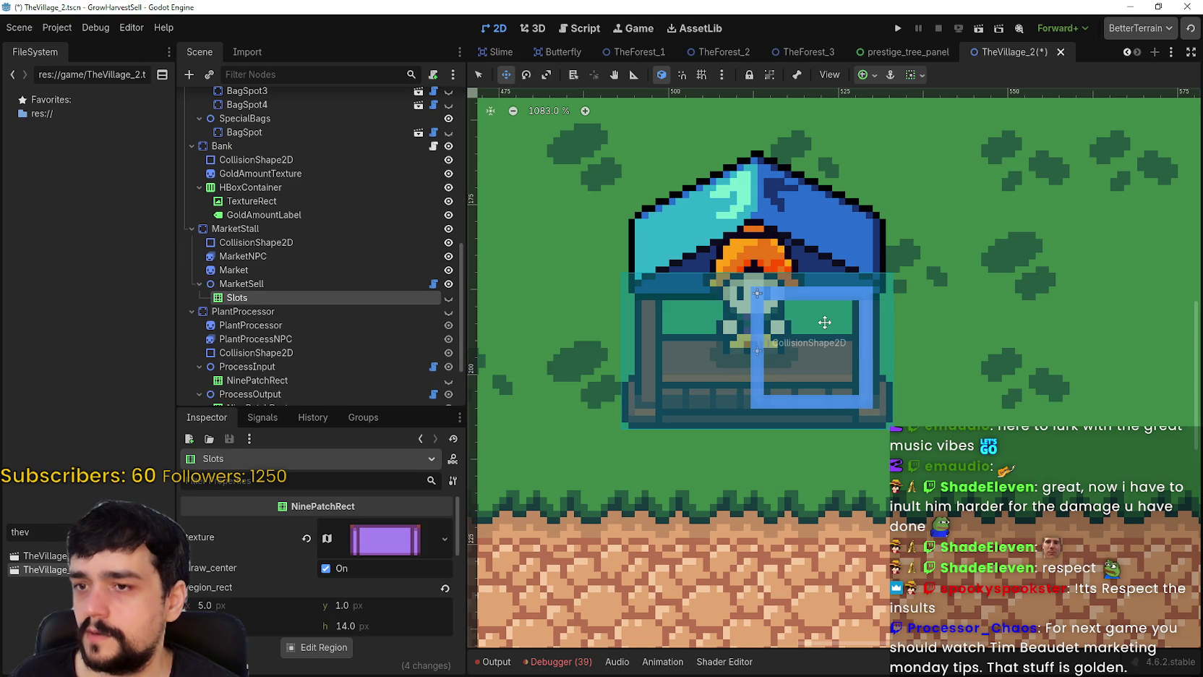
- Reset the Market stall sprite's vertical position to 0
click(306, 272)
mouse_move(796, 313)
mouse_down()
mouse_move(796, 289)
mouse_move(796, 363)
mouse_move(796, 319)
mouse_move(796, 329)
mouse_up()
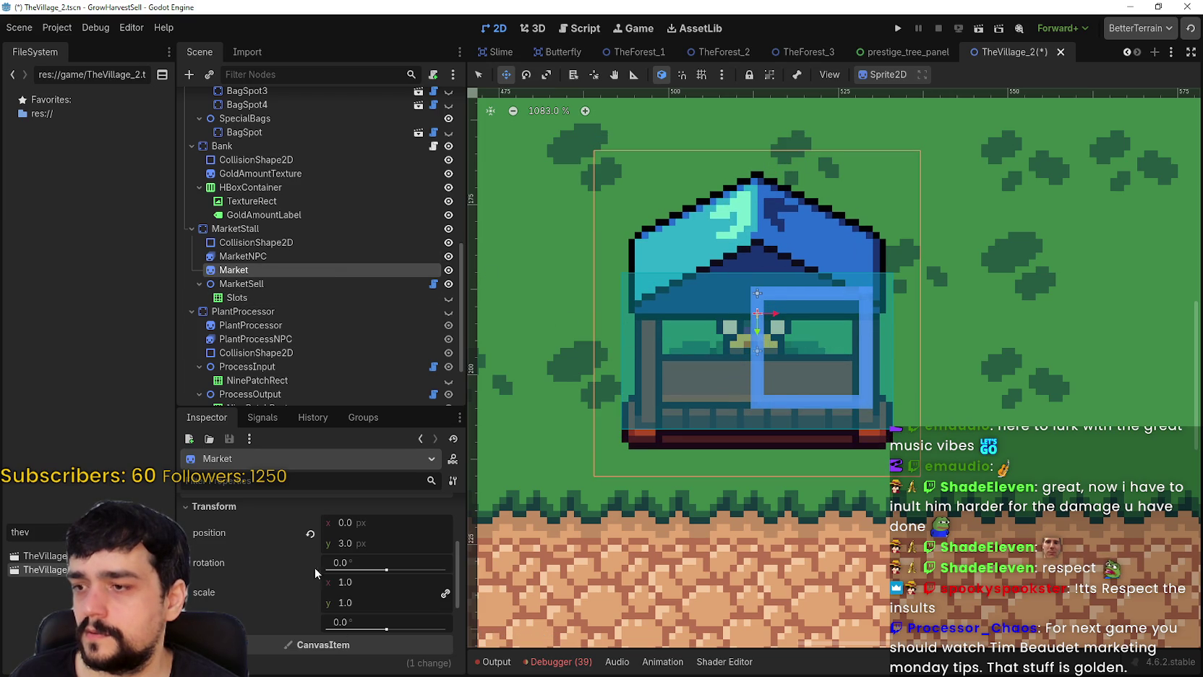
click(307, 534)
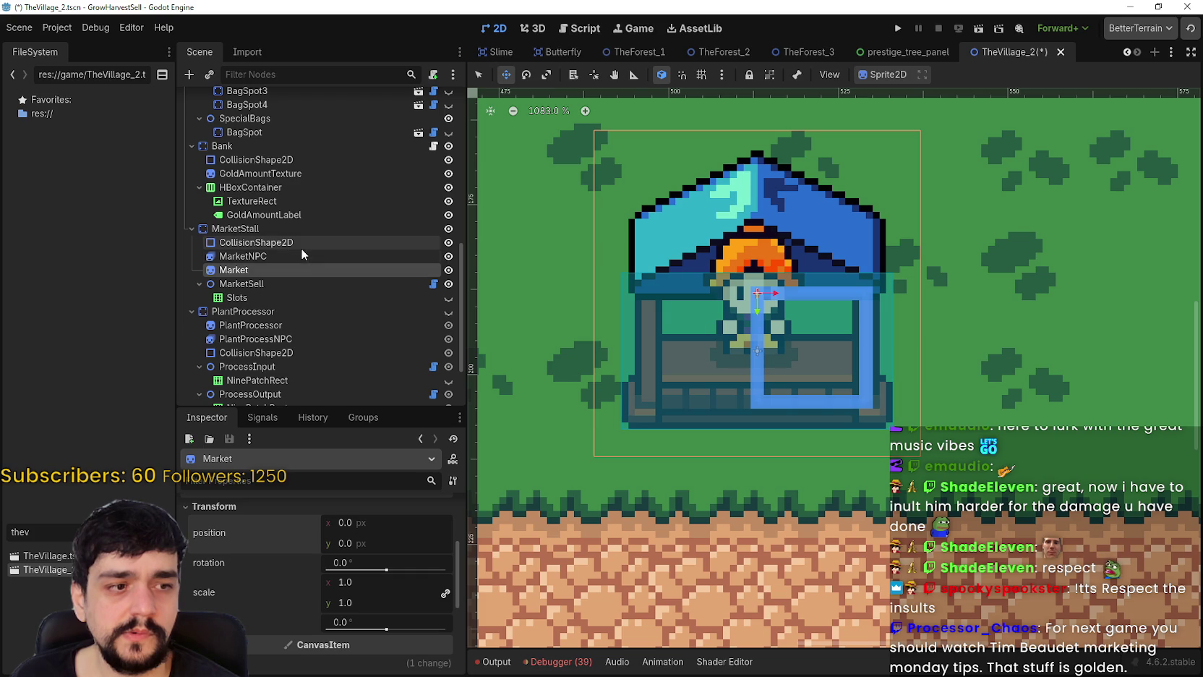
click(279, 254)
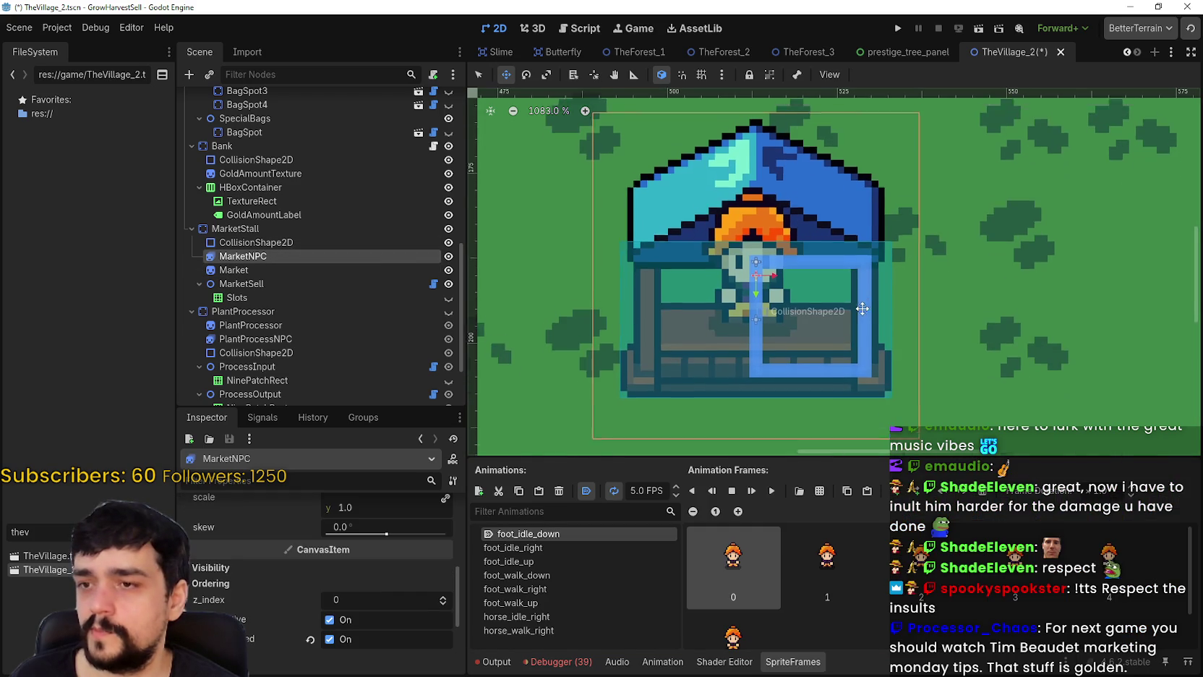
- Reset MarketNPC's vertical position to 0
scroll(310, 608, up, 6)
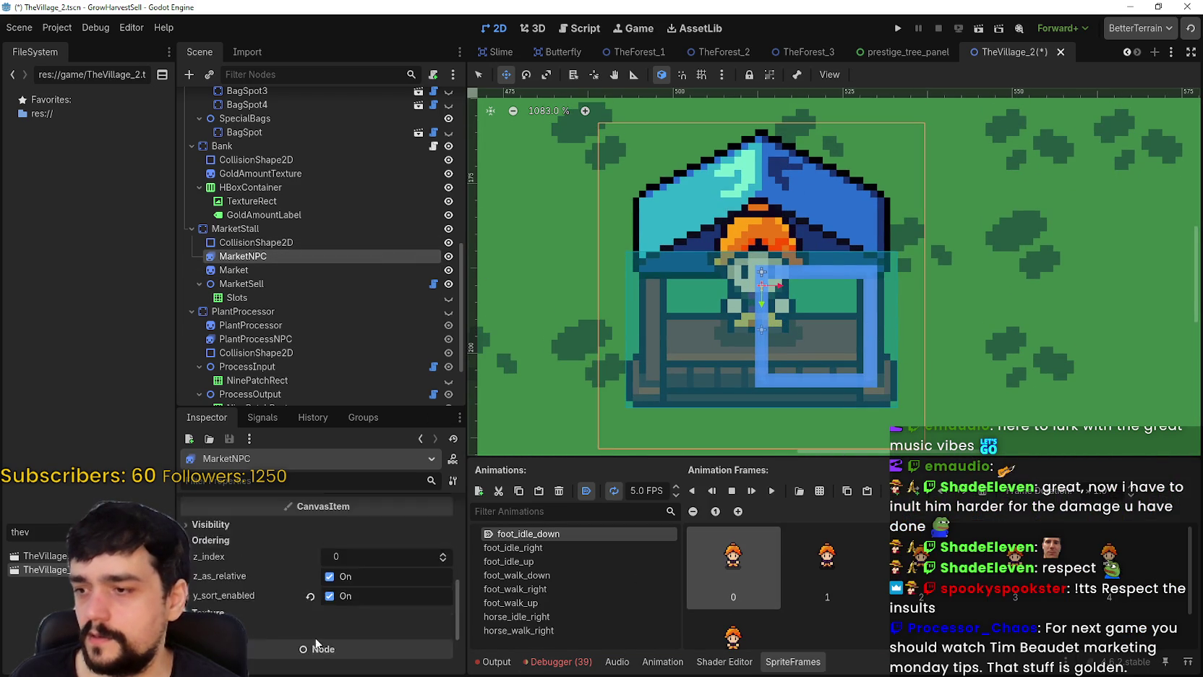
scroll(318, 621, down, 4)
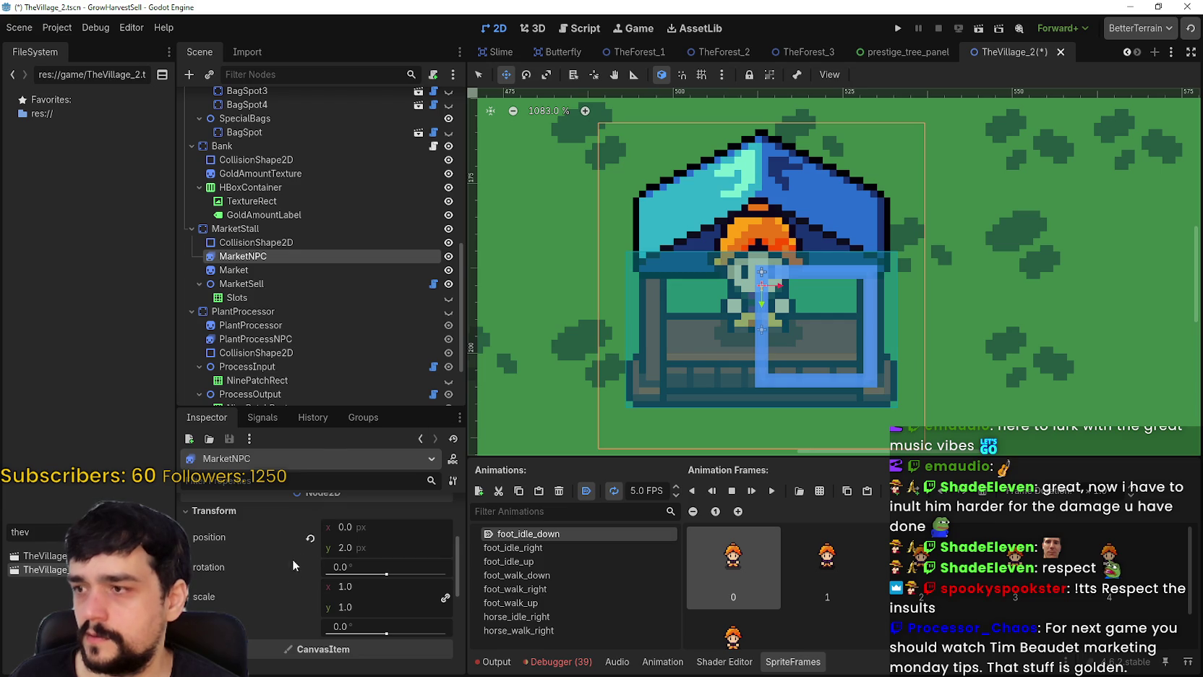
click(310, 538)
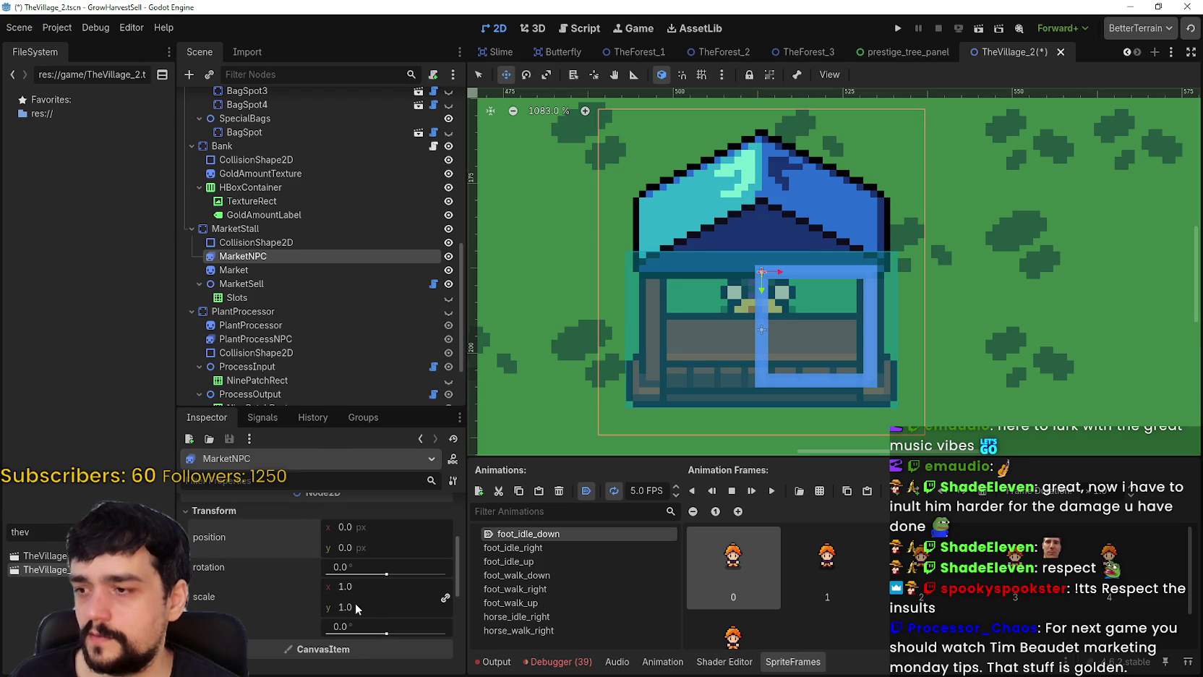
- Set the NPC sprite's vertical offset to 3.0 px
scroll(355, 607, up, 2)
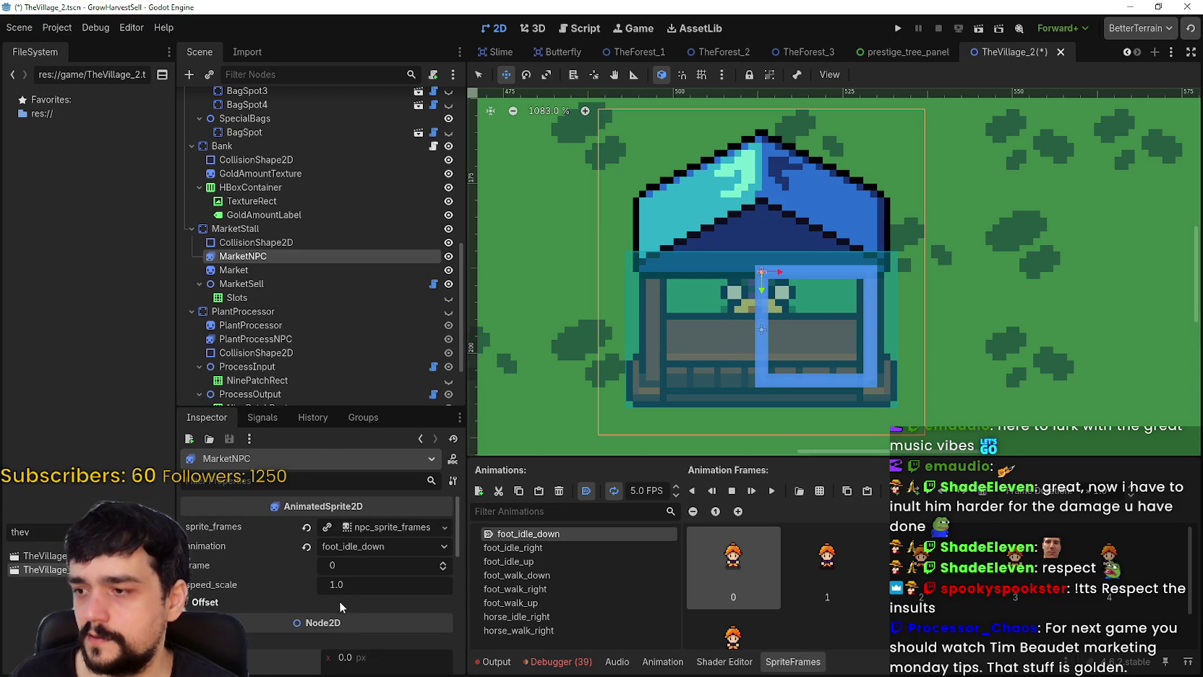
click(340, 601)
scroll(339, 601, down, 1)
mouse_move(347, 578)
mouse_down()
mouse_move(389, 579)
mouse_move(372, 578)
mouse_up()
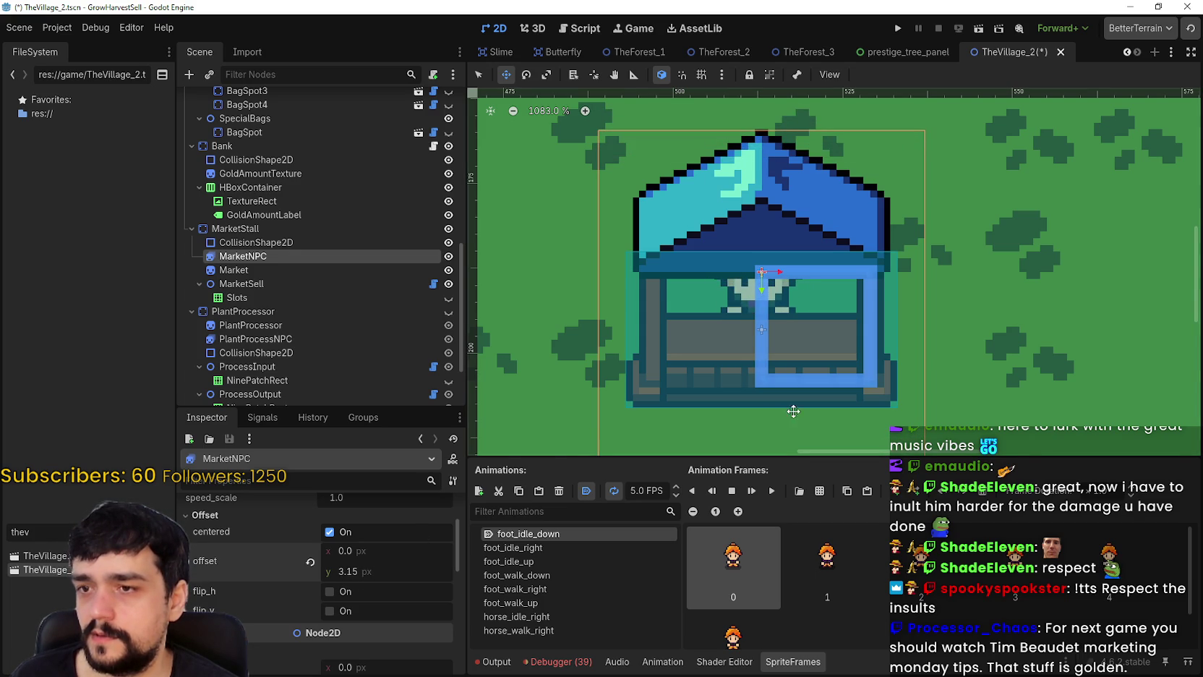
scroll(793, 411, down, 5)
scroll(805, 261, up, 4)
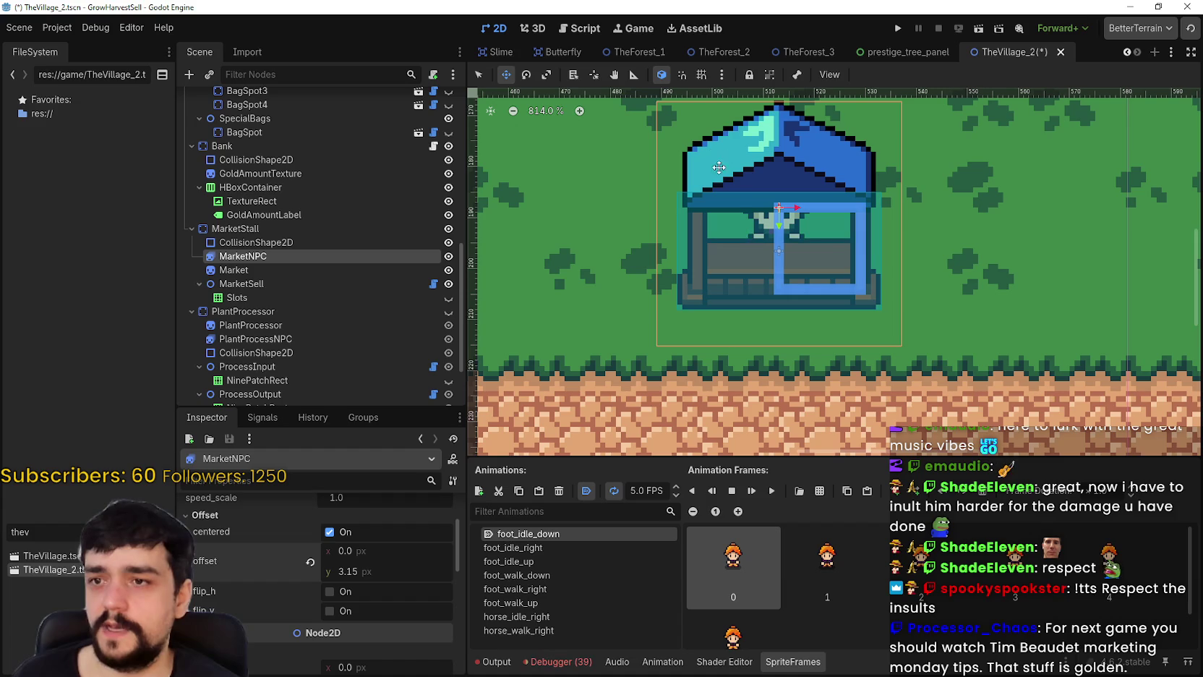
scroll(717, 207, up, 1)
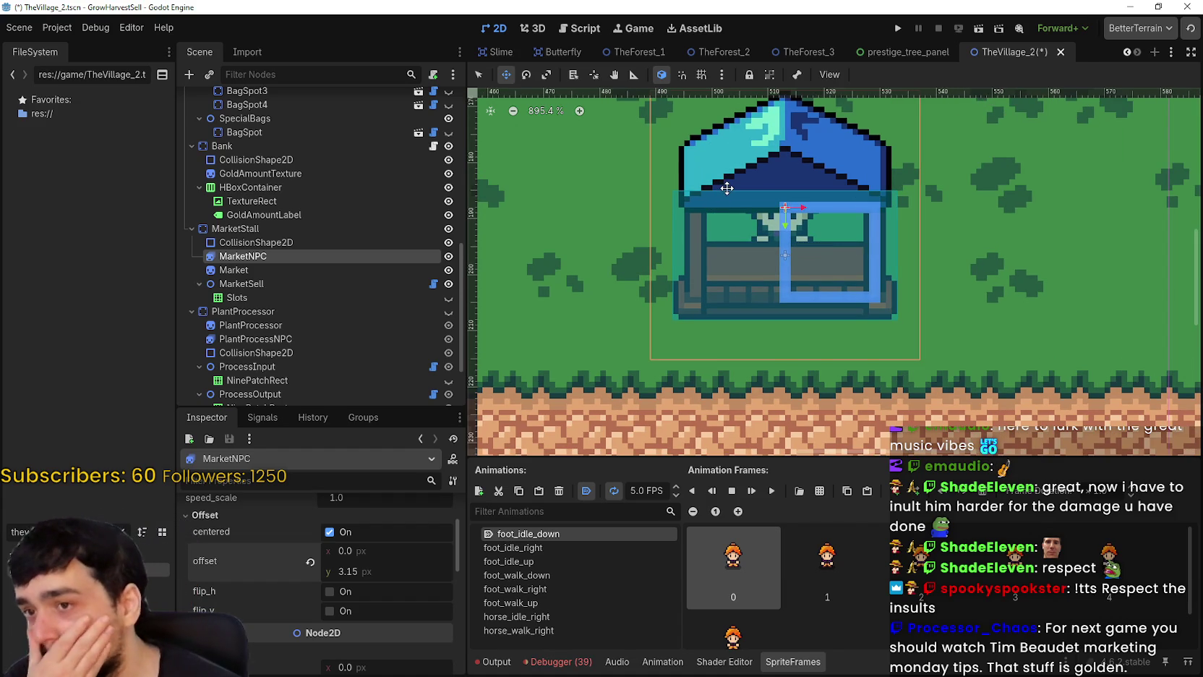
scroll(724, 239, up, 1)
scroll(726, 237, up, 1)
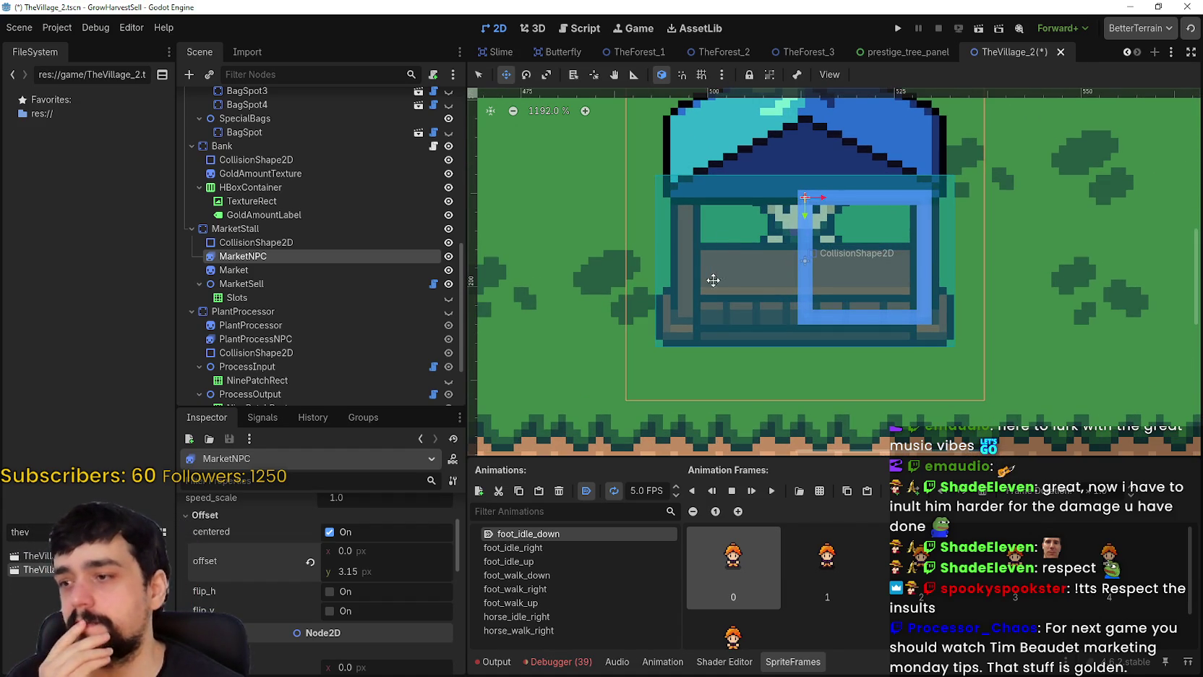
text(3)
key(Return)
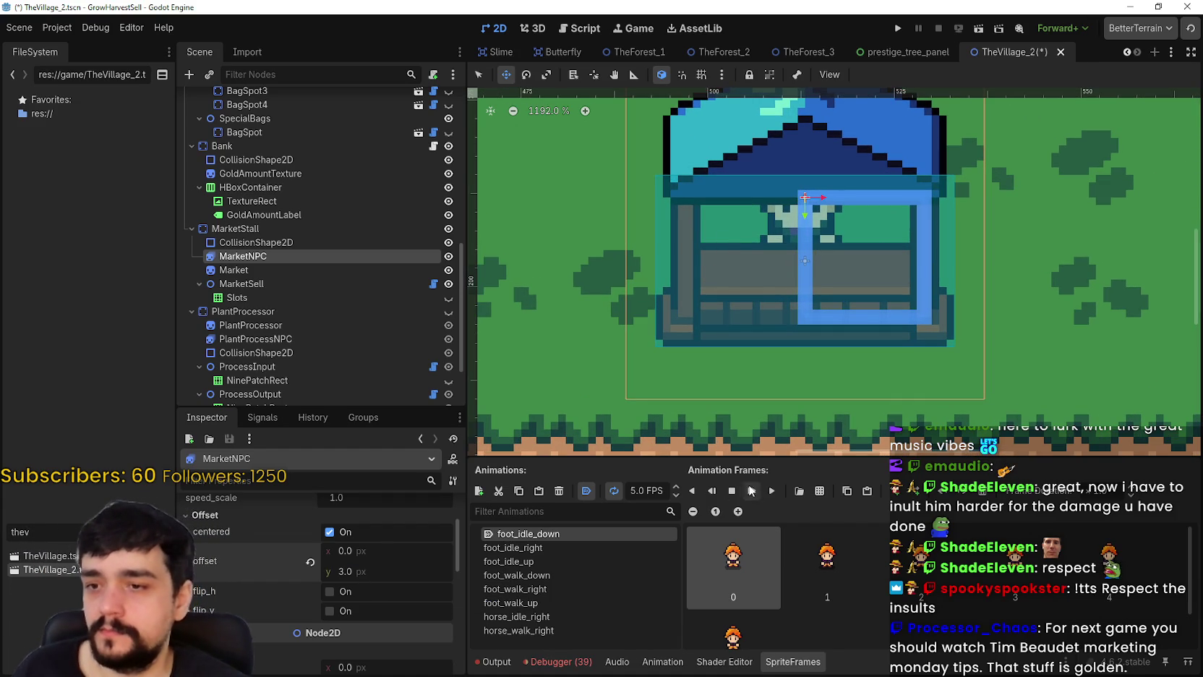
- Preview the NPC's idle animation, then select the MarketSell area and its Slots panel
click(773, 491)
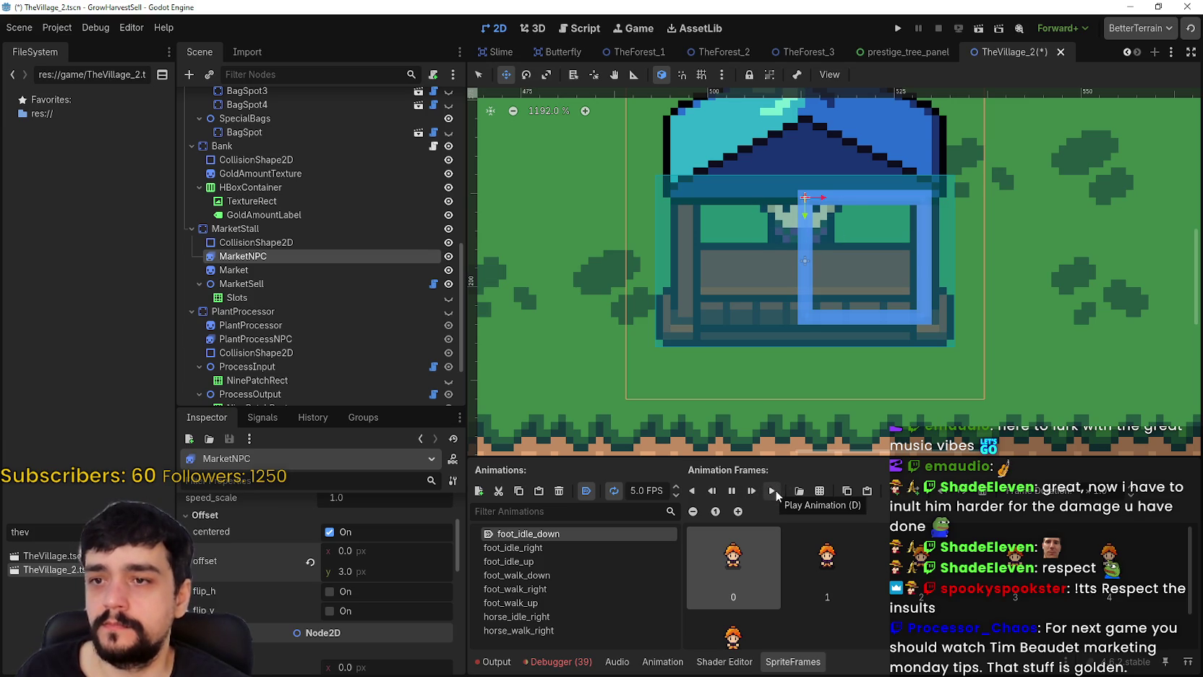
scroll(851, 265, down, 3)
scroll(851, 264, down, 3)
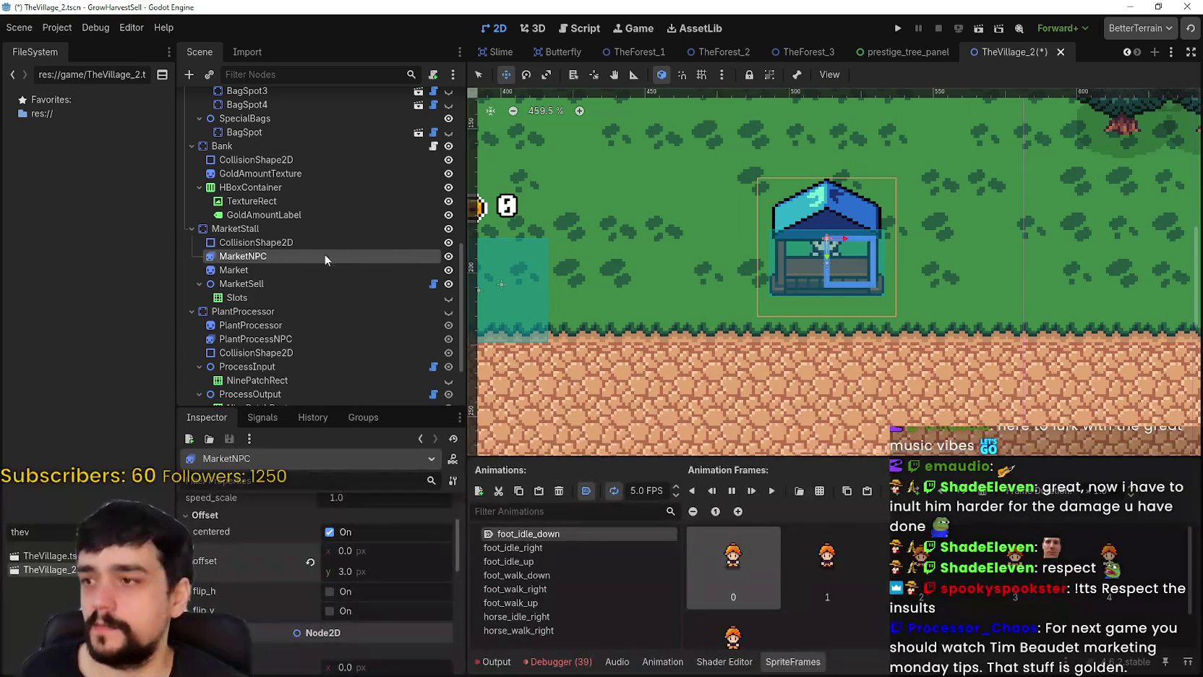
click(326, 269)
click(306, 283)
scroll(861, 225, up, 2)
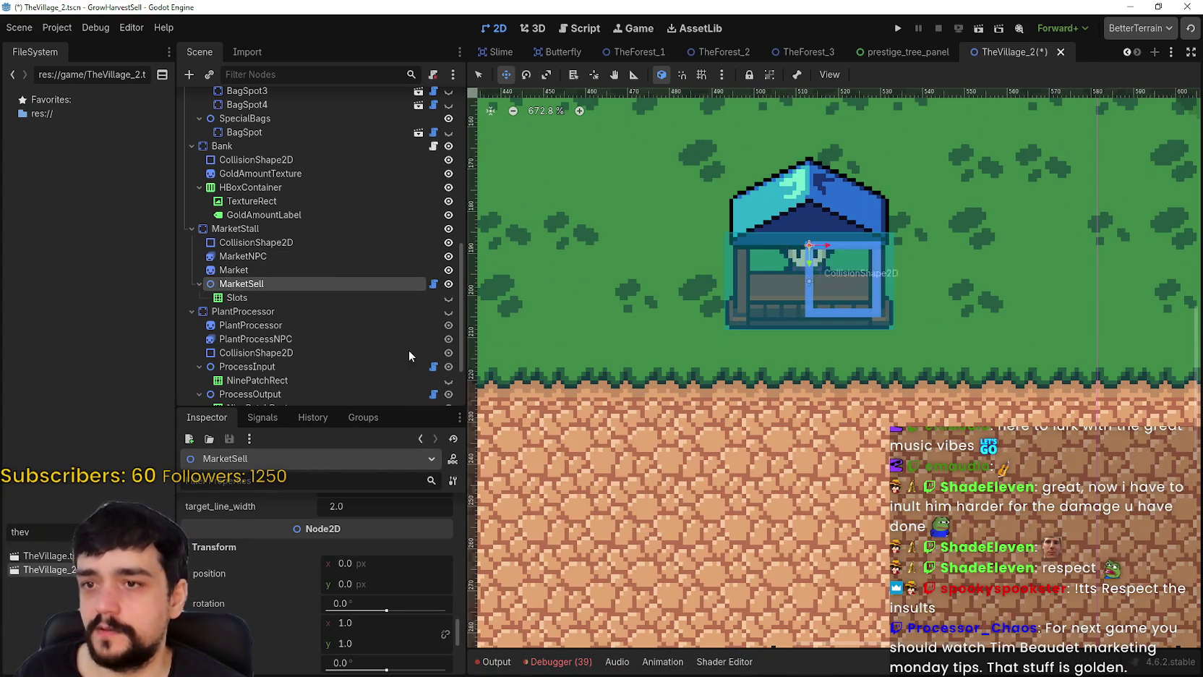
scroll(325, 289, up, 1)
scroll(502, 297, up, 2)
click(267, 336)
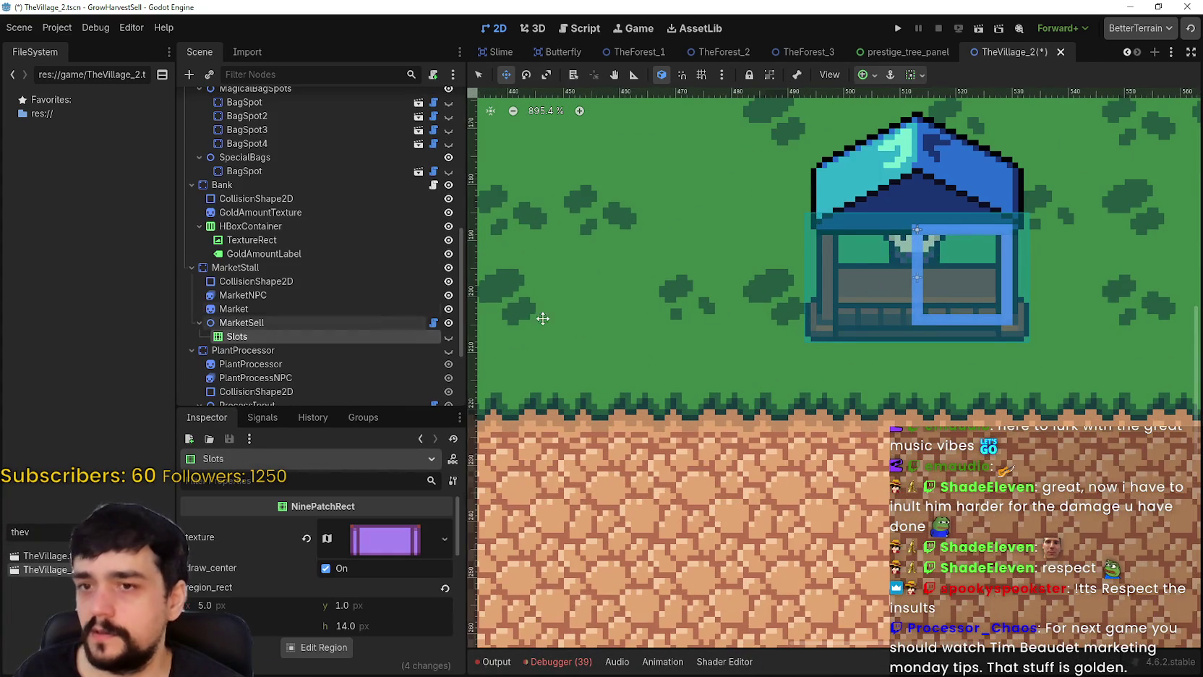
- Drag the MarketSell collision box left over the stall counter to x -14
click(275, 323)
scroll(846, 282, right, 2)
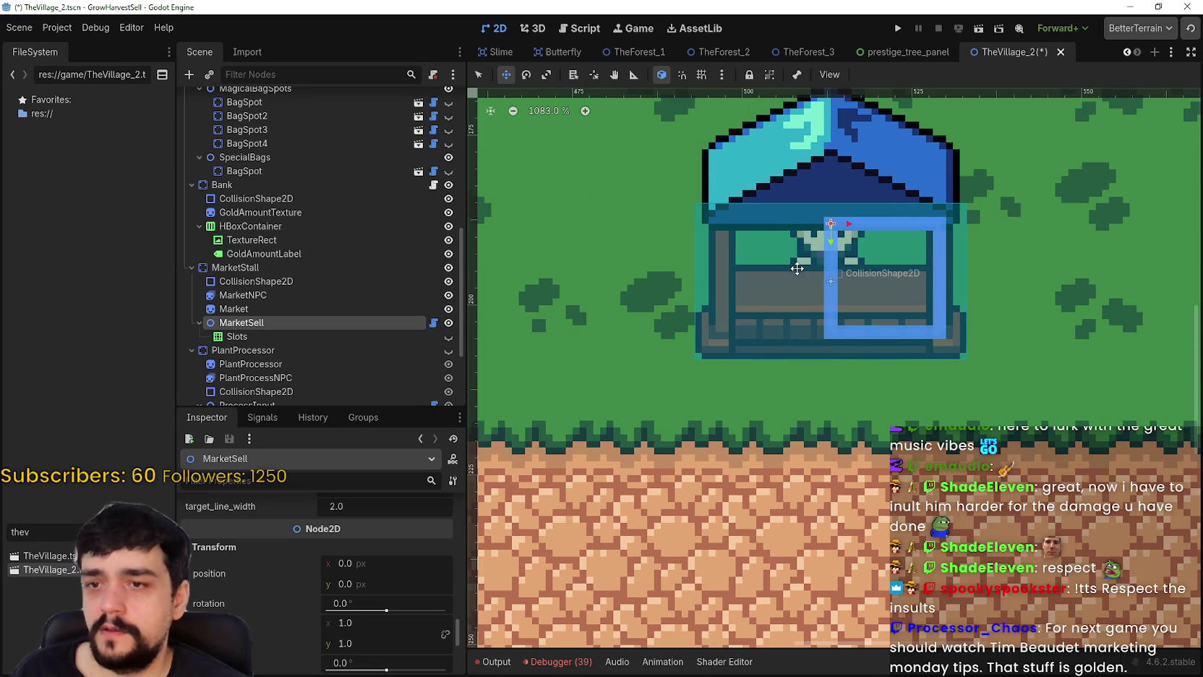
scroll(686, 470, down, 2)
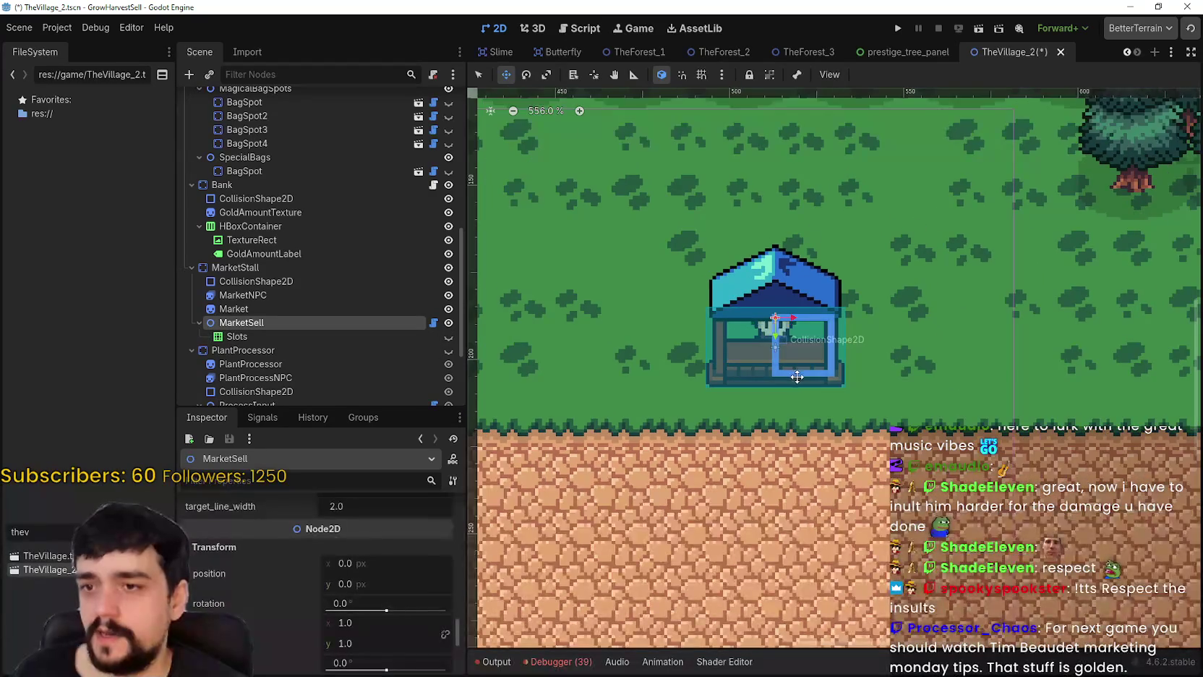
scroll(792, 365, up, 1)
scroll(793, 365, down, 4)
scroll(774, 356, up, 2)
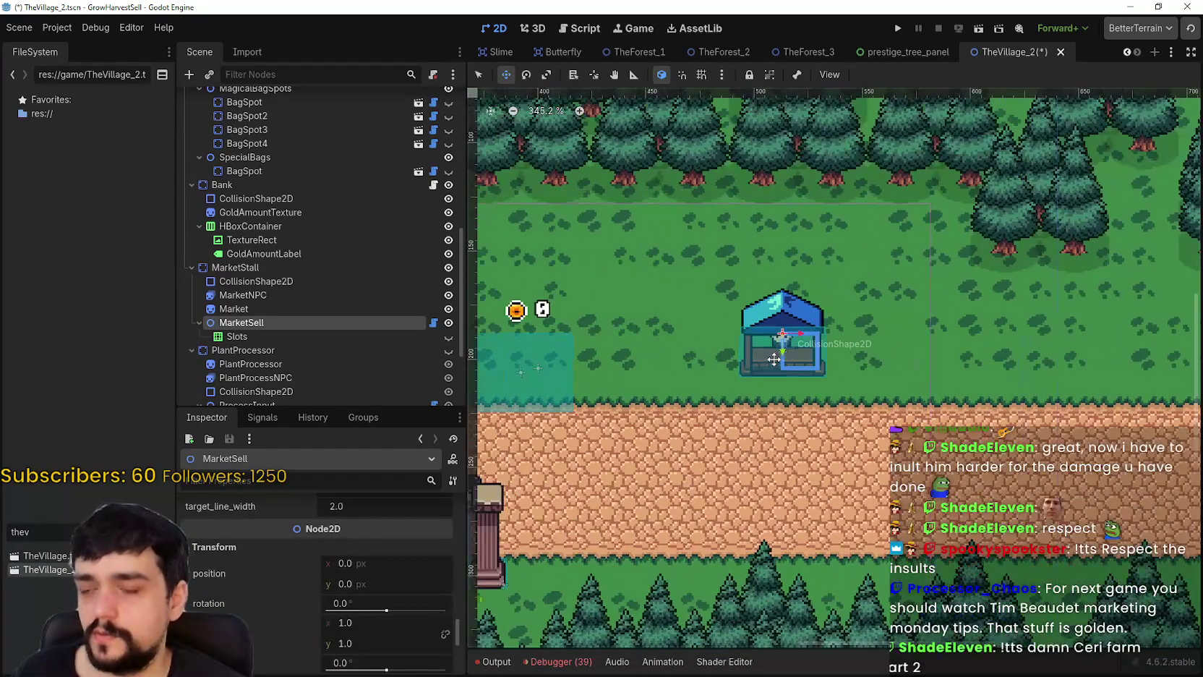
scroll(781, 353, up, 3)
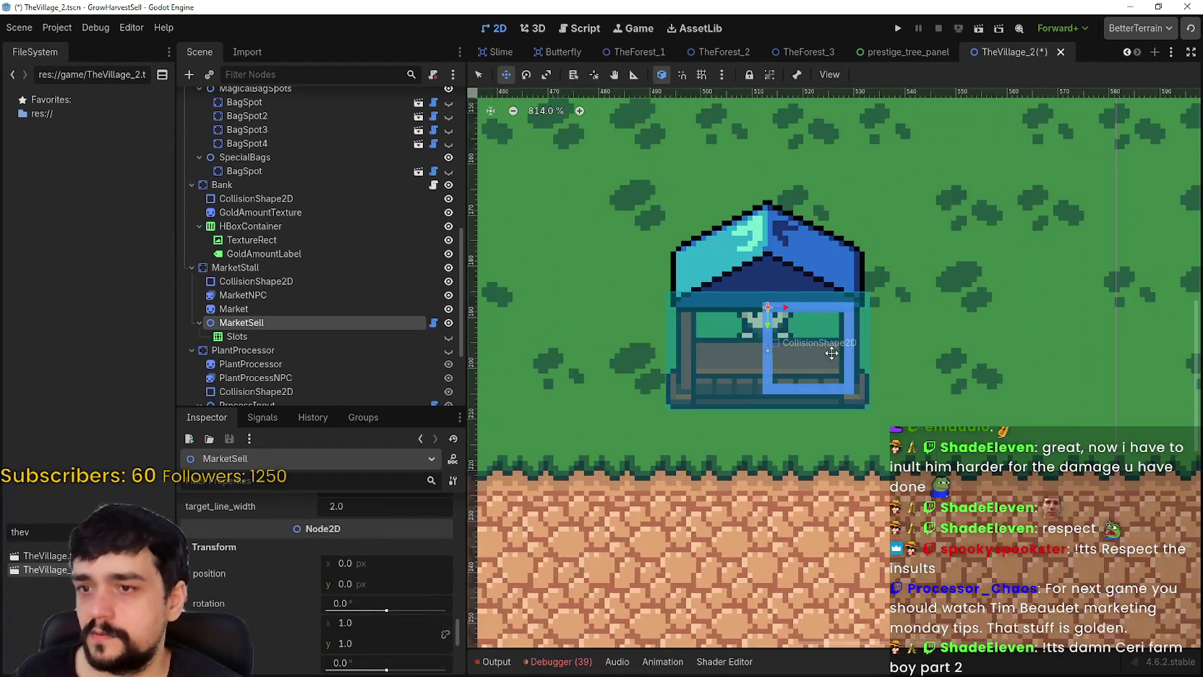
drag(813, 336, 715, 332)
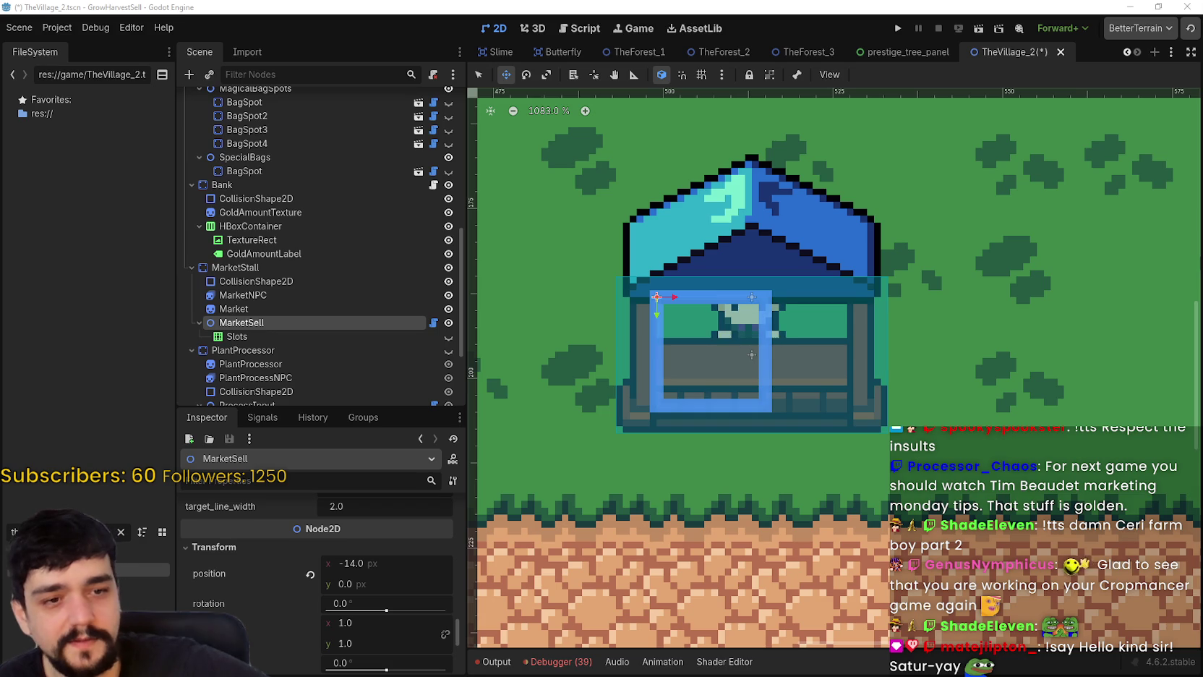
- Find MarketSell's WheatDropField settings and set field_cells_x to 2
scroll(791, 356, down, 1)
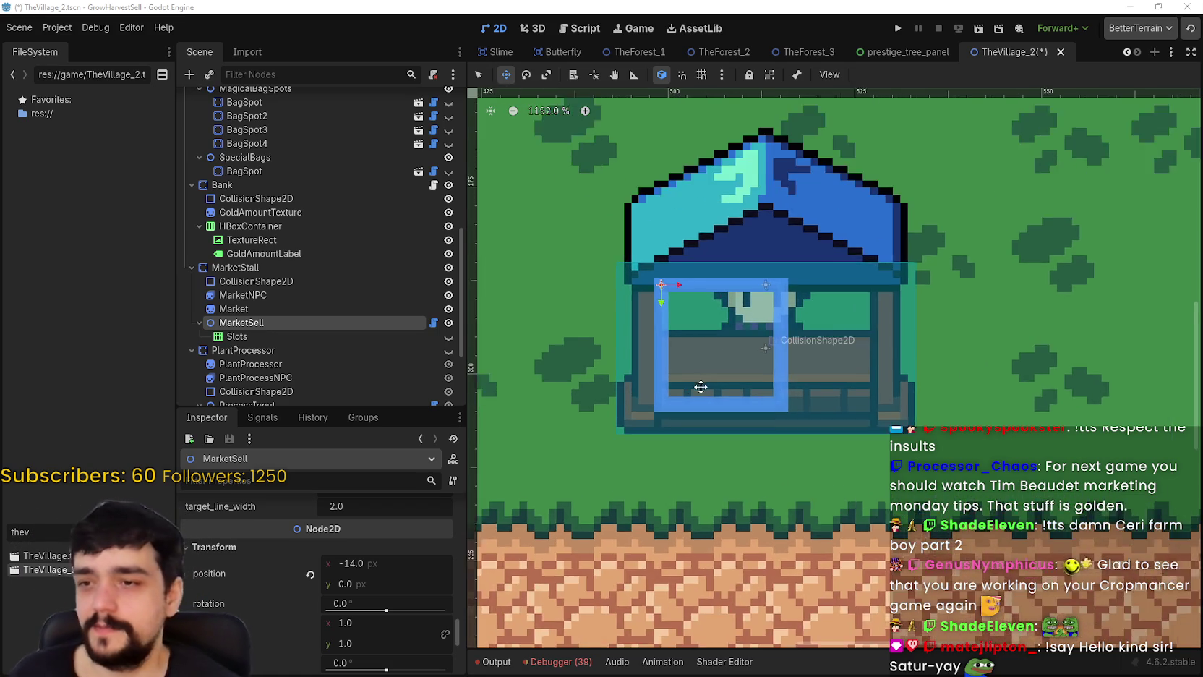
scroll(604, 334, down, 2)
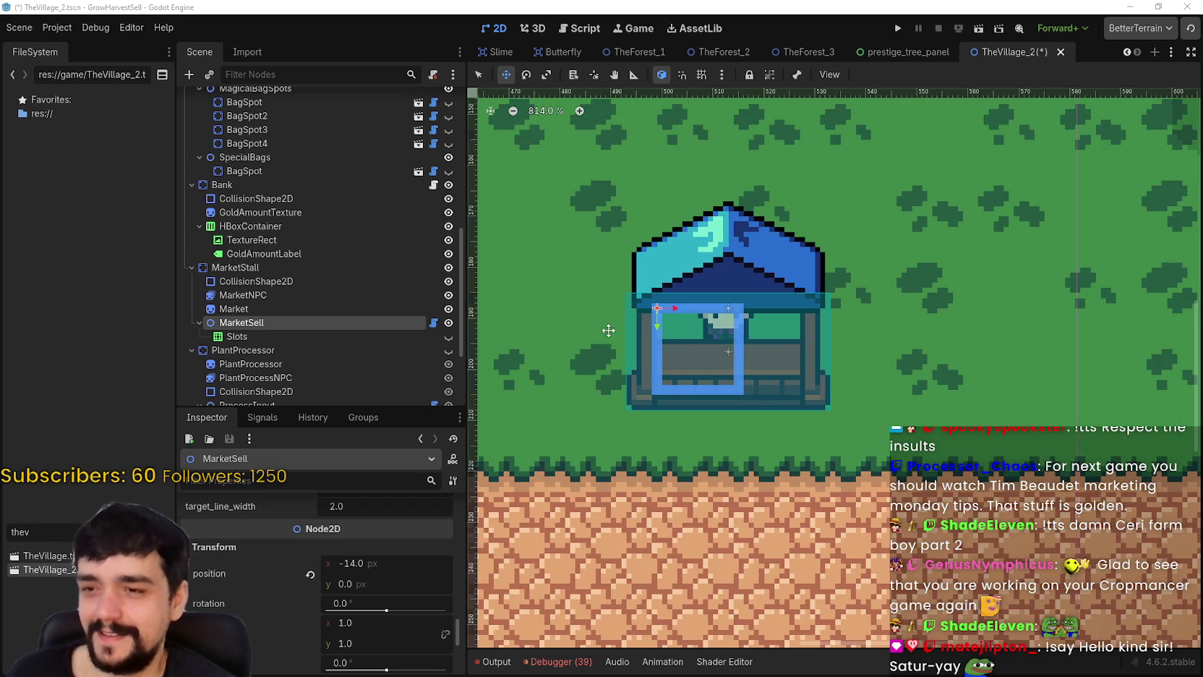
scroll(626, 429, down, 1)
scroll(378, 637, up, 3)
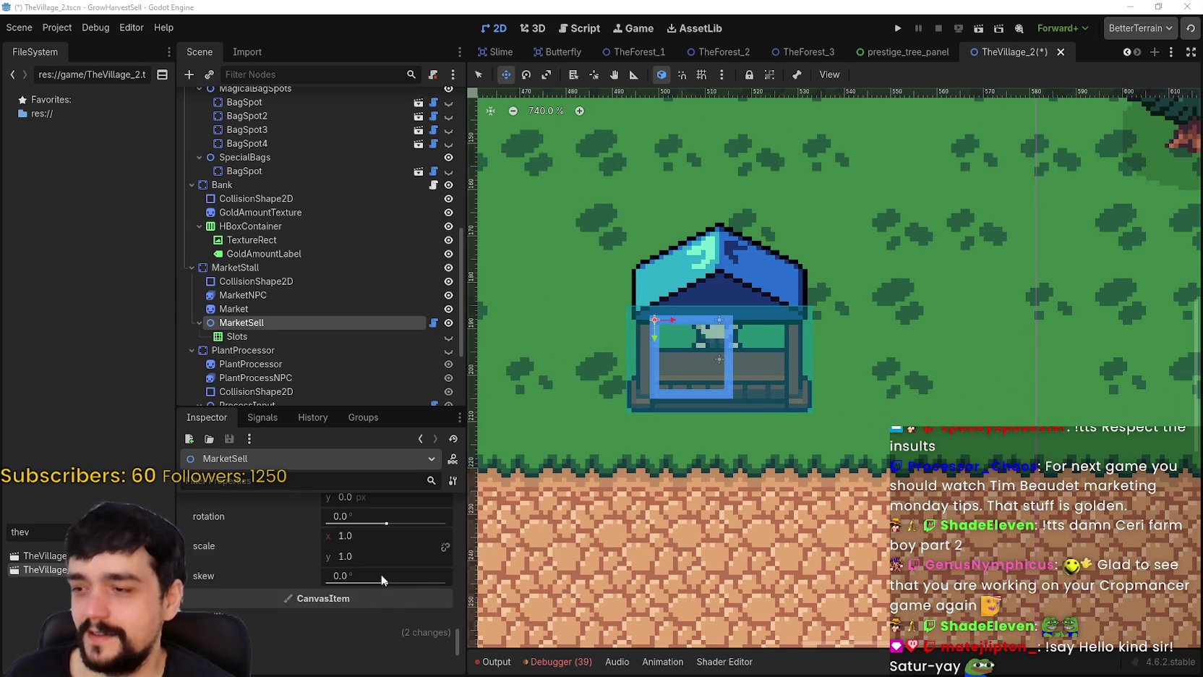
scroll(378, 570, up, 6)
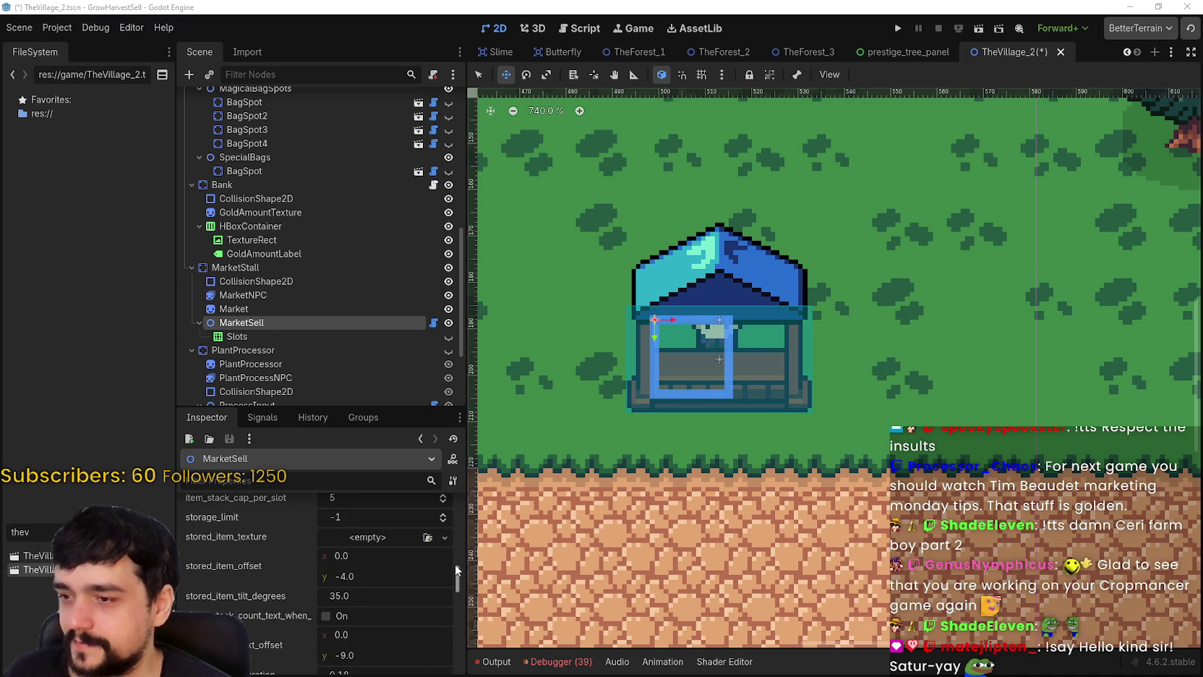
scroll(458, 551, up, 4)
scroll(459, 551, up, 3)
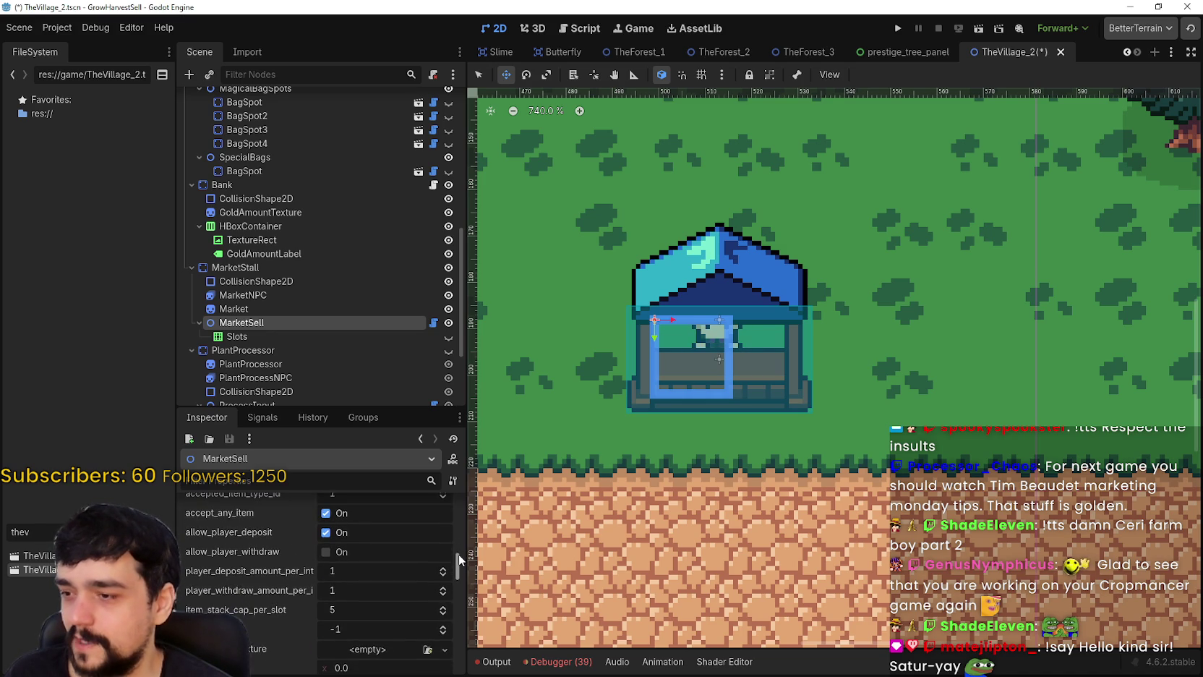
scroll(459, 546, up, 3)
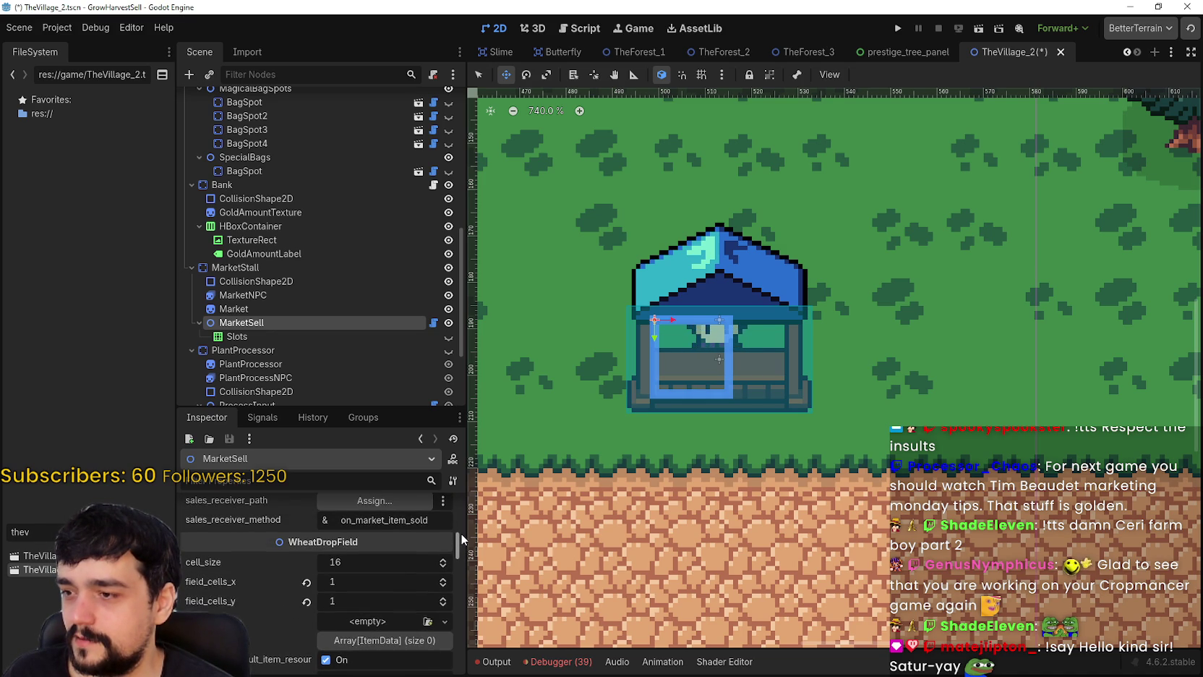
click(444, 585)
- Nudge the MarketSell area left and two pixels up to frame the stall counter
scroll(759, 376, up, 4)
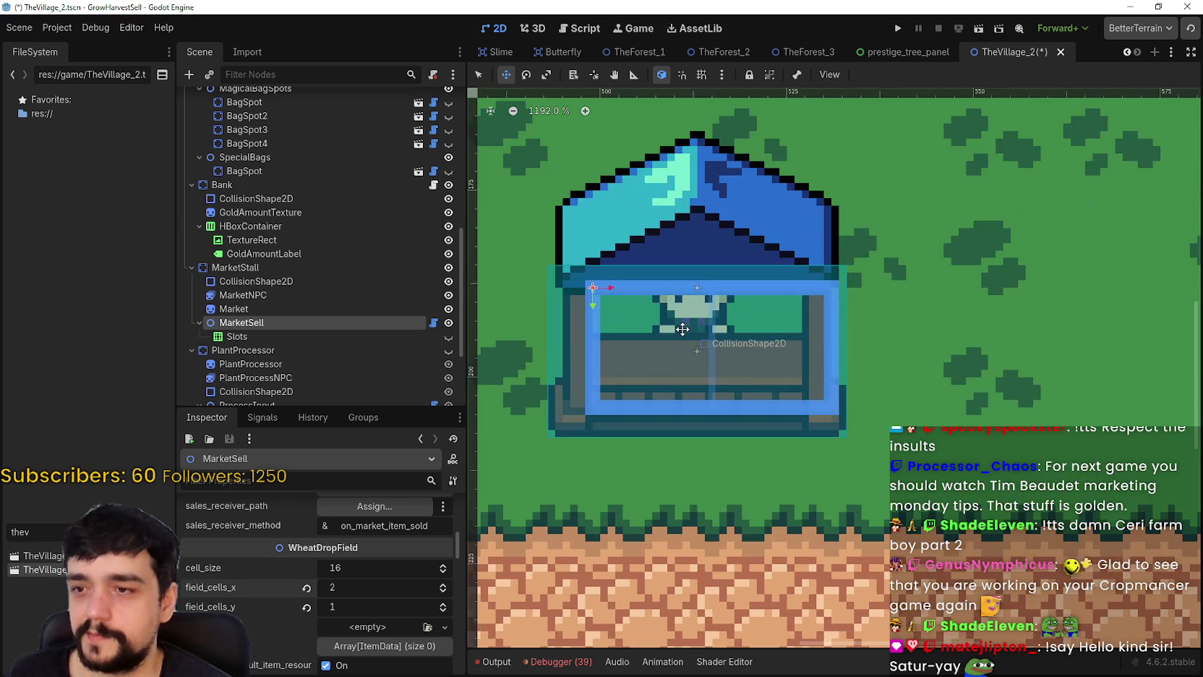
mouse_move(675, 329)
mouse_down()
mouse_move(659, 329)
mouse_move(668, 343)
mouse_up()
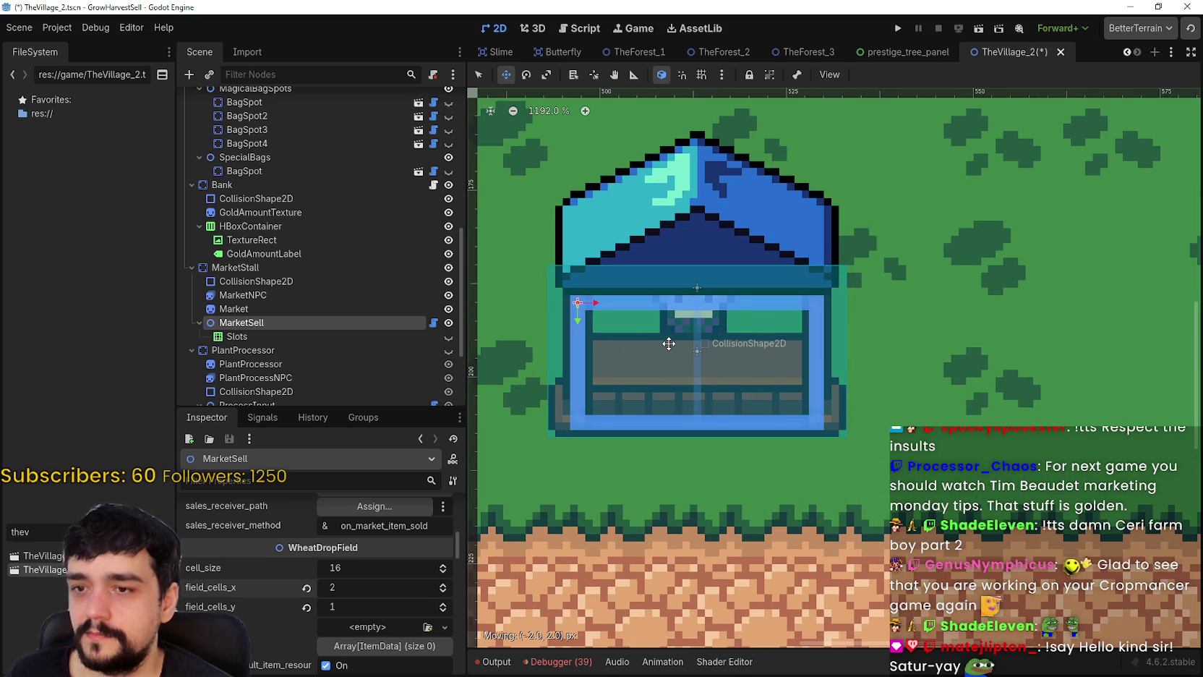
scroll(679, 361, up, 3)
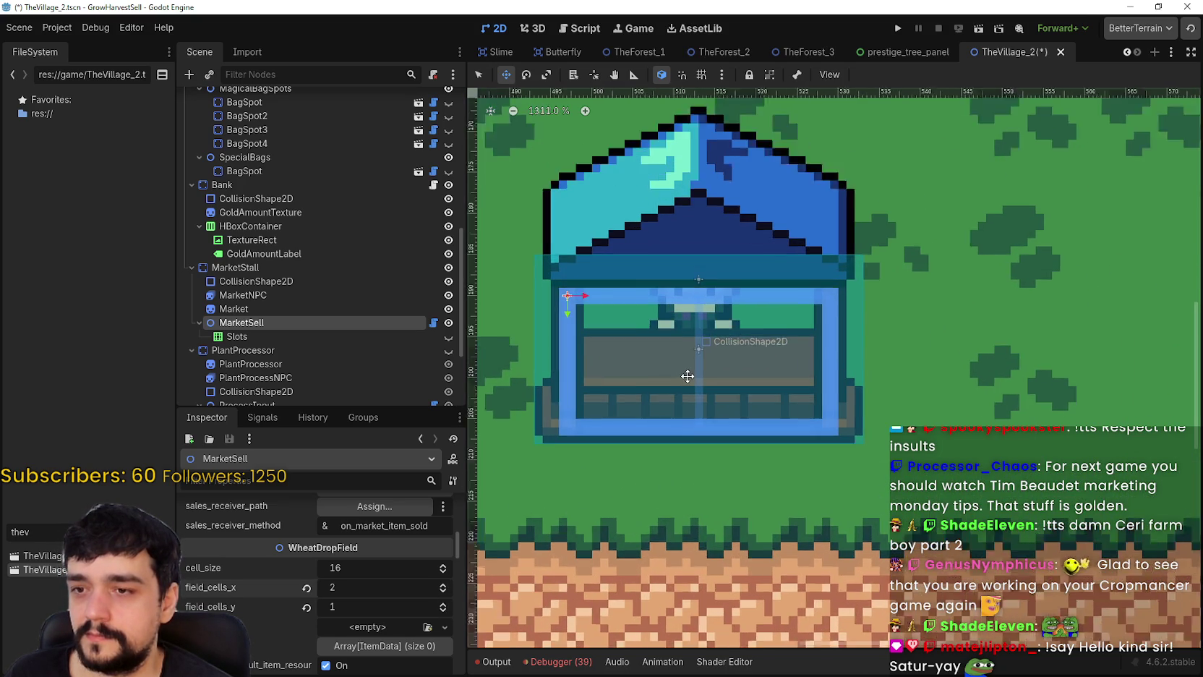
scroll(698, 376, down, 2)
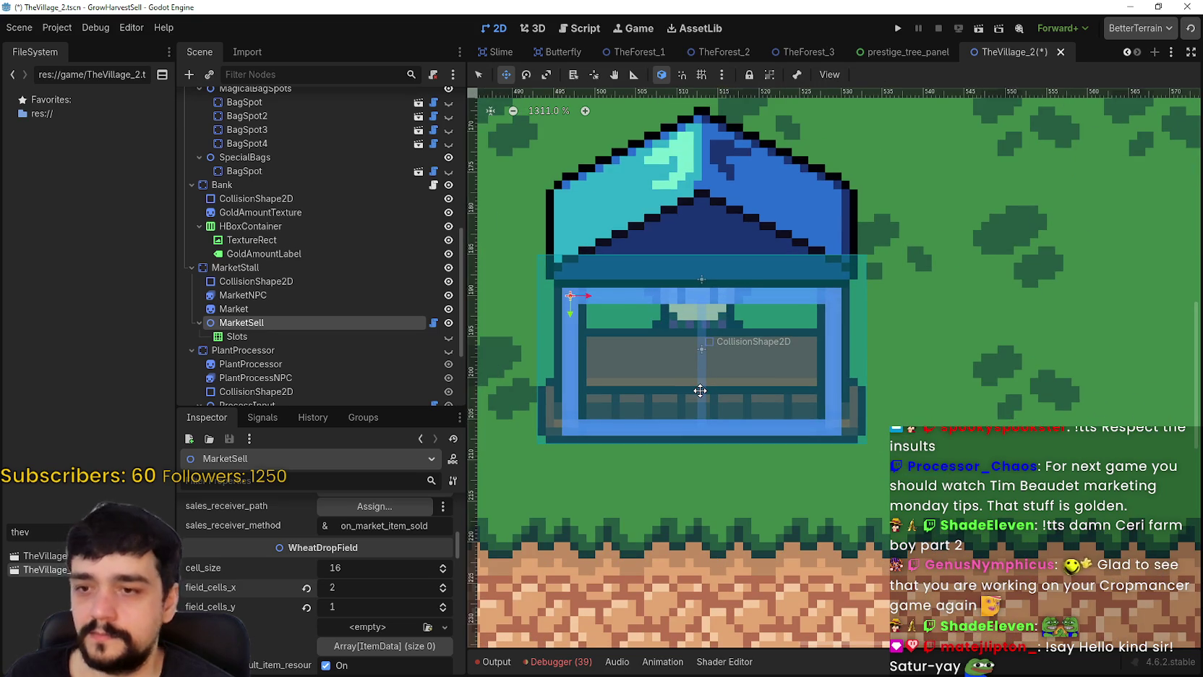
drag(700, 390, 700, 371)
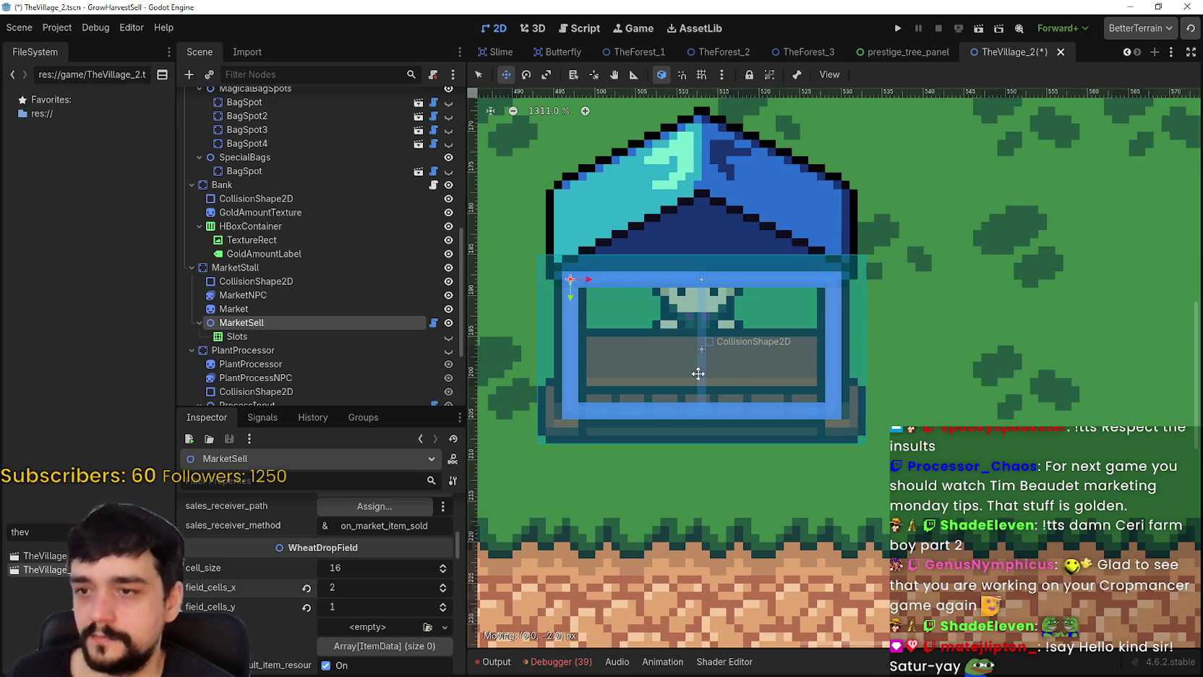
scroll(700, 371, down, 5)
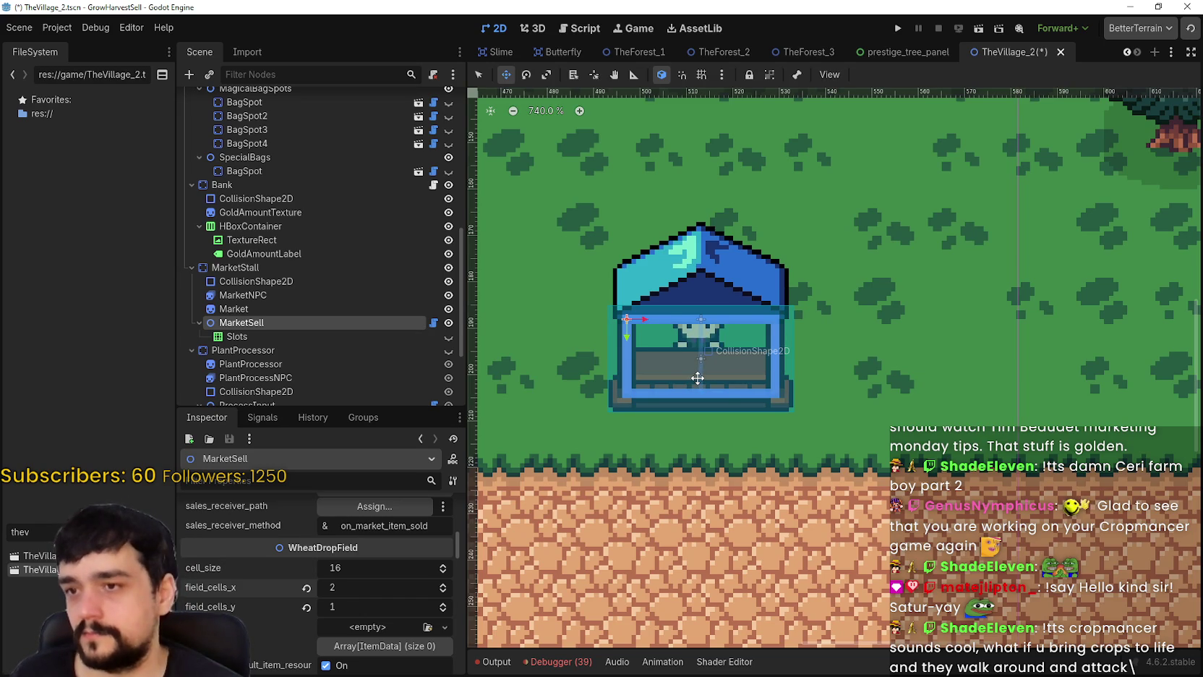
scroll(698, 377, down, 1)
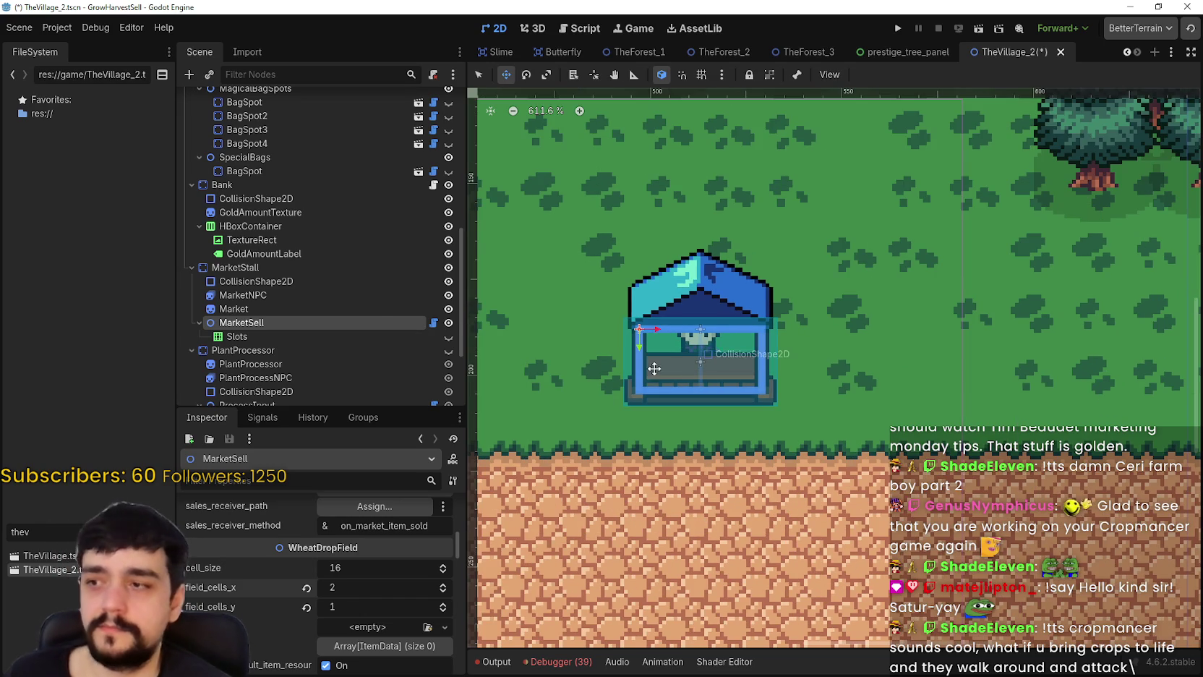
click(308, 336)
- Select the whole MarketStall and move it down to the path's edge
click(320, 308)
click(329, 293)
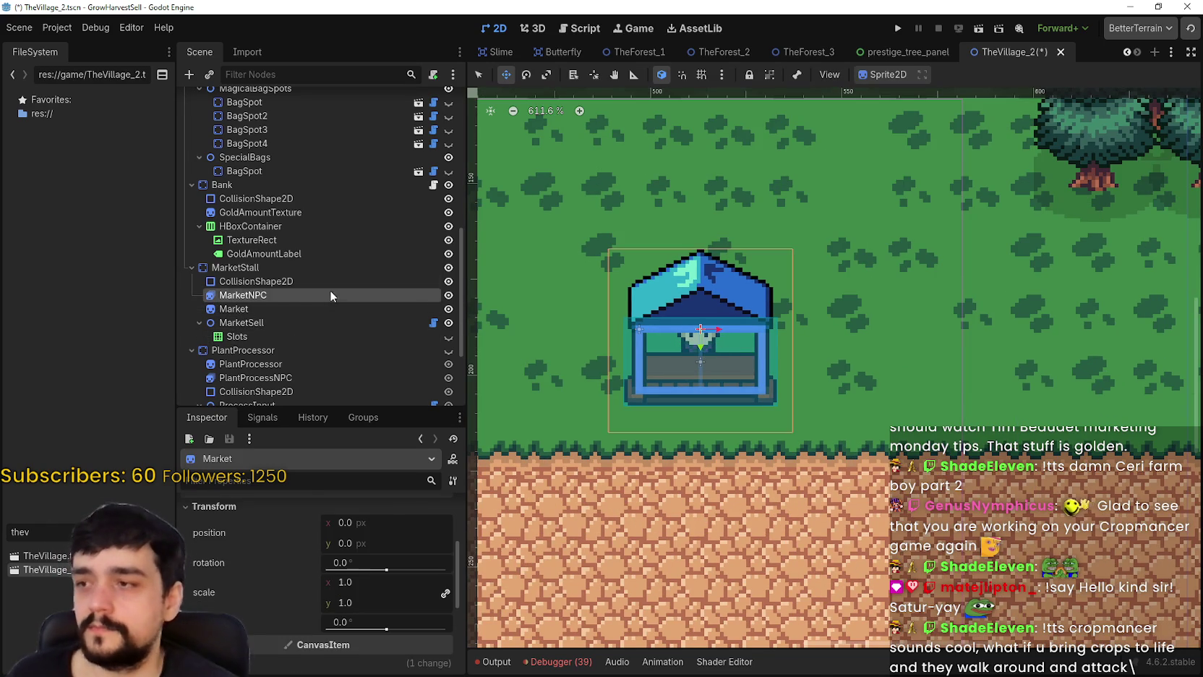
click(341, 280)
click(350, 267)
scroll(737, 373, down, 1)
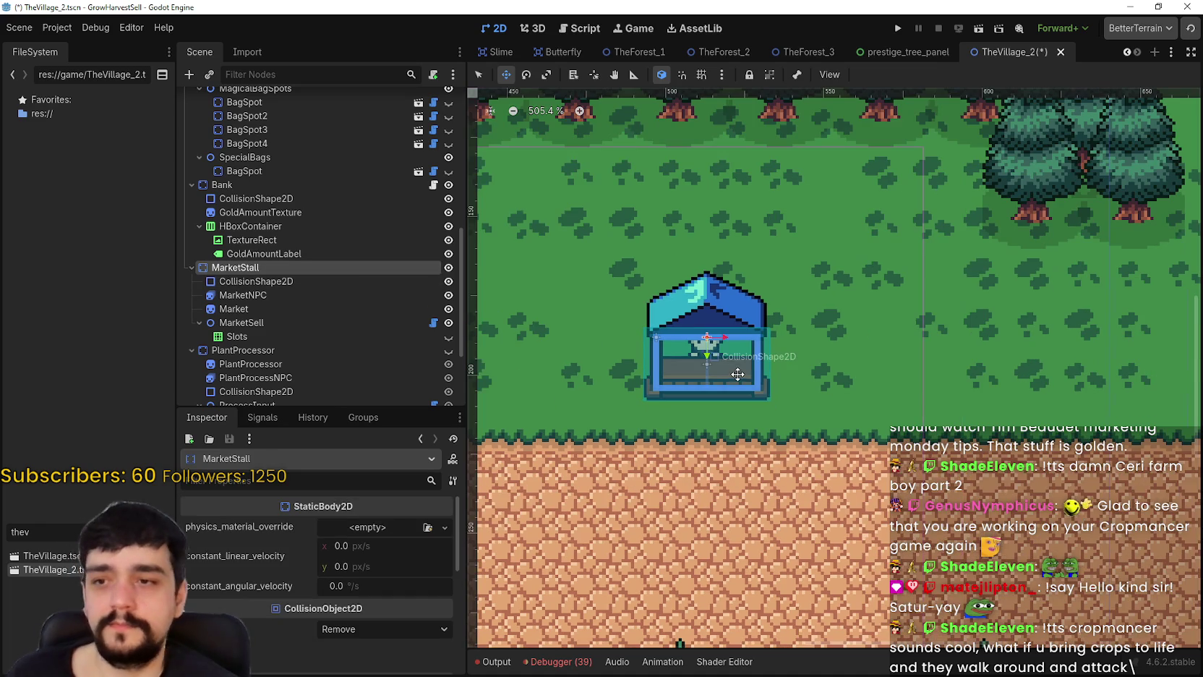
mouse_move(715, 374)
mouse_down()
mouse_move(661, 406)
mouse_move(669, 418)
mouse_up()
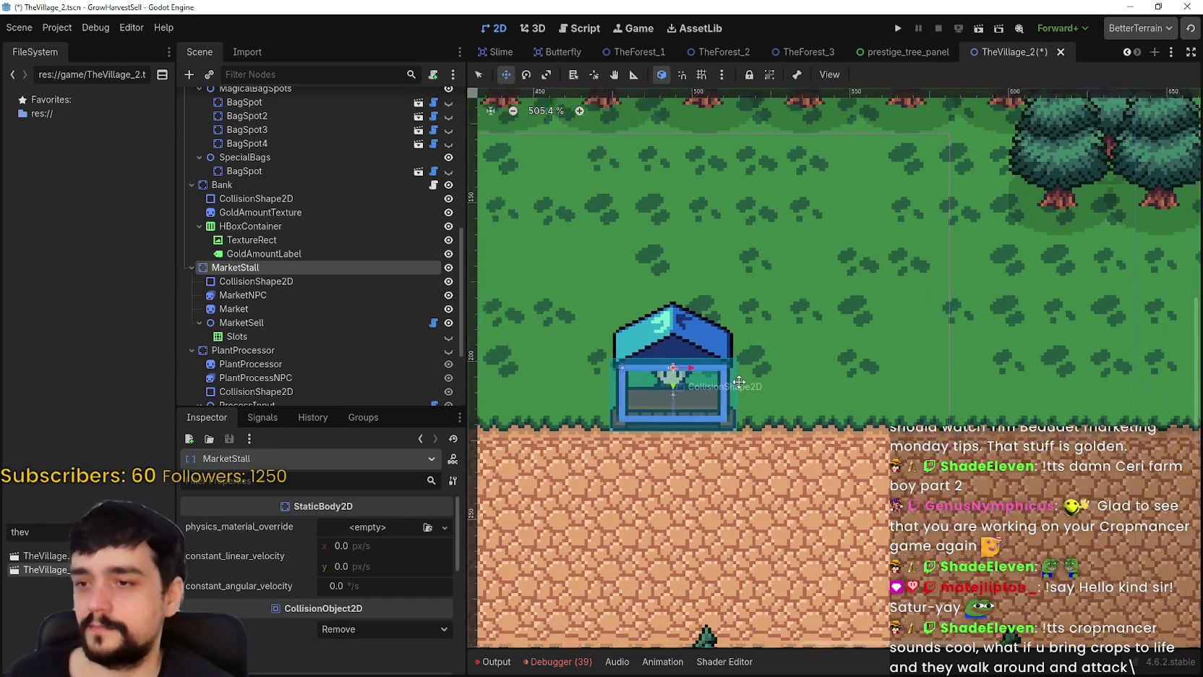
- Turn on grid snapping and slide the market stall left along the path
click(701, 75)
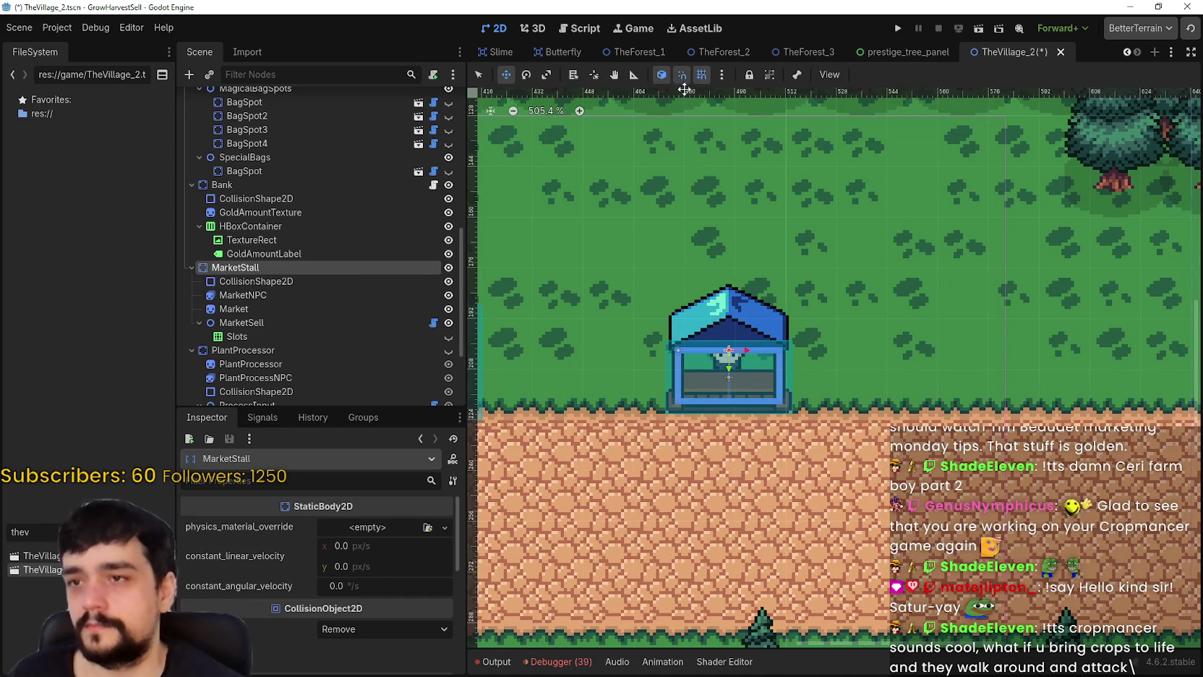
scroll(726, 355, left, 2)
mouse_move(792, 356)
mouse_down()
mouse_move(678, 363)
mouse_move(700, 363)
mouse_up()
scroll(723, 401, up, 3)
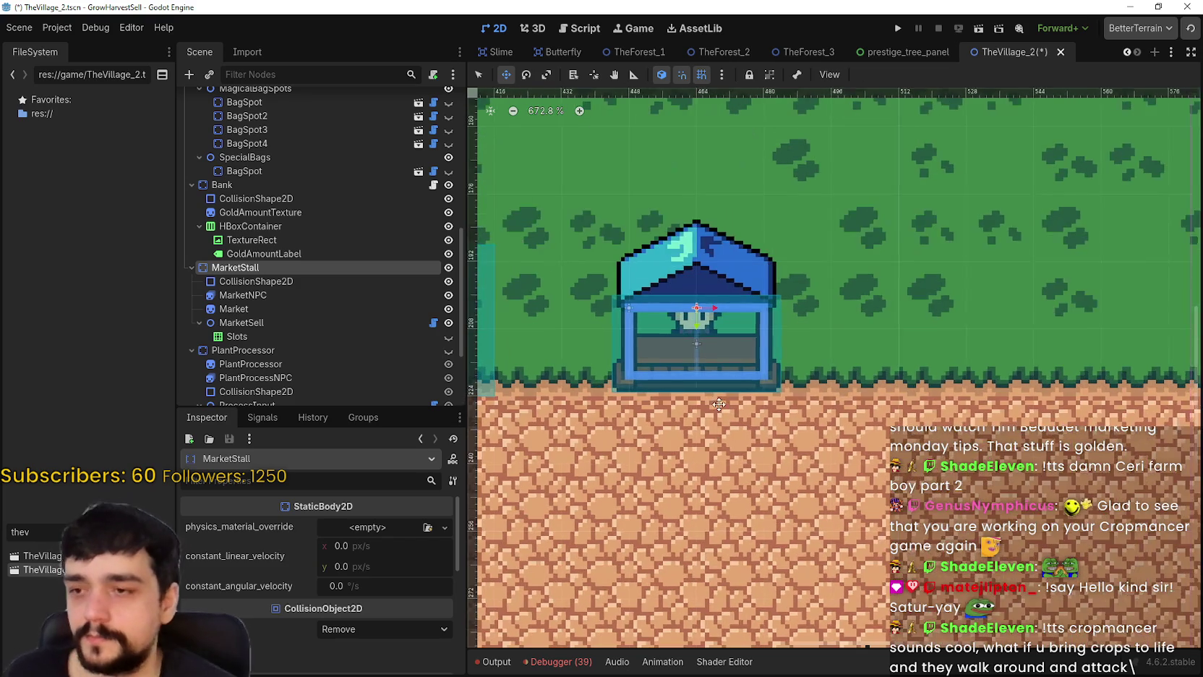
drag(730, 403, 733, 395)
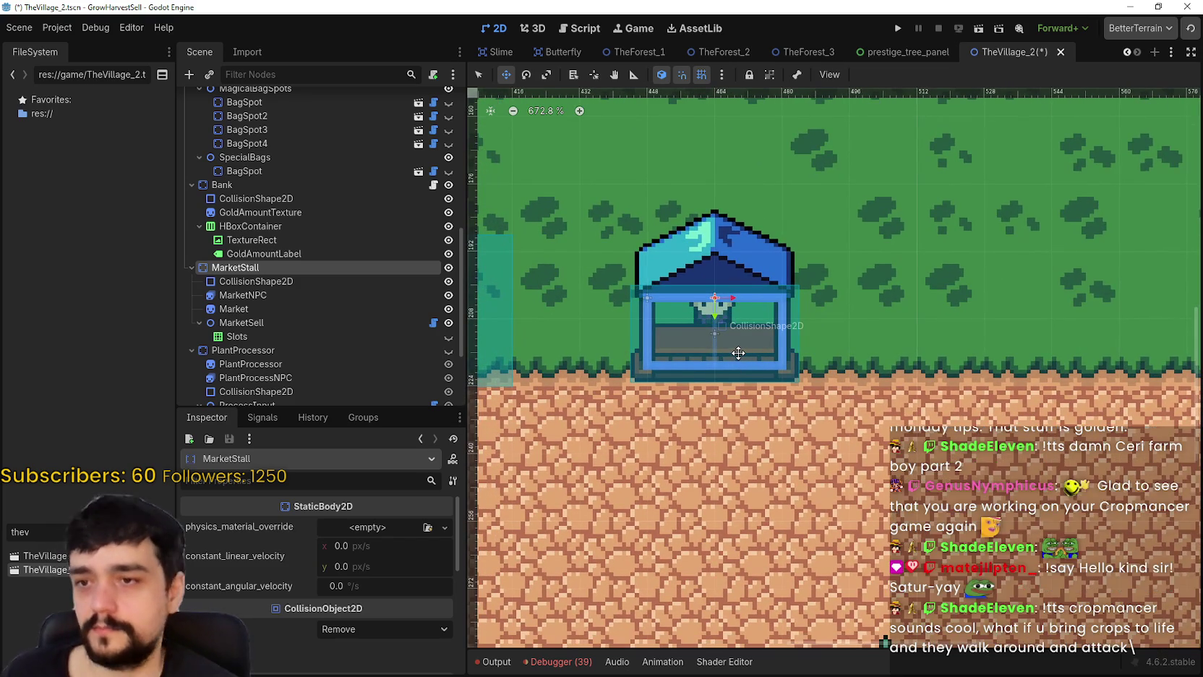
scroll(738, 354, down, 1)
scroll(709, 354, down, 8)
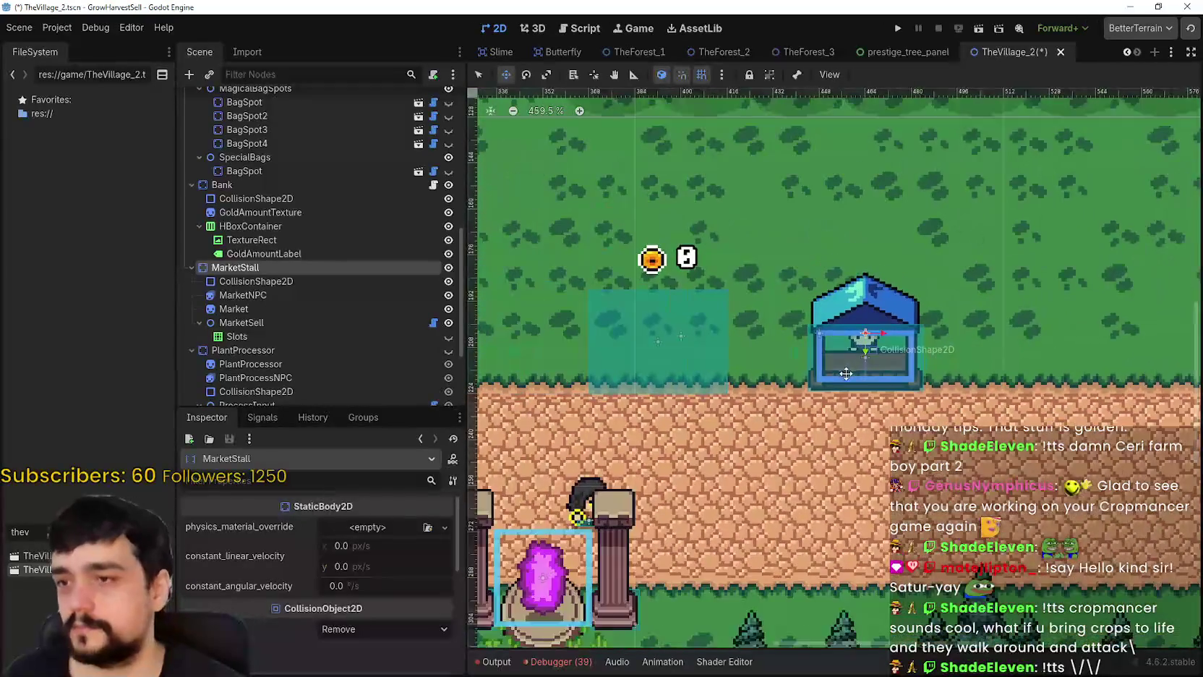
scroll(812, 338, up, 2)
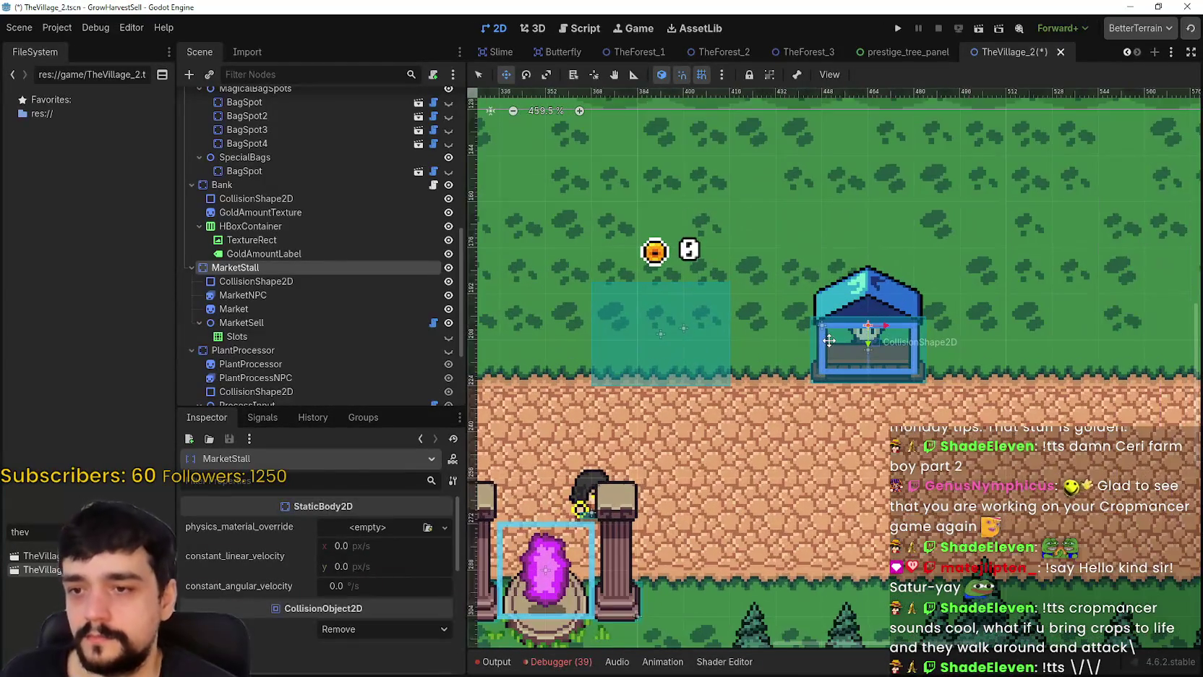
scroll(824, 339, up, 4)
mouse_move(833, 365)
mouse_down()
mouse_move(754, 364)
mouse_move(835, 366)
mouse_up()
- Check the stall's bottom edge and raise the market stall four pixels
scroll(754, 365, up, 6)
scroll(779, 360, down, 4)
scroll(832, 361, up, 7)
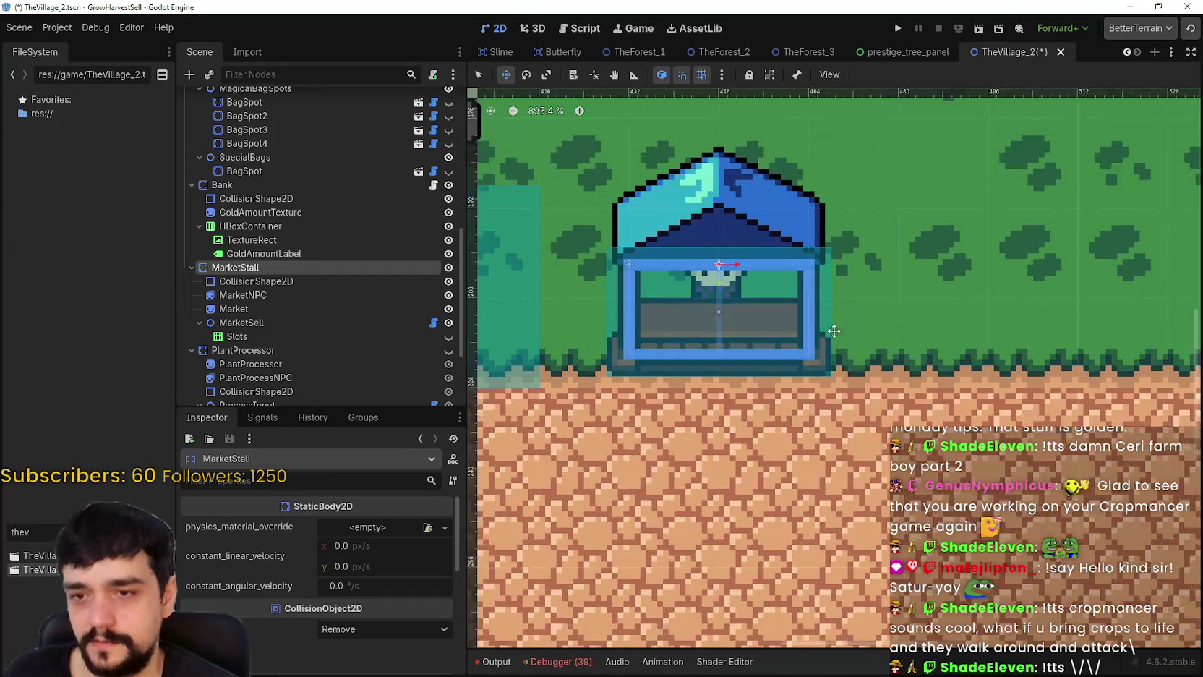
scroll(810, 338, down, 6)
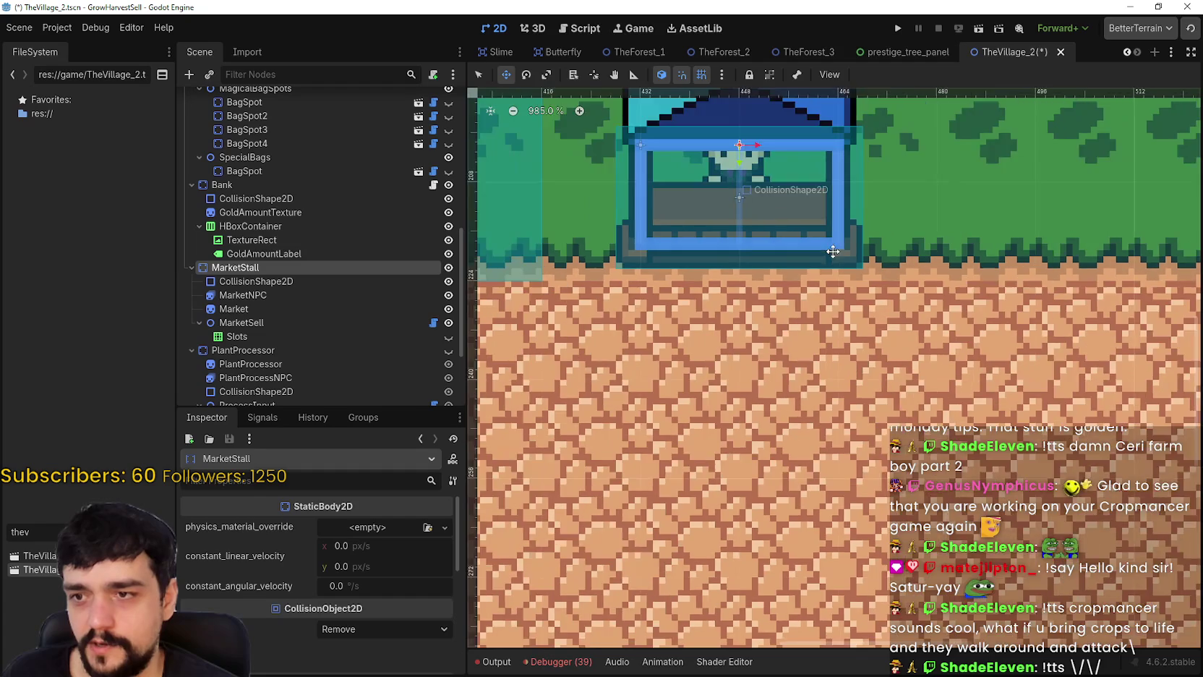
scroll(802, 238, down, 6)
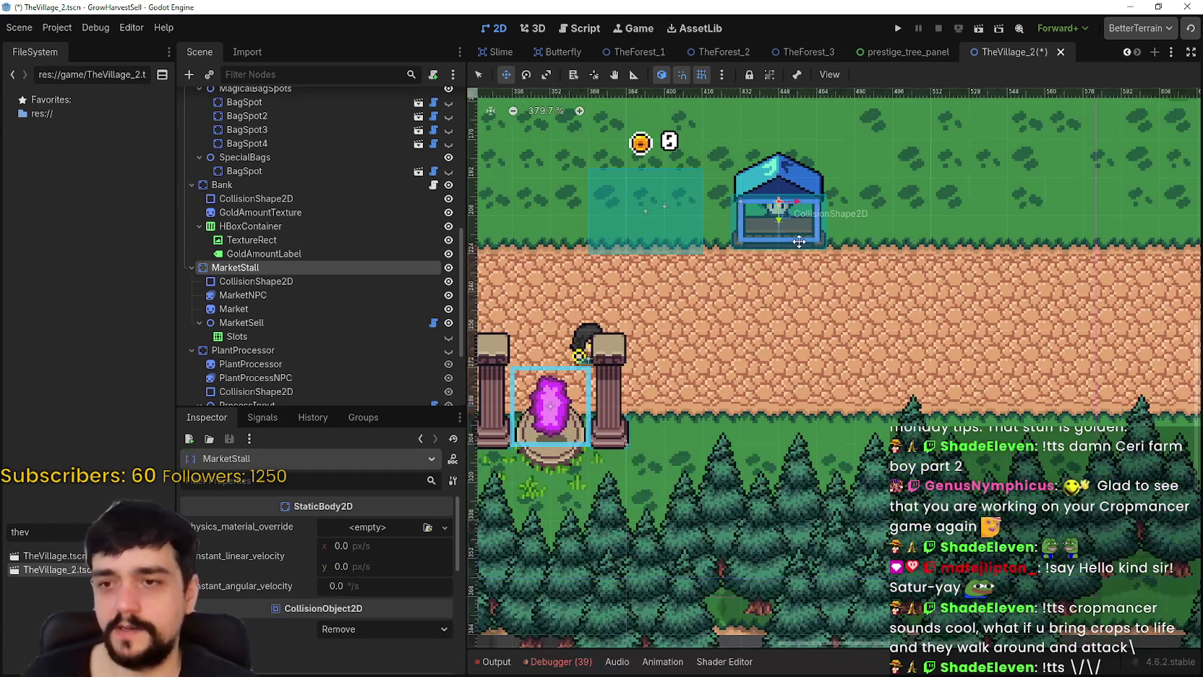
scroll(809, 251, up, 12)
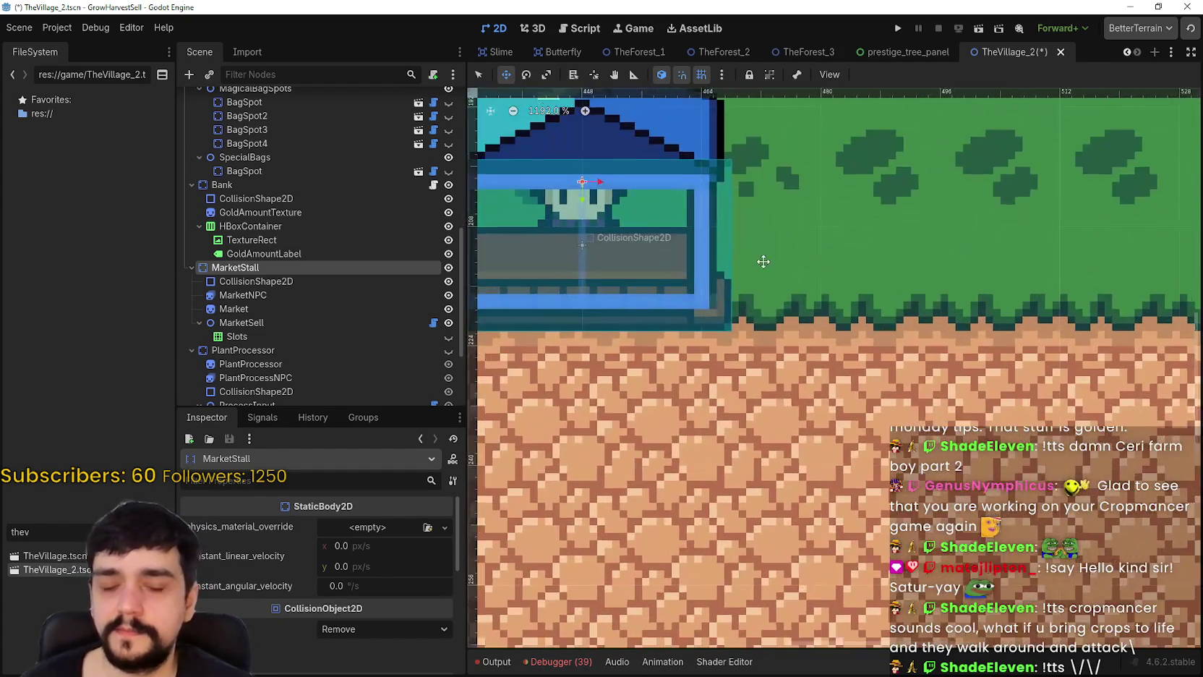
drag(725, 302, 791, 270)
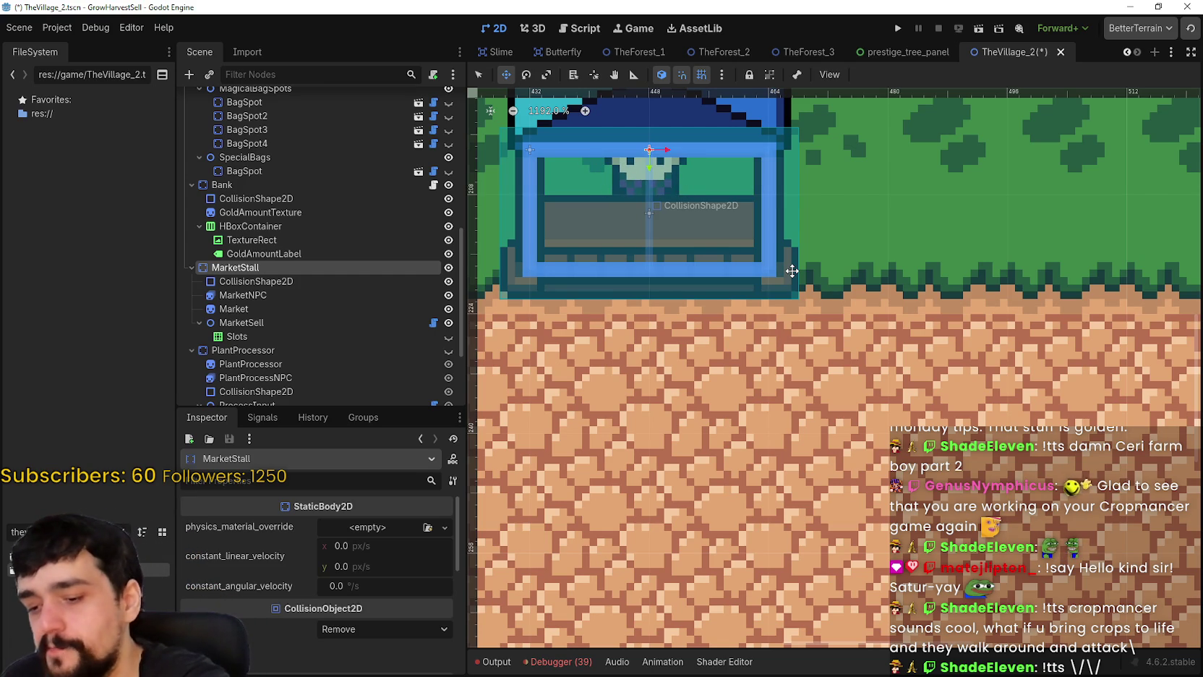
scroll(792, 270, down, 3)
scroll(731, 273, up, 3)
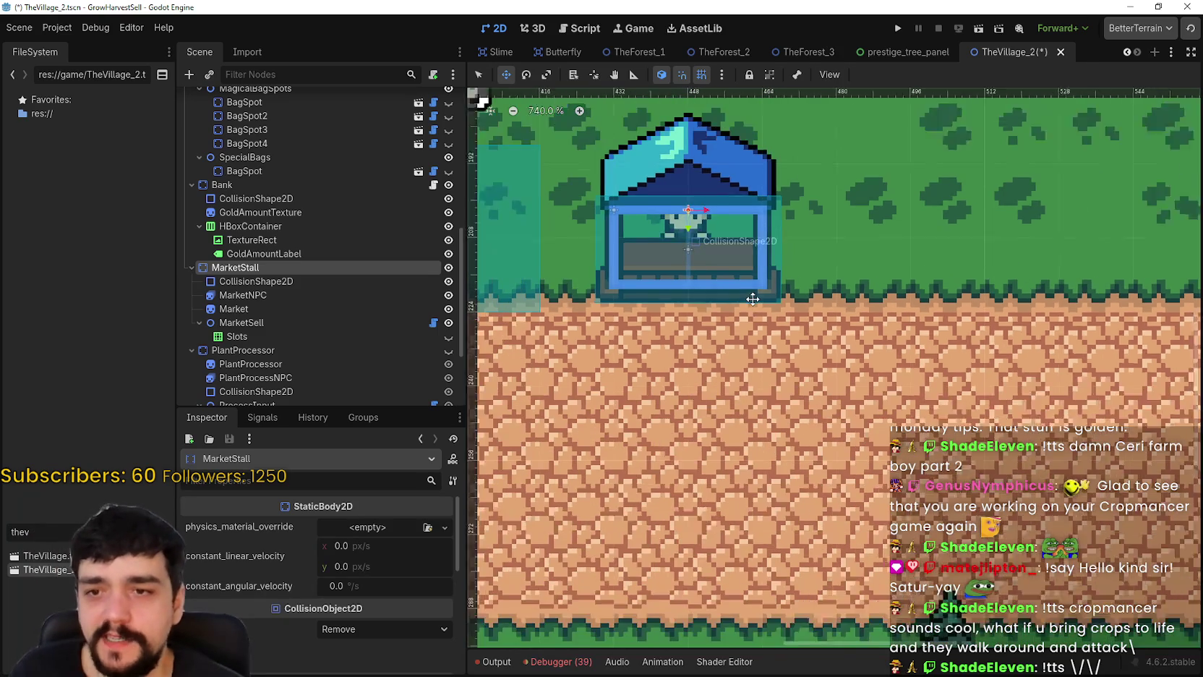
scroll(731, 275, down, 3)
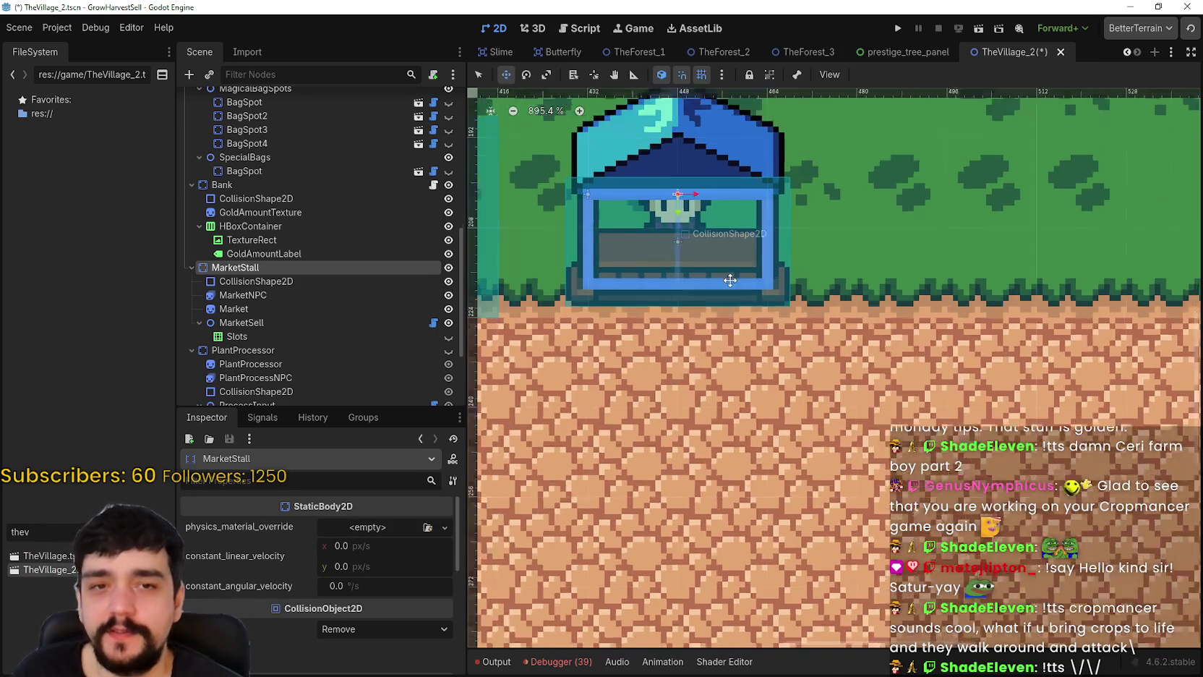
scroll(756, 338, up, 12)
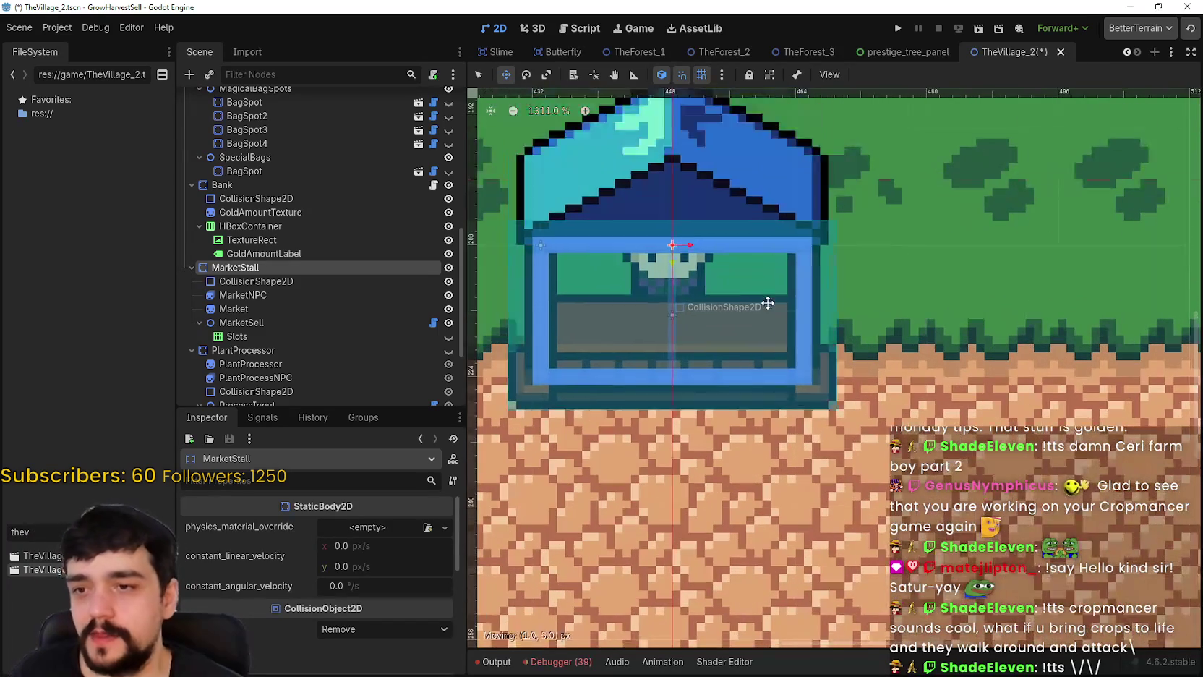
scroll(741, 306, down, 3)
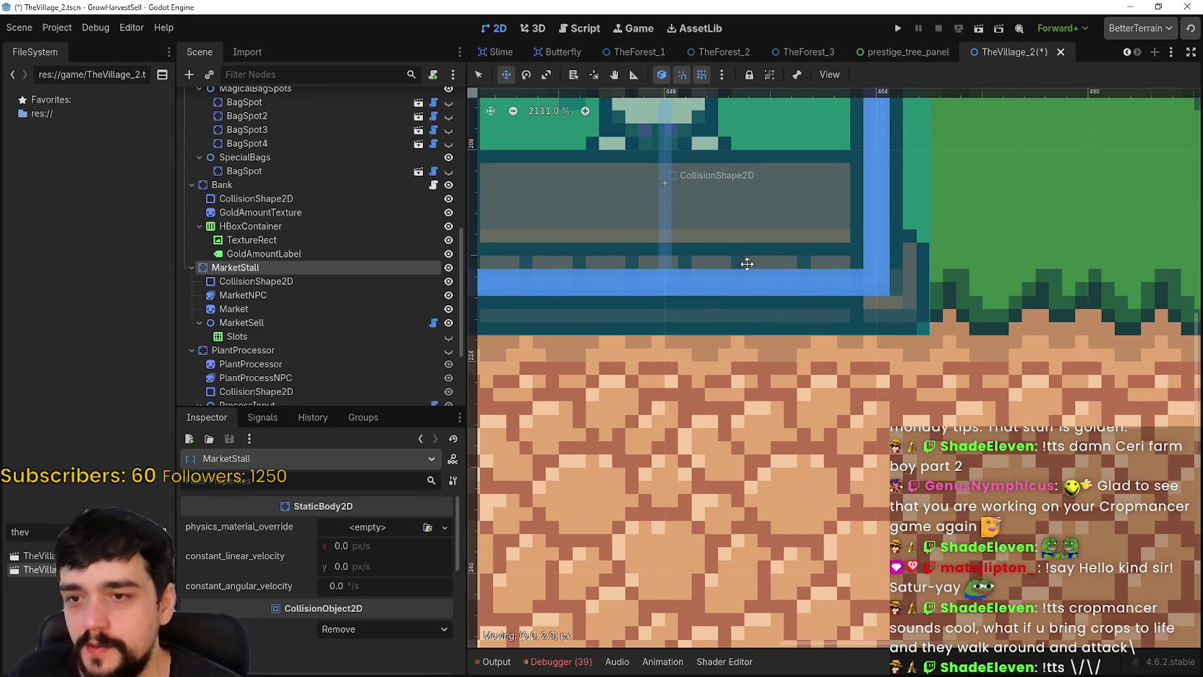
scroll(747, 271, down, 5)
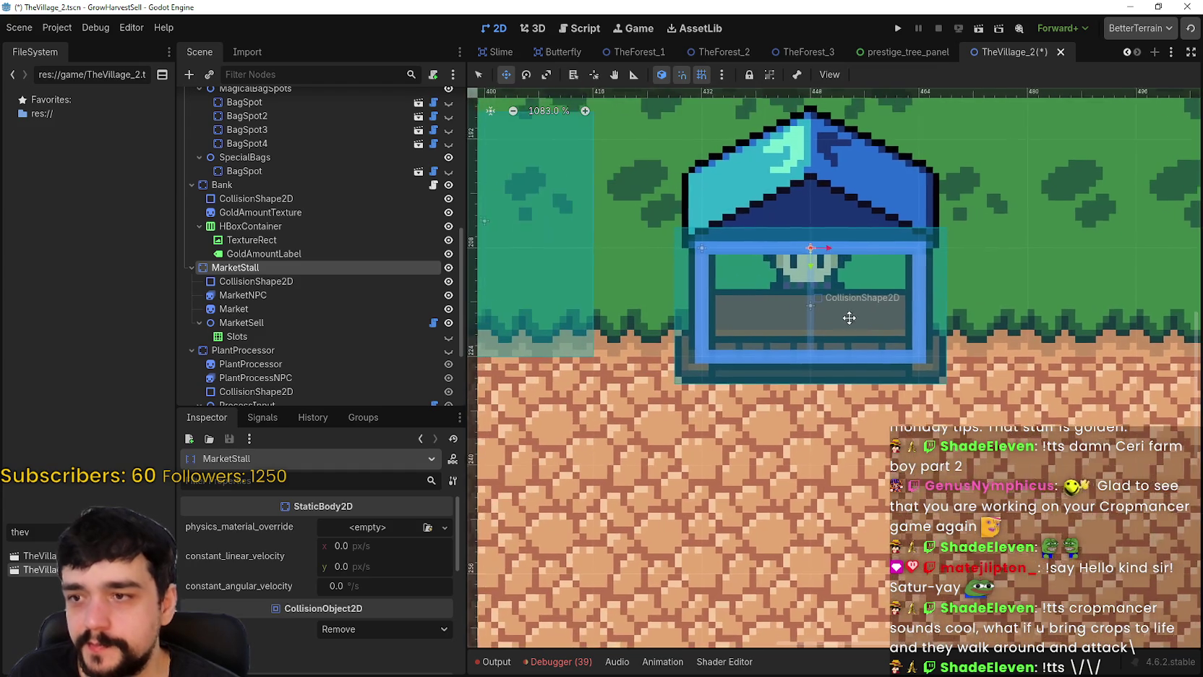
drag(778, 317, 779, 314)
scroll(780, 314, up, 8)
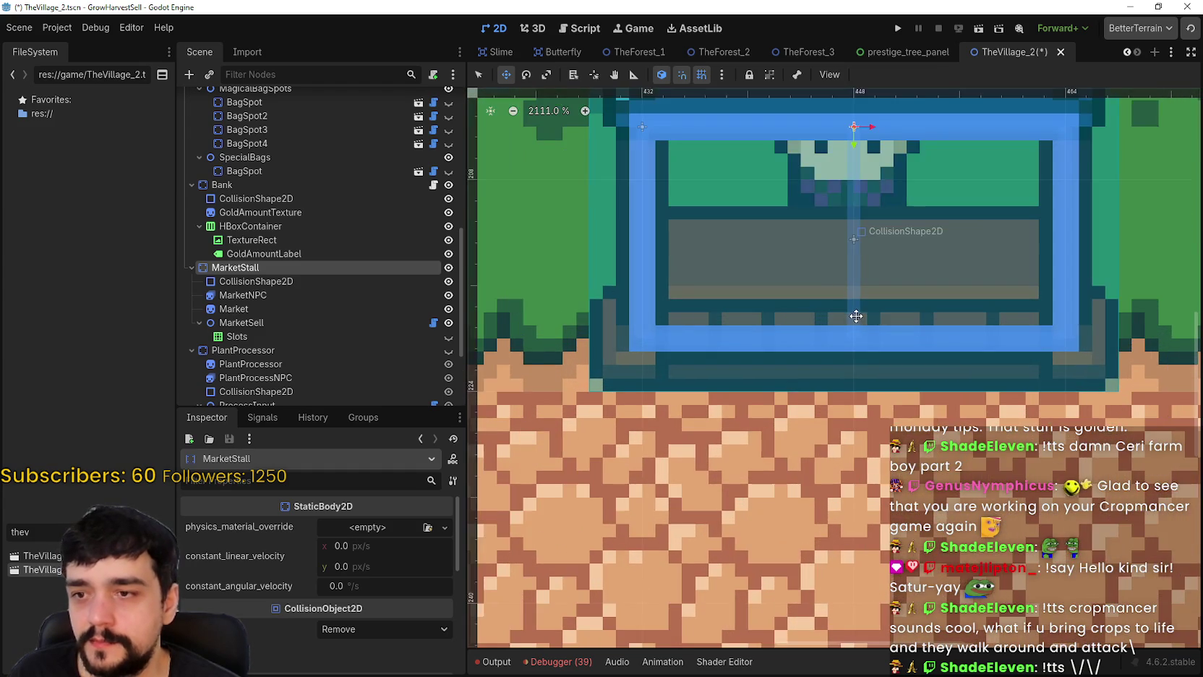
scroll(752, 278, down, 12)
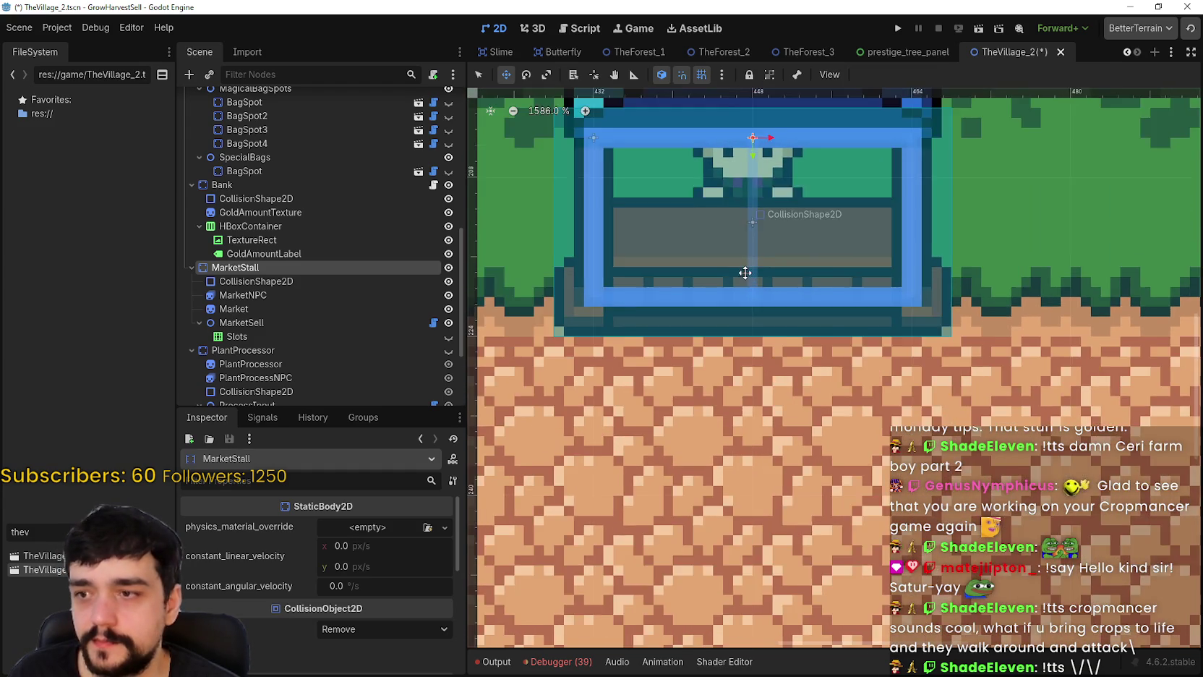
scroll(656, 322, down, 3)
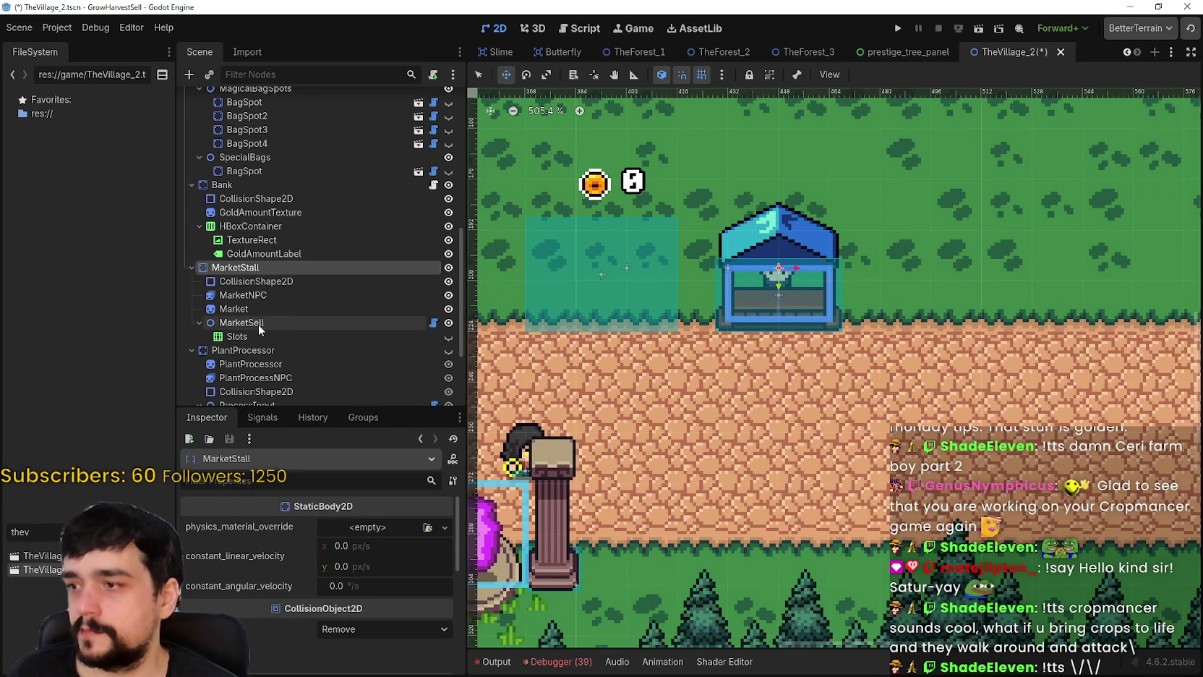
scroll(259, 324, down, 3)
scroll(266, 326, up, 3)
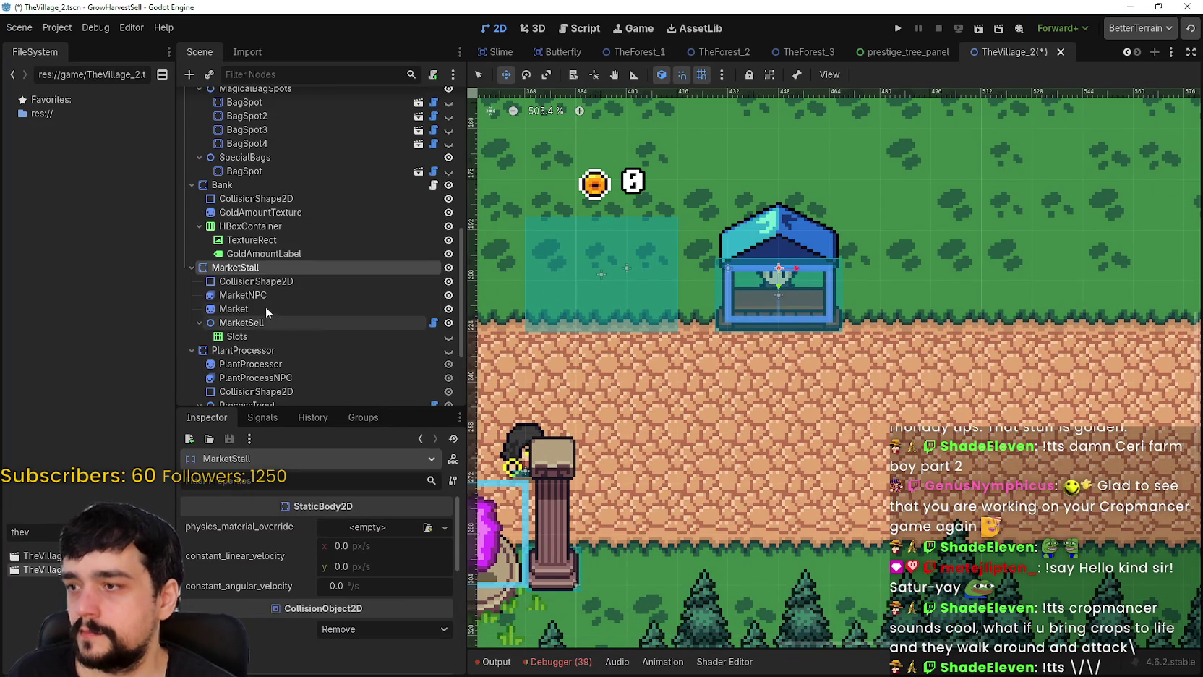
- Select the Bank's GoldAmountTexture sprite and frame the bank area in view
click(253, 226)
click(253, 213)
click(255, 197)
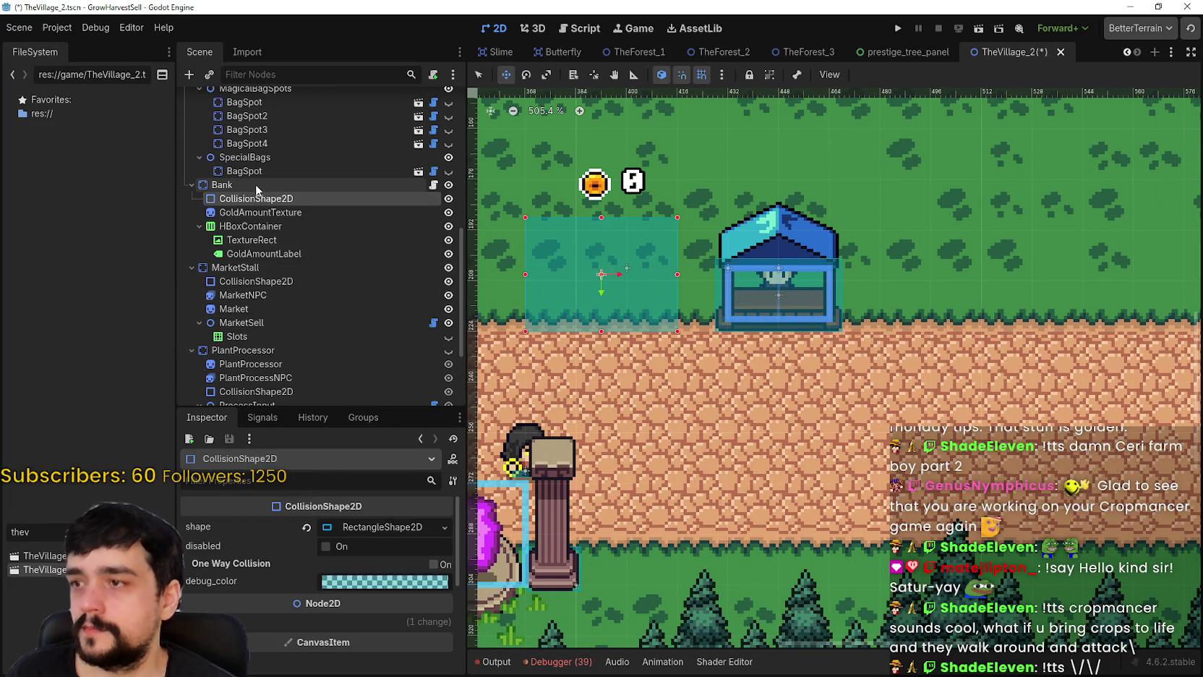
double_click(256, 184)
click(259, 212)
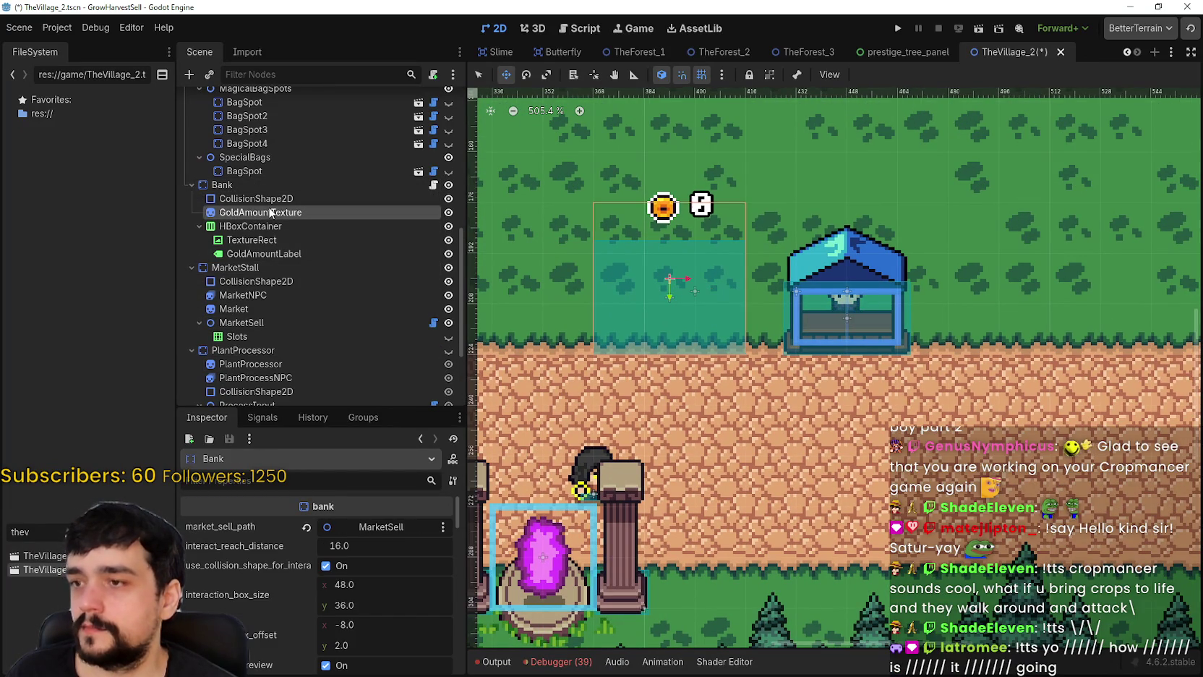
drag(625, 367, 670, 381)
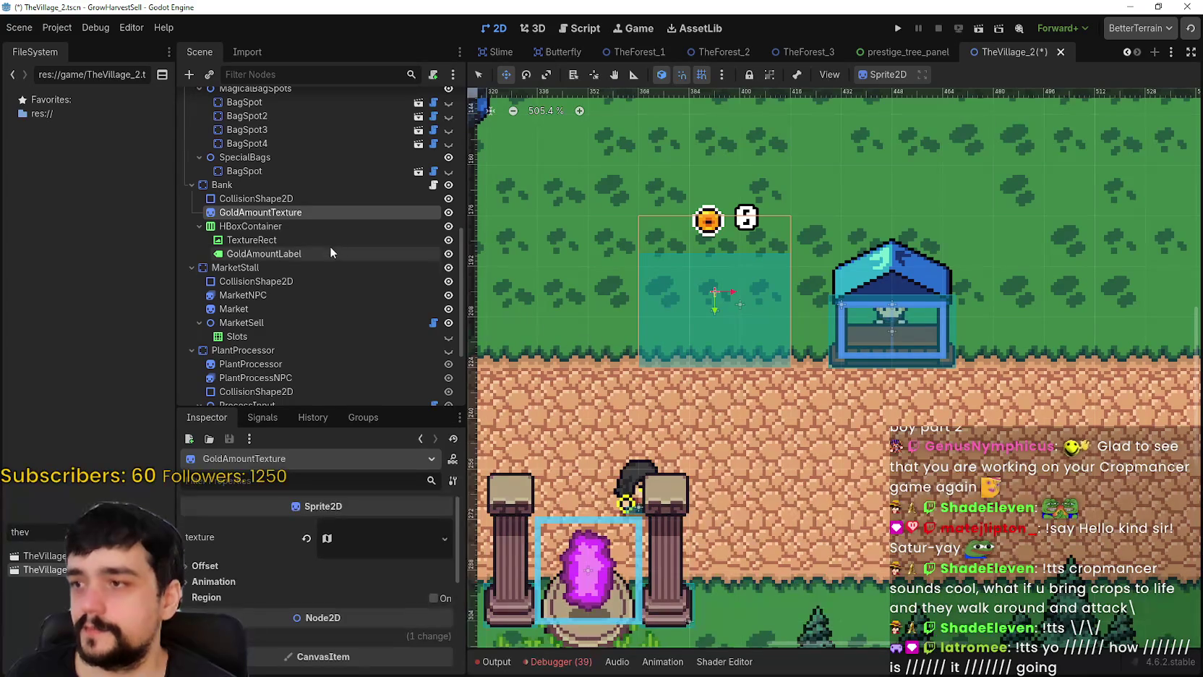
- Expand GoldAmountTexture's texture settings and start editing its atlas region
click(363, 547)
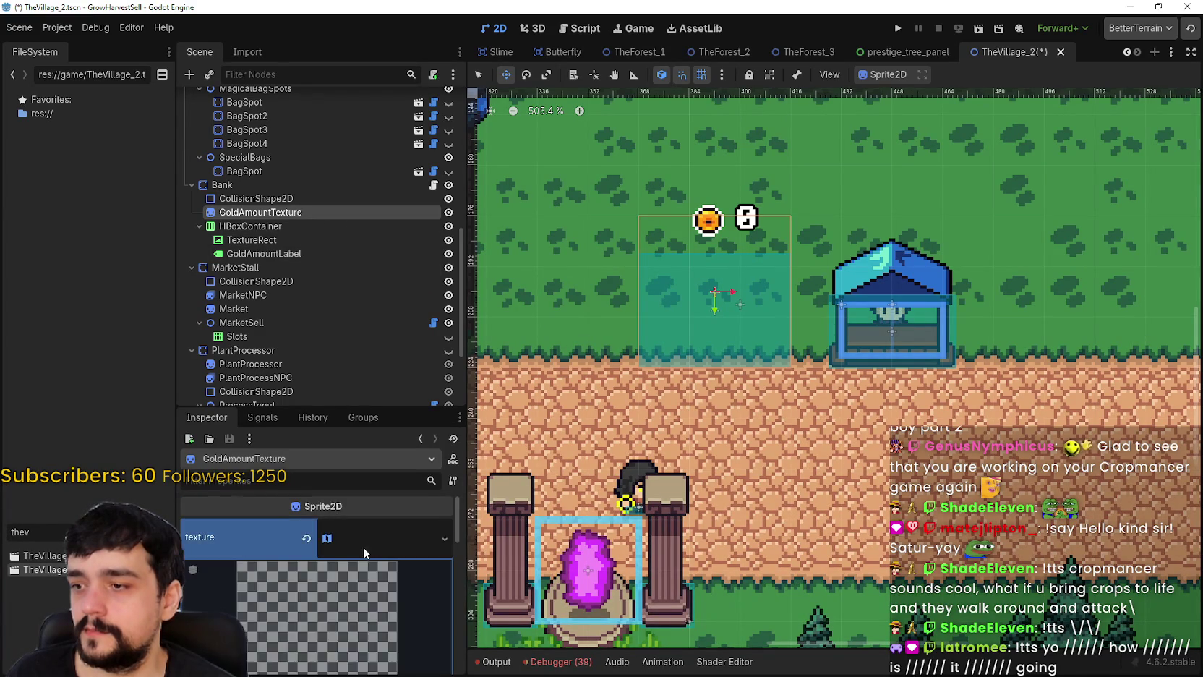
scroll(343, 568, down, 4)
click(325, 596)
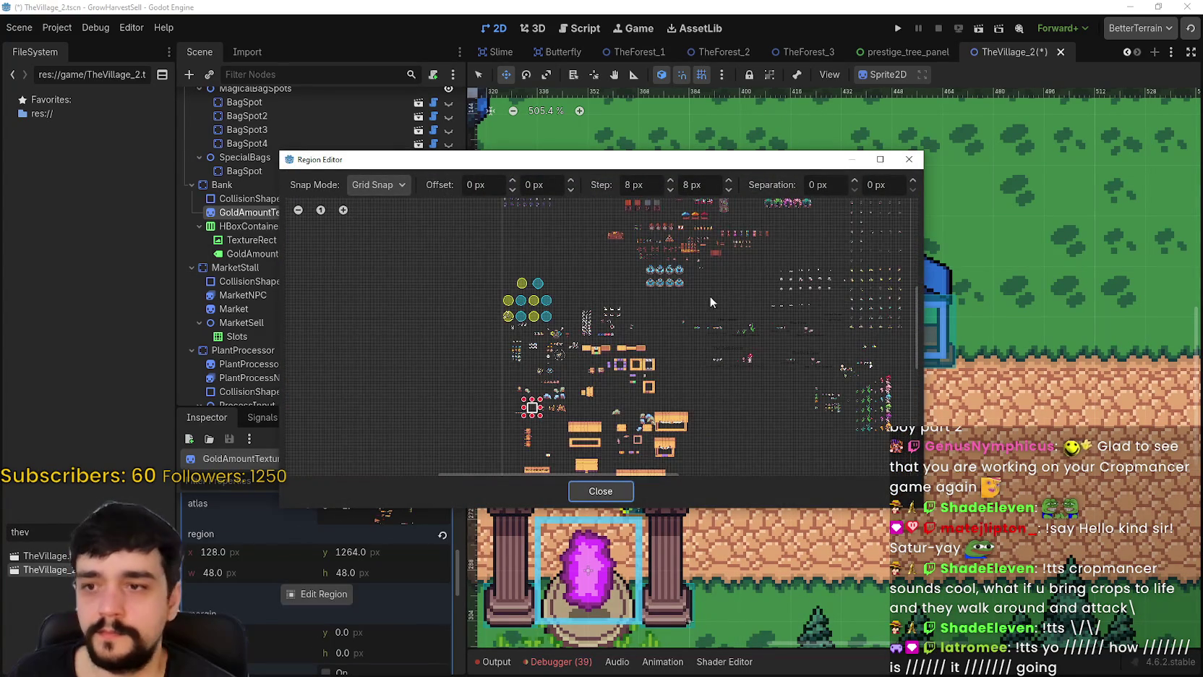
- Mark the 16×16 orange treasure chest at 1128, 400 as the sprite region
scroll(658, 315, up, 2)
scroll(608, 279, up, 5)
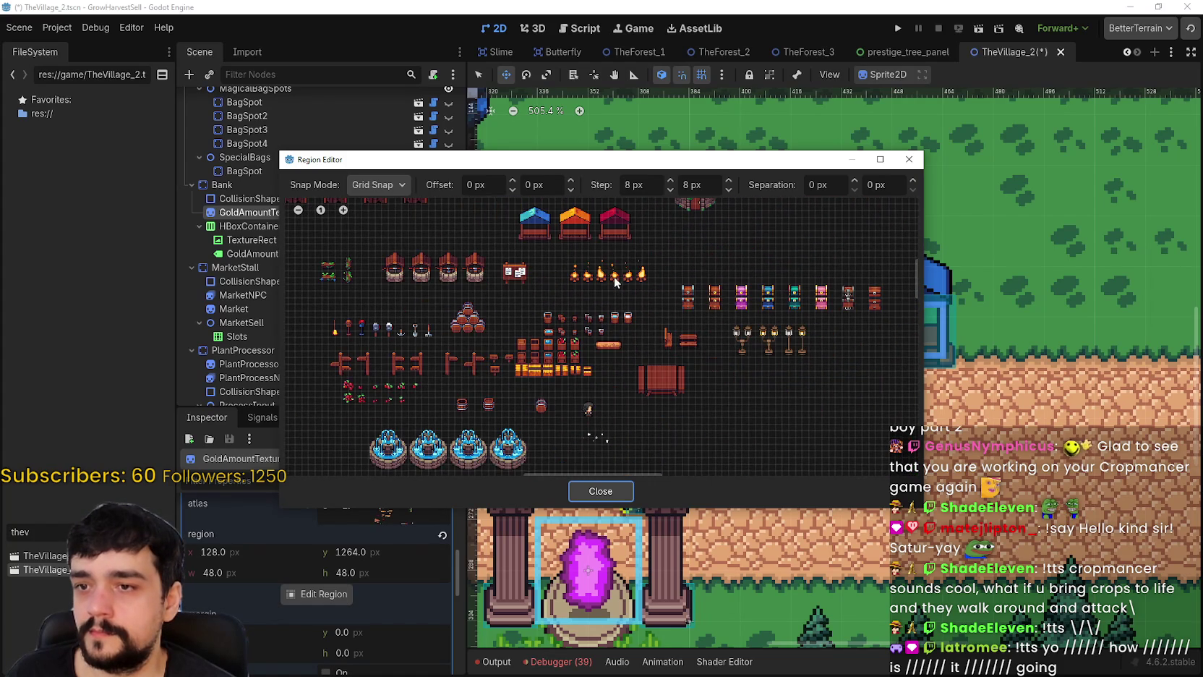
scroll(685, 341, up, 3)
scroll(600, 309, up, 2)
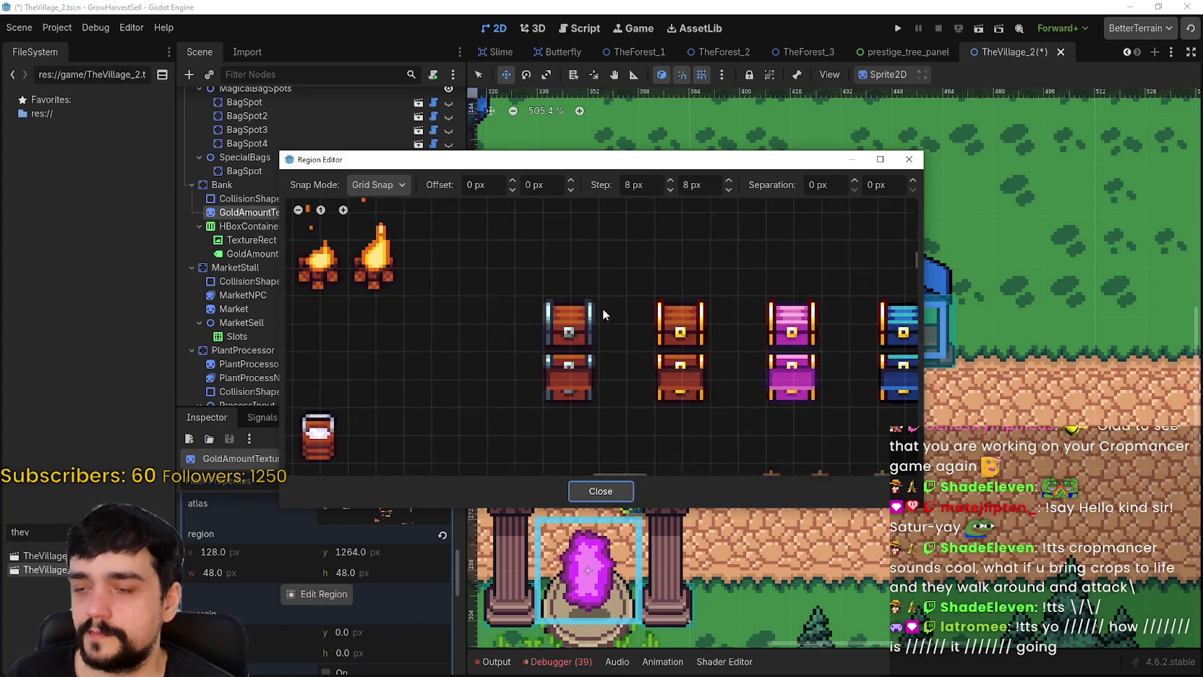
scroll(469, 294, down, 2)
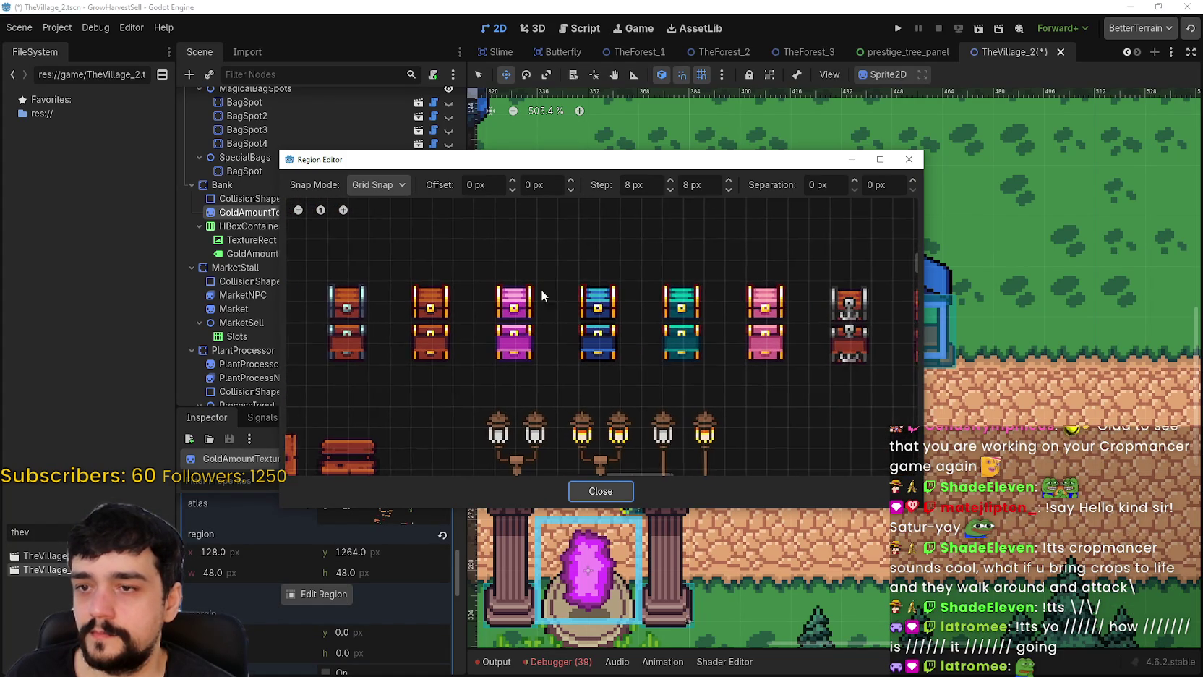
scroll(484, 286, right, 2)
scroll(528, 289, left, 3)
scroll(551, 303, up, 1)
scroll(564, 315, up, 3)
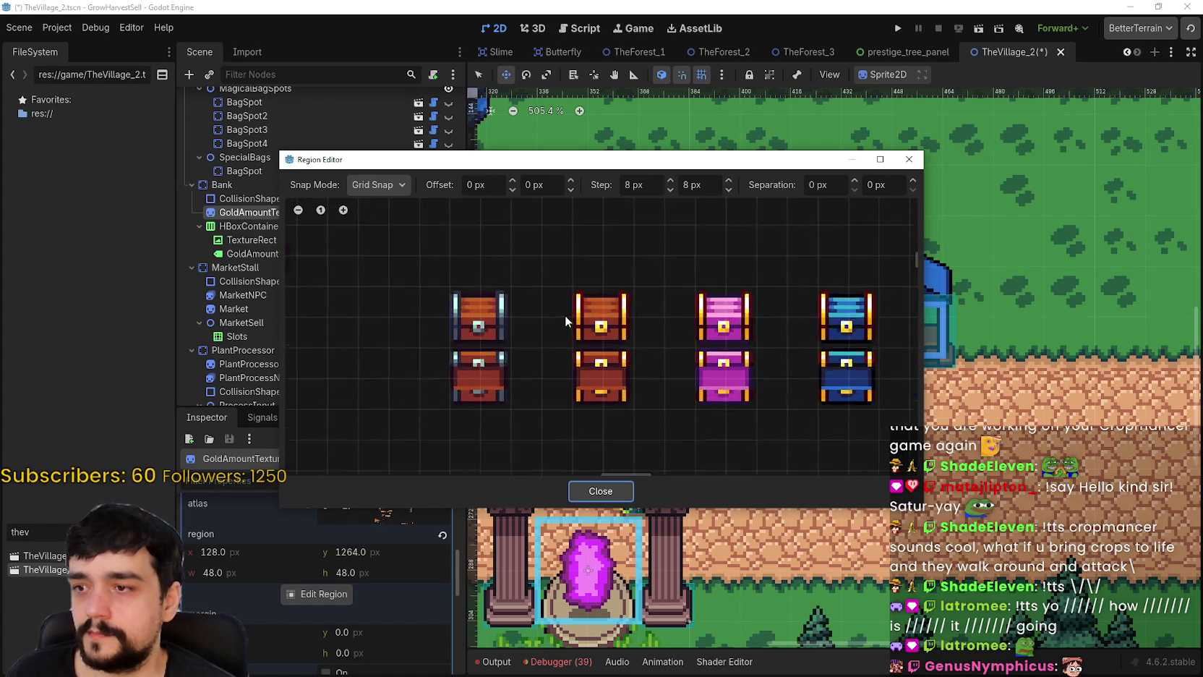
drag(571, 360, 669, 281)
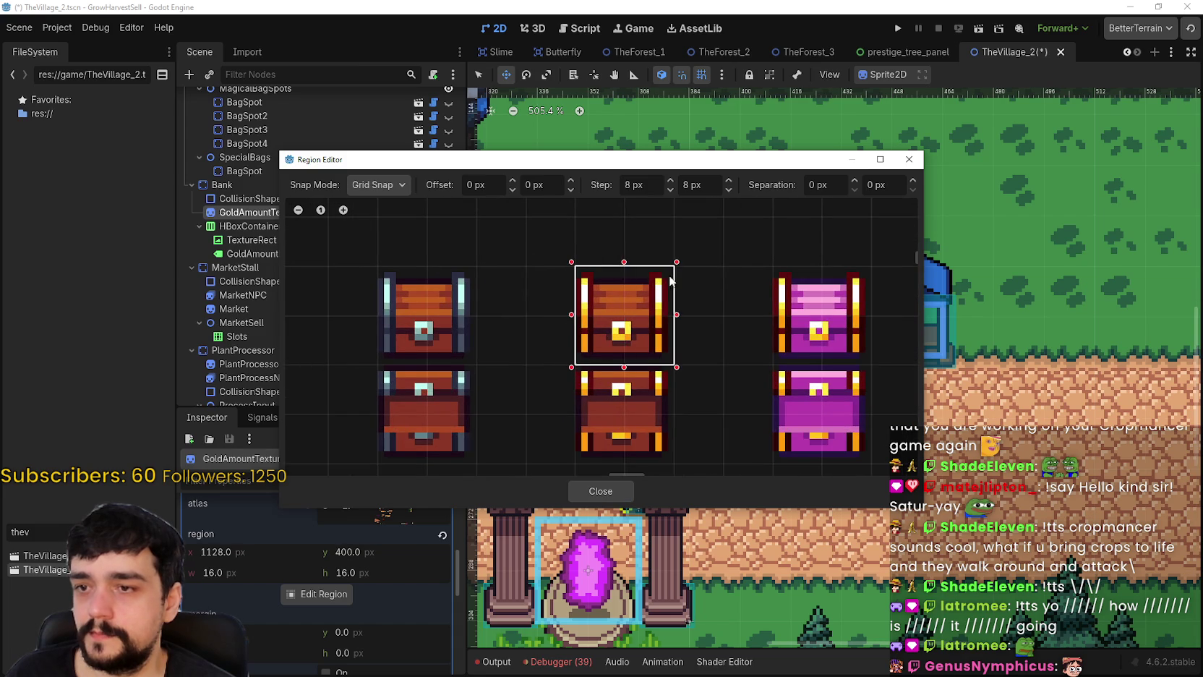
scroll(669, 281, down, 4)
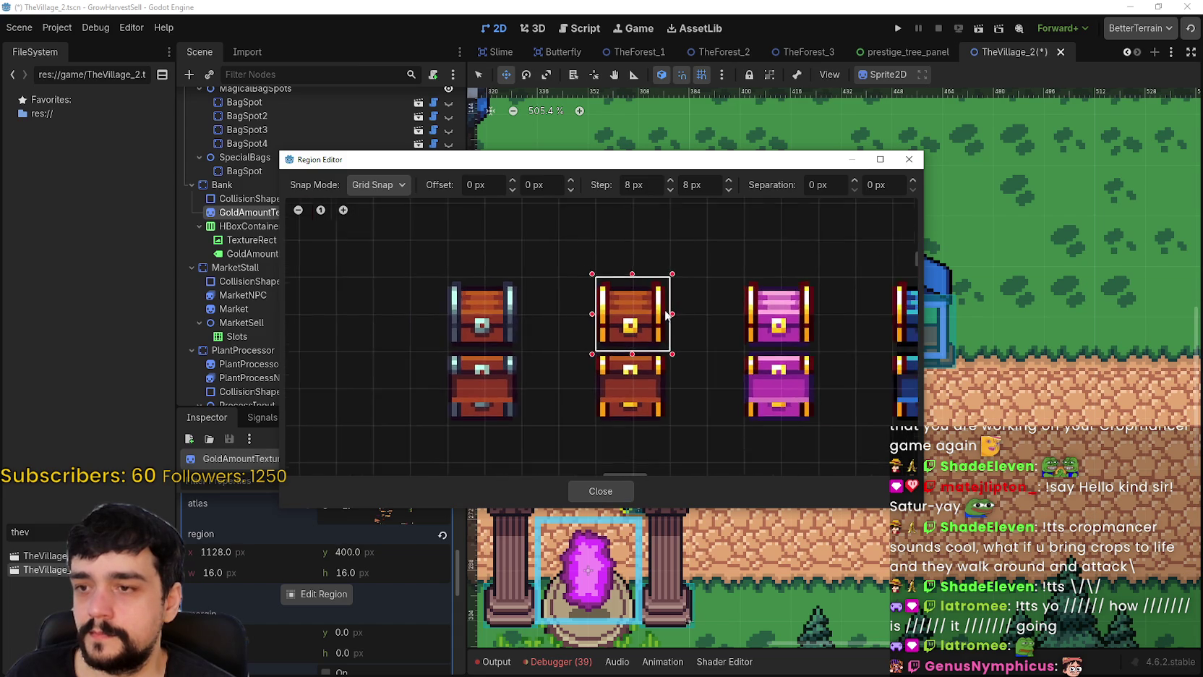
click(621, 494)
- Drag the chest sprite down about 10 px to center it in the Bank's collision area
scroll(696, 292, up, 4)
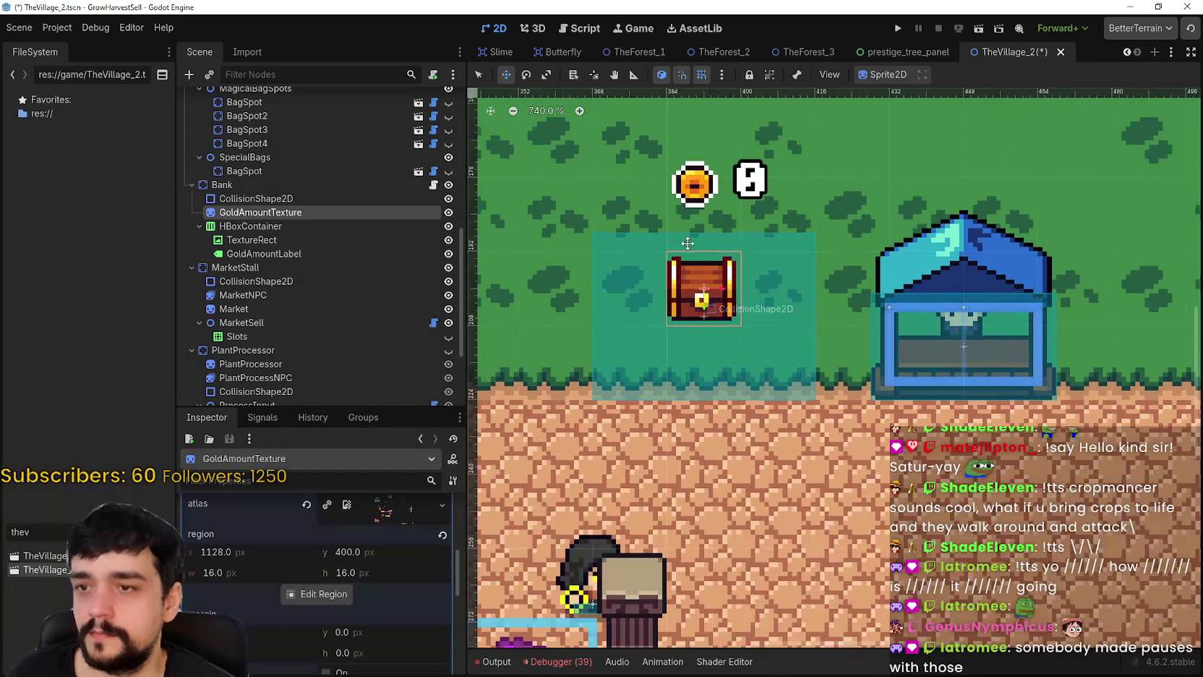
drag(696, 292, 700, 343)
scroll(702, 347, up, 7)
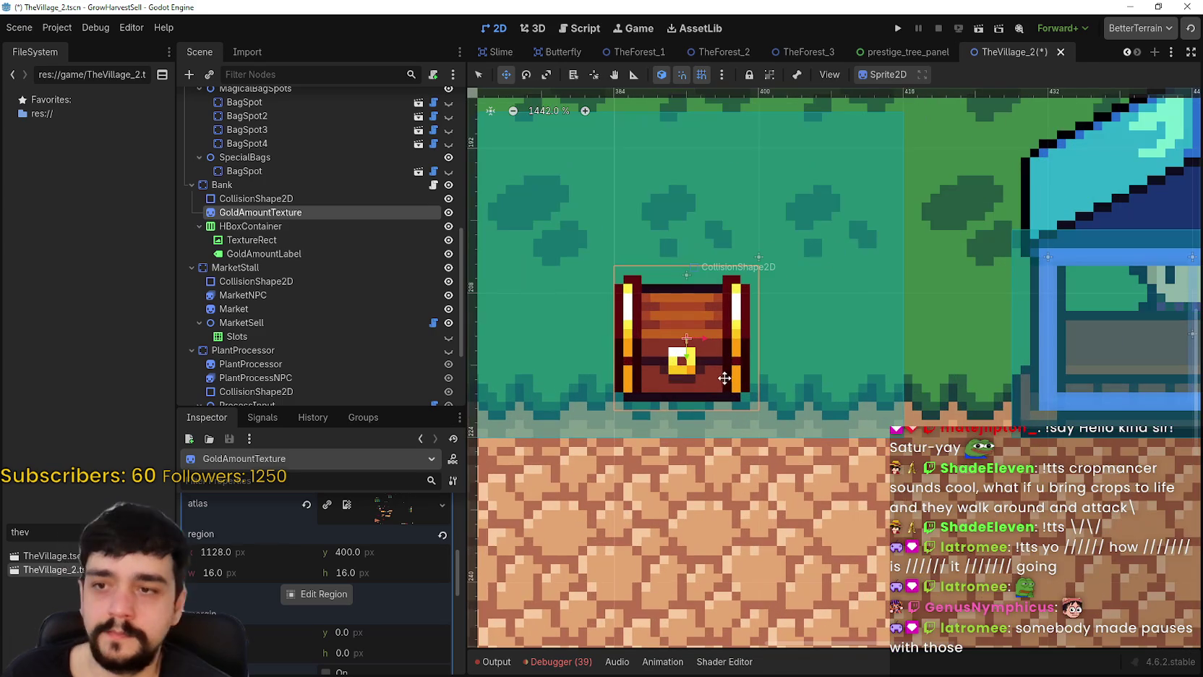
scroll(707, 370, down, 3)
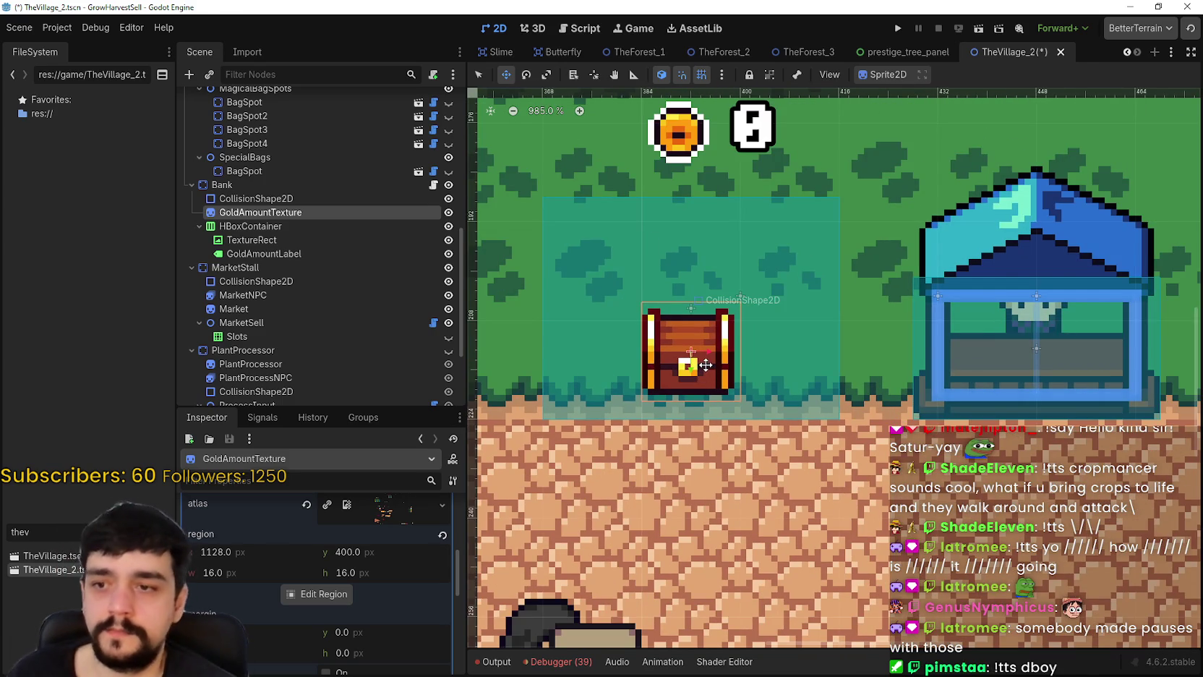
mouse_move(705, 365)
mouse_down()
mouse_move(784, 340)
mouse_move(788, 383)
mouse_move(628, 248)
mouse_move(679, 266)
mouse_up()
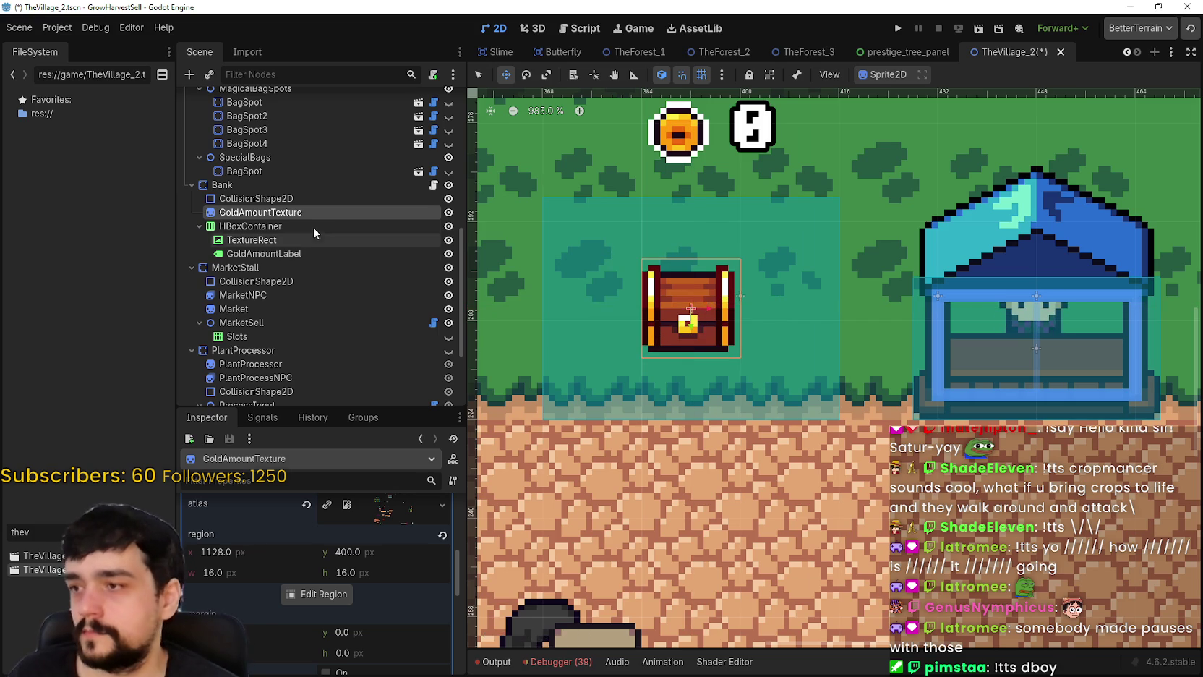
- Review the Bank node's Inspector properties, then select its CollisionShape2D for editing
click(313, 226)
click(304, 199)
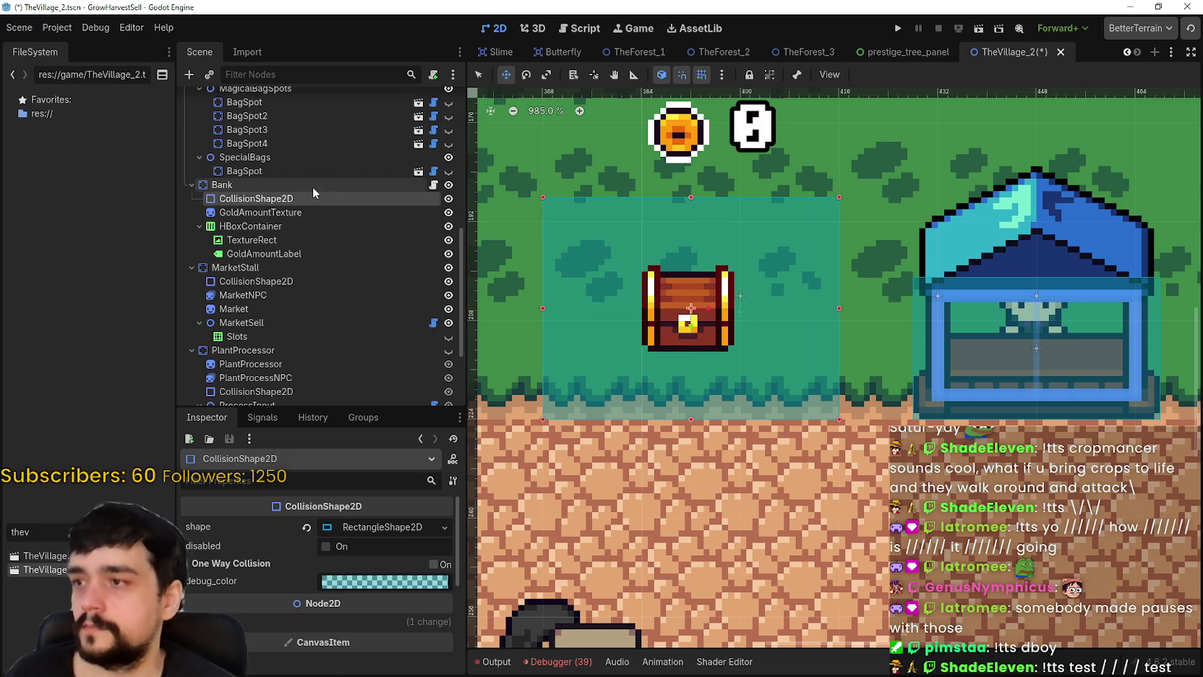
click(312, 186)
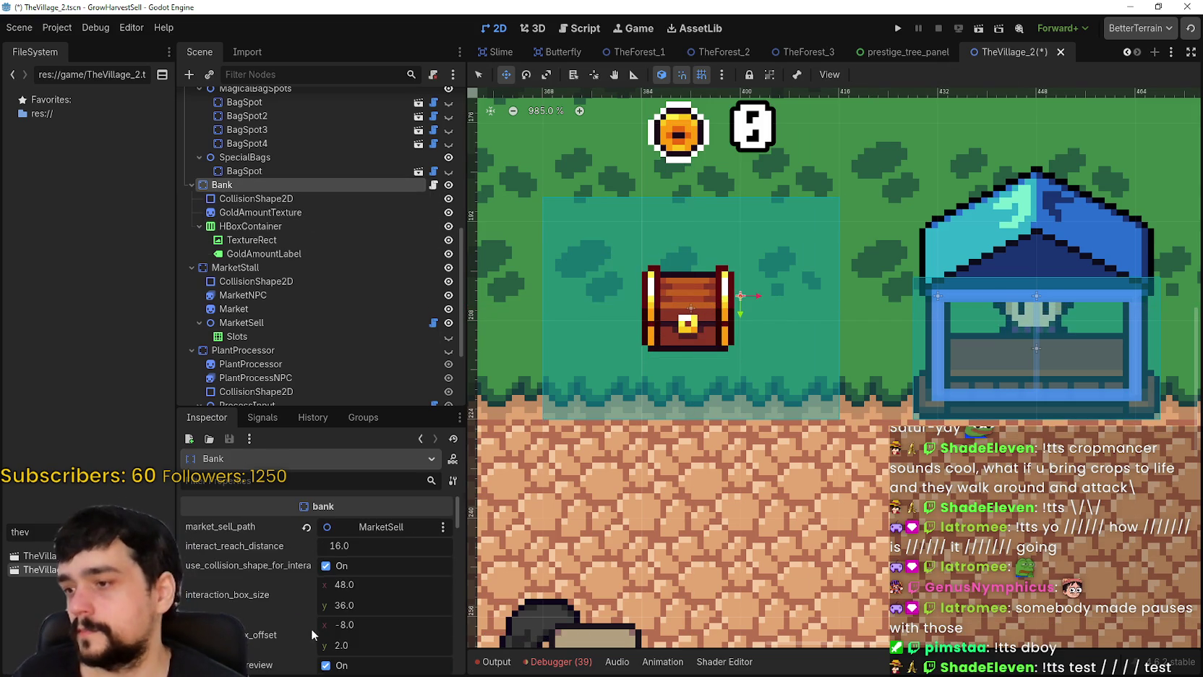
scroll(315, 614, down, 10)
drag(461, 529, 458, 616)
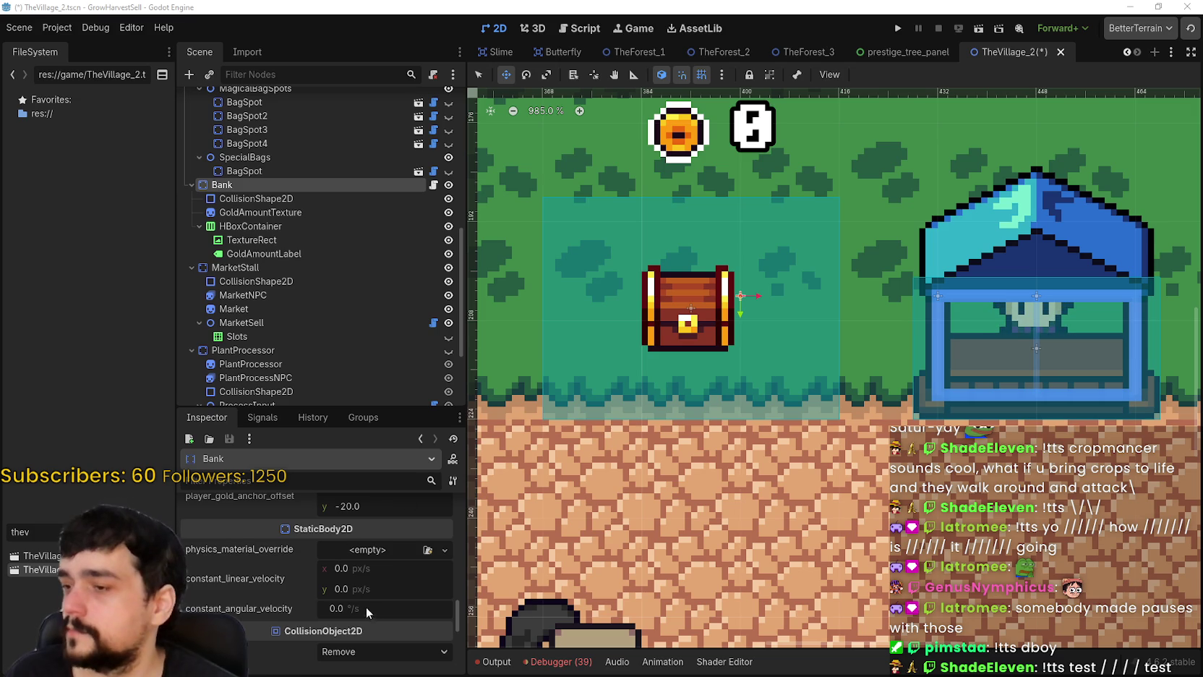
scroll(366, 606, up, 3)
click(351, 200)
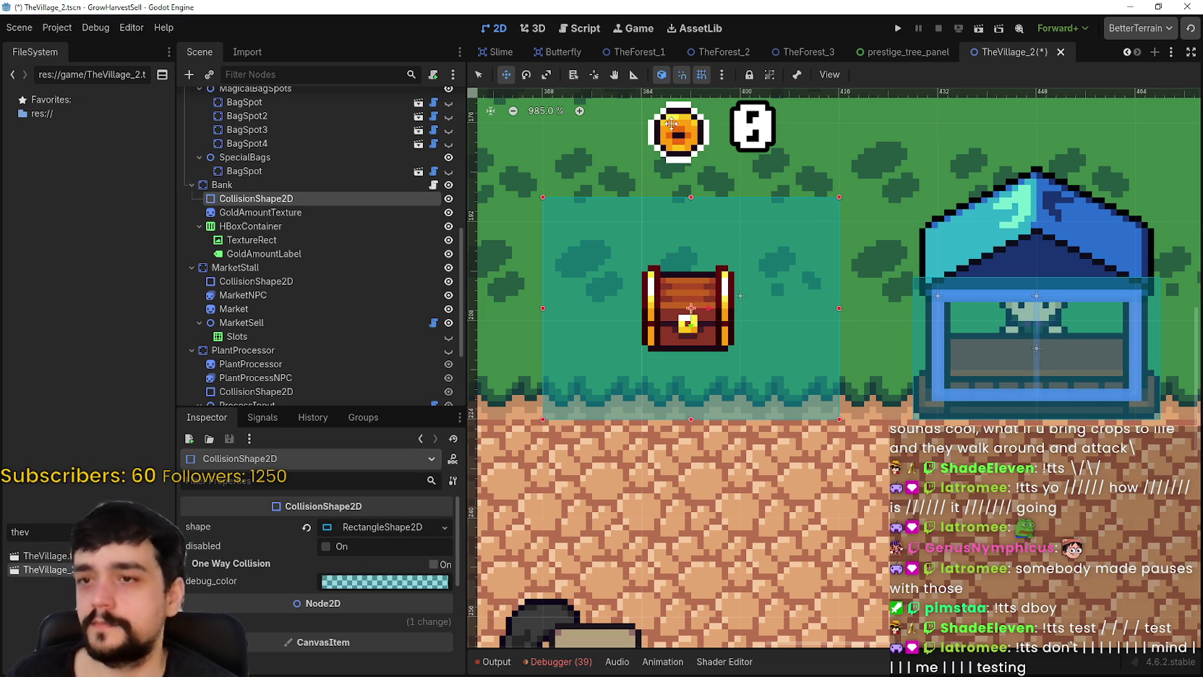
- Shrink the collision rectangle toward the chest and reset its position to zero
mouse_move(839, 197)
mouse_down()
mouse_move(771, 258)
mouse_move(741, 320)
mouse_up()
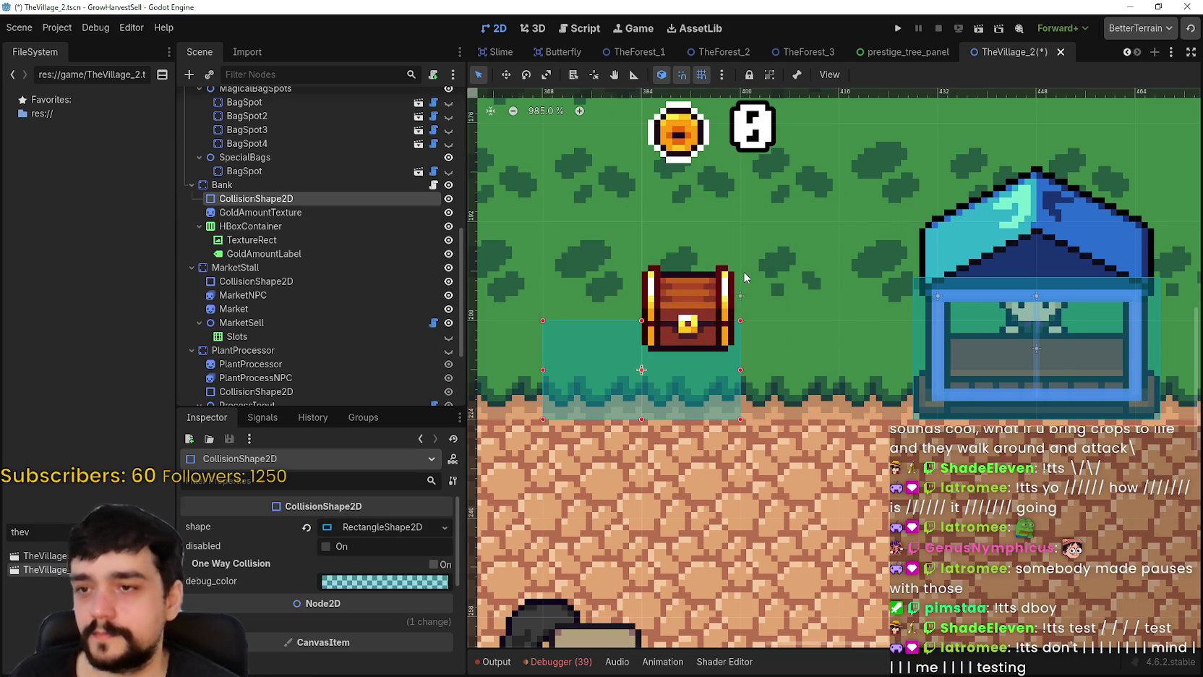
click(334, 622)
scroll(334, 622, down, 1)
click(310, 605)
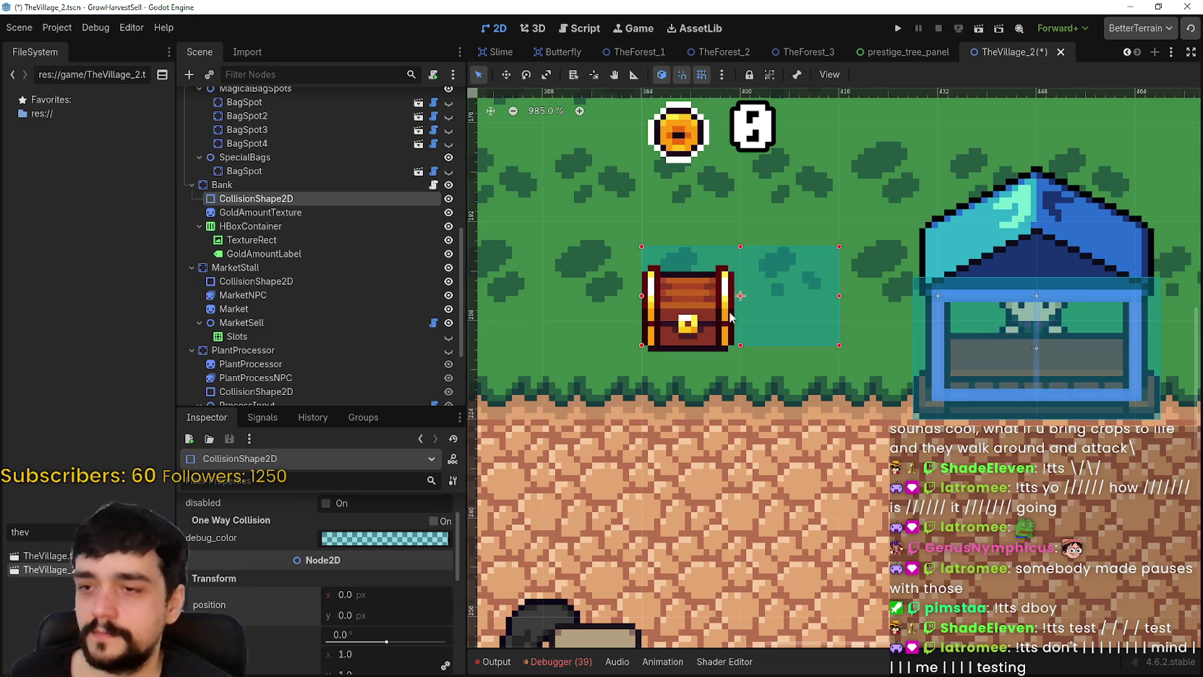
scroll(745, 292, up, 3)
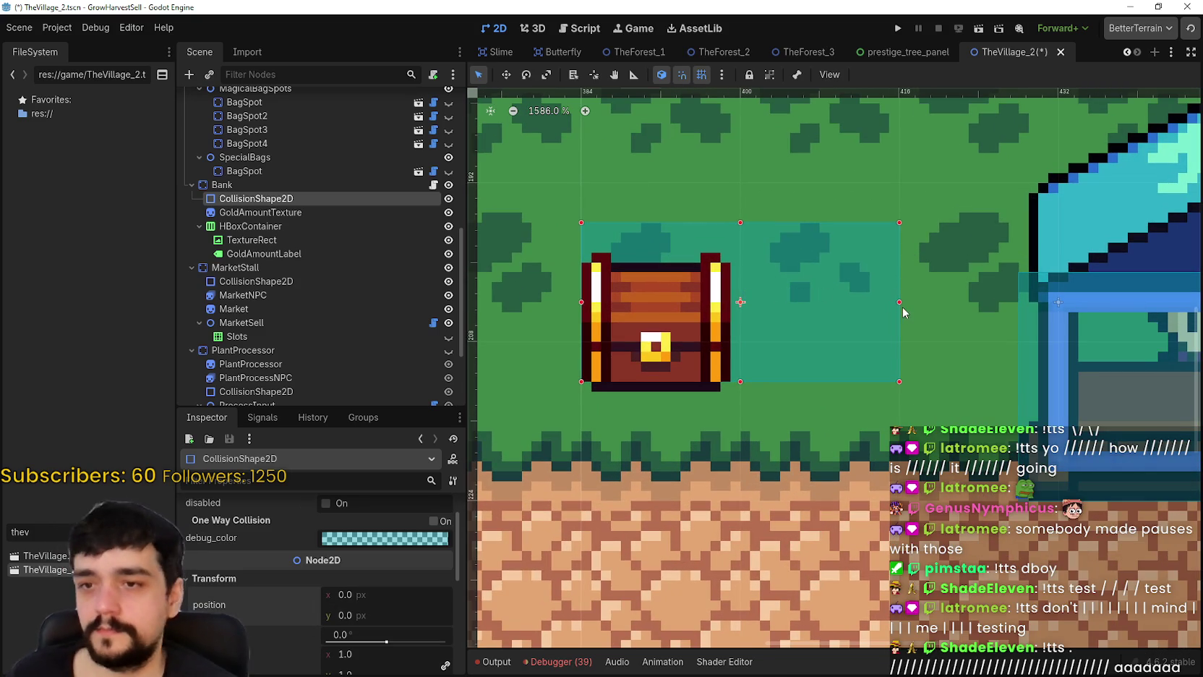
drag(900, 303, 775, 327)
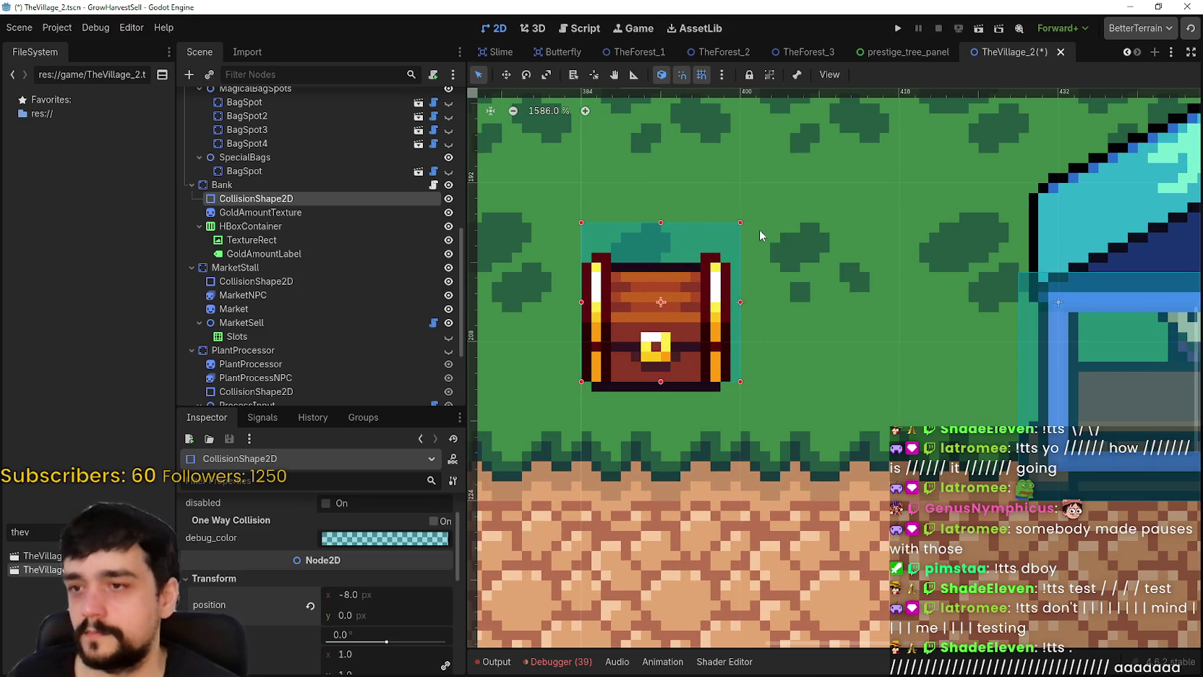
- With grid snap off, trim the rectangle to the chest's lower half at (-8.5, 5.0)
click(699, 79)
drag(739, 309, 729, 308)
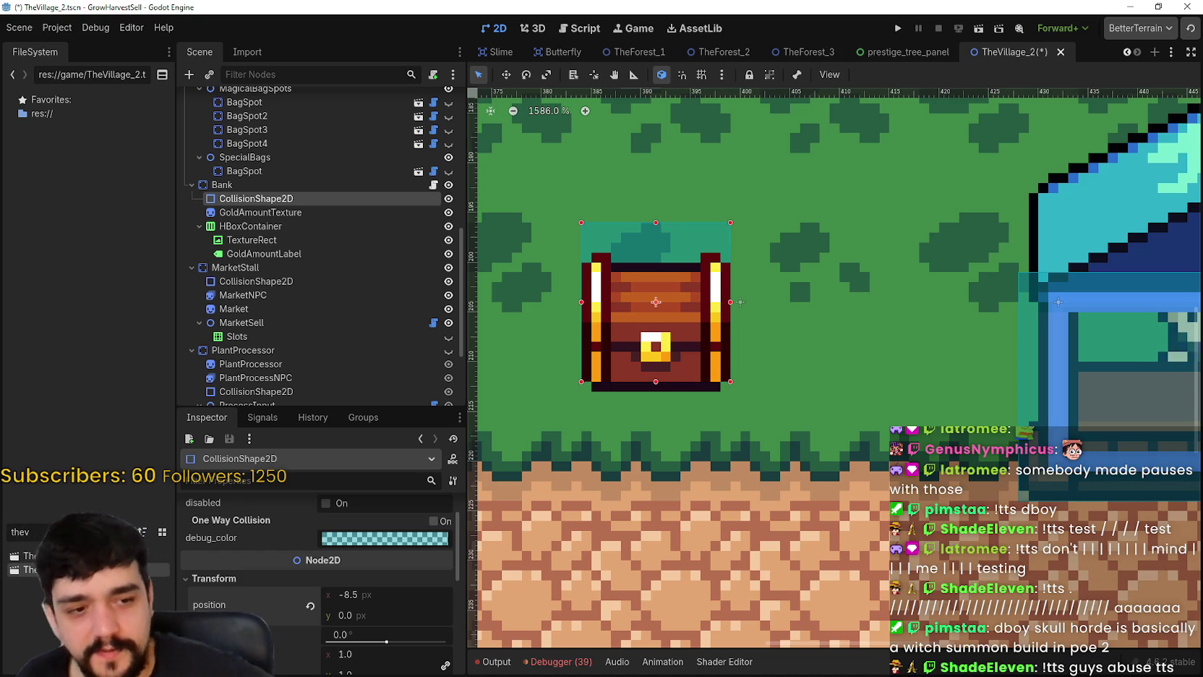
drag(656, 222, 660, 308)
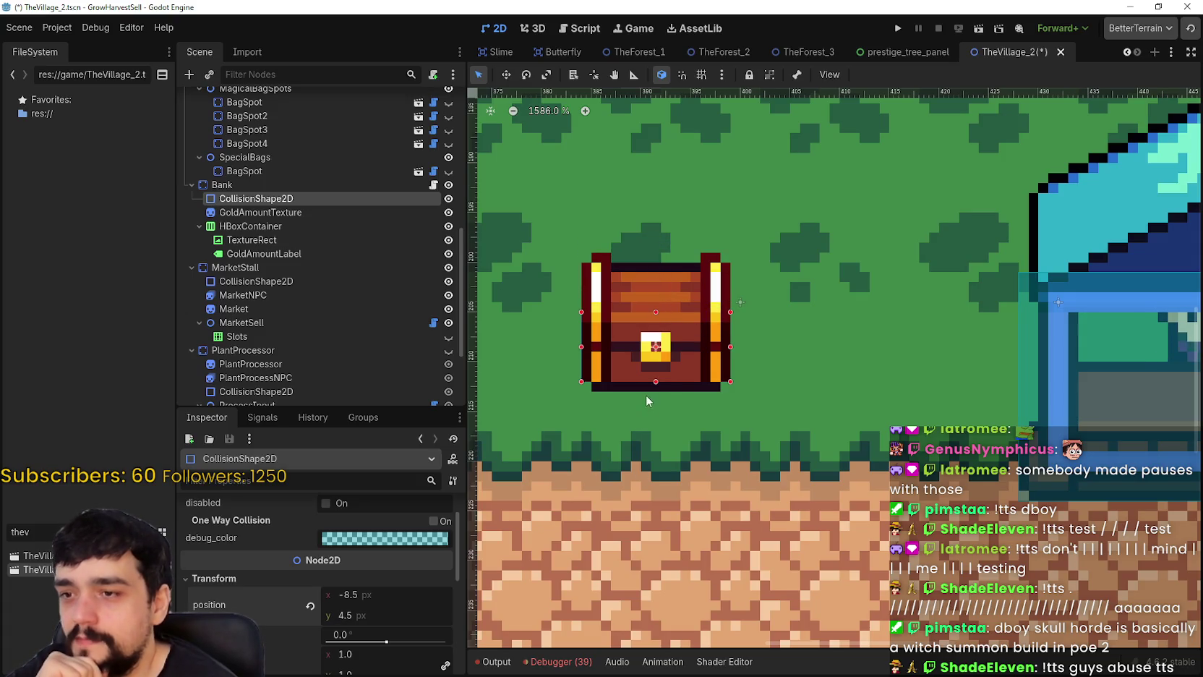
drag(655, 383, 656, 386)
scroll(717, 402, down, 4)
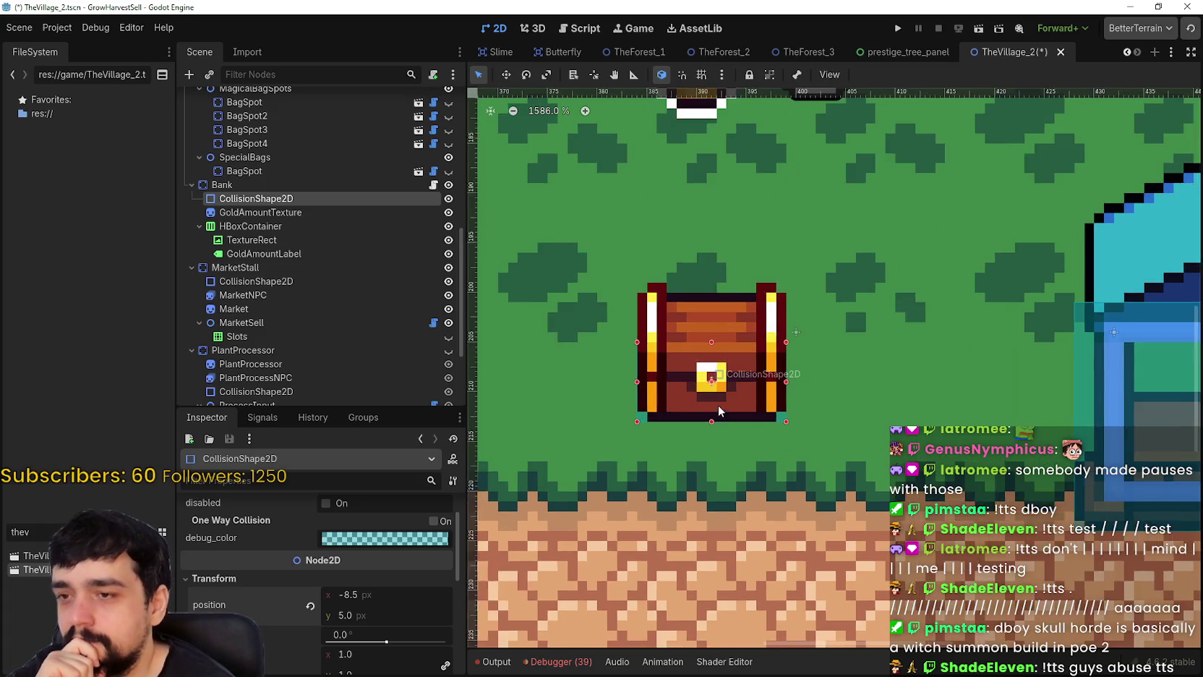
scroll(720, 400, up, 2)
scroll(720, 400, down, 3)
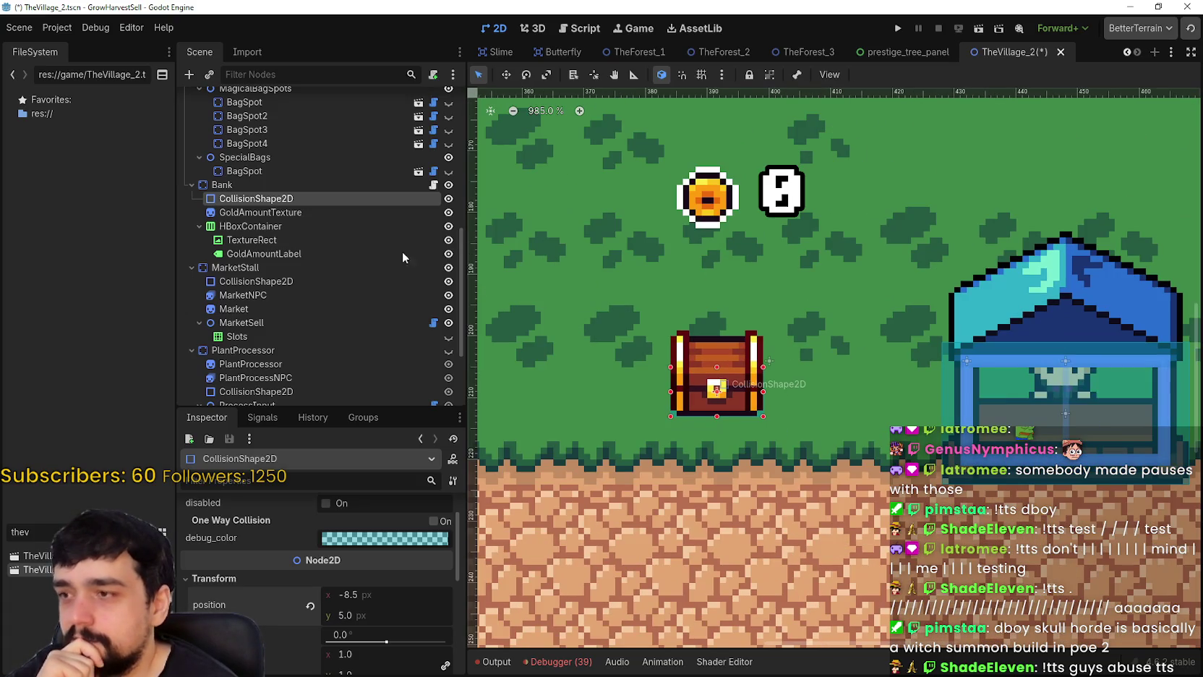
click(284, 213)
scroll(773, 376, up, 6)
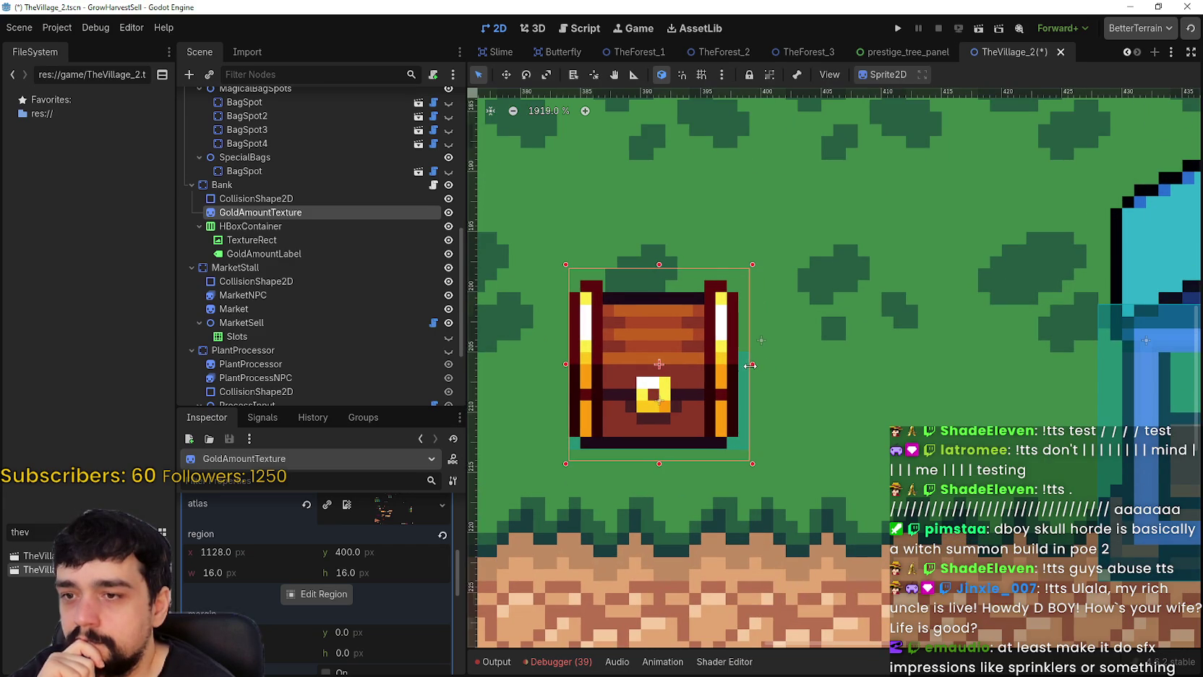
scroll(407, 592, up, 5)
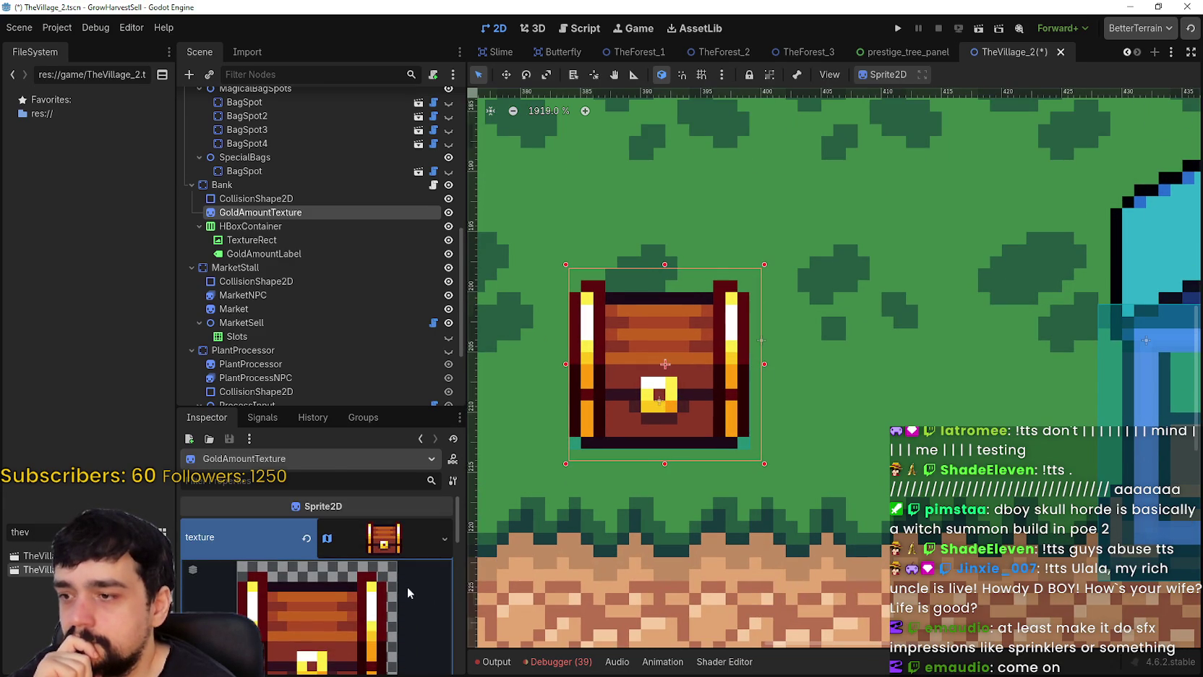
click(390, 553)
scroll(284, 578, down, 1)
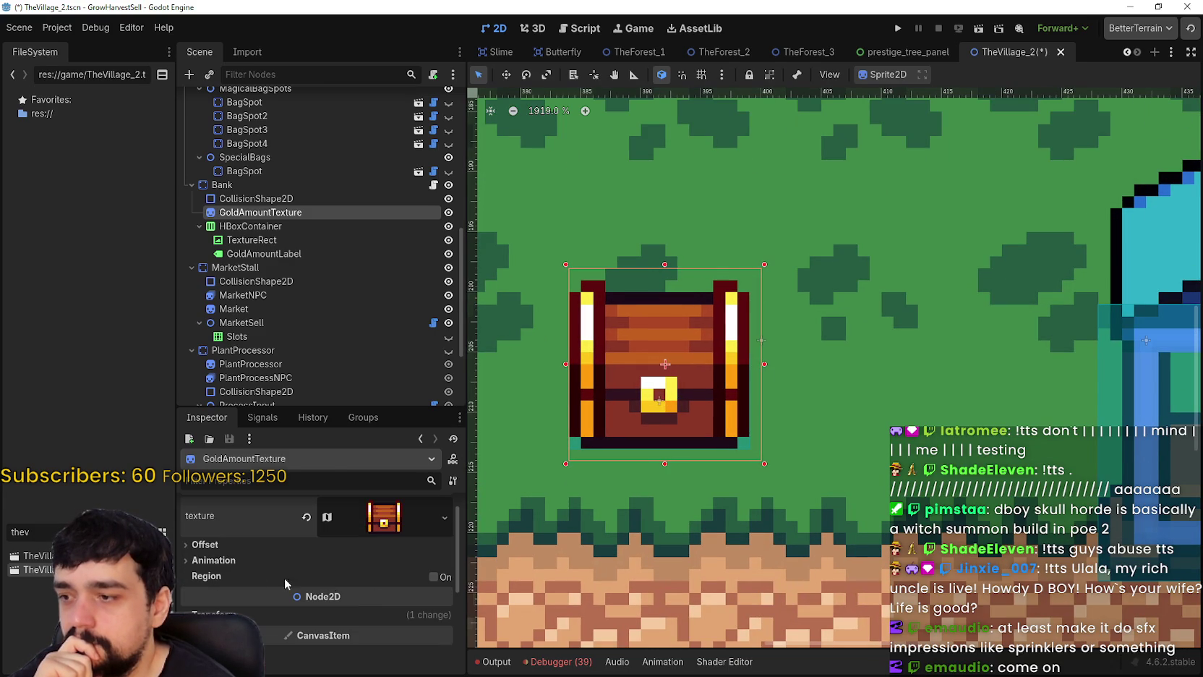
click(249, 557)
scroll(269, 542, down, 2)
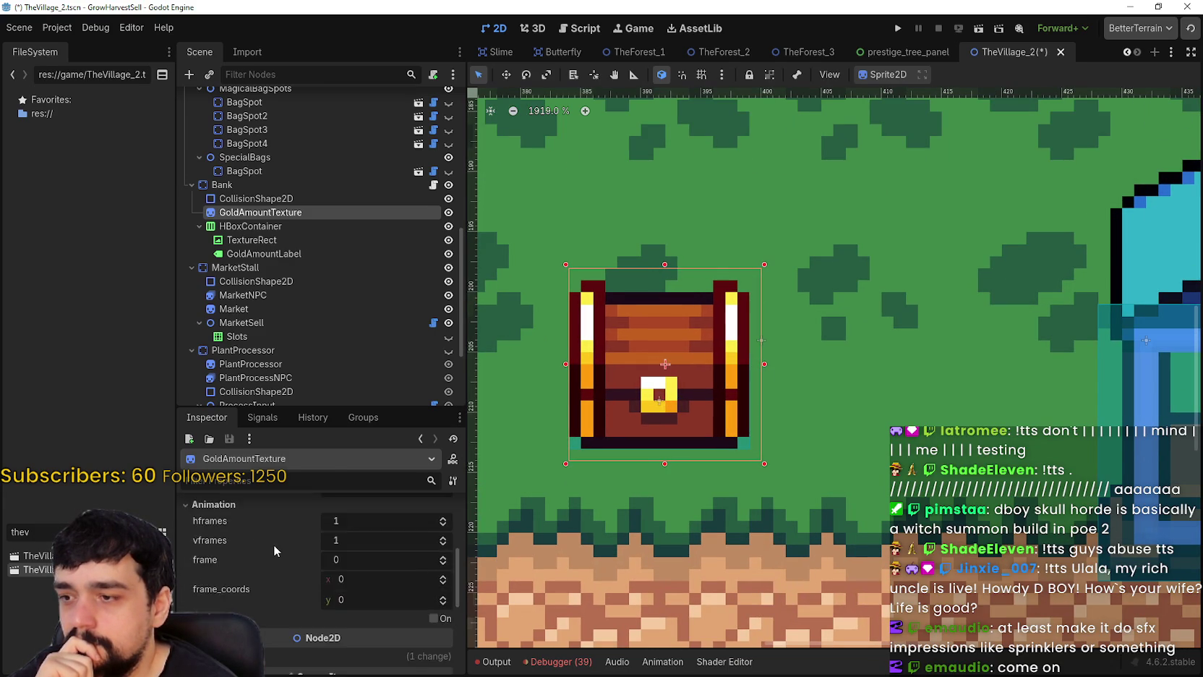
scroll(273, 544, down, 4)
click(301, 575)
click(302, 575)
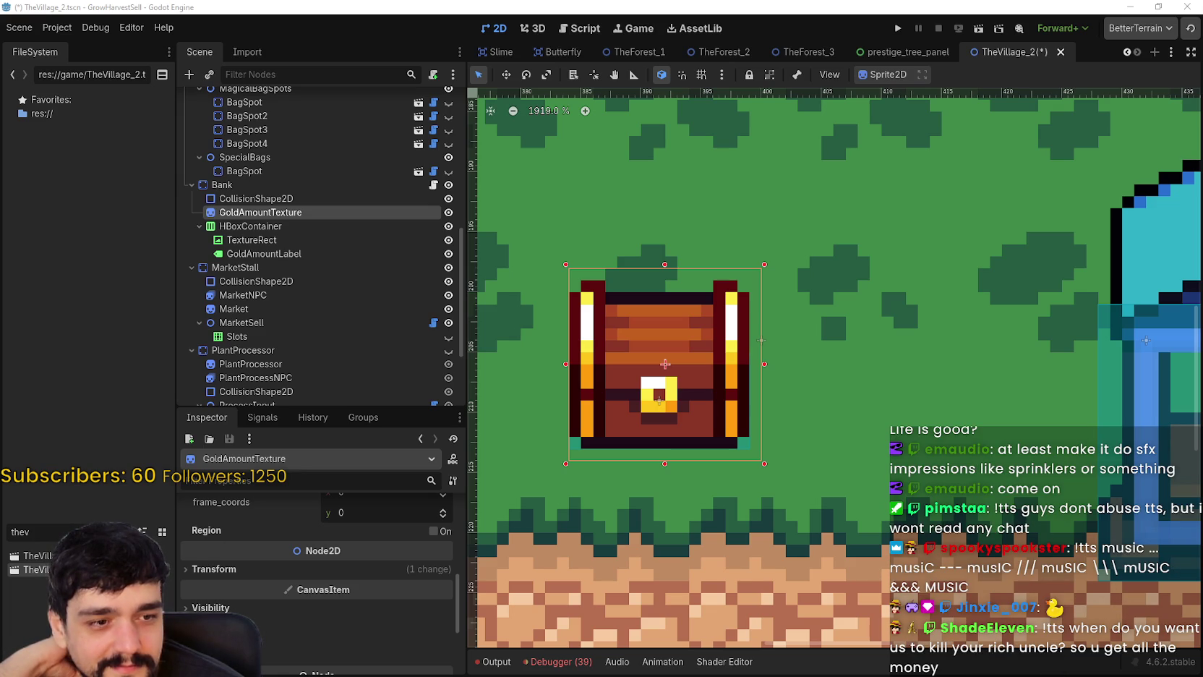
scroll(944, 388, down, 6)
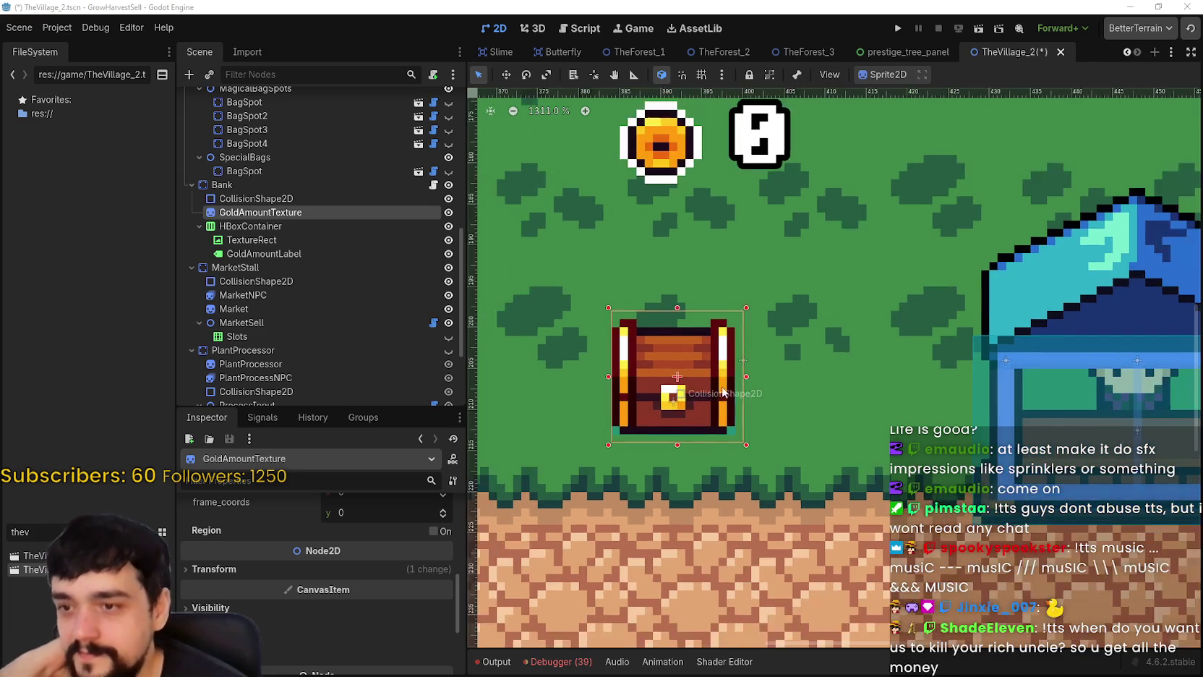
scroll(423, 571, up, 5)
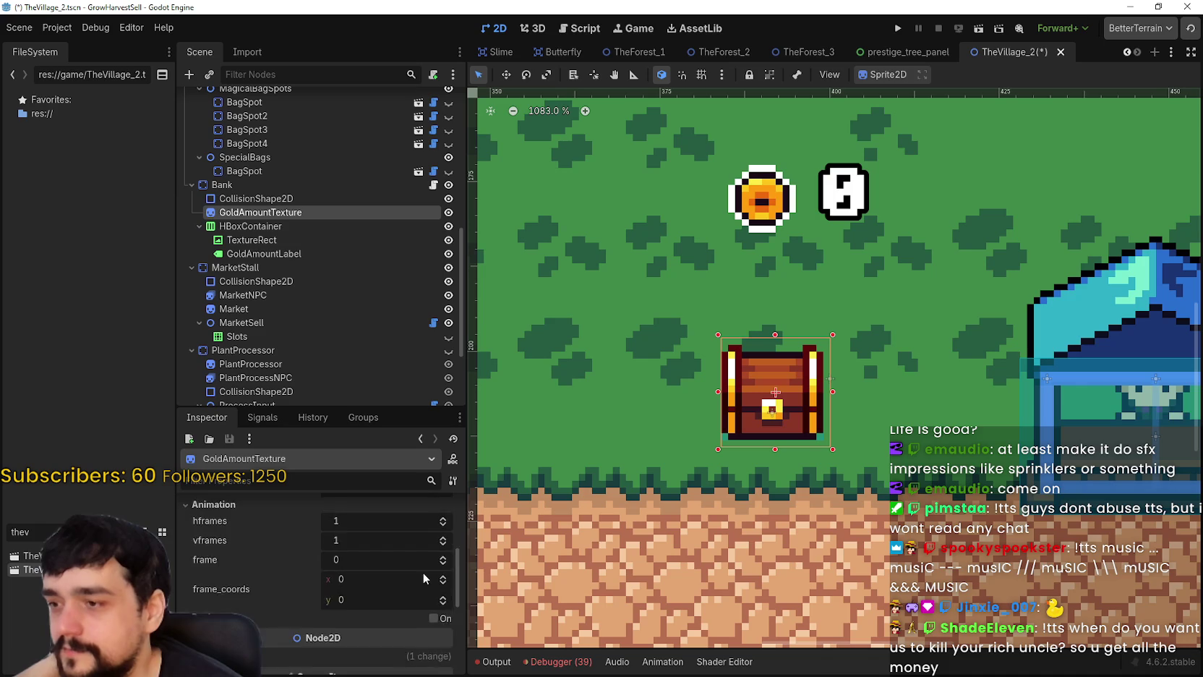
click(399, 553)
scroll(362, 571, down, 4)
click(336, 575)
scroll(629, 303, down, 5)
scroll(543, 369, down, 5)
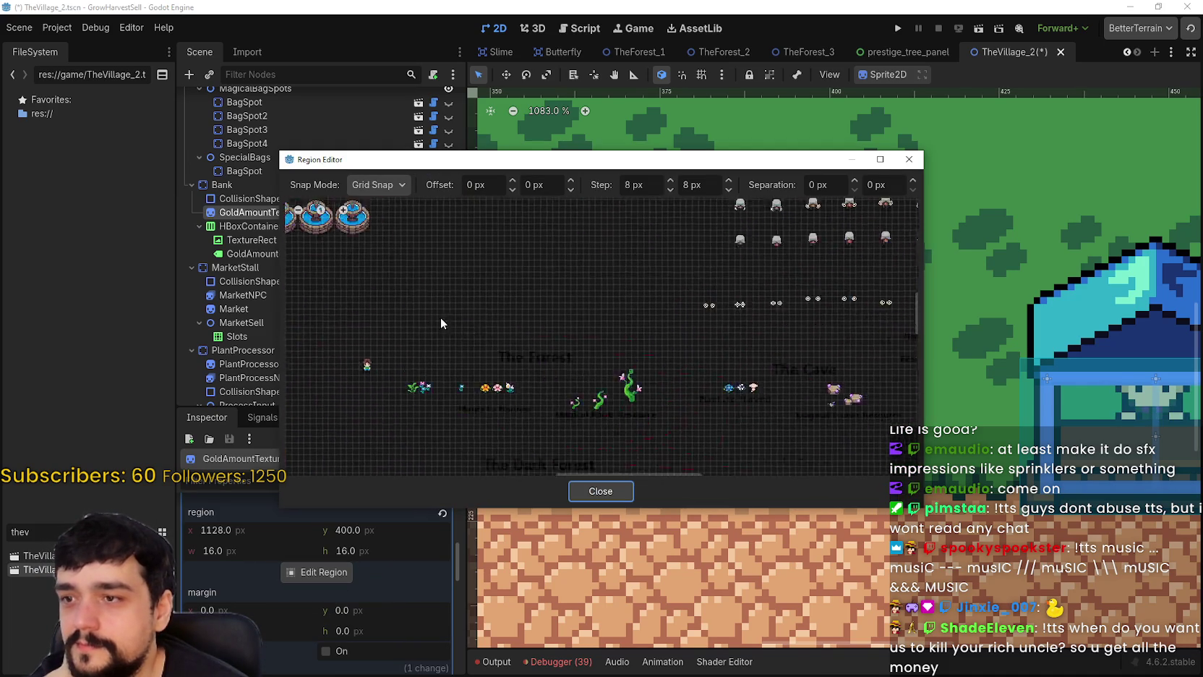
scroll(564, 234, up, 5)
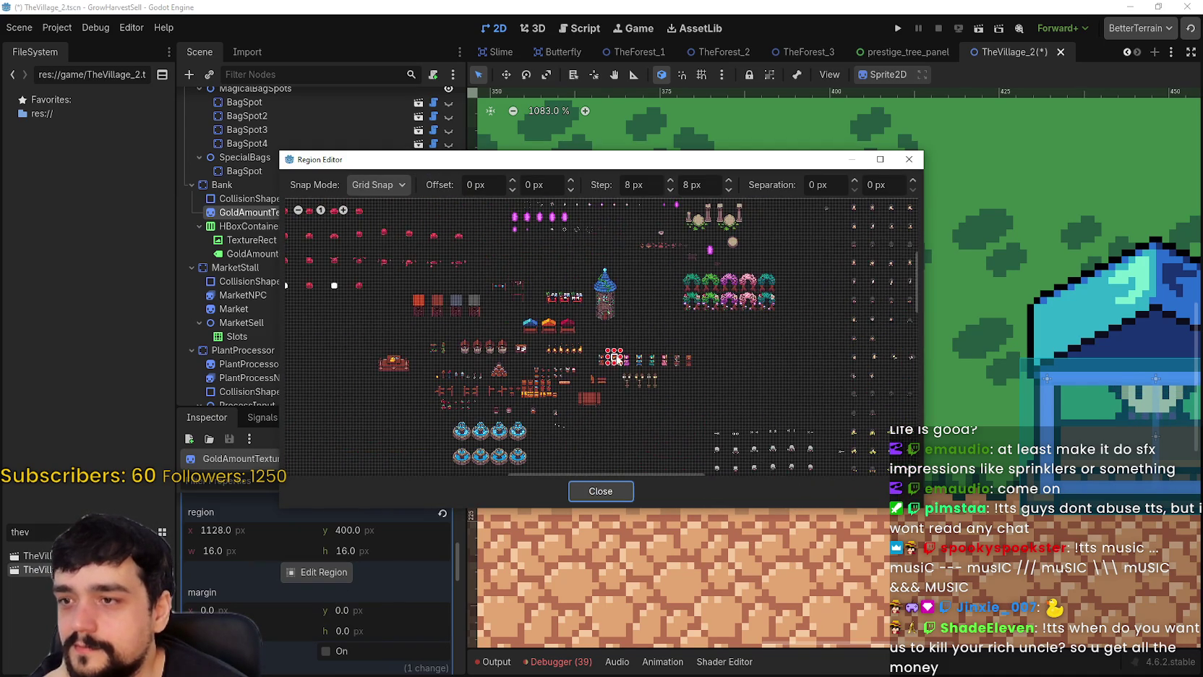
scroll(665, 431, up, 5)
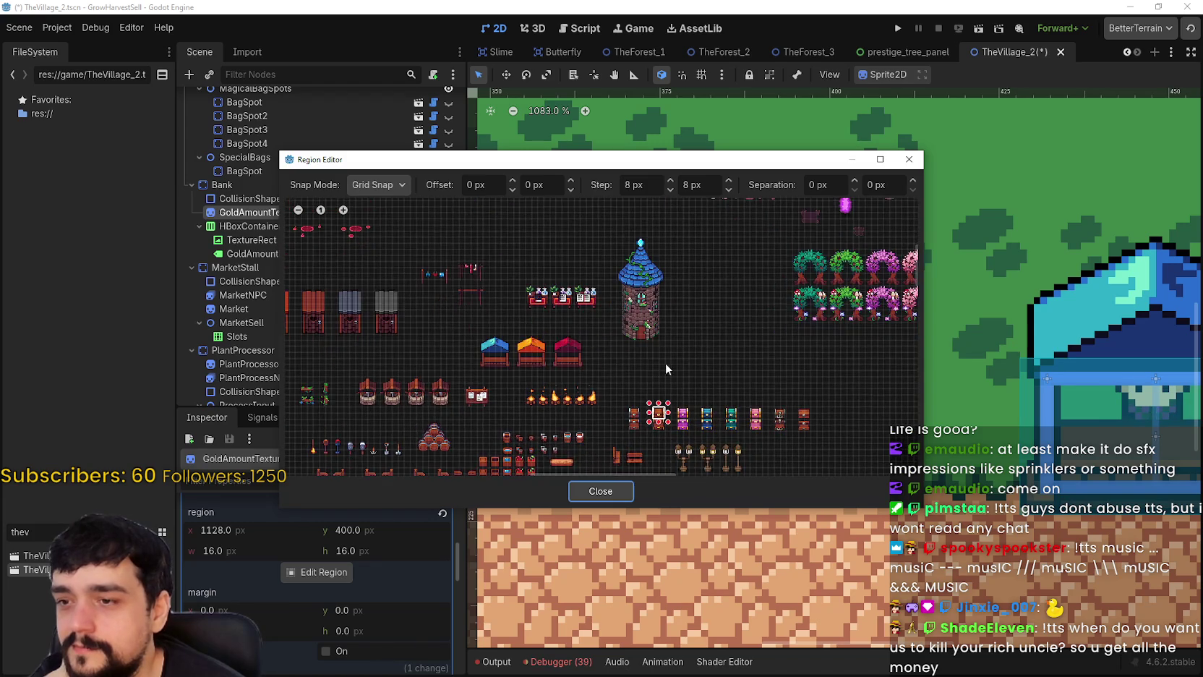
scroll(647, 410, up, 3)
scroll(753, 301, down, 3)
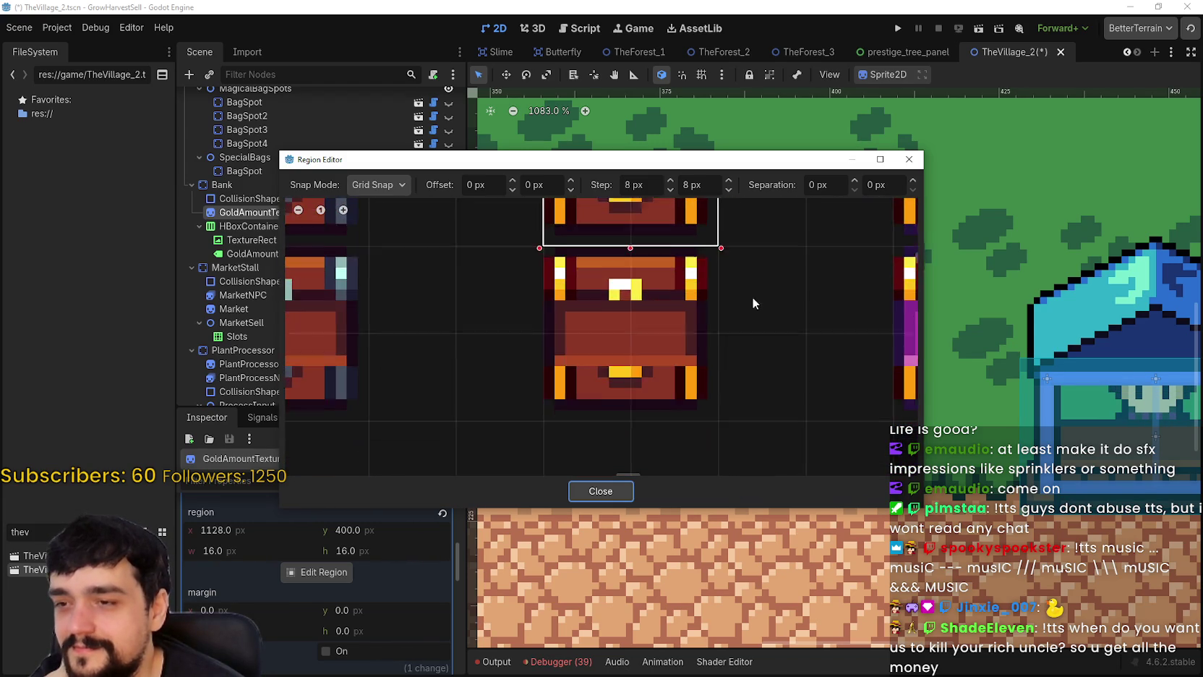
click(594, 493)
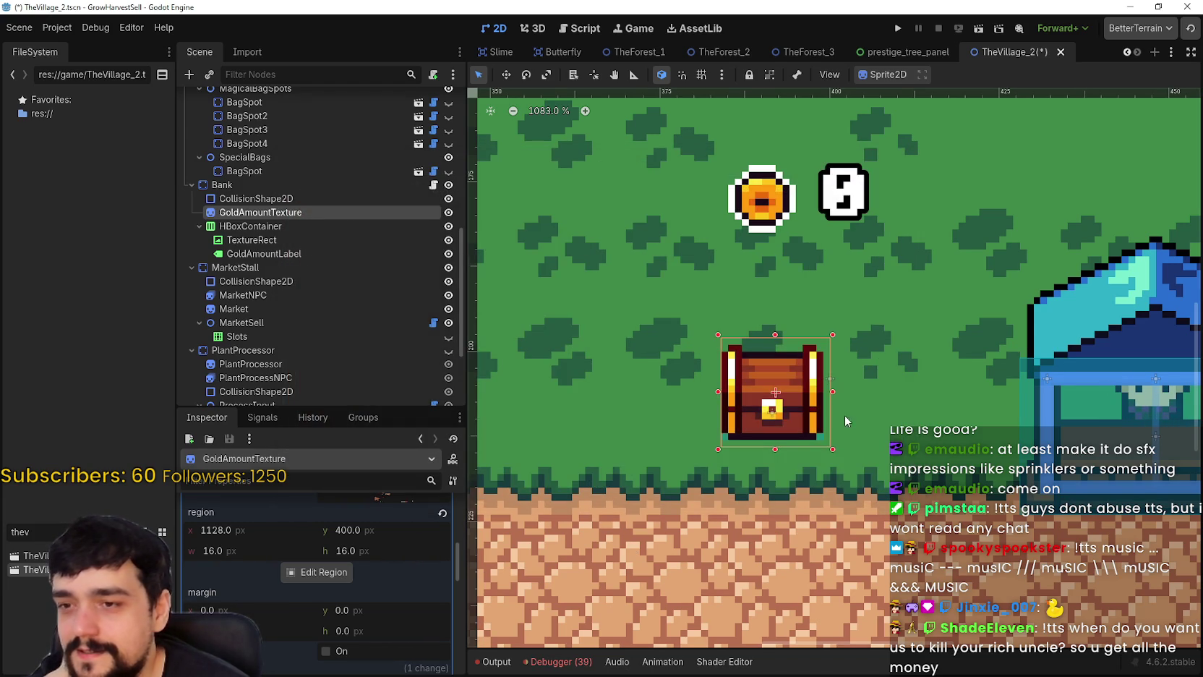
scroll(403, 617, up, 5)
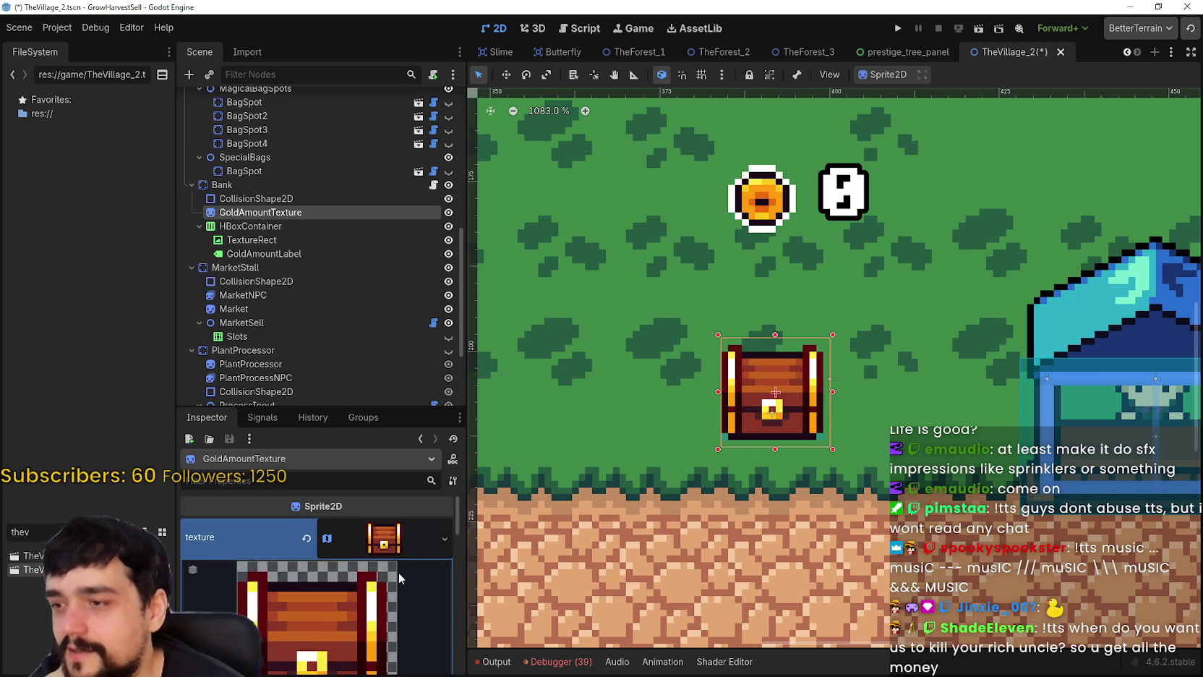
click(391, 549)
scroll(395, 587, down, 2)
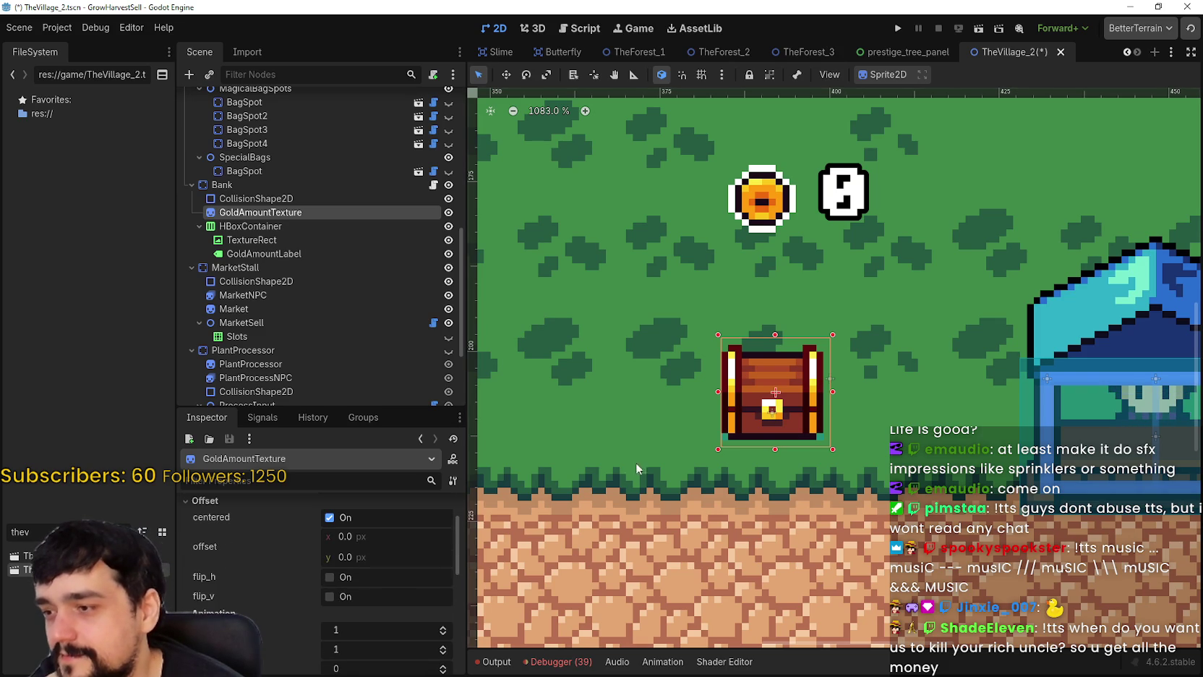
scroll(850, 435, up, 3)
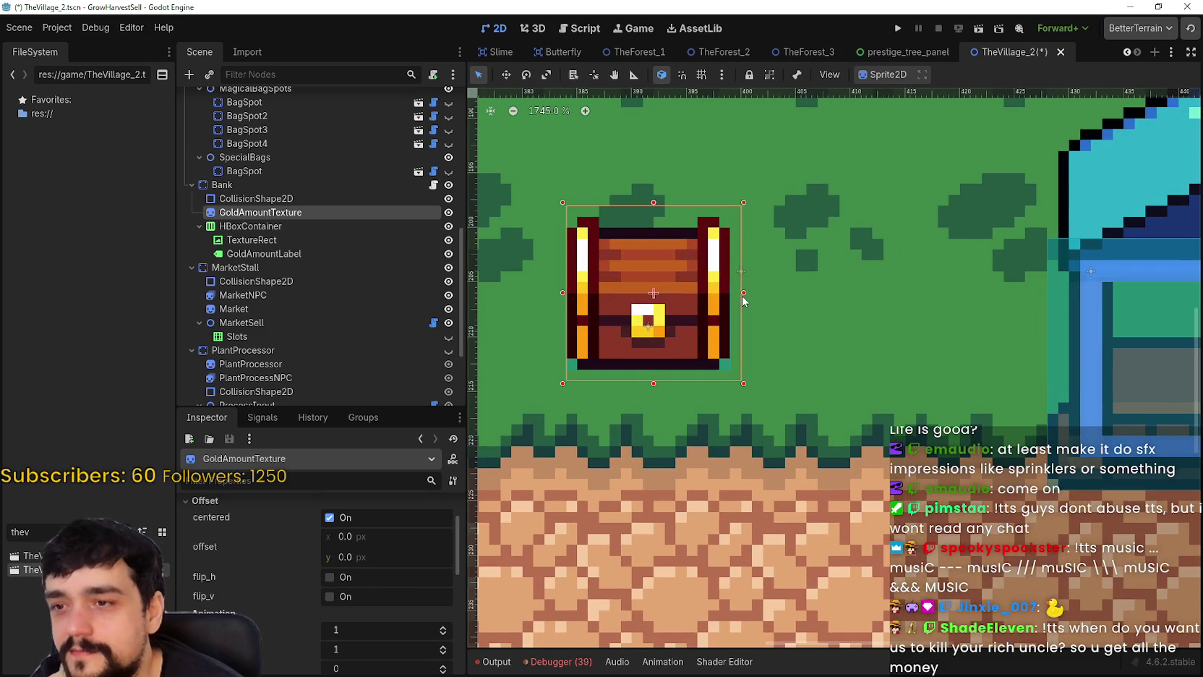
scroll(794, 348, down, 5)
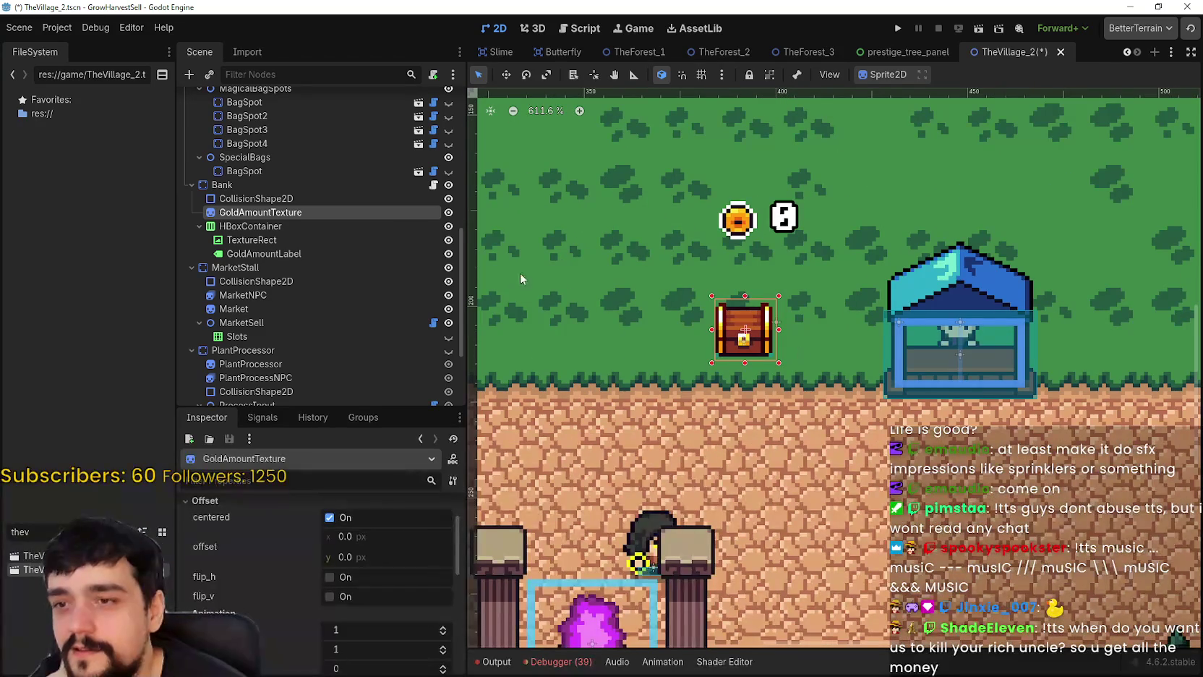
click(327, 227)
click(334, 240)
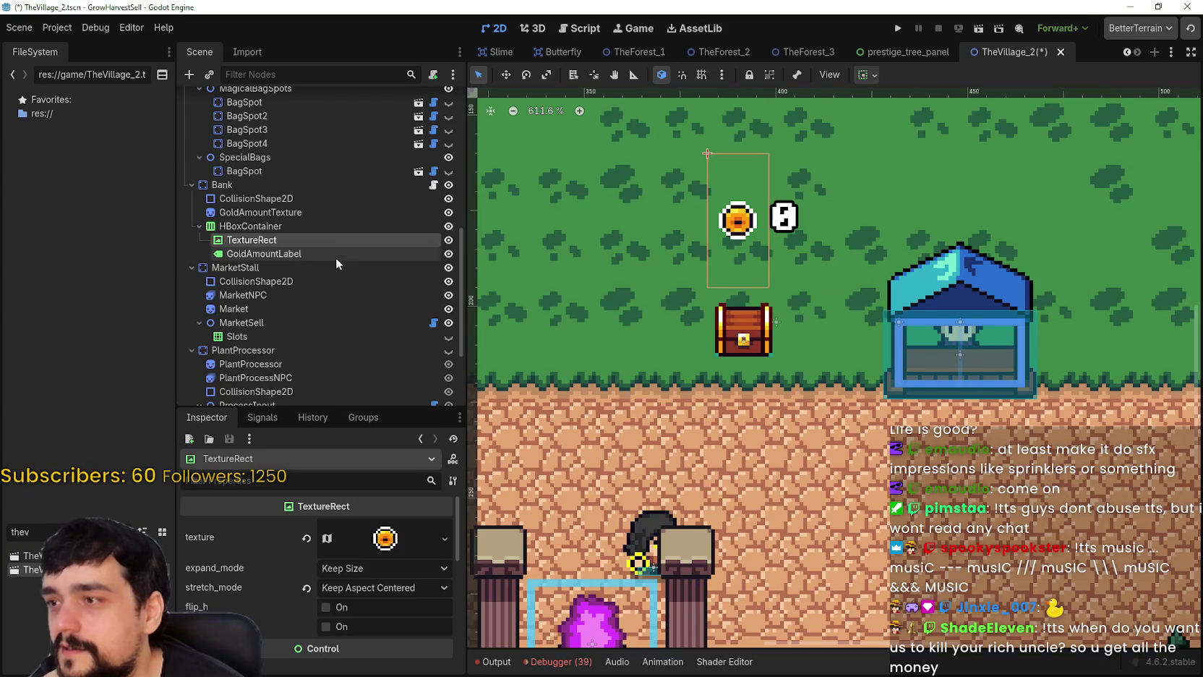
click(334, 253)
click(324, 211)
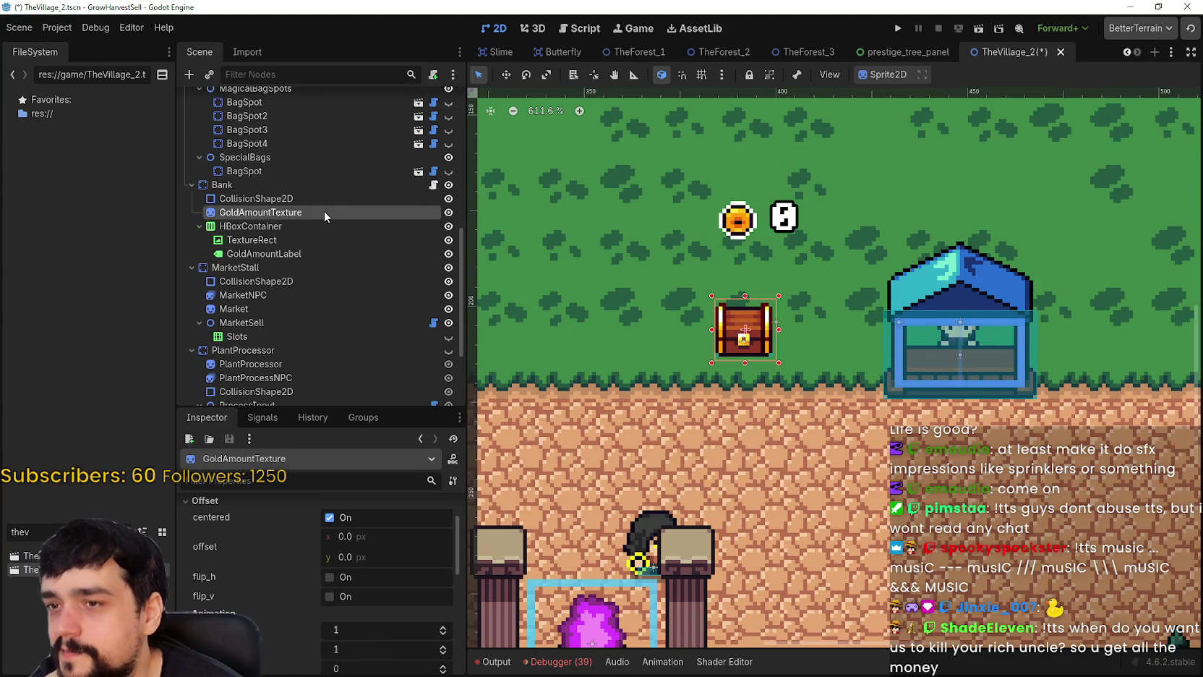
click(324, 200)
scroll(611, 301, down, 1)
scroll(611, 301, down, 2)
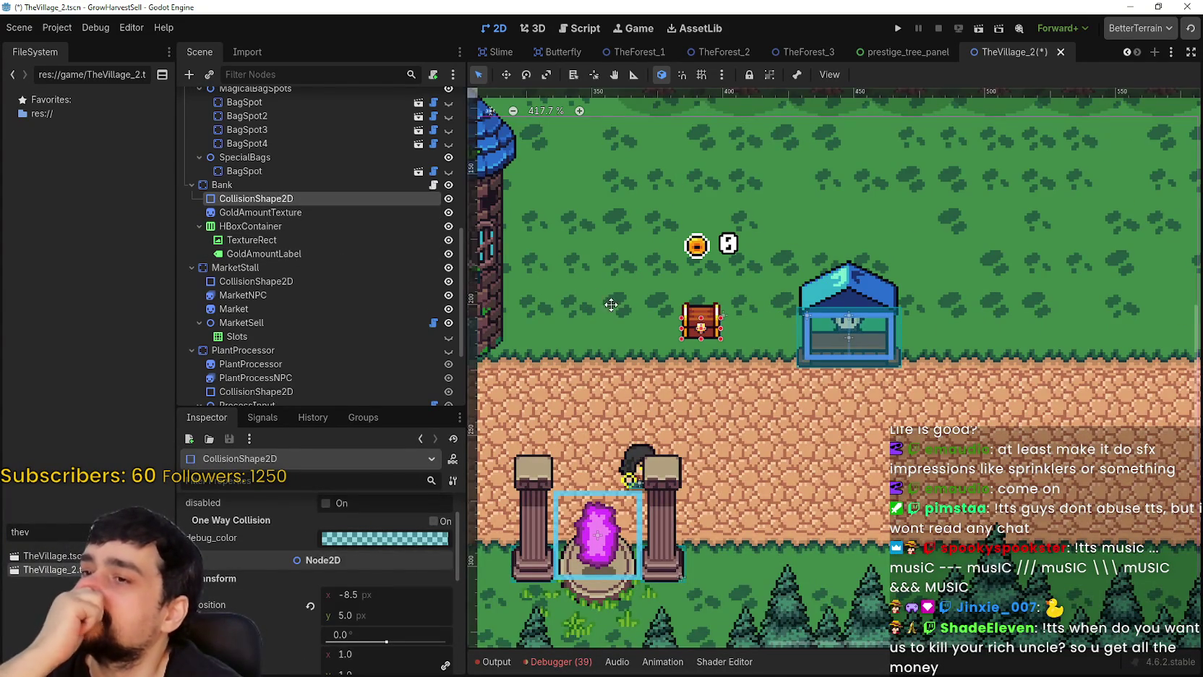
drag(578, 284, 629, 305)
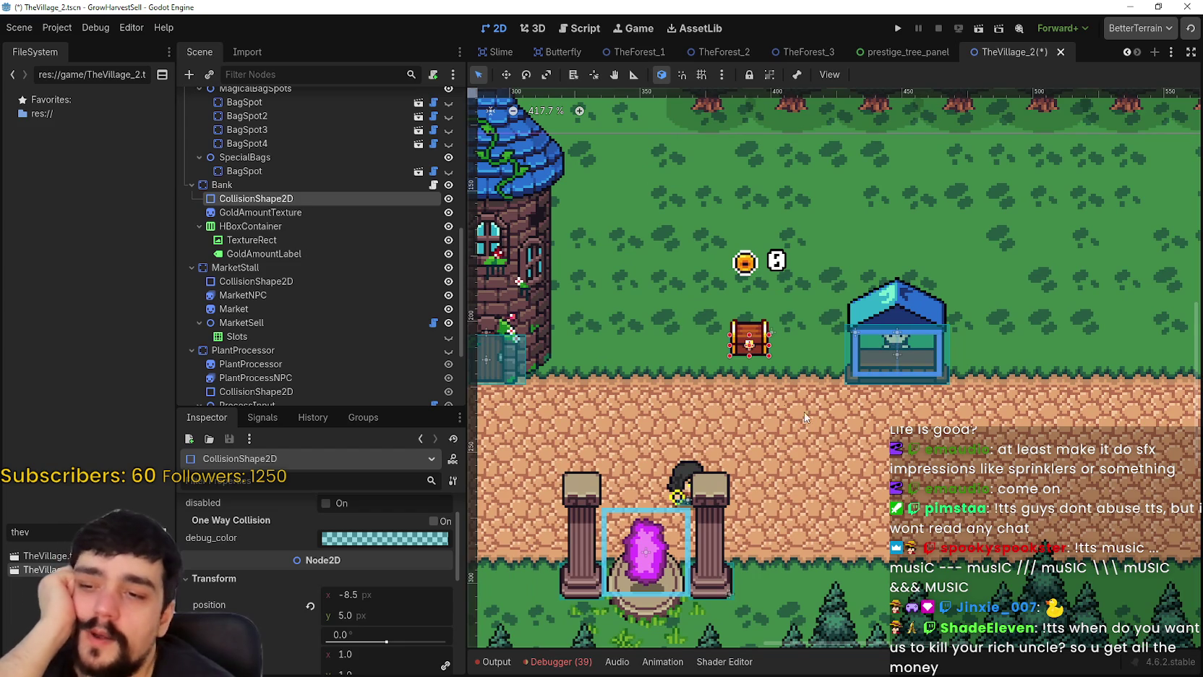
scroll(739, 367, up, 5)
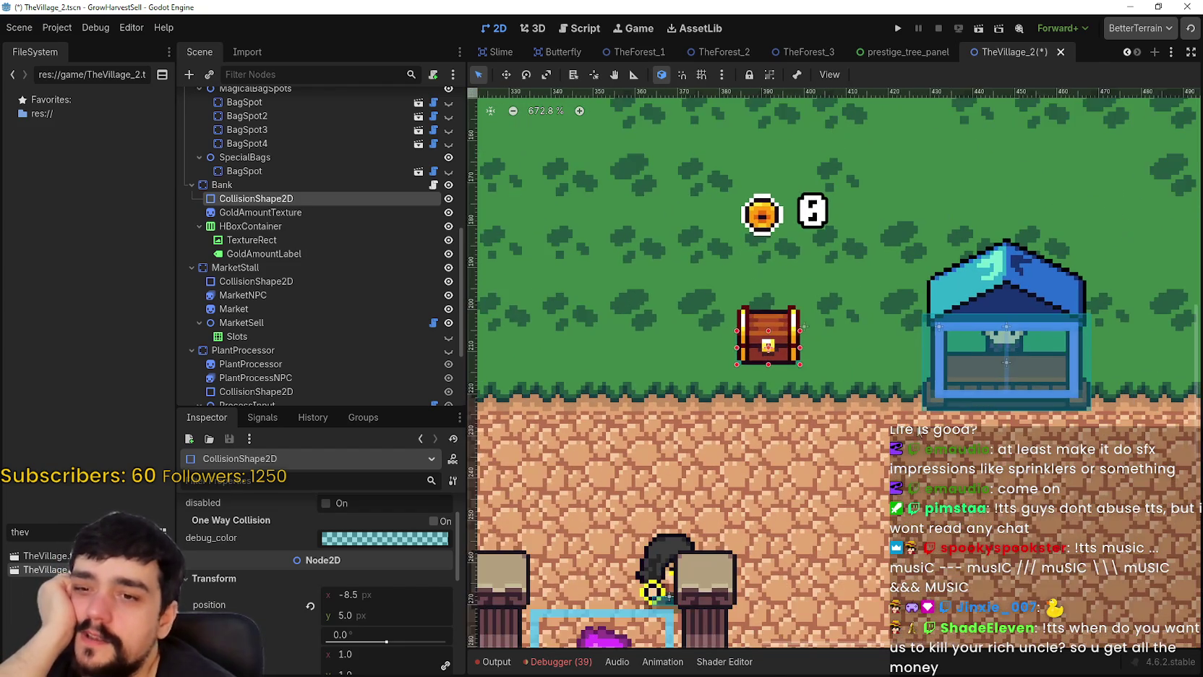
drag(802, 327, 705, 320)
scroll(876, 297, up, 3)
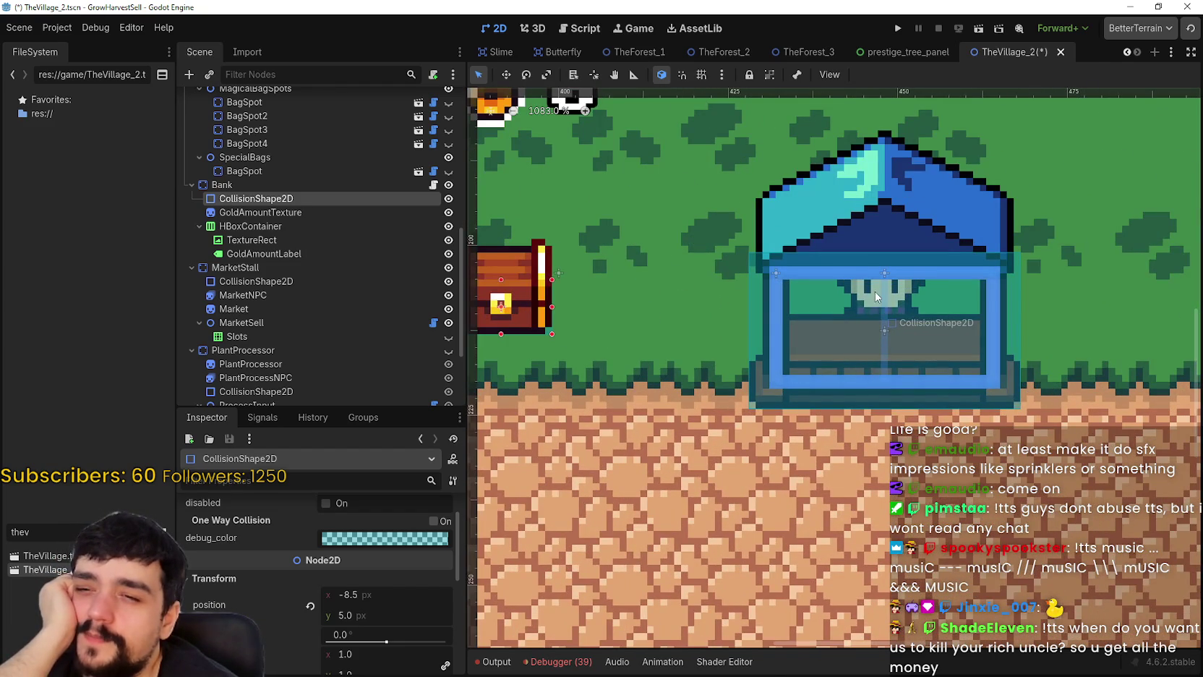
scroll(872, 295, down, 4)
mouse_move(672, 258)
mouse_down()
mouse_move(746, 316)
mouse_move(801, 330)
mouse_up()
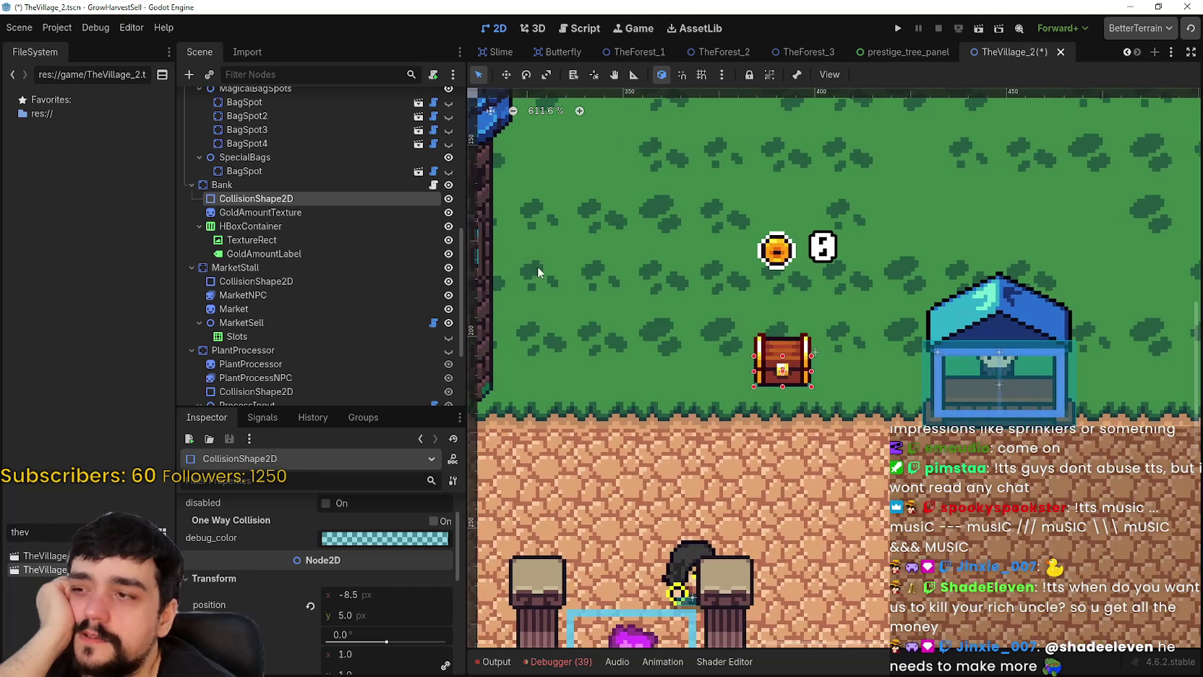
- Review the Bank's settings and reset its CollisionShape2D position to (0, 0)
click(272, 182)
scroll(812, 378, up, 1)
scroll(761, 347, up, 2)
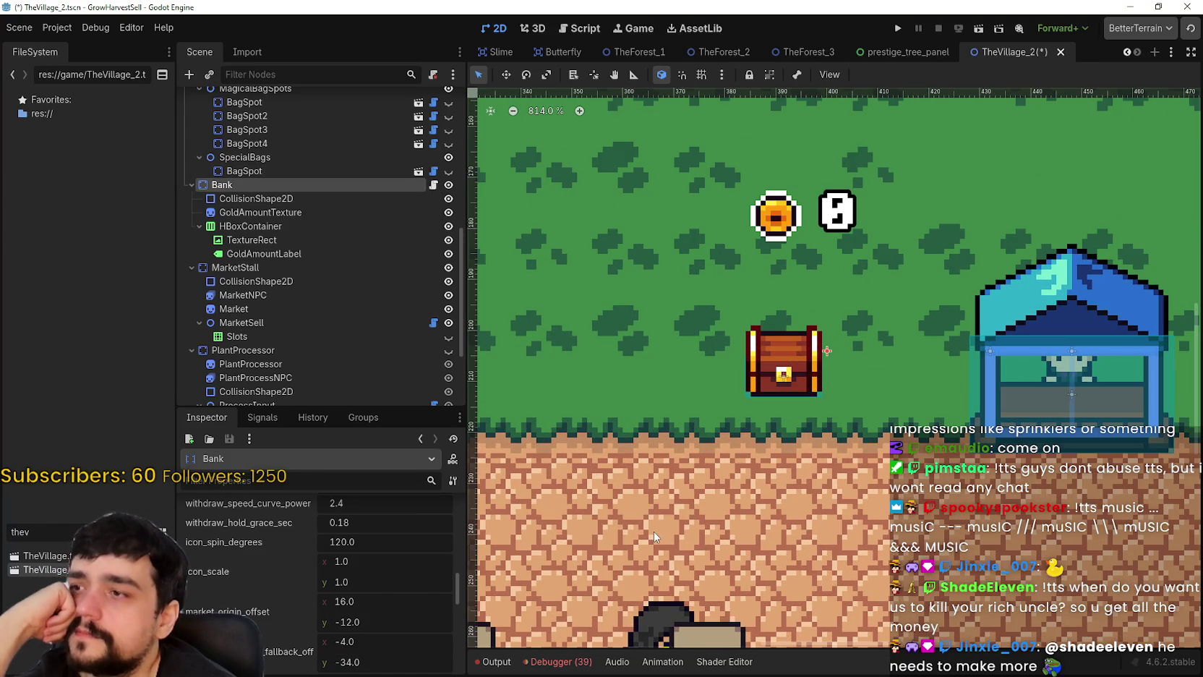
scroll(391, 578, up, 5)
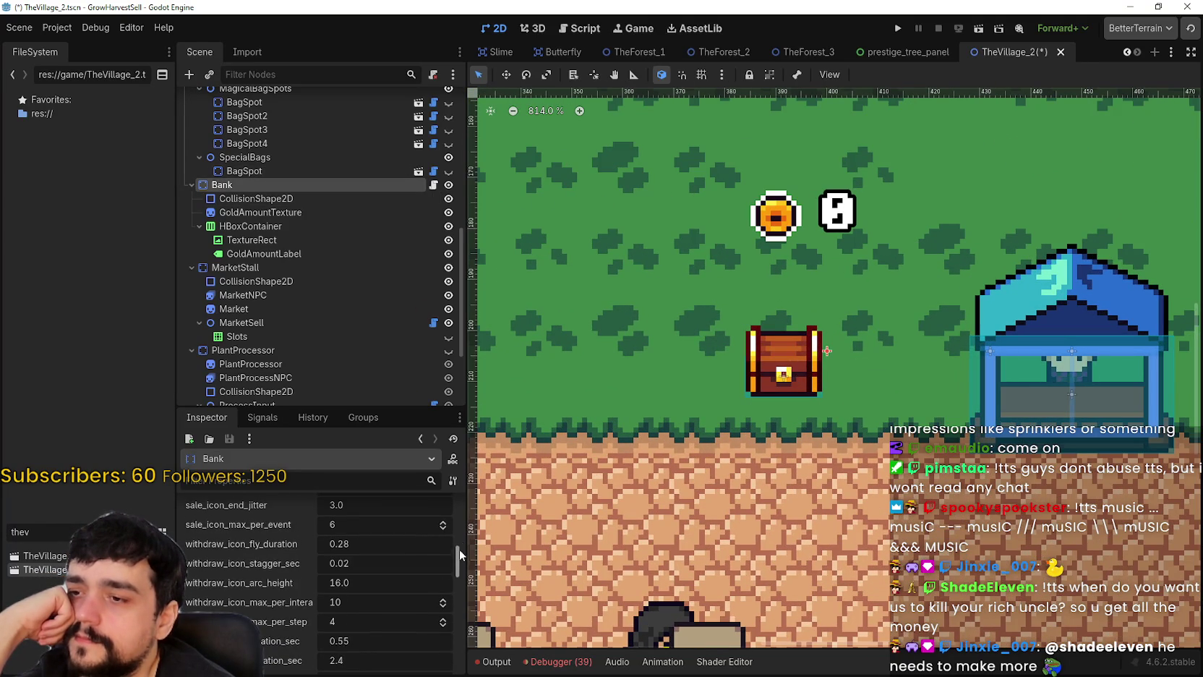
drag(459, 549, 458, 506)
scroll(444, 610, down, 6)
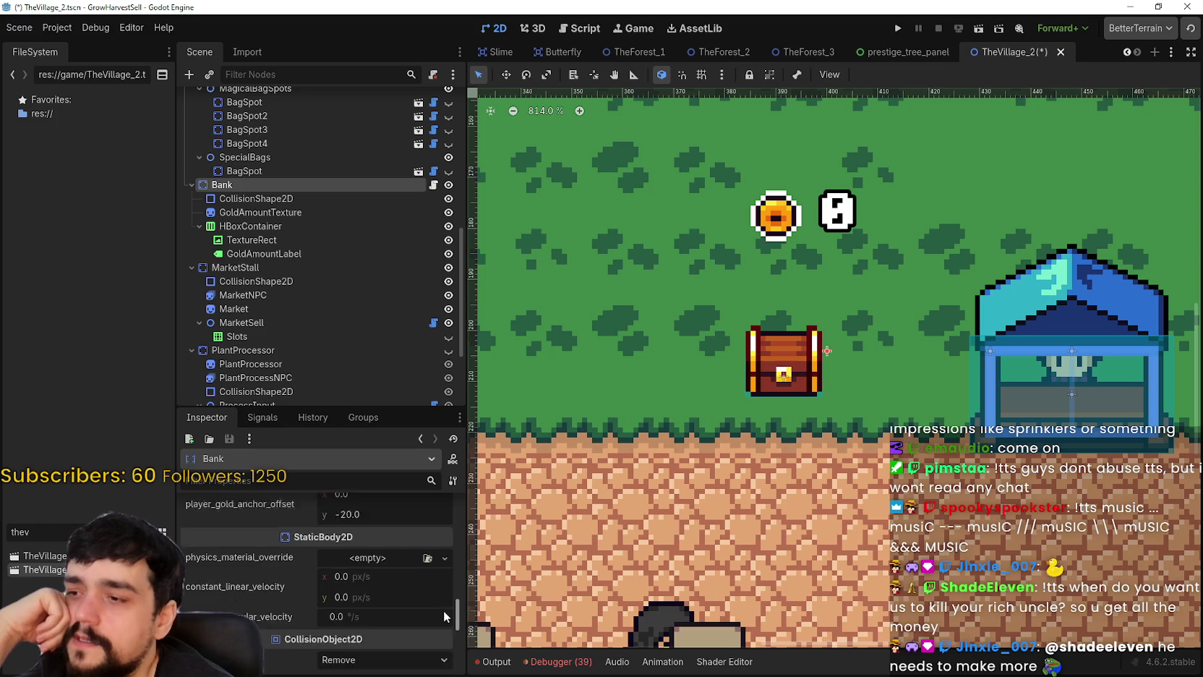
drag(452, 587, 444, 630)
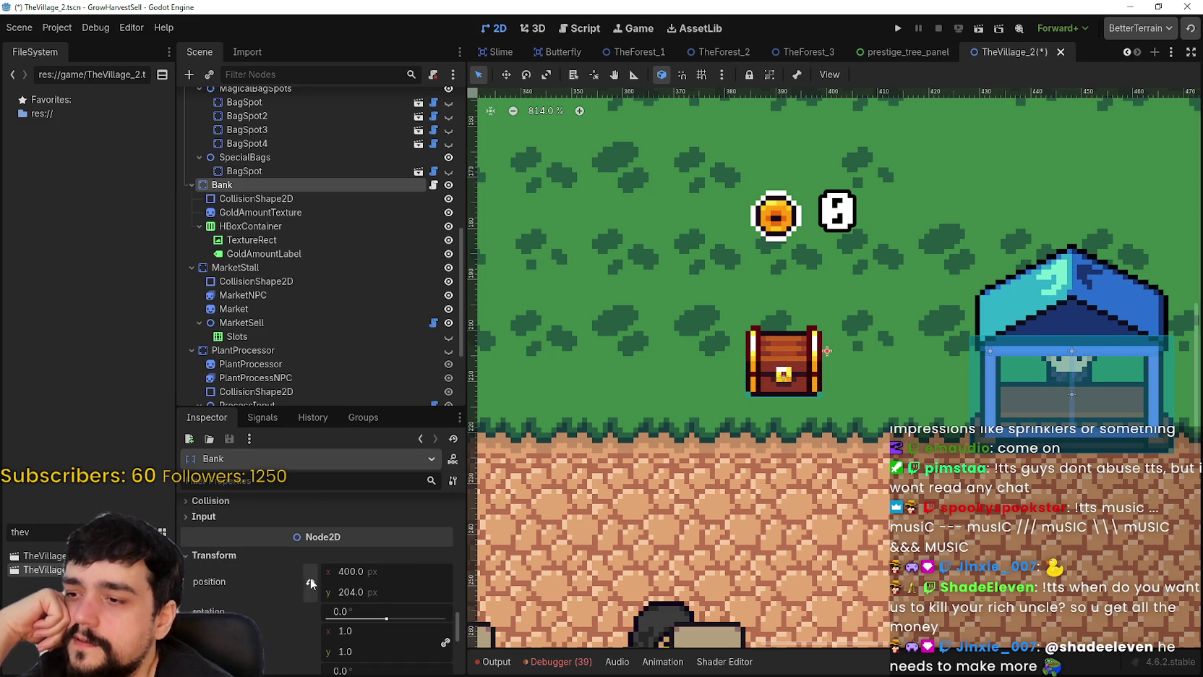
scroll(669, 383, down, 2)
click(263, 197)
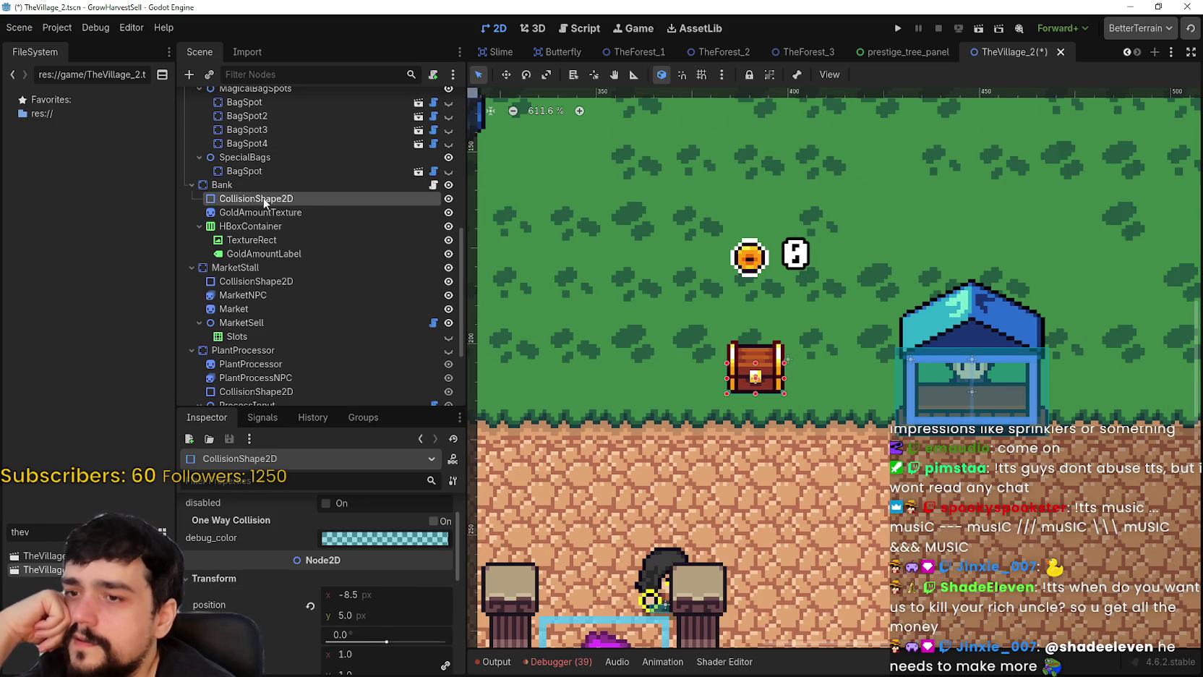
click(310, 606)
scroll(743, 399, up, 2)
- Reset the GoldAmountTexture chest sprite's position to (0, 0)
click(310, 217)
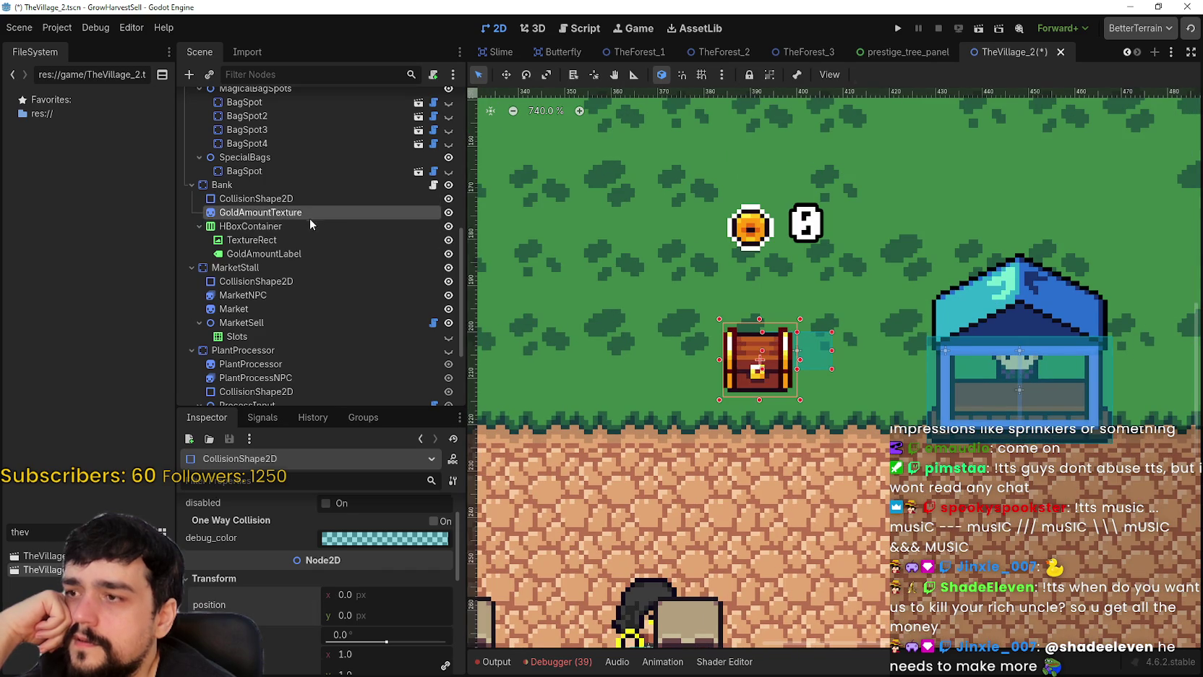
scroll(327, 574, down, 5)
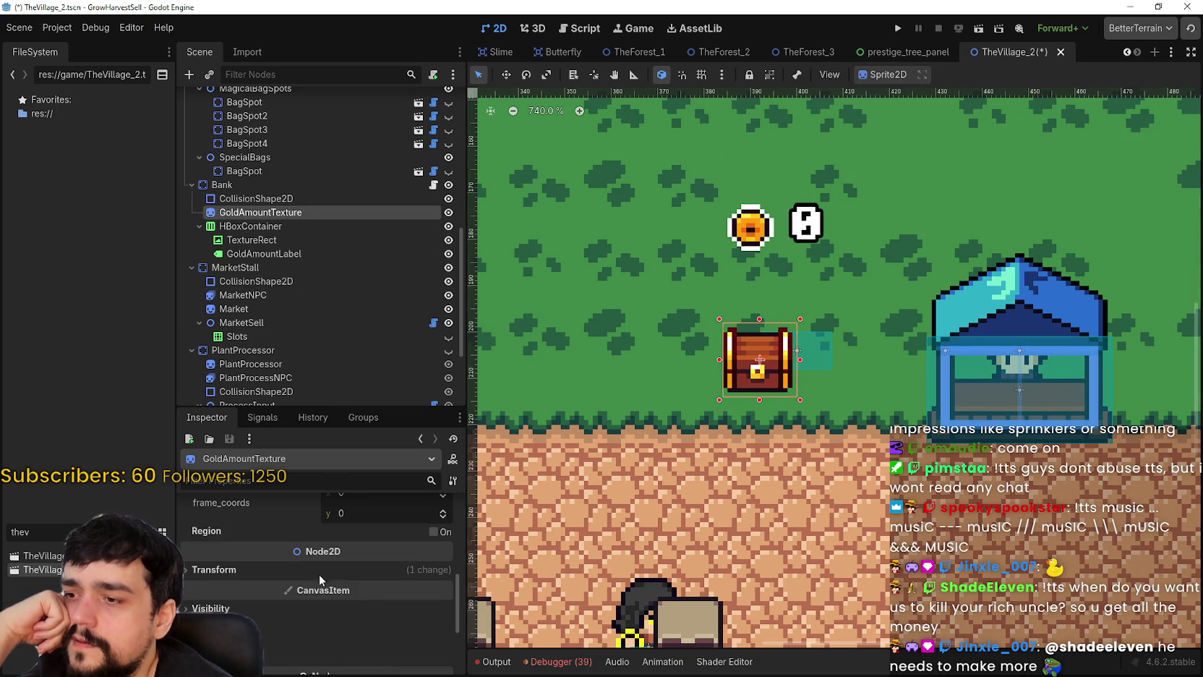
click(318, 571)
click(310, 599)
scroll(754, 412, up, 1)
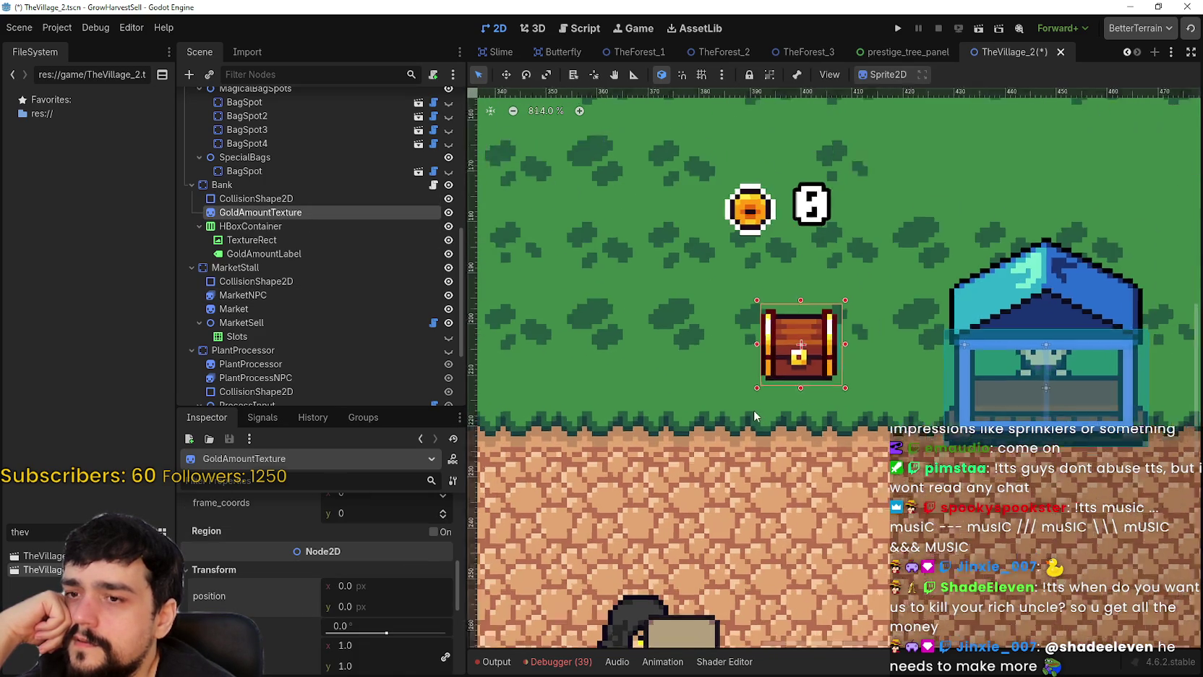
scroll(813, 383, up, 12)
- Extend the collision rectangle's bottom-right corner down to the chest's bottom edge
click(361, 198)
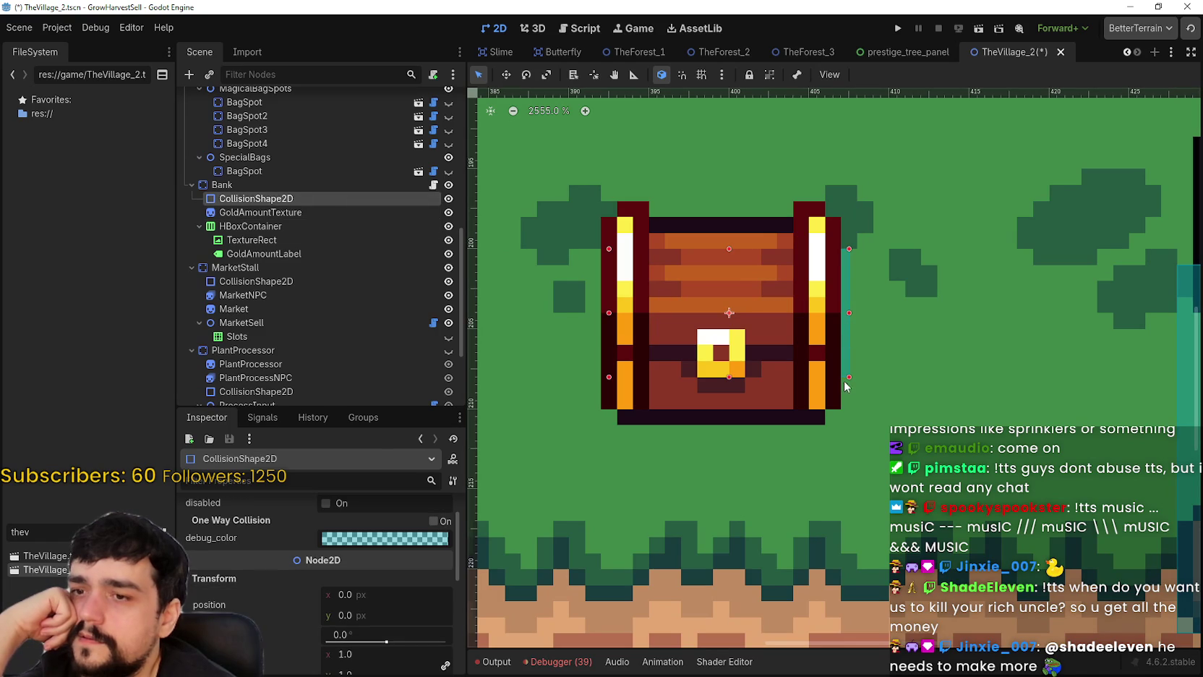
drag(850, 383, 840, 429)
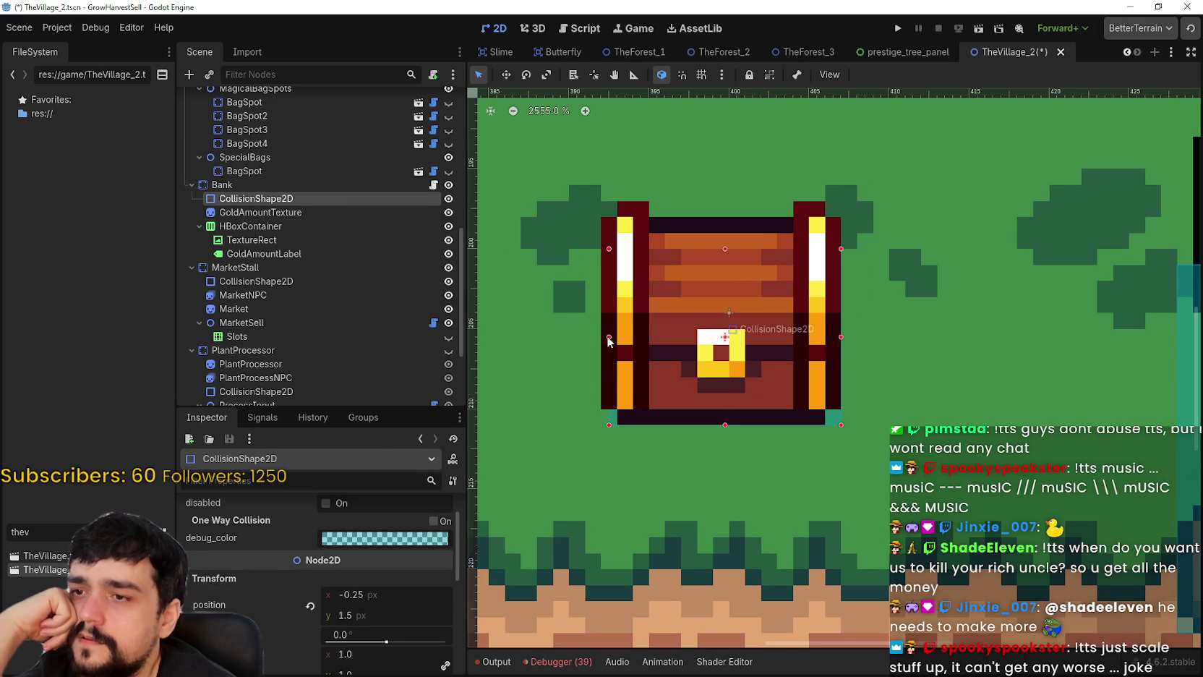
scroll(714, 315, down, 2)
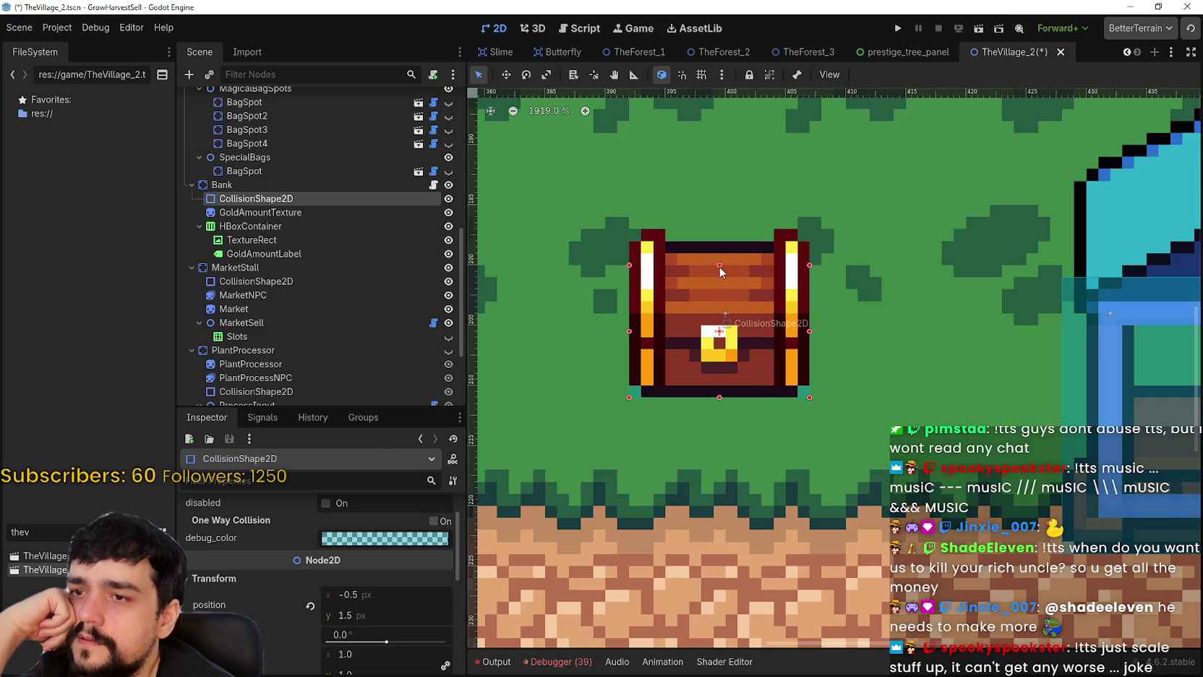
scroll(731, 304, down, 5)
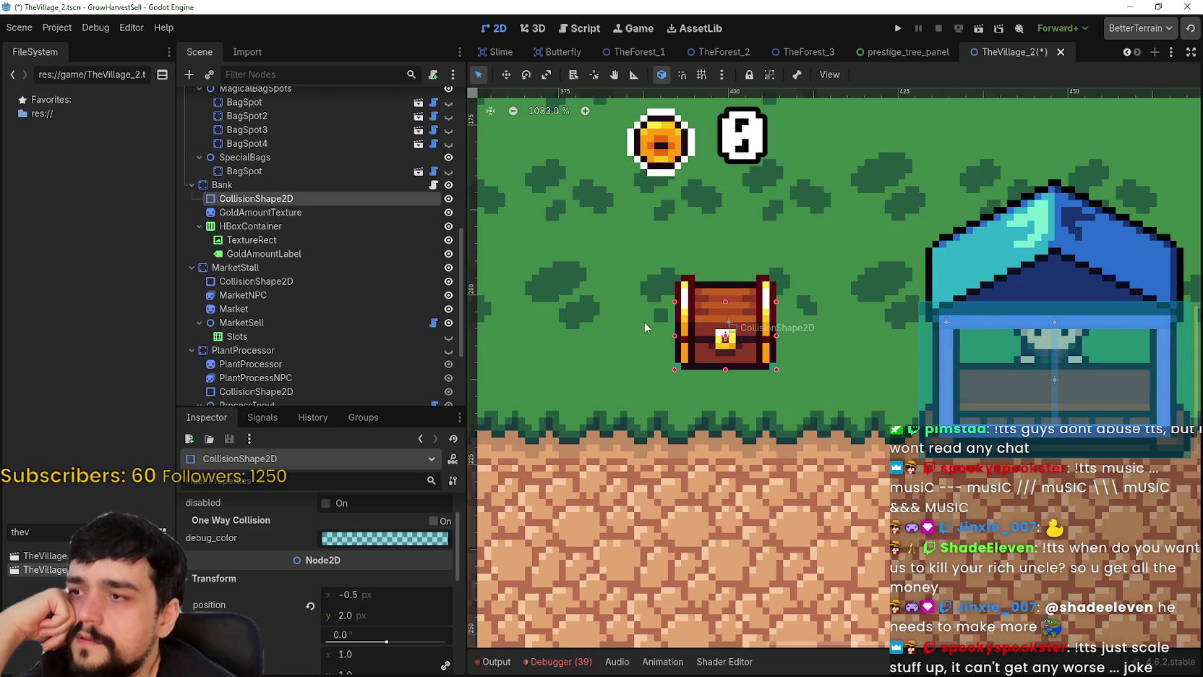
- Select the GoldAmountTexture chest sprite and review its Inspector settings
click(319, 212)
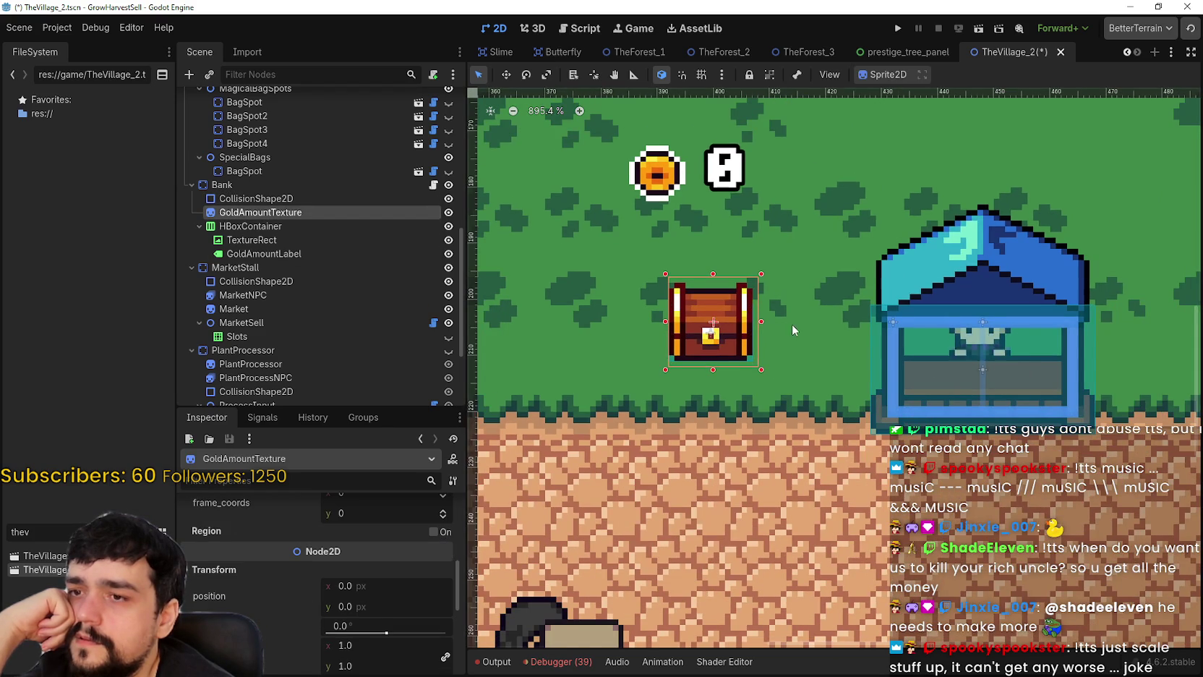
scroll(792, 324, up, 4)
scroll(735, 310, up, 4)
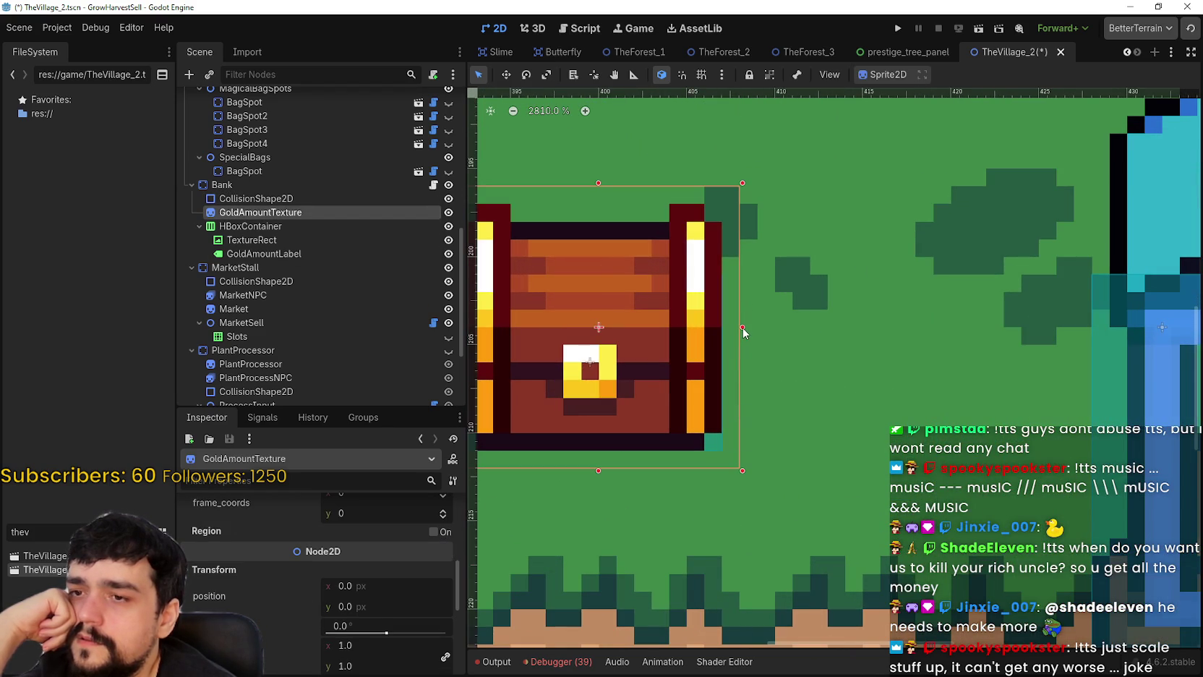
scroll(743, 331, down, 6)
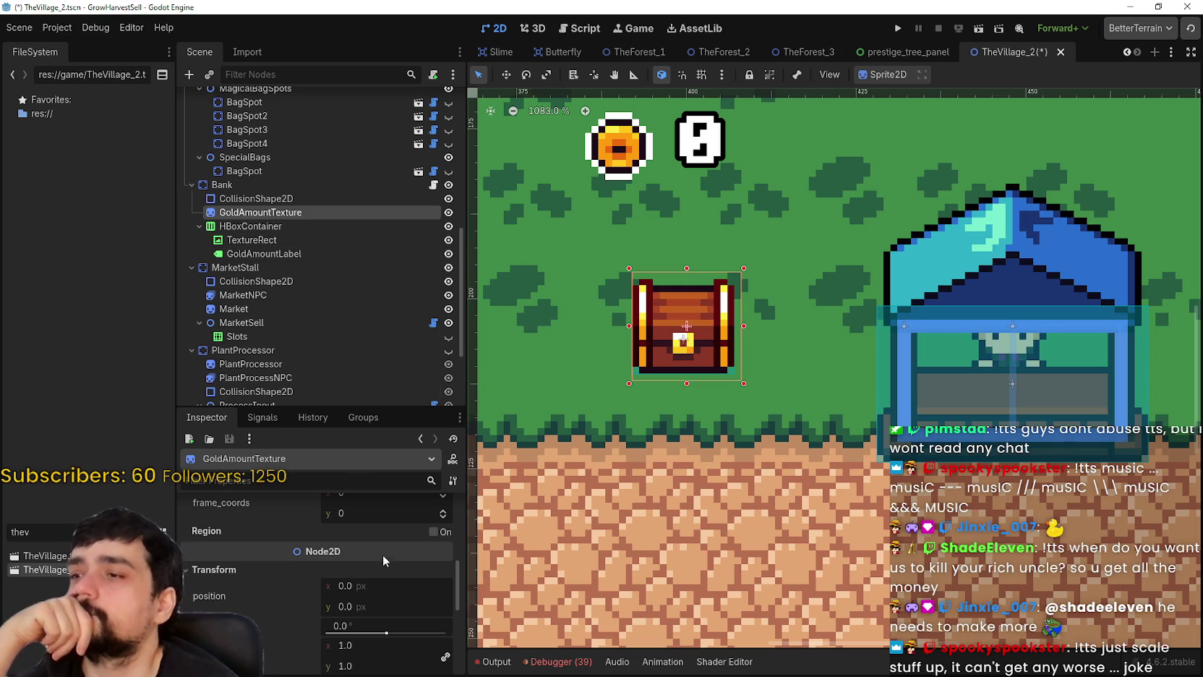
scroll(392, 571, up, 3)
scroll(391, 571, up, 5)
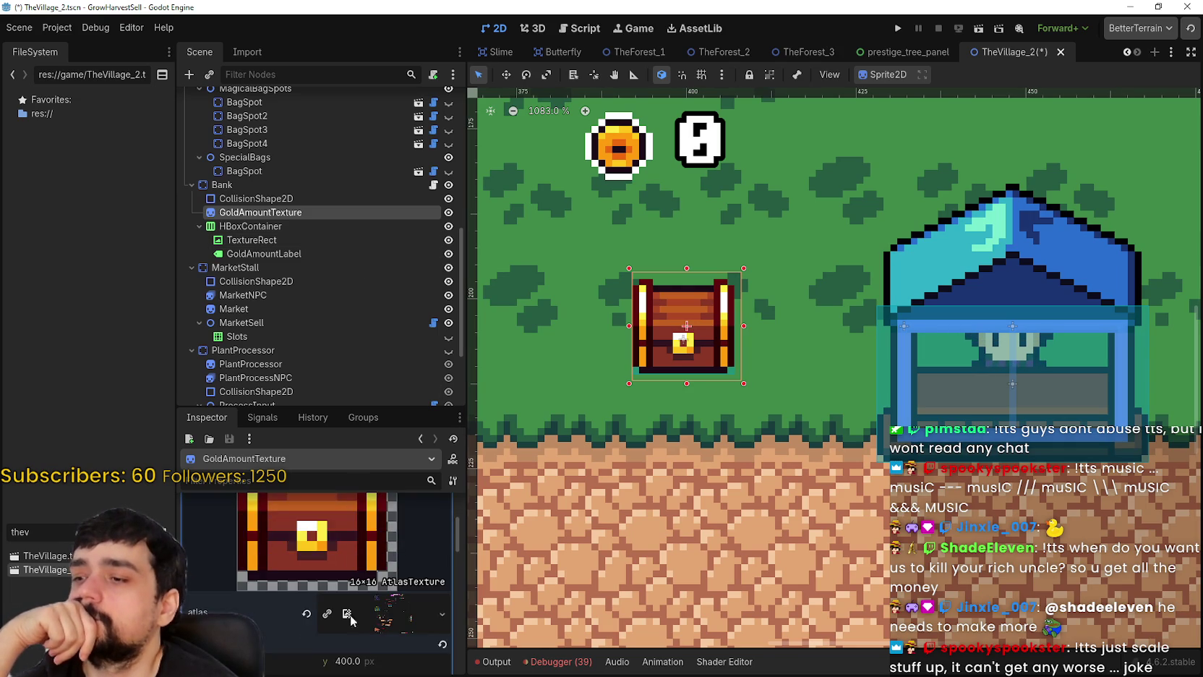
- Using Pixel Snap, trim the chest's atlas region one pixel on the right to 15×16
click(340, 636)
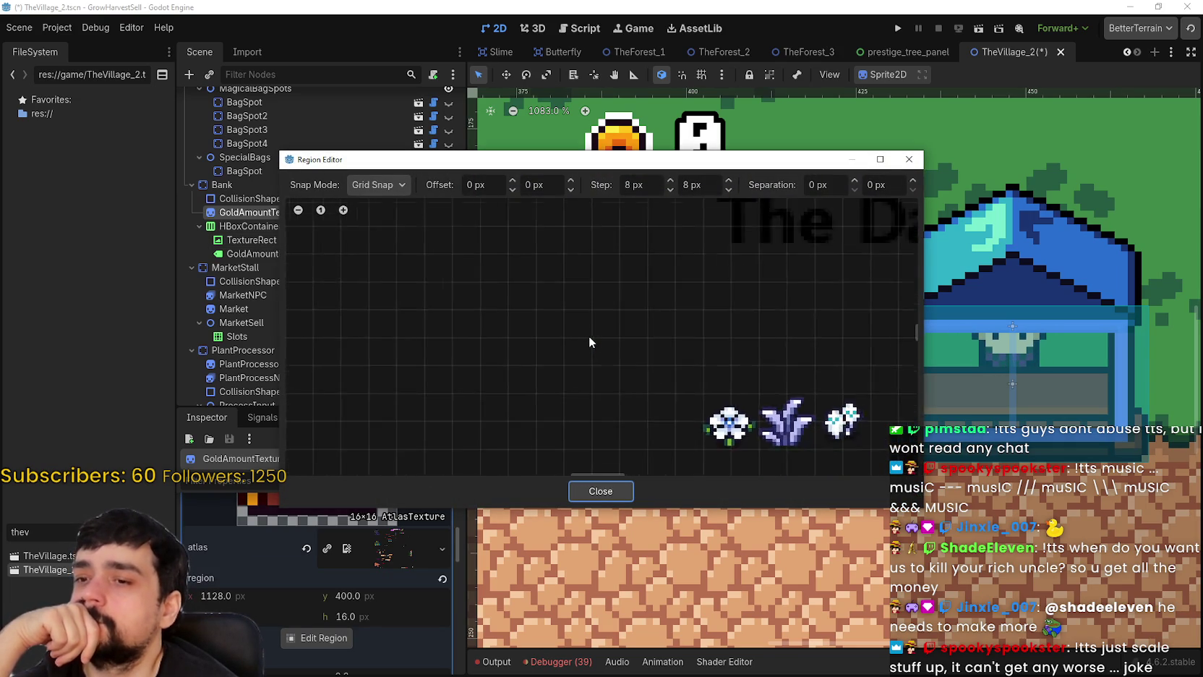
scroll(586, 344, down, 10)
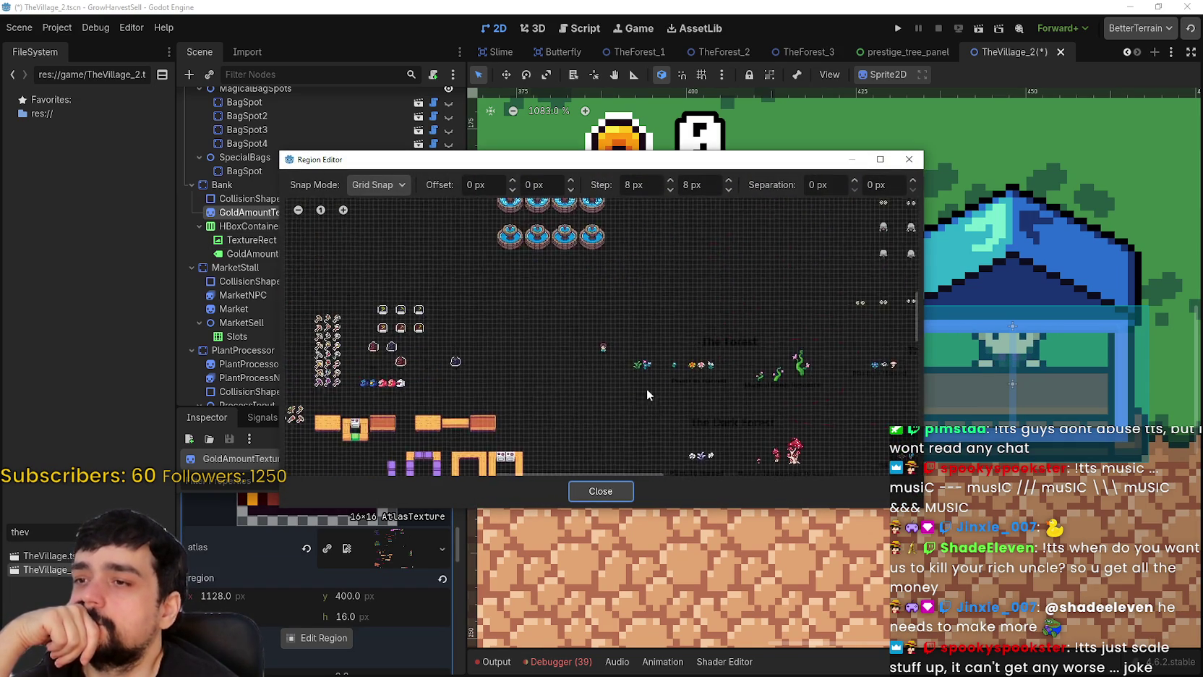
scroll(546, 264, up, 8)
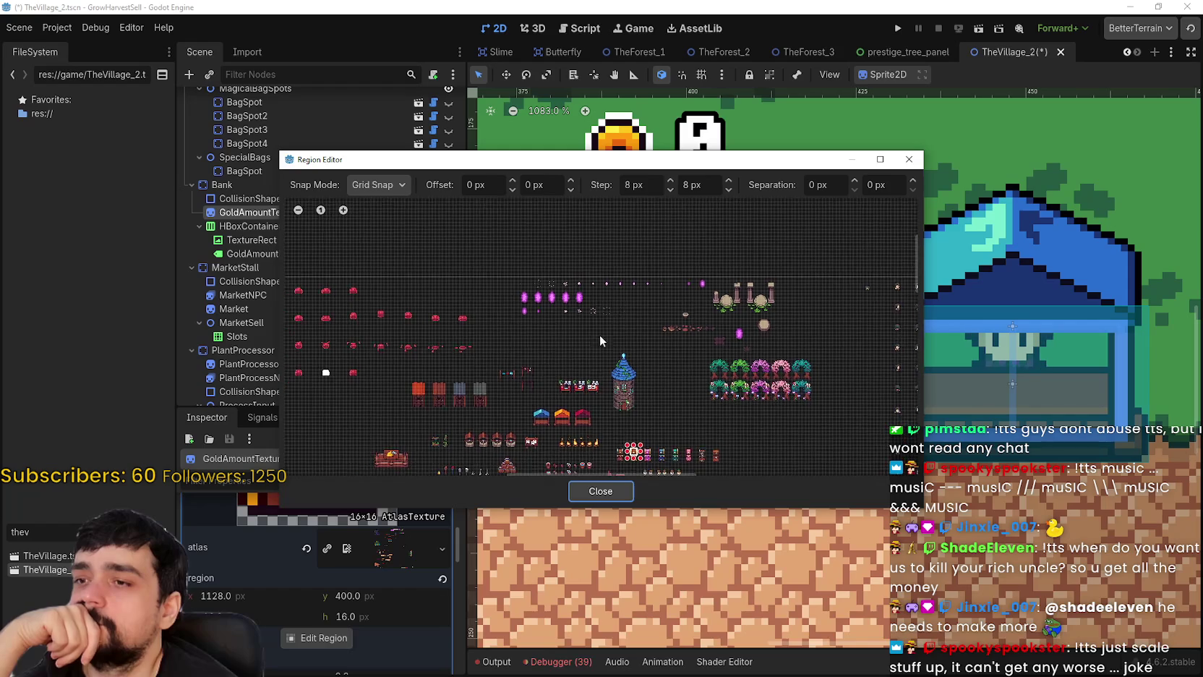
scroll(637, 424, up, 10)
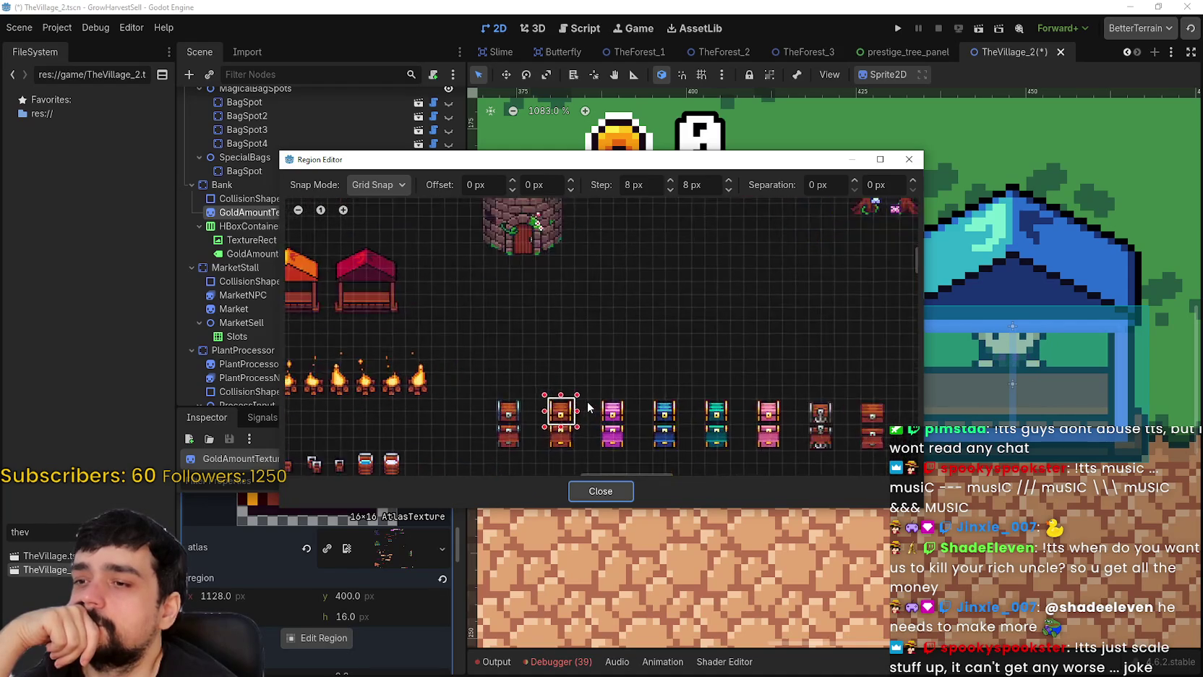
scroll(590, 414, up, 3)
click(385, 187)
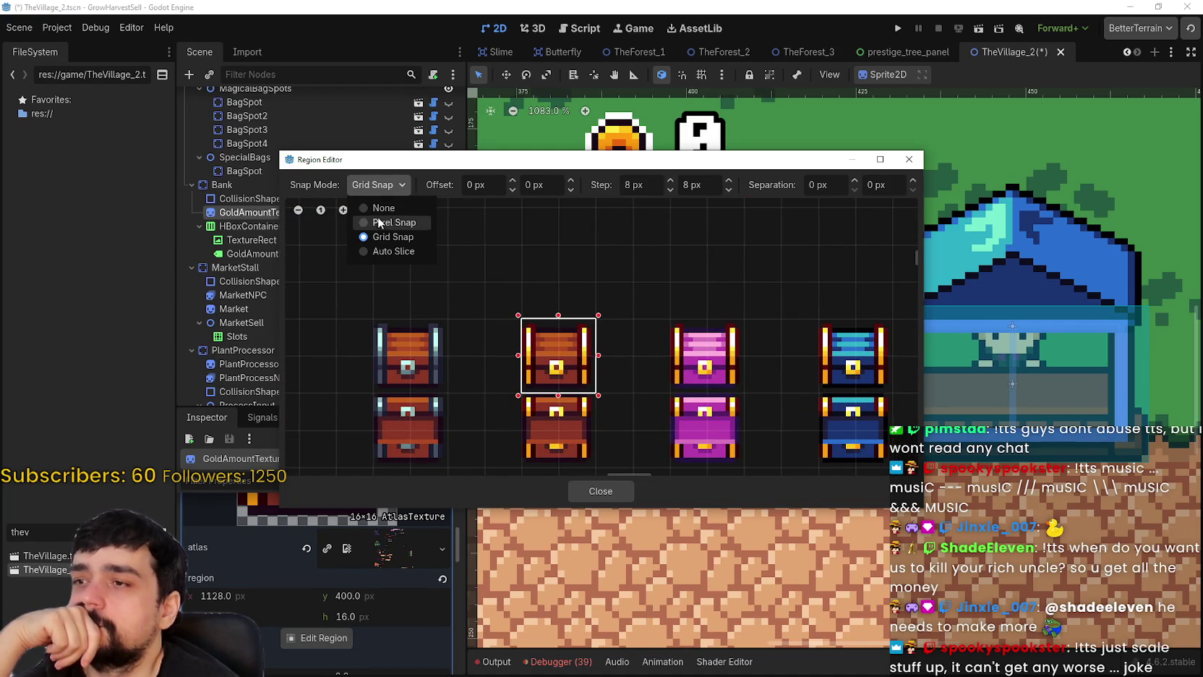
click(378, 219)
scroll(587, 325, up, 4)
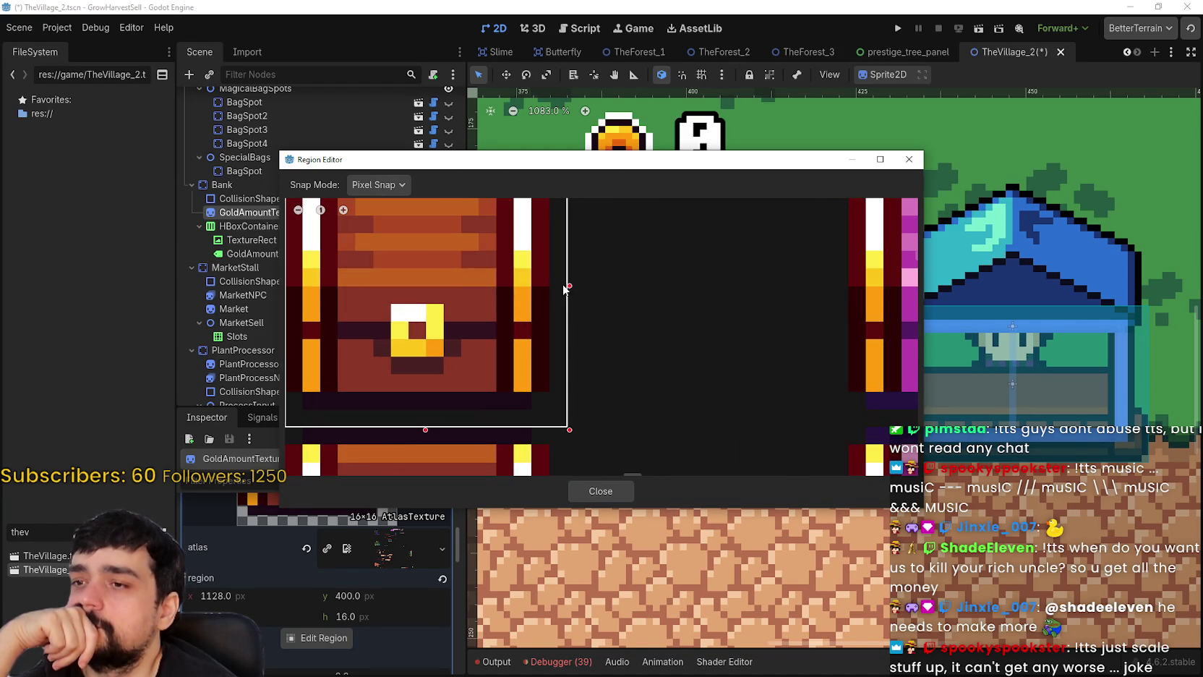
drag(572, 295, 553, 294)
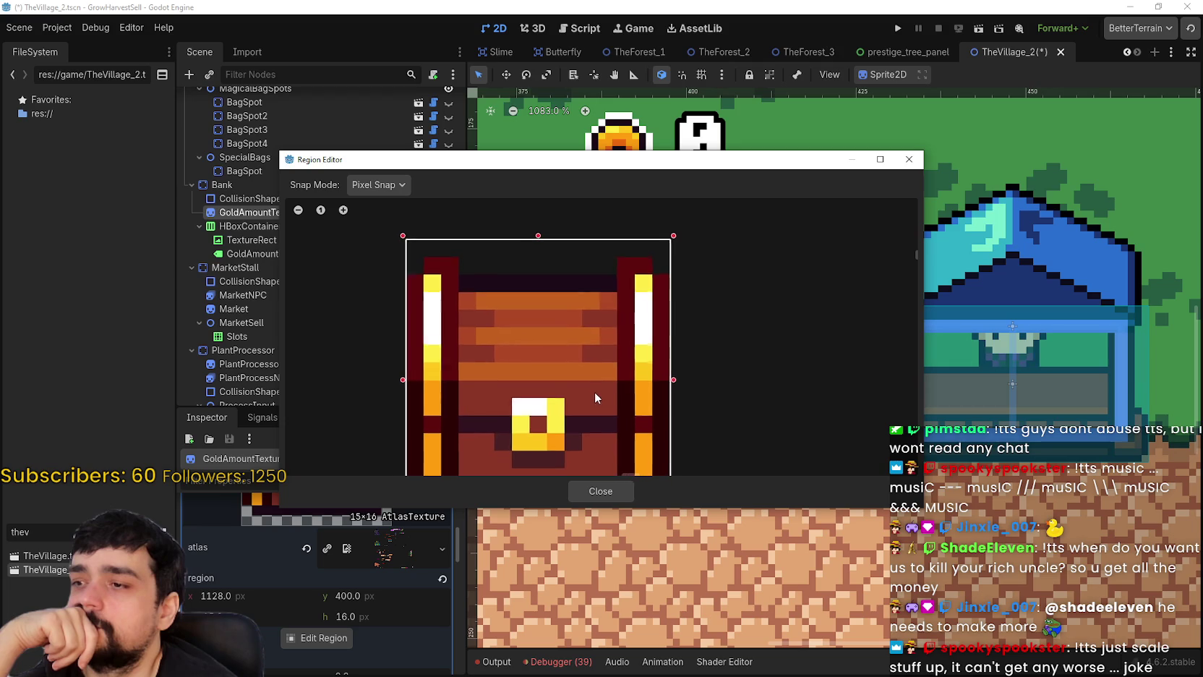
scroll(590, 362, down, 2)
click(600, 491)
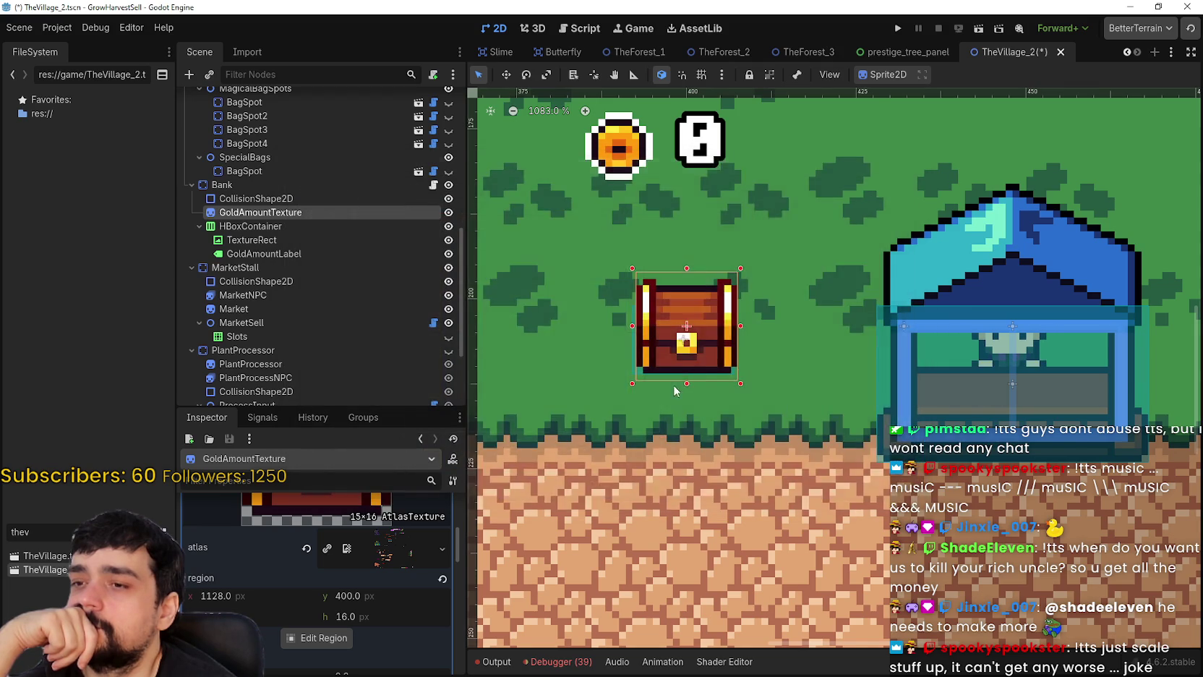
- Look over the gold amount container and label, then select the Bank node
scroll(716, 340, up, 2)
scroll(716, 338, down, 1)
click(304, 226)
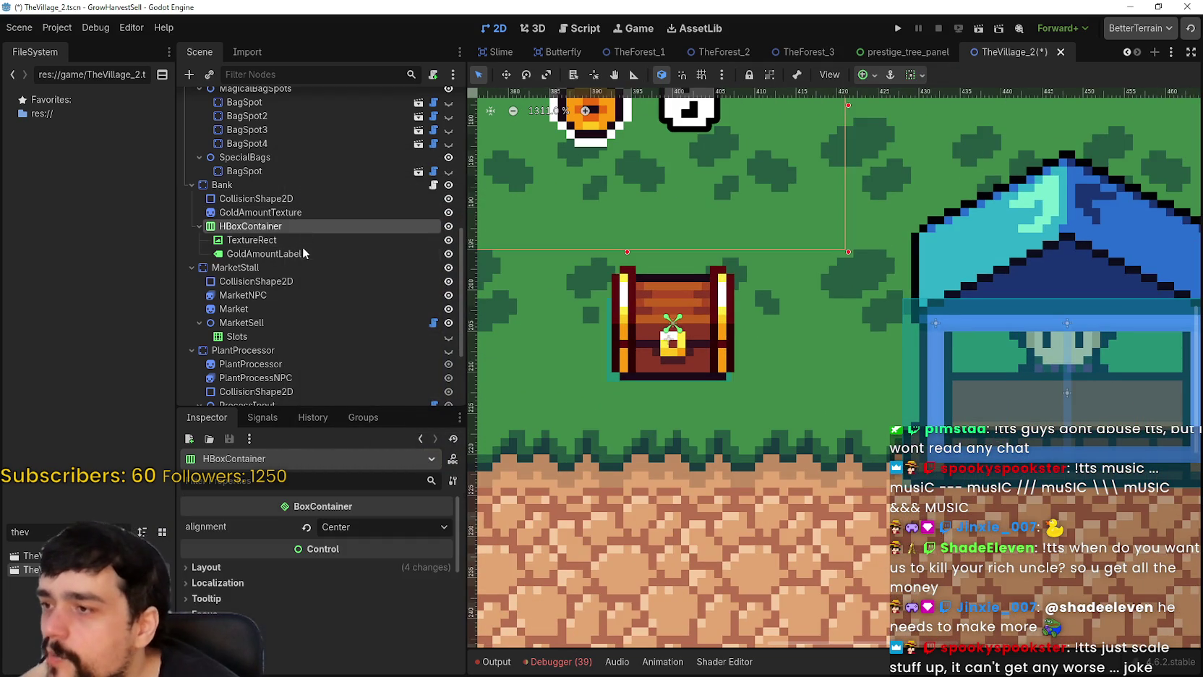
click(301, 250)
scroll(691, 352, down, 1)
click(222, 185)
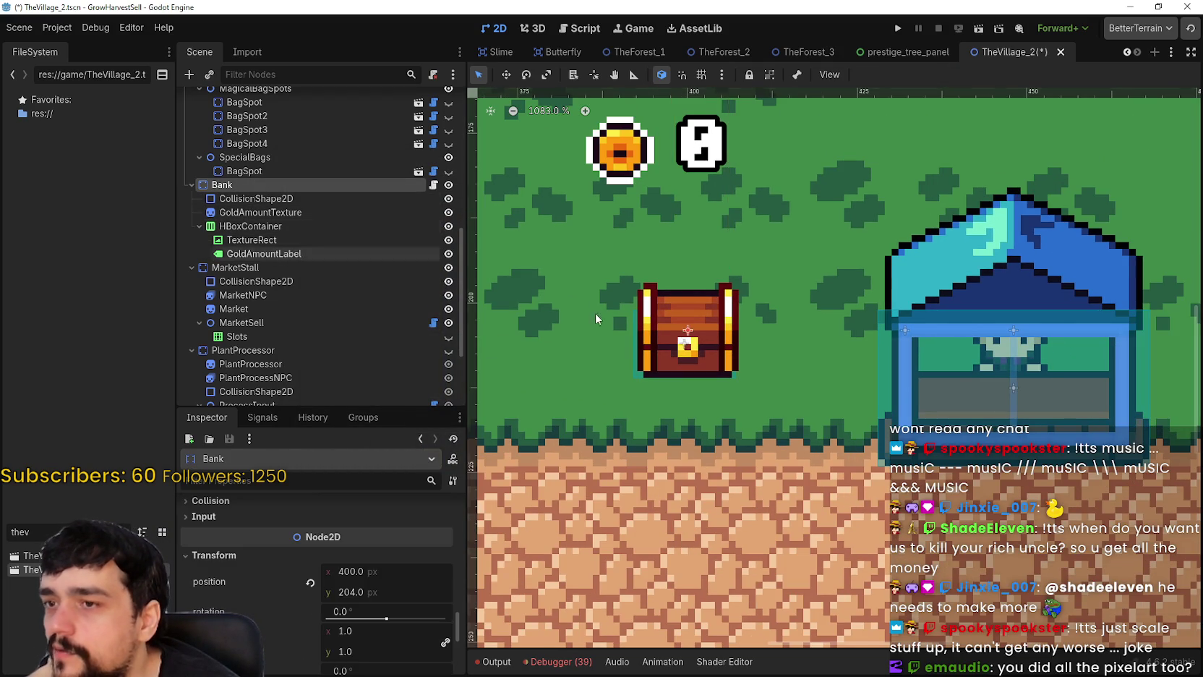
scroll(595, 312, down, 2)
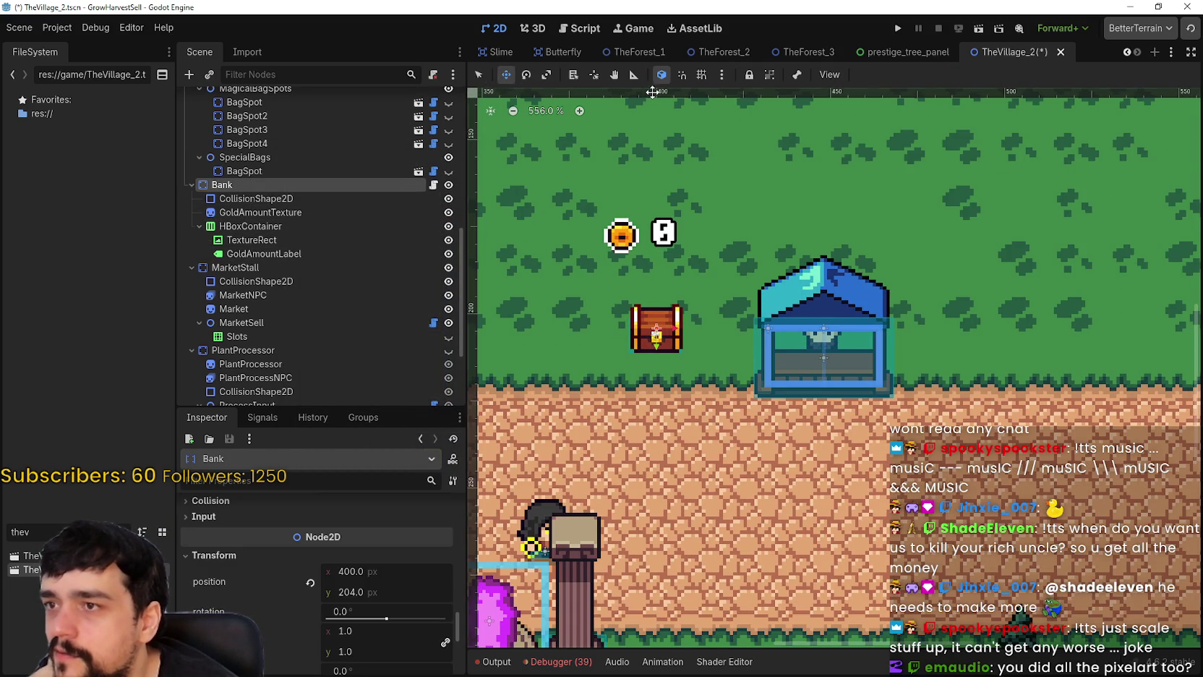
- With grid and smart snap on, move the bank chest down to position (400, 217)
click(702, 74)
click(681, 74)
scroll(717, 385, up, 2)
drag(608, 279, 608, 333)
scroll(607, 333, up, 1)
mouse_move(620, 260)
mouse_down()
mouse_move(621, 371)
mouse_move(621, 278)
mouse_up()
scroll(623, 304, up, 1)
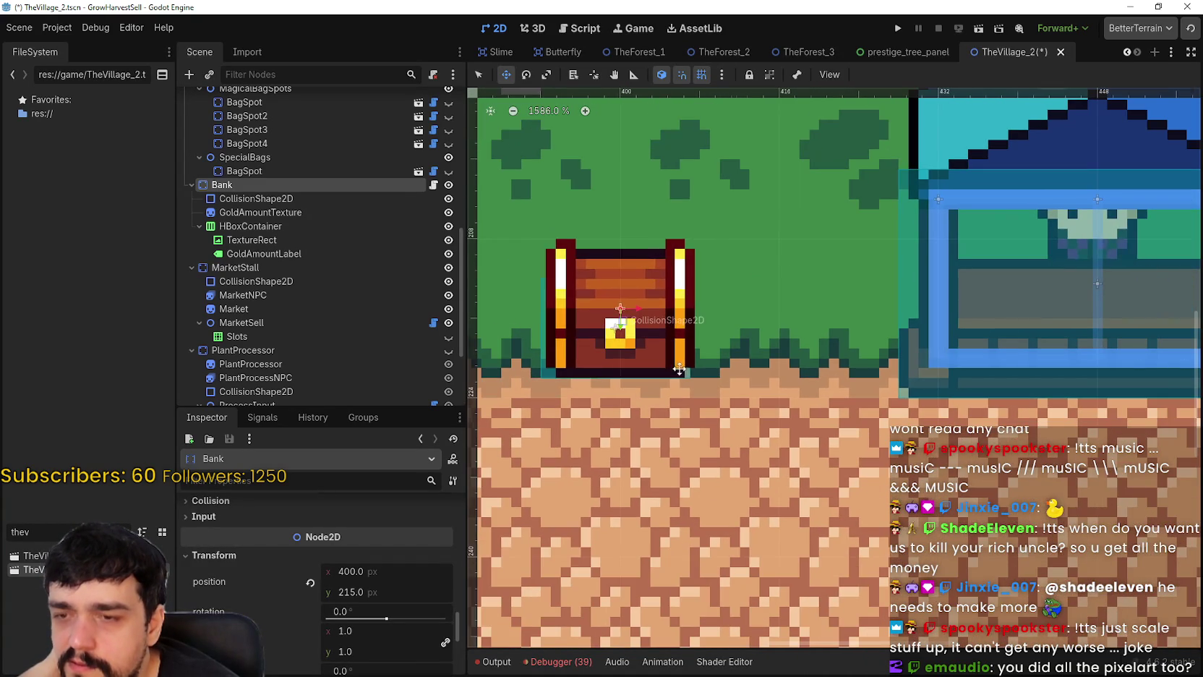
mouse_move(627, 344)
mouse_down()
mouse_move(628, 434)
mouse_move(629, 278)
mouse_move(626, 345)
mouse_move(692, 343)
mouse_move(689, 382)
mouse_move(677, 341)
mouse_move(685, 402)
mouse_move(669, 305)
mouse_move(683, 306)
mouse_up()
scroll(824, 398, up, 4)
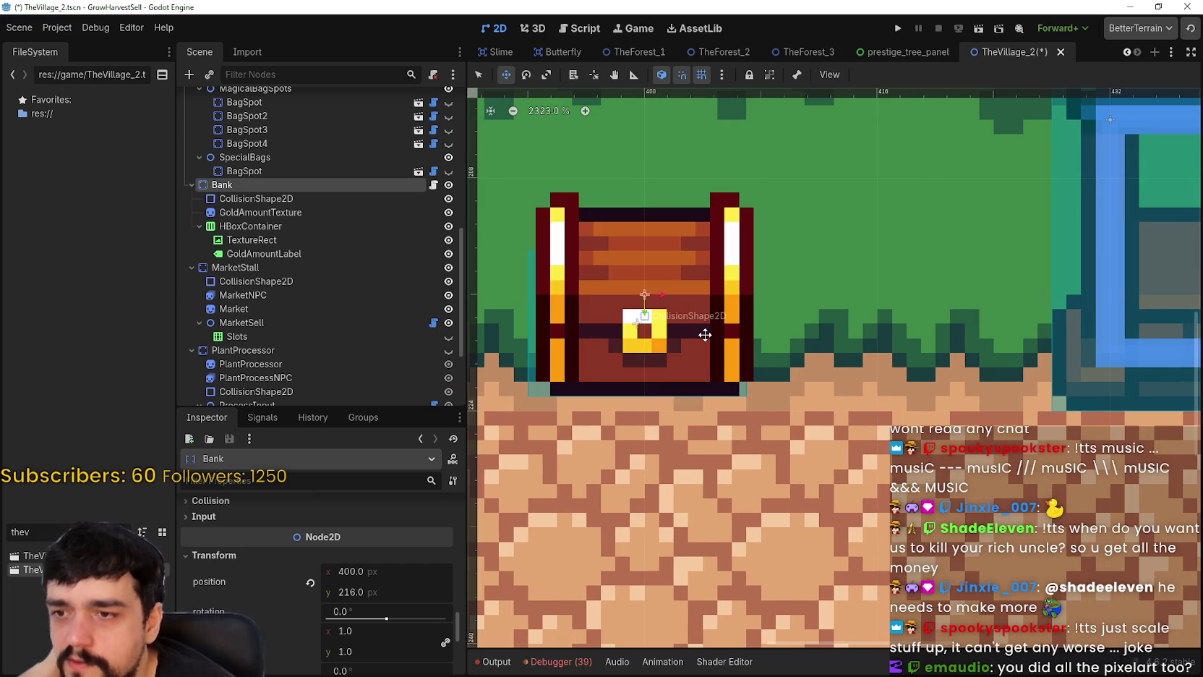
key(Down)
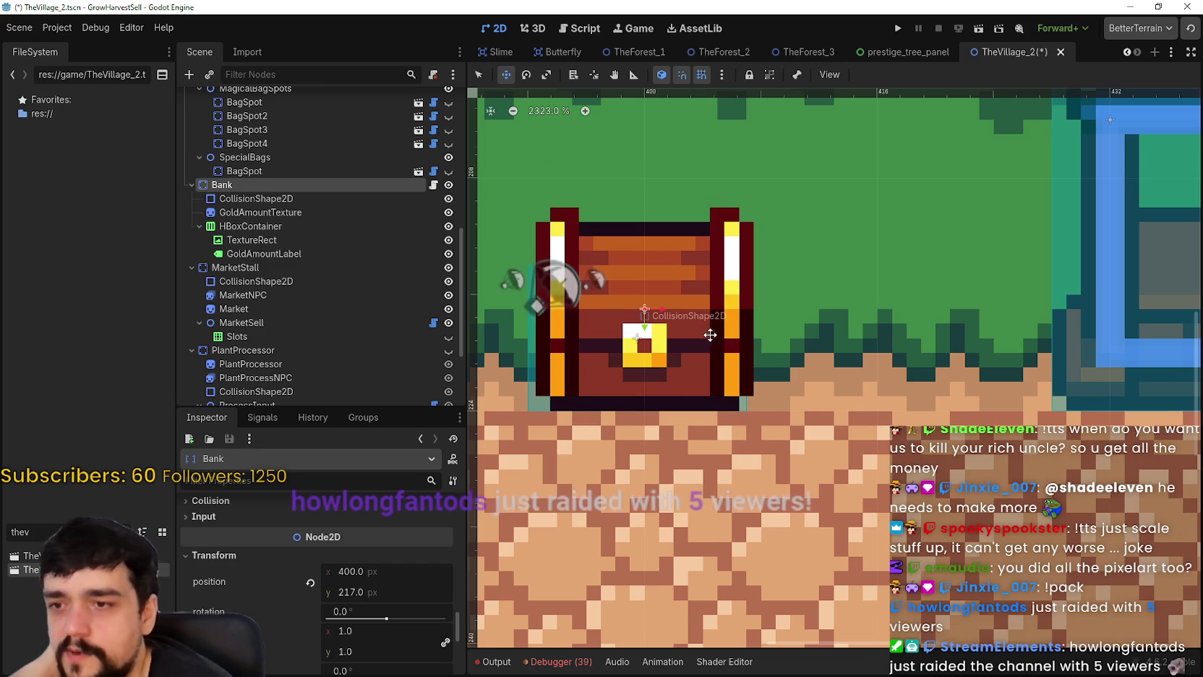
scroll(726, 398, down, 3)
scroll(726, 399, down, 3)
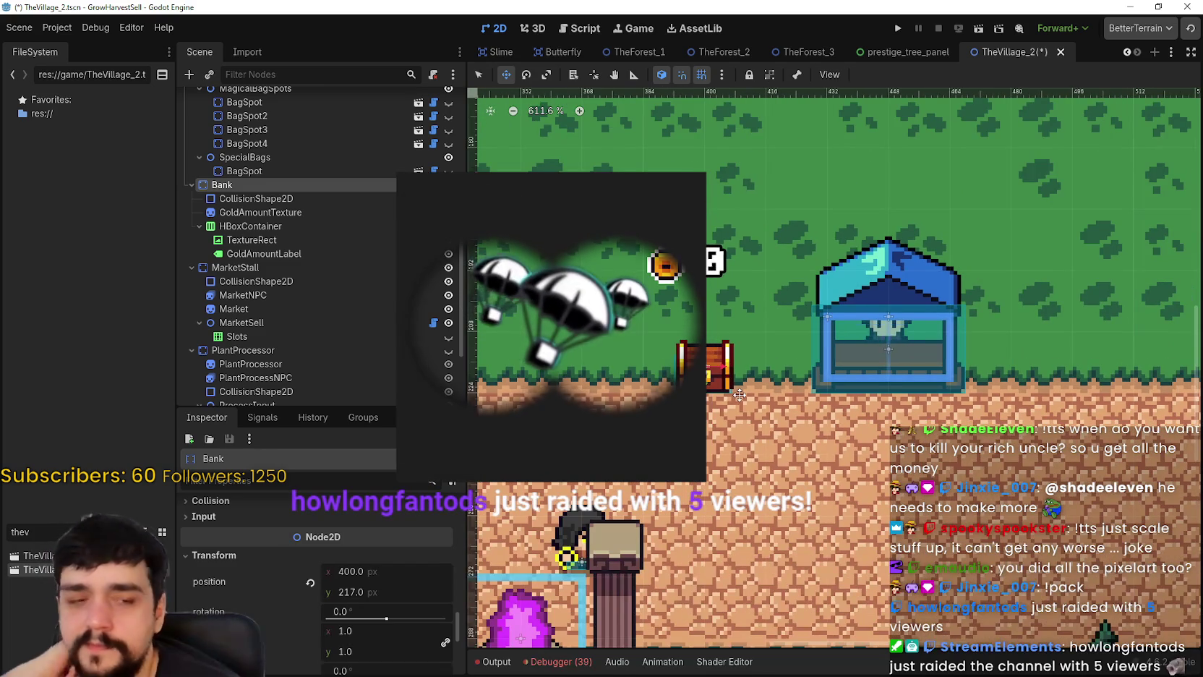
- Save the TheVillage_2 scene with Ctrl+S
key(ctrl+s)
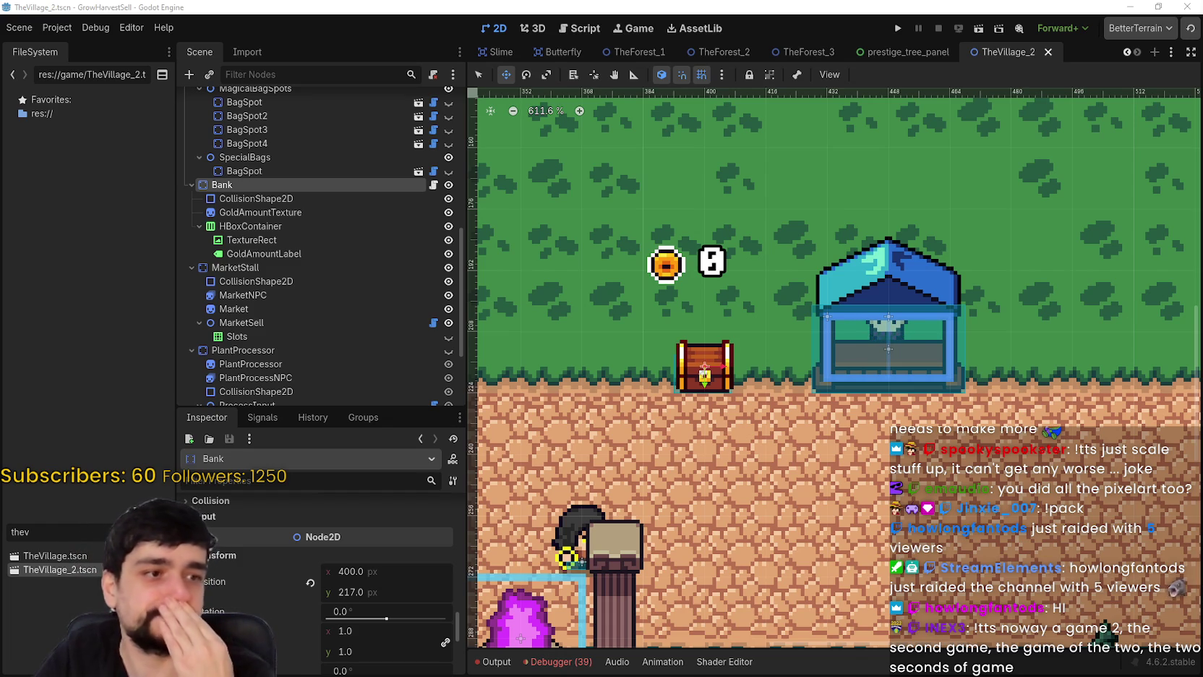
scroll(736, 440, up, 2)
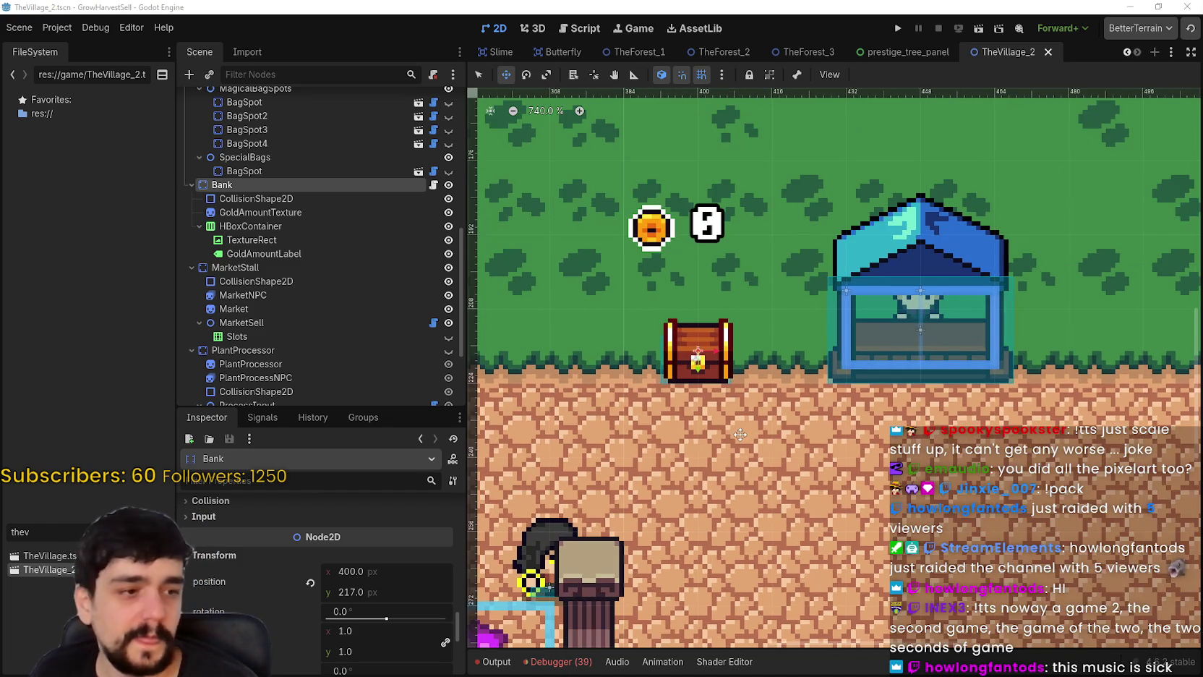
scroll(673, 304, down, 2)
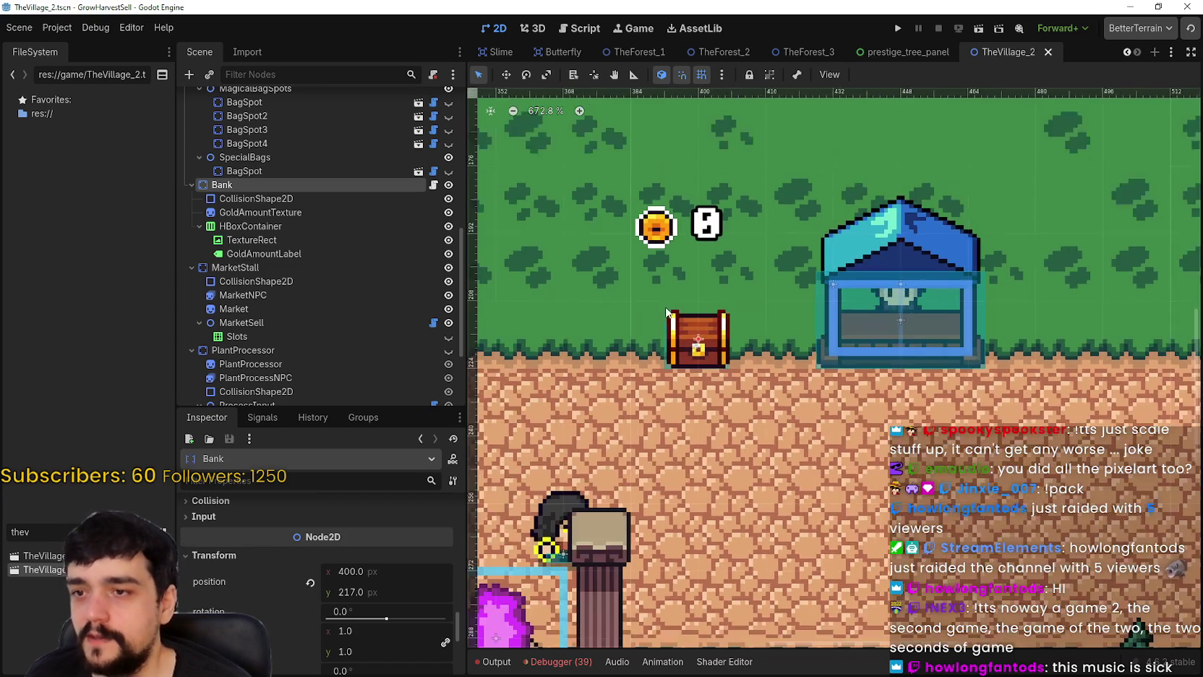
scroll(639, 244, down, 1)
- Inspect the gold amount display, its container and label, and the MarketStall node
click(670, 235)
scroll(691, 247, down, 3)
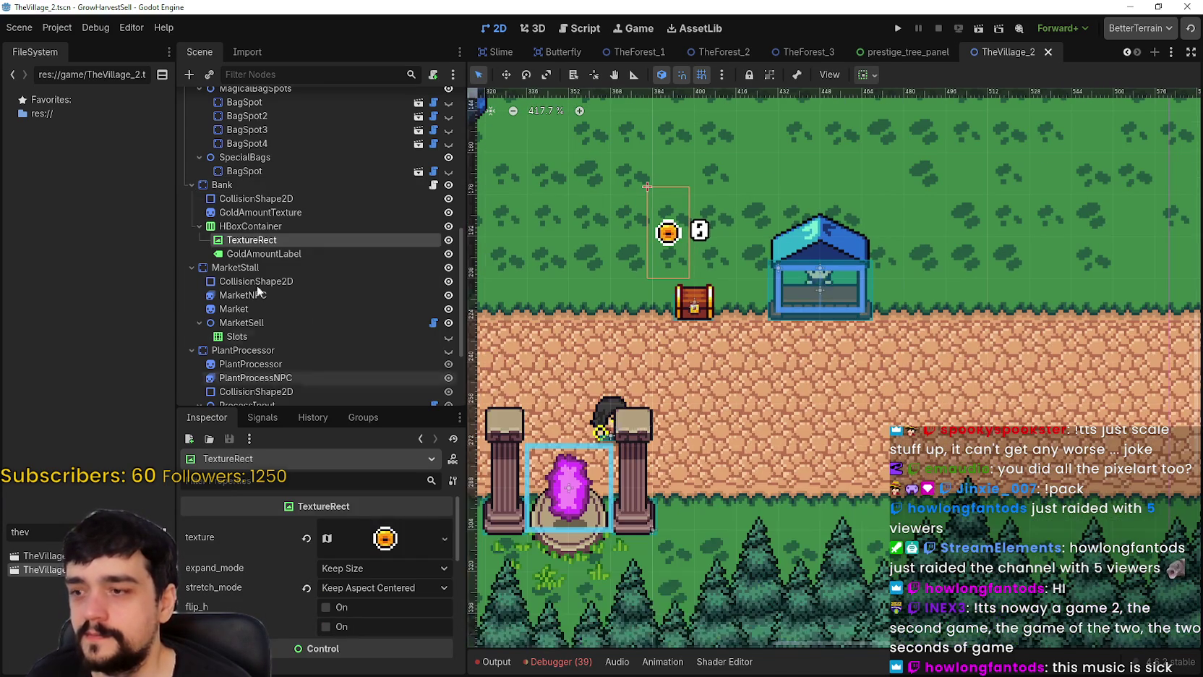
click(272, 226)
click(274, 254)
click(276, 267)
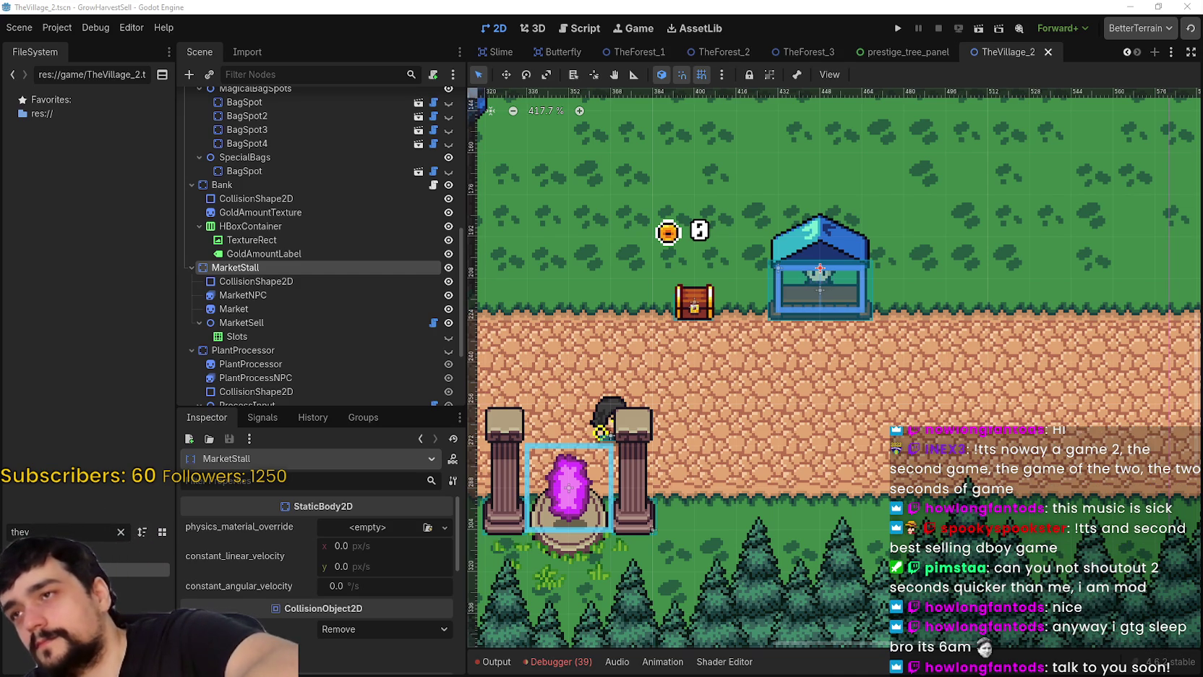
text(v)
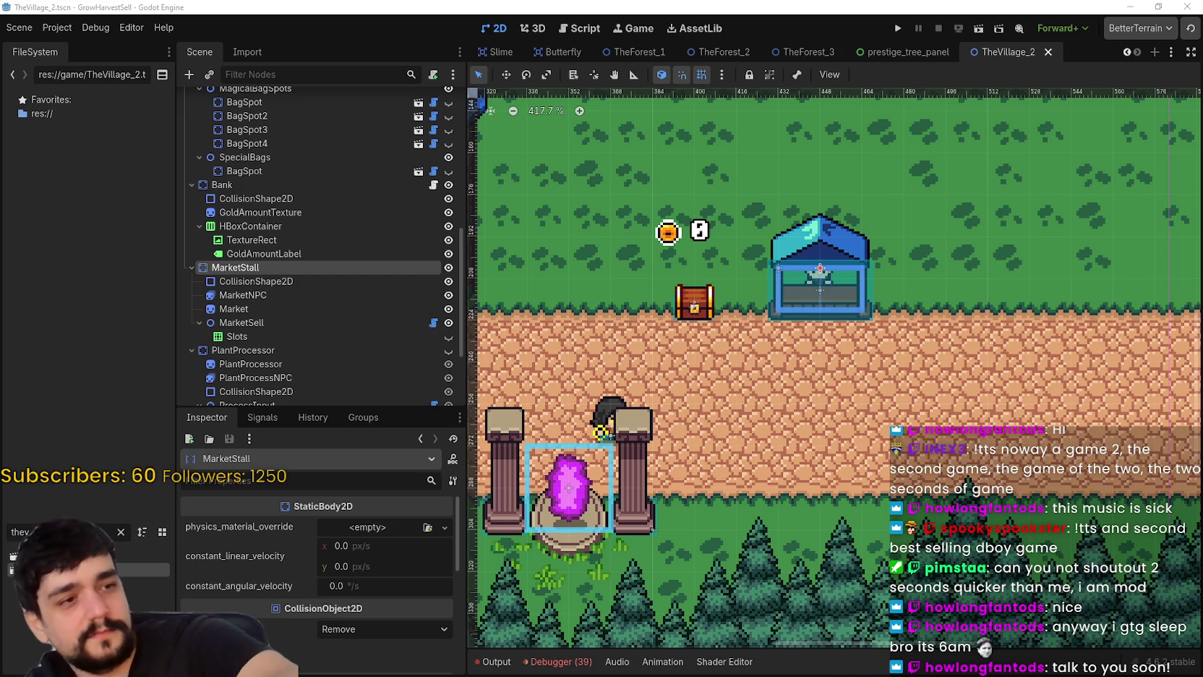
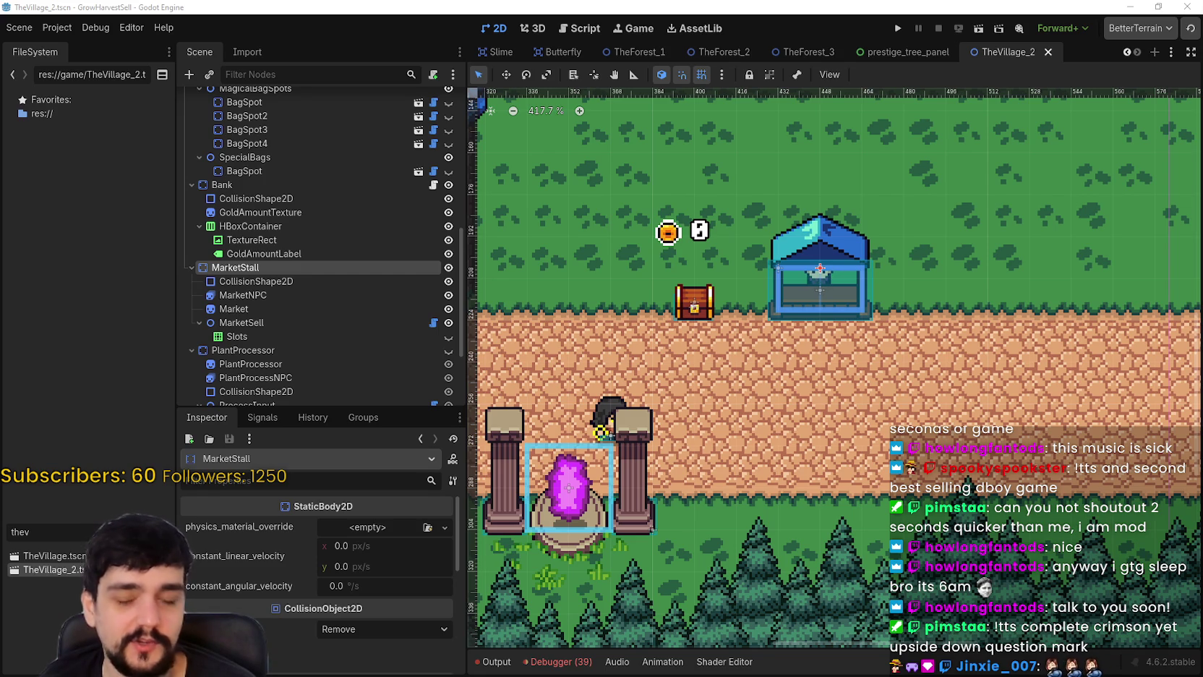
- Bring Steam forward and select Crimson Desert in the game library
key(alt+Tab)
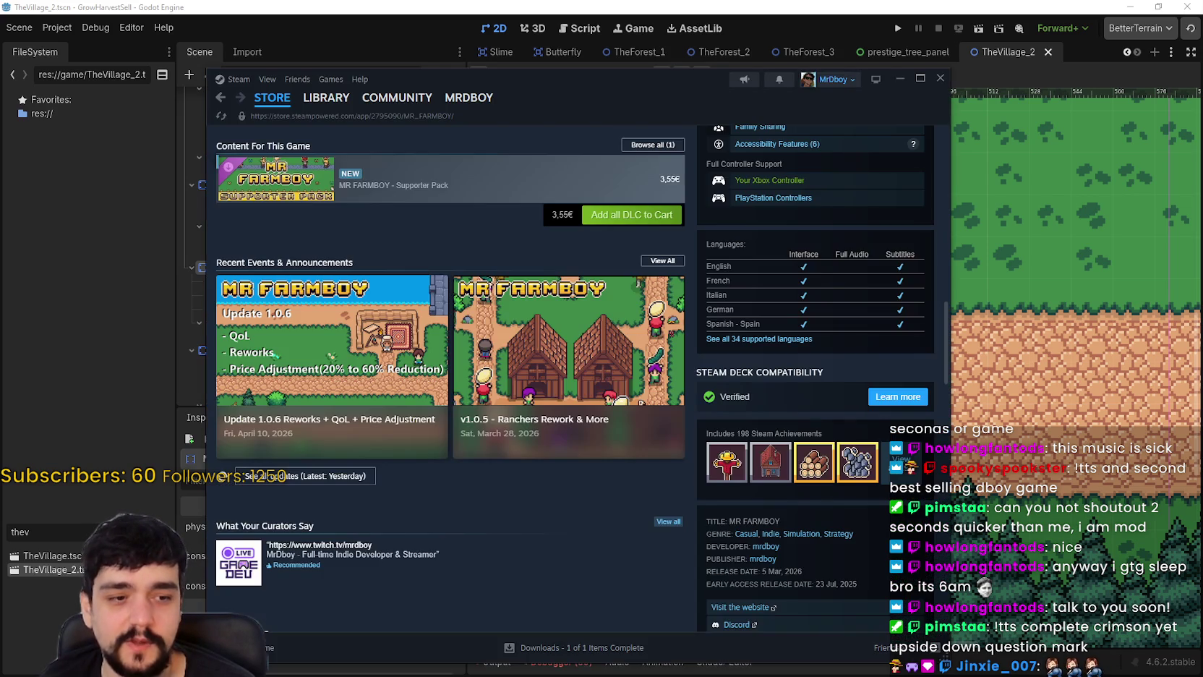
drag(578, 71, 601, 71)
click(348, 97)
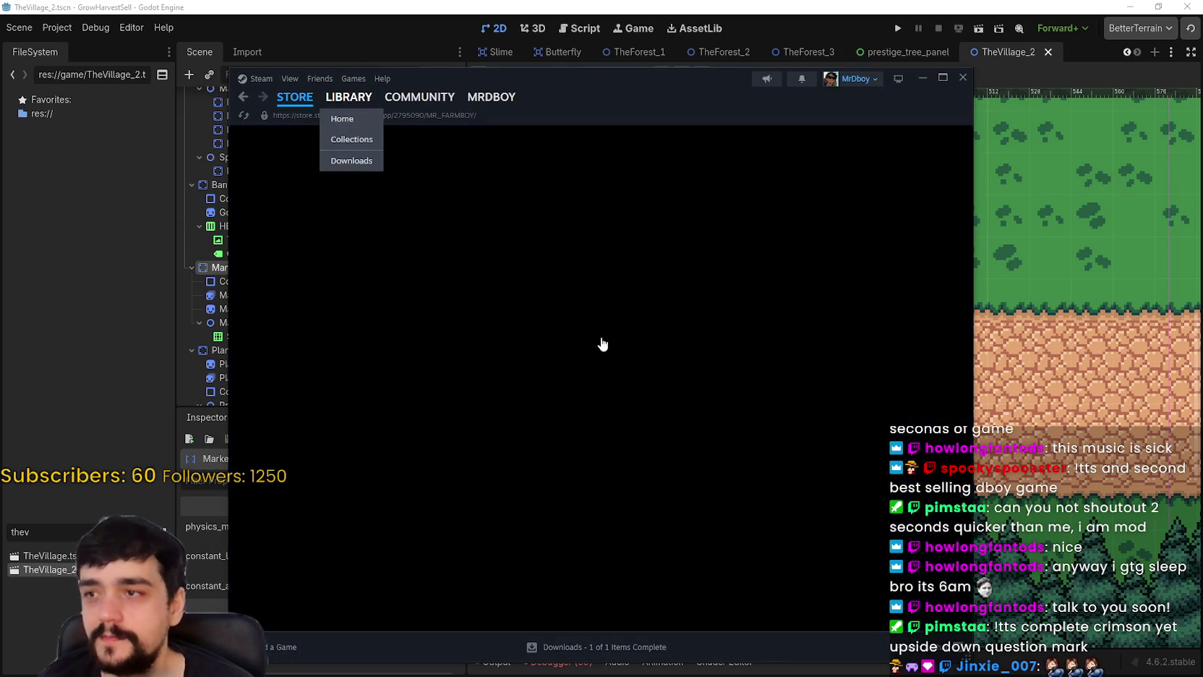
click(391, 221)
- Open Crimson Desert's 1.03.00 patch notes and scroll down through them
click(687, 563)
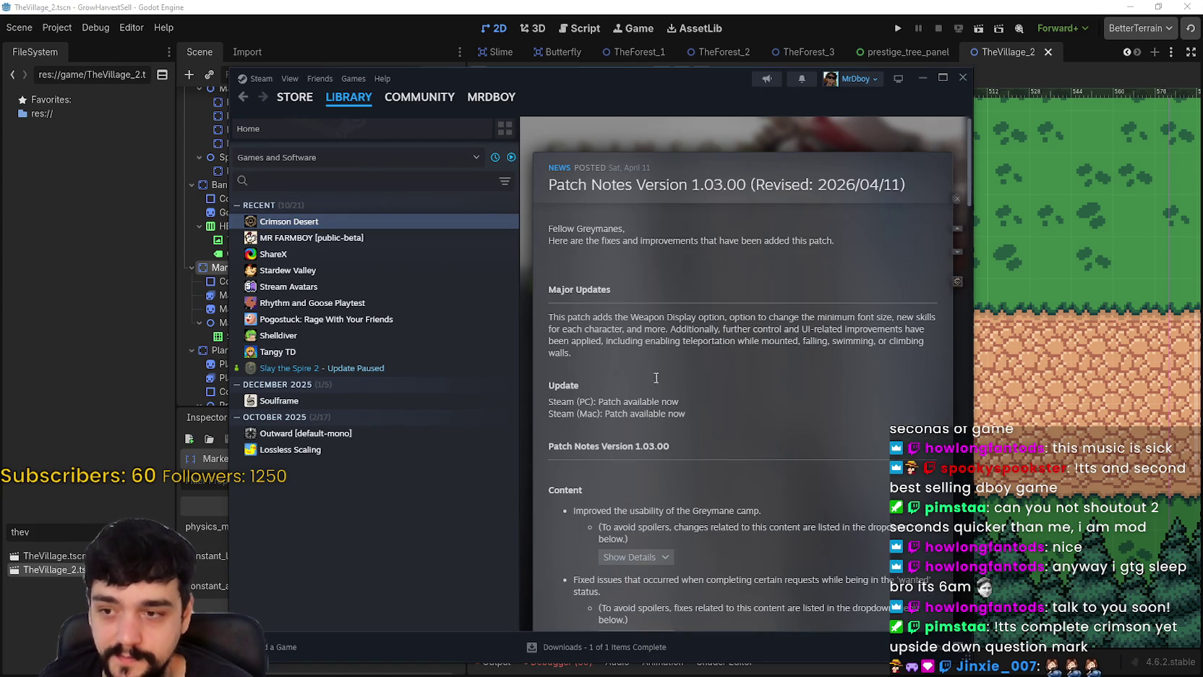
scroll(730, 391, down, 3)
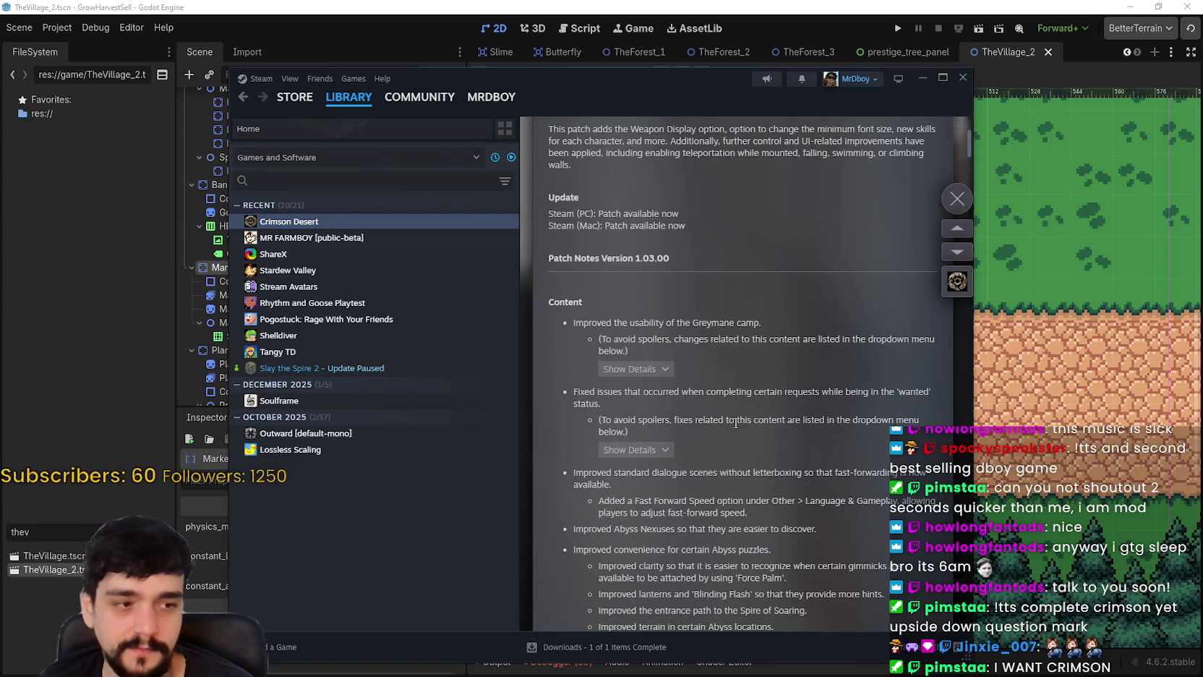
scroll(737, 422, down, 2)
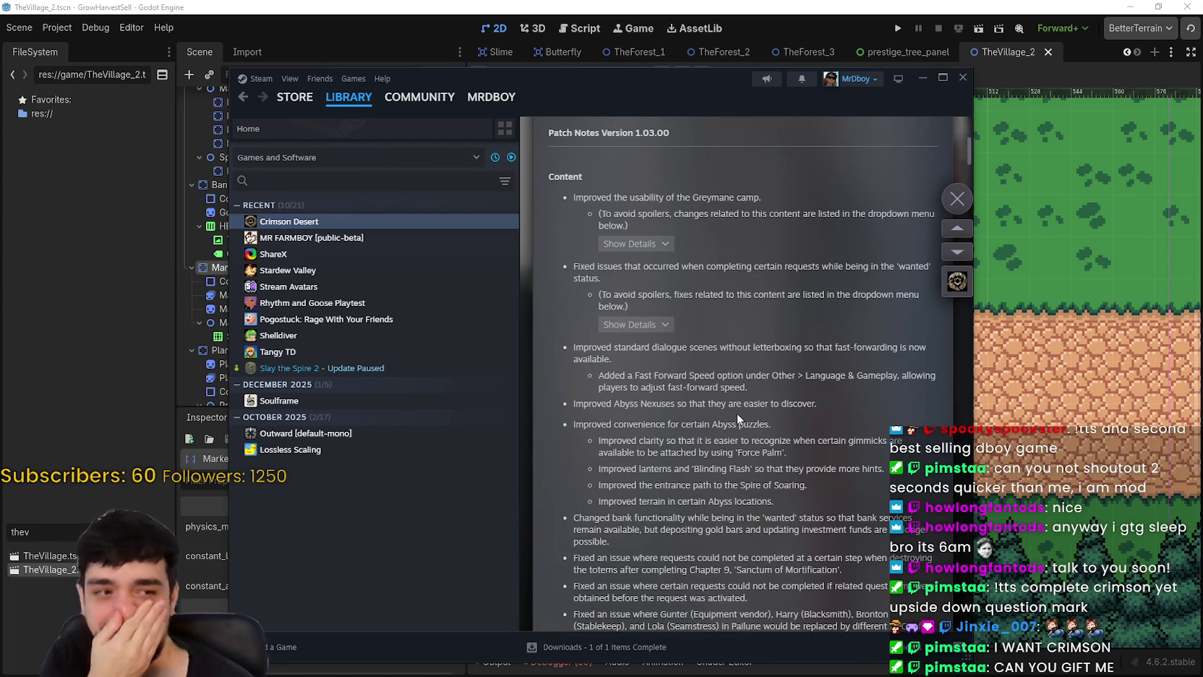
scroll(778, 455, down, 4)
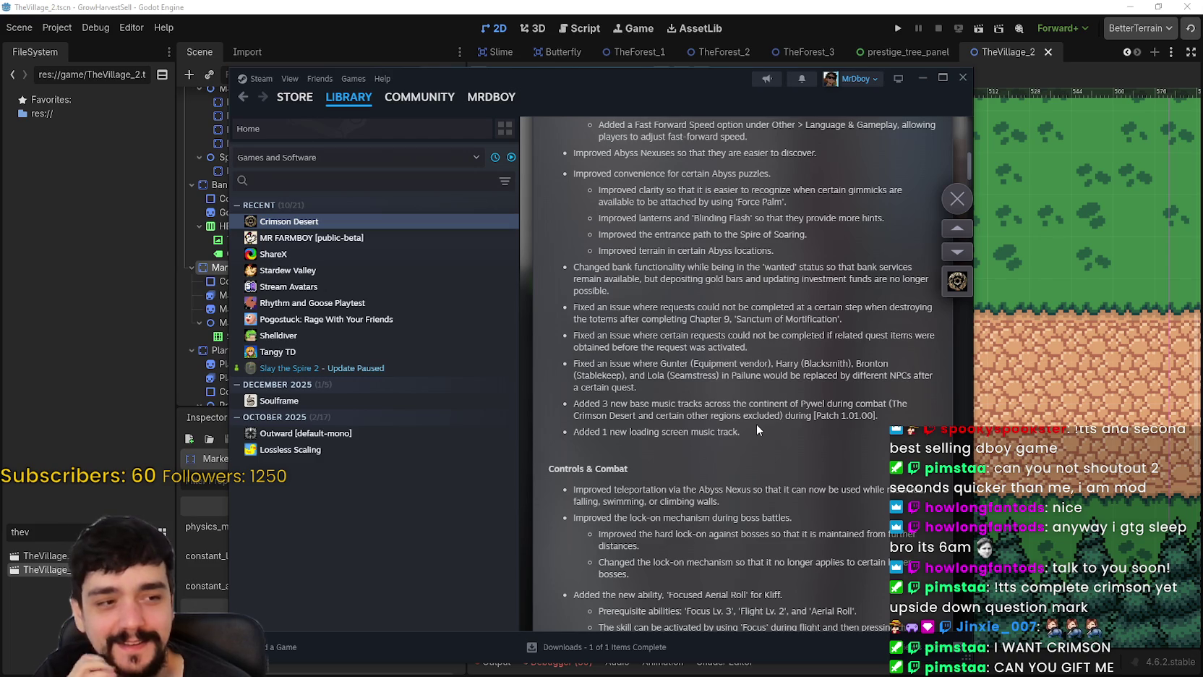
scroll(756, 424, down, 5)
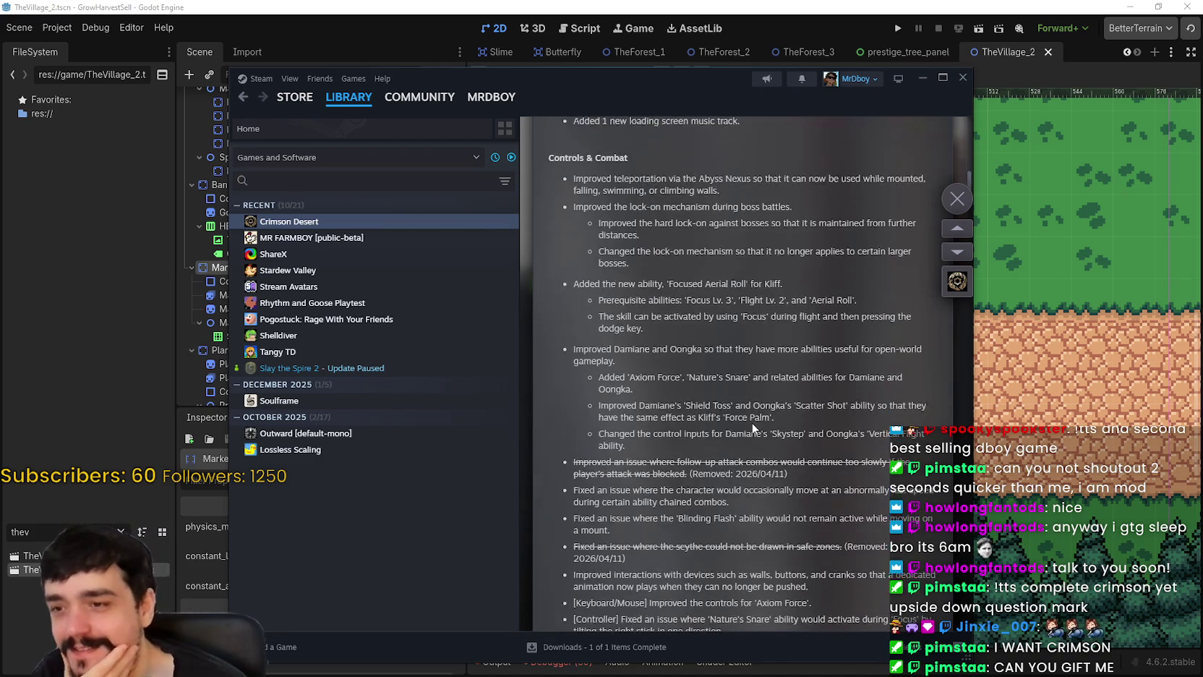
scroll(751, 426, down, 10)
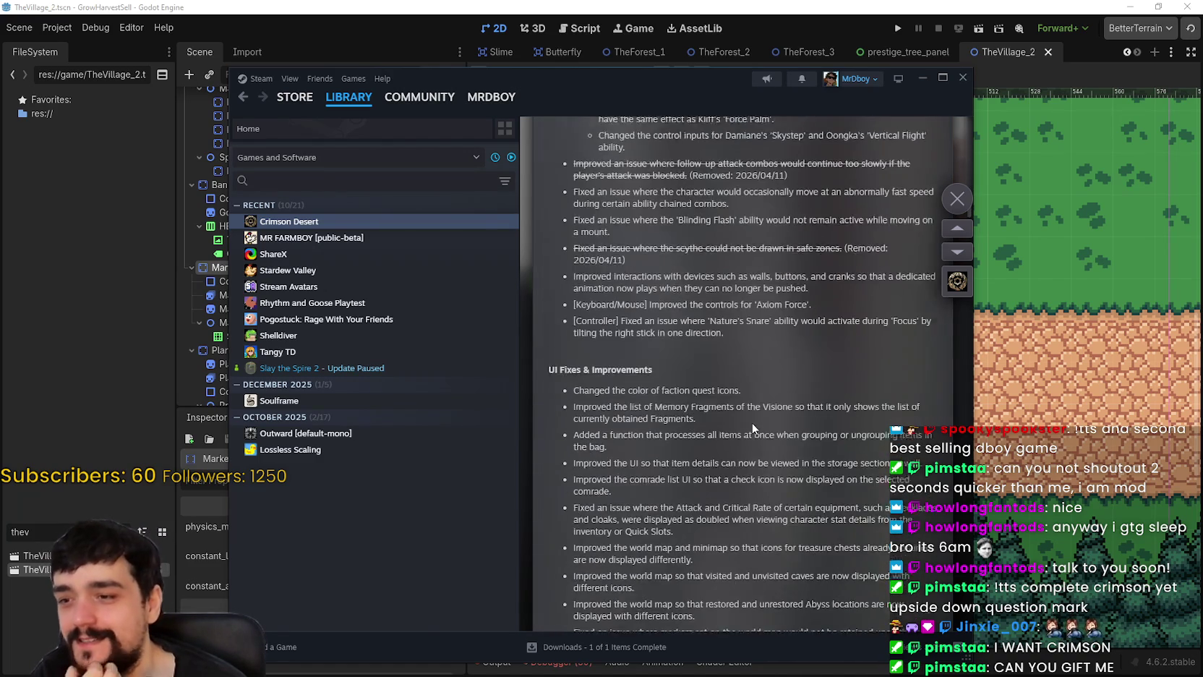
scroll(745, 417, down, 6)
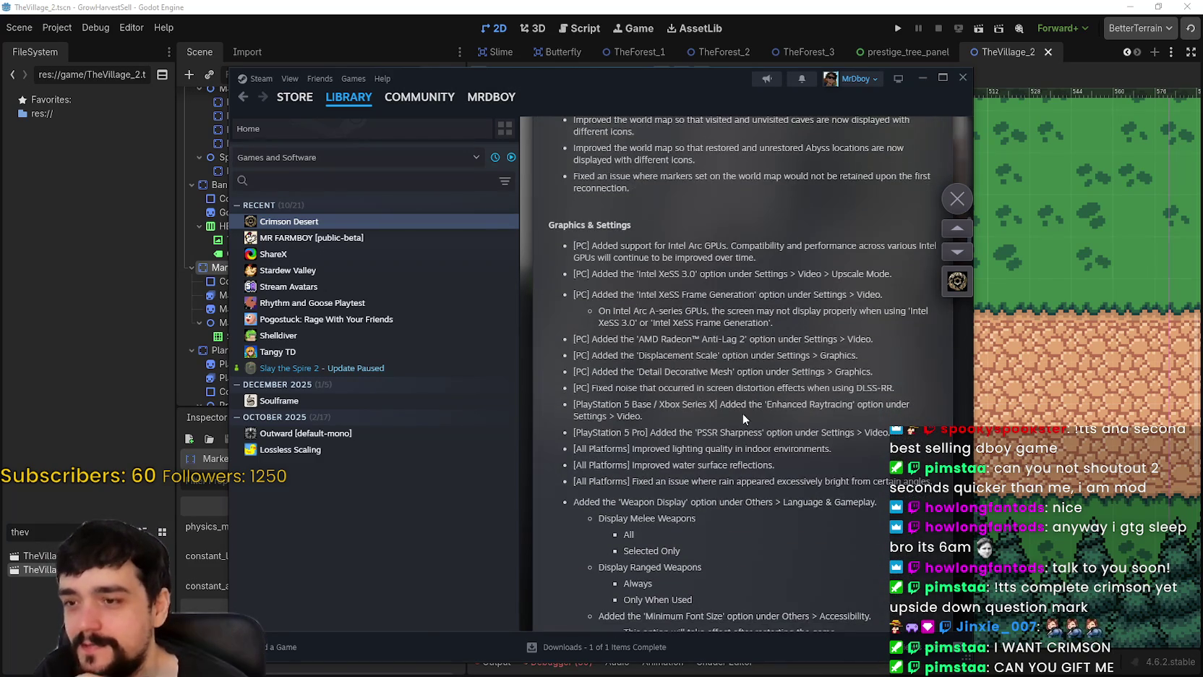
scroll(742, 410, down, 2)
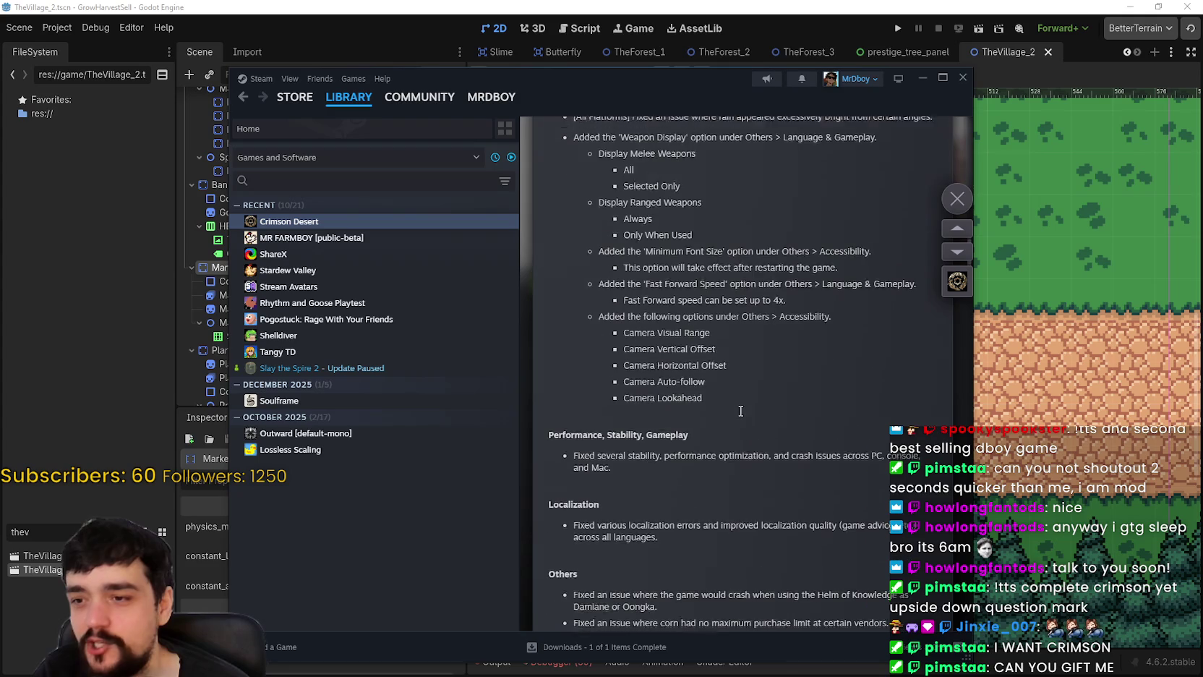
- Highlight the five camera accessibility option lines, then close the patch notes
mouse_move(742, 407)
mouse_down()
mouse_move(609, 315)
mouse_move(560, 303)
mouse_up()
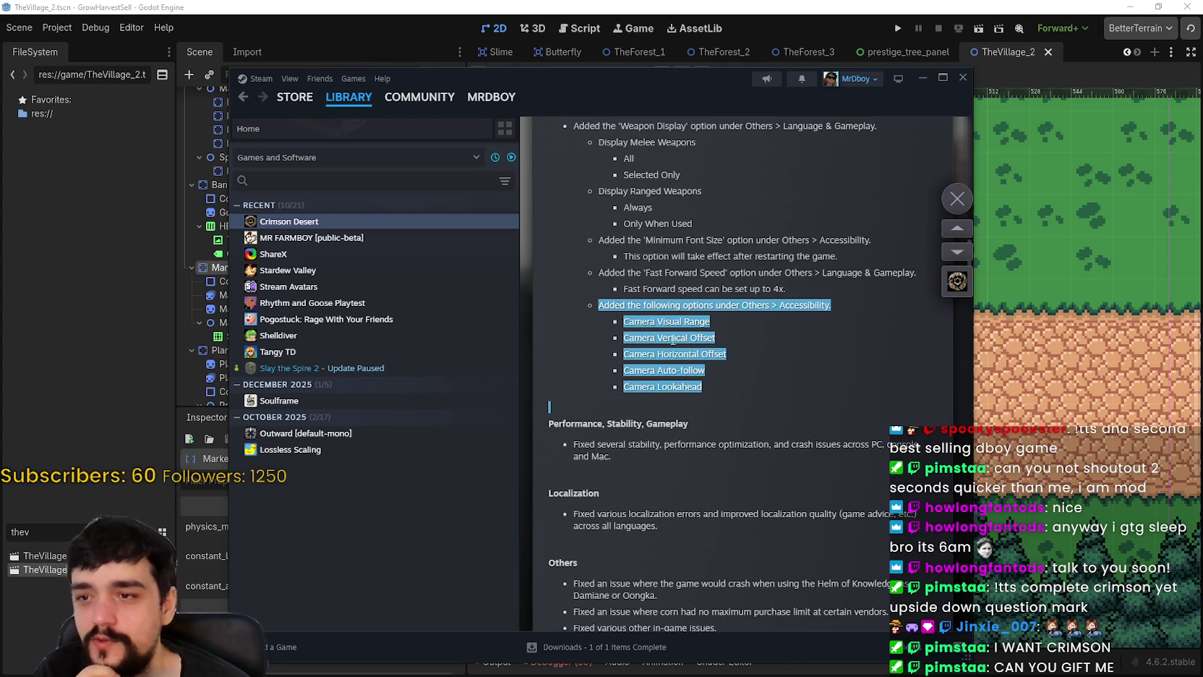
drag(726, 382, 601, 302)
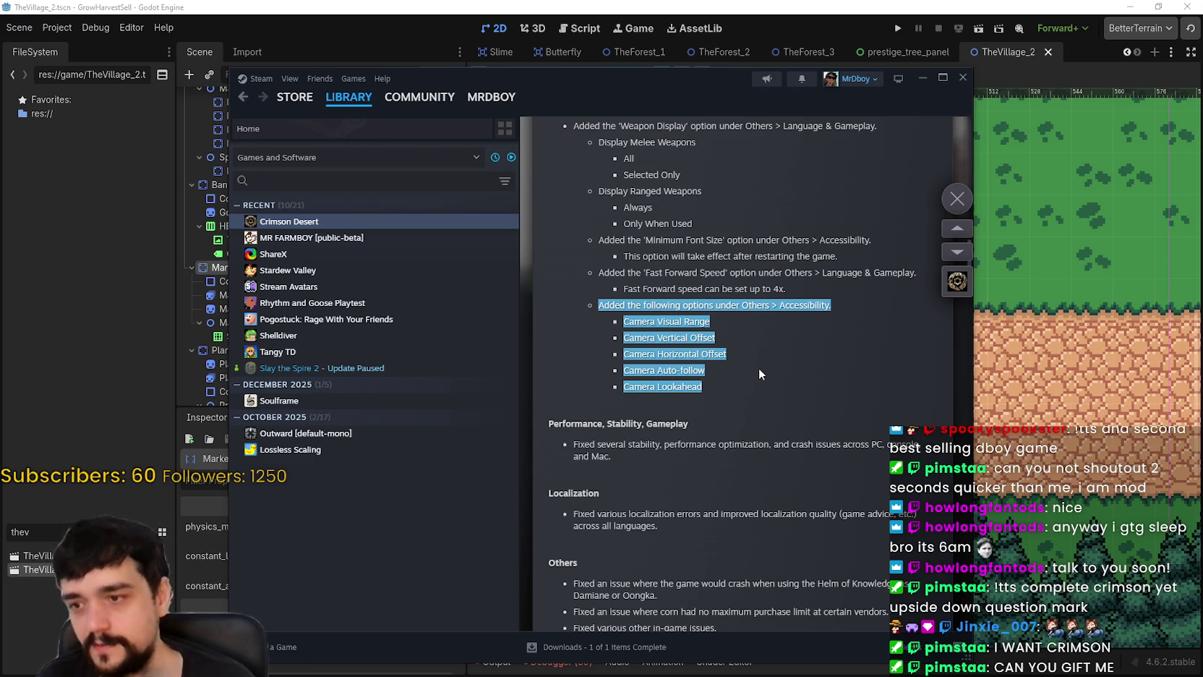
click(756, 333)
mouse_move(564, 405)
mouse_down()
mouse_move(633, 304)
mouse_move(752, 402)
mouse_move(561, 323)
mouse_move(573, 302)
mouse_move(639, 337)
mouse_move(798, 369)
mouse_move(606, 311)
mouse_up()
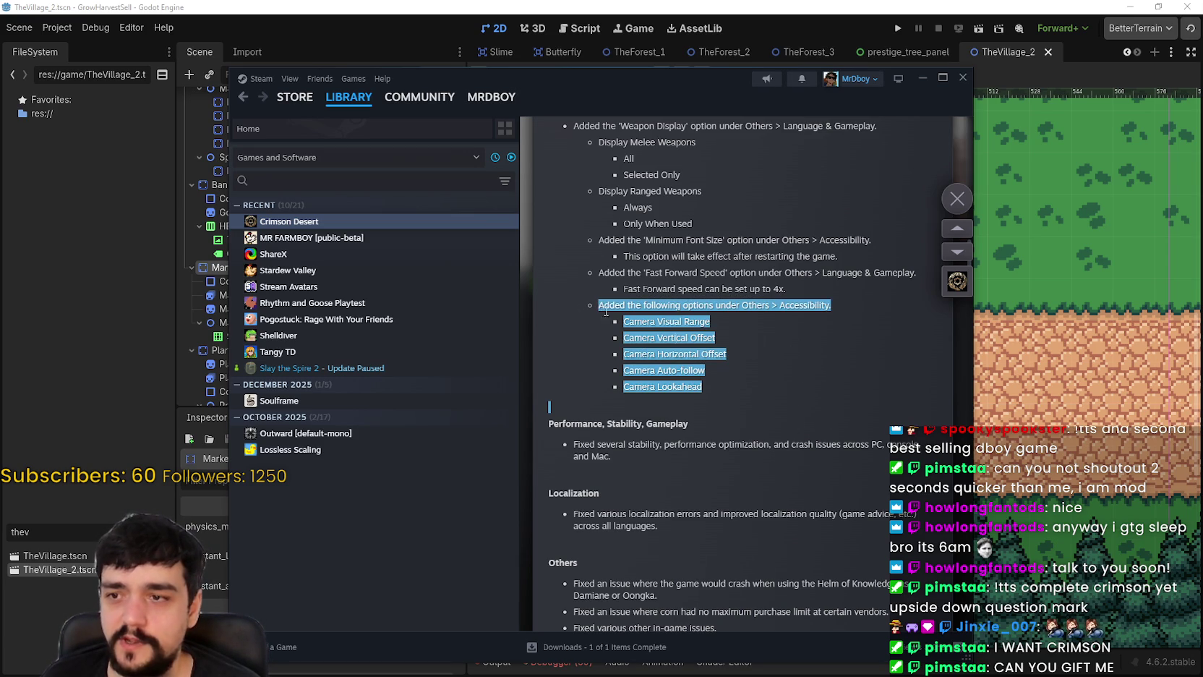
scroll(804, 394, up, 5)
scroll(801, 408, down, 7)
scroll(798, 409, up, 5)
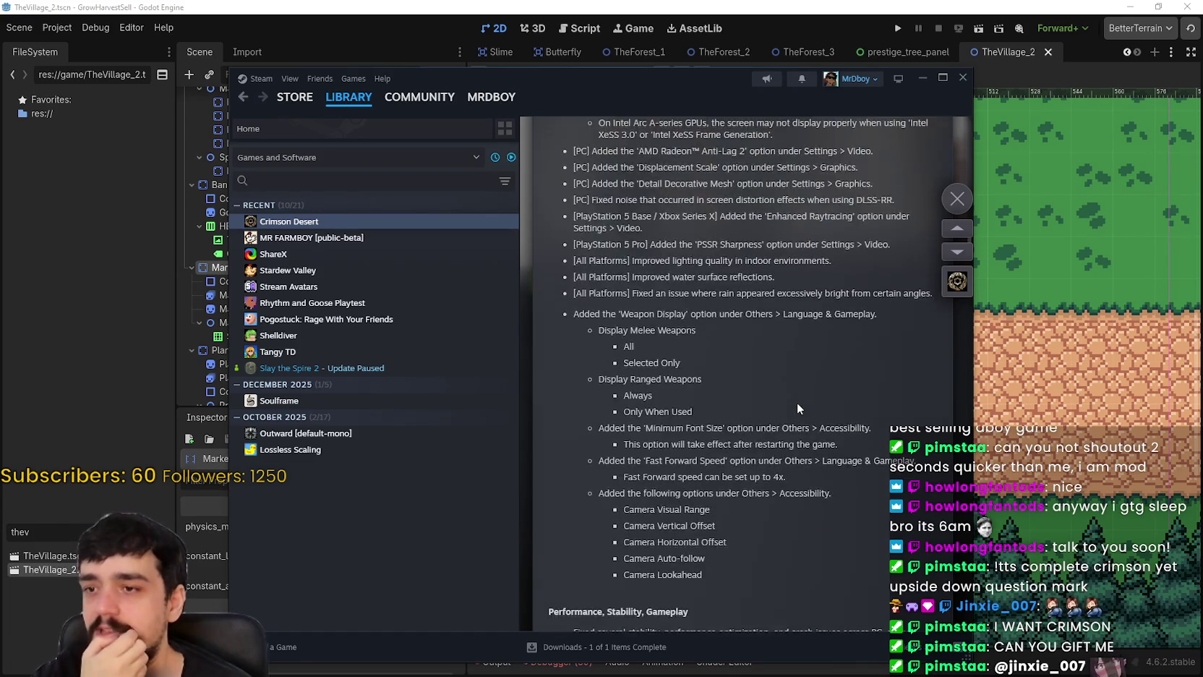
scroll(798, 409, down, 10)
scroll(801, 403, up, 1)
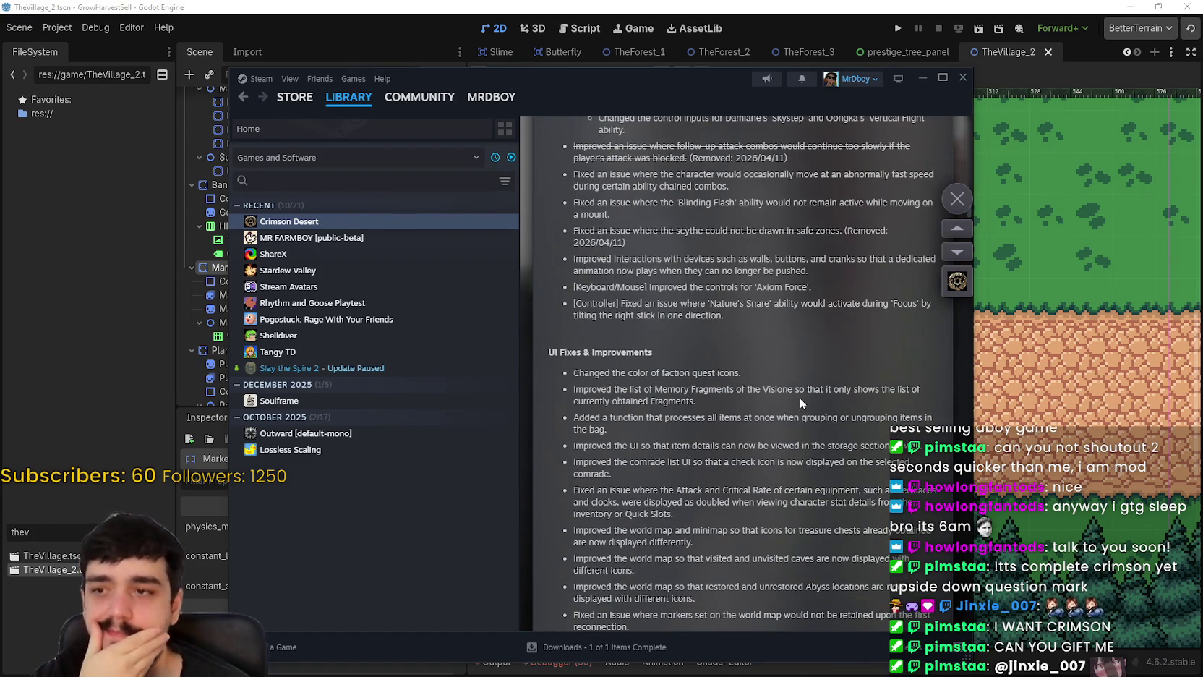
scroll(798, 397, up, 4)
click(956, 200)
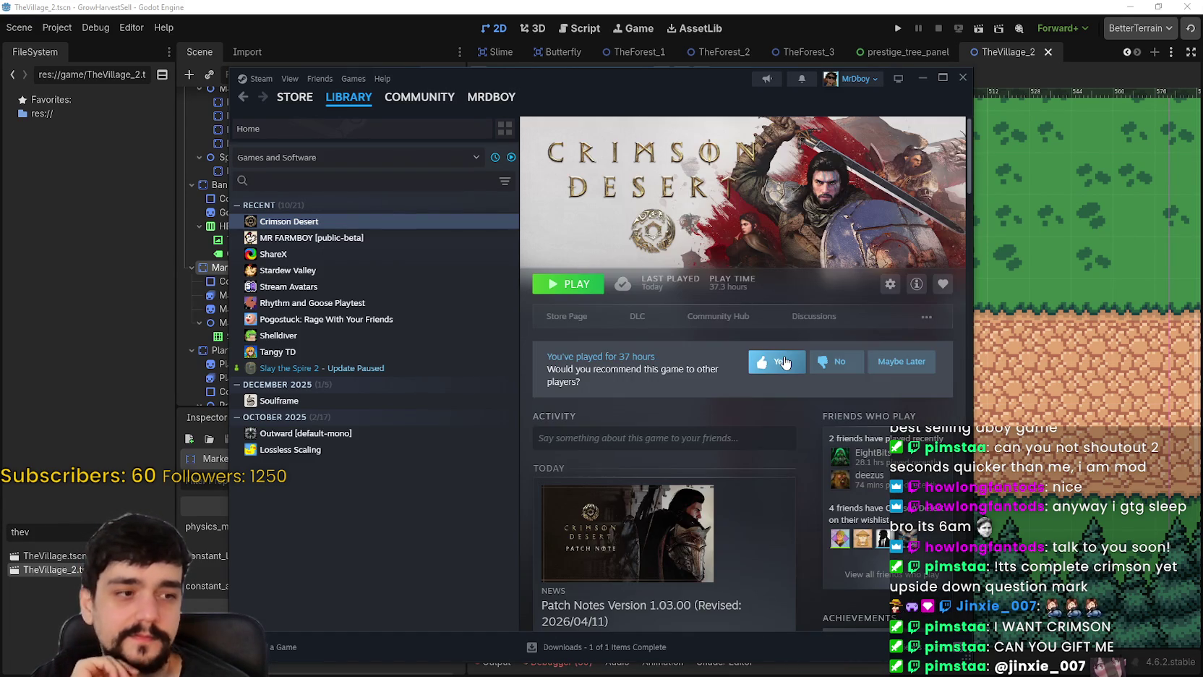
- Open the MR FARMBOY game page from the library
click(383, 239)
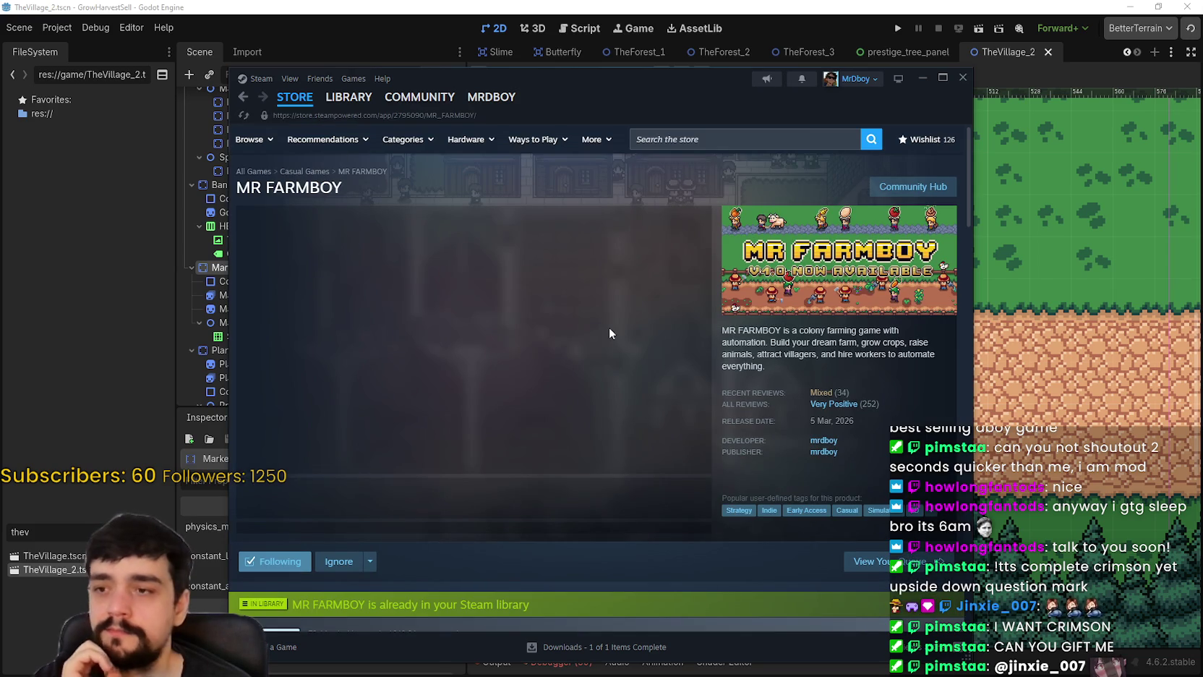
mouse_move(835, 410)
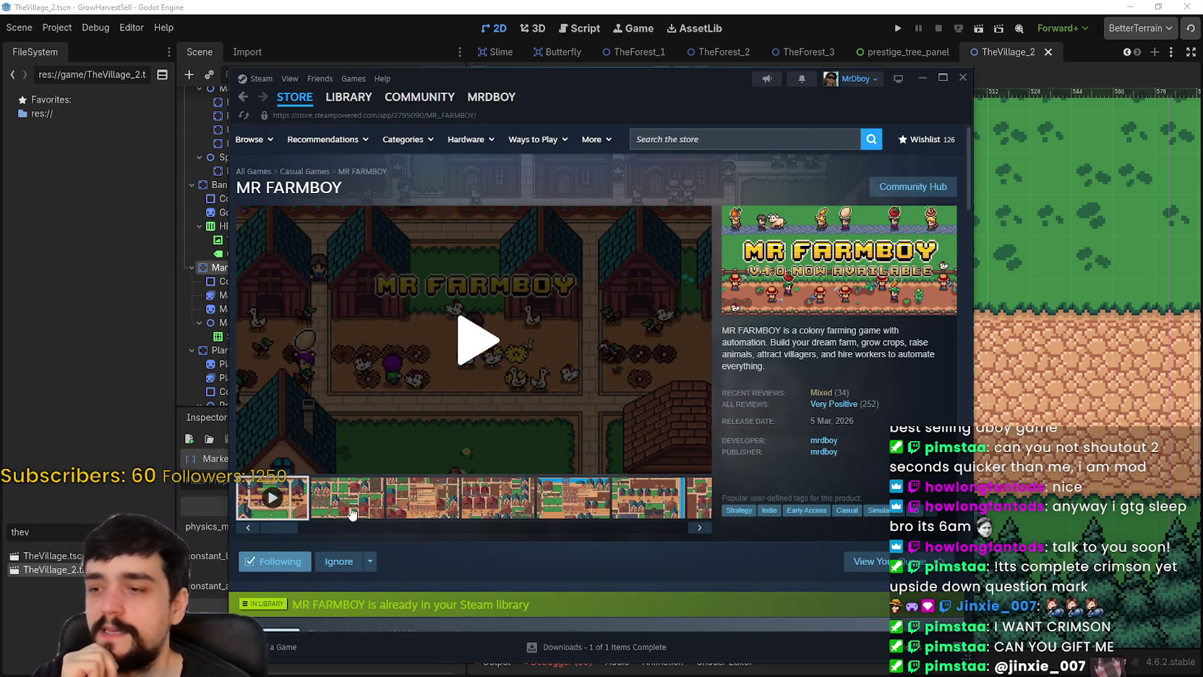
scroll(449, 510, down, 3)
scroll(447, 503, up, 3)
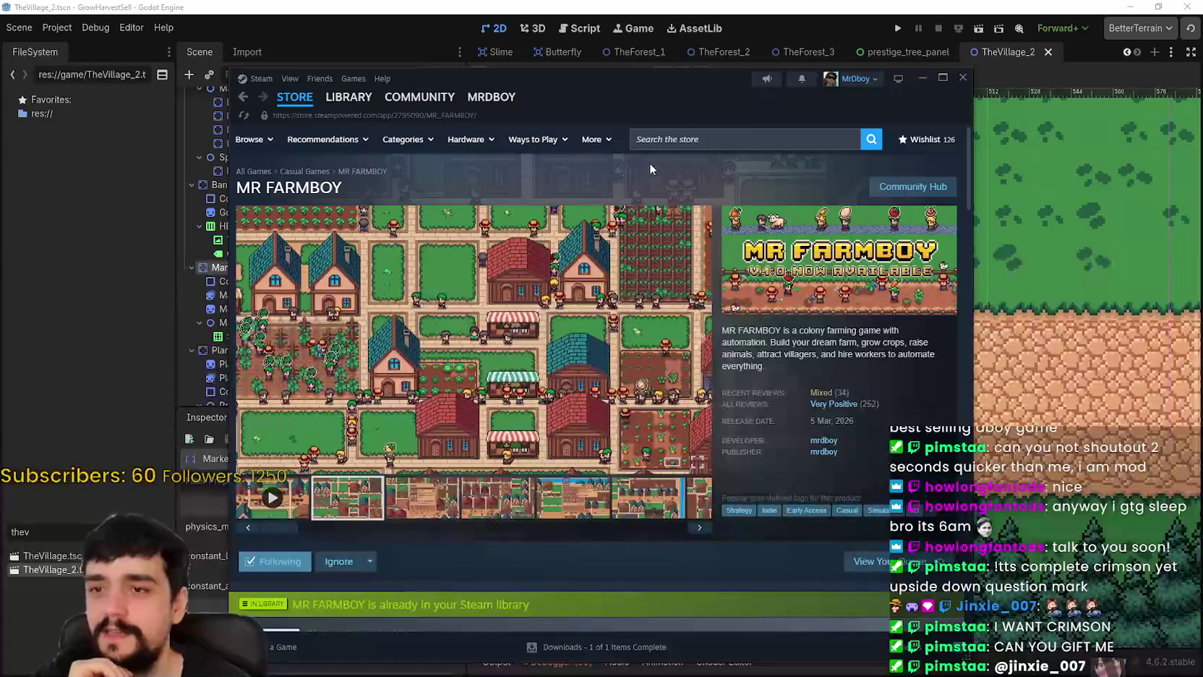
- Copy the store page URL, then minimize Steam to reveal the Godot editor
right_click(640, 165)
click(695, 235)
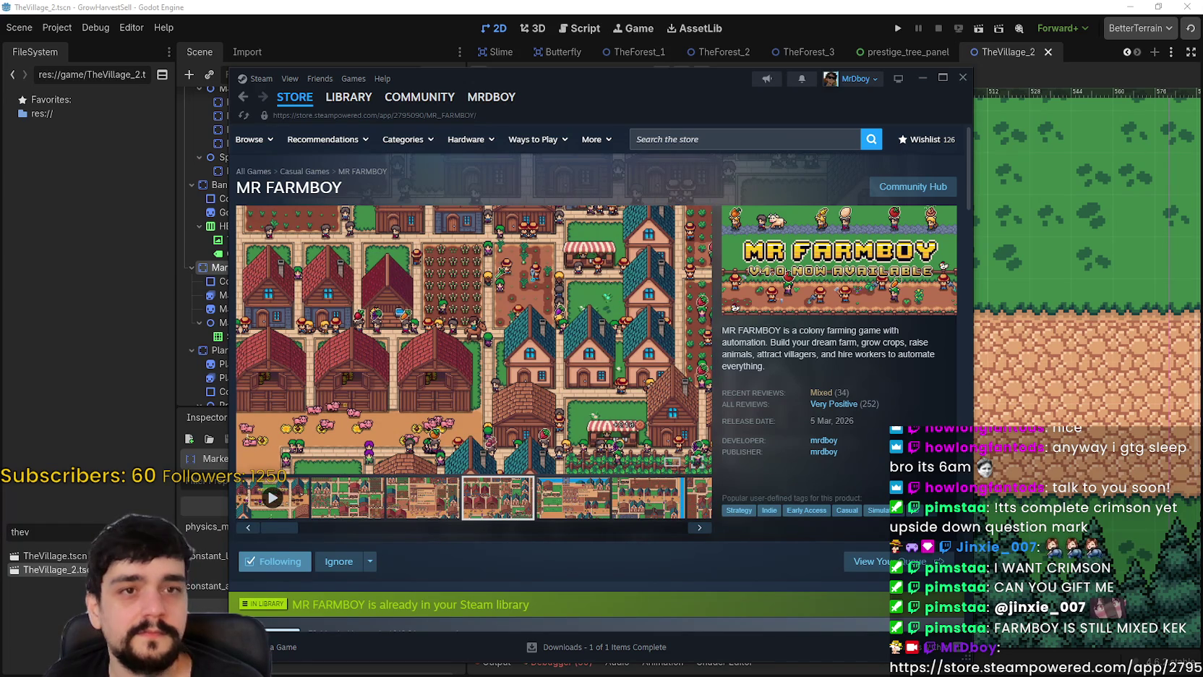
mouse_move(831, 404)
click(926, 76)
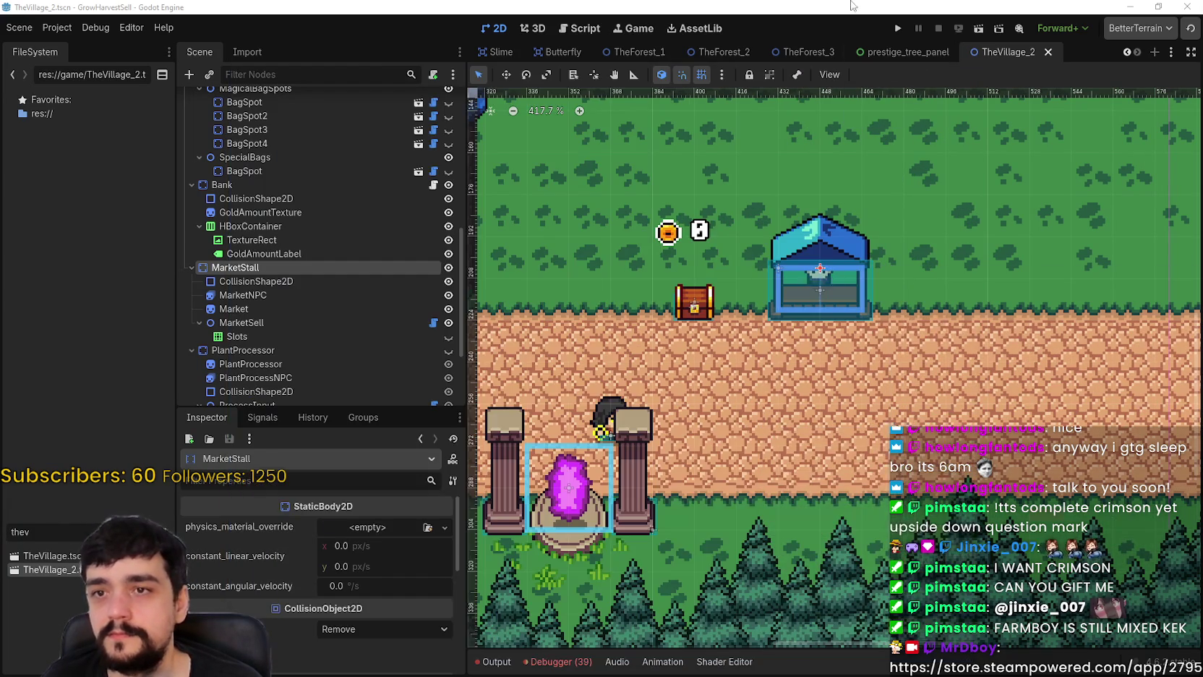
- Zoom out the canvas, run the TheVillage_2 scene with F6, and maximize the debug window
scroll(720, 273, down, 1)
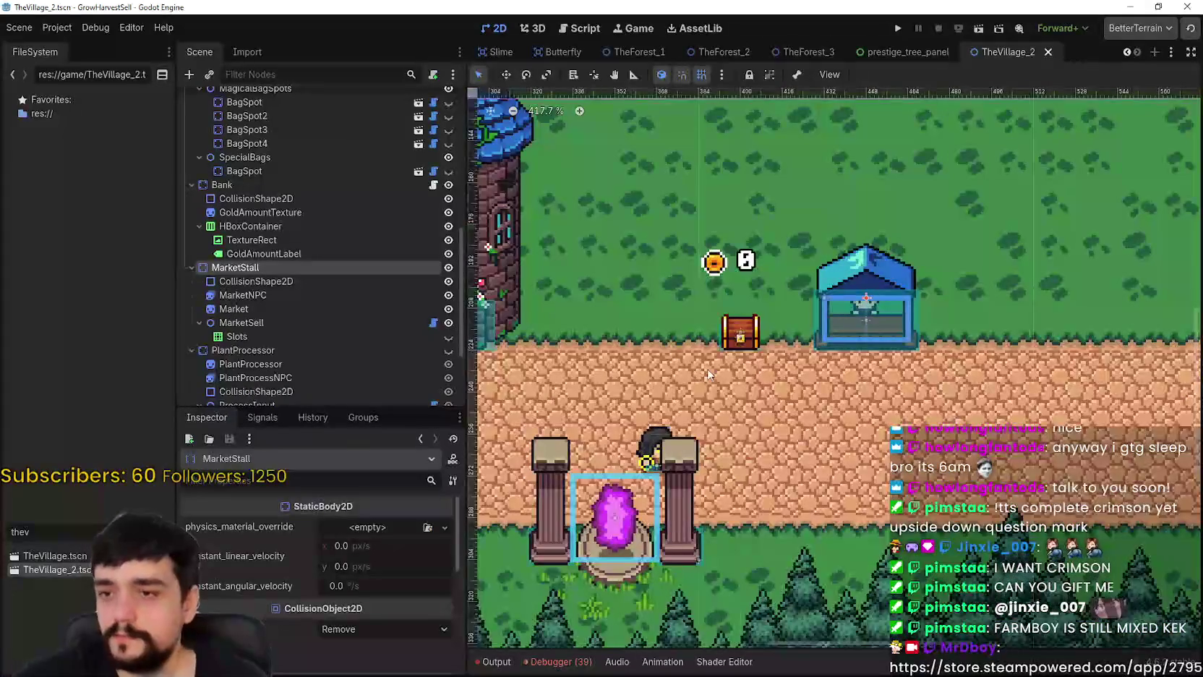
scroll(808, 366, down, 2)
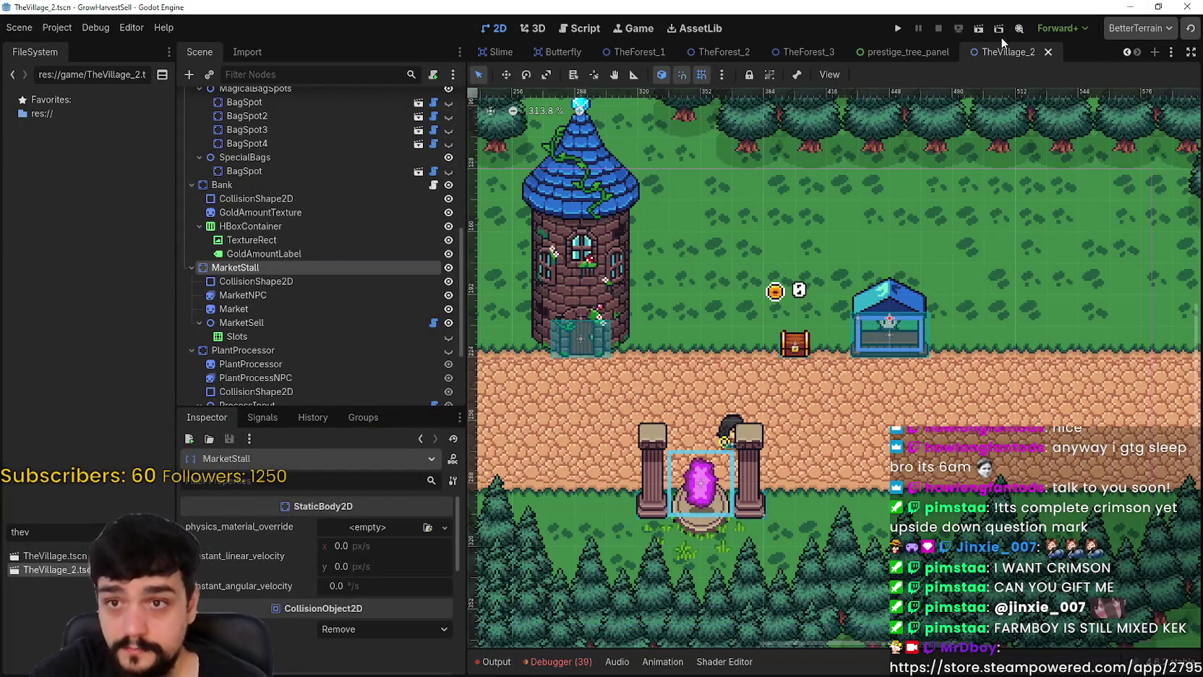
key(F6)
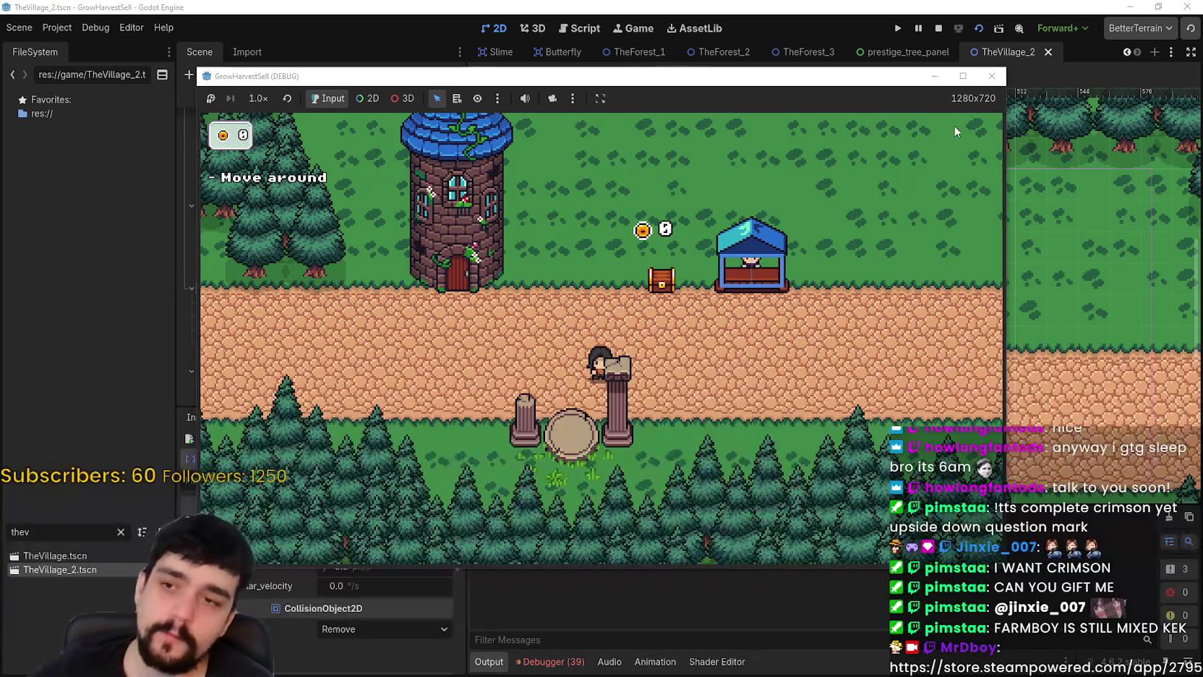
click(966, 75)
- Walk the player from the blue market stall back and forth along the village road
key(d)
key(w)
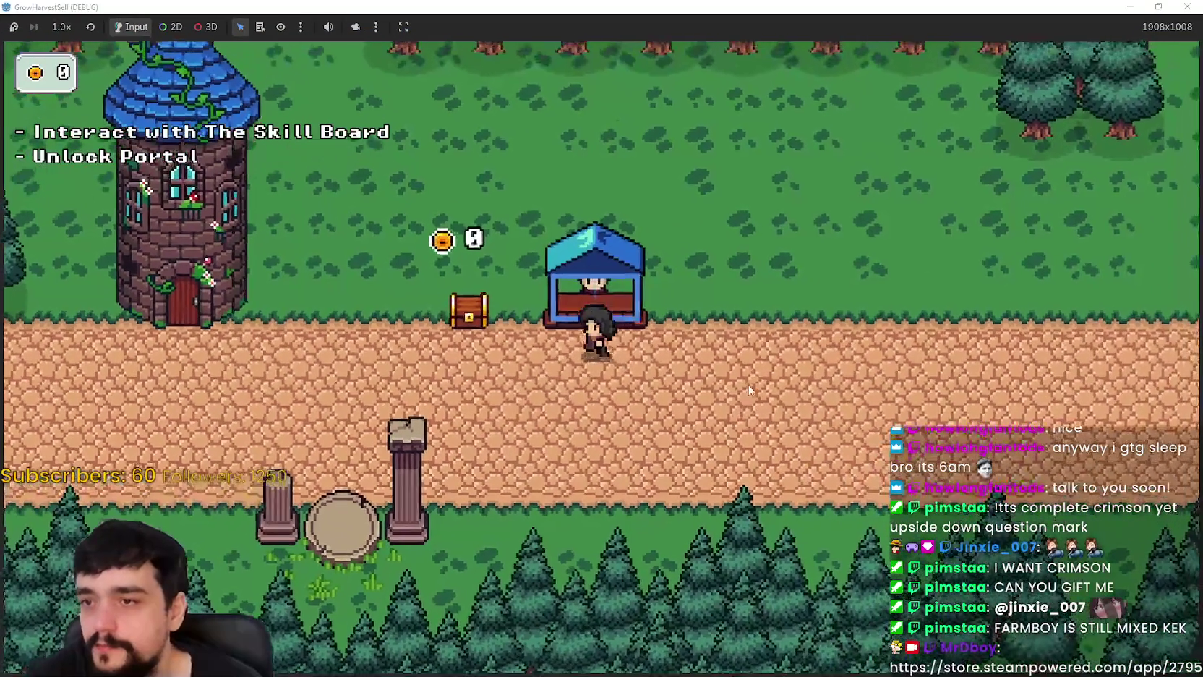
key(a)
key(w)
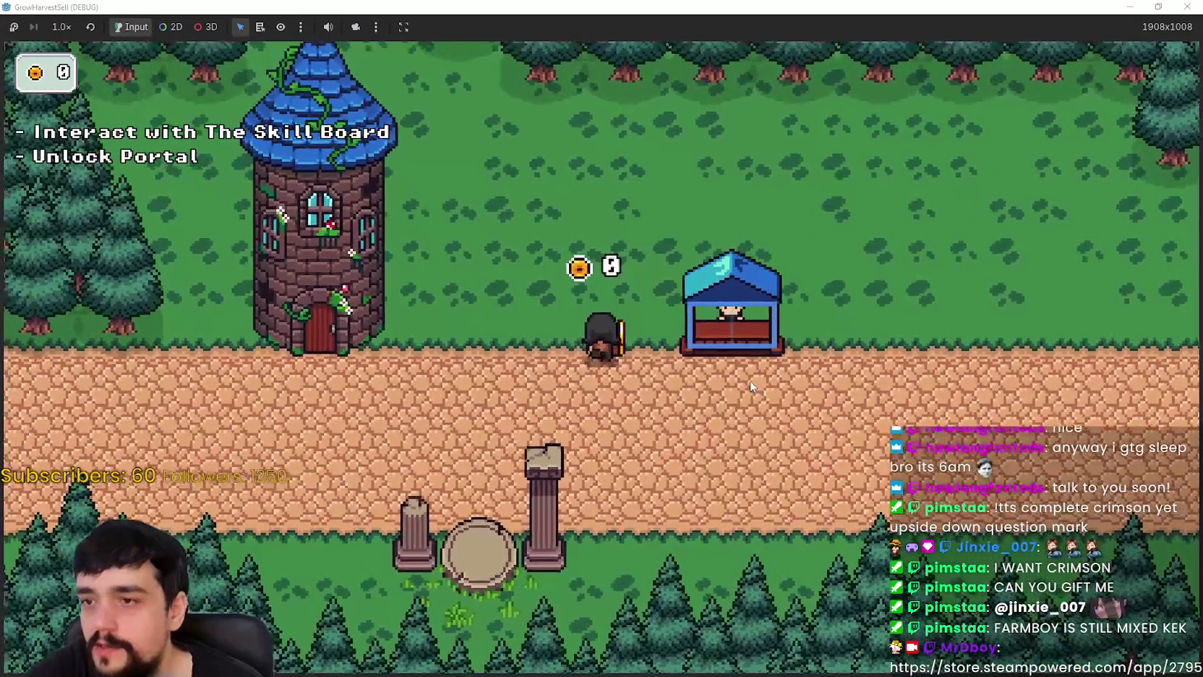
key(w)
key(s)
key(a)
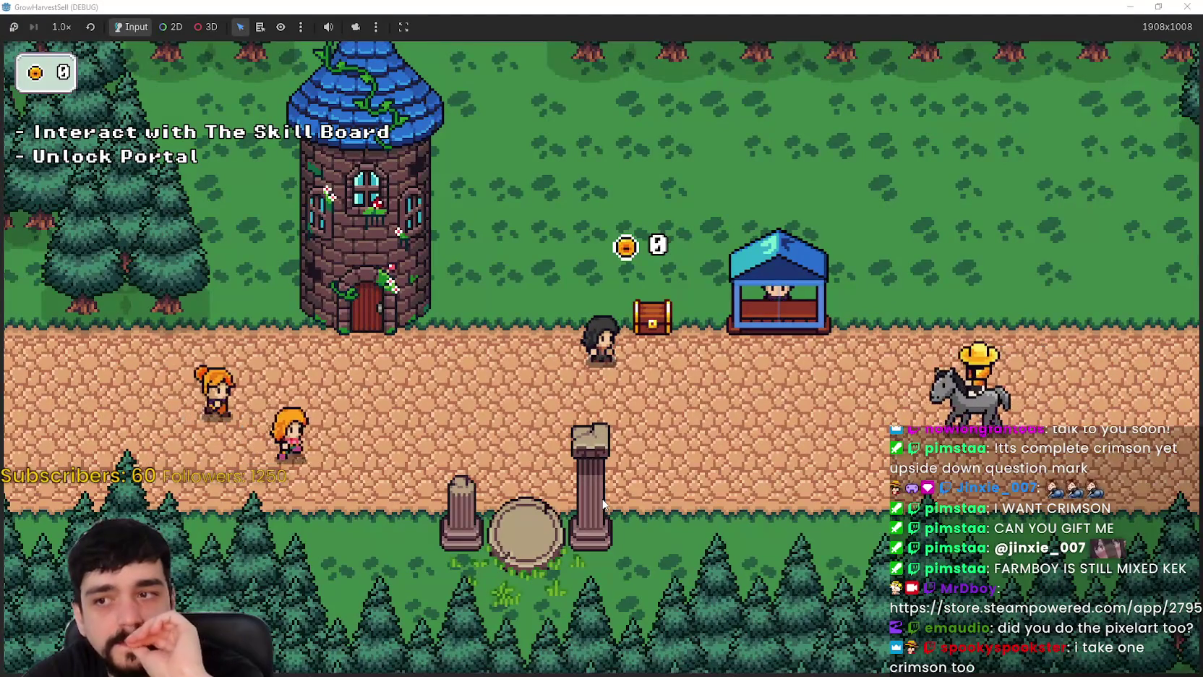
key(a)
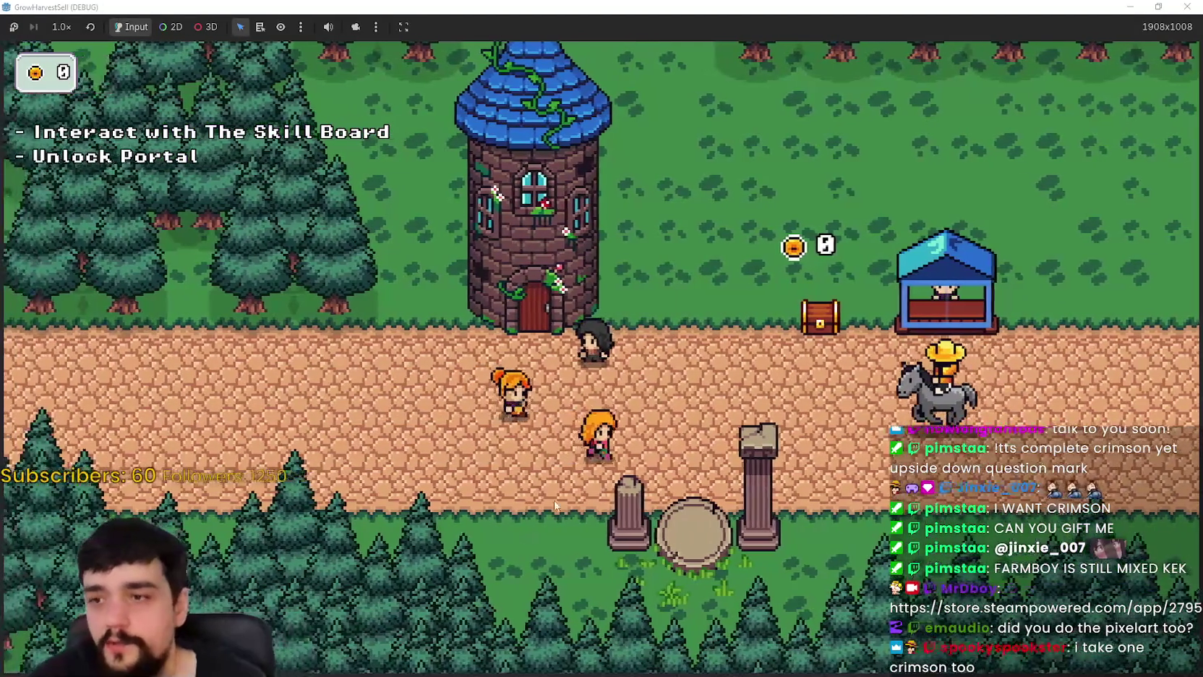
key(d)
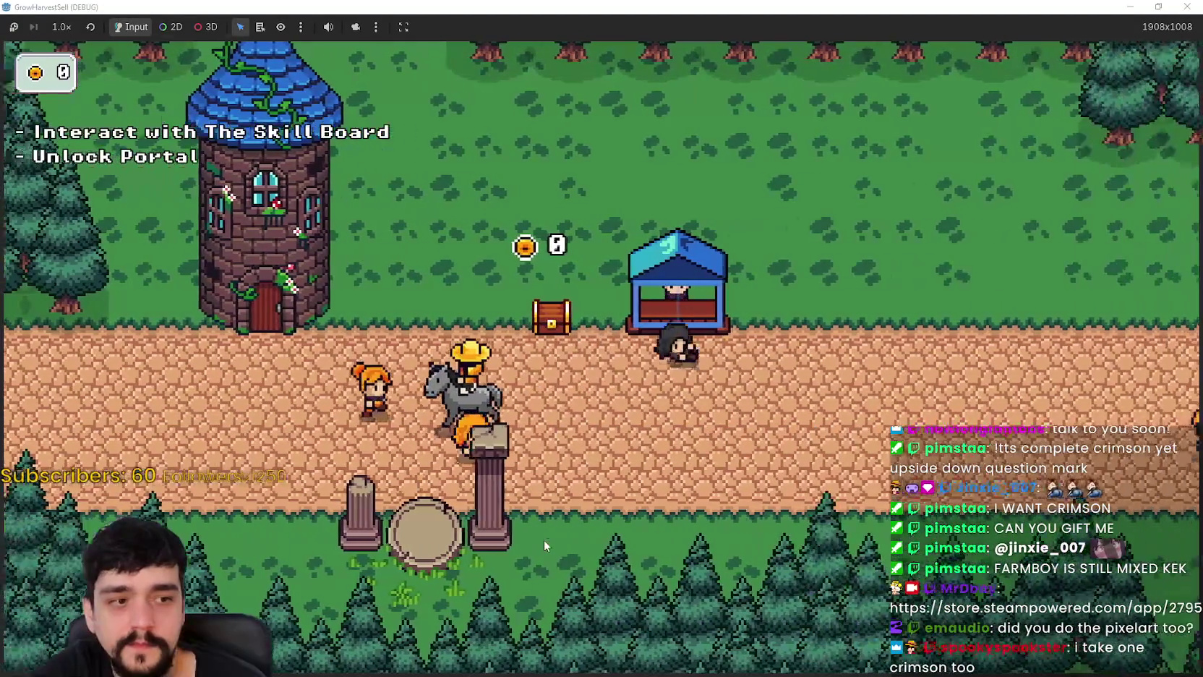
key(a)
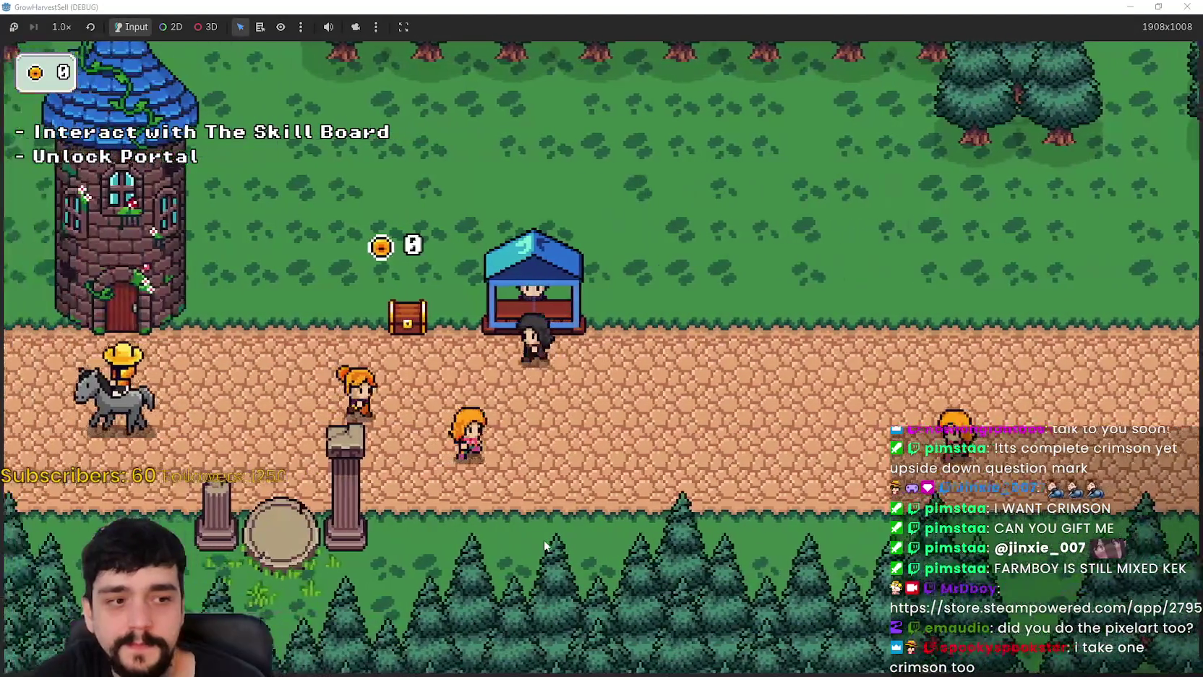
key(a)
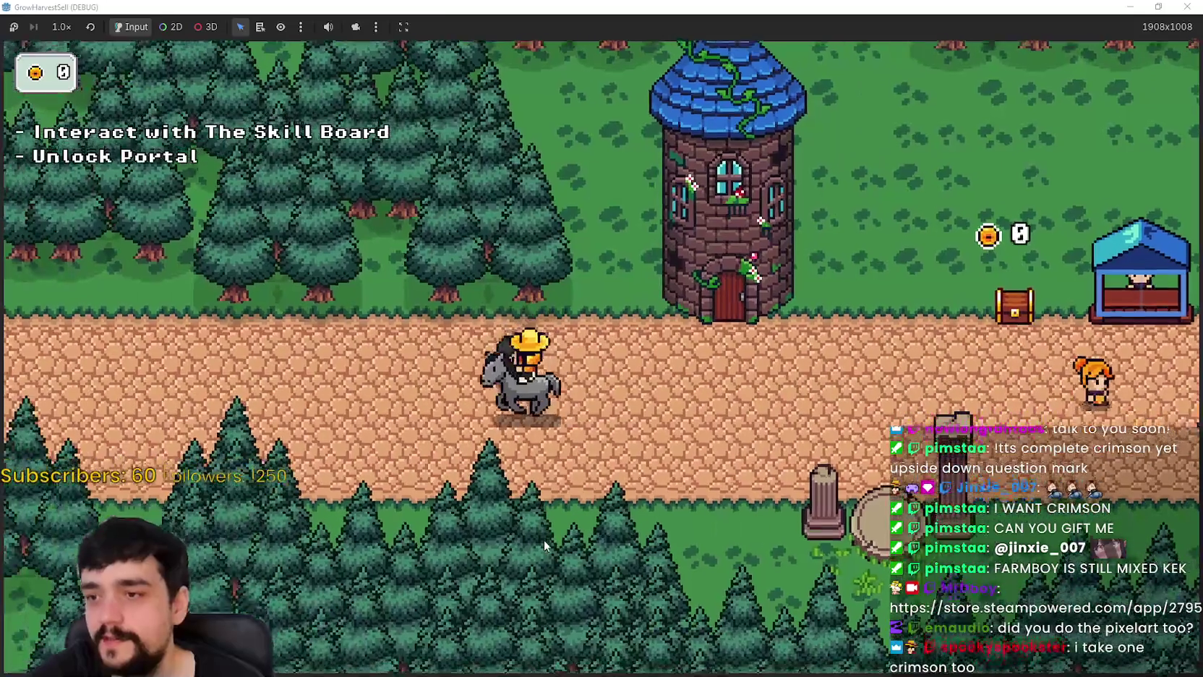
key(d)
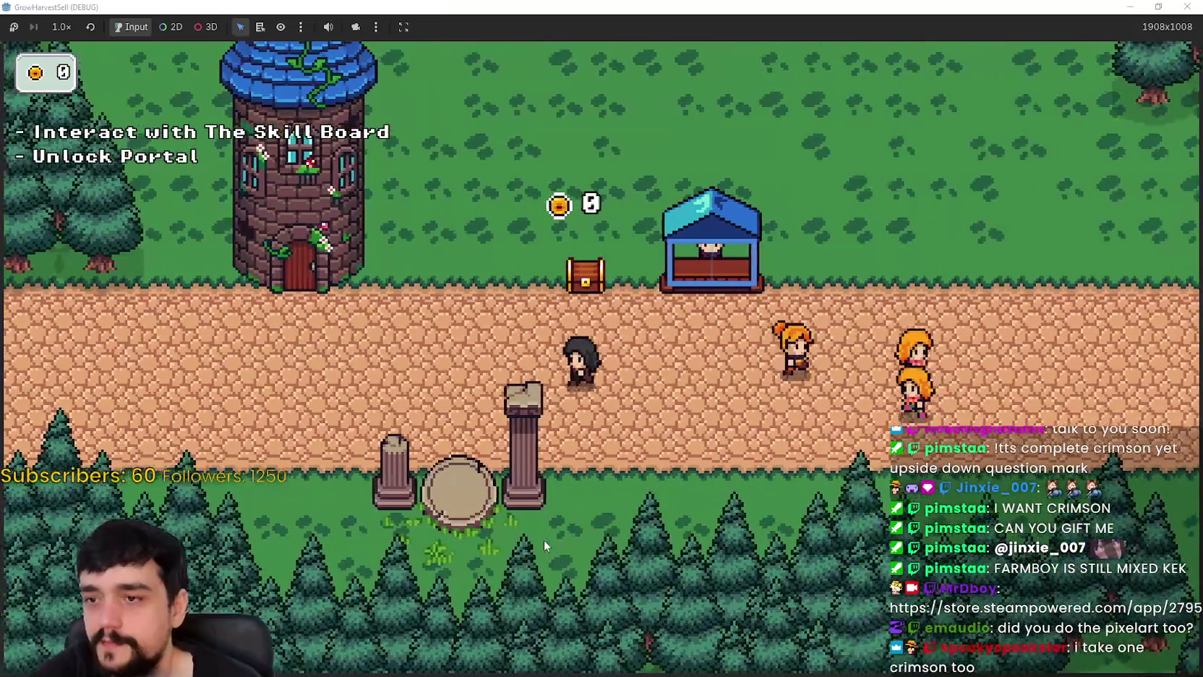
key(s)
key(w)
key(d)
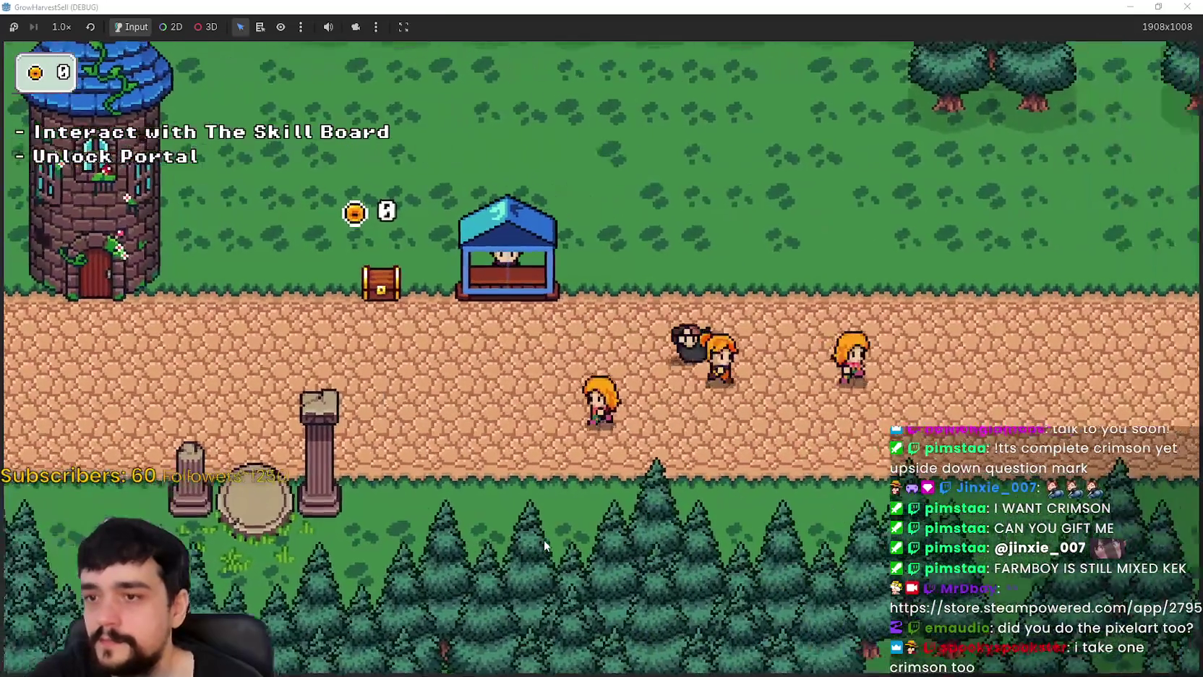
key(a)
key(w)
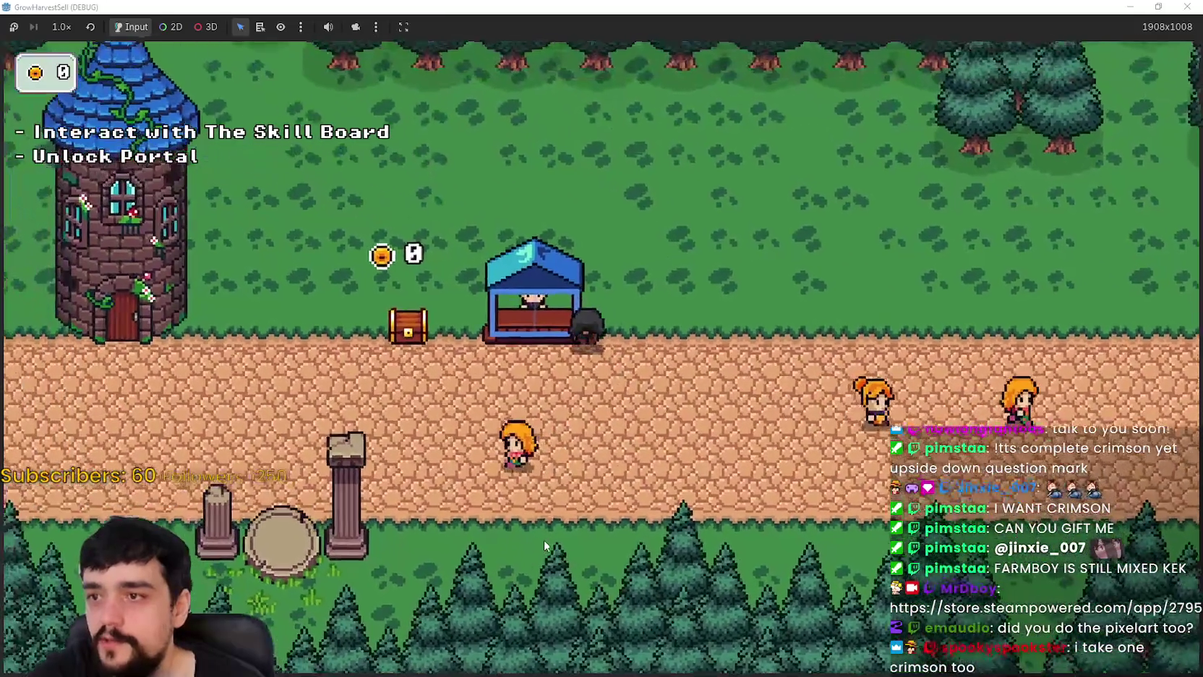
key(a)
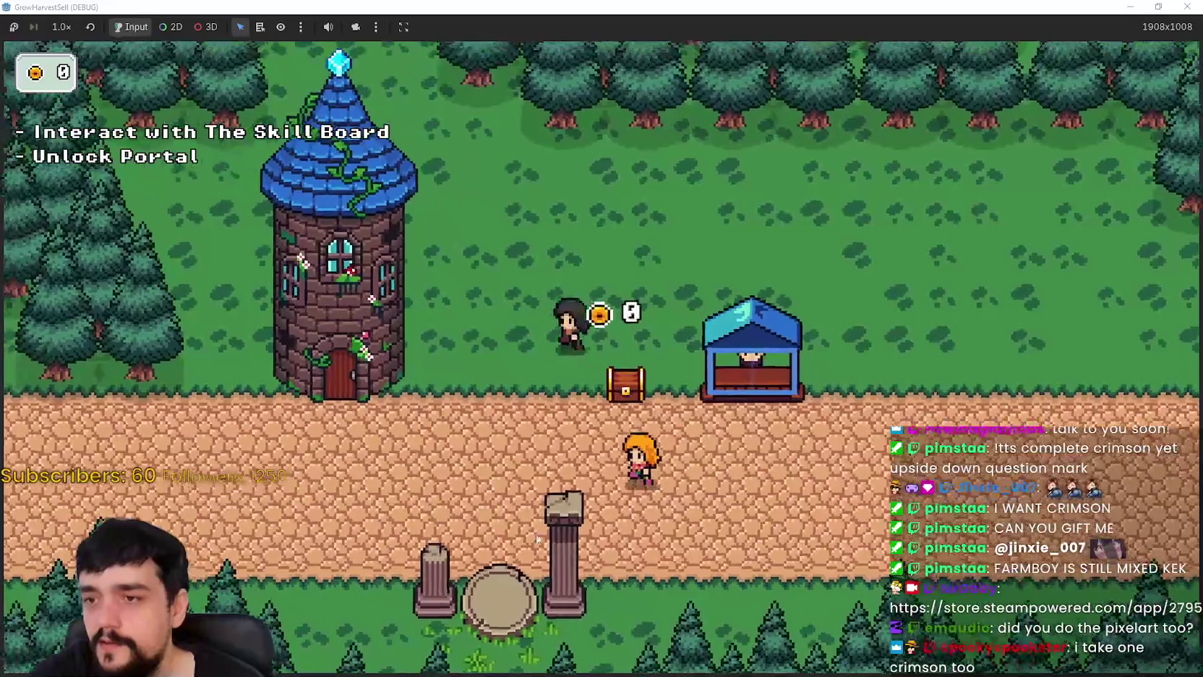
key(a)
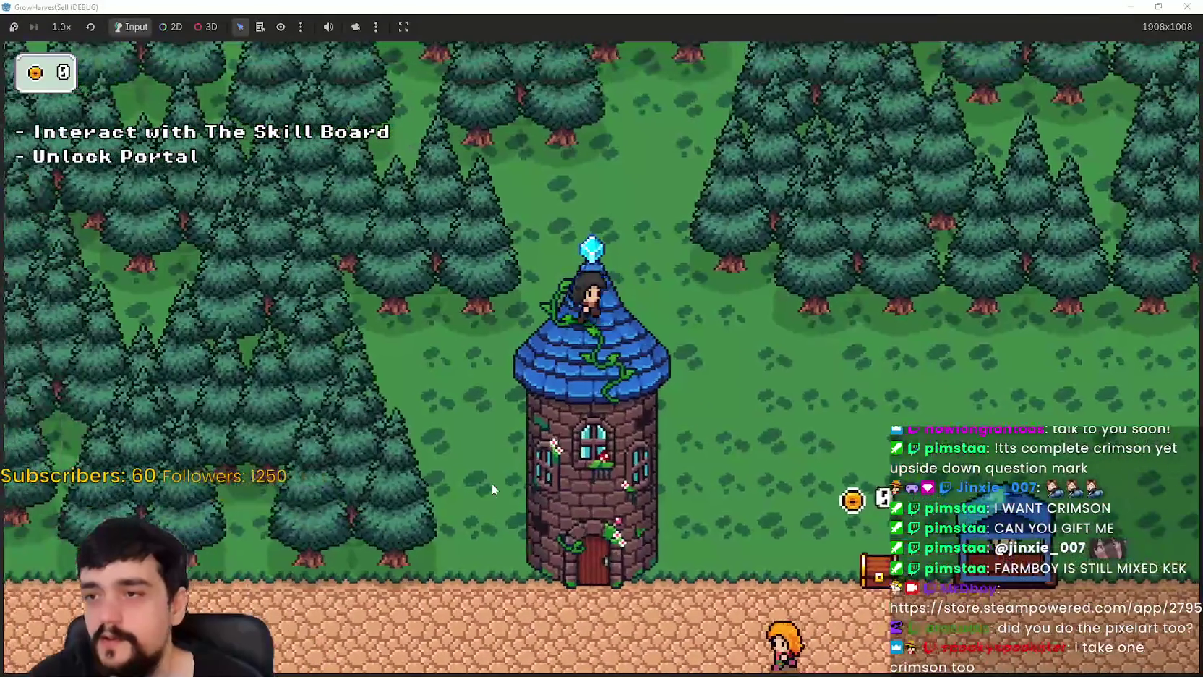
key(a)
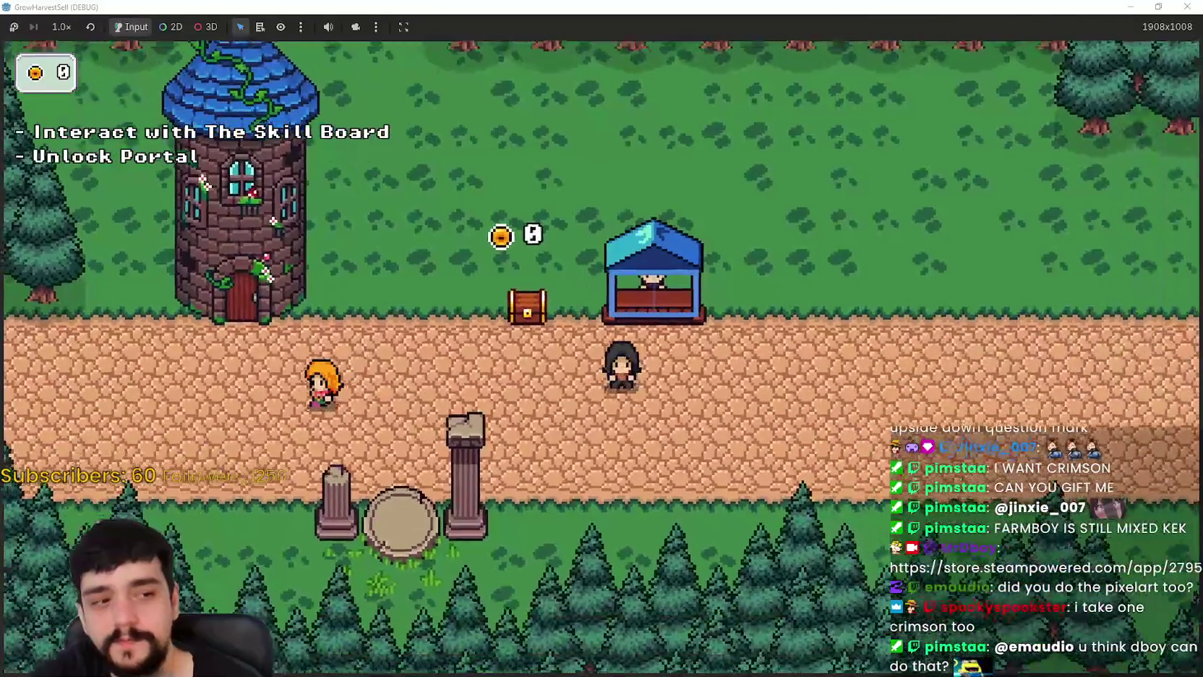
key(a)
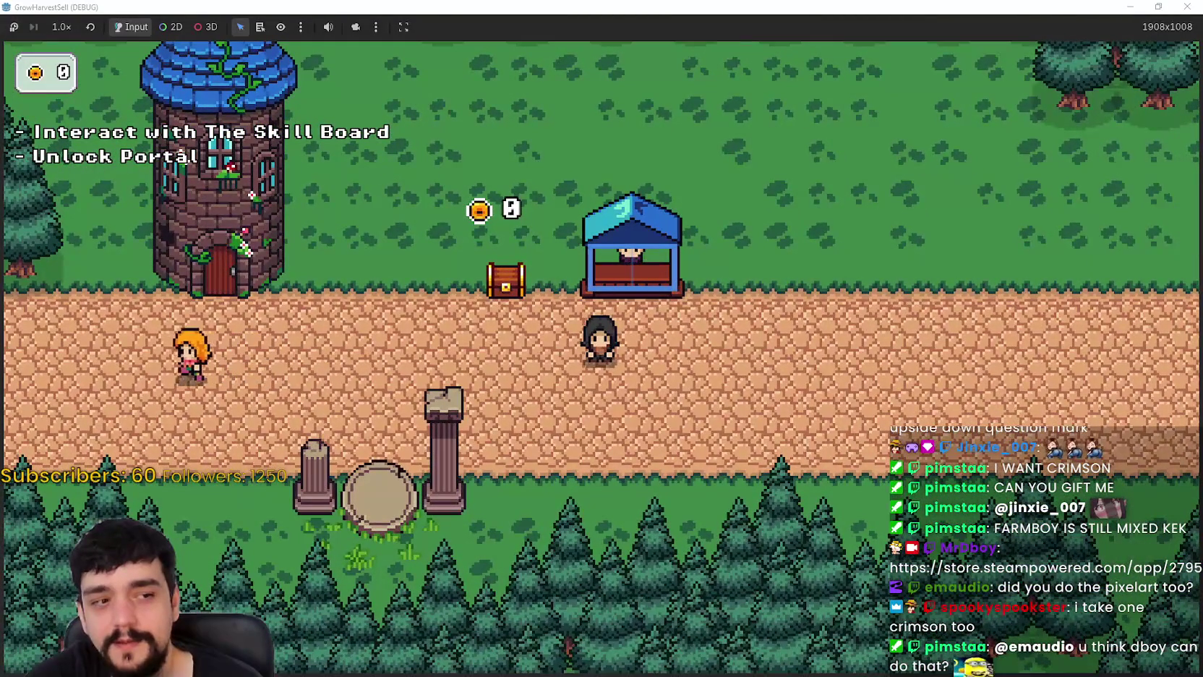
key(a)
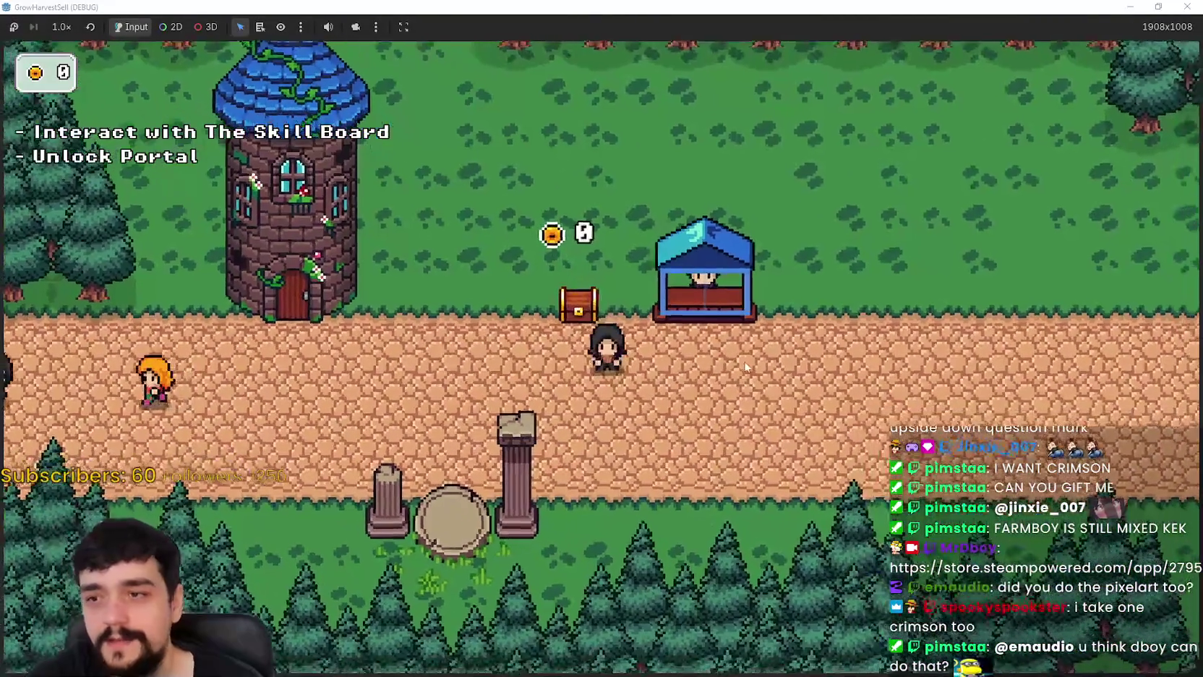
- Walk the player past the chest and up to the tower door
key(d)
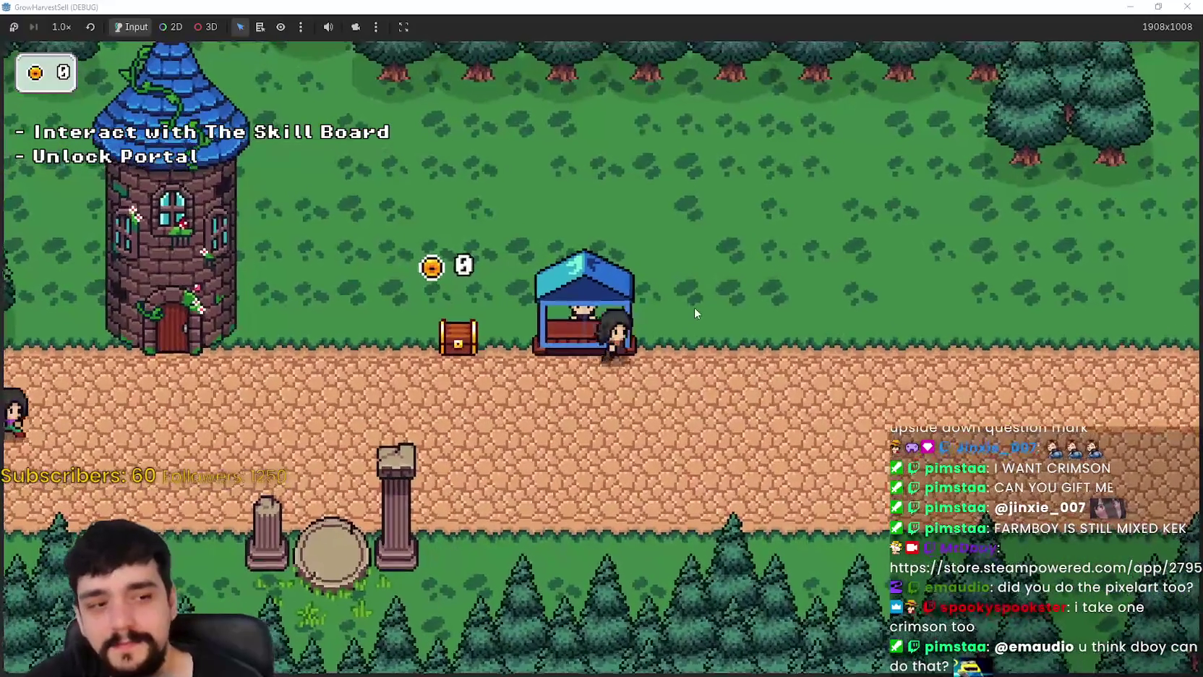
key(a)
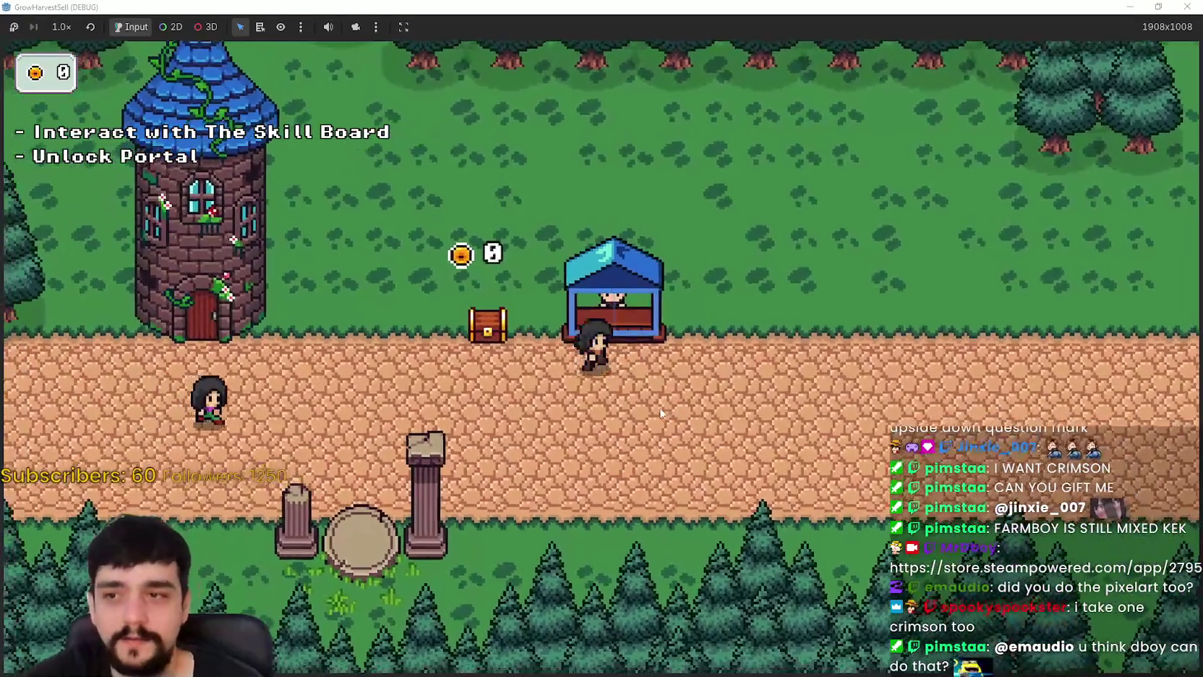
key(a)
key(w)
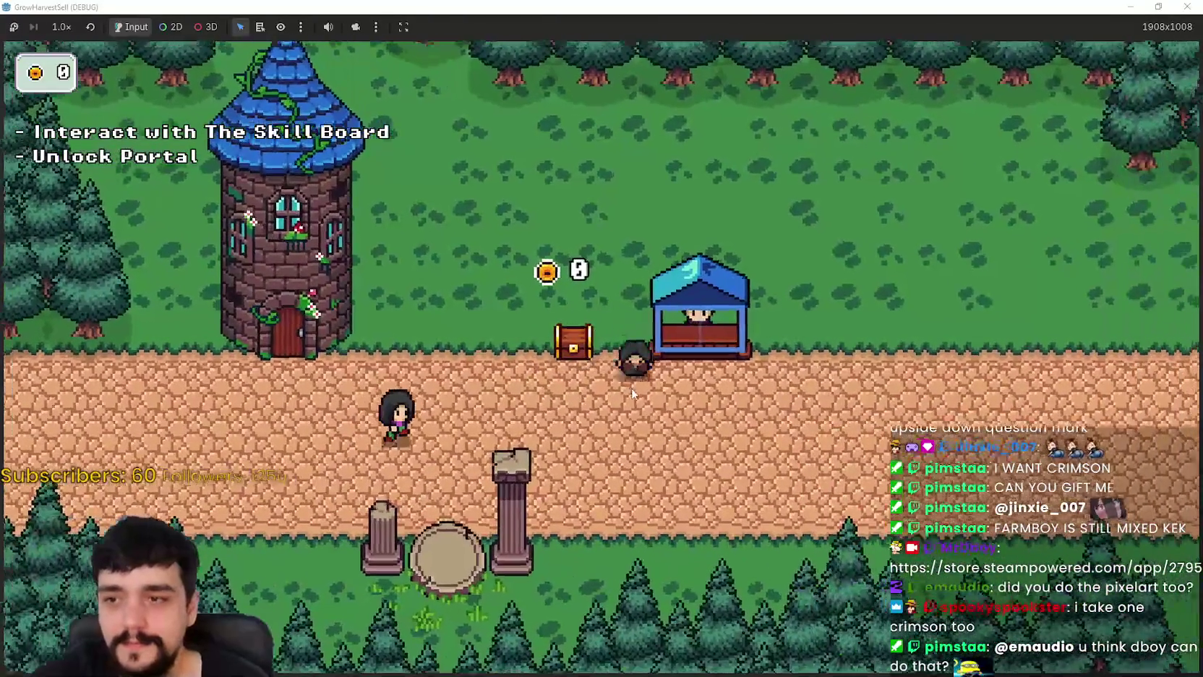
key(e)
key(s)
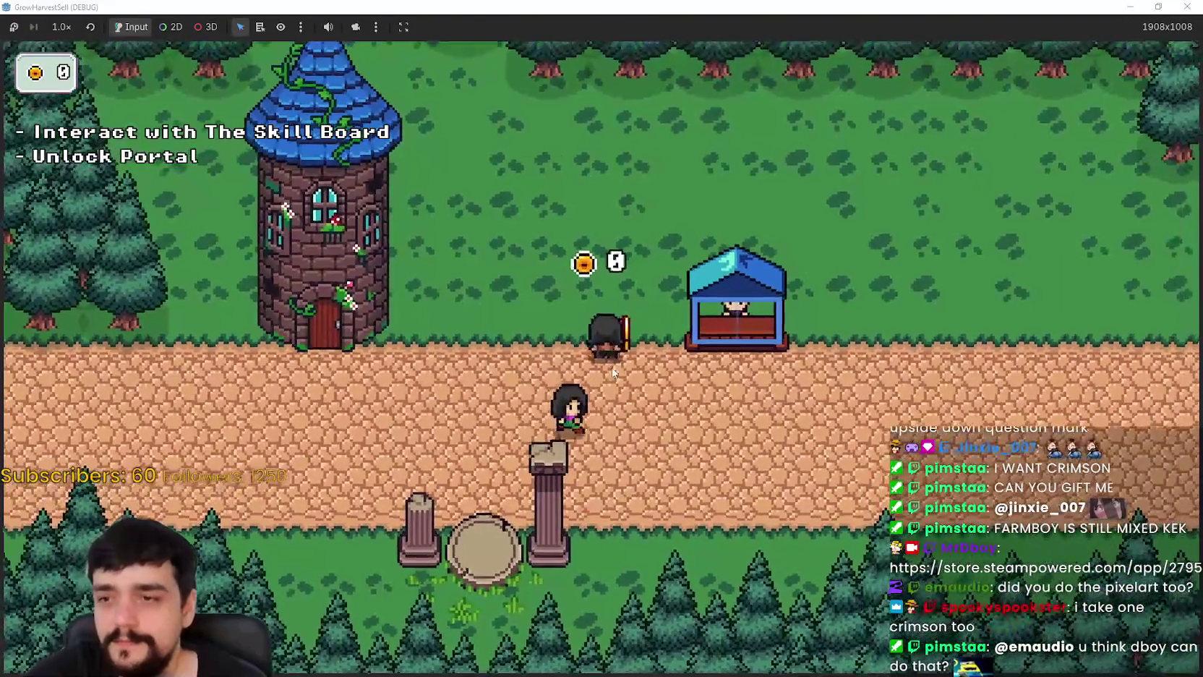
key(d)
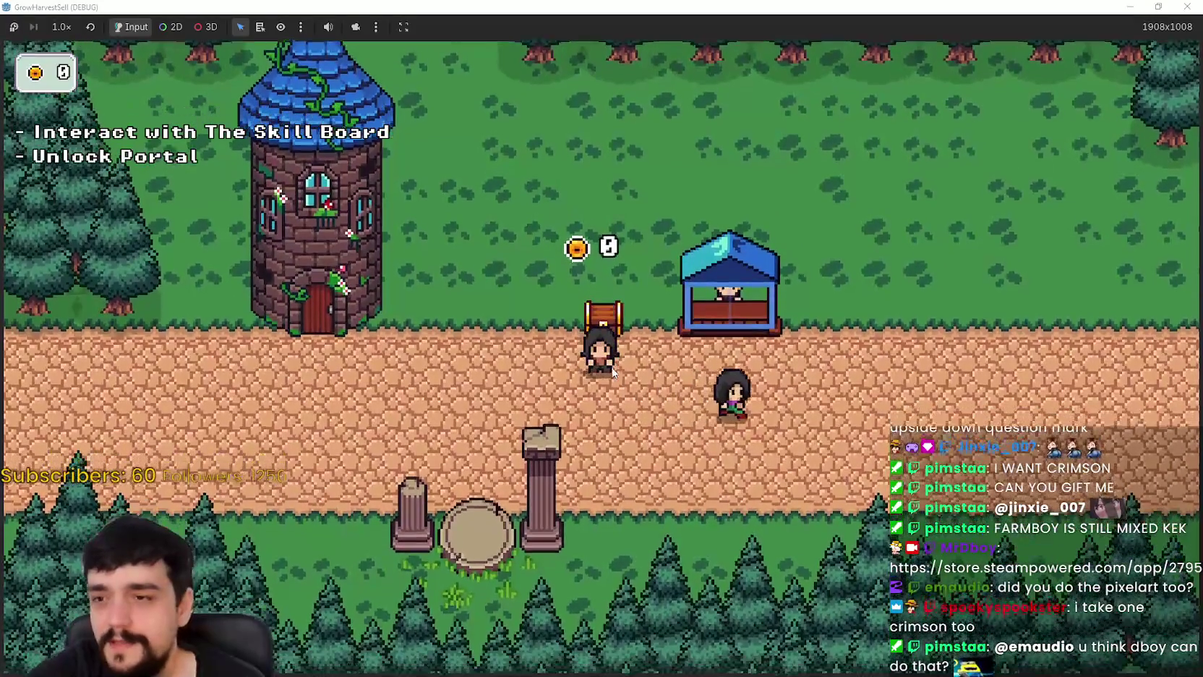
key(a)
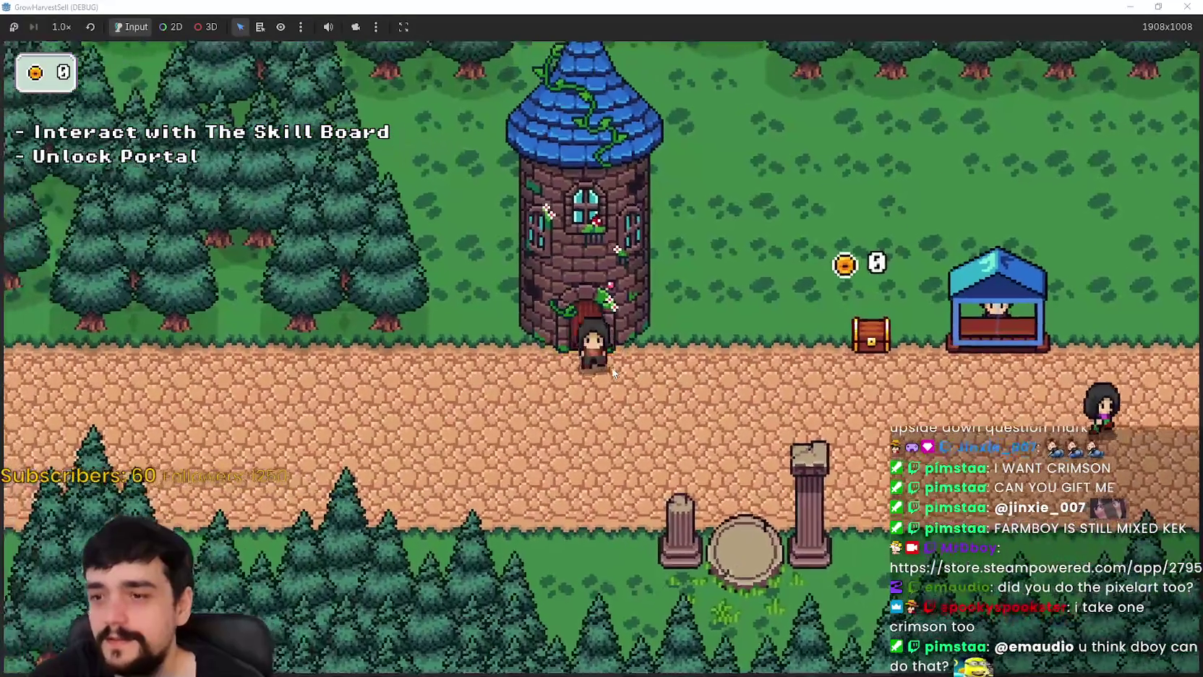
key(s)
key(w)
key(a)
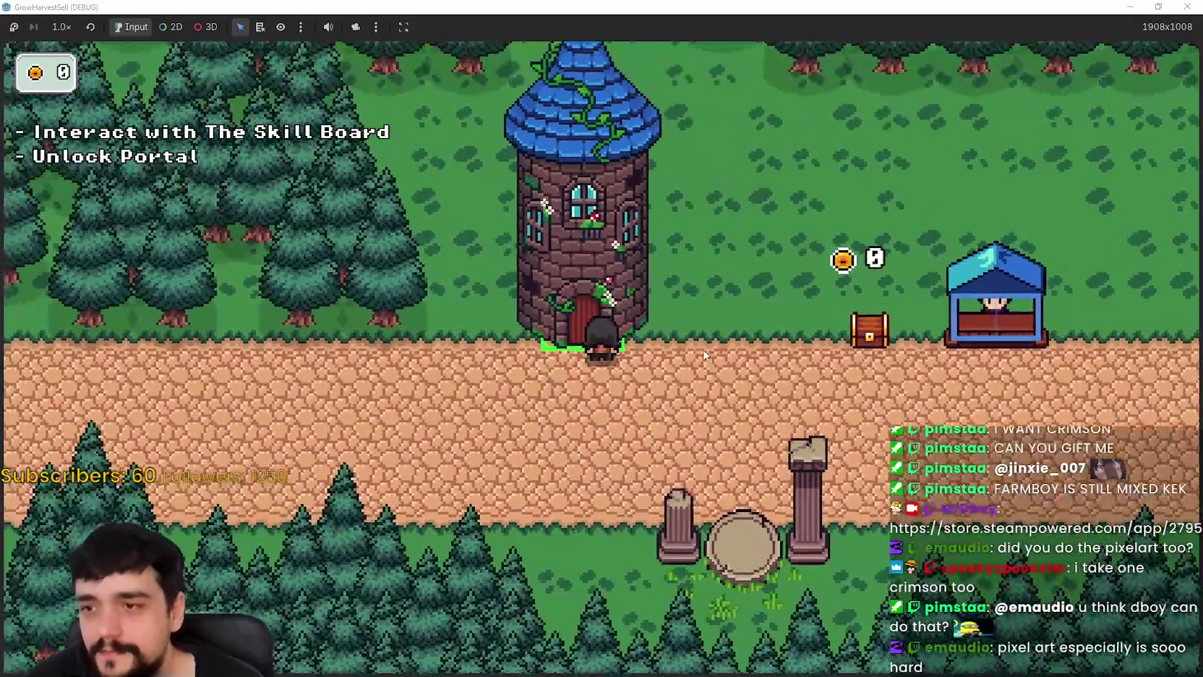
- Unlock the Portal node on the tower's skill board
key(e)
click(623, 329)
key(d)
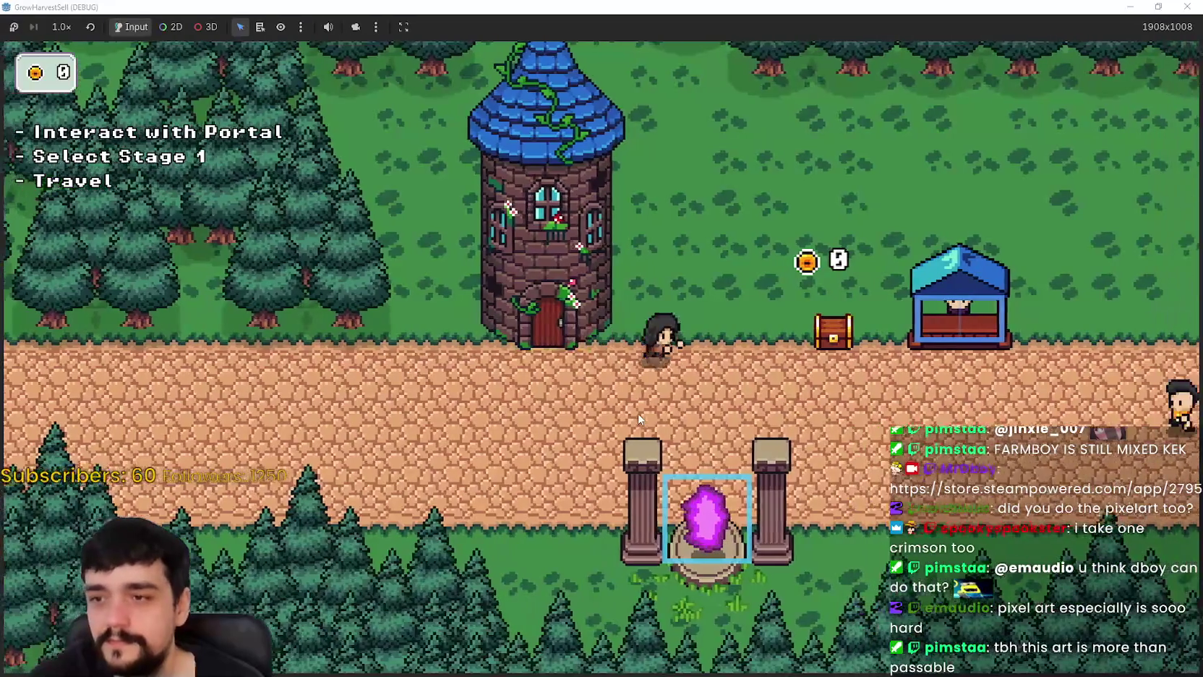
- Walk back left toward the tower and bring up the Prestige skill tree
key(d)
key(s)
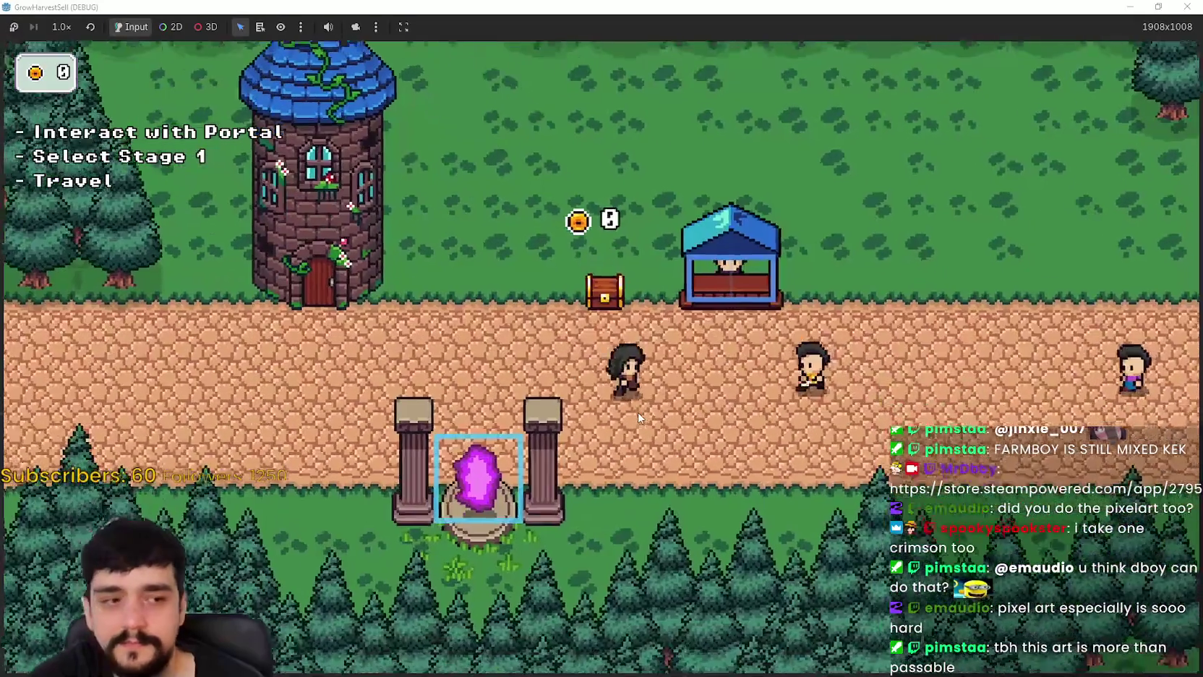
key(a)
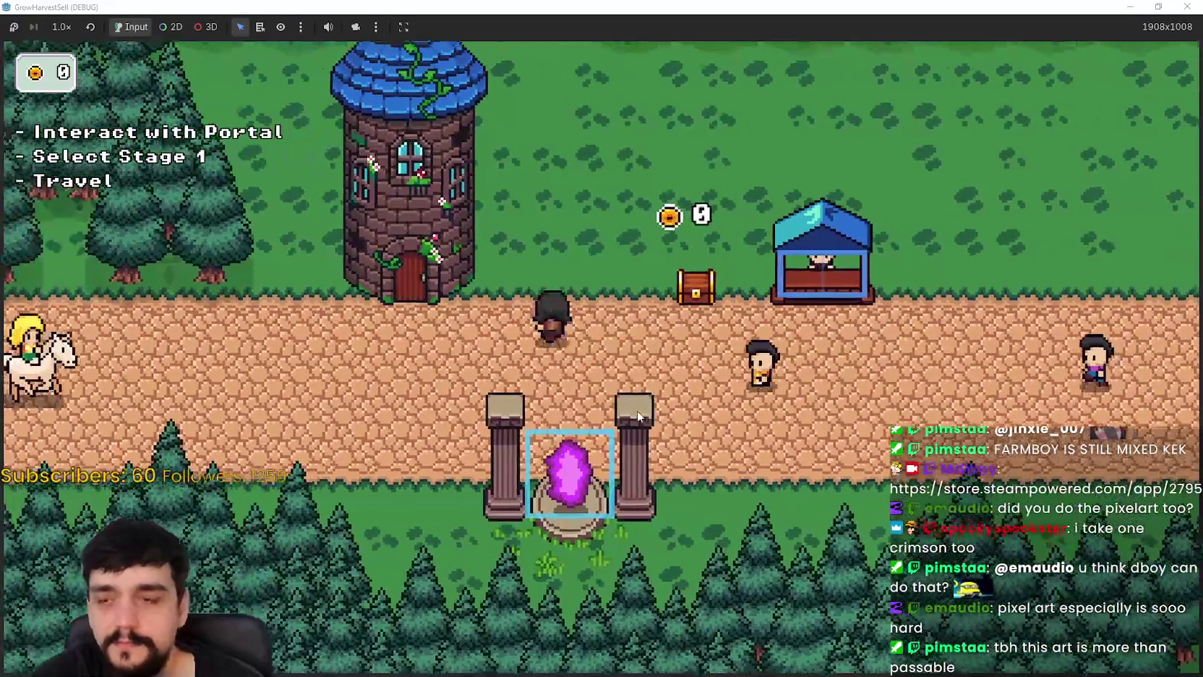
key(a)
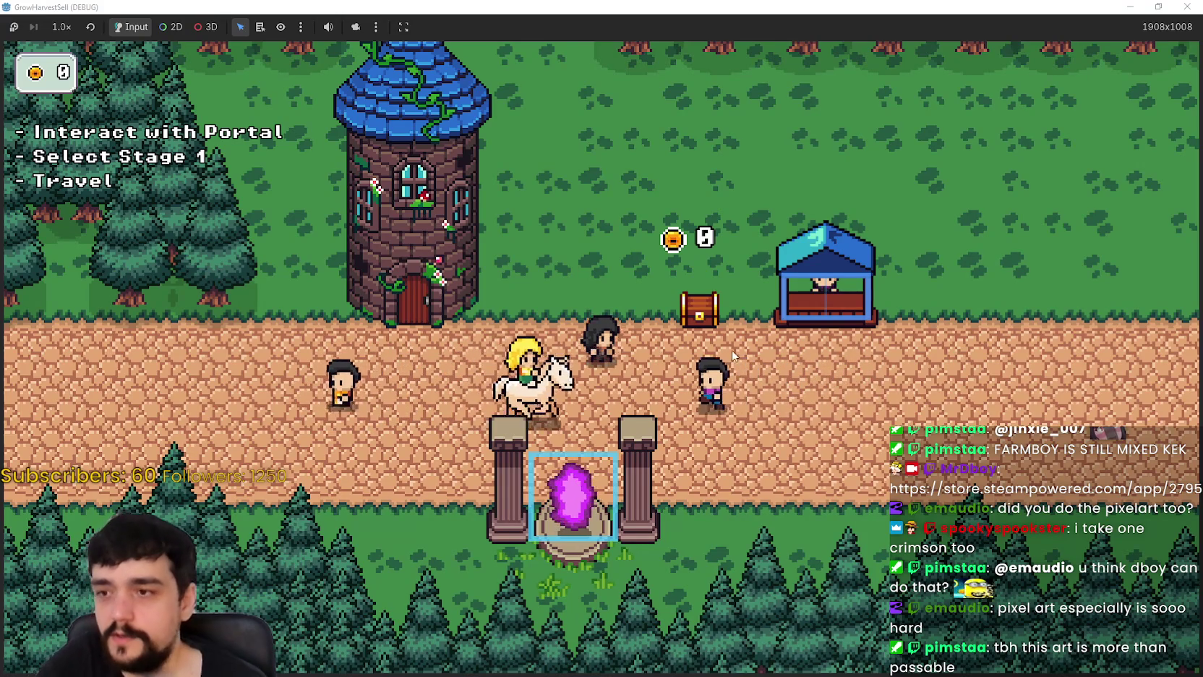
key(a)
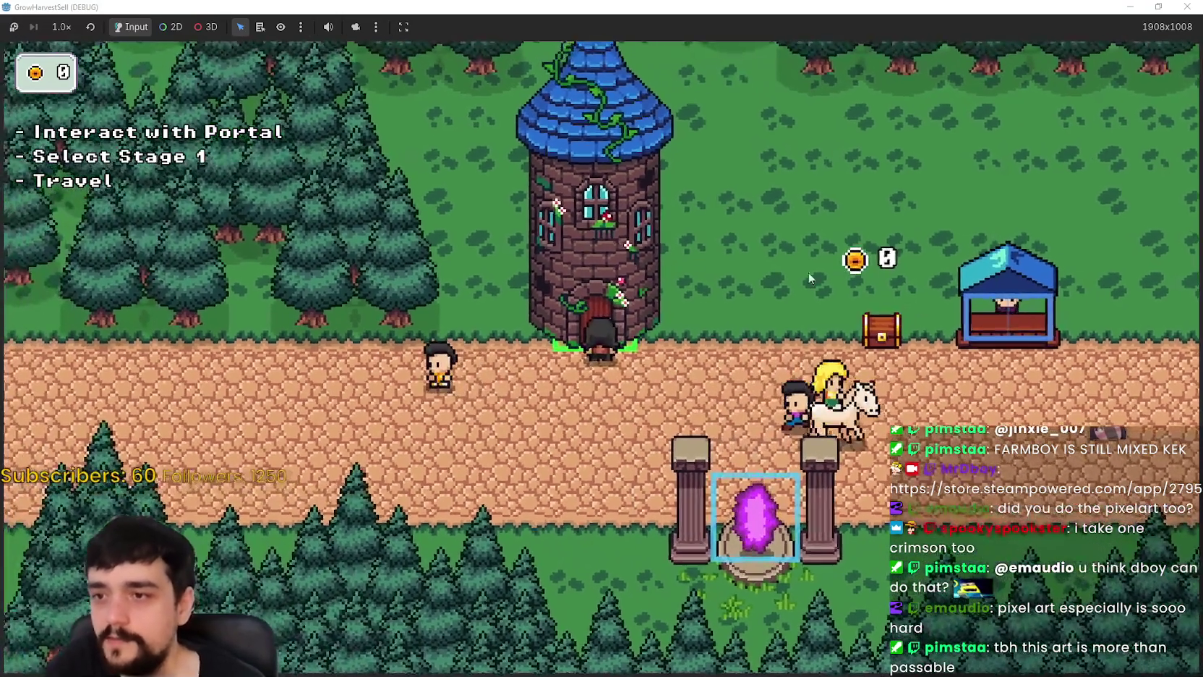
key(Tab)
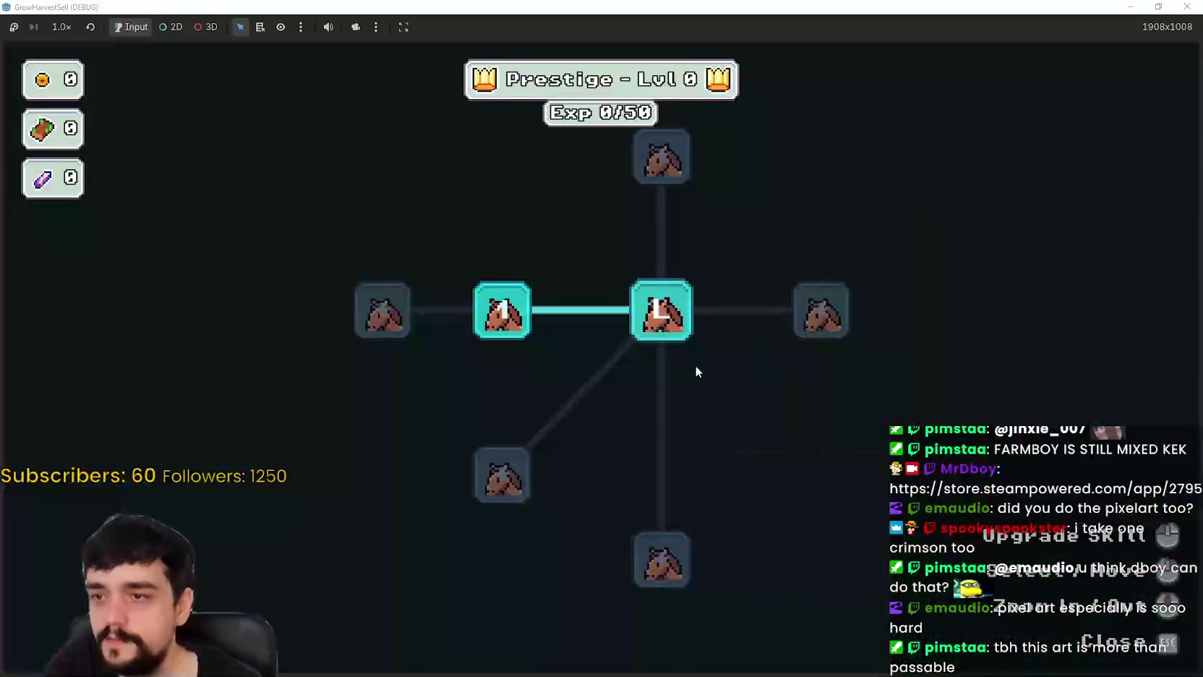
- Zoom and pan the Prestige tree to inspect the Portal node, then close it
key(Escape)
key(Tab)
scroll(615, 326, down, 5)
scroll(799, 234, up, 5)
drag(799, 235, 629, 345)
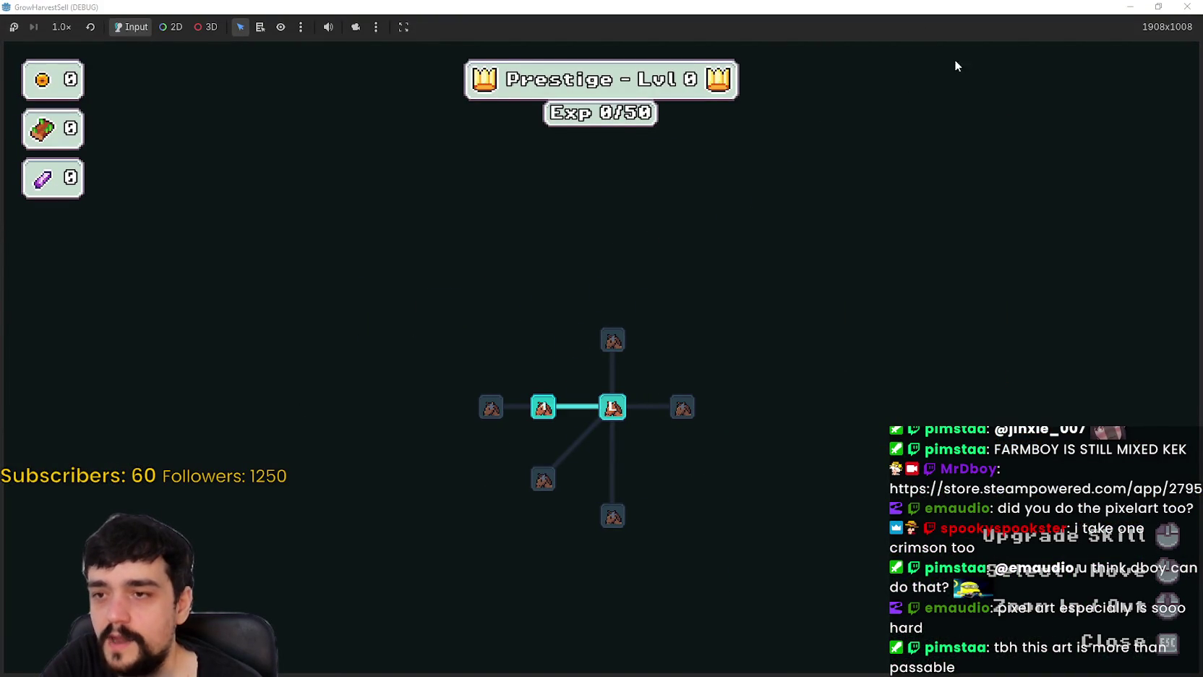
scroll(639, 439, up, 2)
scroll(638, 439, down, 2)
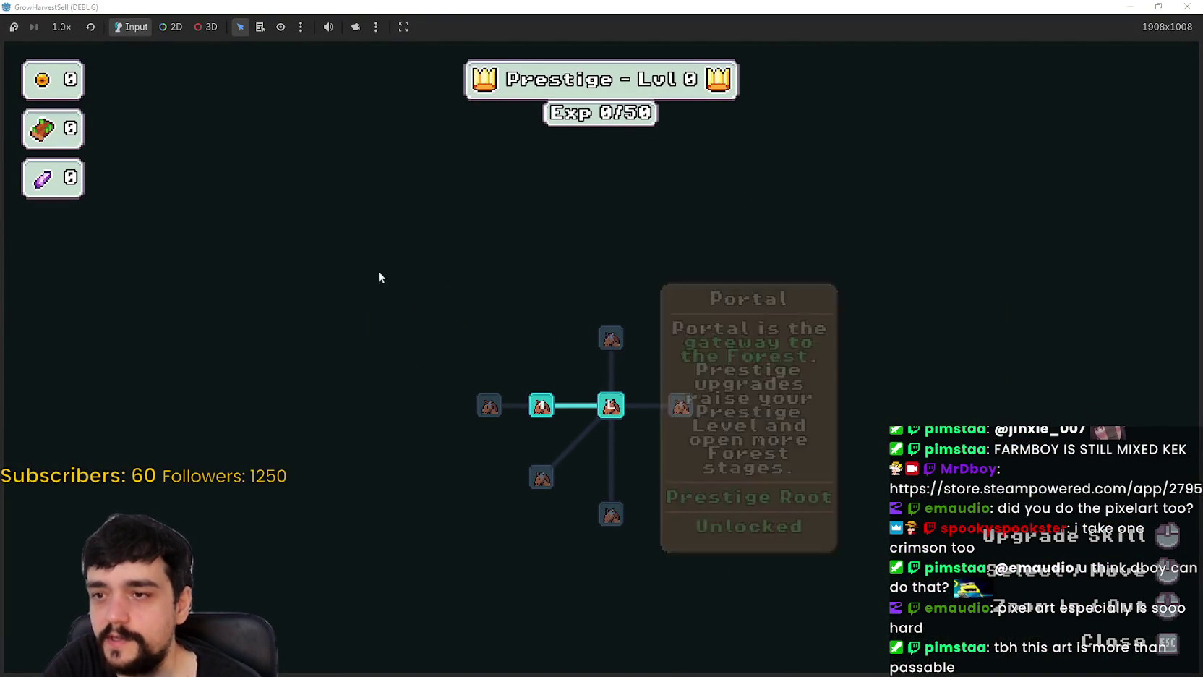
scroll(555, 462, up, 3)
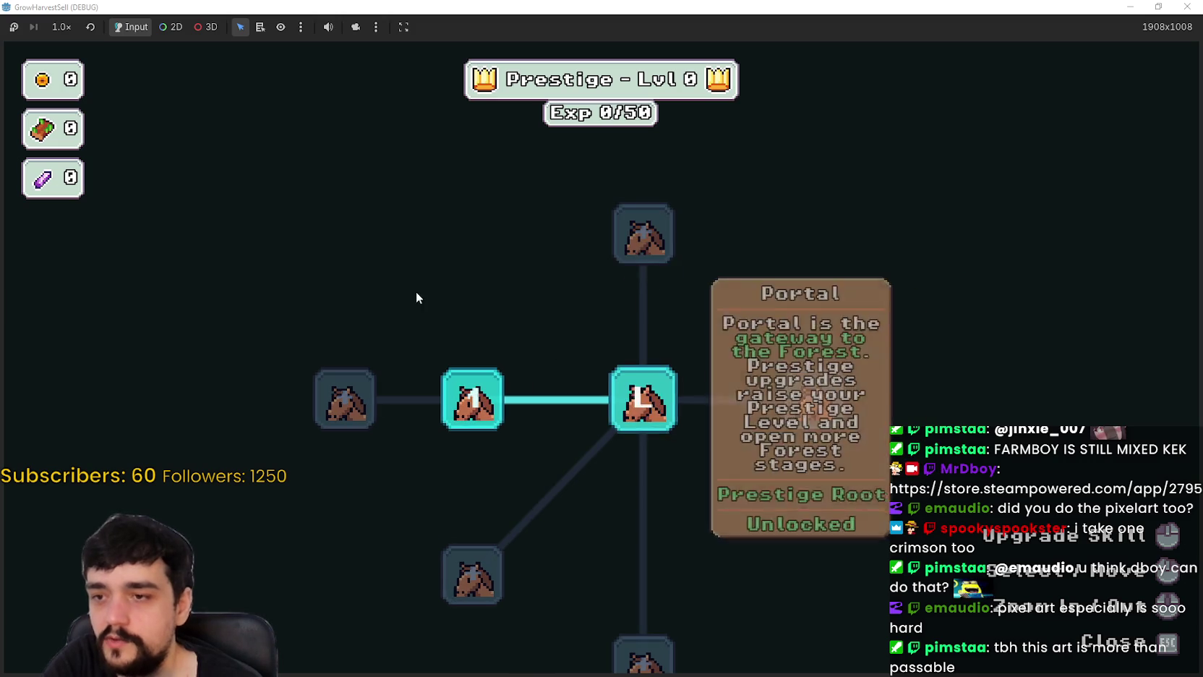
key(Escape)
click(686, 404)
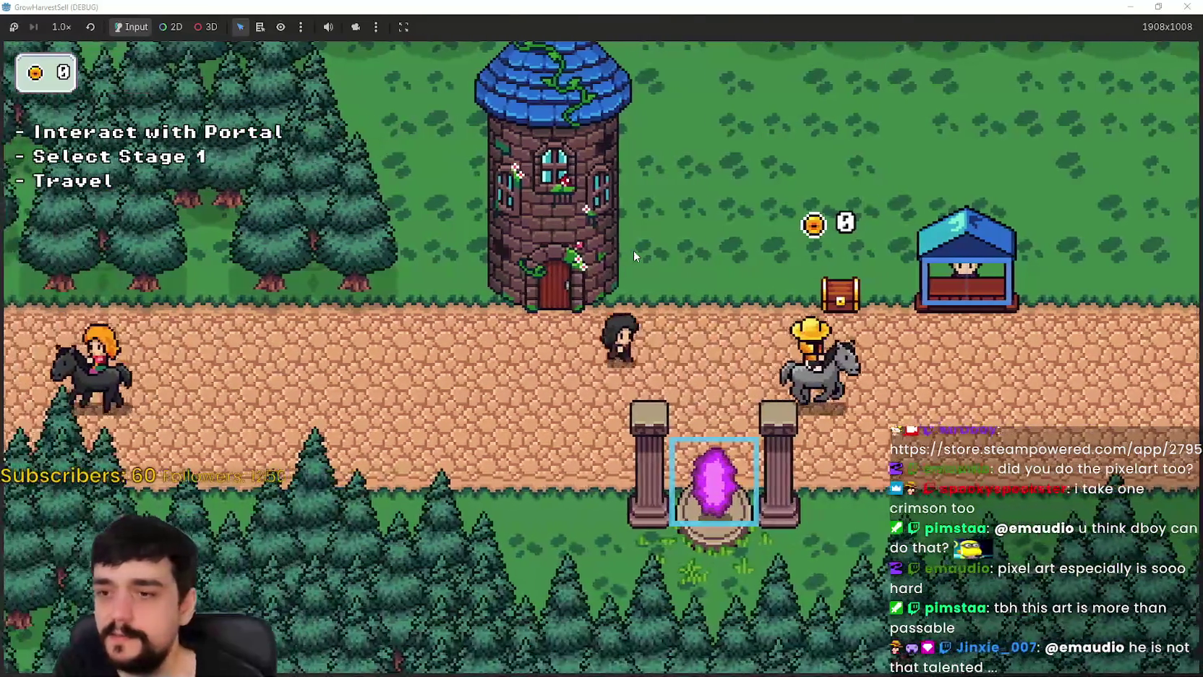
- Walk the player onto and around the newly appeared portal
key(Down)
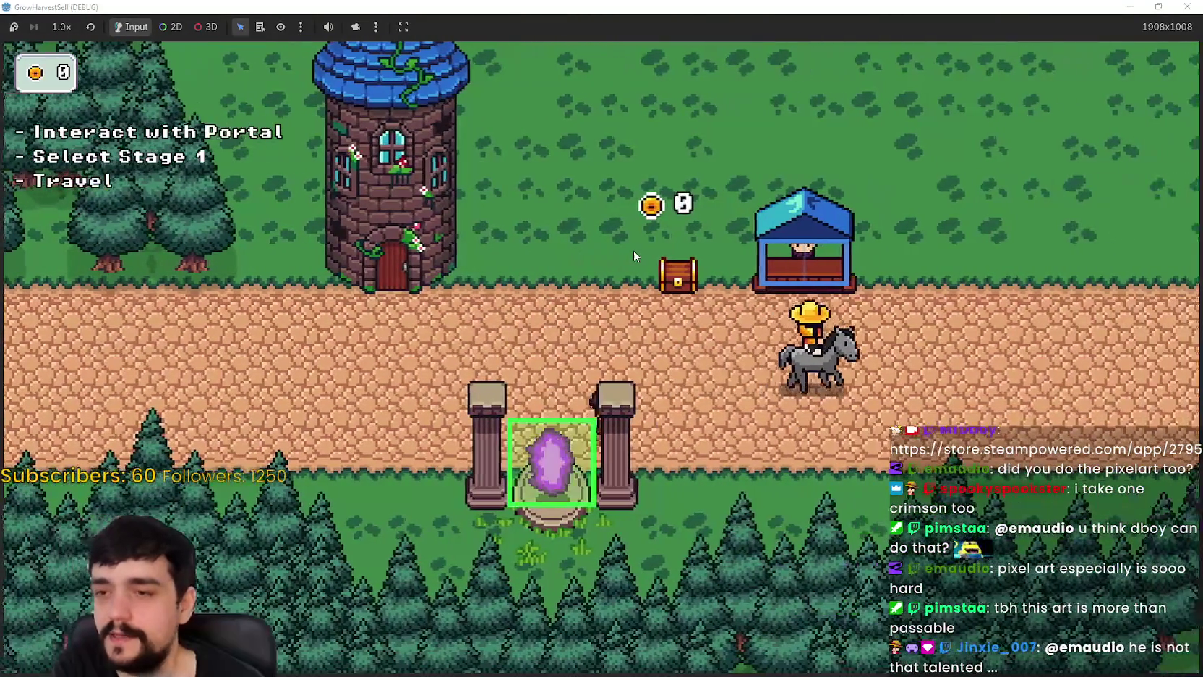
key(Right)
key(Up)
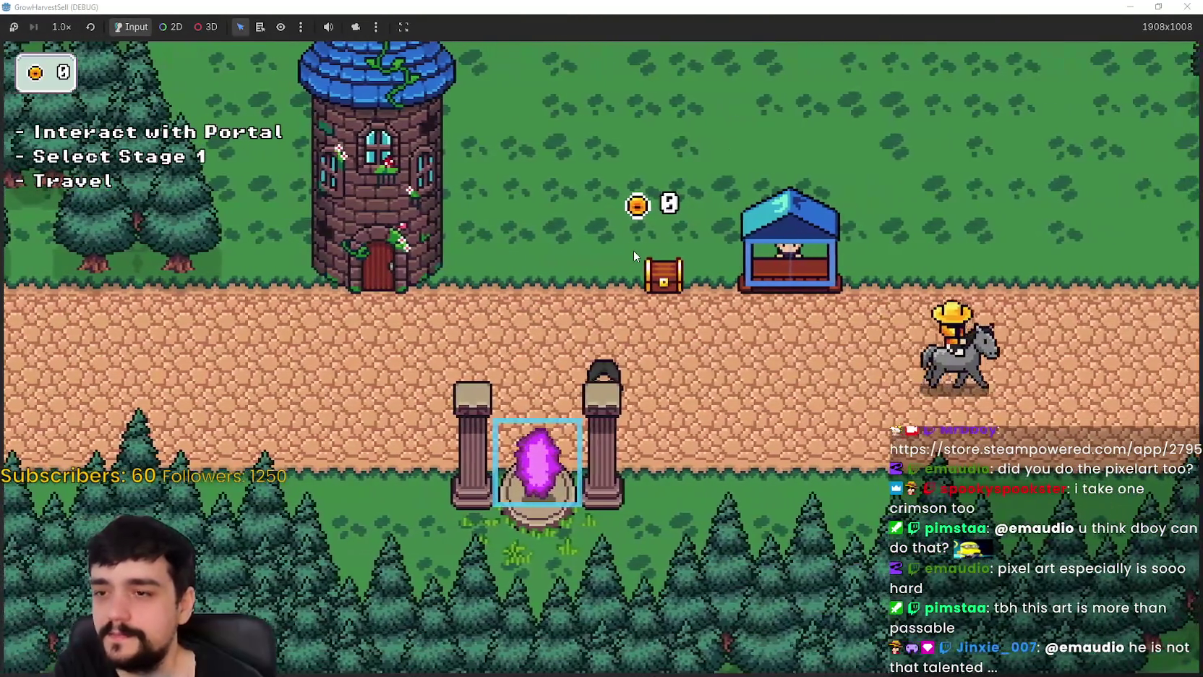
key(Down)
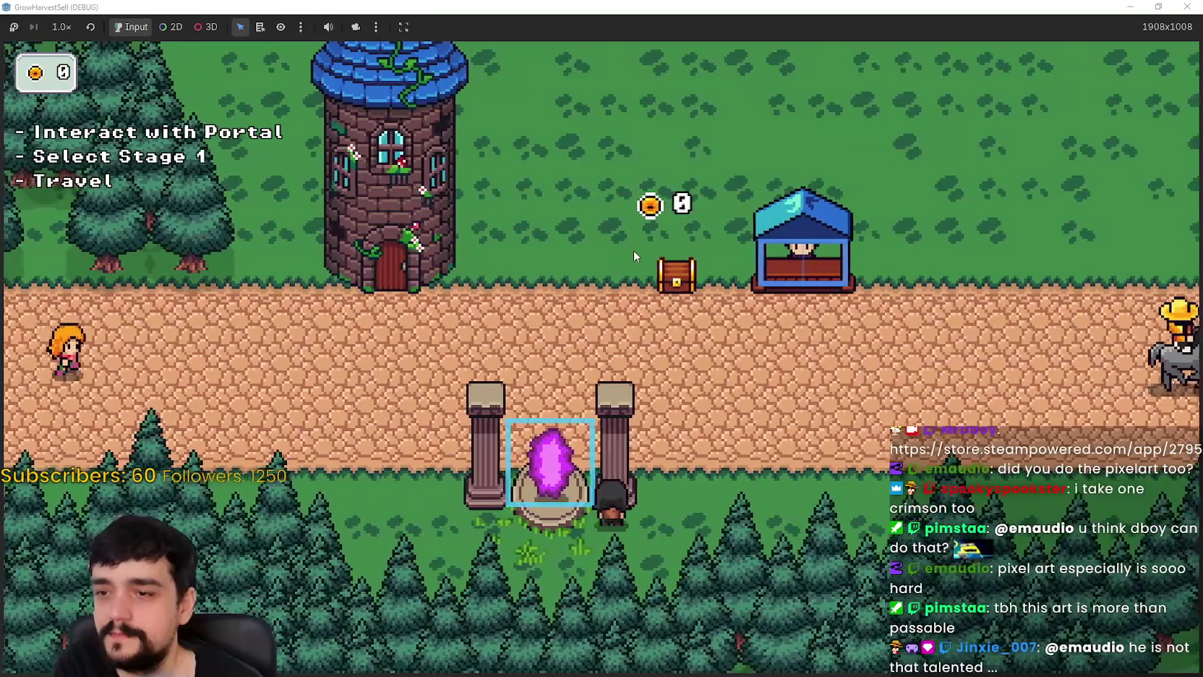
key(Left)
key(Up)
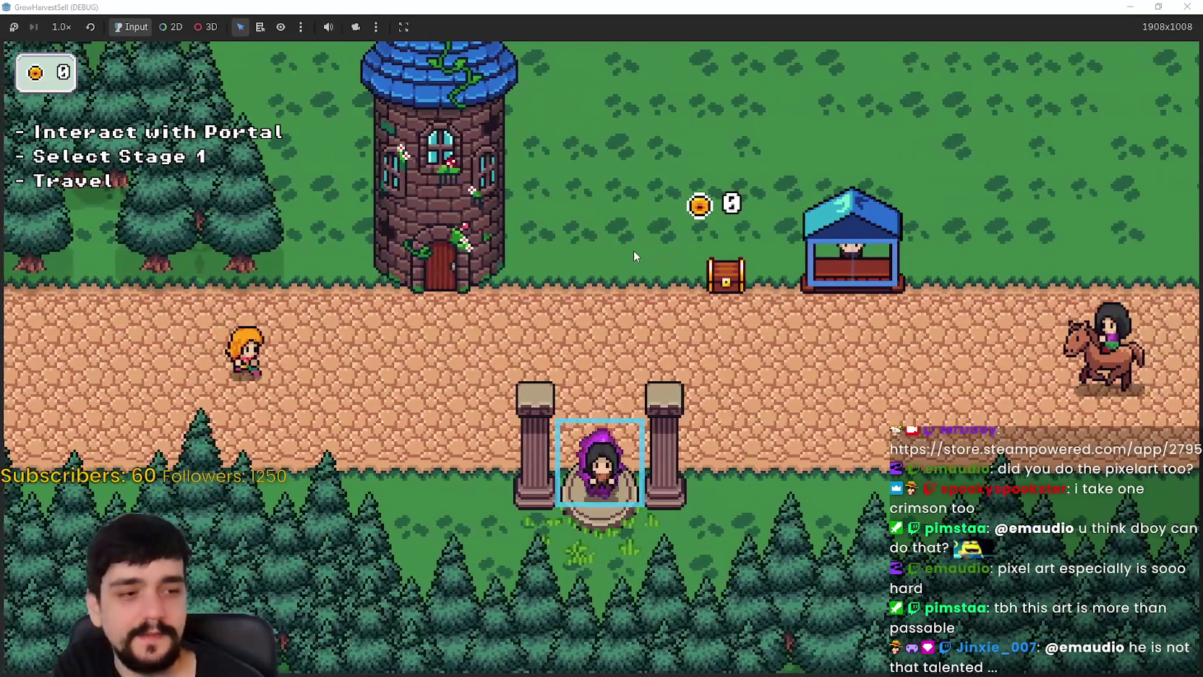
key(Up)
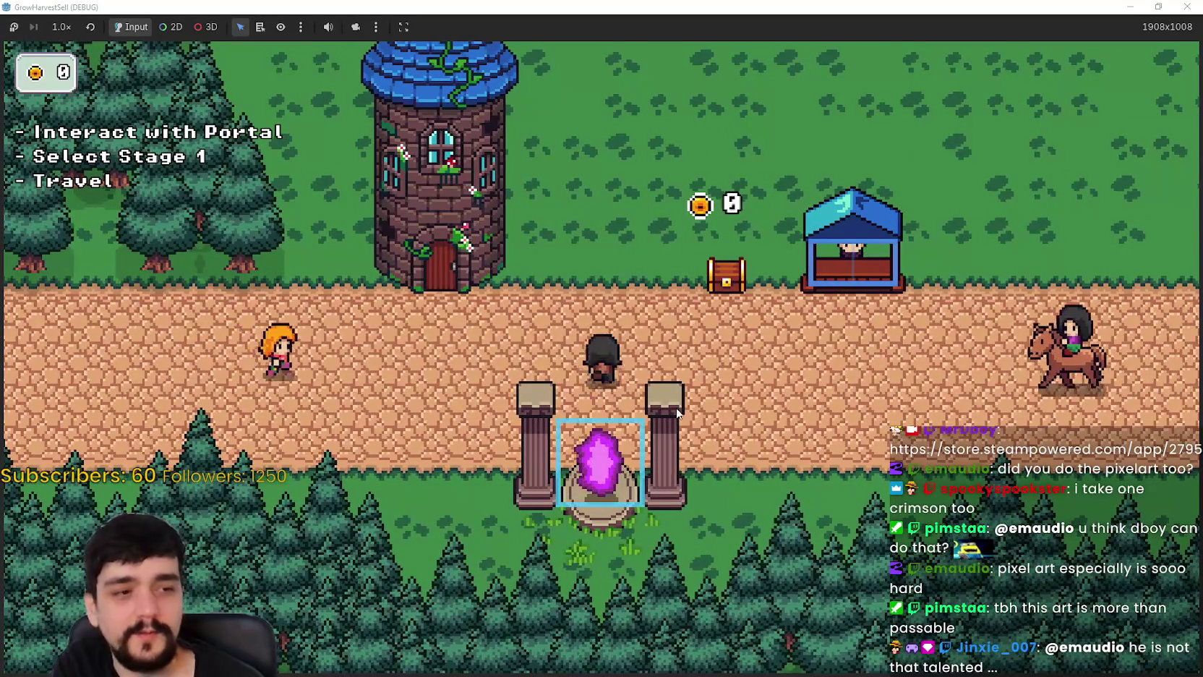
key(Up)
key(Right)
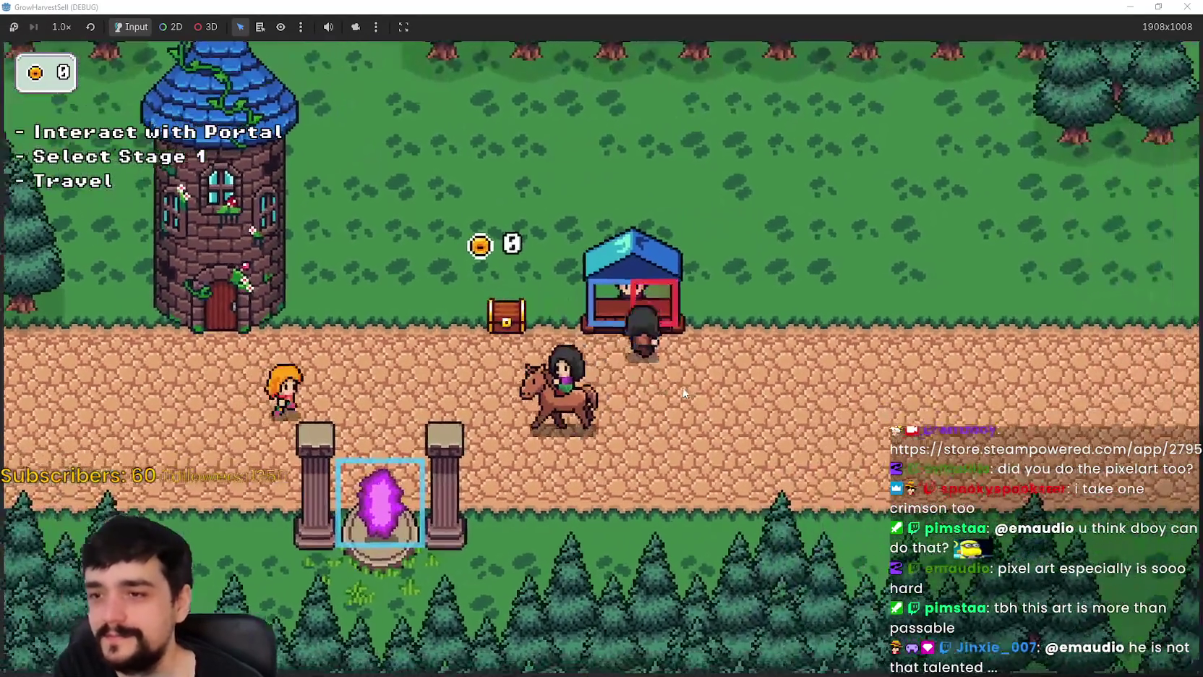
key(Left)
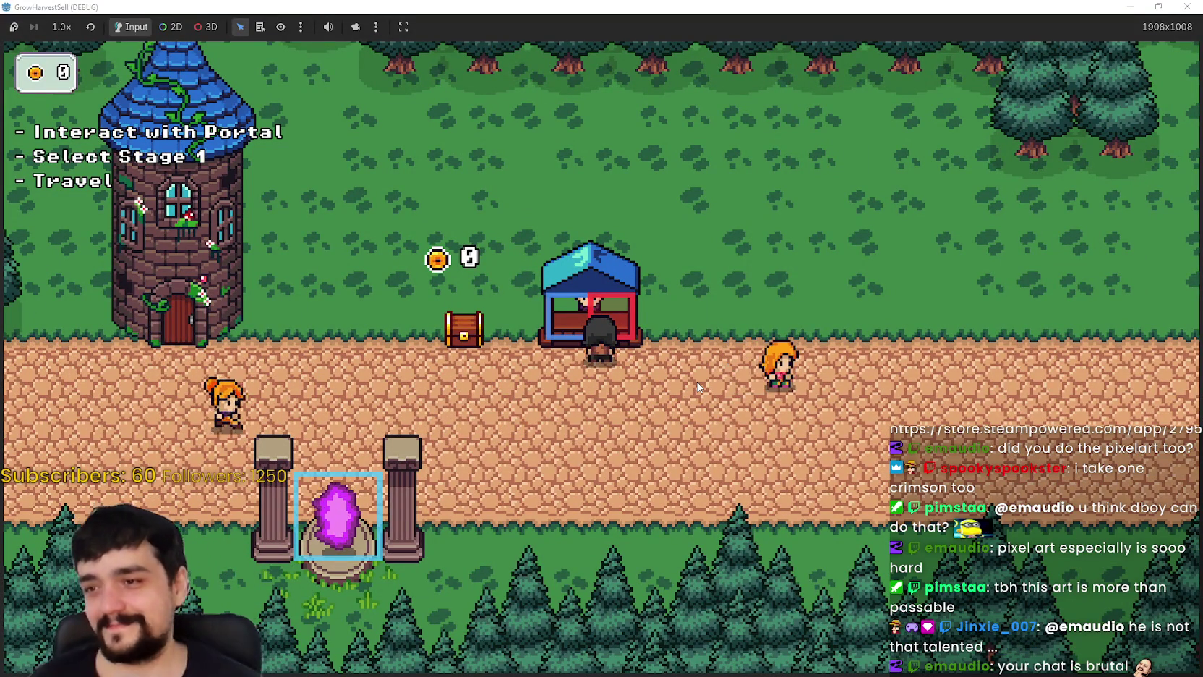
key(a)
key(s)
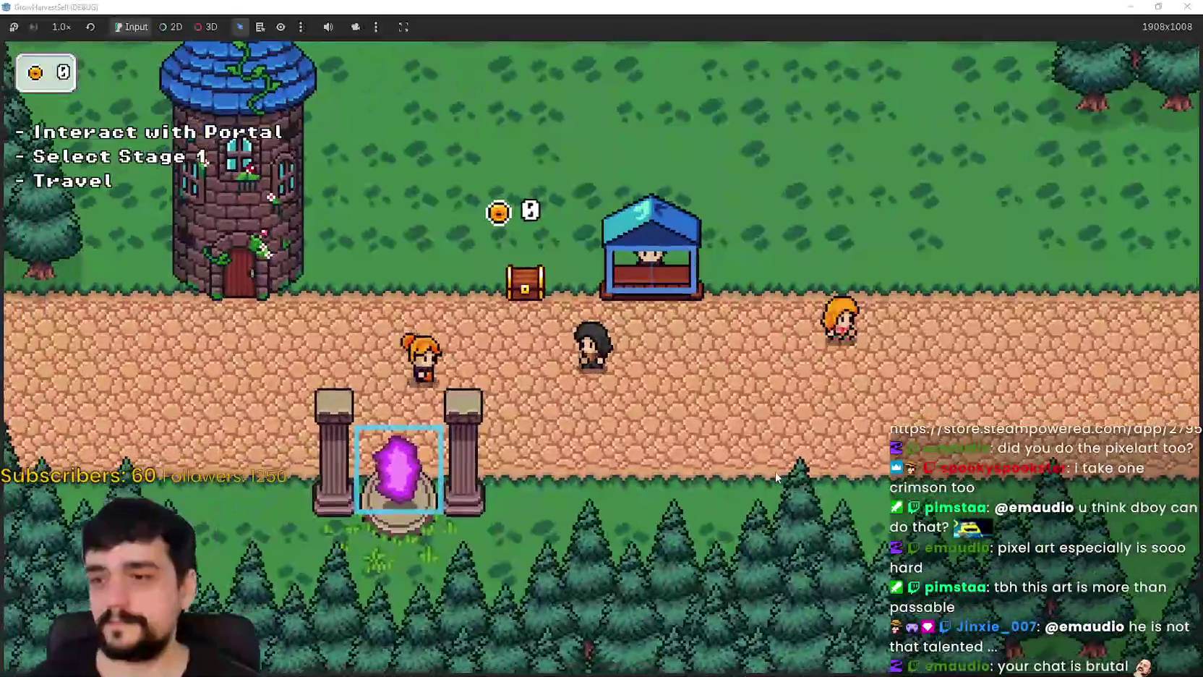
key(a)
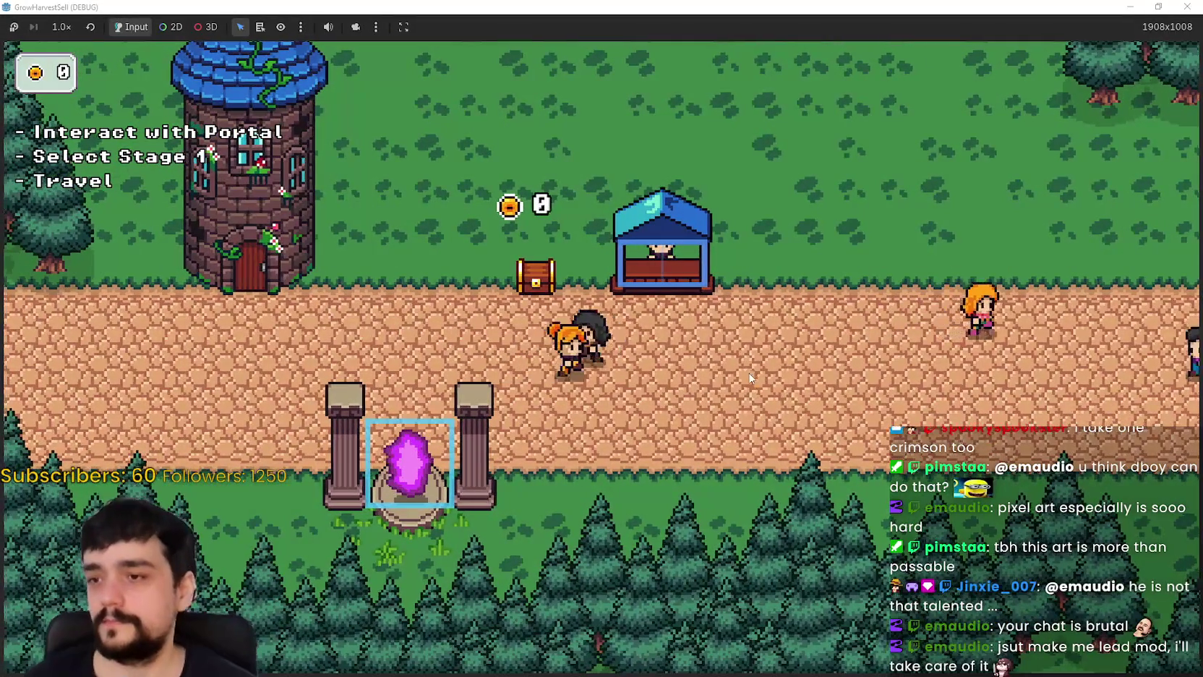
key(s)
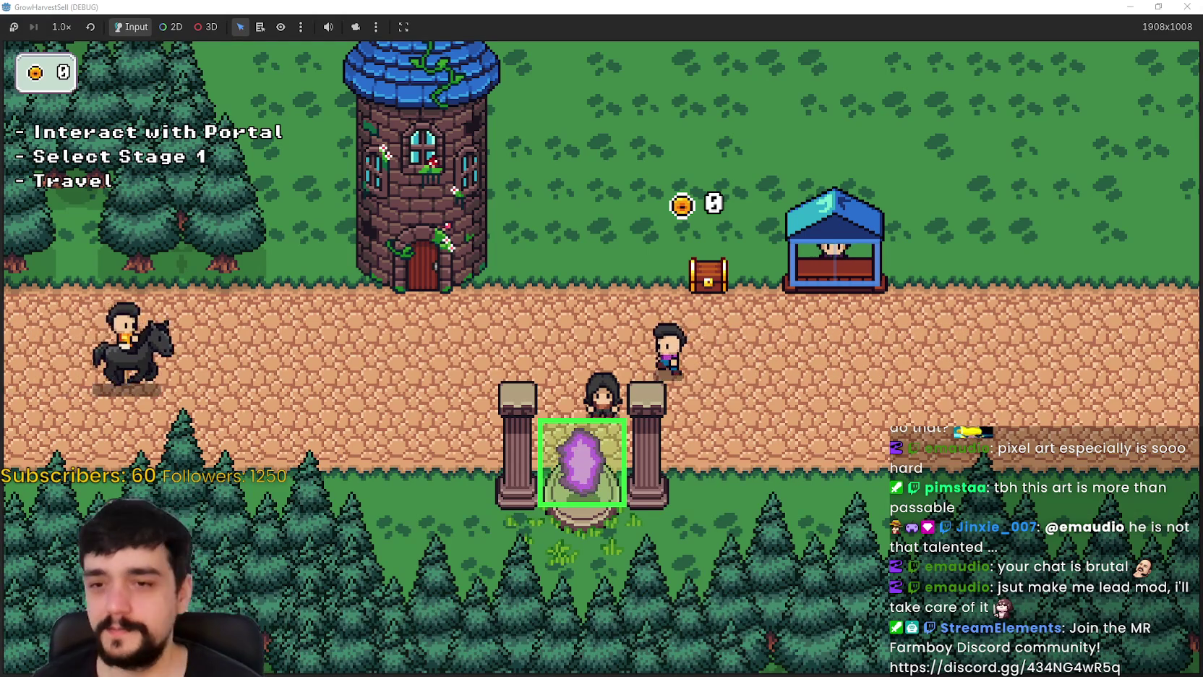
- Walk the player right along the road to the shop stall
key(d)
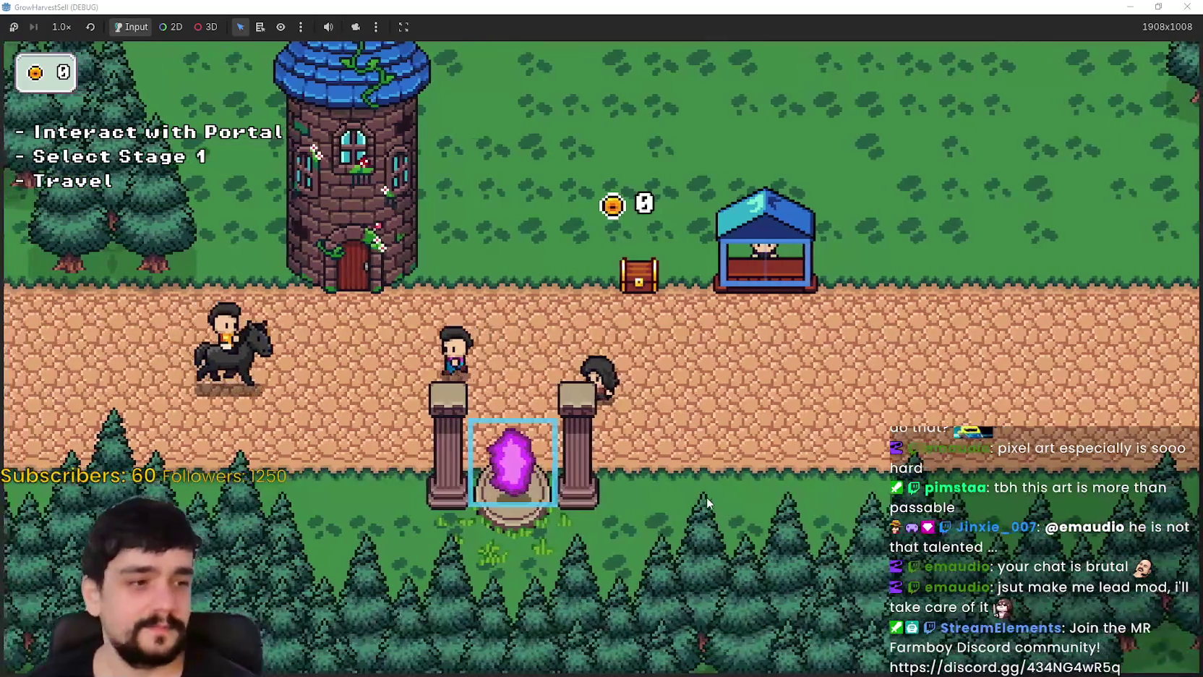
key(a)
key(d)
key(w)
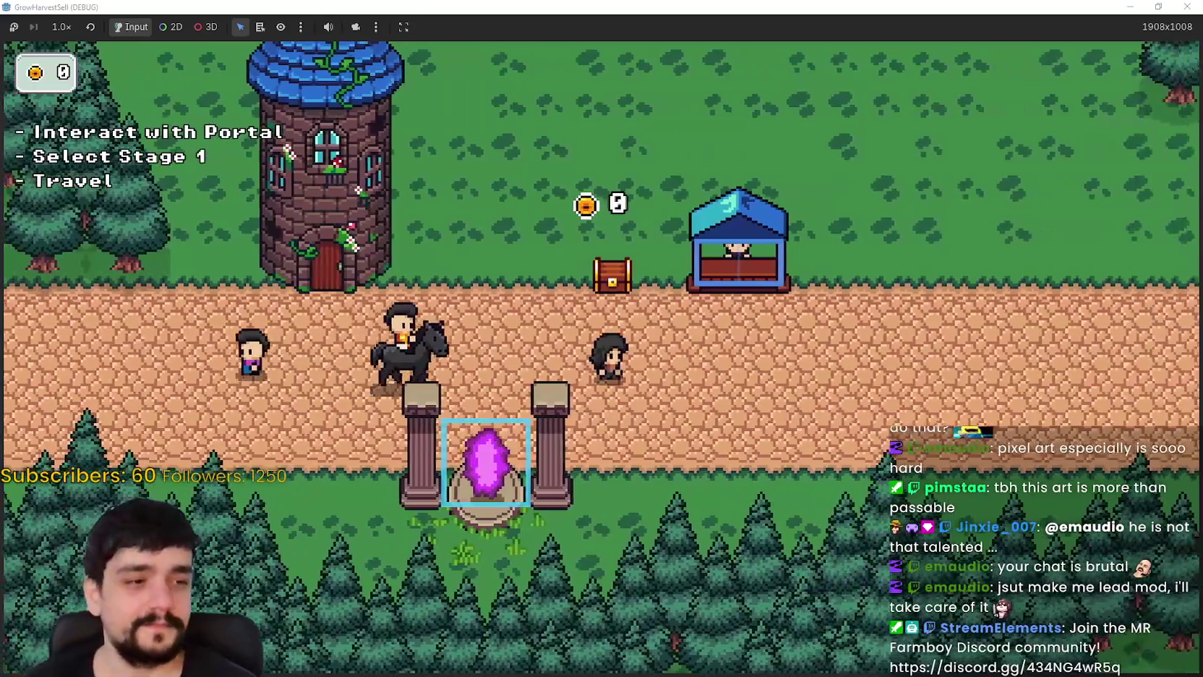
key(d)
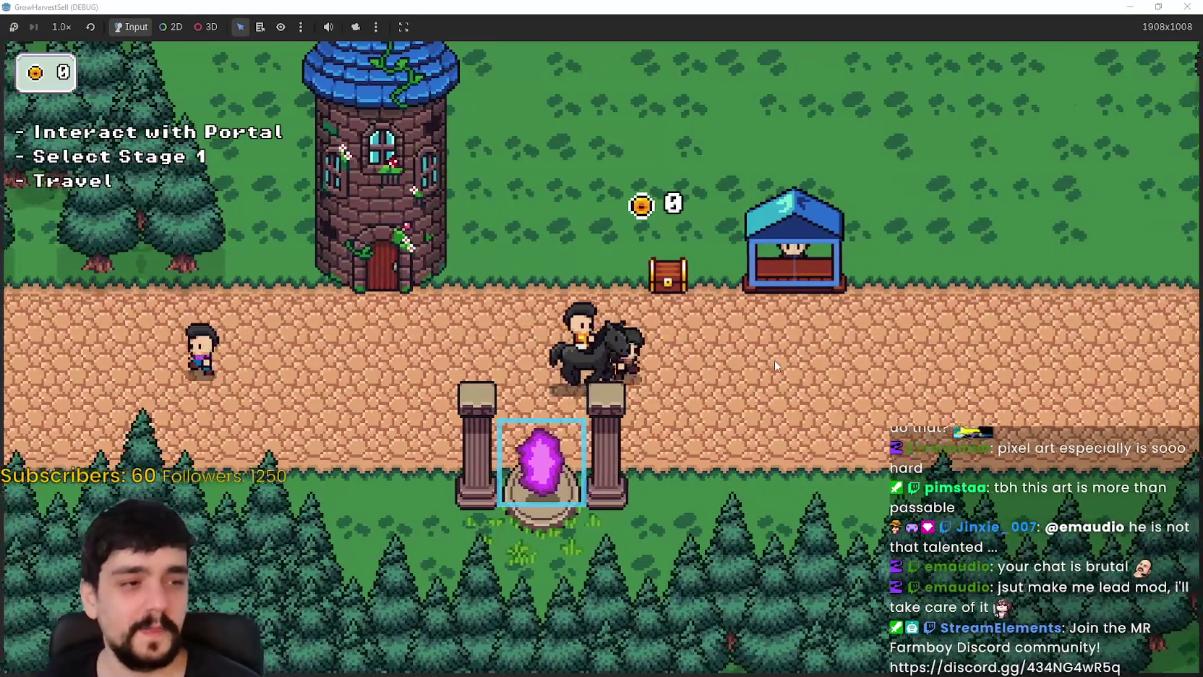
key(d)
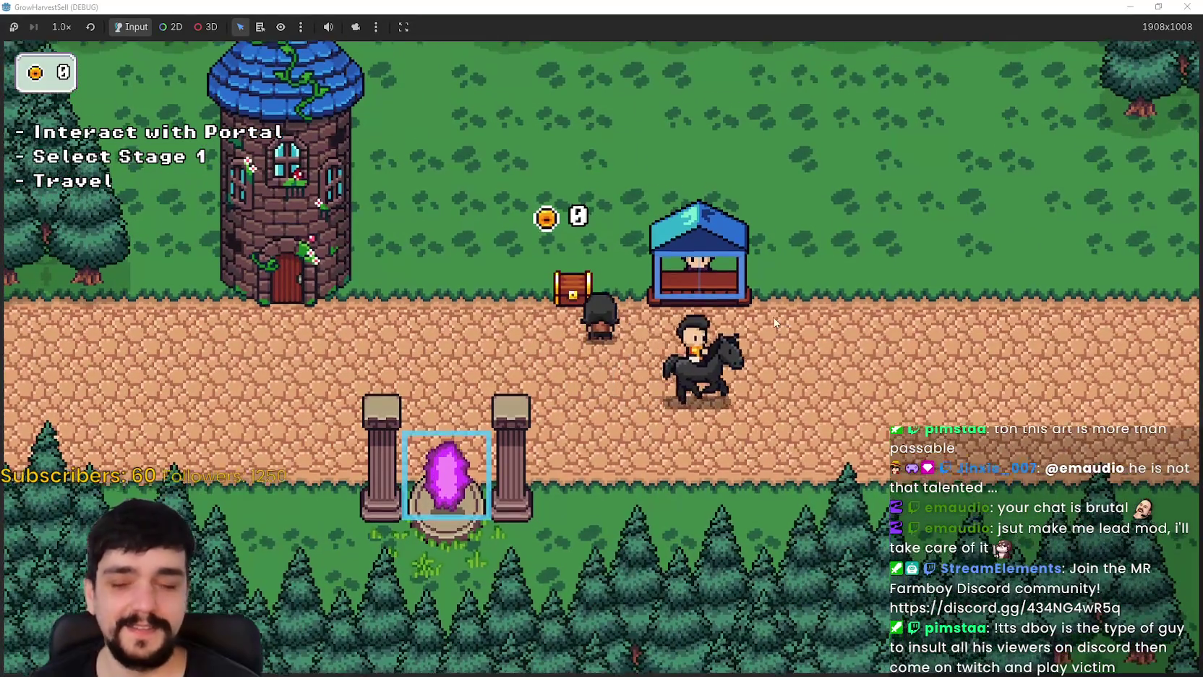
key(d)
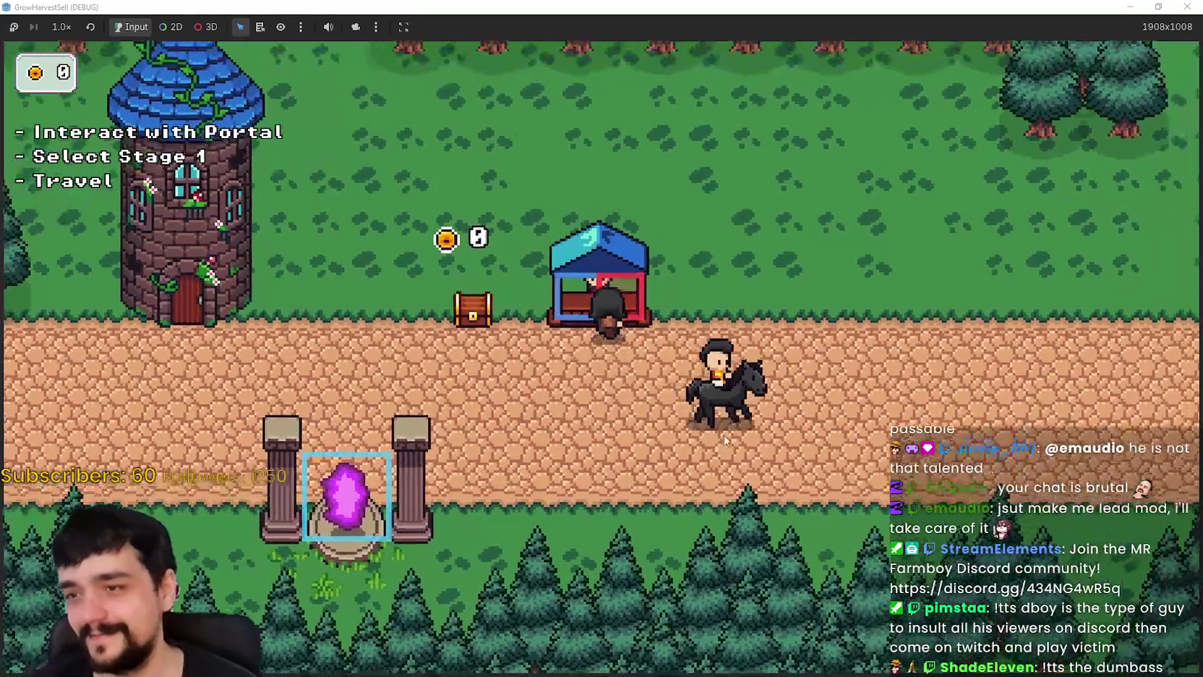
key(d)
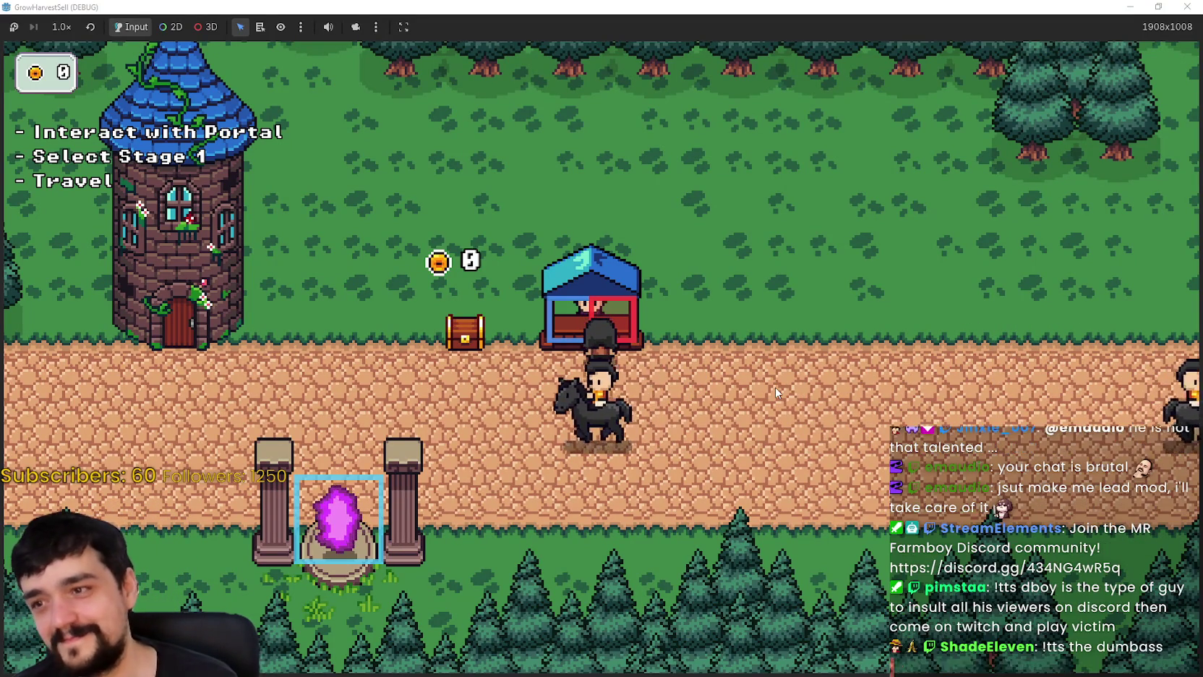
- Walk back left to the shop booth and open the Prestige skill tree
key(s)
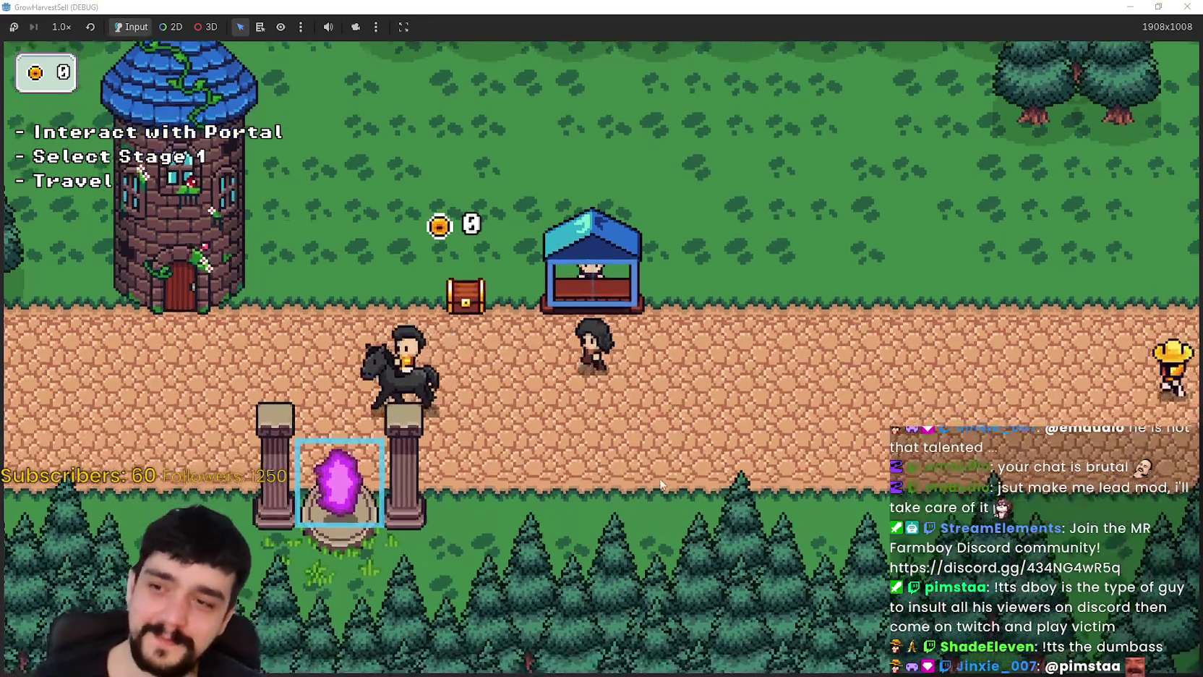
key(a)
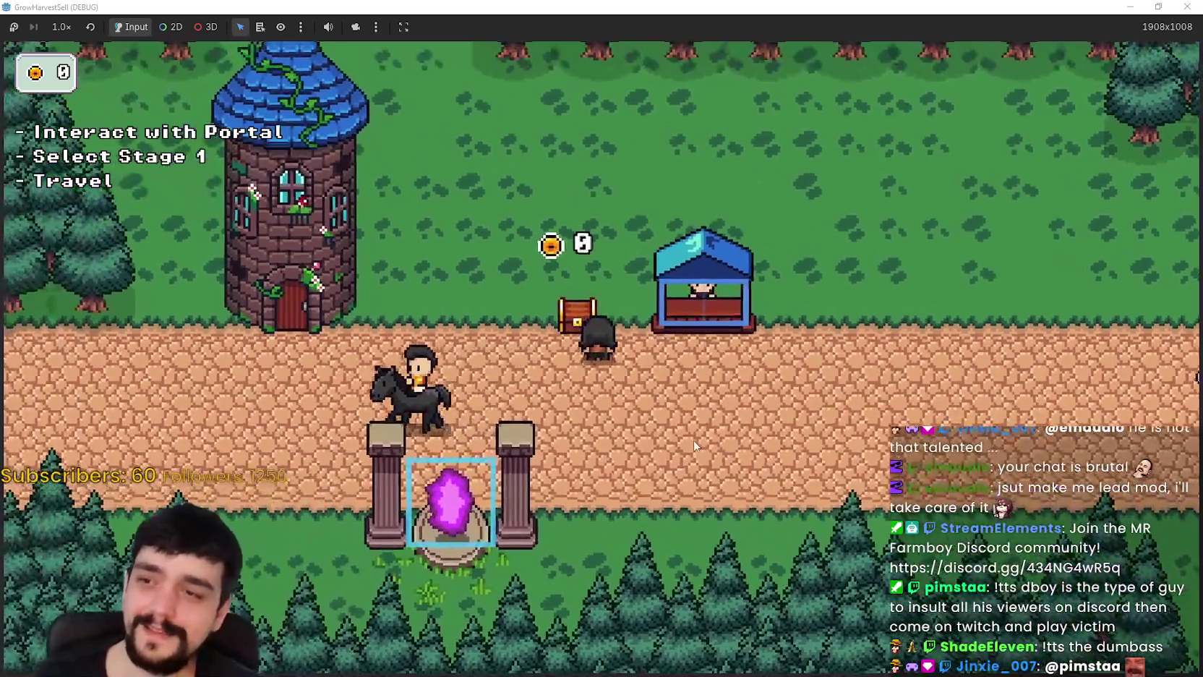
key(w)
key(s)
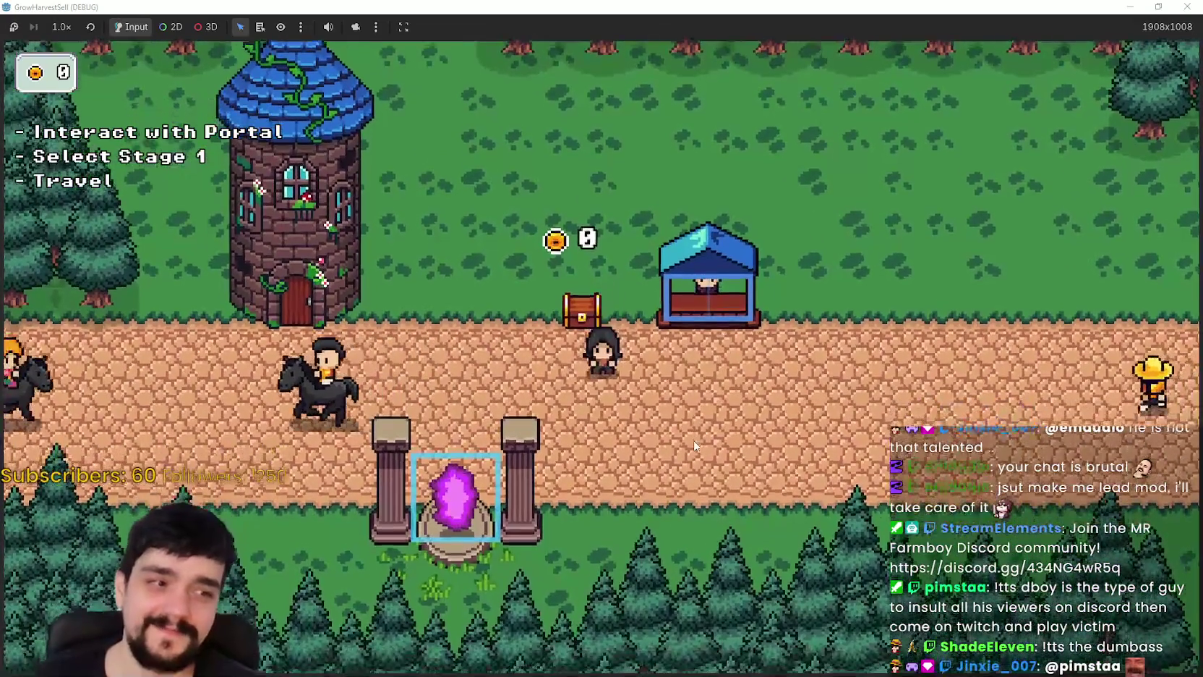
key(a)
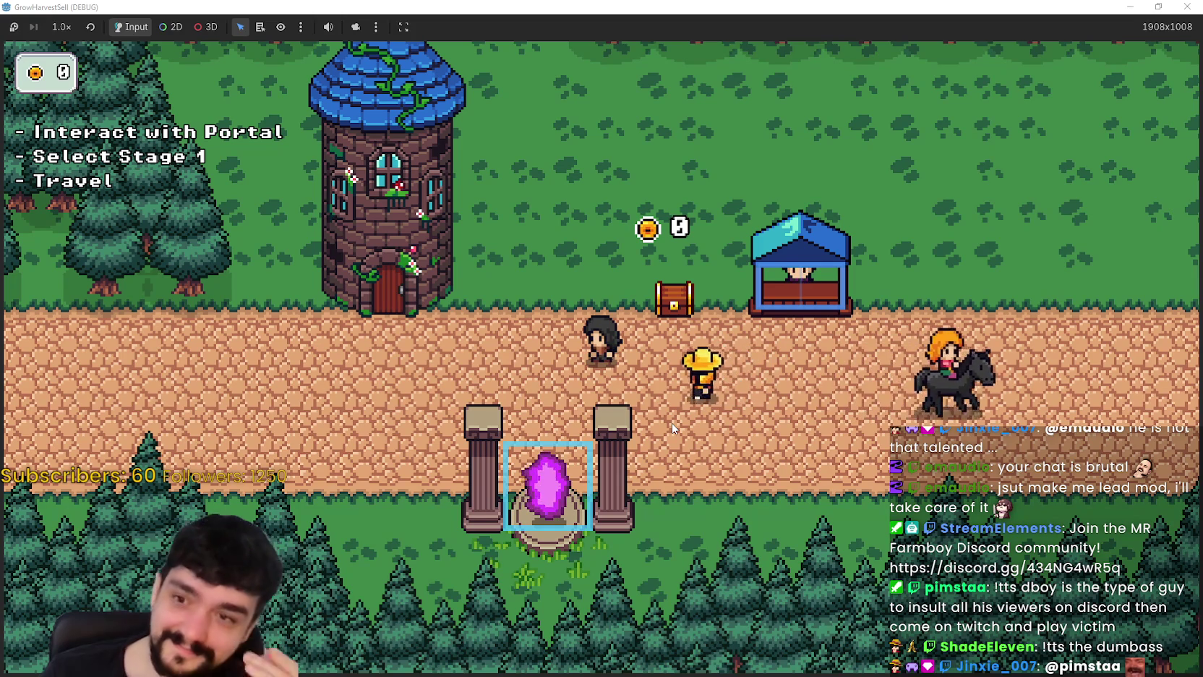
key(a)
key(d)
key(w)
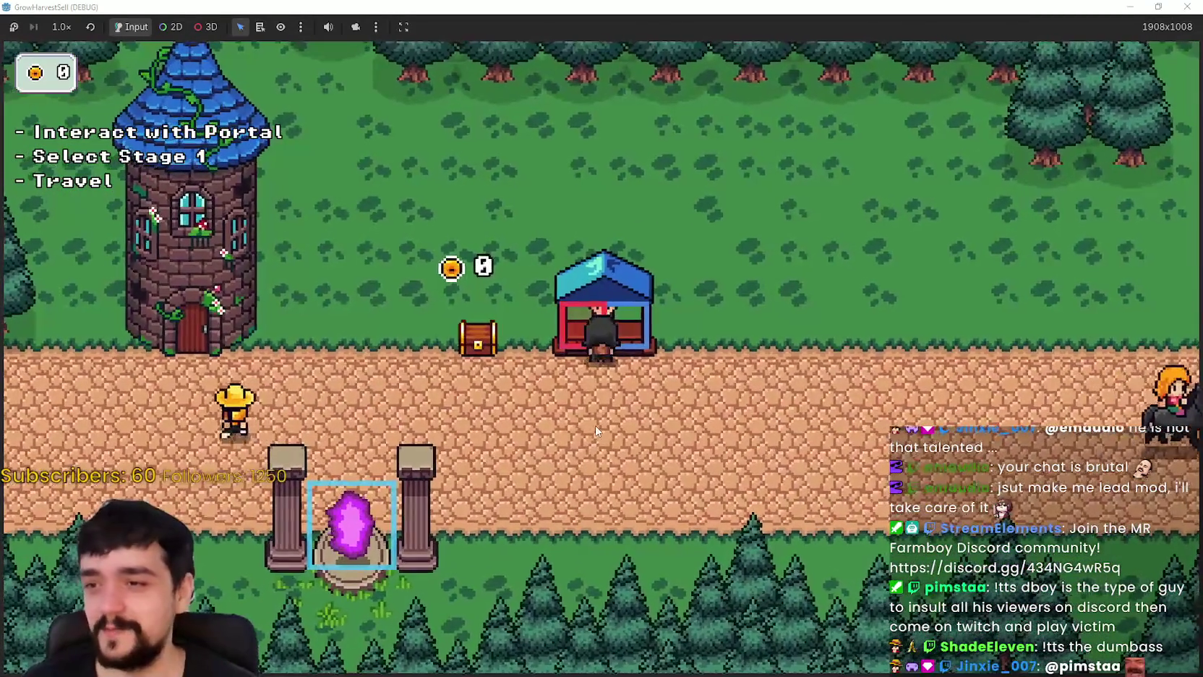
key(a)
key(a)
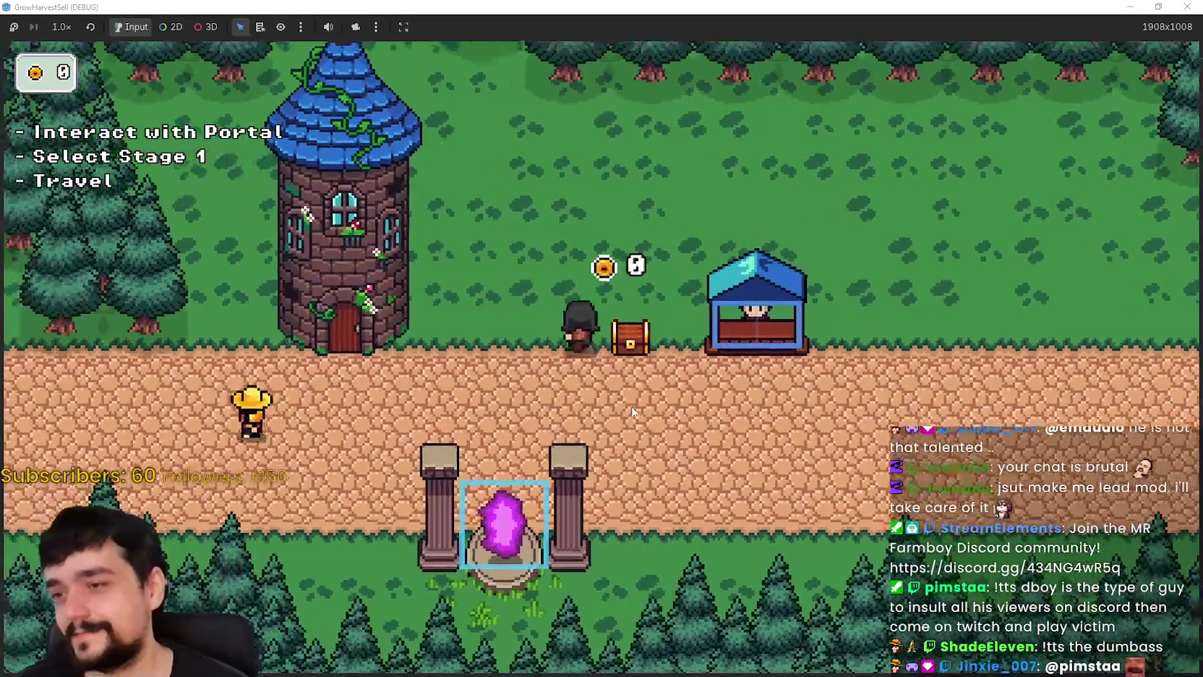
key(Tab)
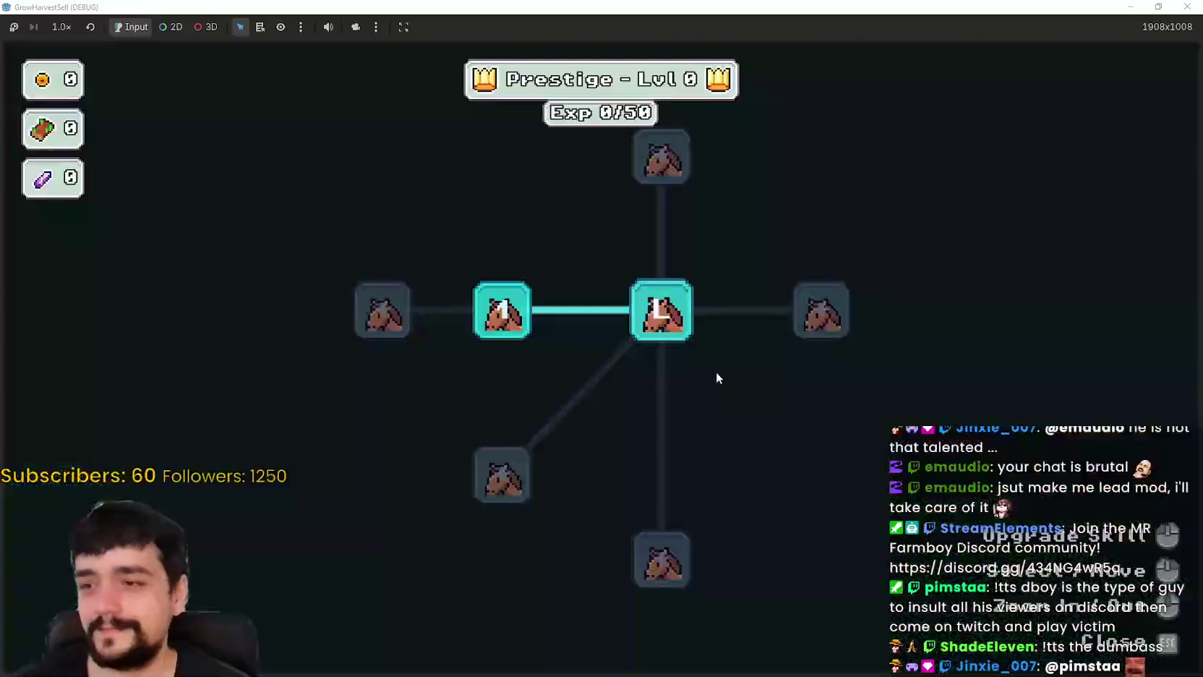
- Close the Prestige tree and travel through the portal to Stage 1
key(Escape)
key(s)
key(d)
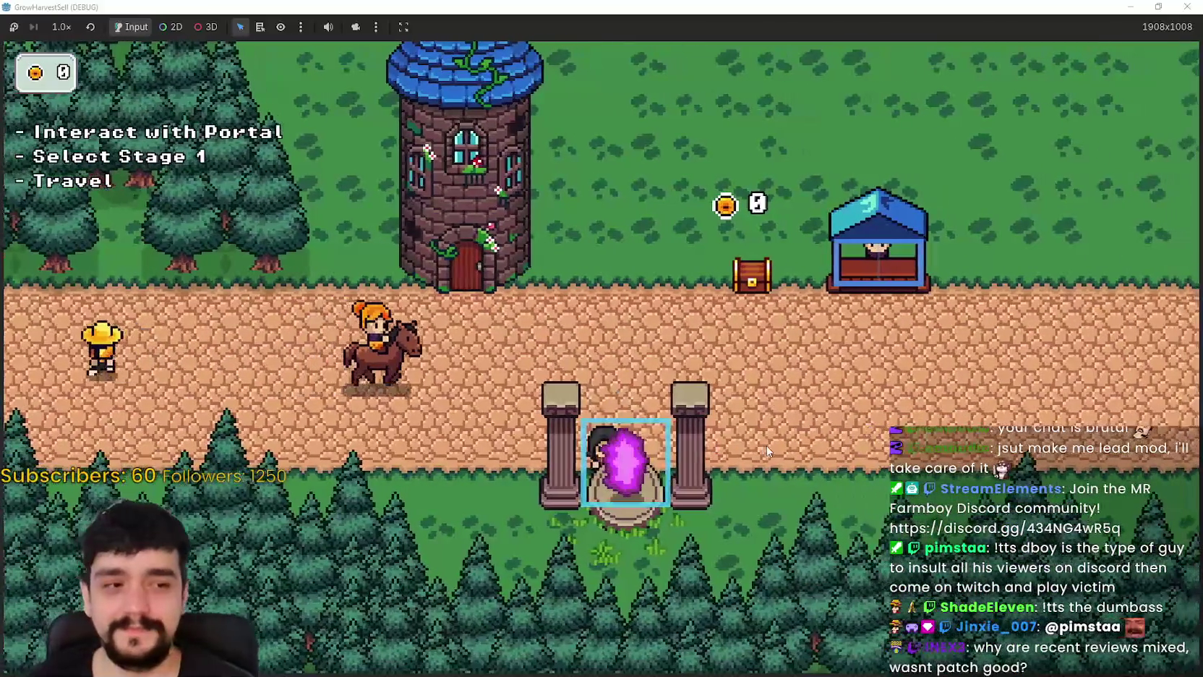
key(e)
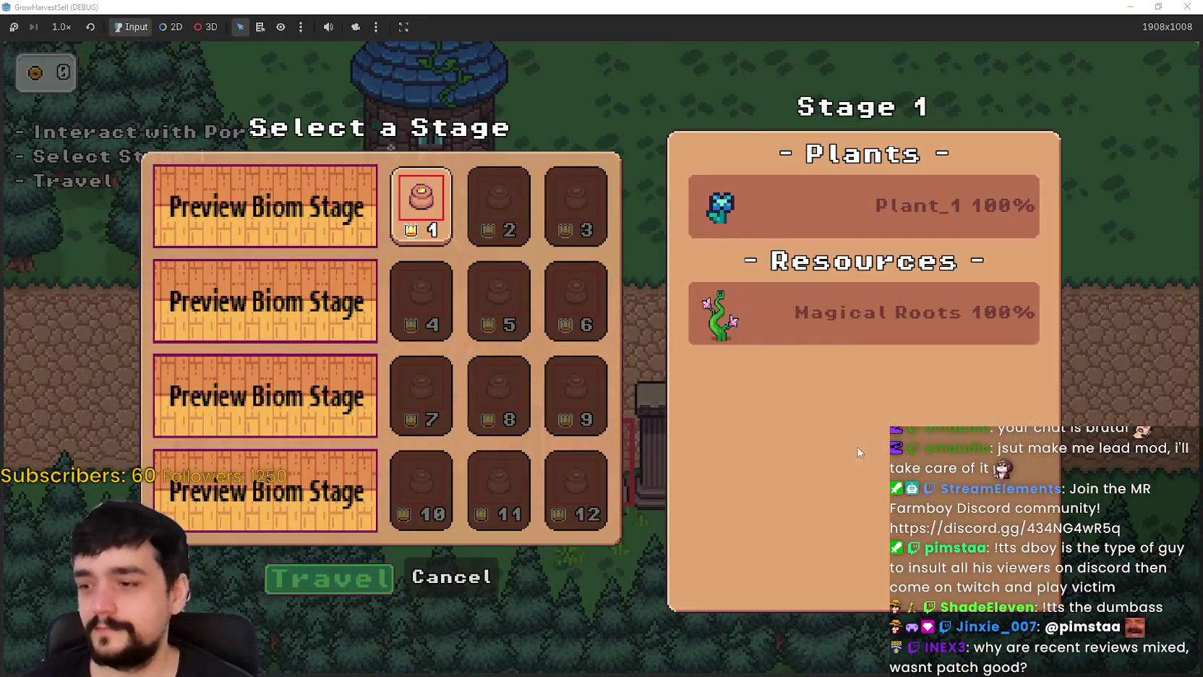
key(Return)
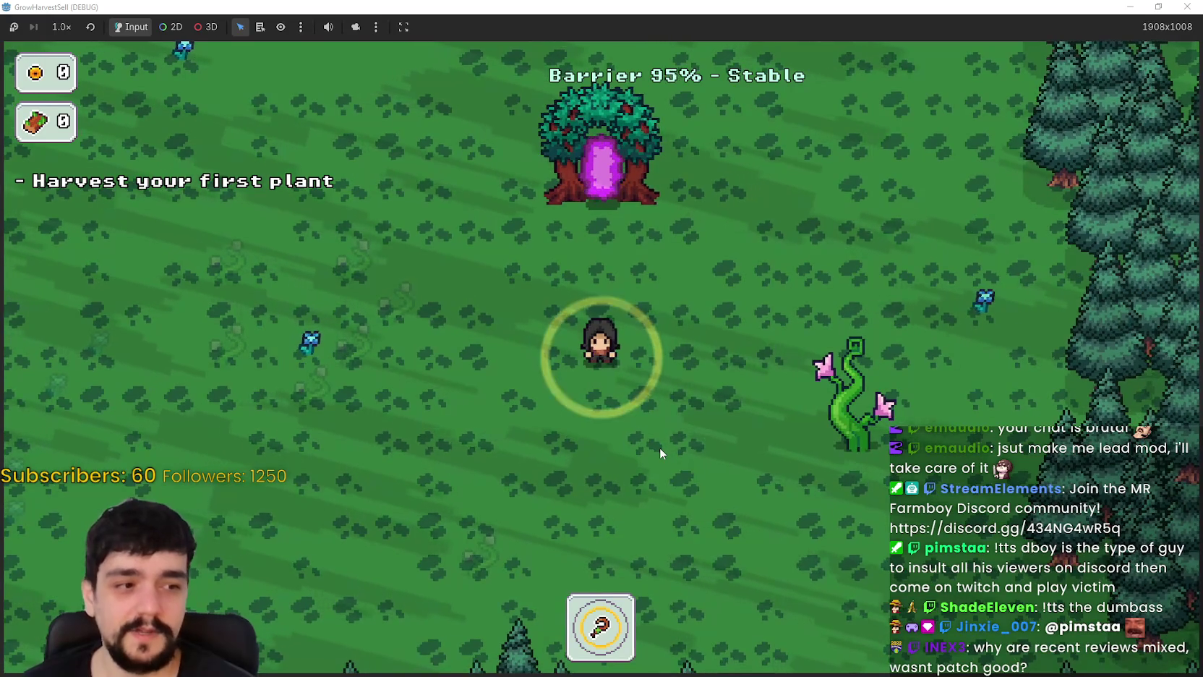
- Harvest a forest plant and return to the village via the portal tree
key(a)
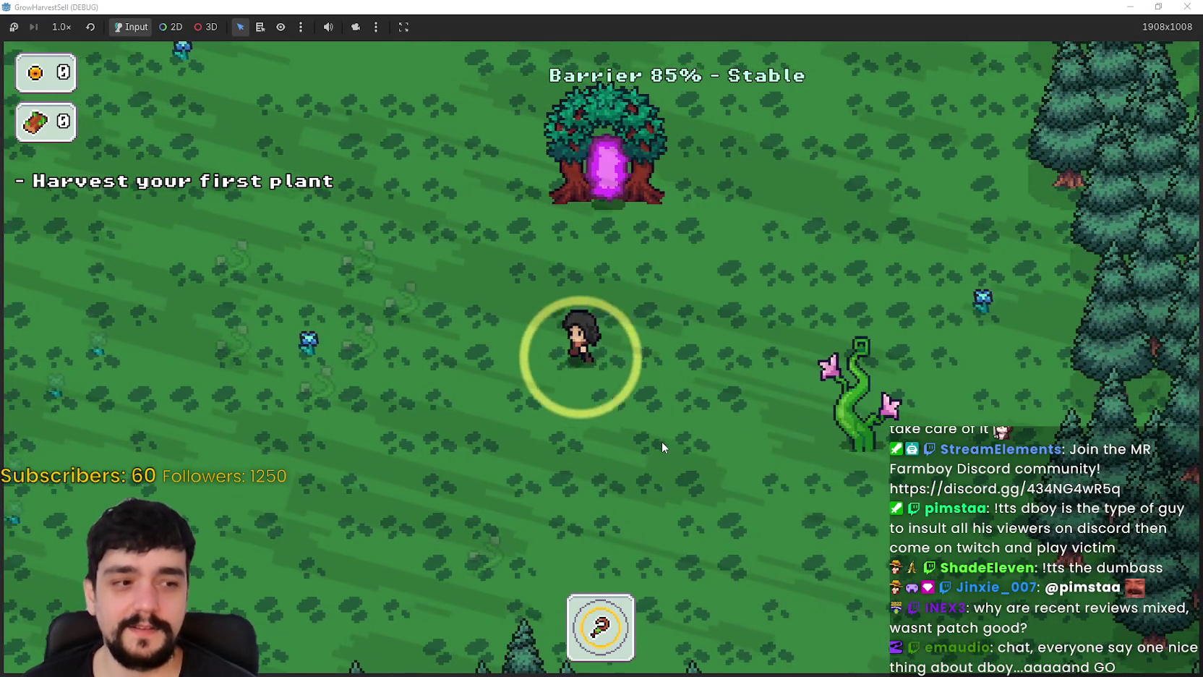
key(w)
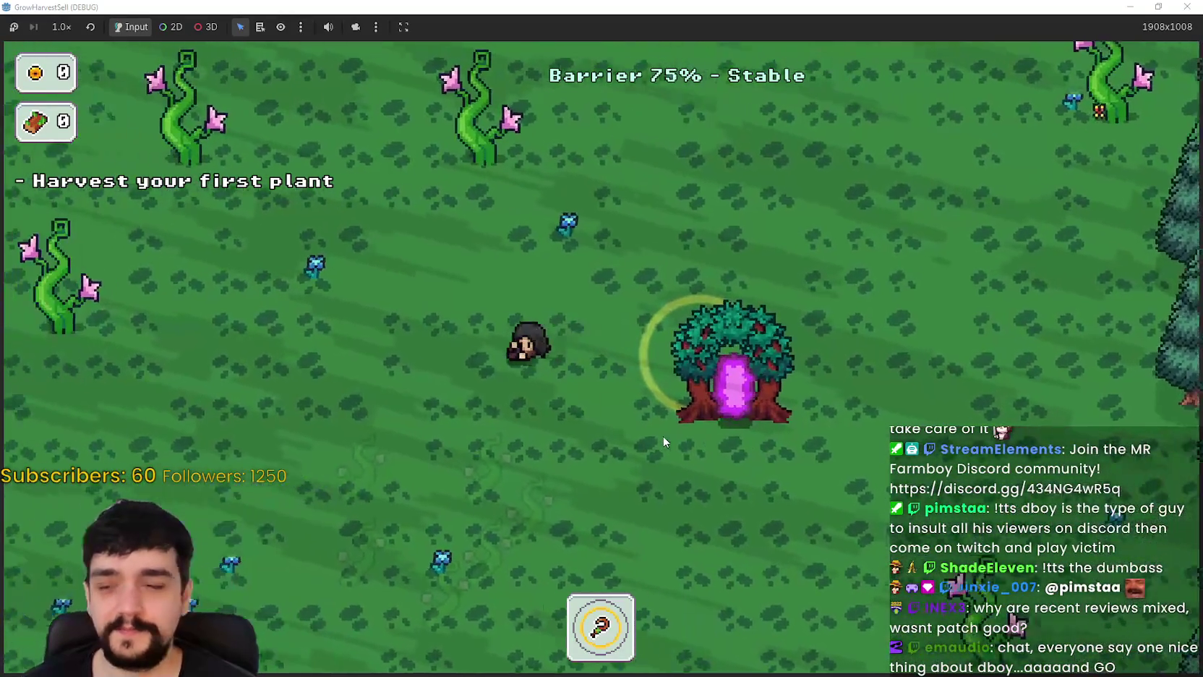
key(a)
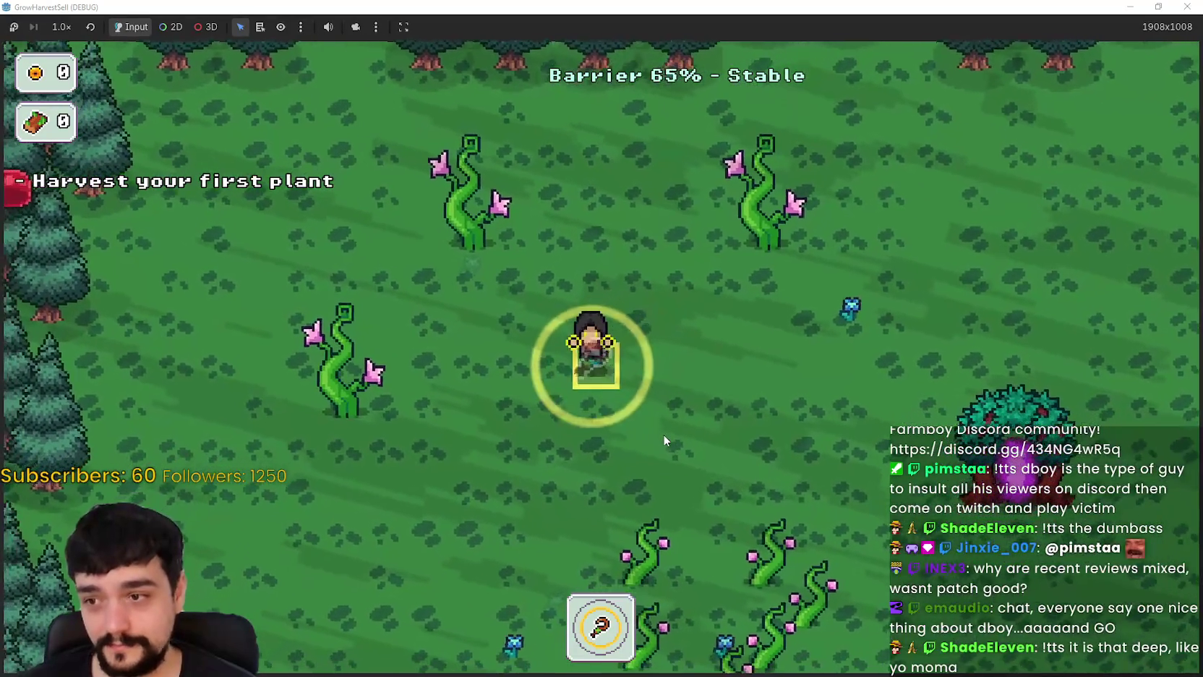
key(a)
key(d)
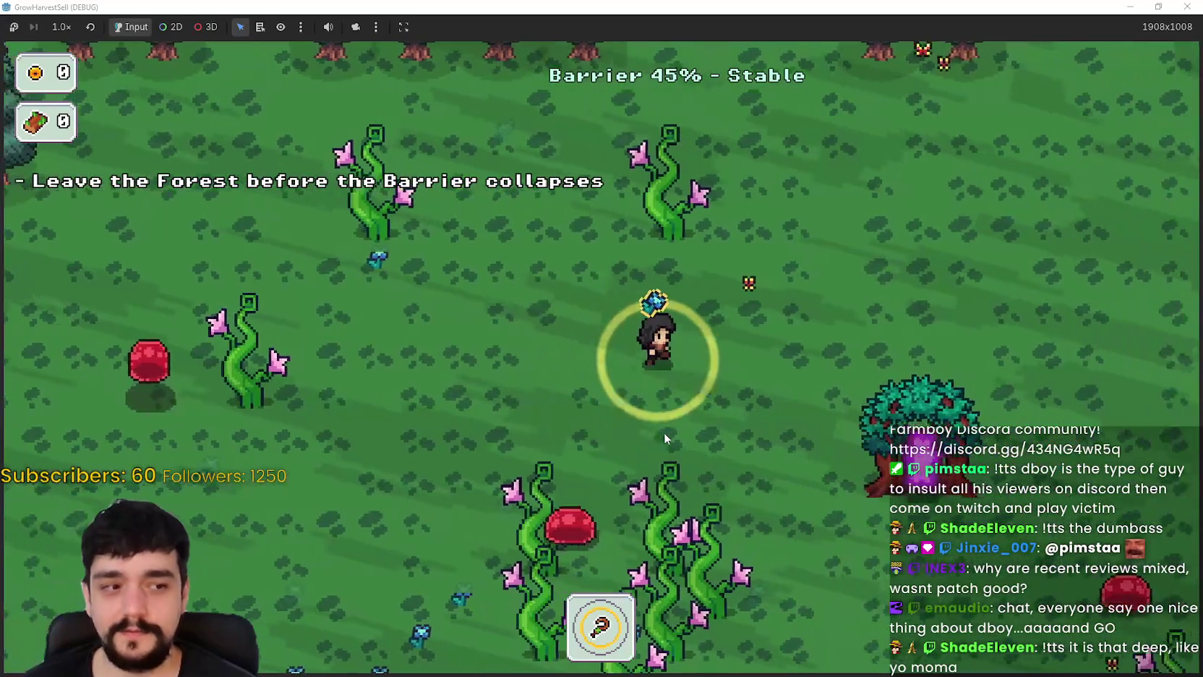
key(d)
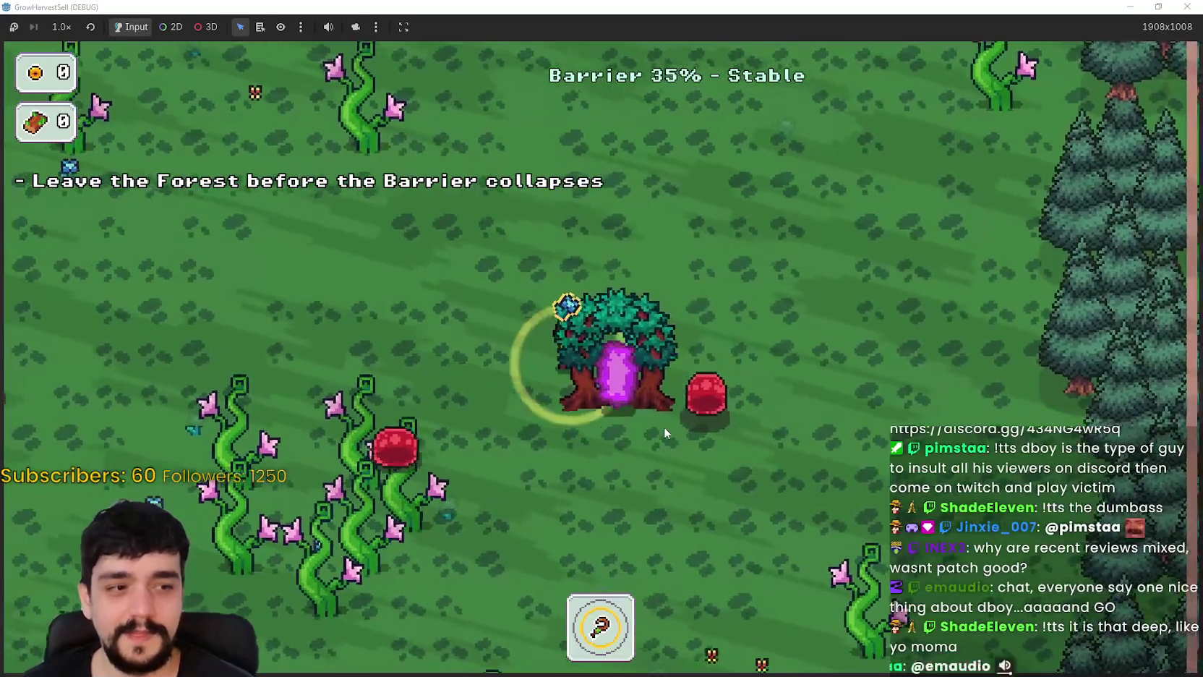
key(a)
key(d)
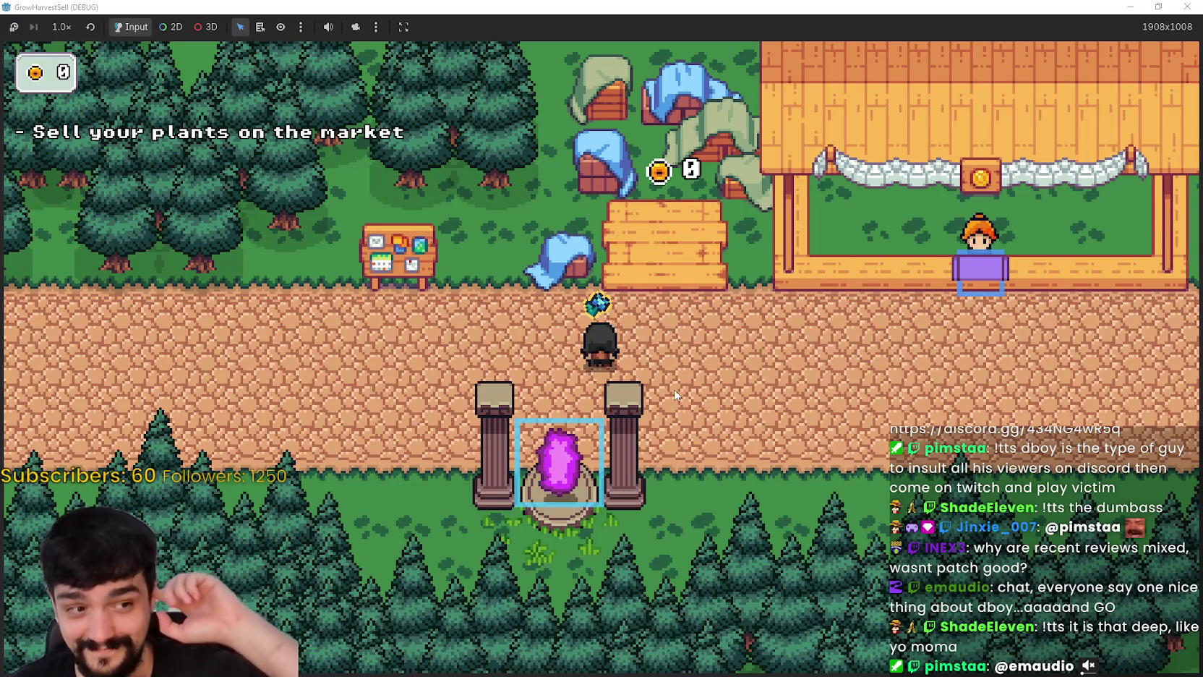
- Carry the plant to the MarketSell stall, then restore the debug window to 1280x720
key(d)
key(s)
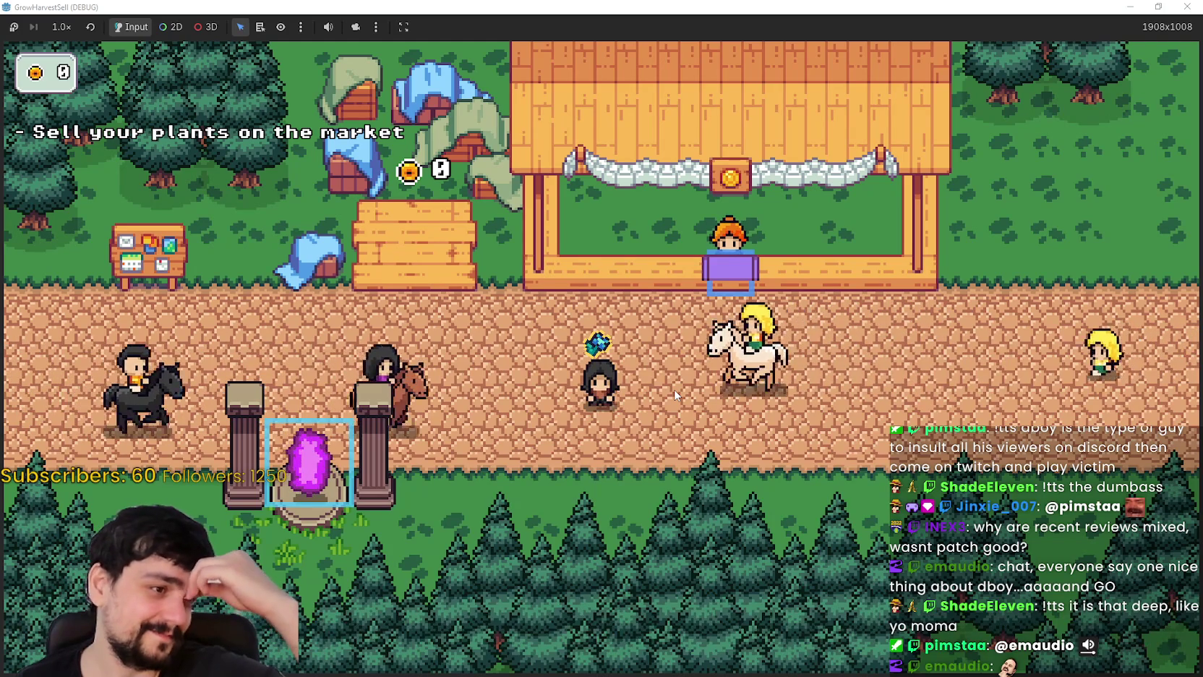
key(a)
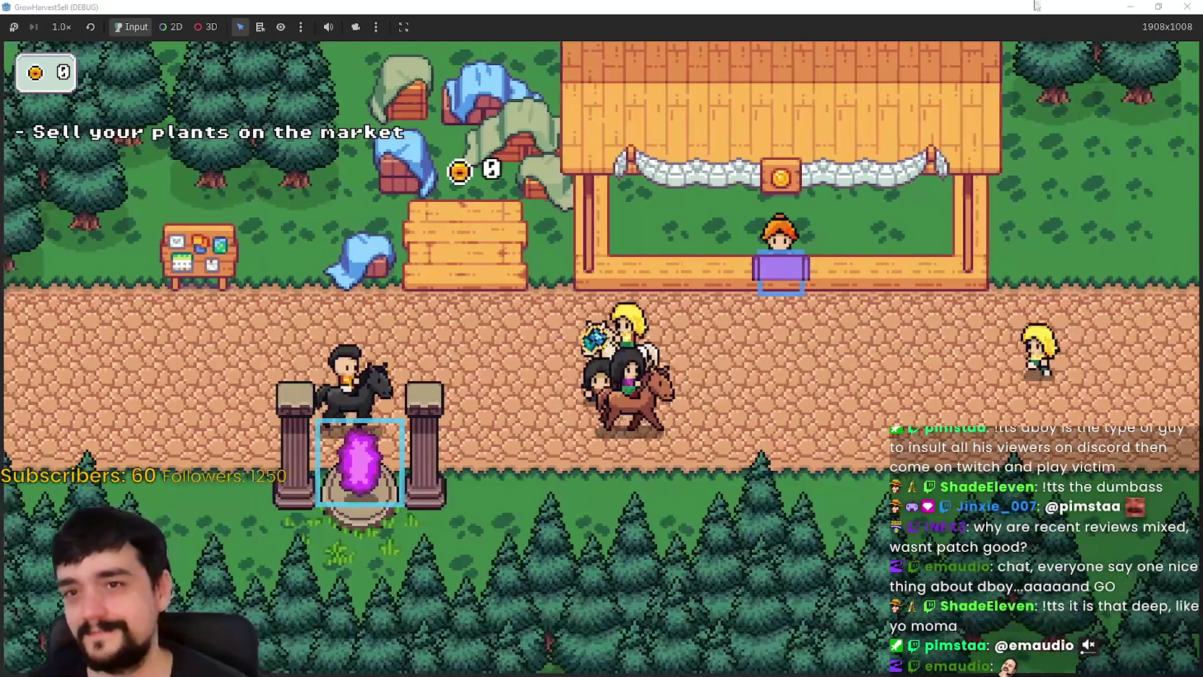
key(d)
key(w)
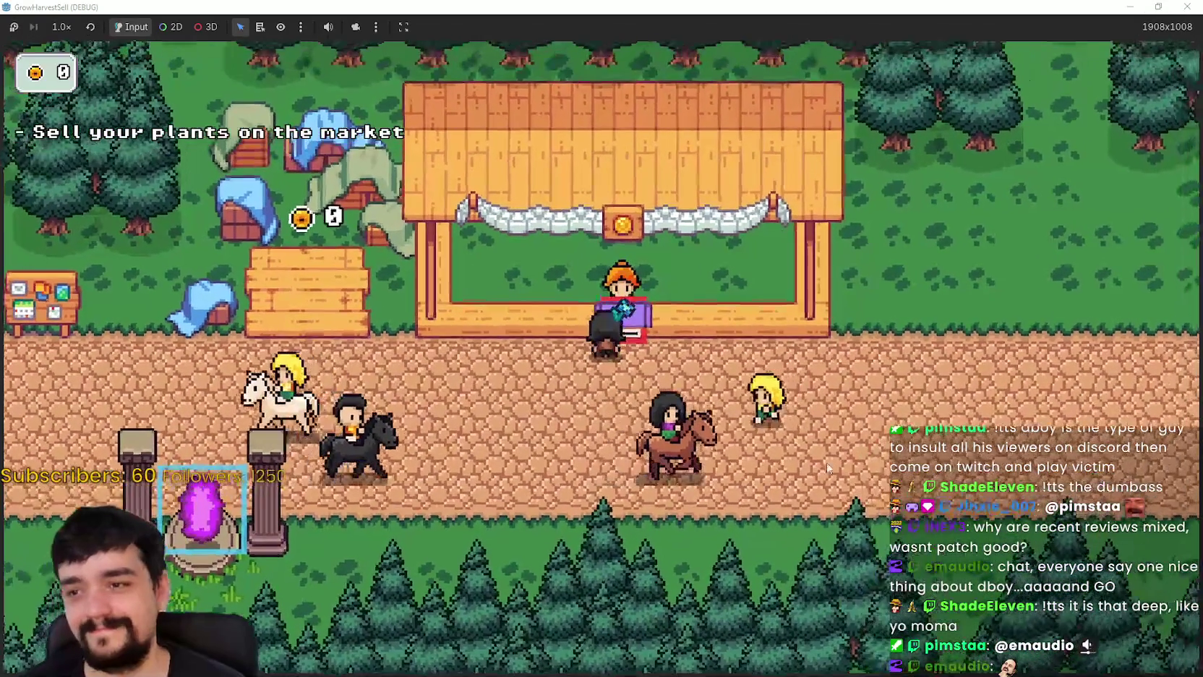
key(super+Down)
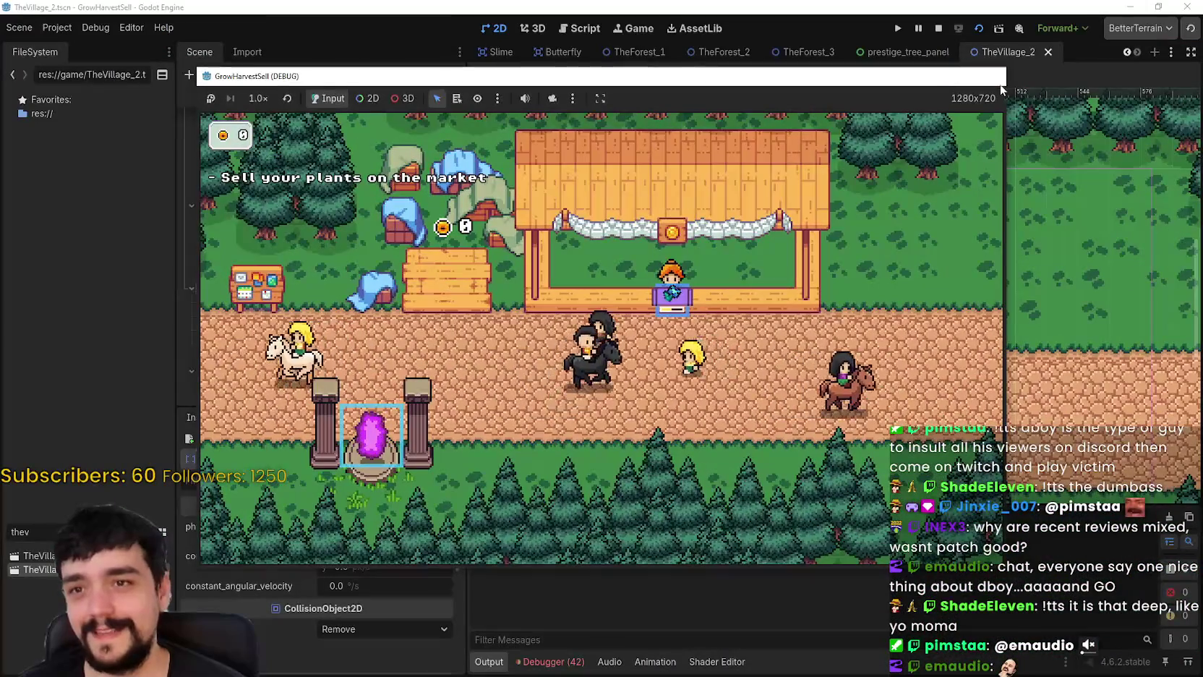
- Relaunch the game maximized, then bring the MR FARMBOY Steam store page to the front
click(991, 75)
scroll(837, 389, down, 2)
scroll(818, 346, up, 2)
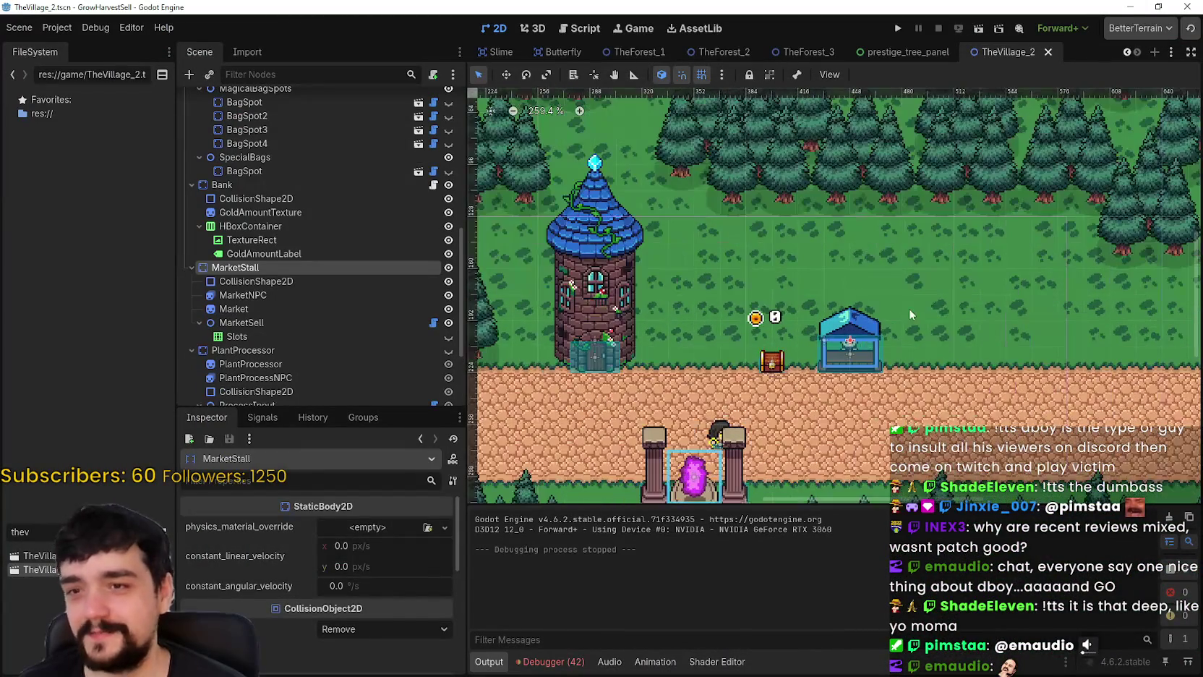
click(982, 34)
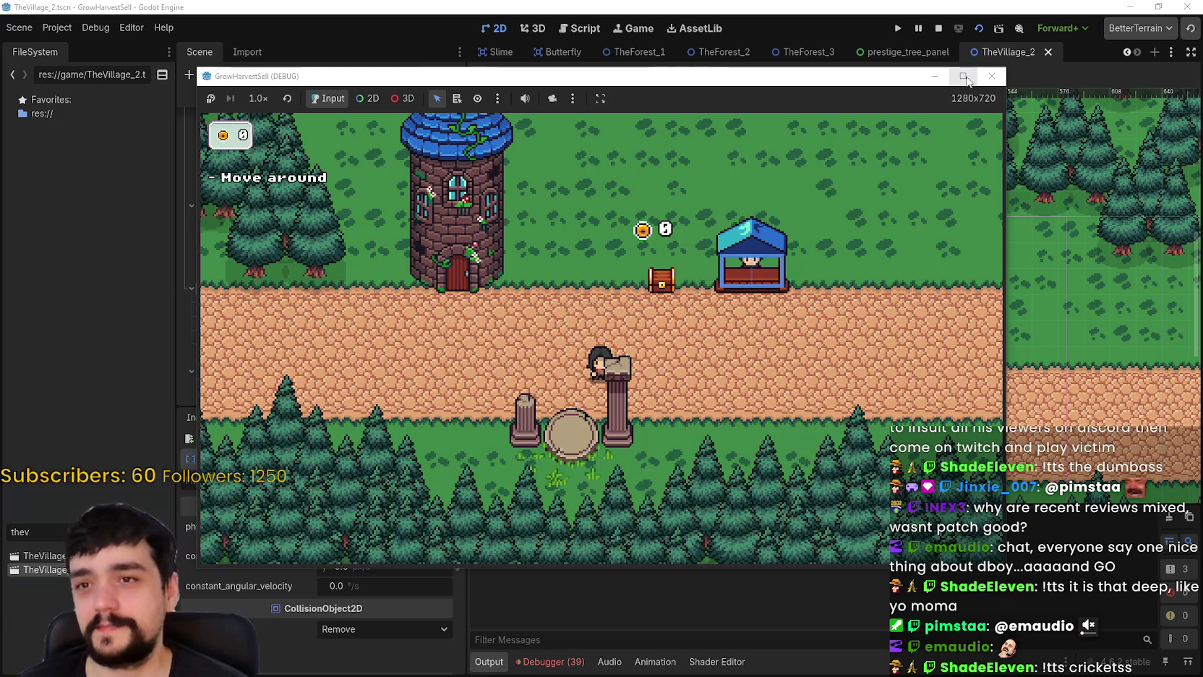
click(963, 76)
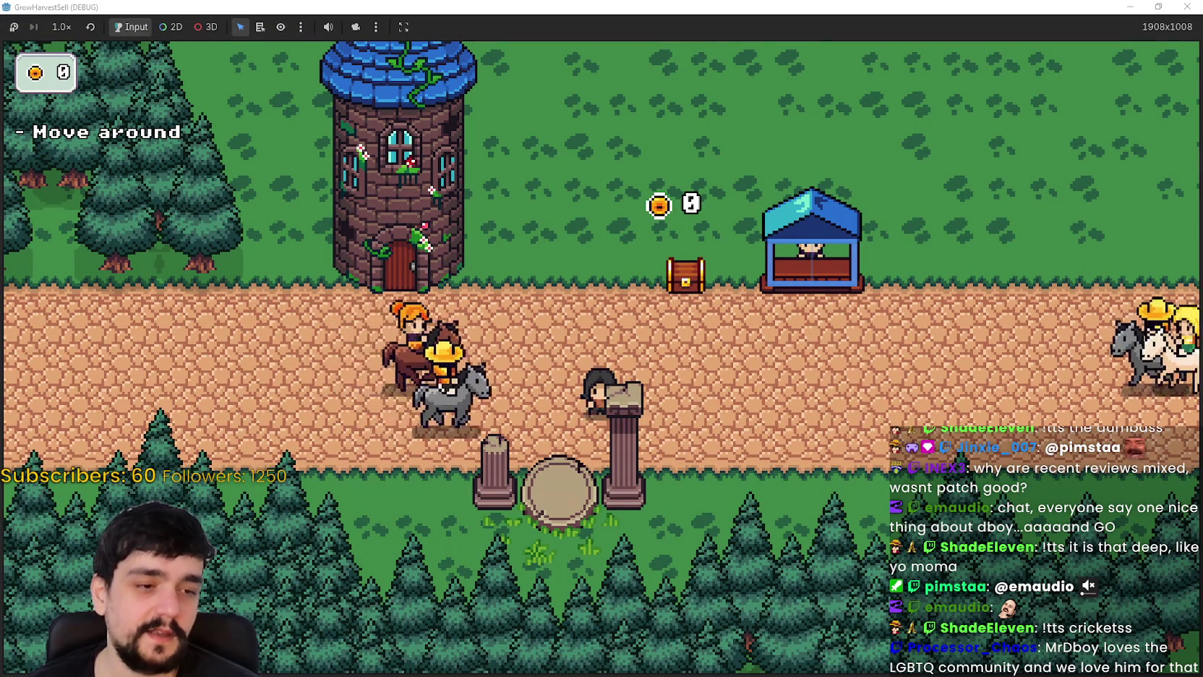
key(alt+Tab)
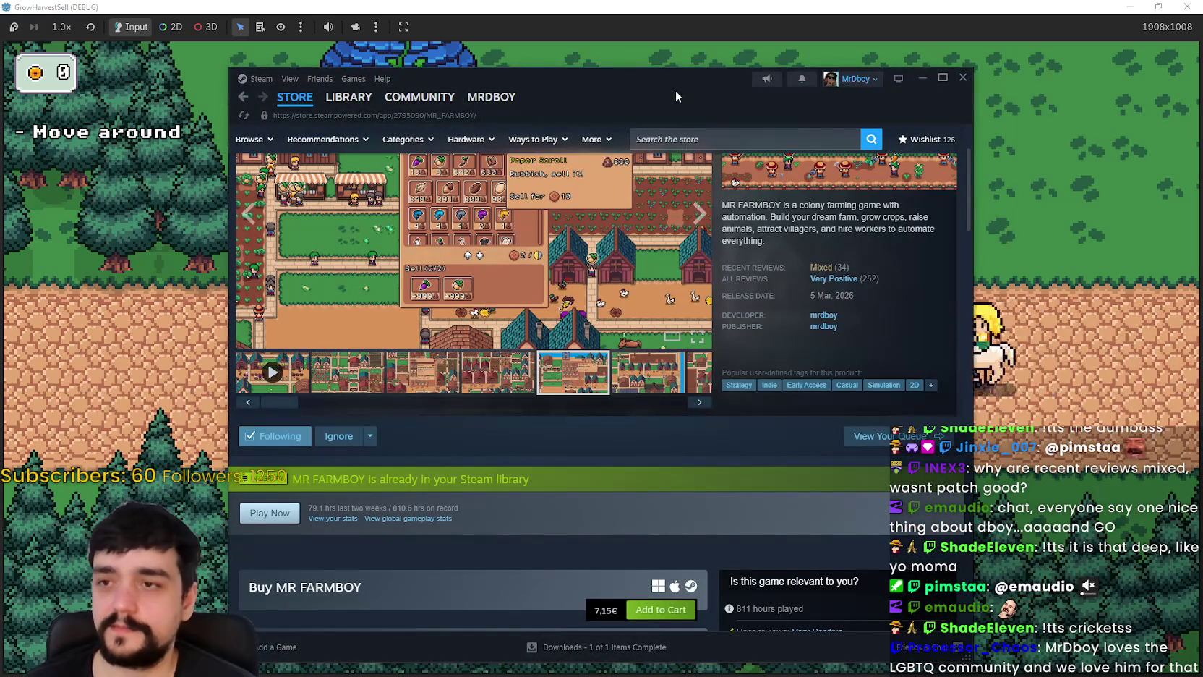
- View the House hiring-workers screenshot on the MR FARMBOY page, then go to the Steam store home
drag(675, 90, 759, 37)
scroll(710, 402, up, 2)
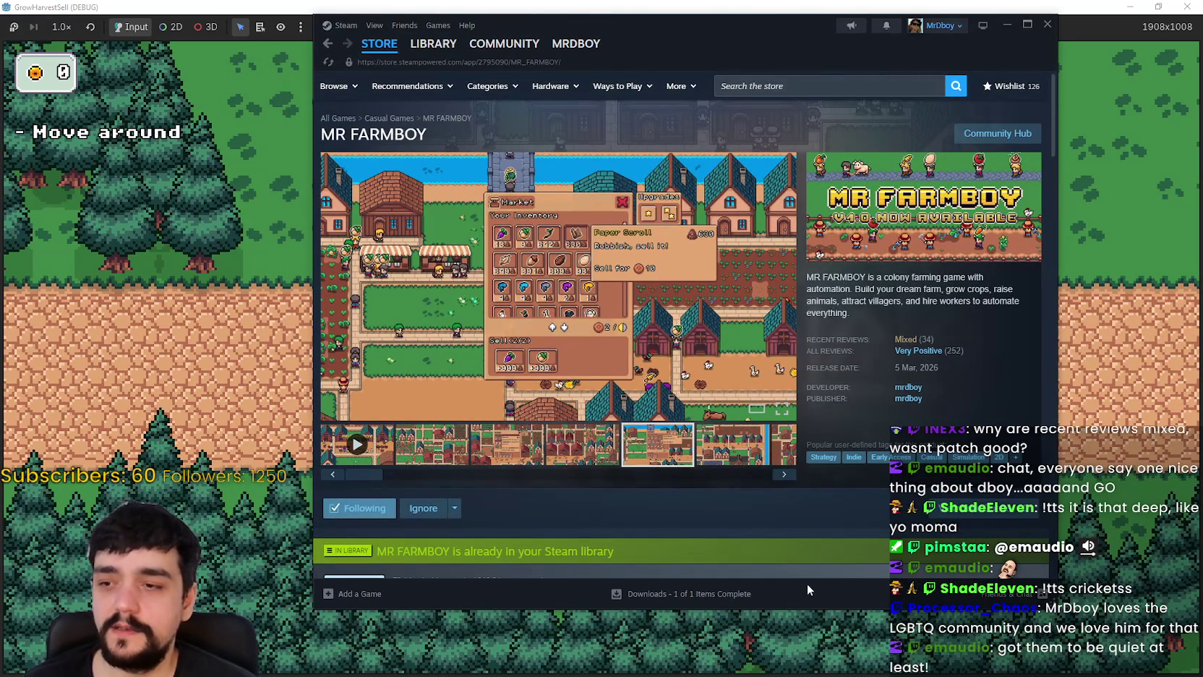
click(475, 459)
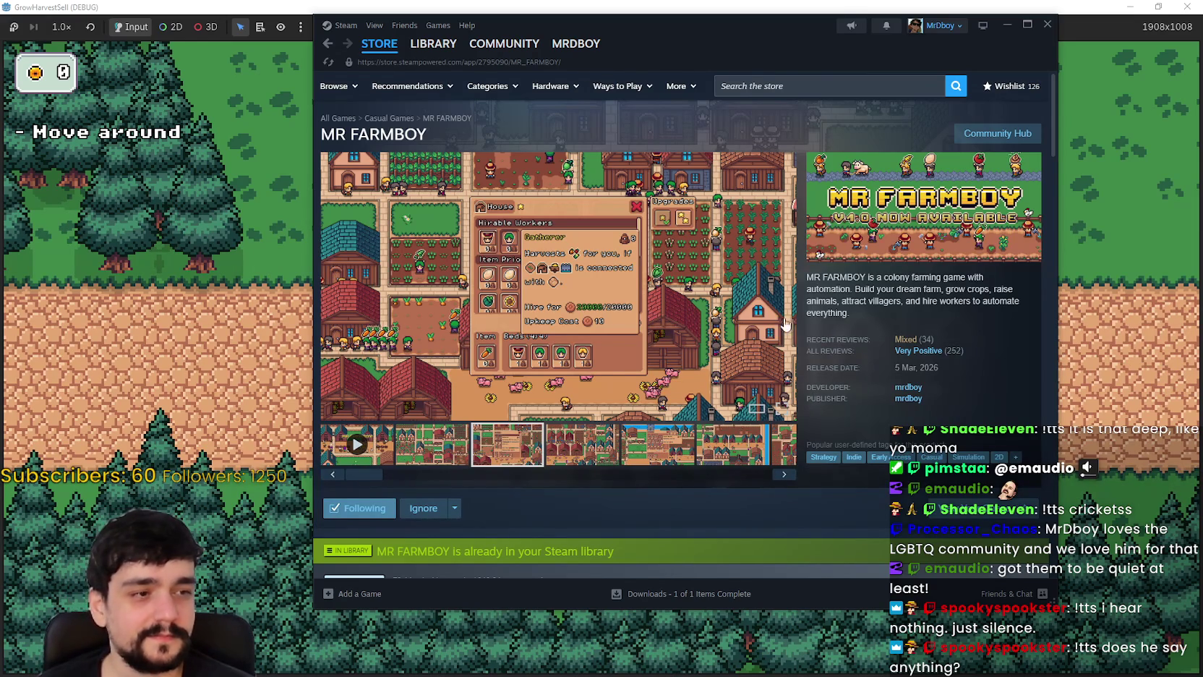
click(379, 44)
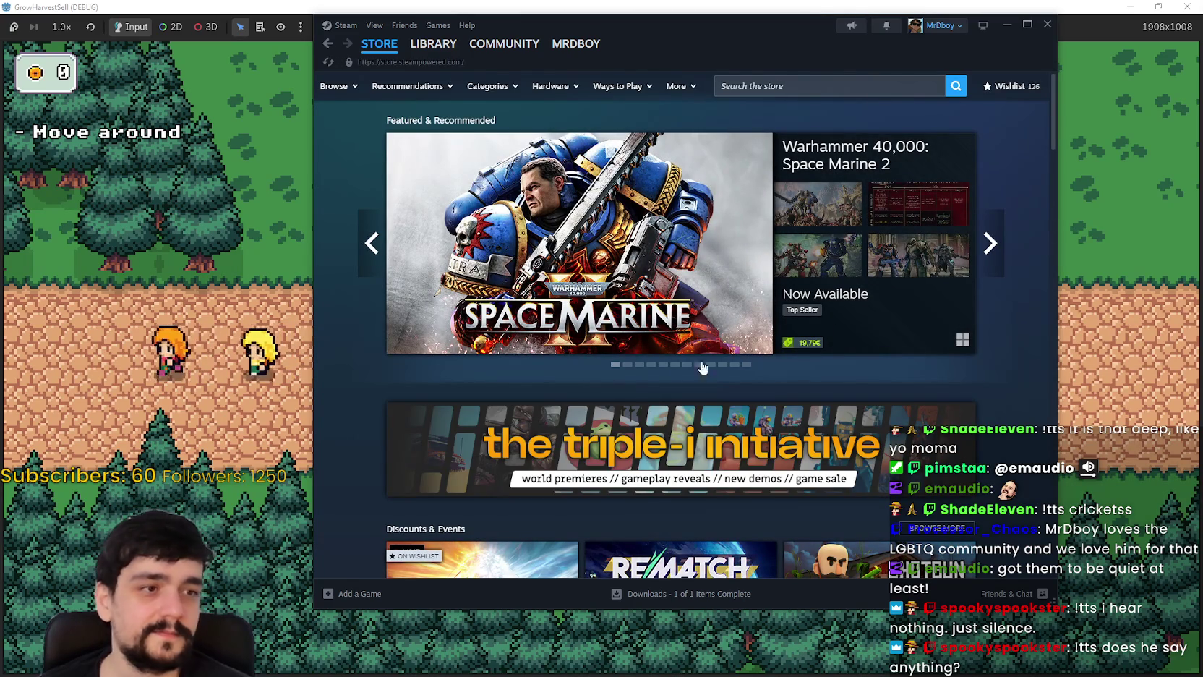
- Walk the player to the tower and unlock the Portal node on the Prestige skill board
click(253, 439)
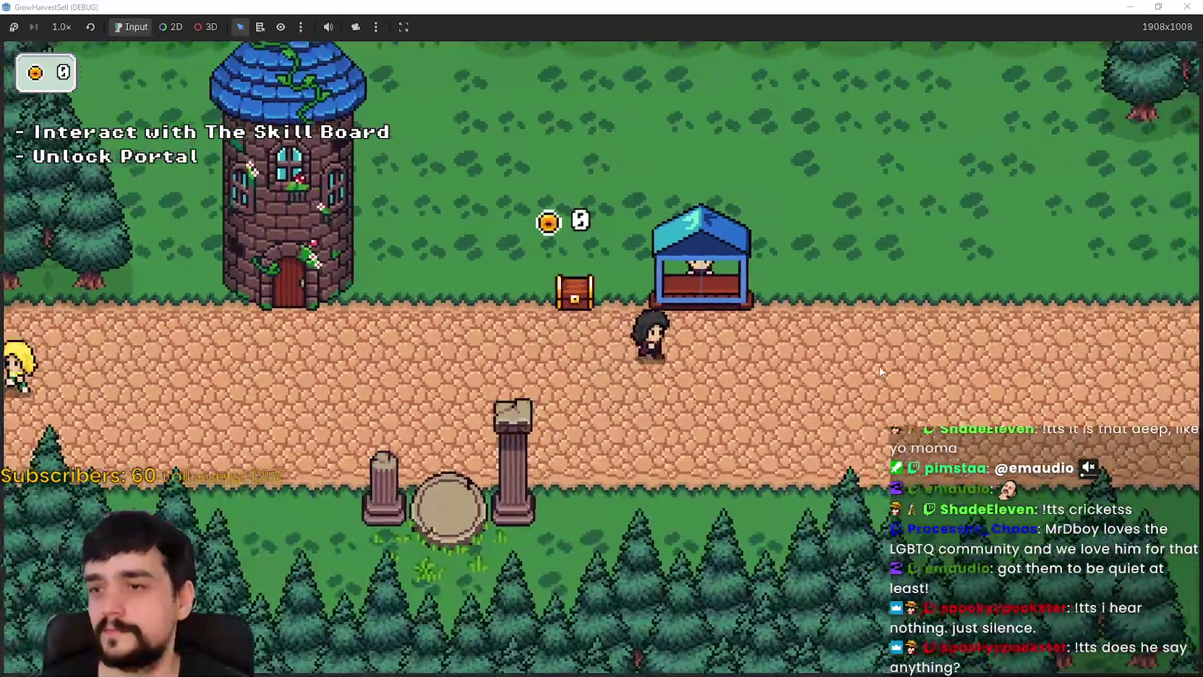
key(w)
key(d)
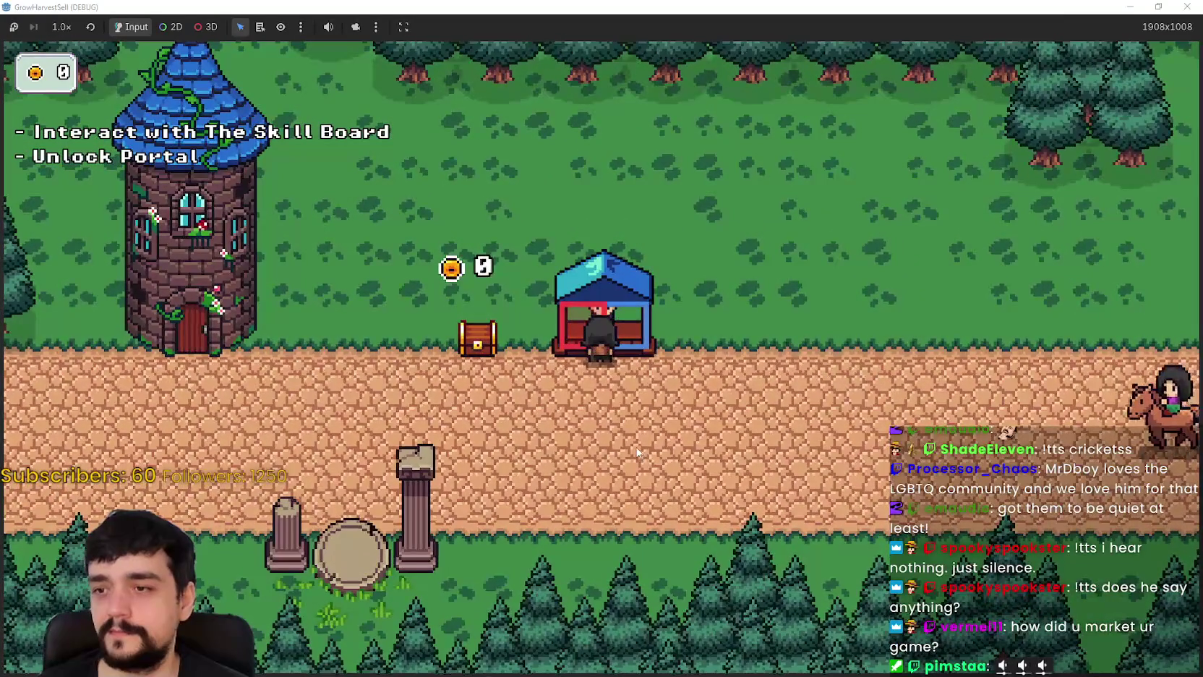
key(a)
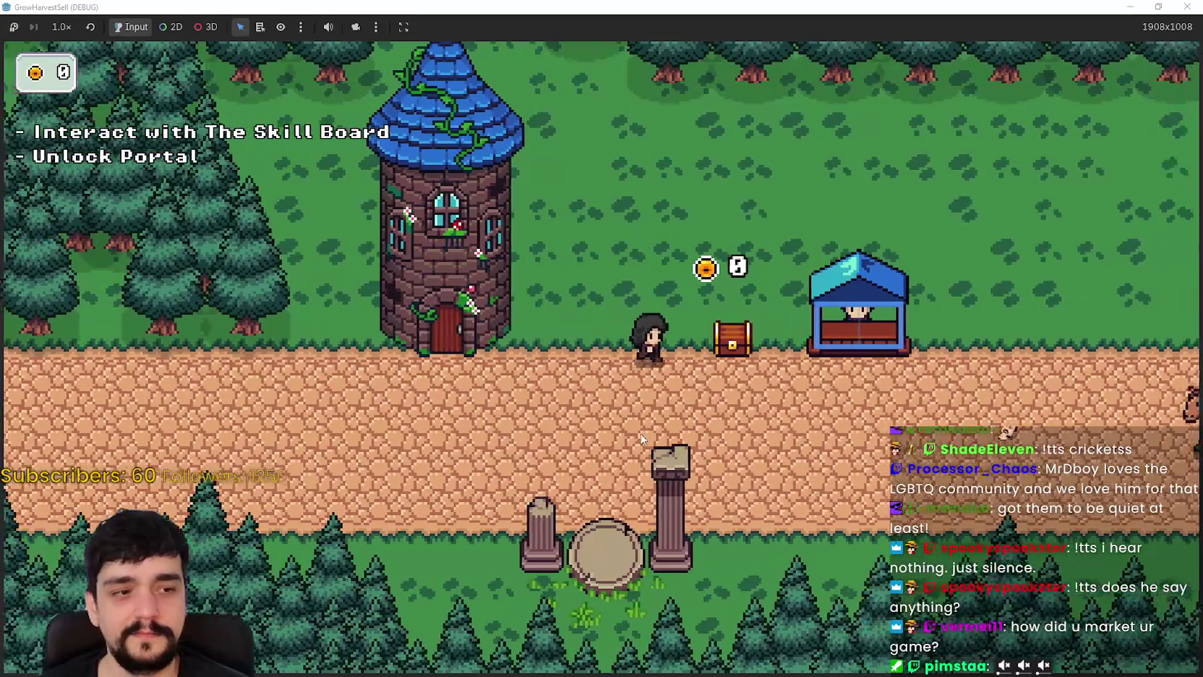
key(a)
key(s)
key(w)
key(e)
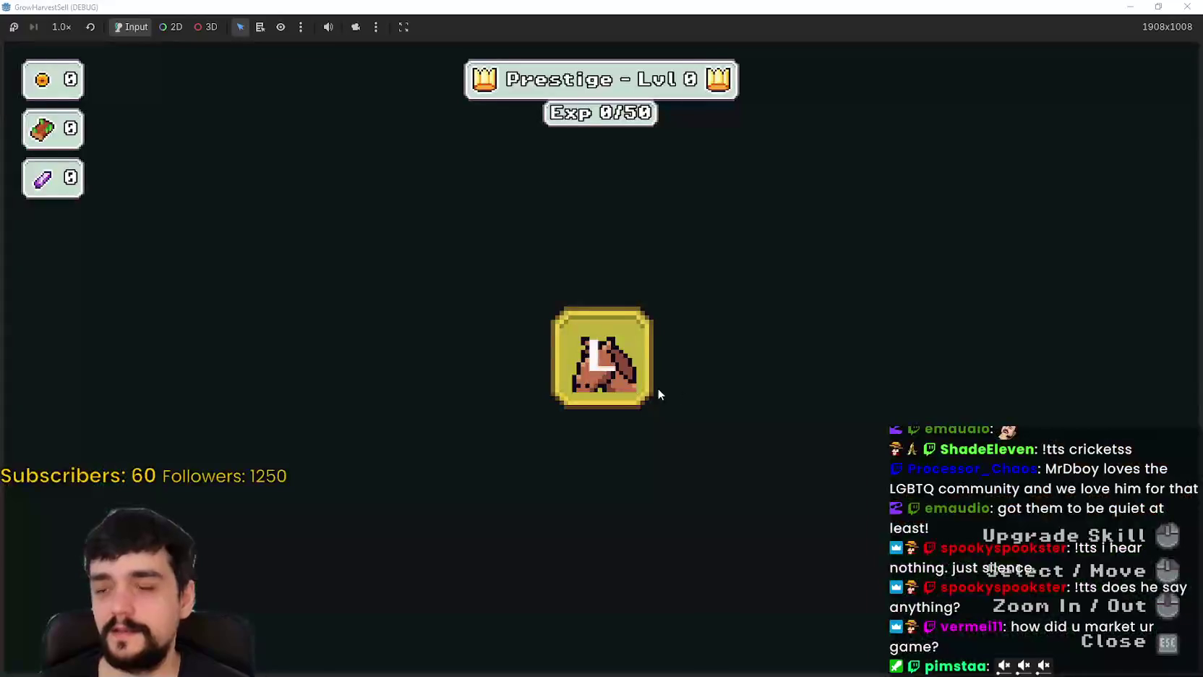
click(606, 373)
key(Escape)
- Check the portal's stage selection and back out without travelling
key(d)
key(s)
key(e)
click(496, 571)
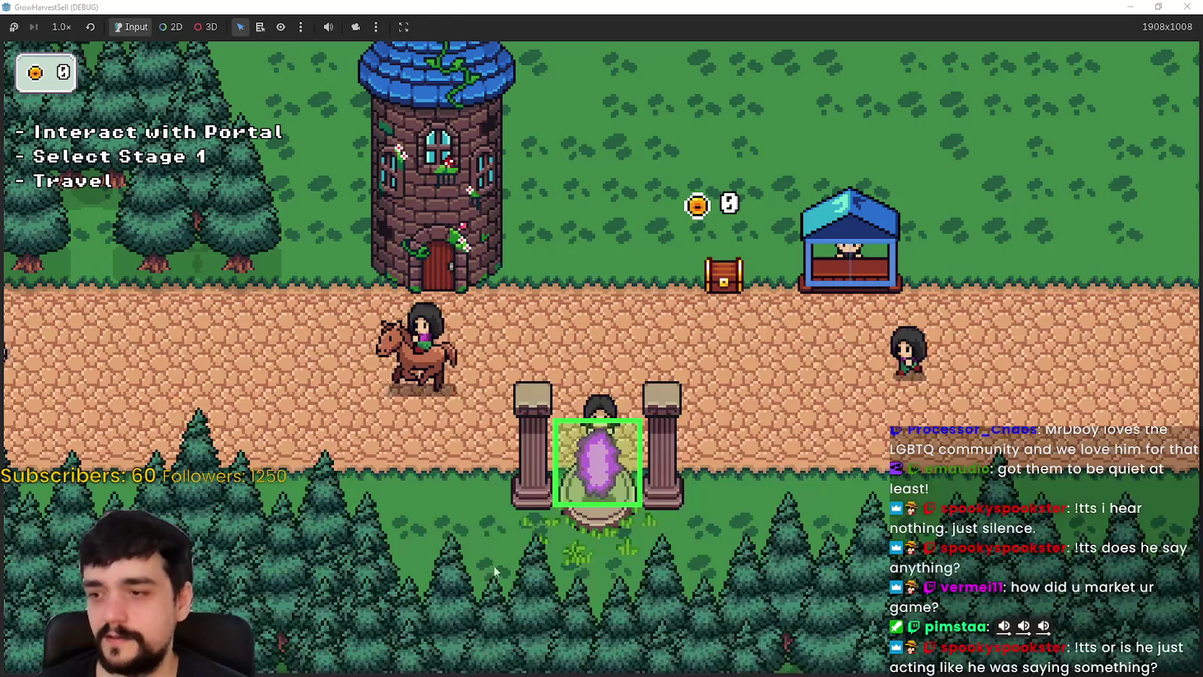
- Revisit the Prestige skill tree, ride right along the road, then take the game out of fullscreen
key(d)
key(w)
key(a)
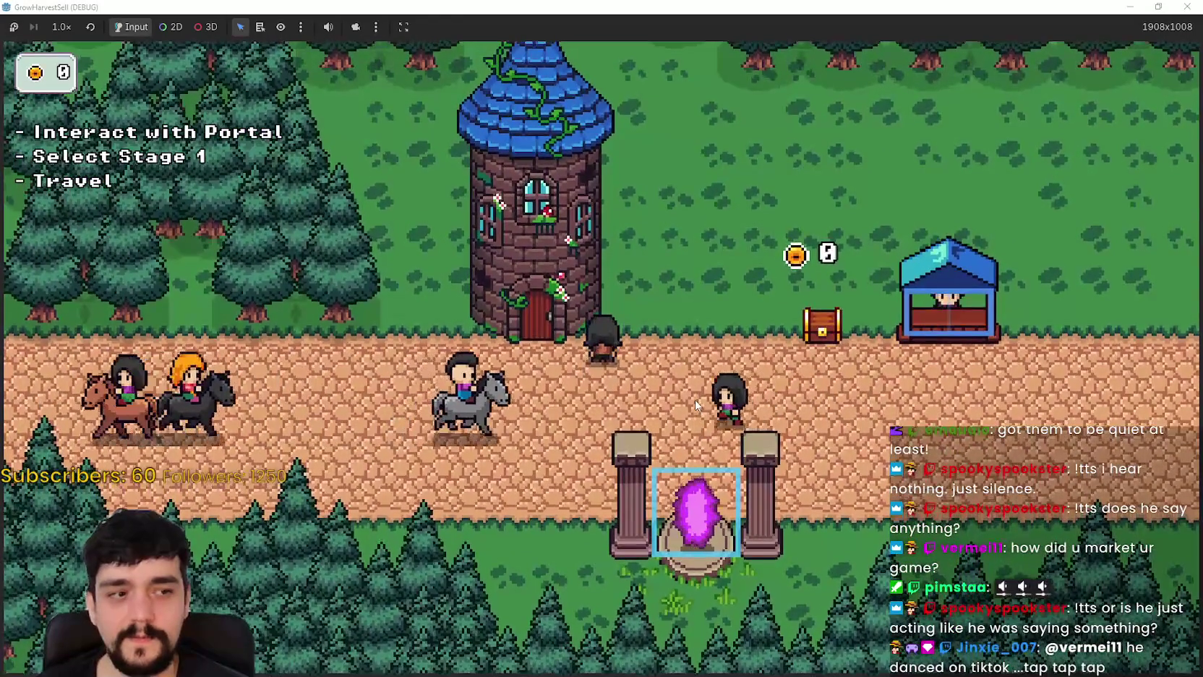
key(d)
key(a)
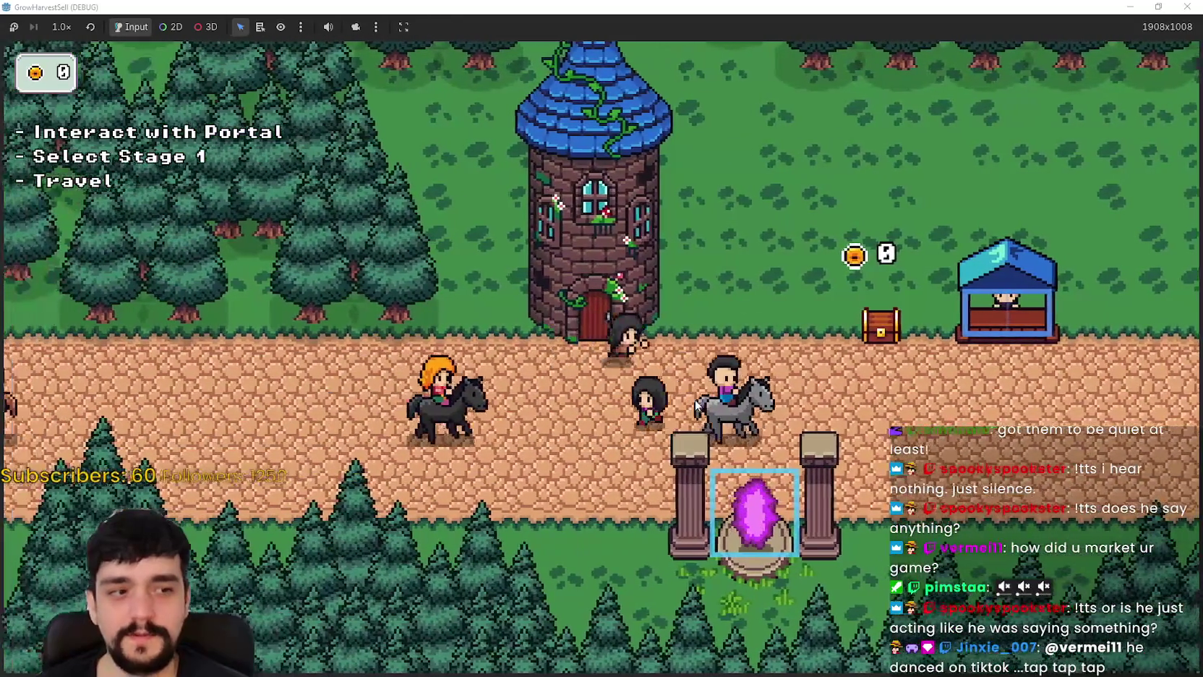
key(d)
key(a)
key(e)
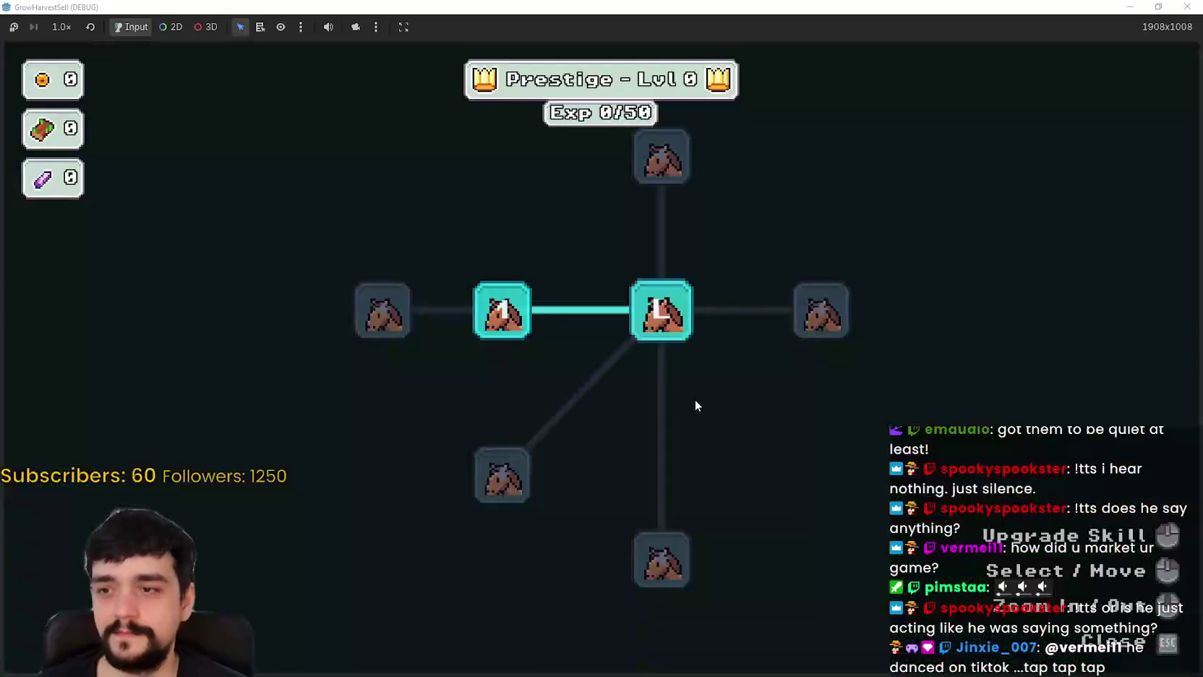
key(Escape)
key(d)
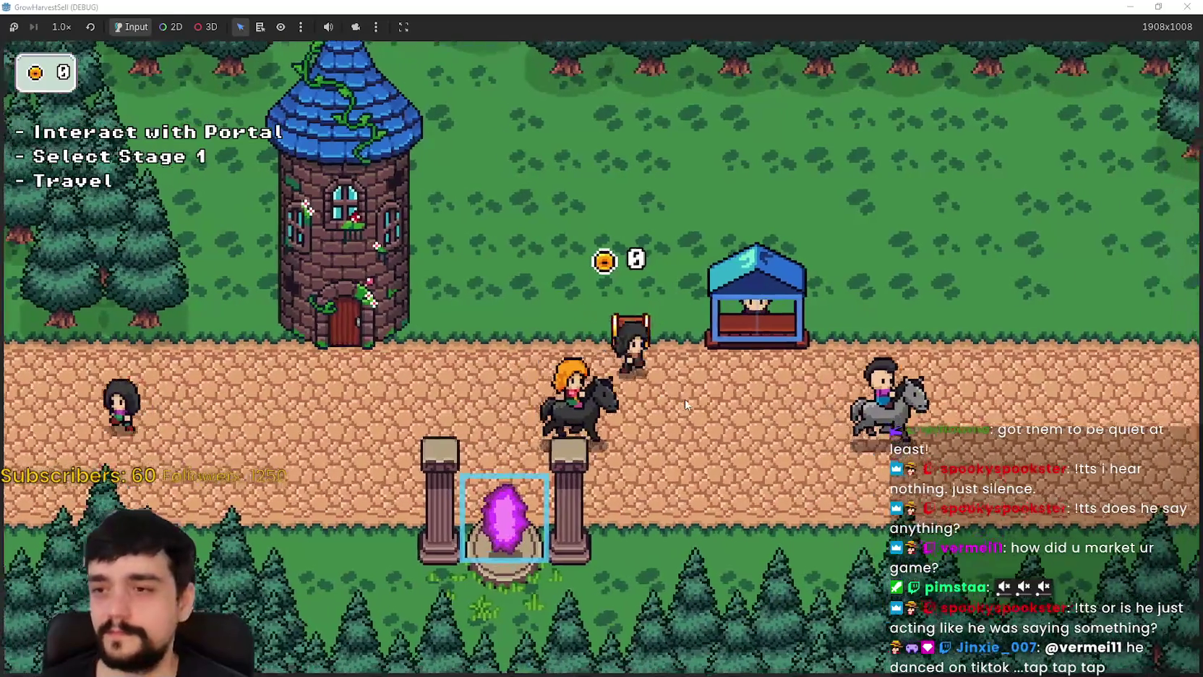
key(d)
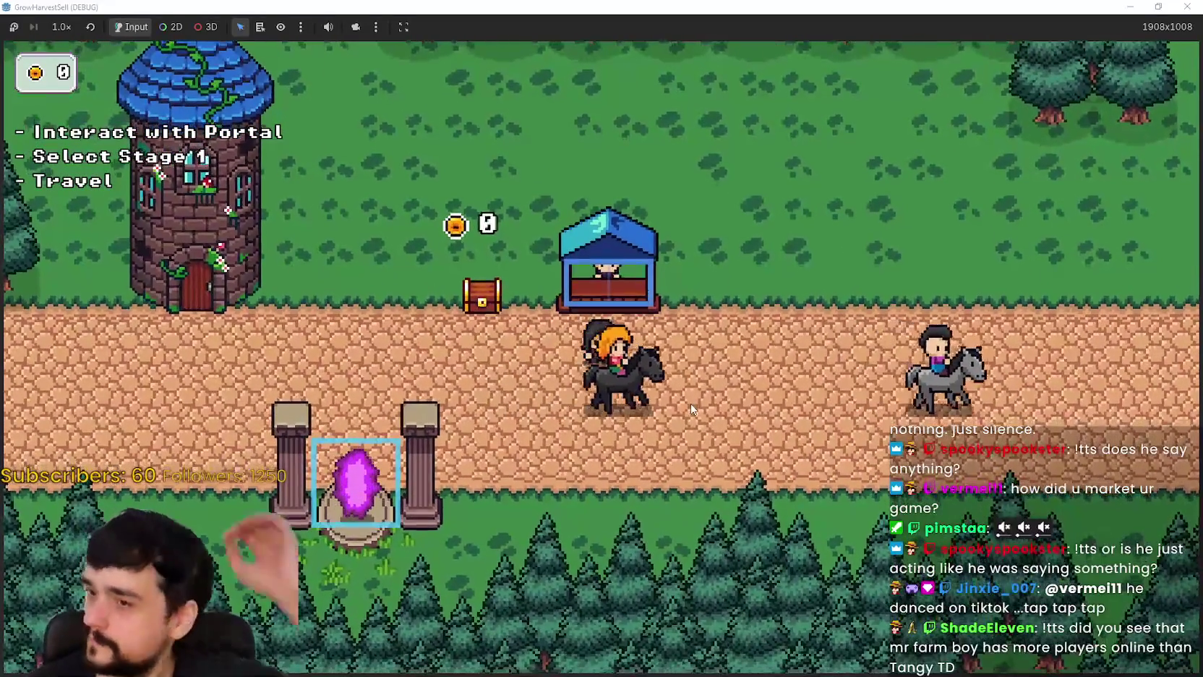
click(1156, 6)
- Close the game, clear the 'thev' FileSystem filter, and open the_village.gd script
click(989, 73)
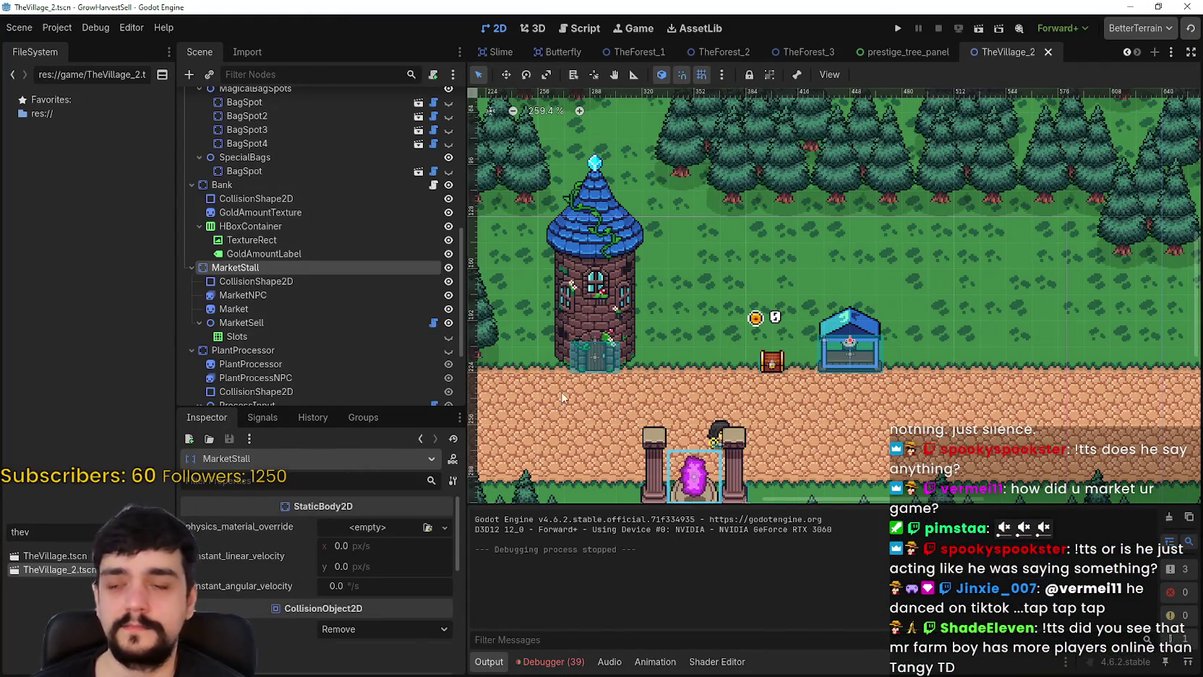
double_click(21, 531)
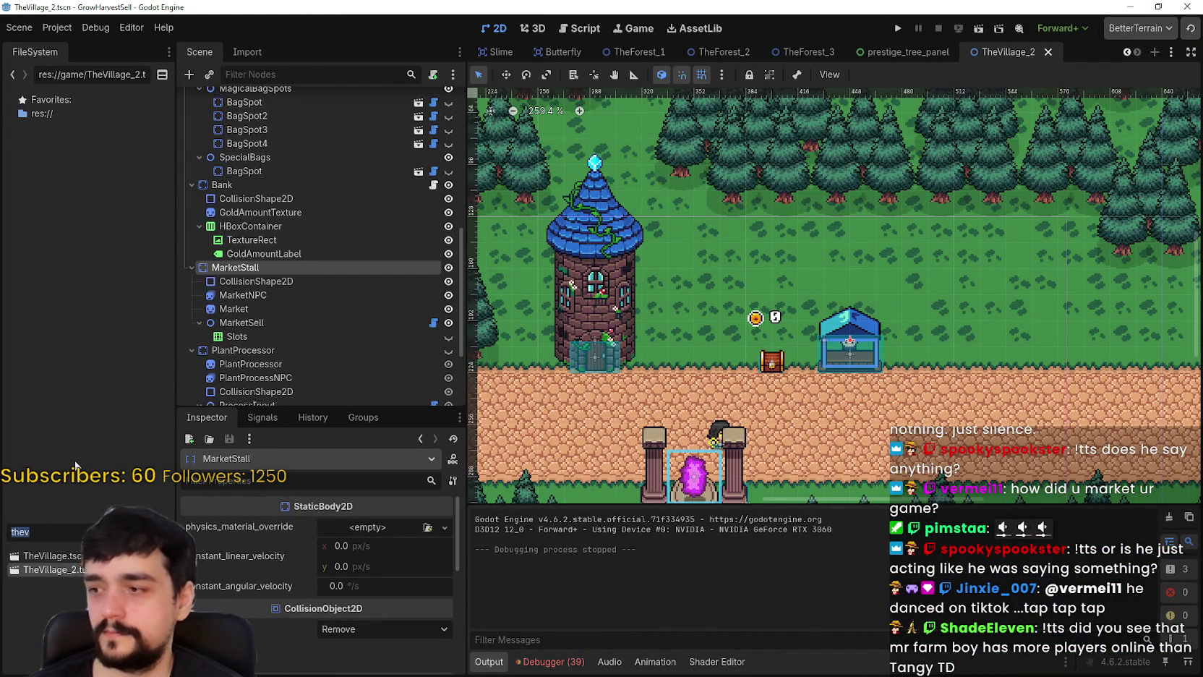
key(BackSpace)
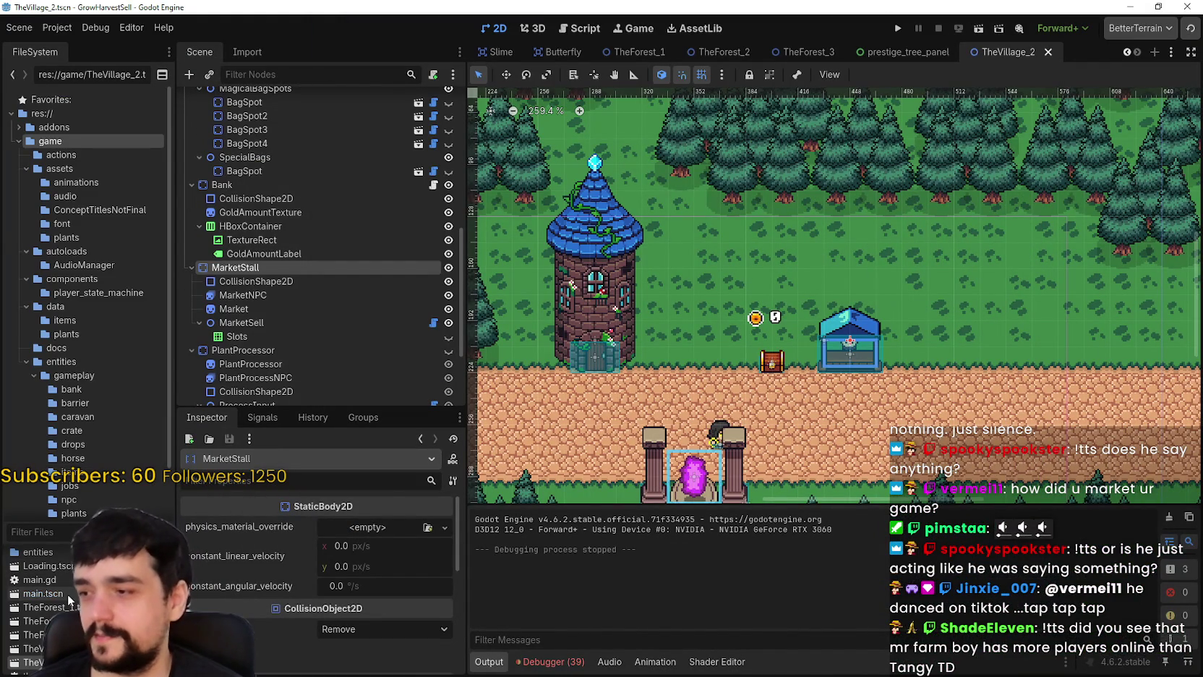
scroll(376, 221, up, 10)
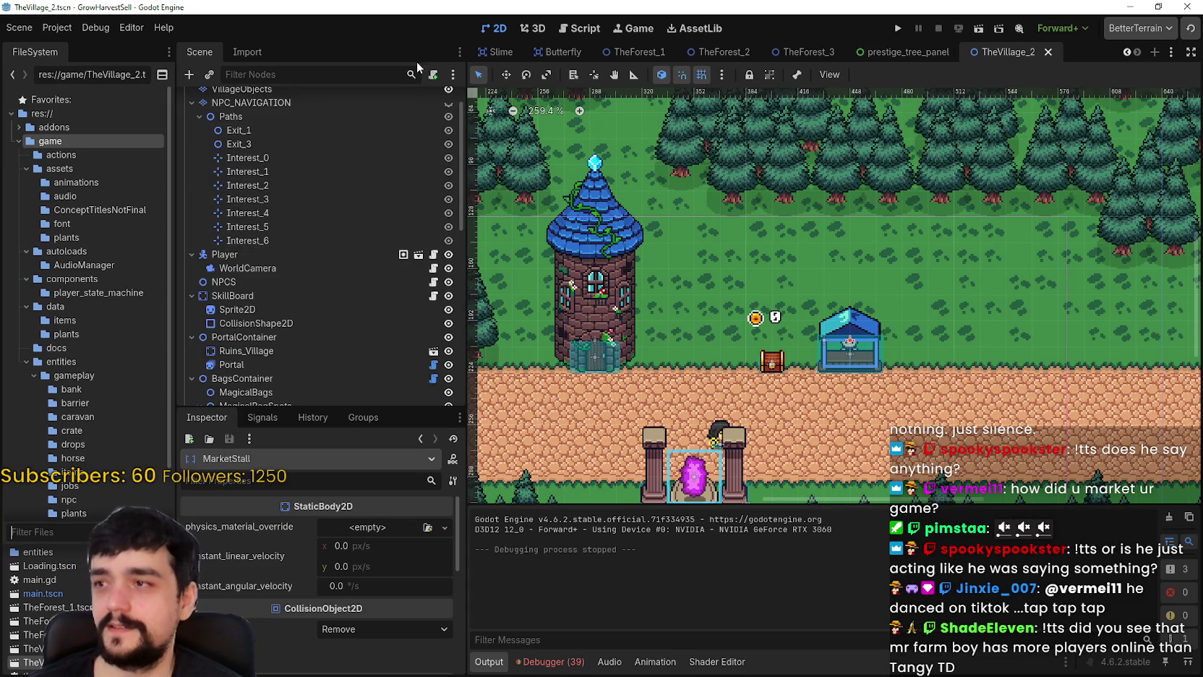
scroll(422, 101, up, 1)
click(433, 99)
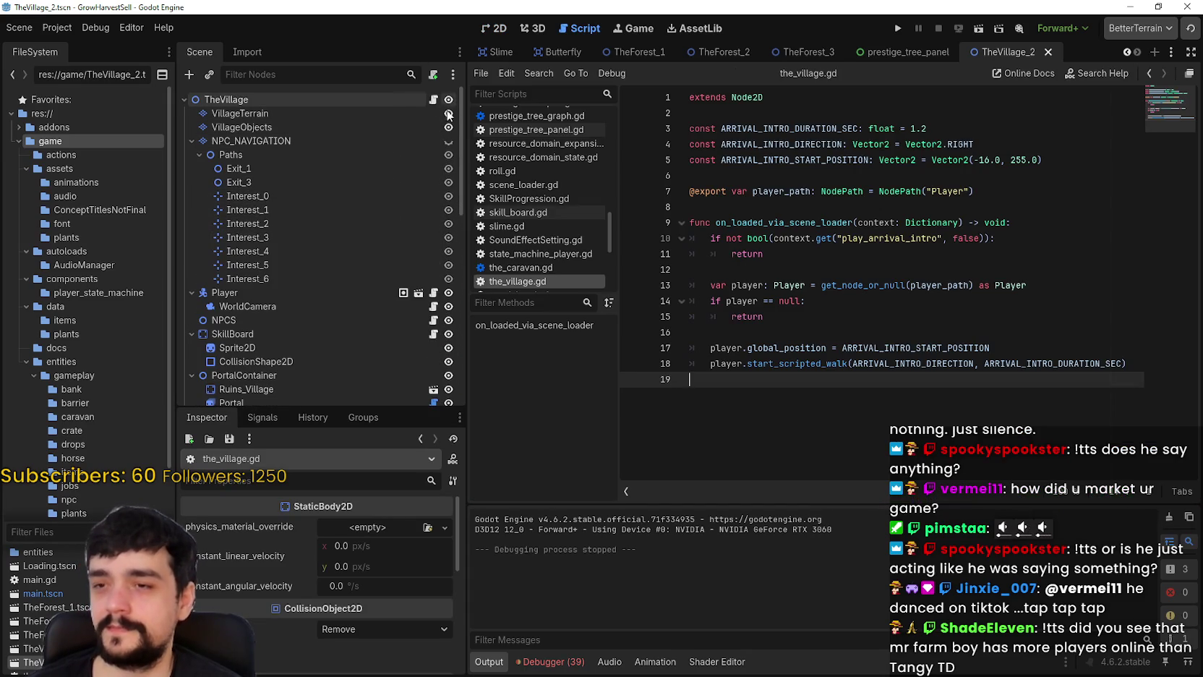
- Search all project files for 'TheVillager', then for 'TheVillage', finding 7 matches in scene_loader.gd
click(1074, 314)
click(992, 284)
key(ctrl+shift+f)
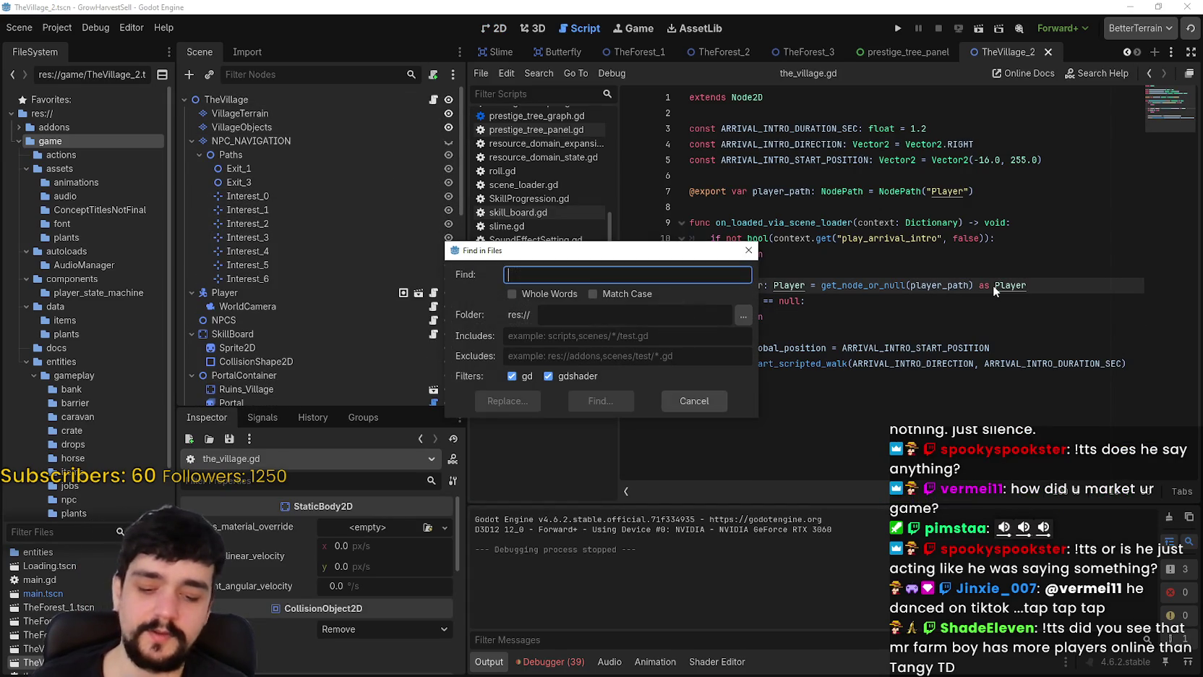
text(TheVillage)
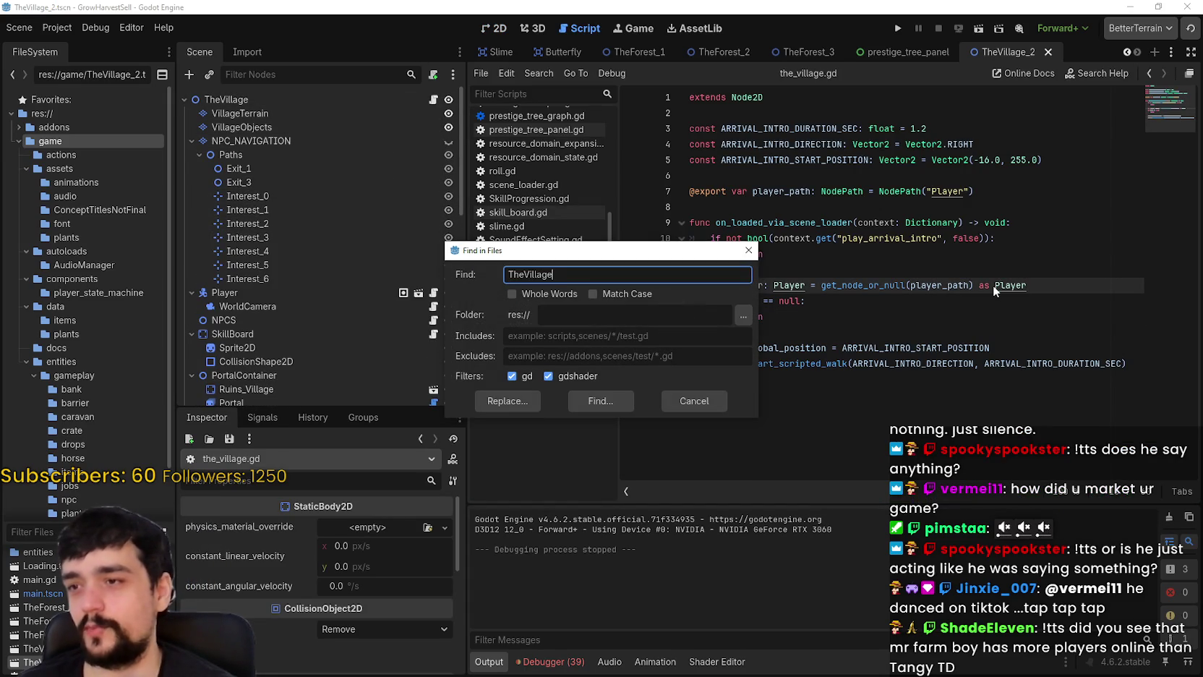
text(r)
key(Return)
click(944, 301)
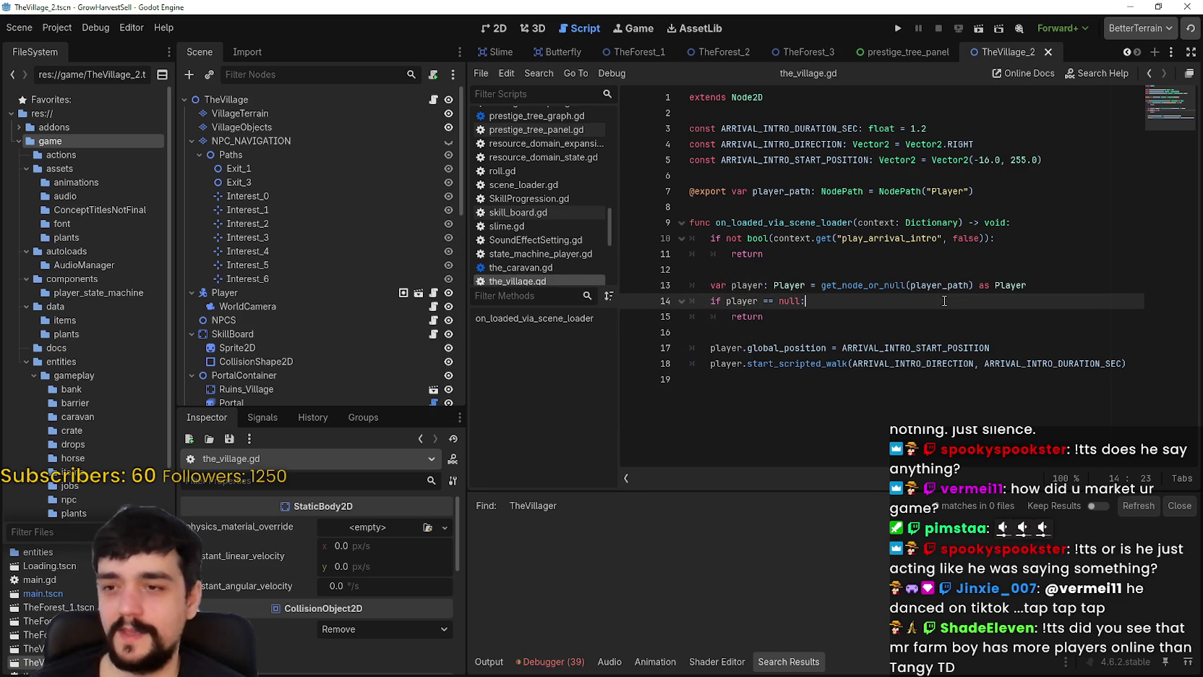
key(ctrl+shift+f)
text(TheV)
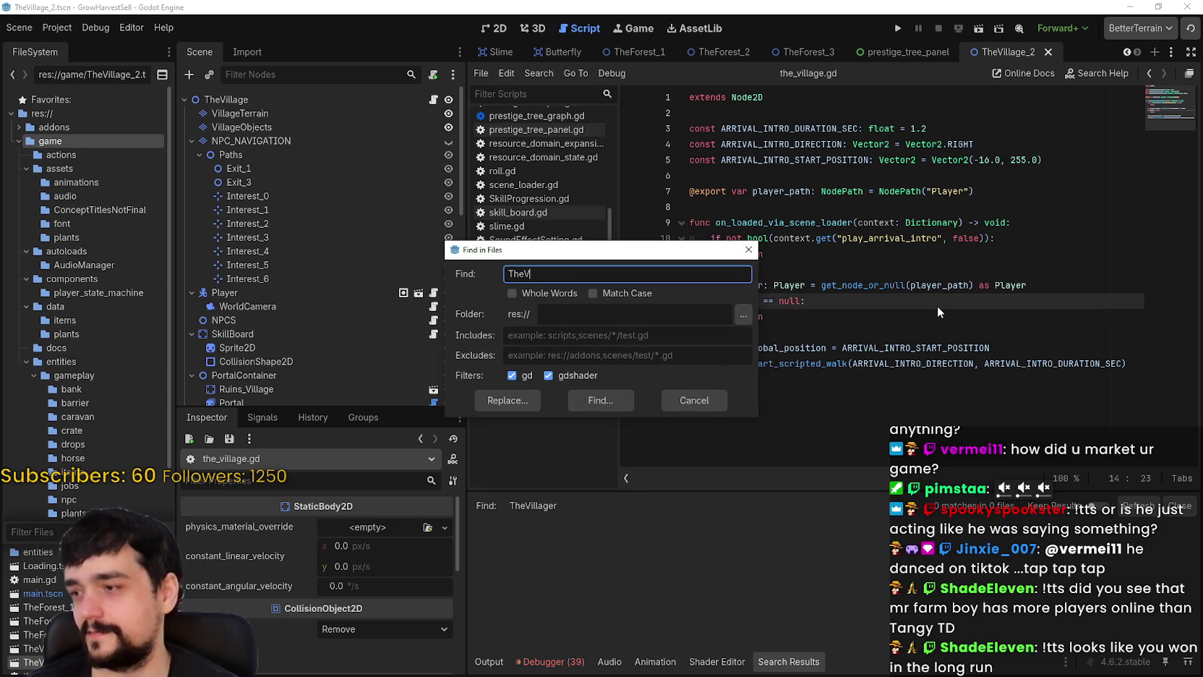
text(illage)
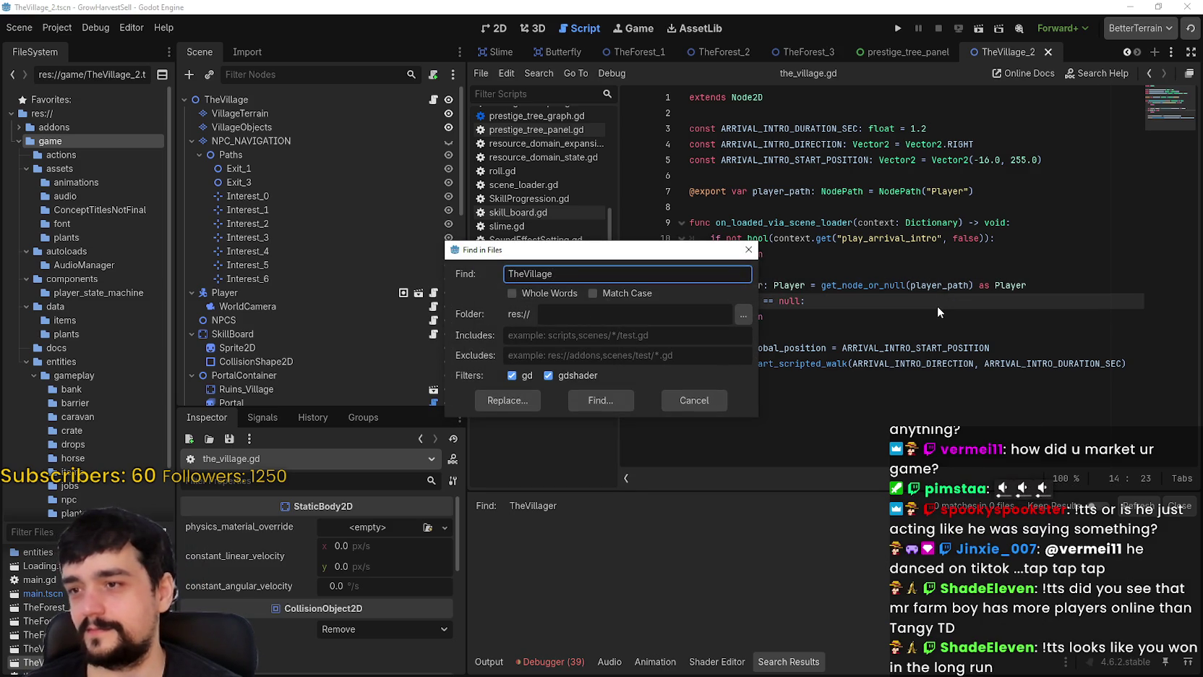
key(Return)
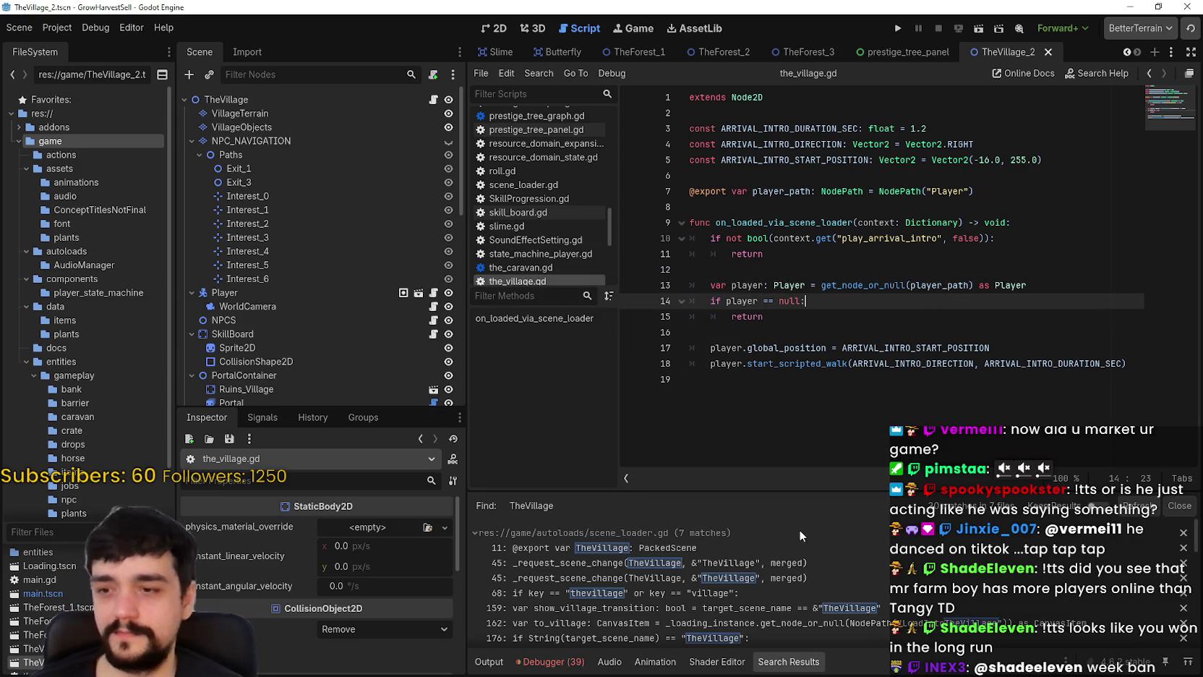
scroll(807, 592, down, 2)
scroll(801, 578, up, 2)
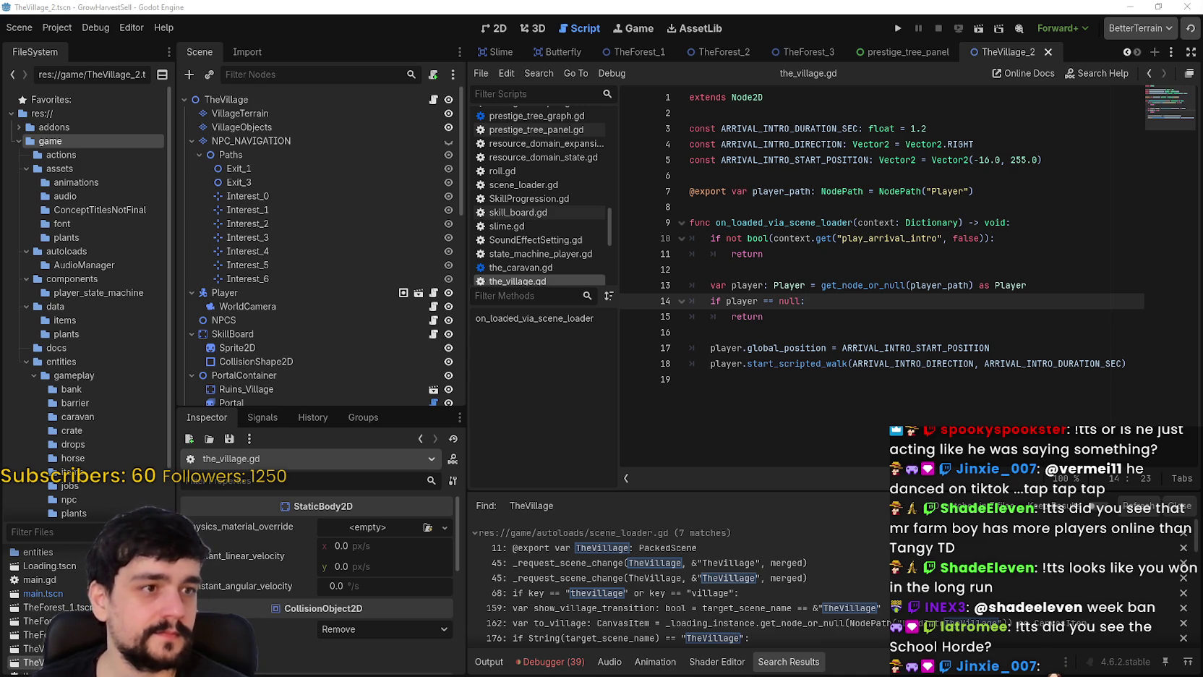
- Move through lines 11, 12 and 8 of the_village.gd and widen the script editing area
click(763, 254)
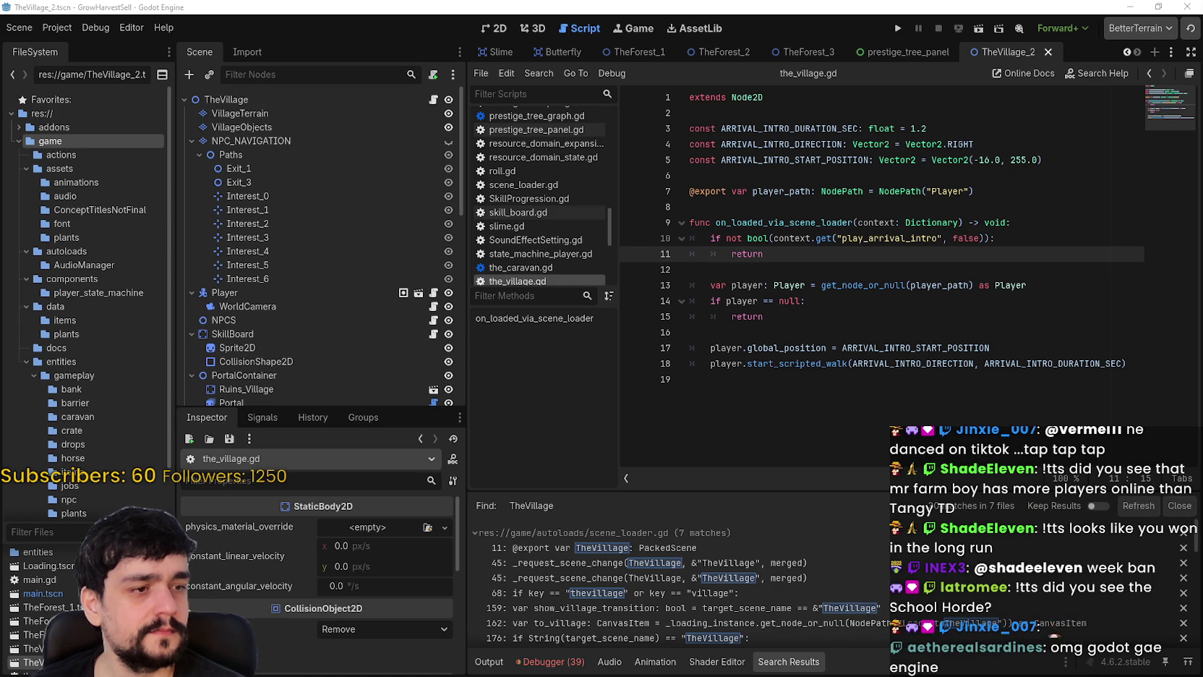
click(767, 255)
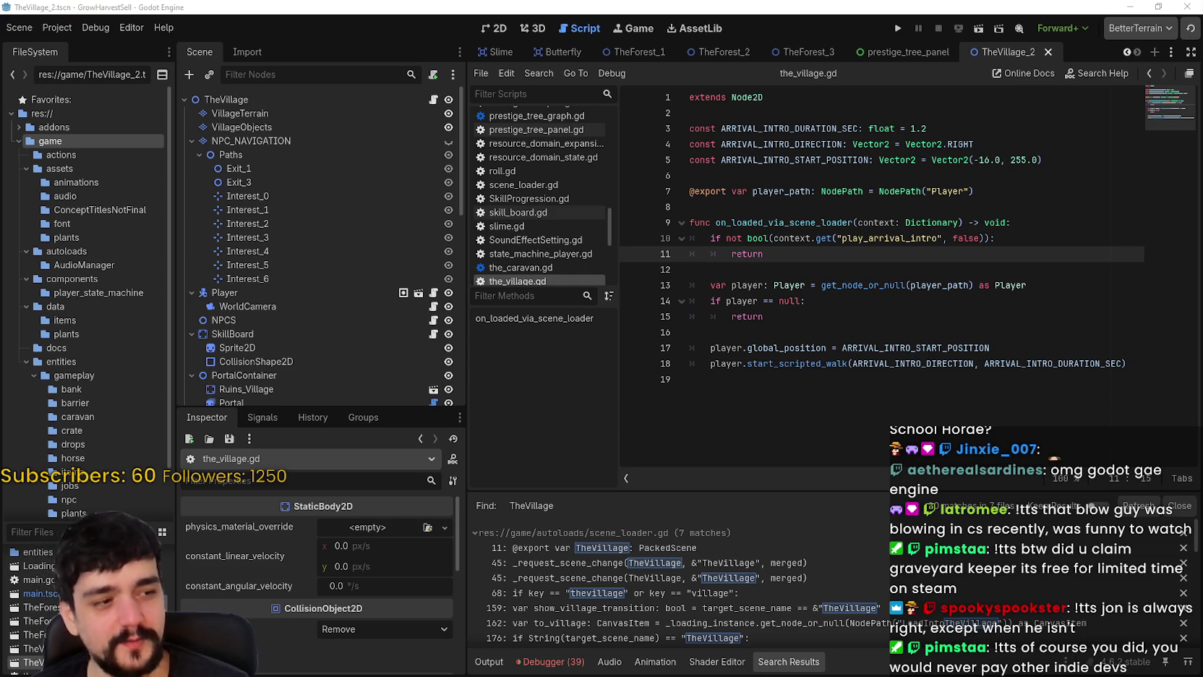
click(719, 271)
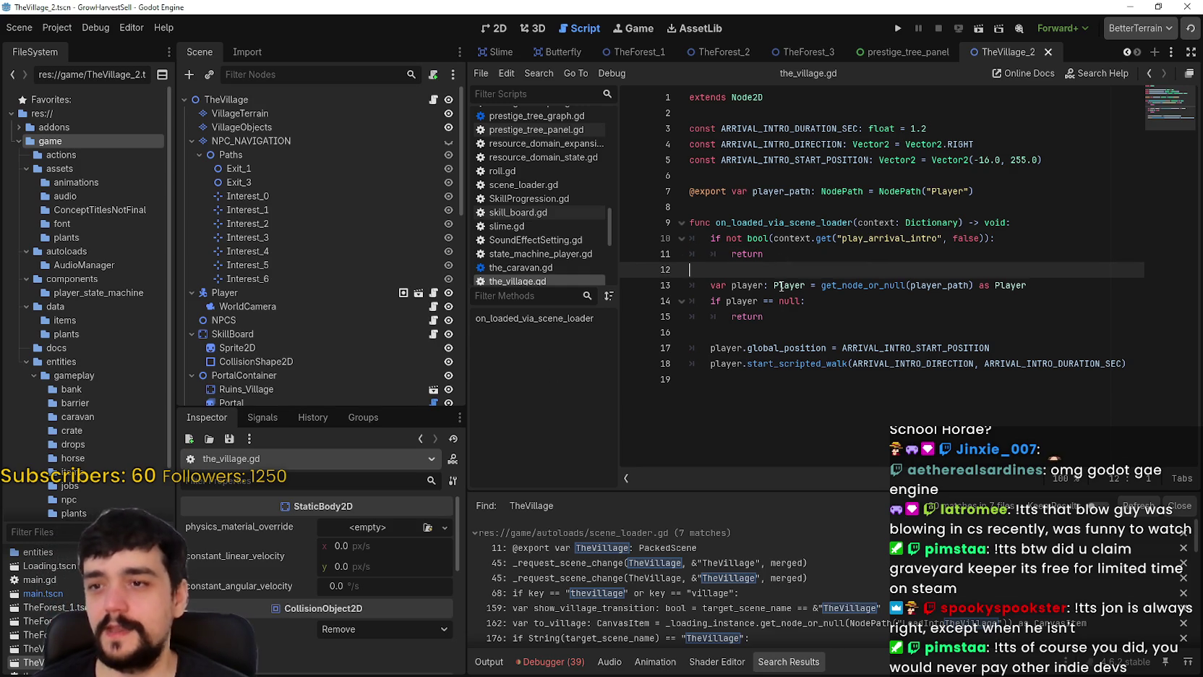
key(Up)
key(Up)
key(Up)
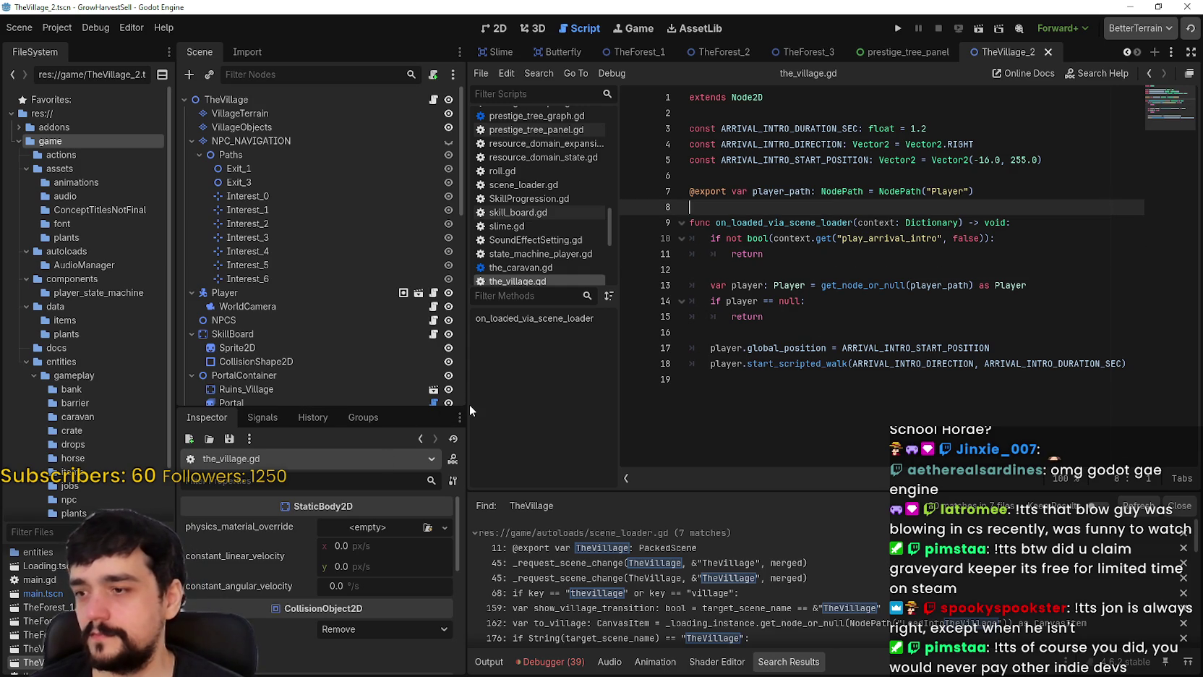
drag(469, 405, 419, 413)
- Inspect the TheVillage export line in scene_loader.gd, then open SceneLoader.tscn via the 'sce' filter
scroll(709, 626, down, 2)
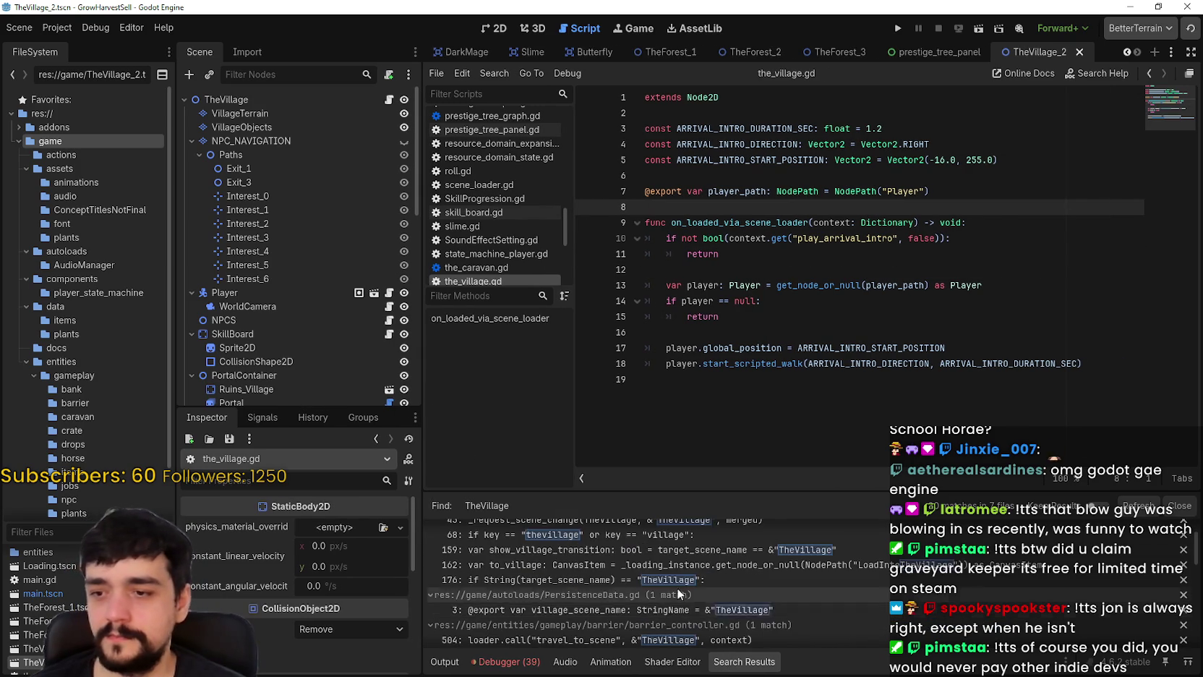
scroll(700, 612, up, 2)
click(658, 549)
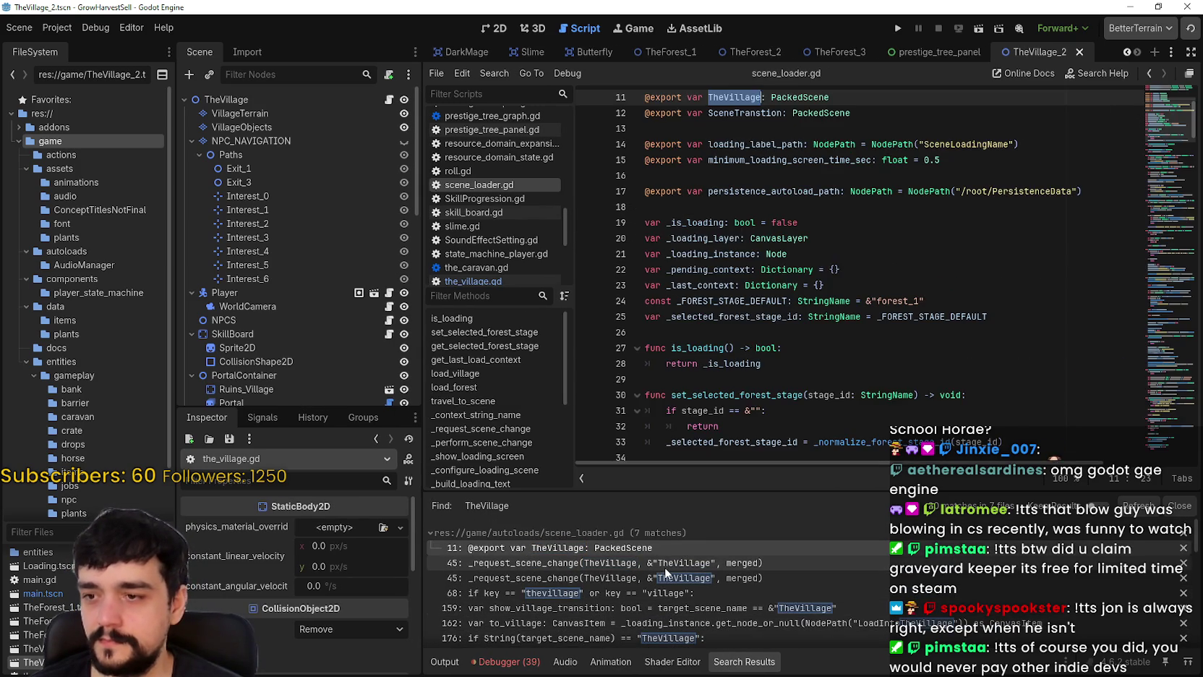
scroll(824, 152, up, 3)
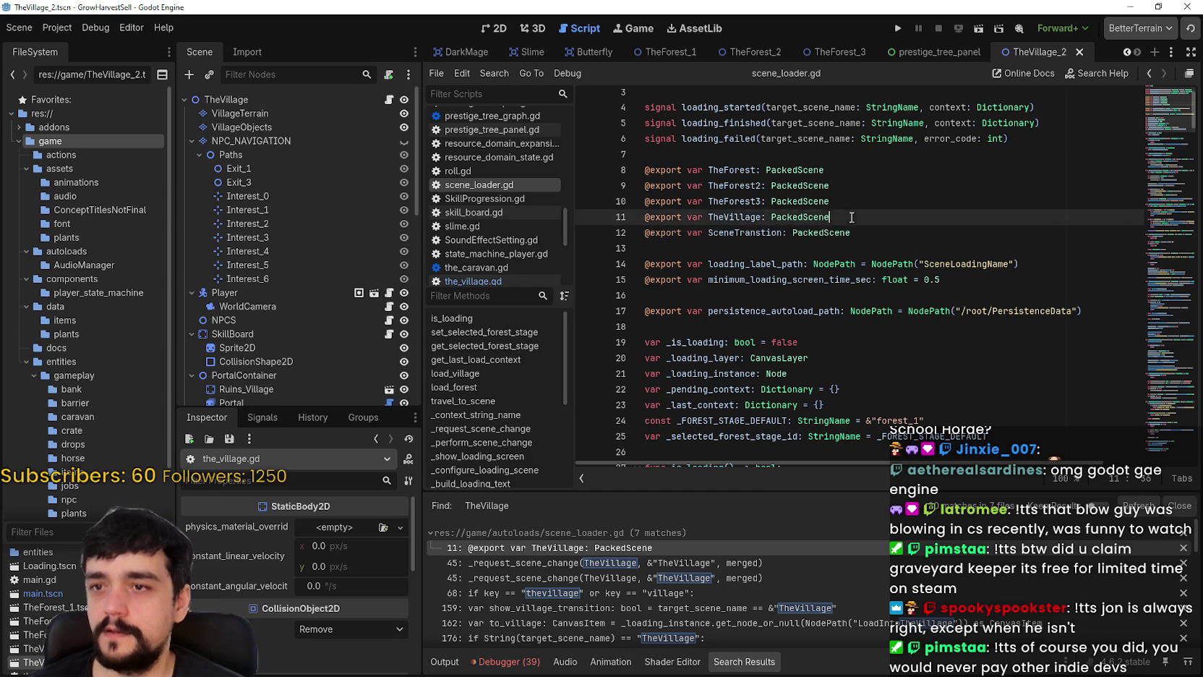
drag(833, 217, 638, 230)
scroll(638, 230, up, 1)
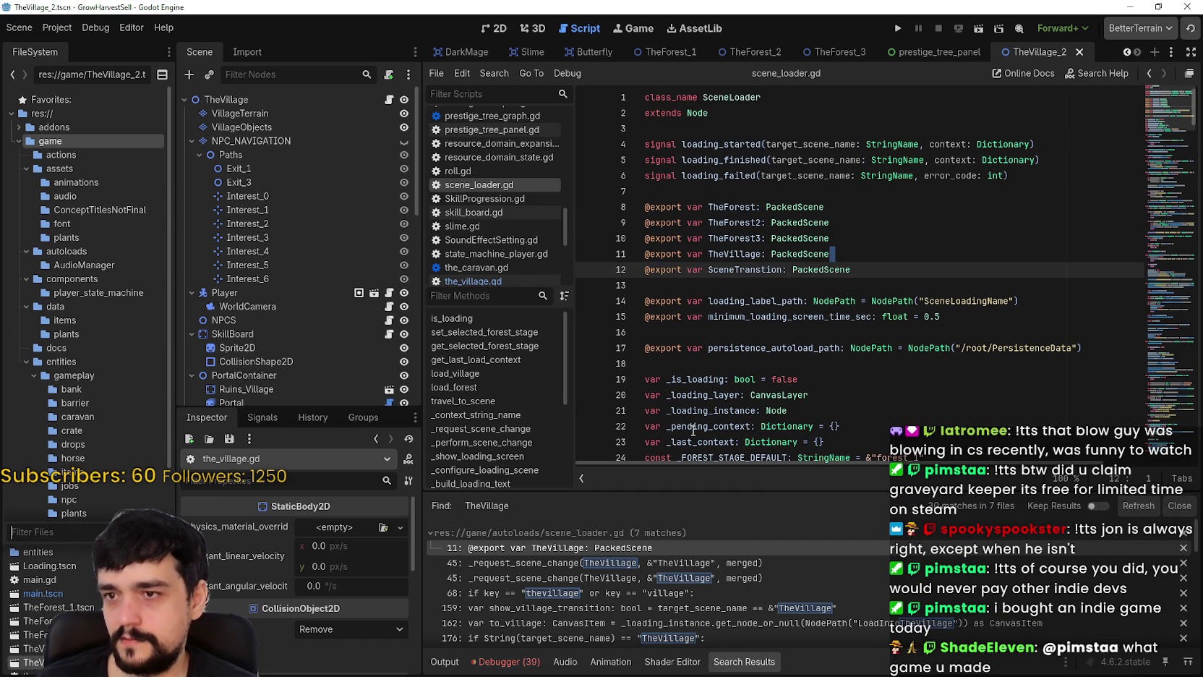
text(sce)
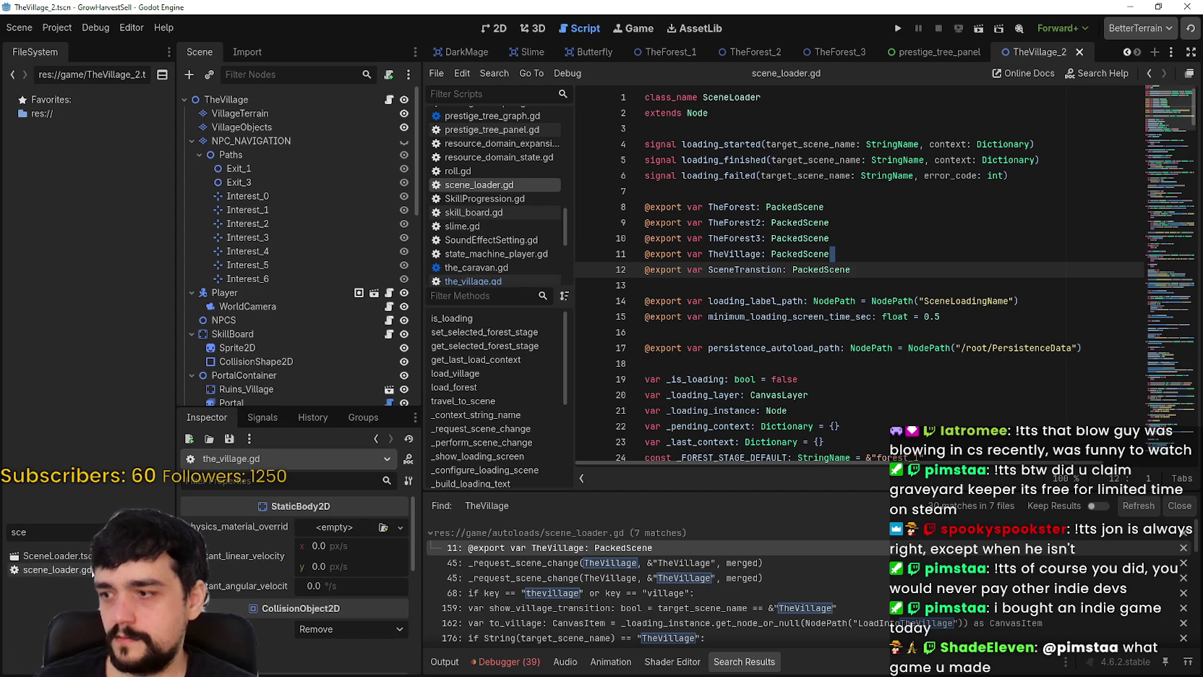
click(56, 570)
double_click(55, 556)
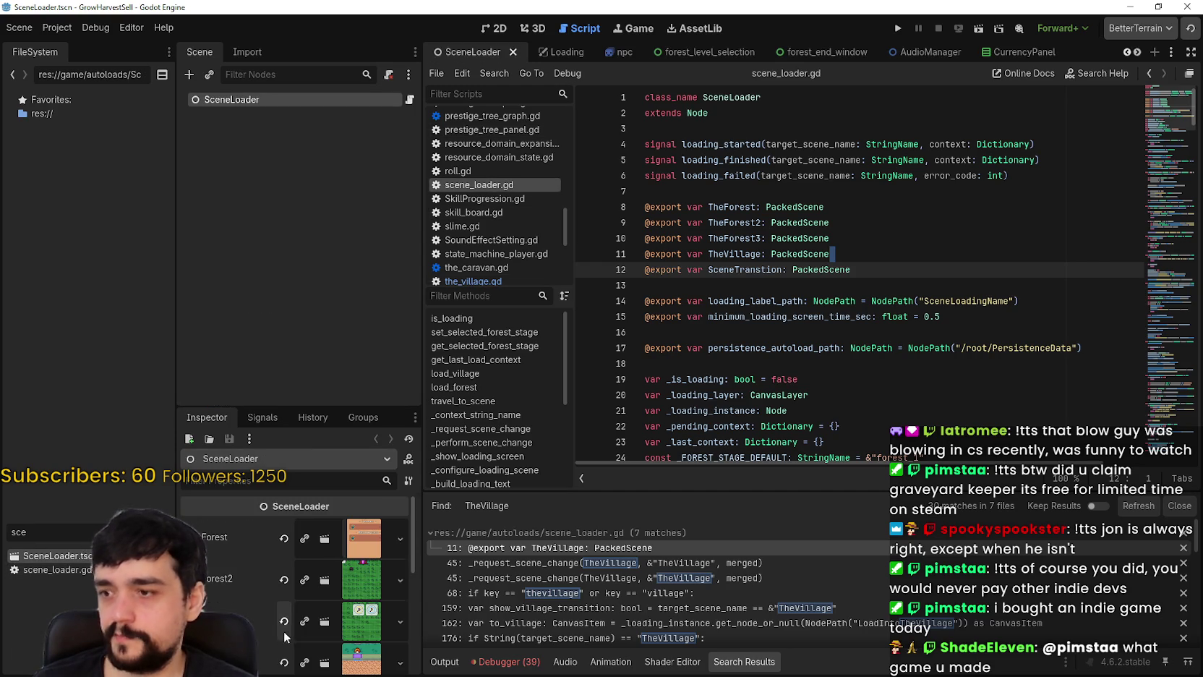
- Clear the TheVillage slot, Quick Load TheVillage_2.tscn into it, and run the project
scroll(322, 563, down, 2)
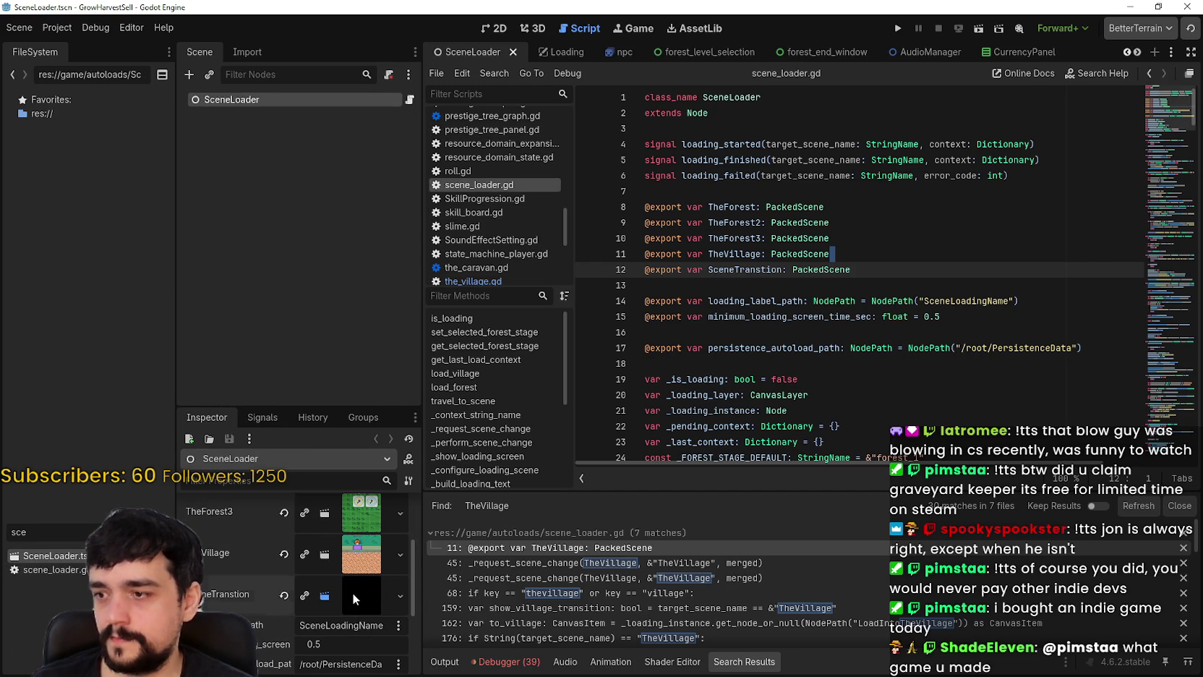
click(352, 554)
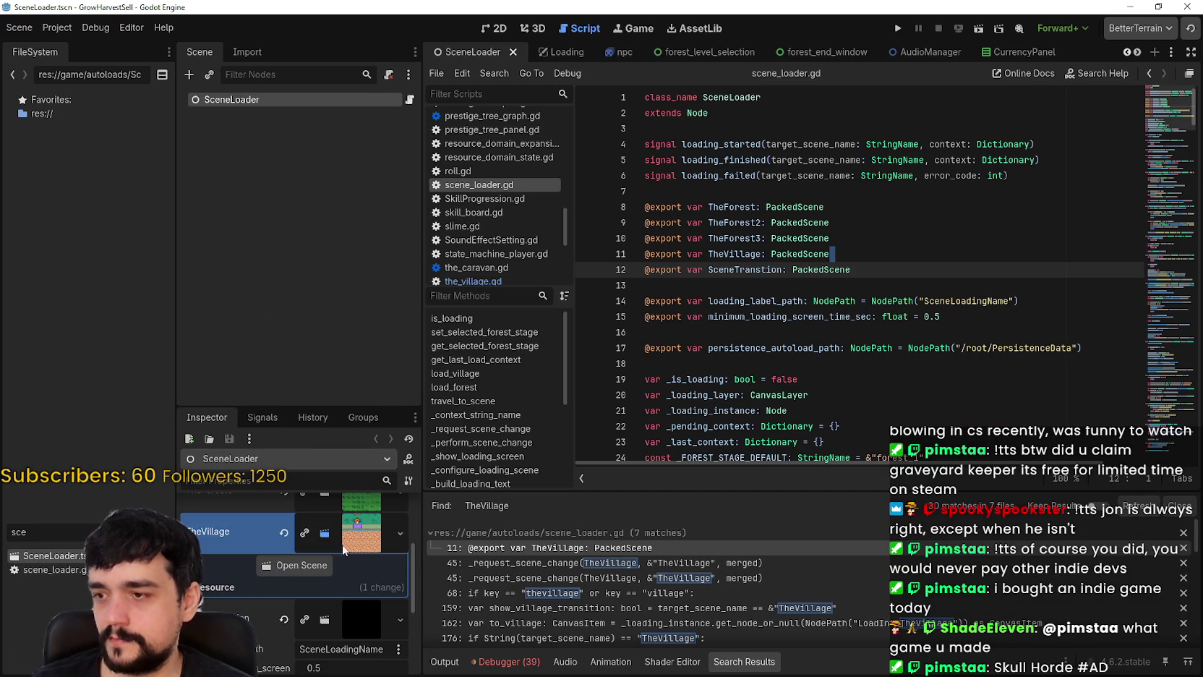
click(286, 534)
click(338, 522)
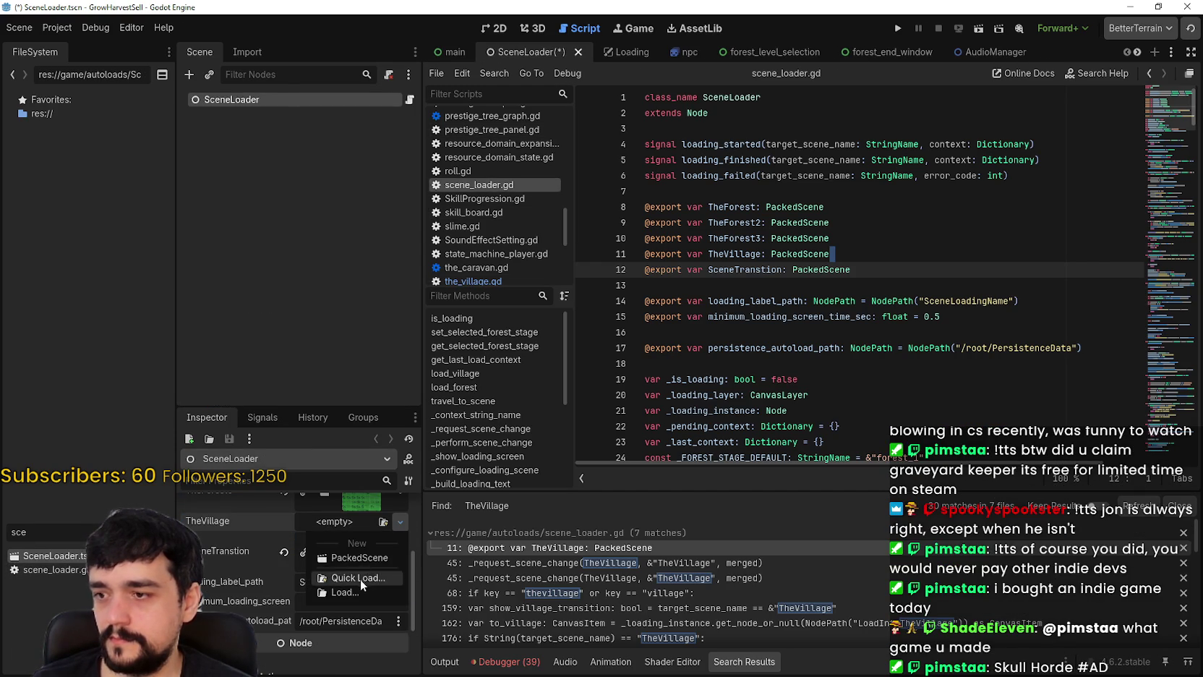
click(361, 579)
text(the)
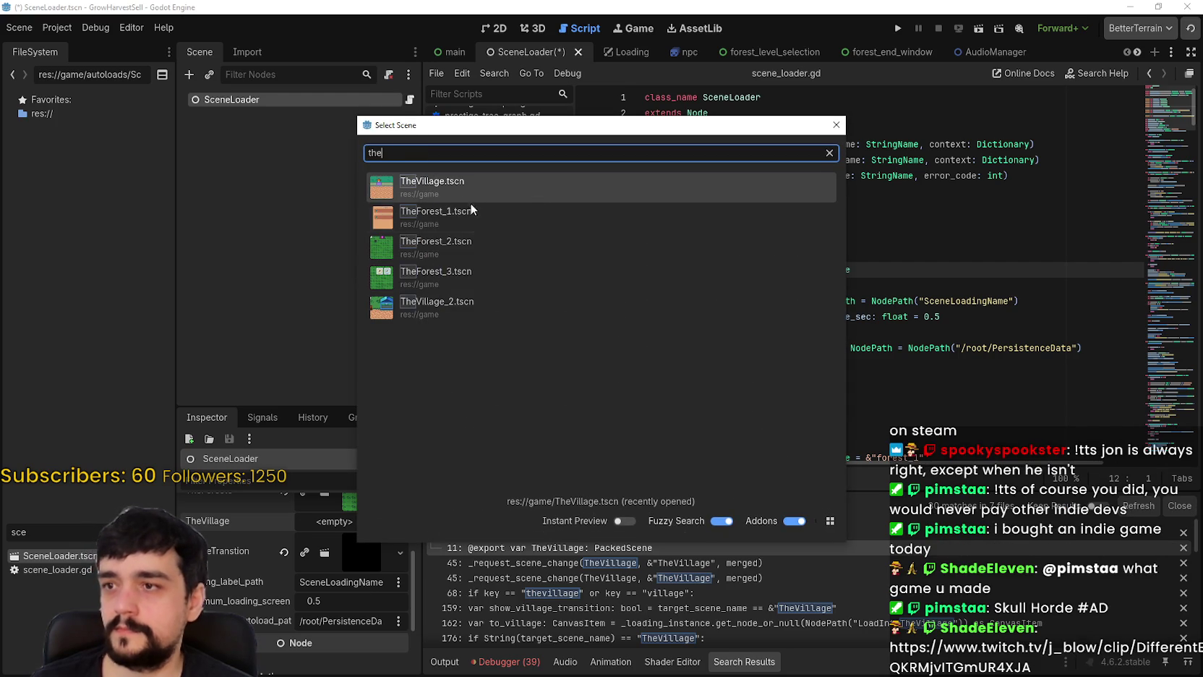
click(470, 310)
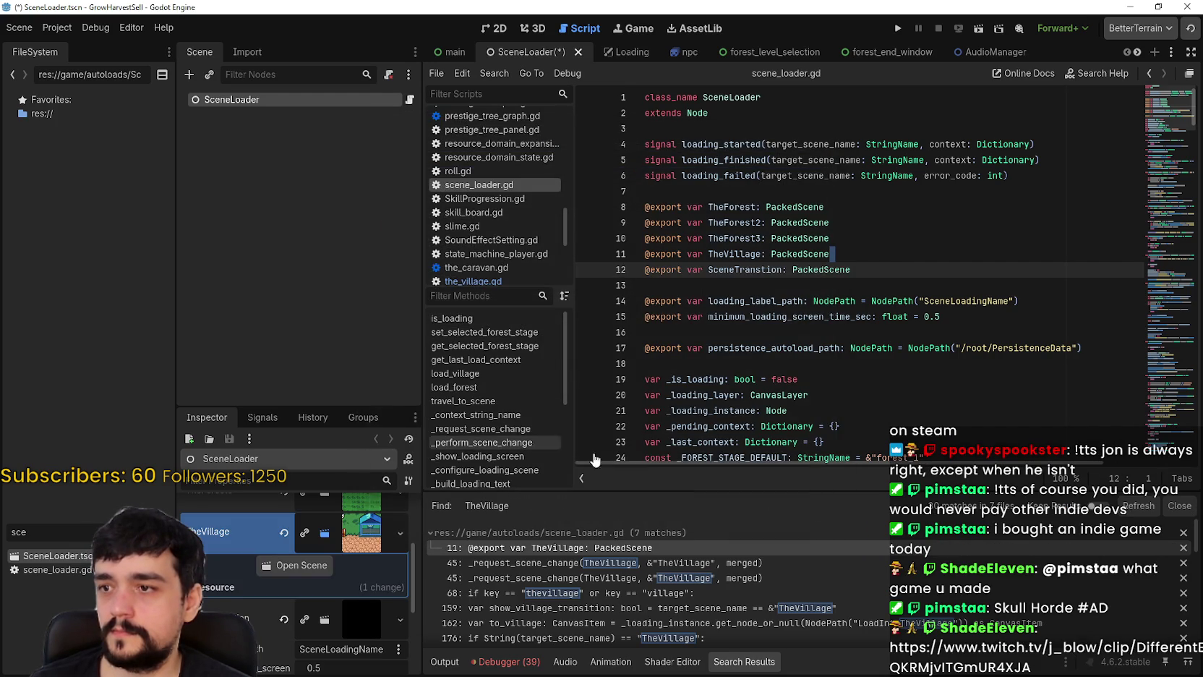
click(898, 28)
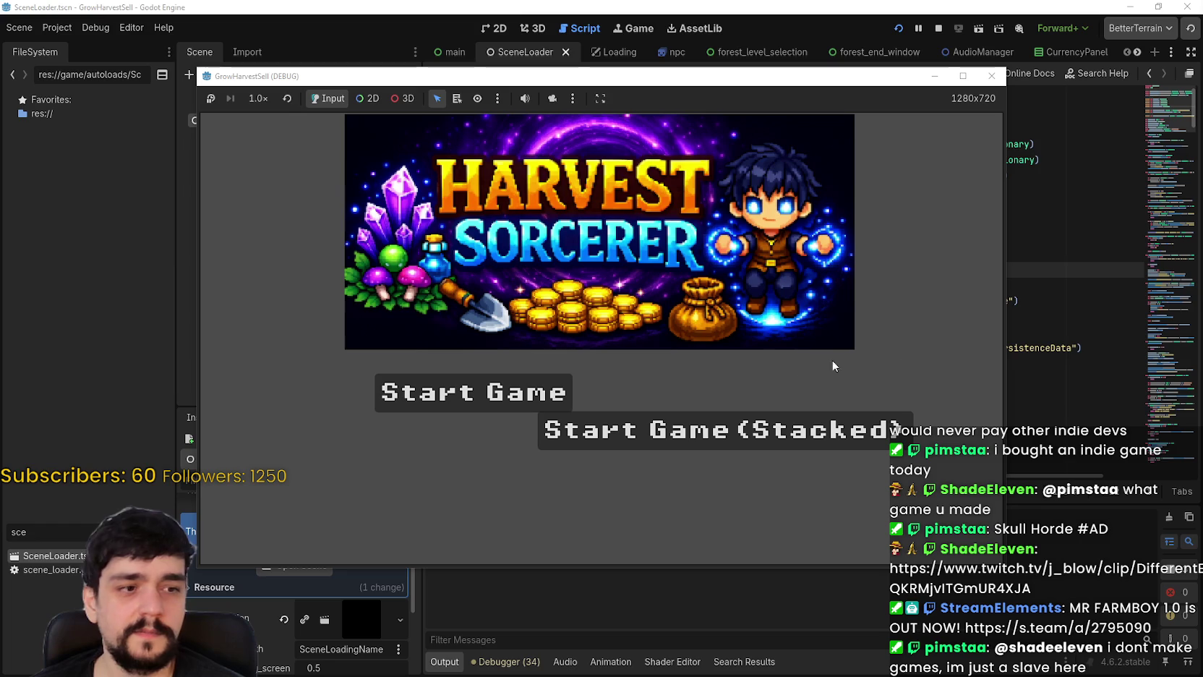
- Choose Start Game on the Harvest Sorcerer title screen until the village loads with 0 coins
click(538, 394)
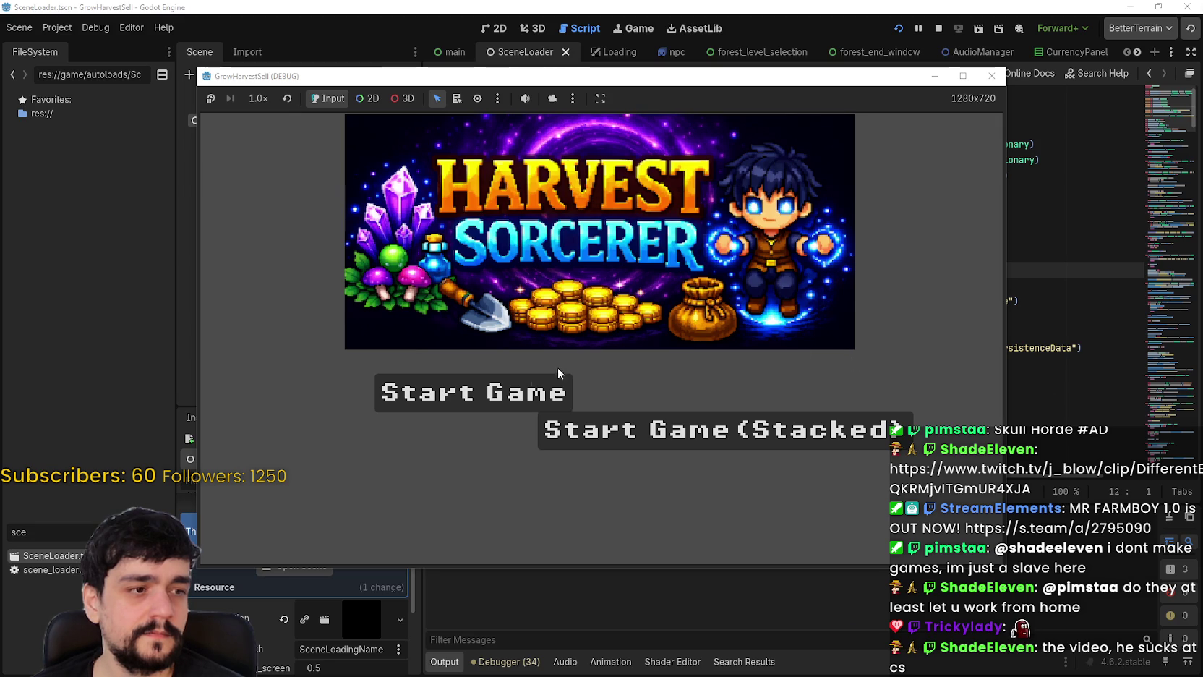
click(499, 397)
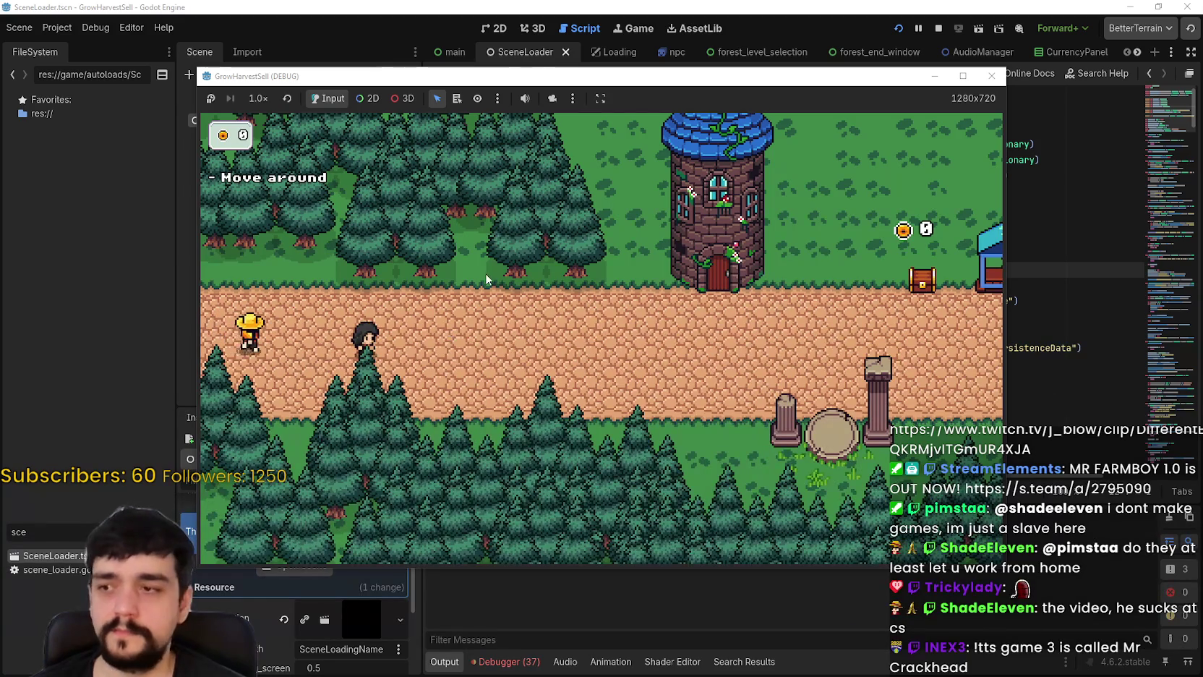
- Maximize the game window and check the skill board at the tower
key(d)
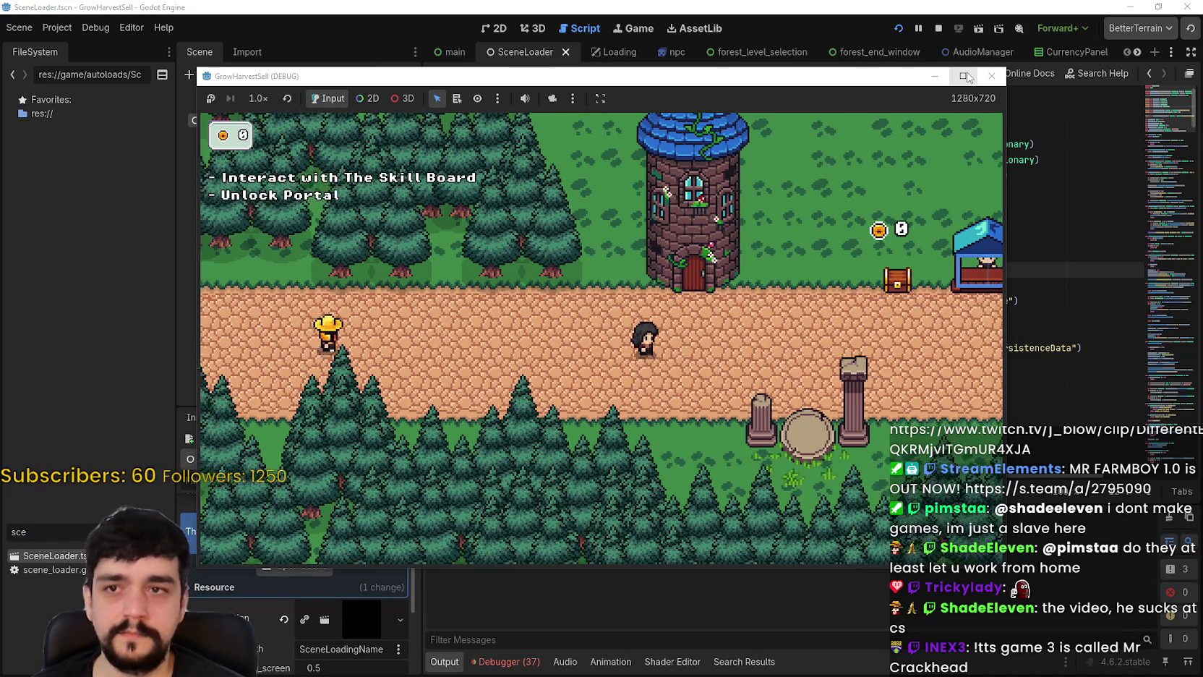
click(964, 76)
key(w)
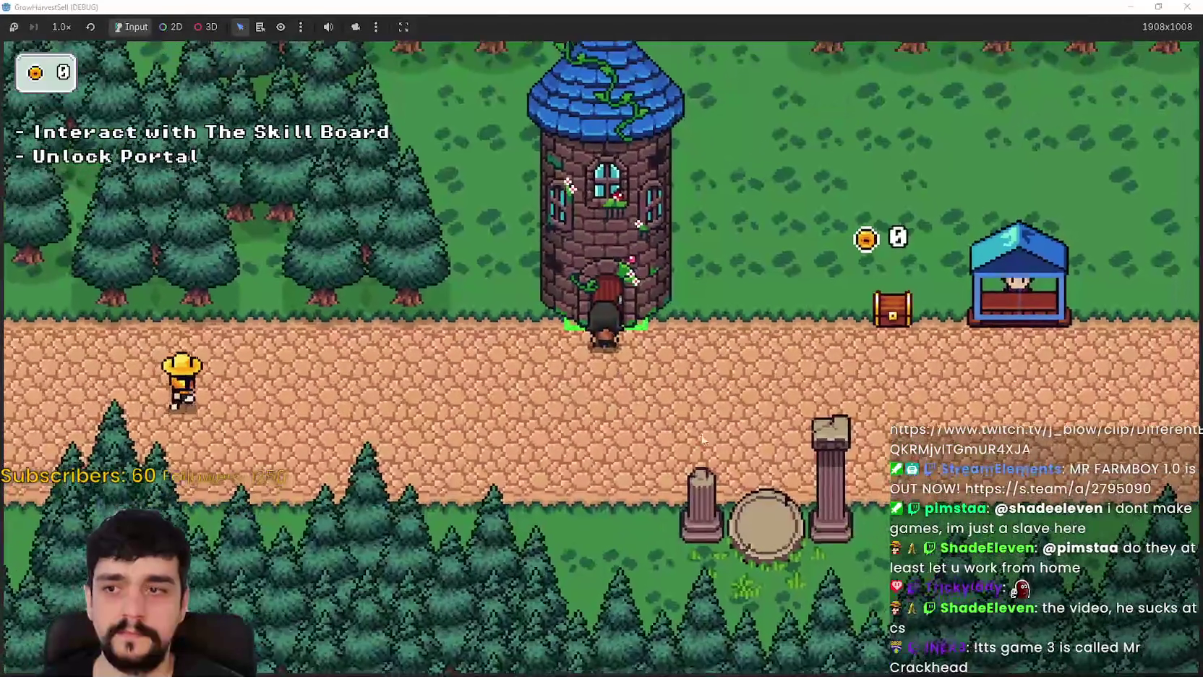
key(e)
key(Escape)
key(d)
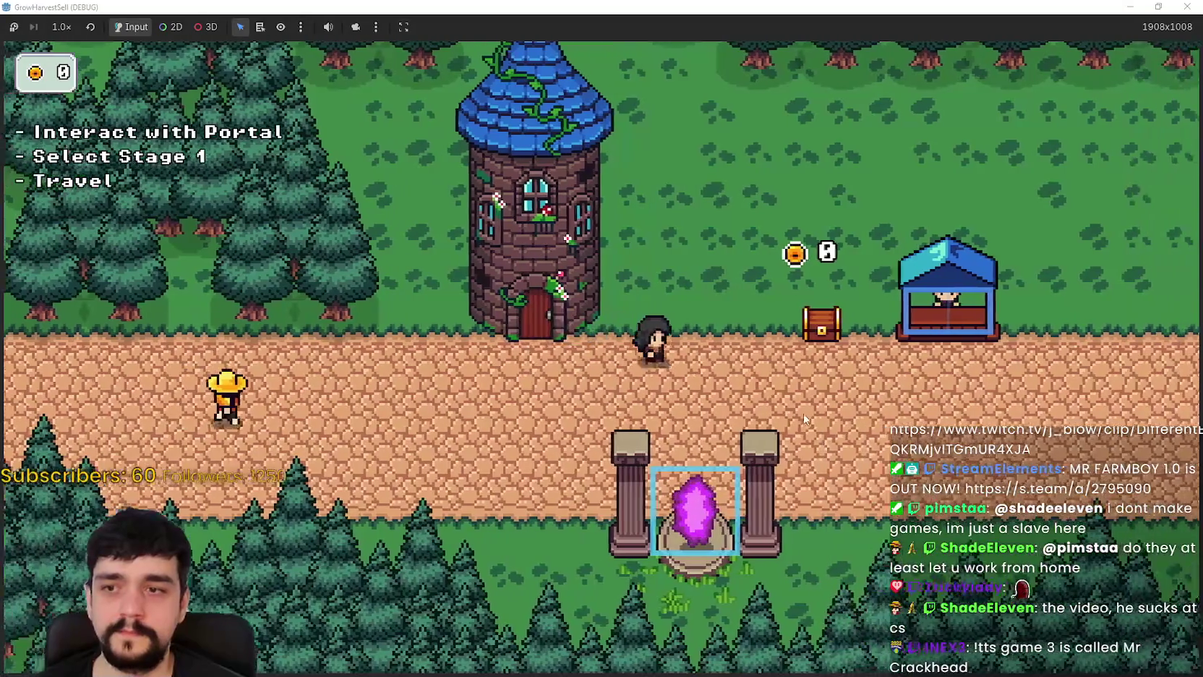
- Walk to the portal and travel to Stage 1 in the forest
key(d)
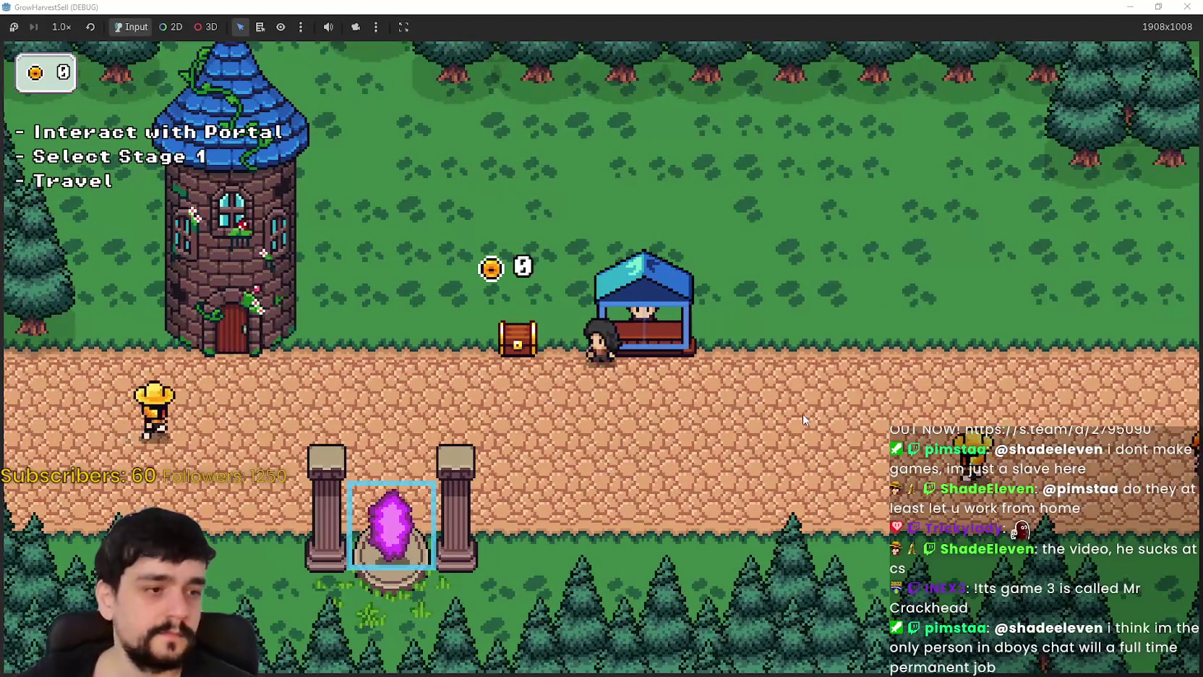
key(s)
key(a)
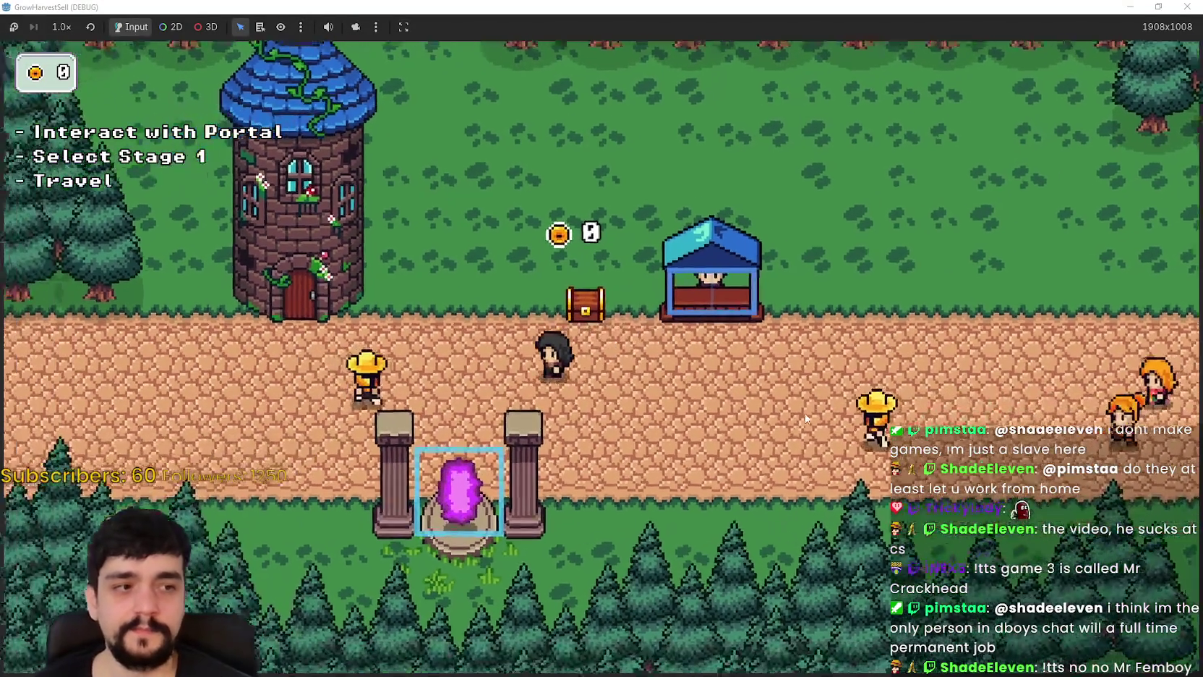
key(a)
key(s)
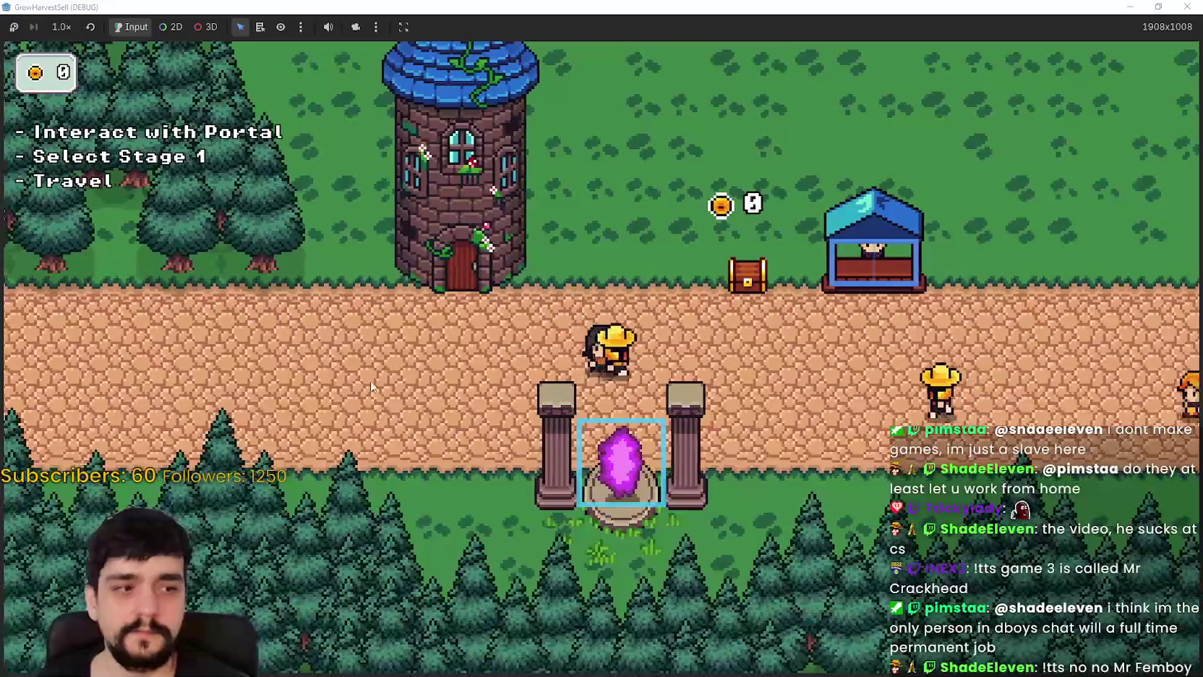
key(e)
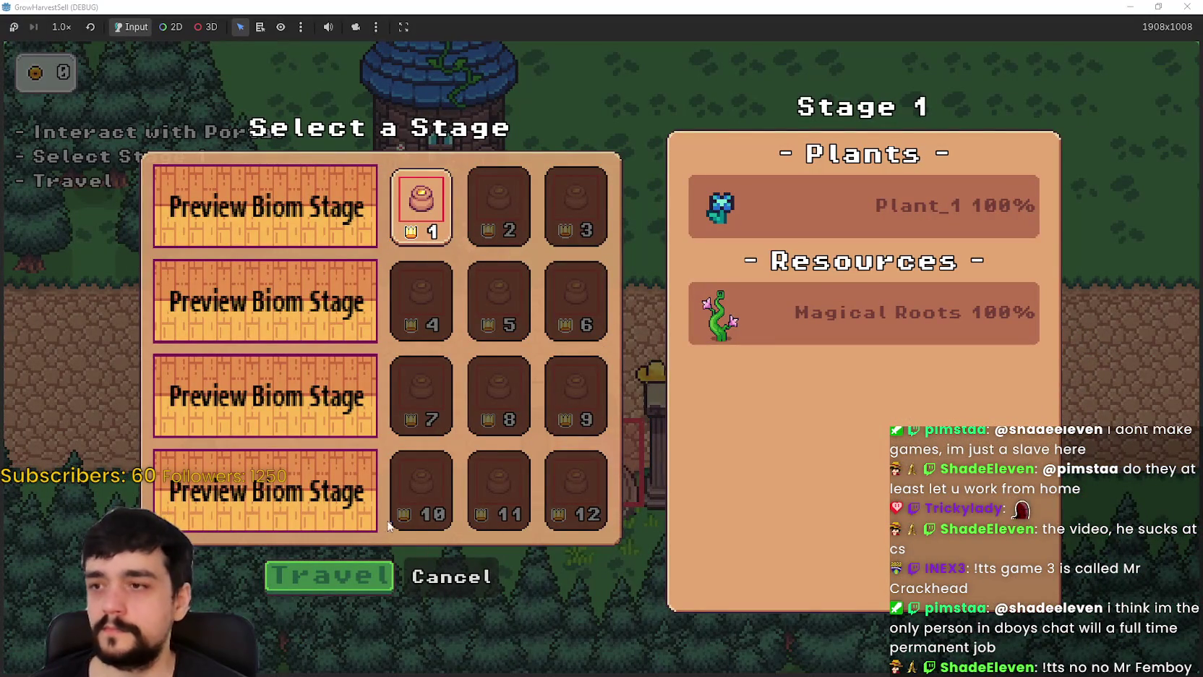
click(307, 585)
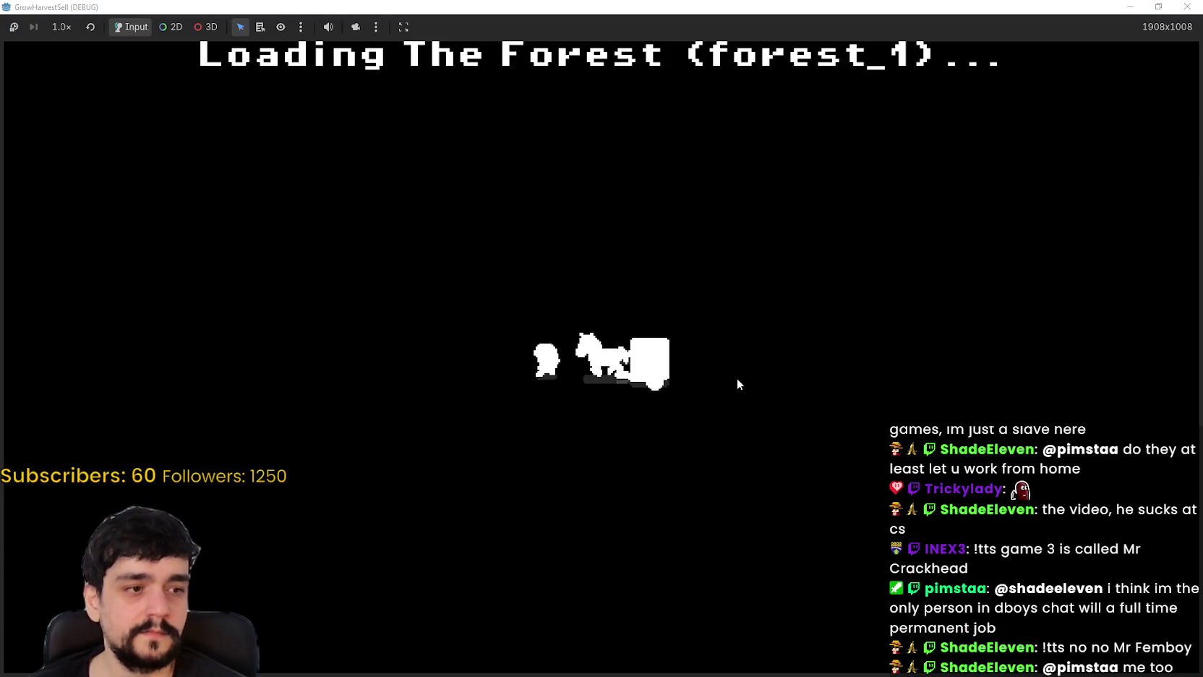
- Walk through the forest to the flower cluster and harvest the first plant
key(d)
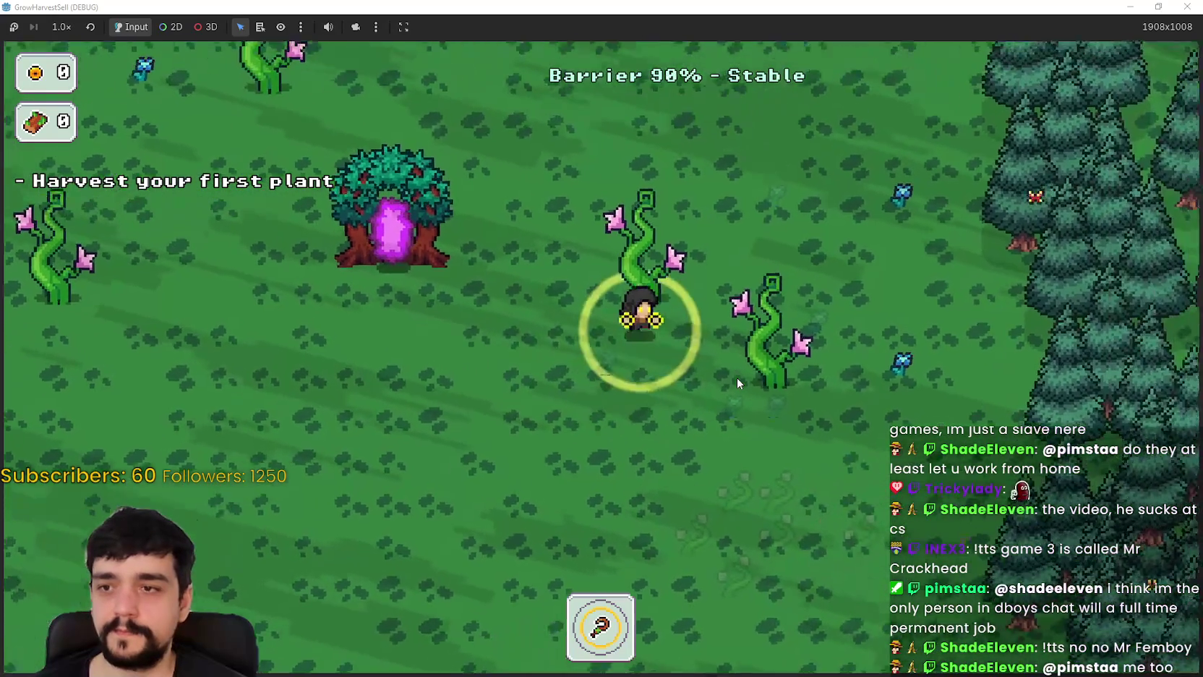
key(d)
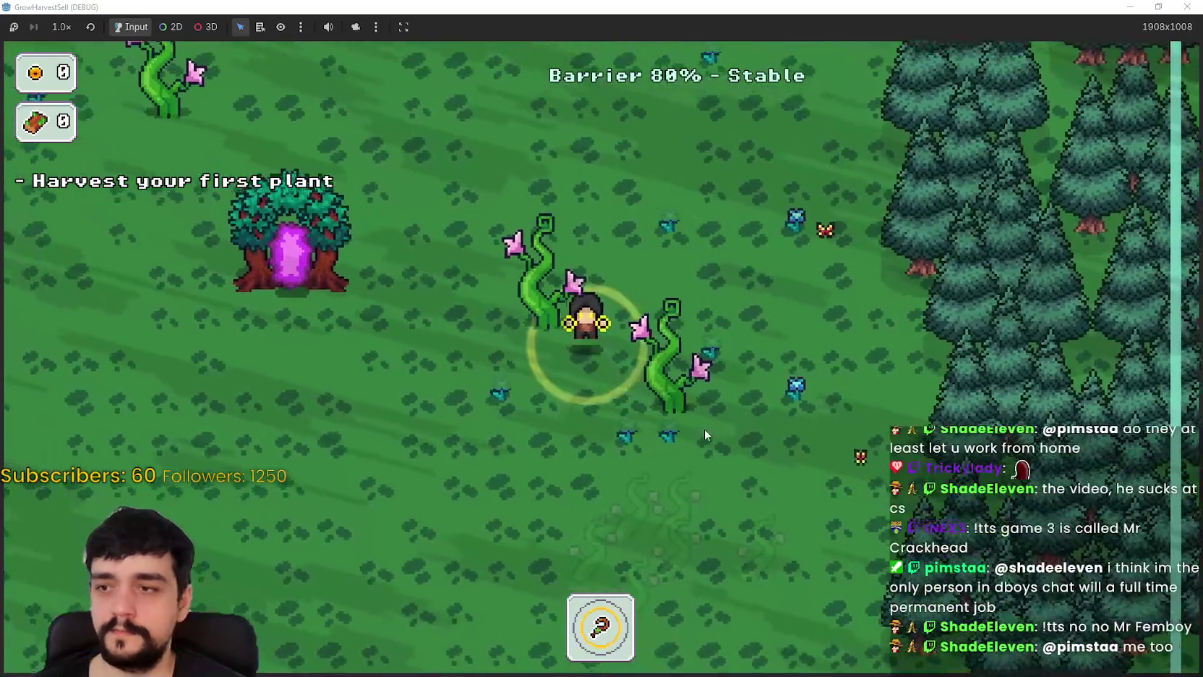
key(w)
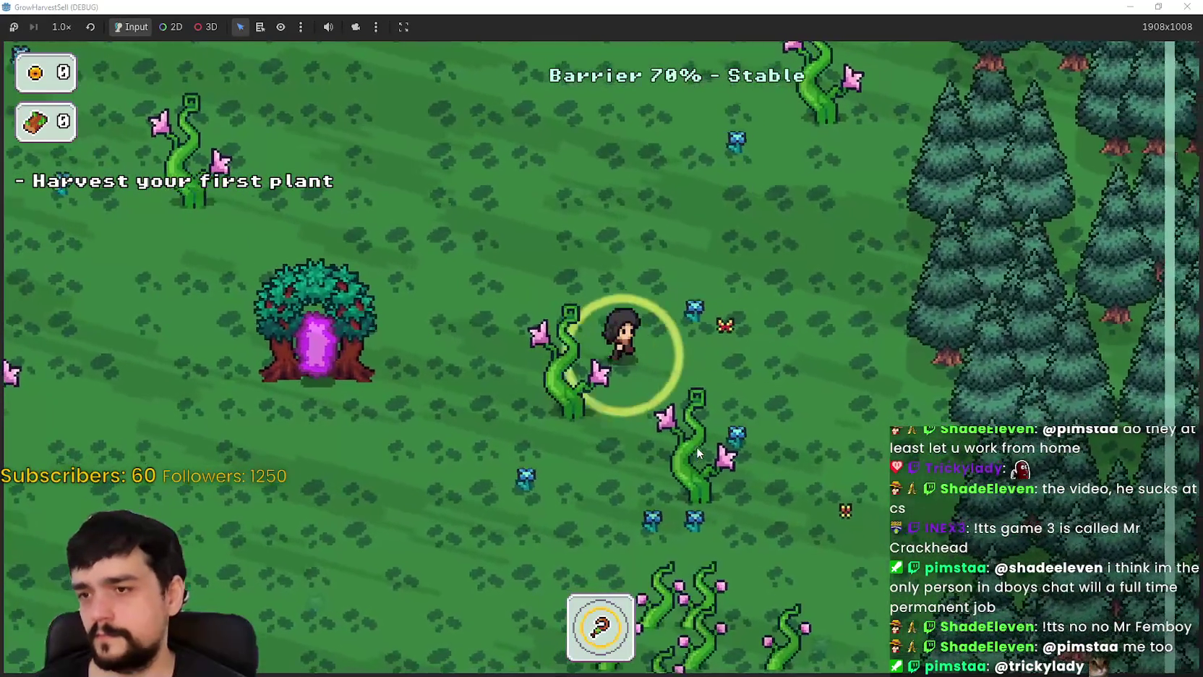
key(d)
key(s)
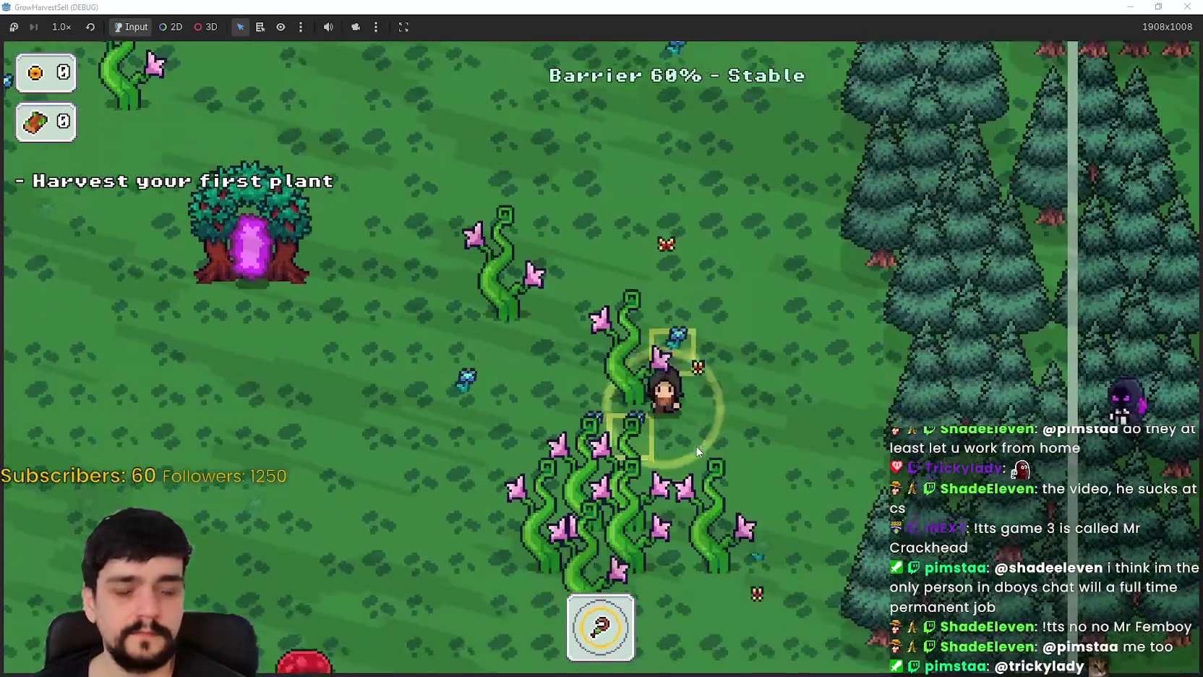
key(a)
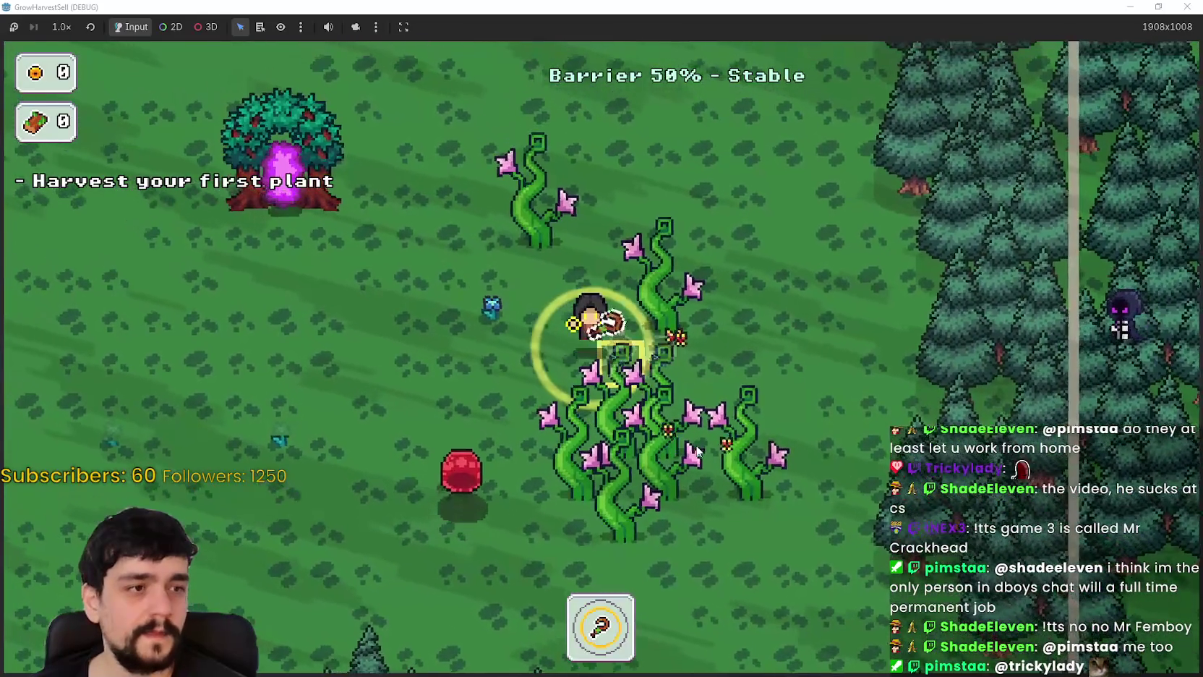
key(a)
key(s)
key(w)
click(695, 445)
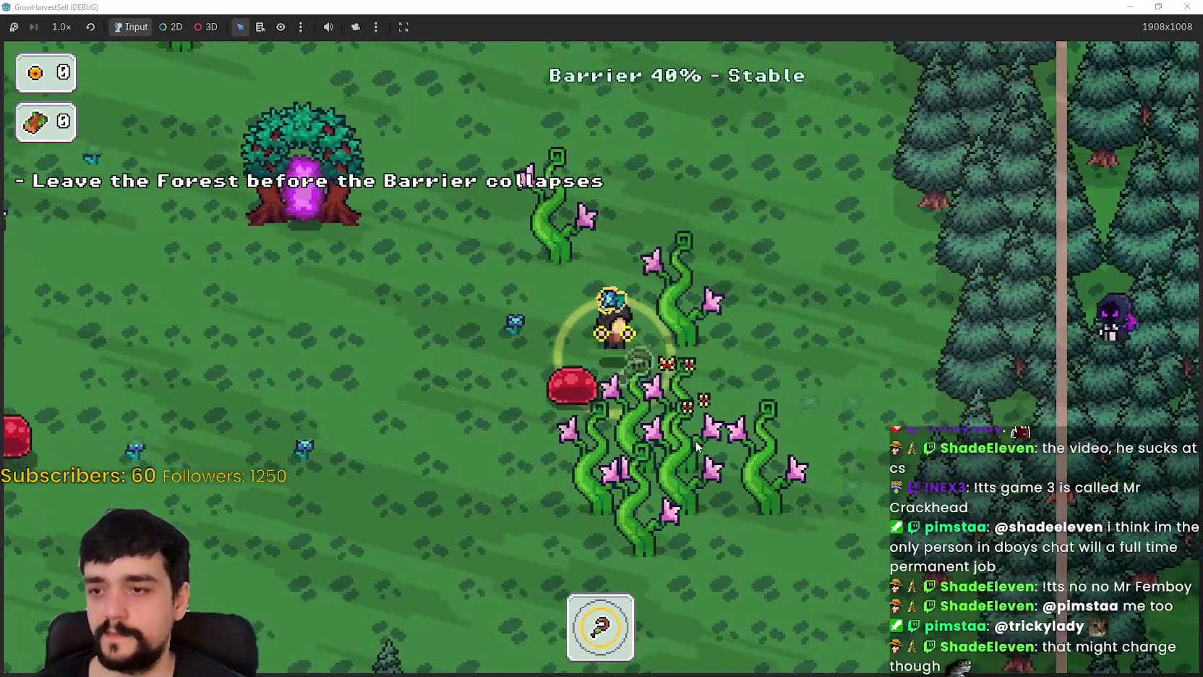
- Pick up the red item and collect the remaining crystals around the forest
key(s)
key(a)
key(a)
key(w)
key(s)
key(d)
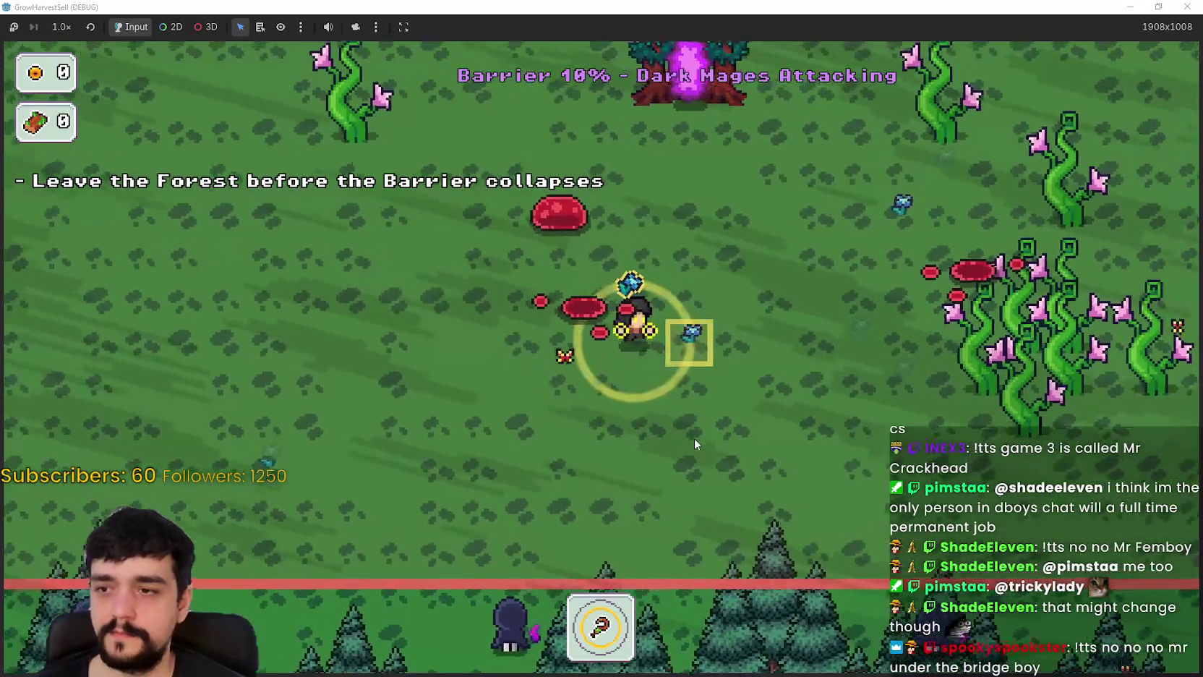
key(d)
key(w)
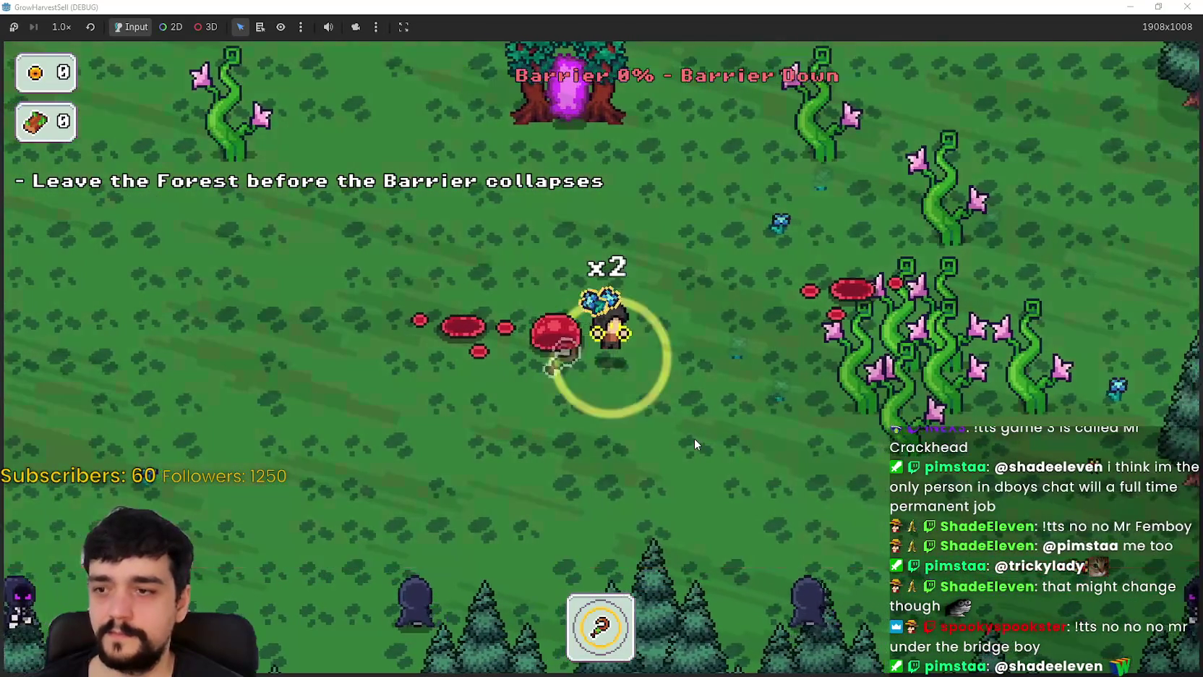
key(d)
key(w)
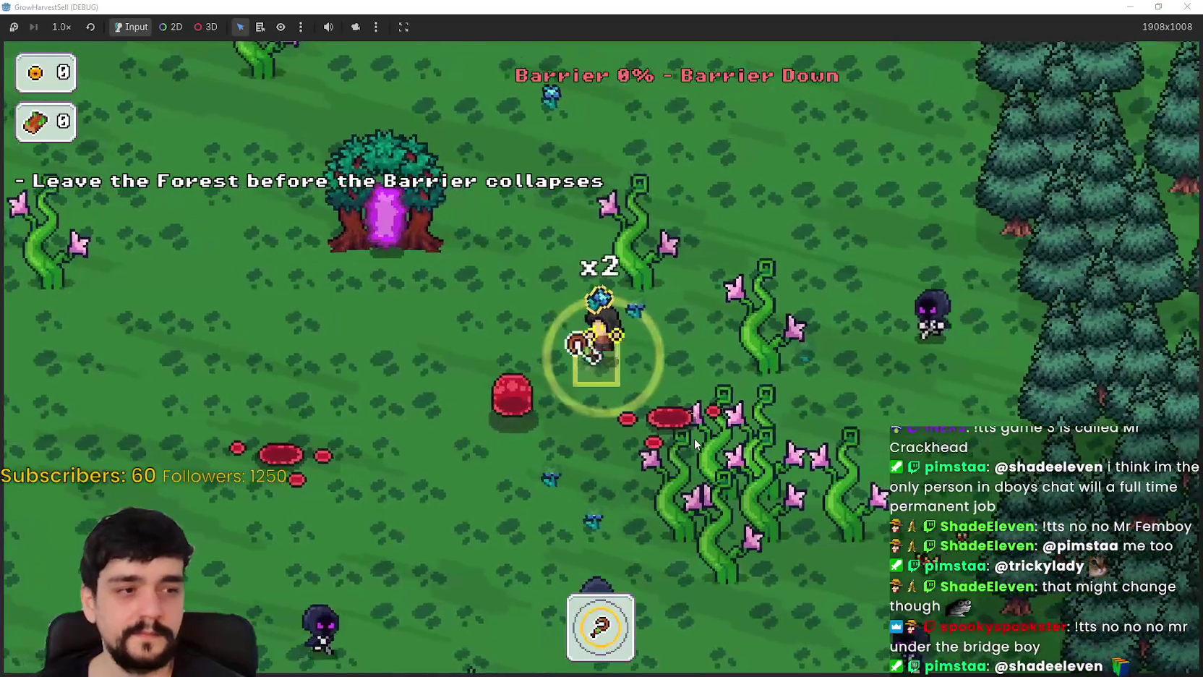
key(w)
key(a)
key(d)
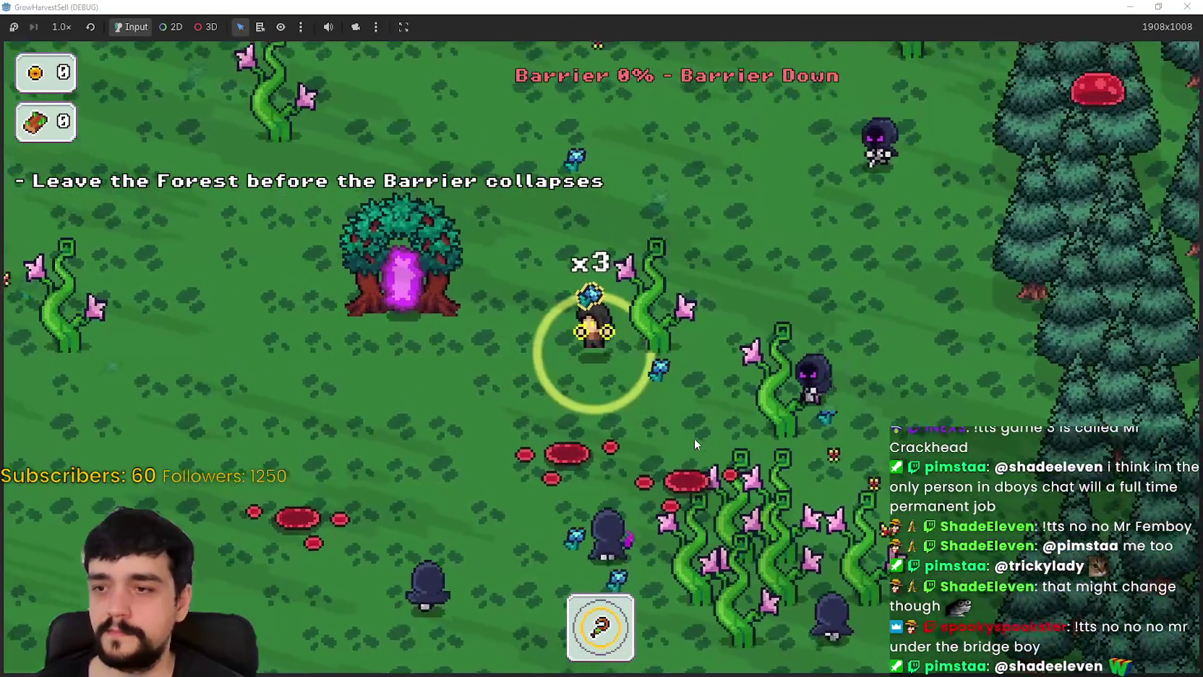
- Take the tree portal back to the village, sell crystals at the stall for 20 coins, and restore the window
key(a)
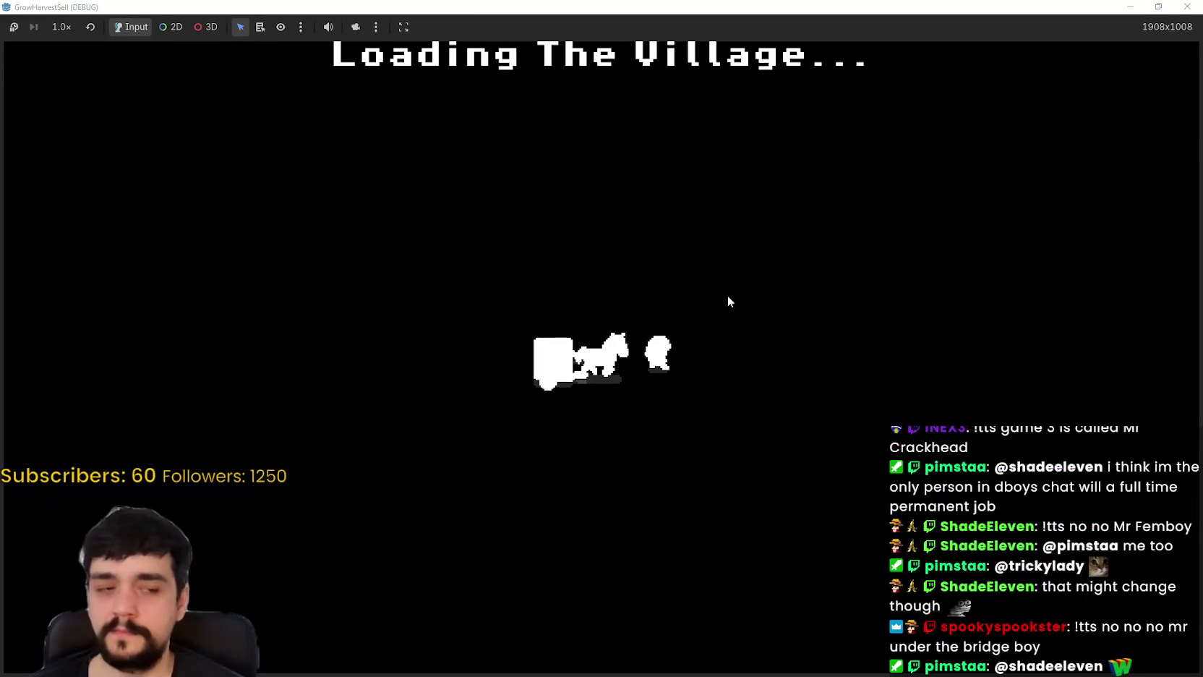
key(d)
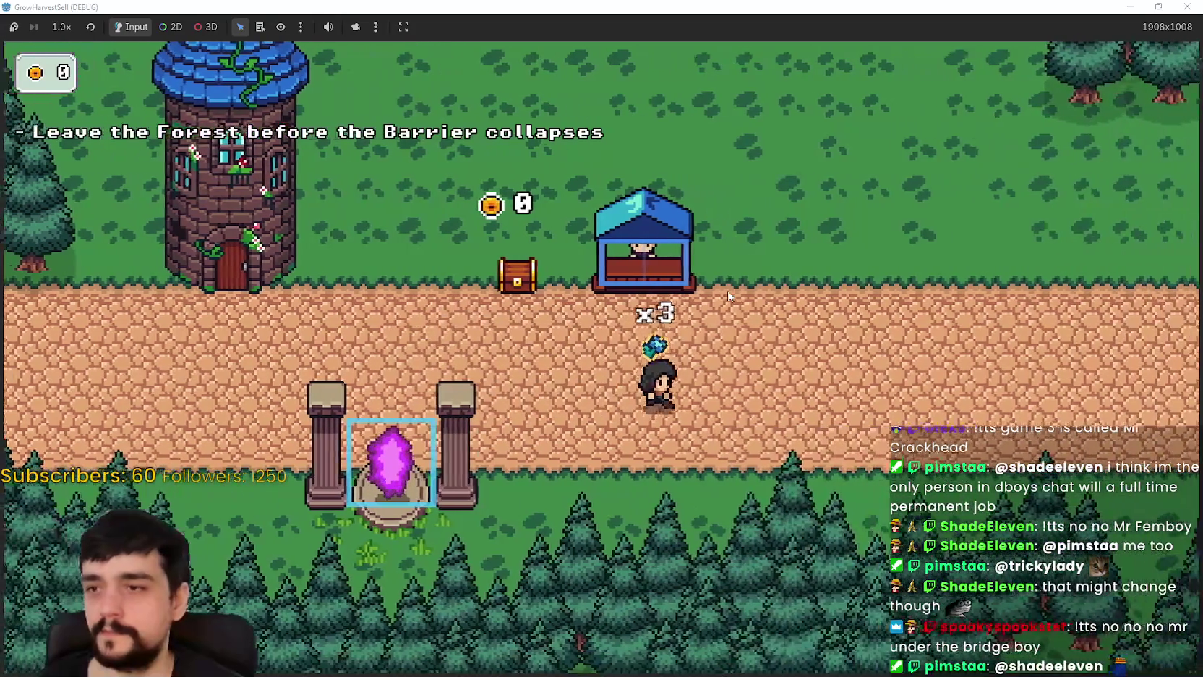
key(w)
key(a)
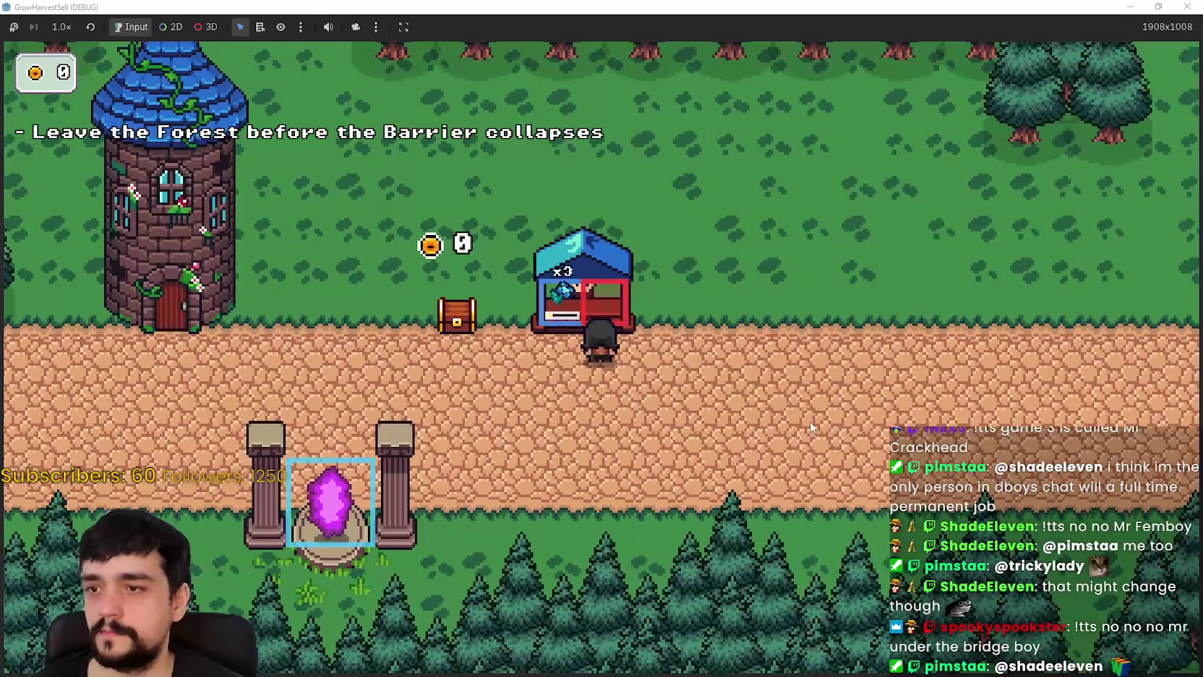
key(s)
key(a)
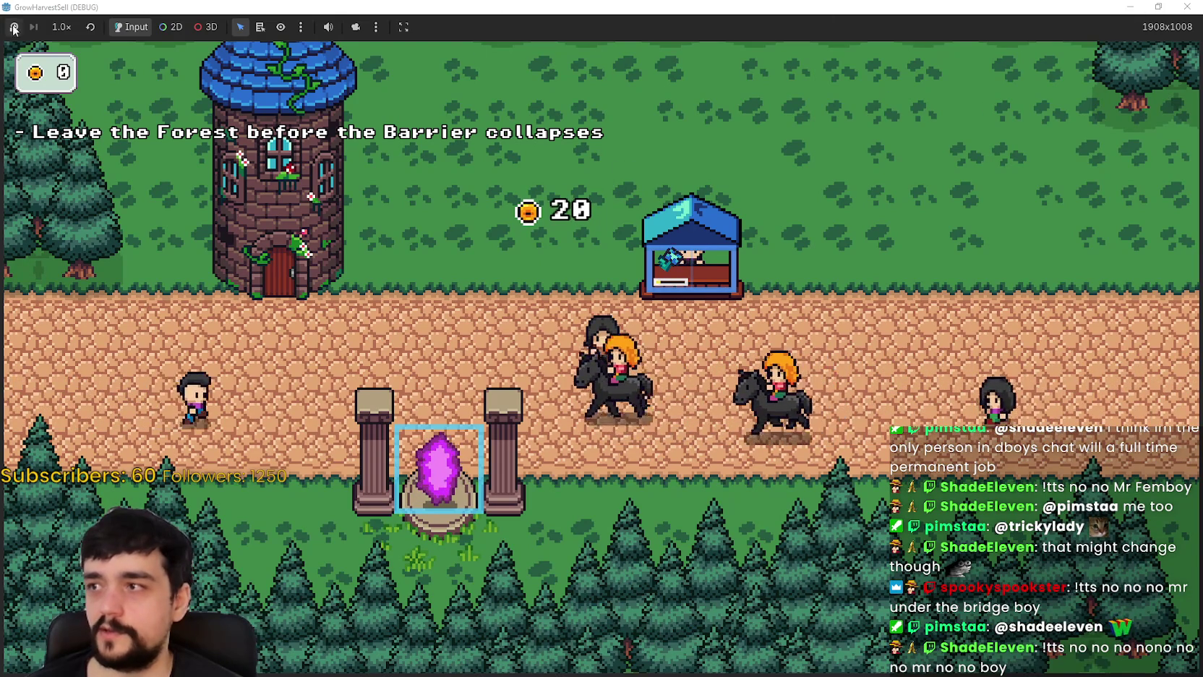
click(1158, 6)
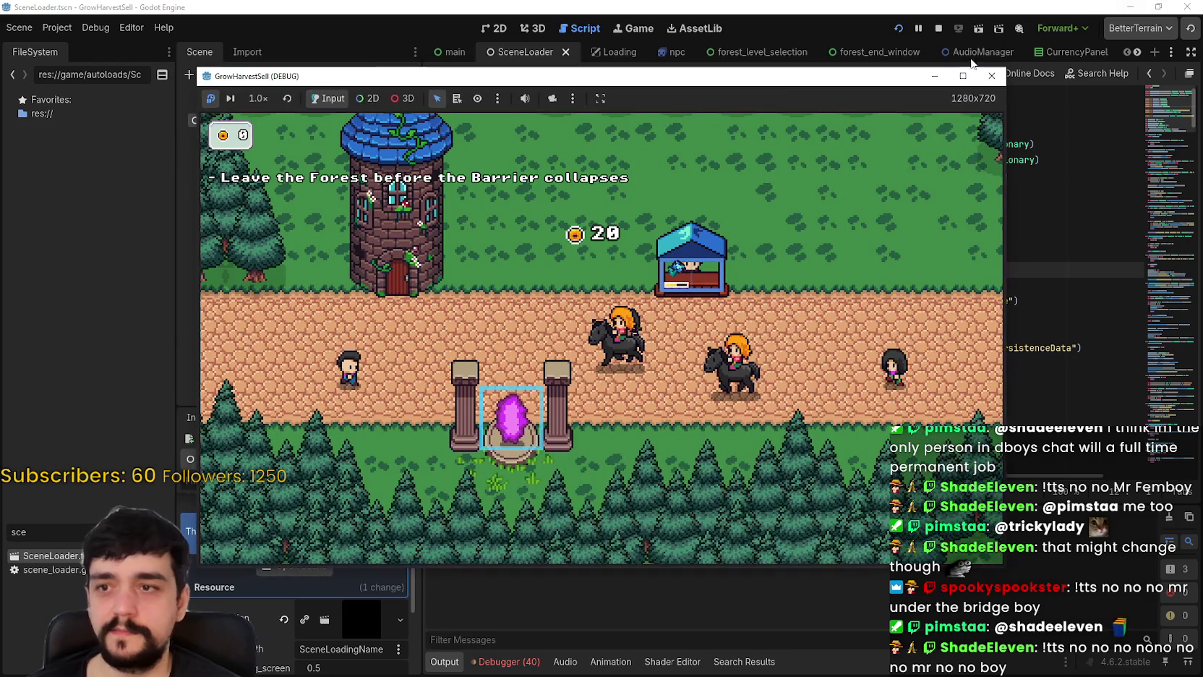
- Open TheVillage_2.tscn in 2D view and nudge the MarketSell node down to position (-16, 3)
click(869, 5)
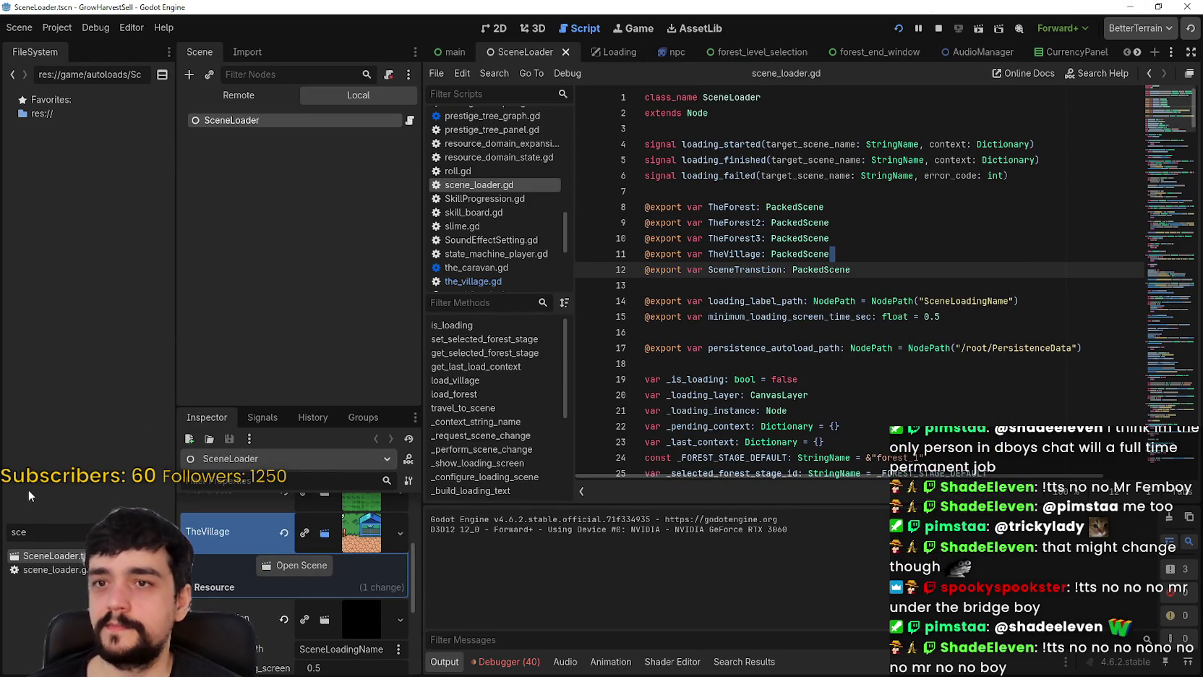
text(t)
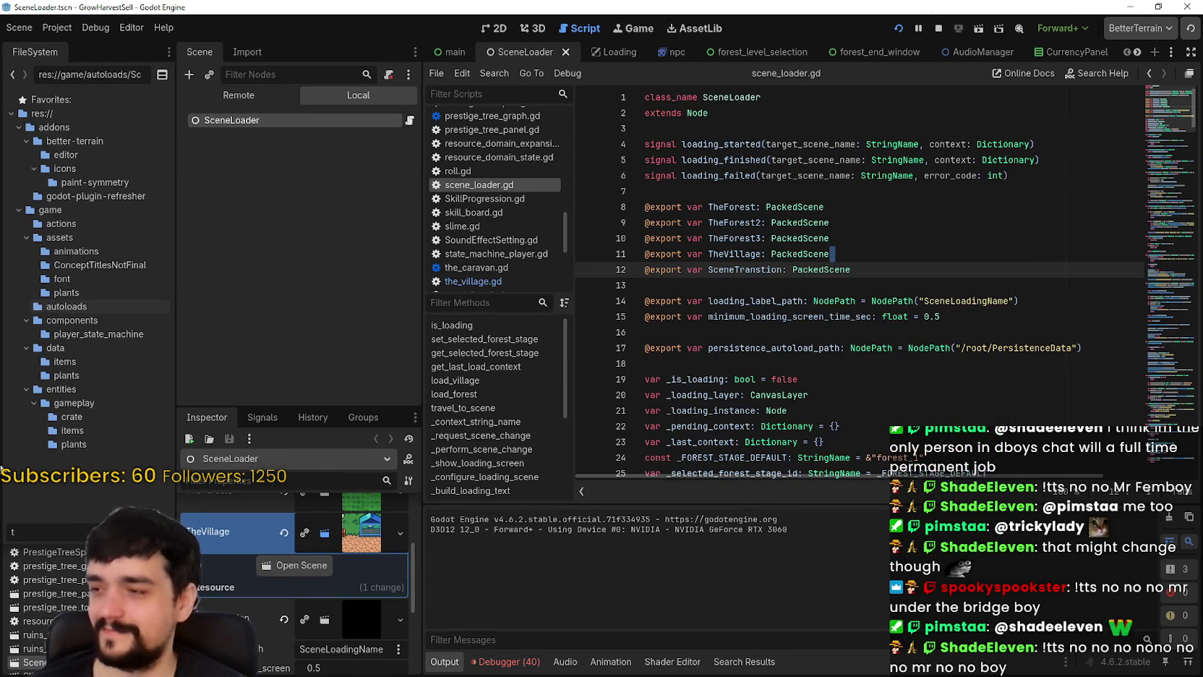
text(he)
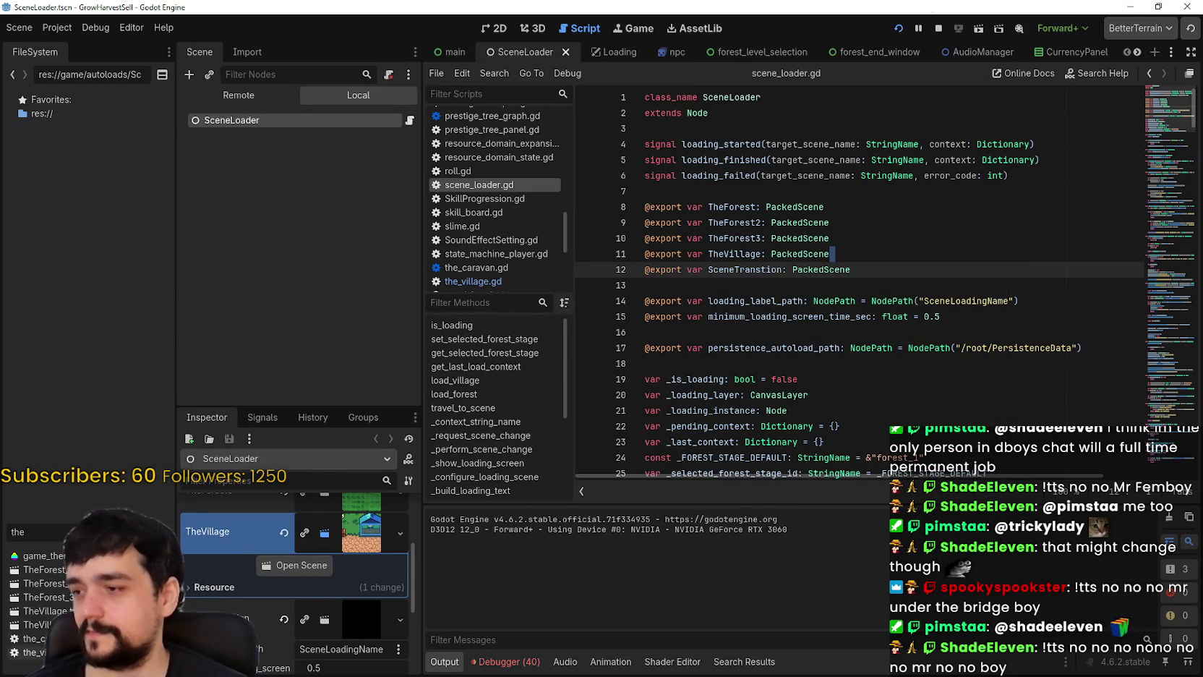
click(294, 565)
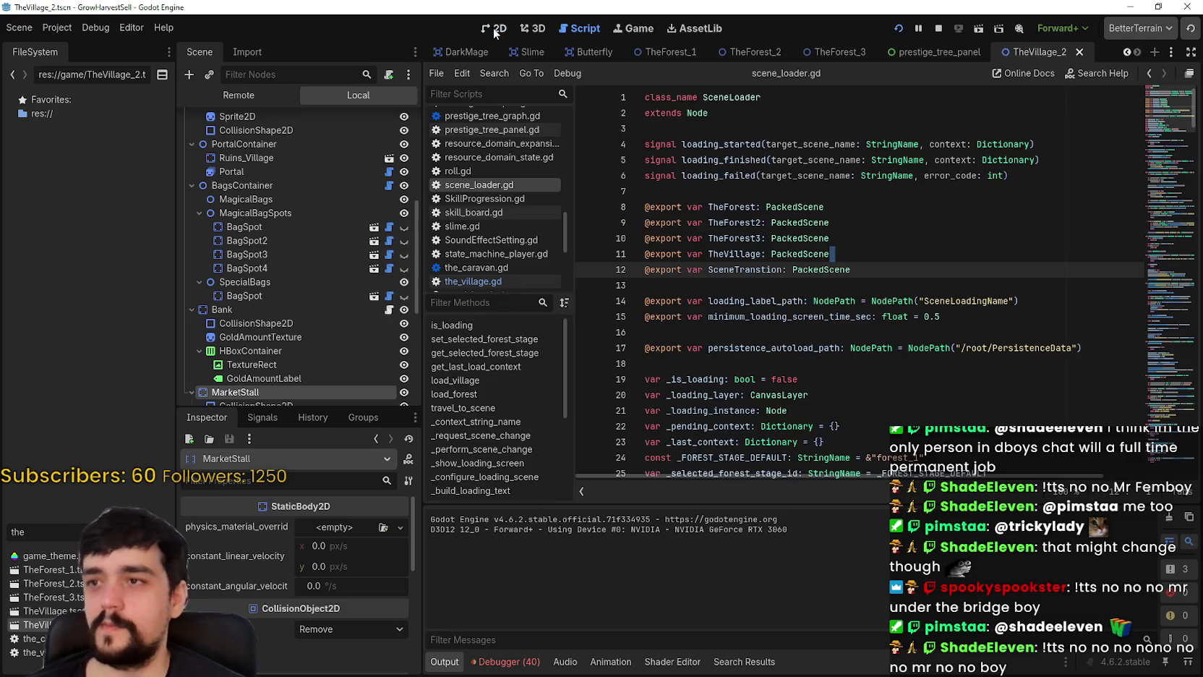
click(496, 30)
scroll(884, 382, up, 3)
scroll(268, 321, down, 3)
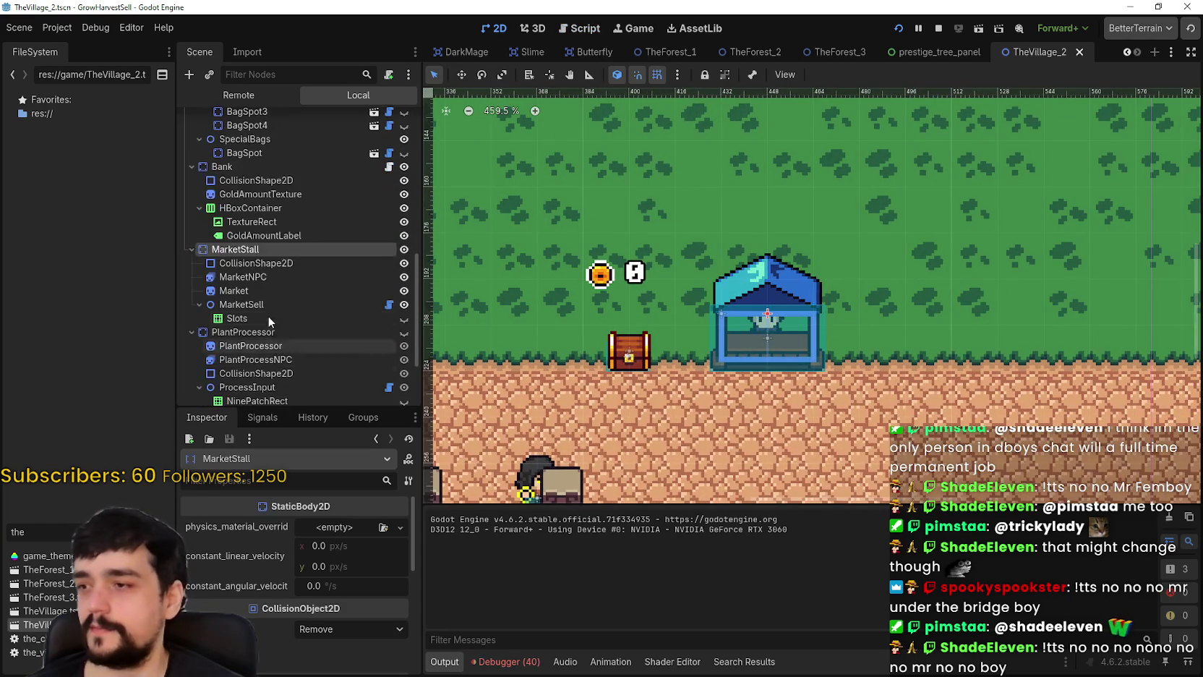
click(278, 305)
key(Down)
key(Down)
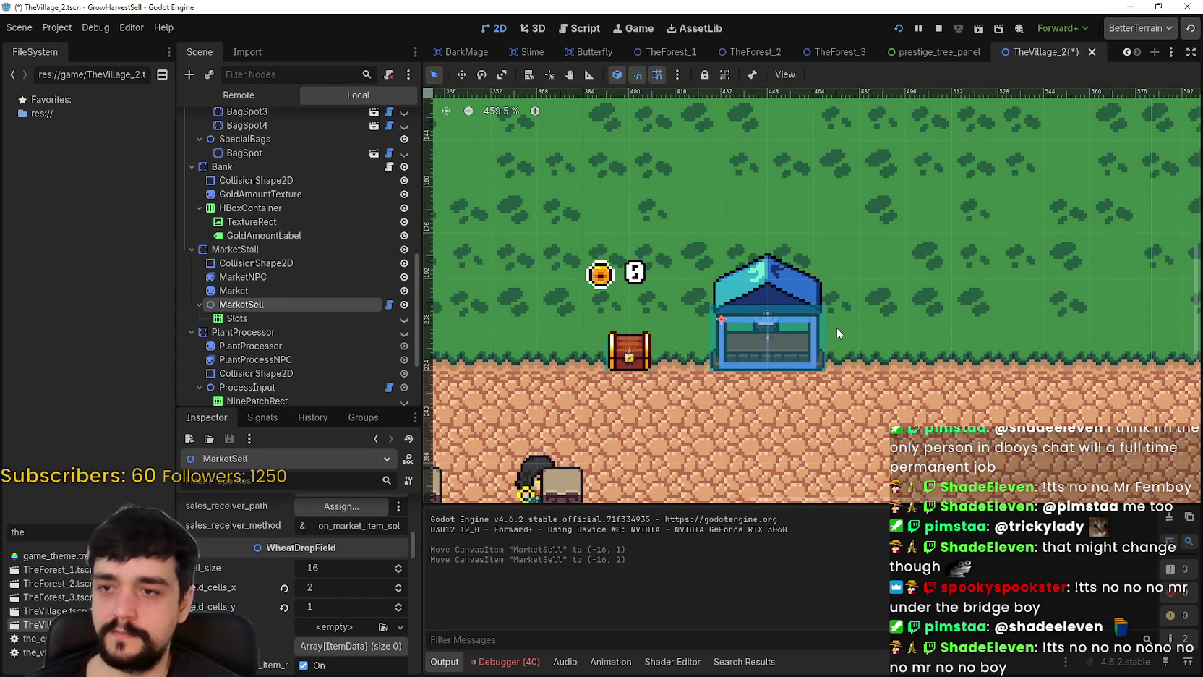
scroll(837, 326, up, 7)
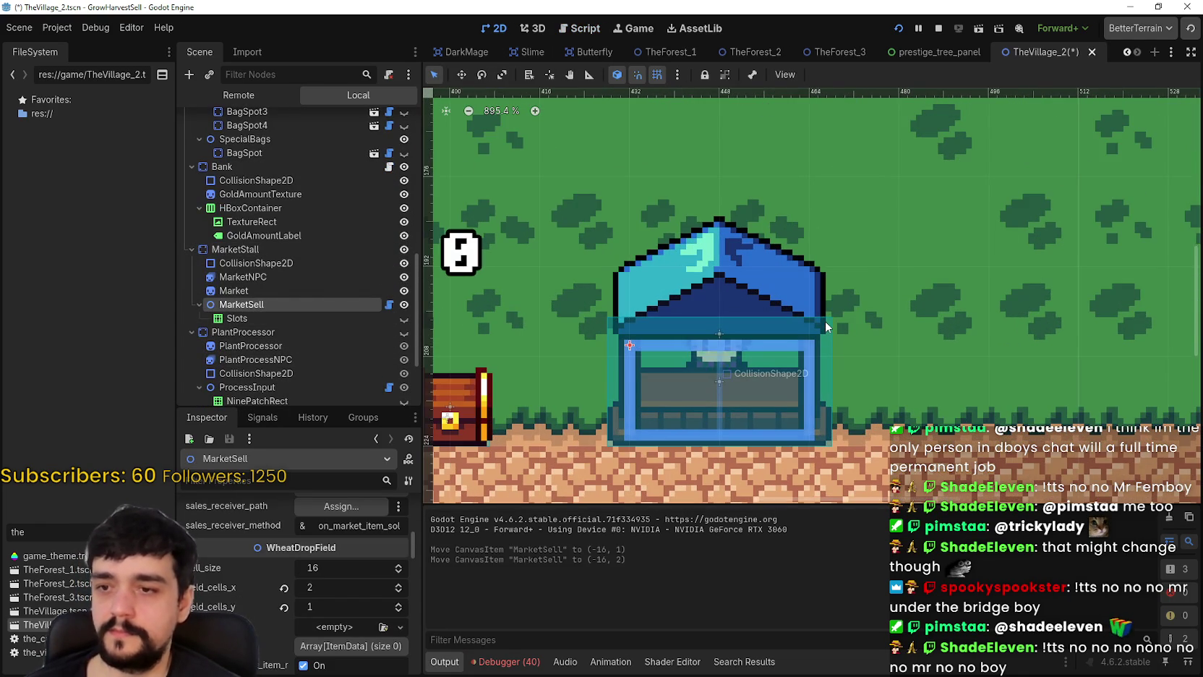
- Run the game with F5 to test the MarketSell change, then stop it
key(F5)
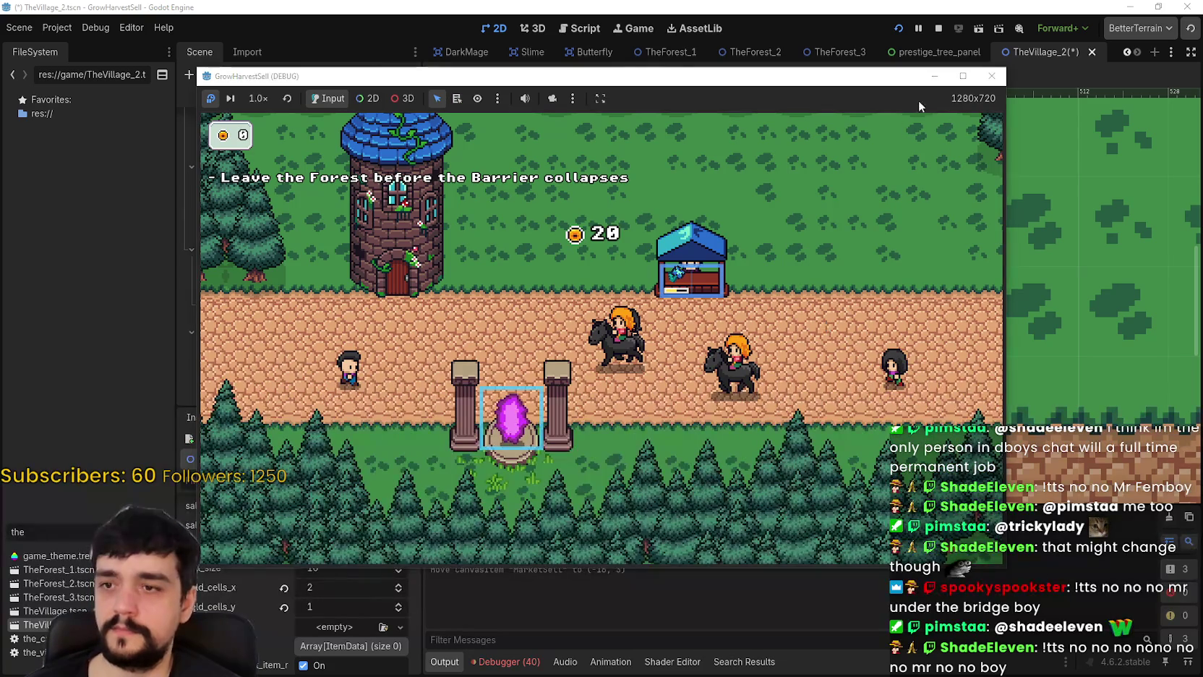
click(961, 77)
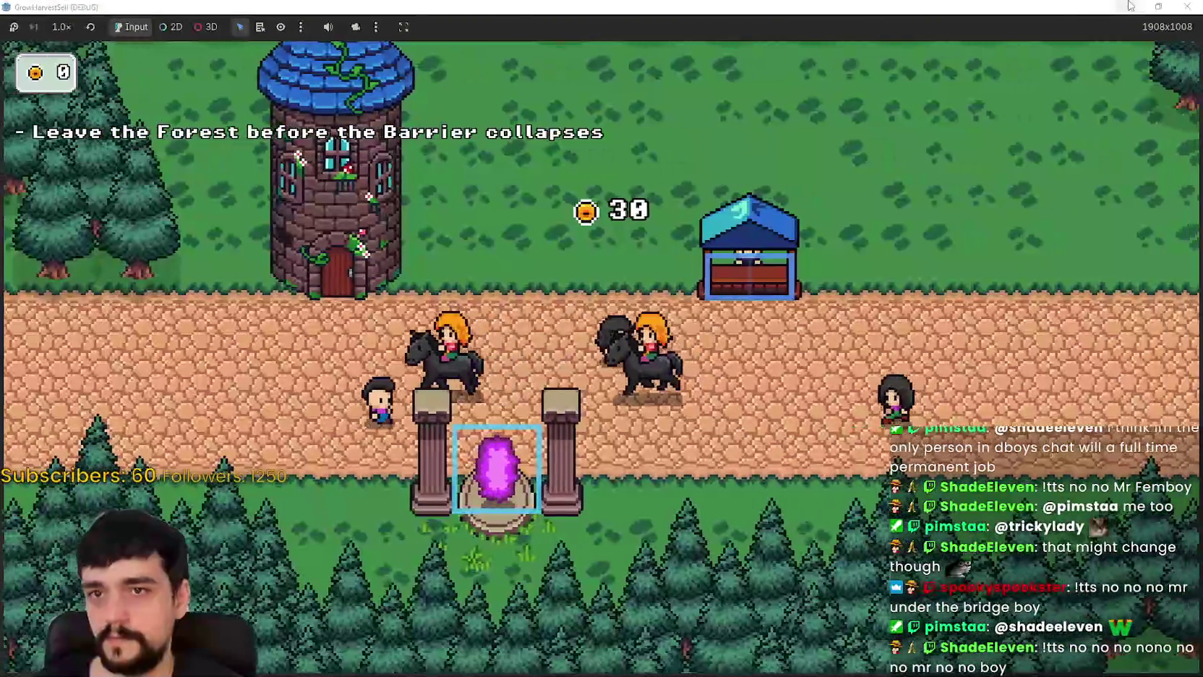
double_click(1008, 7)
click(939, 28)
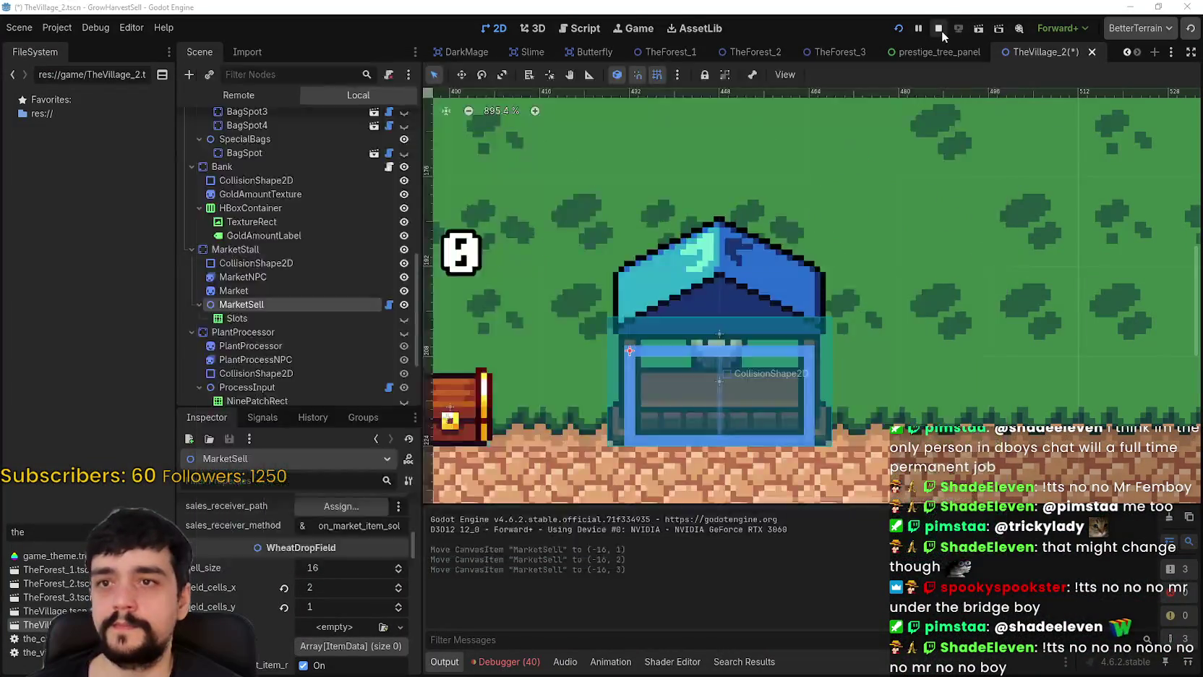
- Reselect MarketSell, set its WheatDropField field_cells_x to 1, and save TheVillage_2
scroll(758, 435, up, 2)
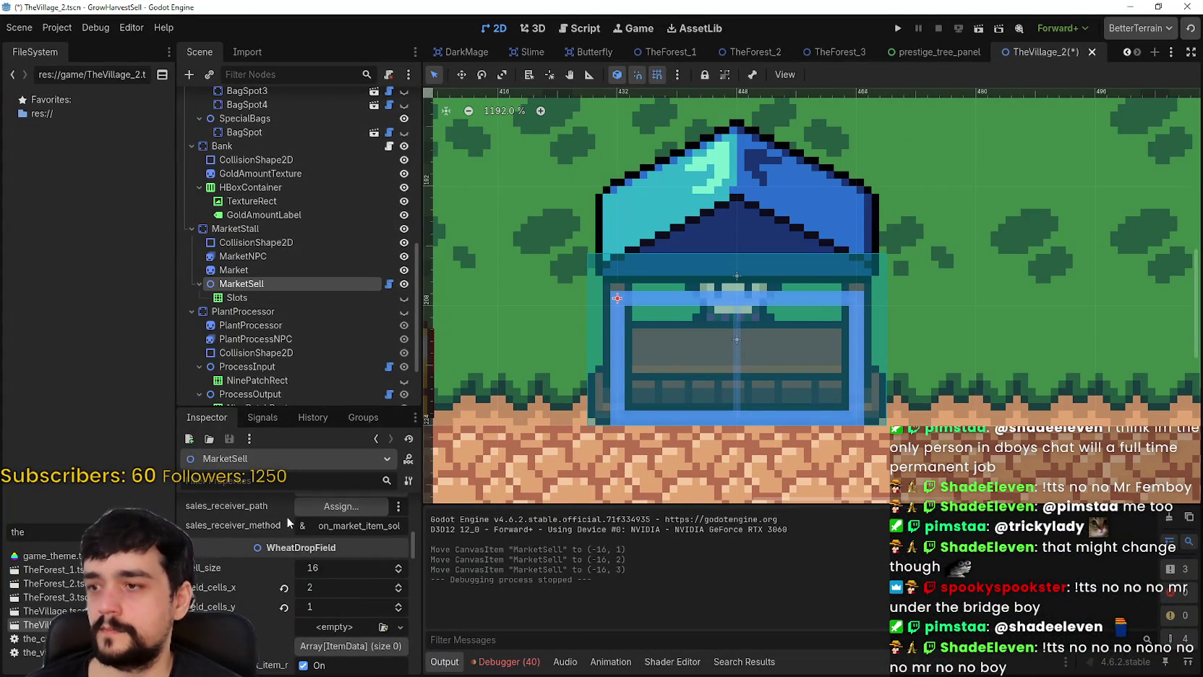
scroll(316, 599, down, 5)
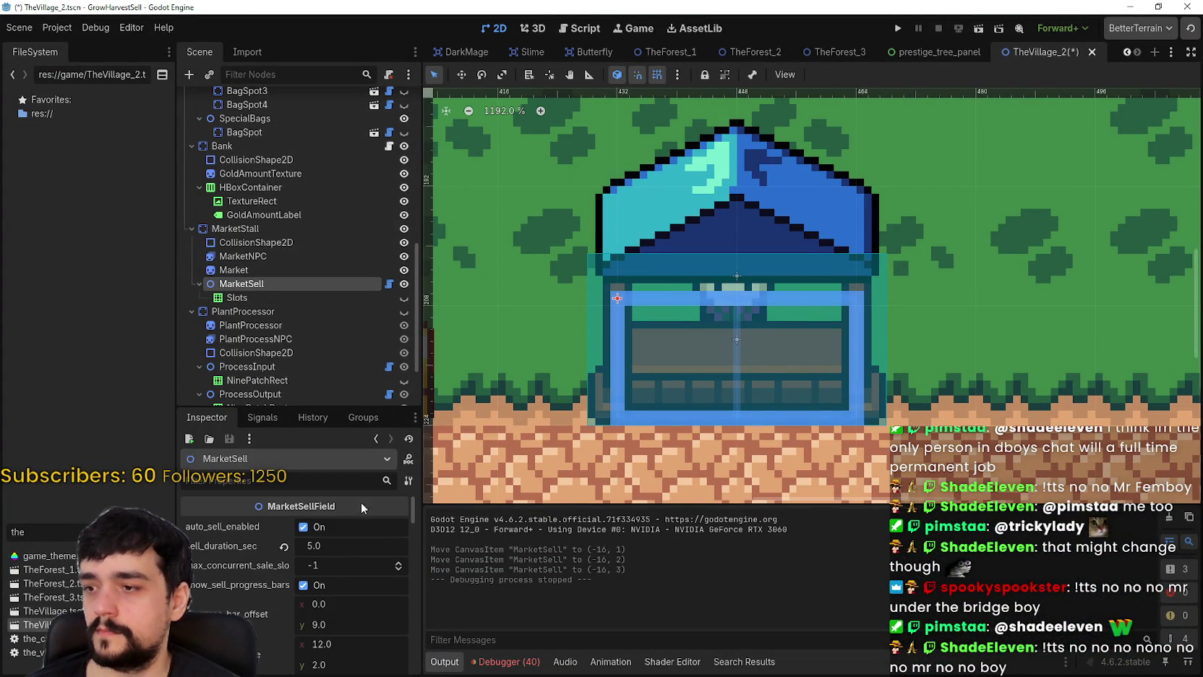
click(278, 230)
scroll(329, 648, down, 3)
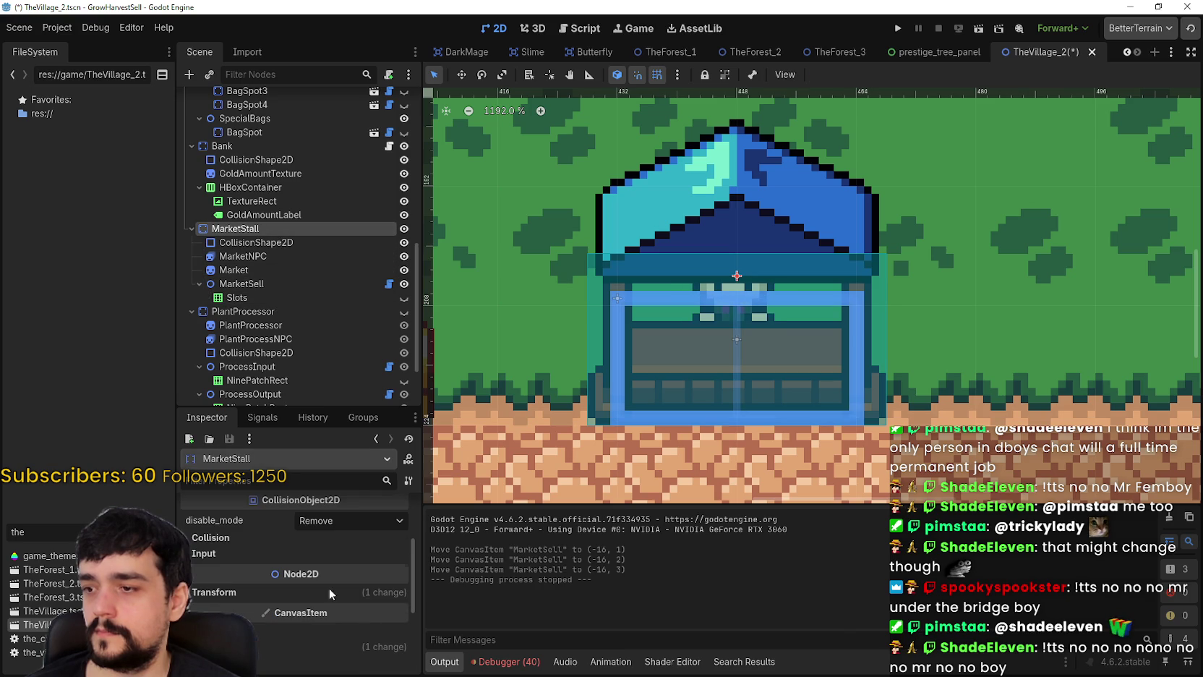
click(246, 283)
scroll(301, 623, down, 1)
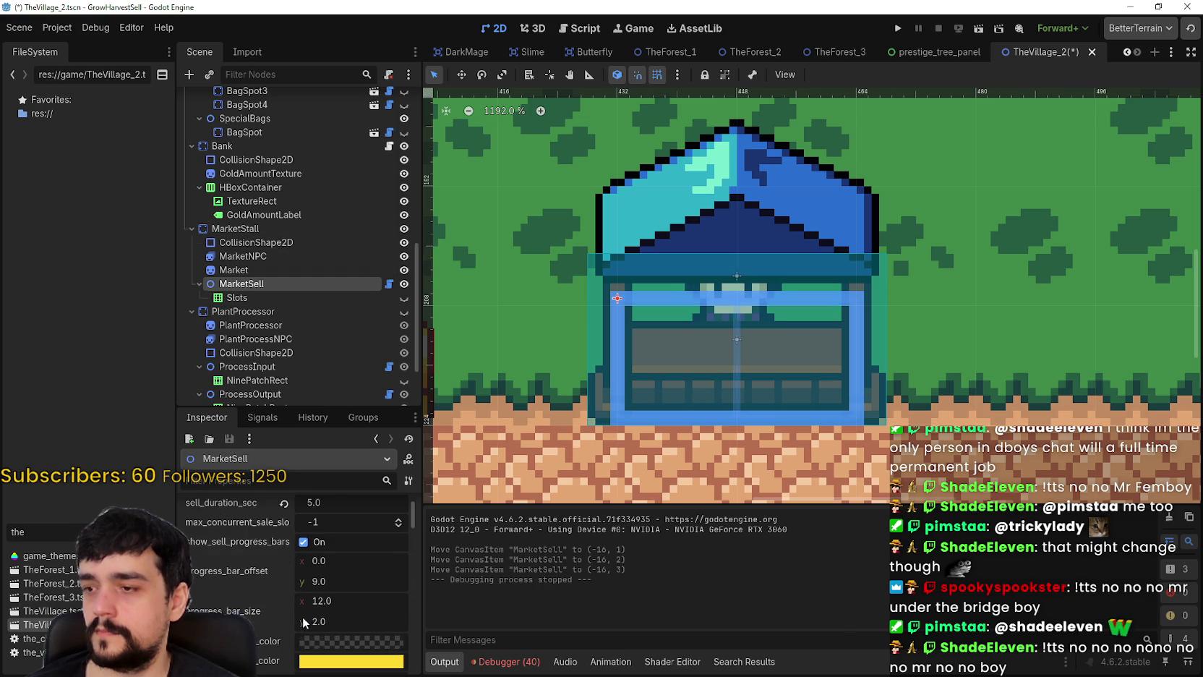
scroll(305, 610, down, 4)
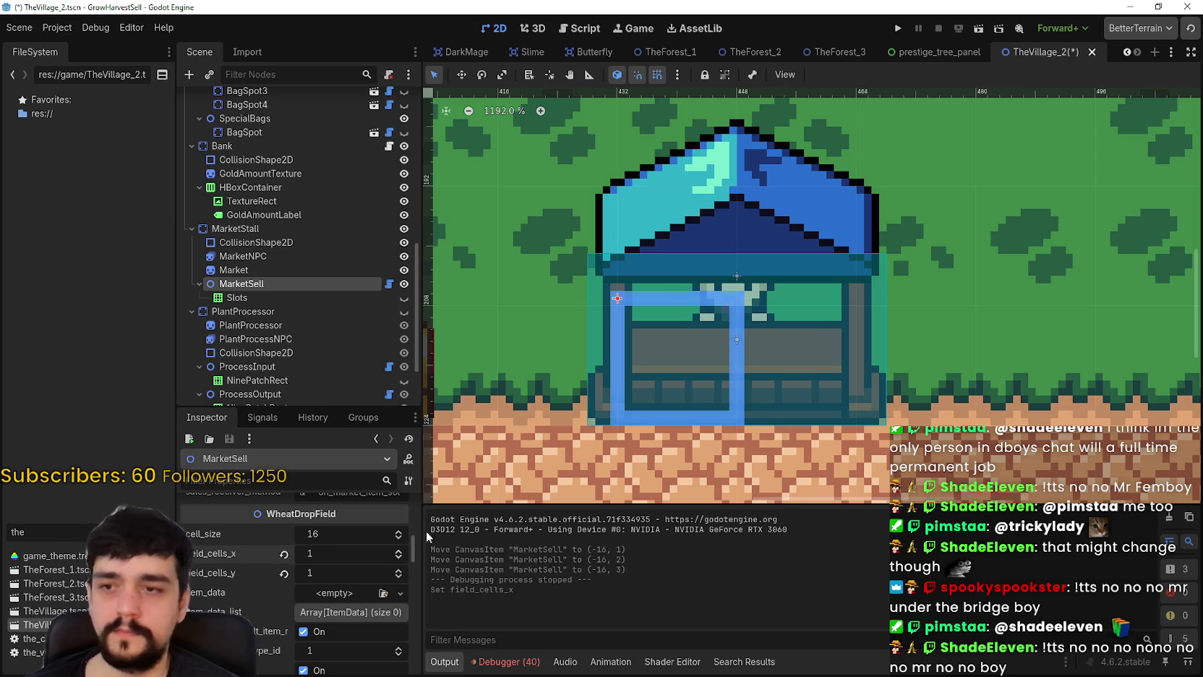
key(ctrl+s)
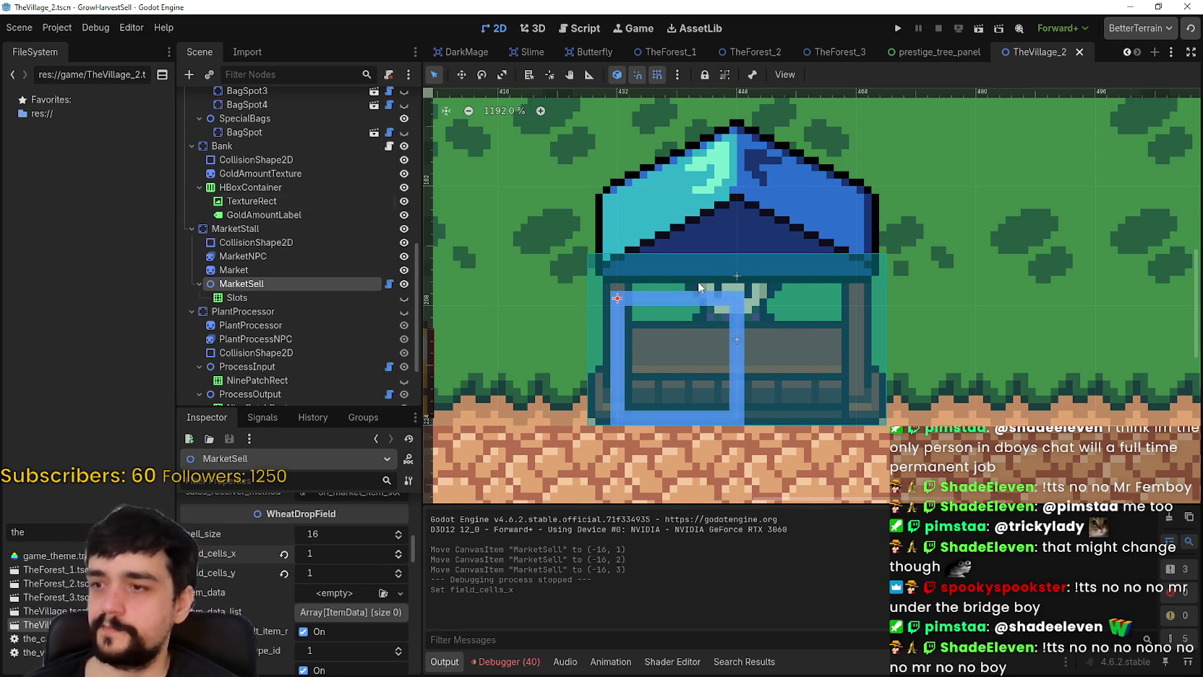
scroll(699, 287, down, 4)
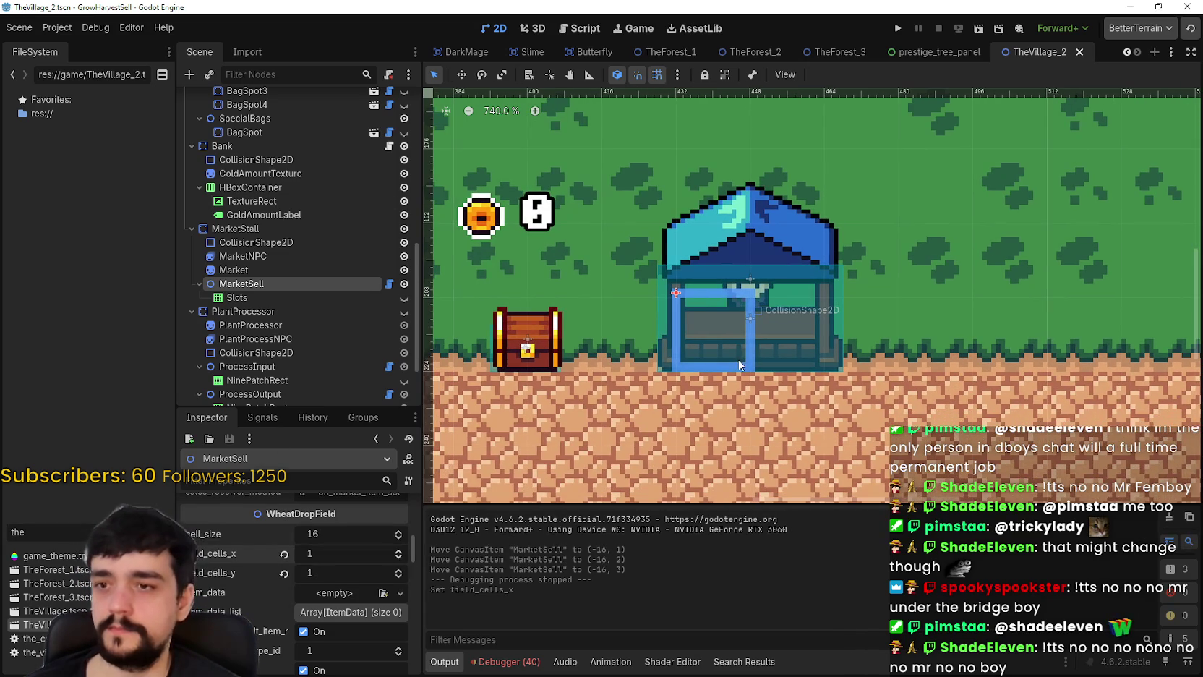
- Run the project maximized, start the game, and check the tower's skill board
click(896, 31)
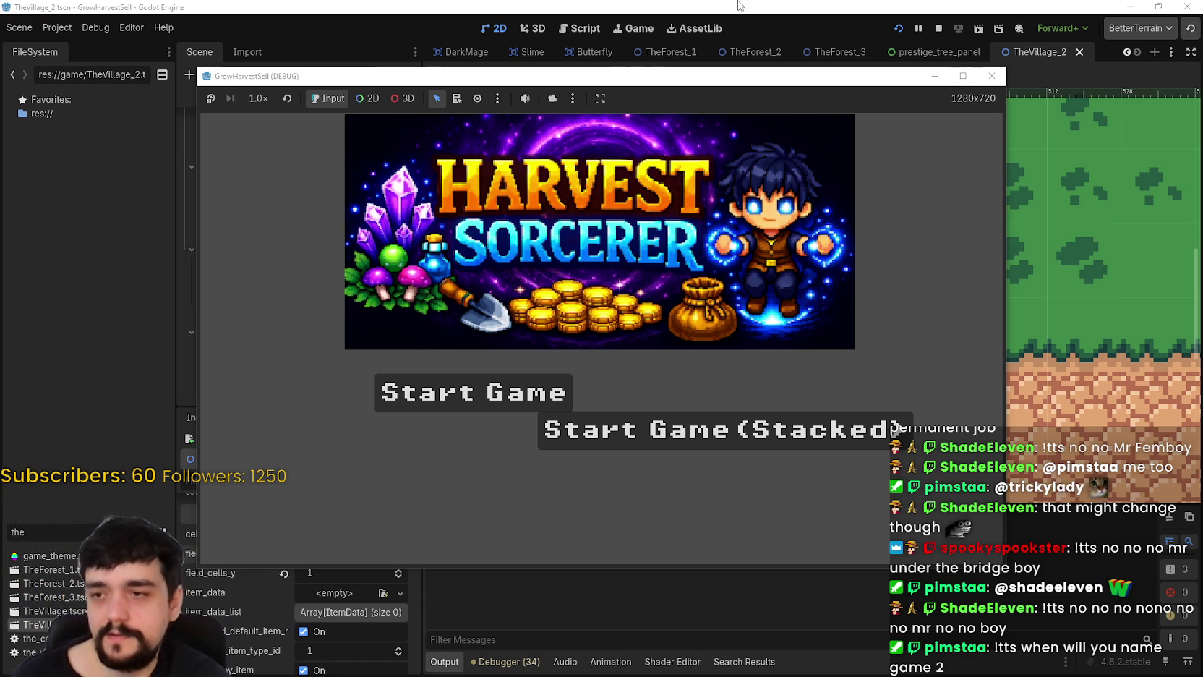
click(961, 76)
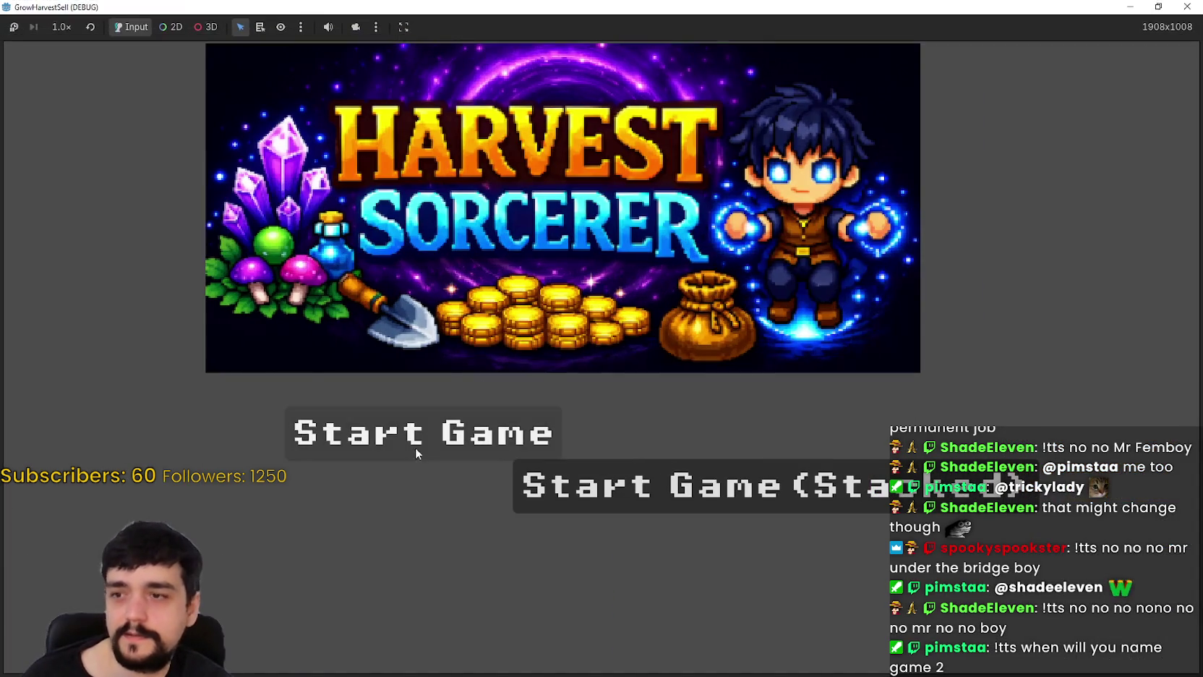
click(415, 447)
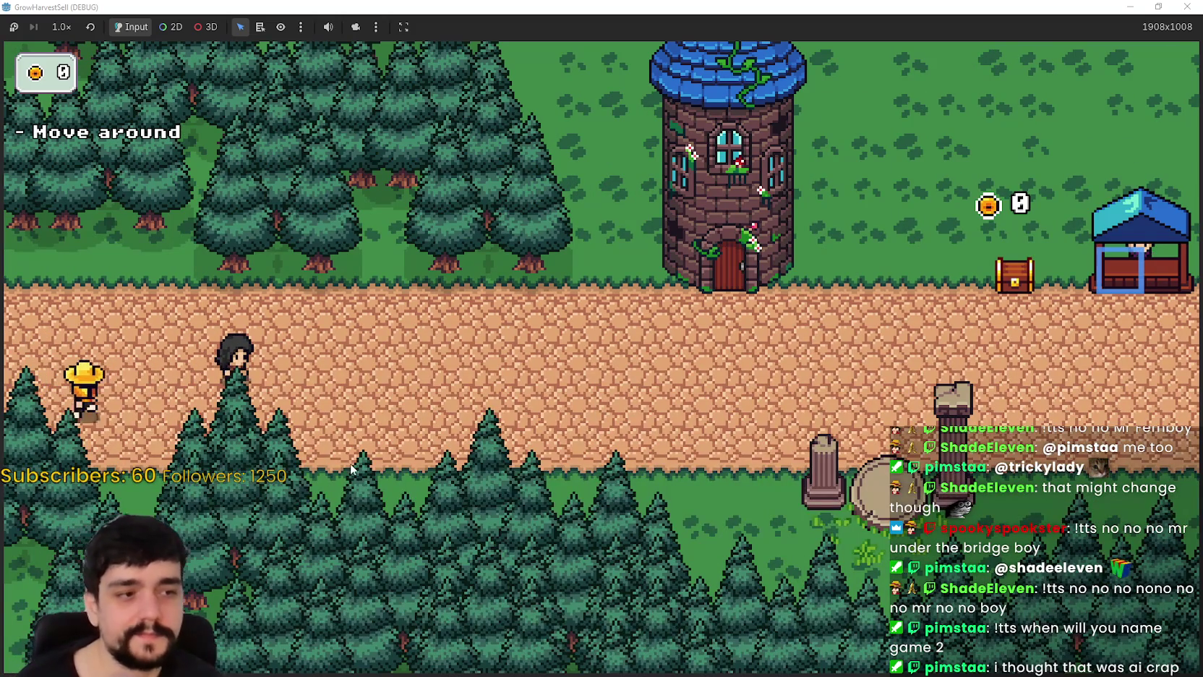
key(d)
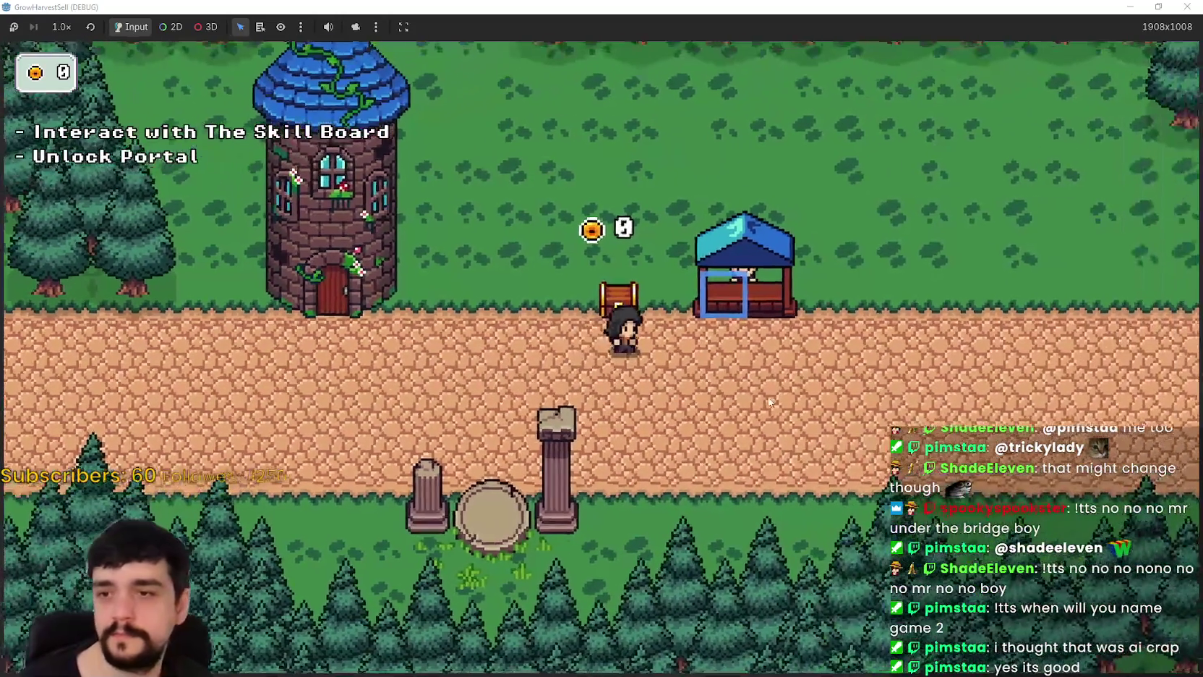
key(a)
key(s)
key(a)
key(w)
key(e)
key(Escape)
- Walk to the village portal and travel to The Forest stage
key(d)
key(s)
key(d)
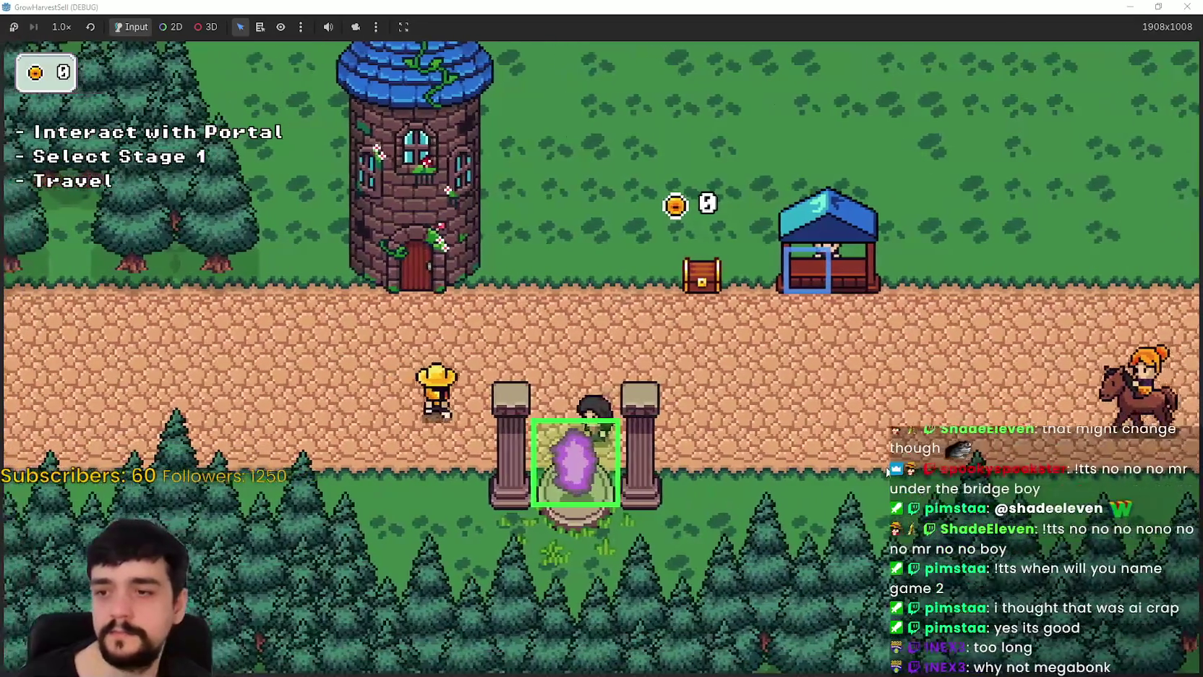
key(e)
click(355, 571)
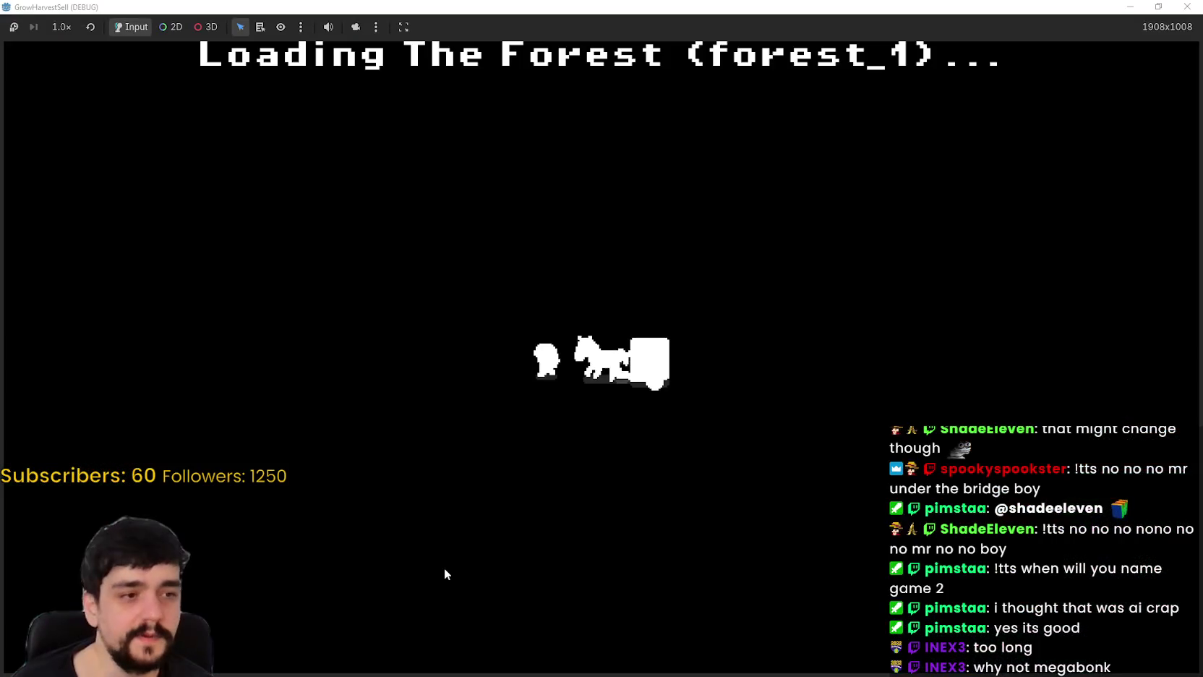
- Walk onto the blue flower patch and harvest the marked flower crops
key(s)
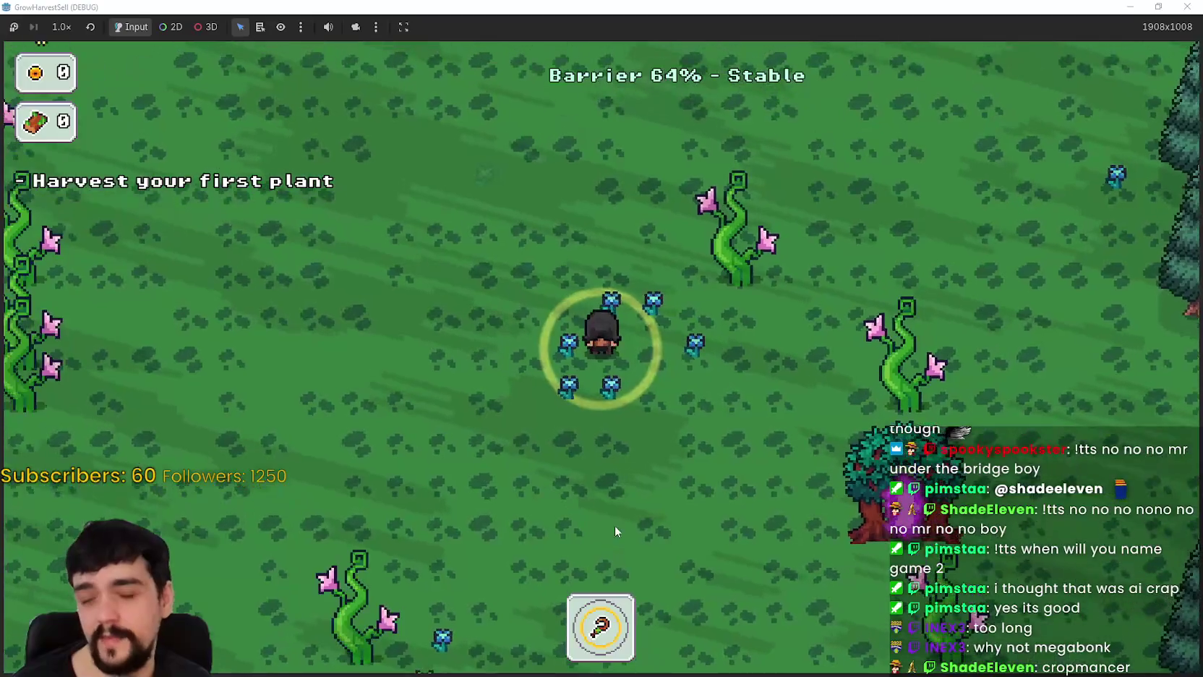
key(a)
key(w)
key(d)
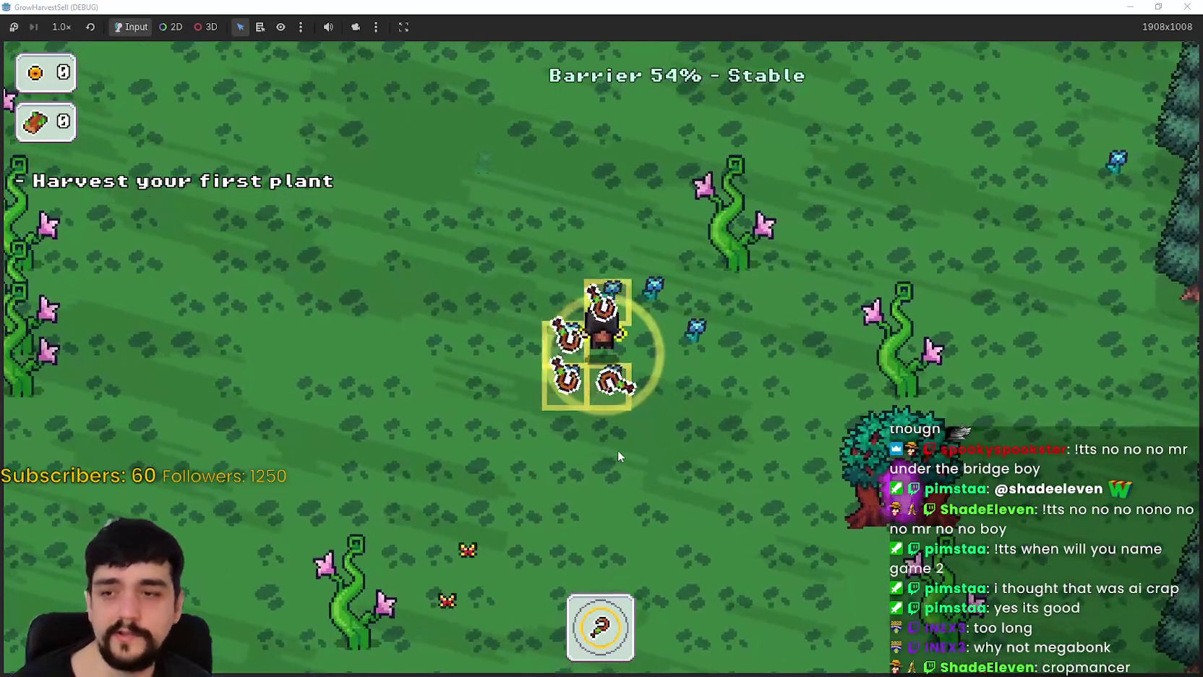
click(591, 408)
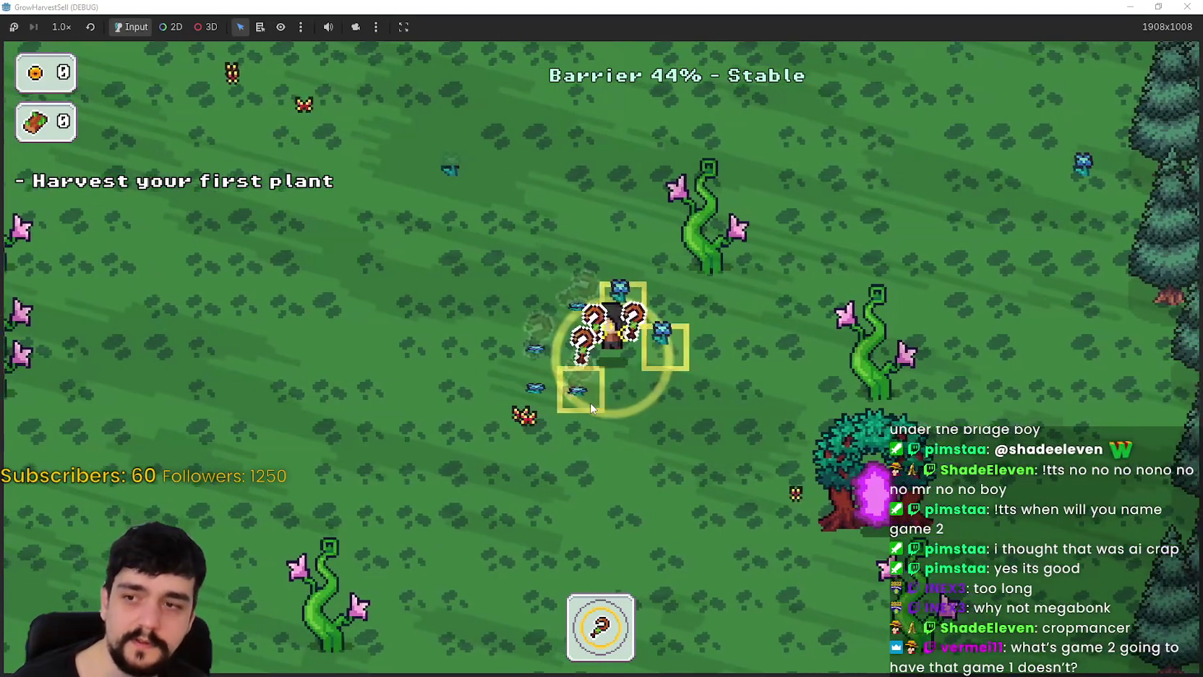
- Walk through the forest into the portal tree to return to the village
key(a)
key(s)
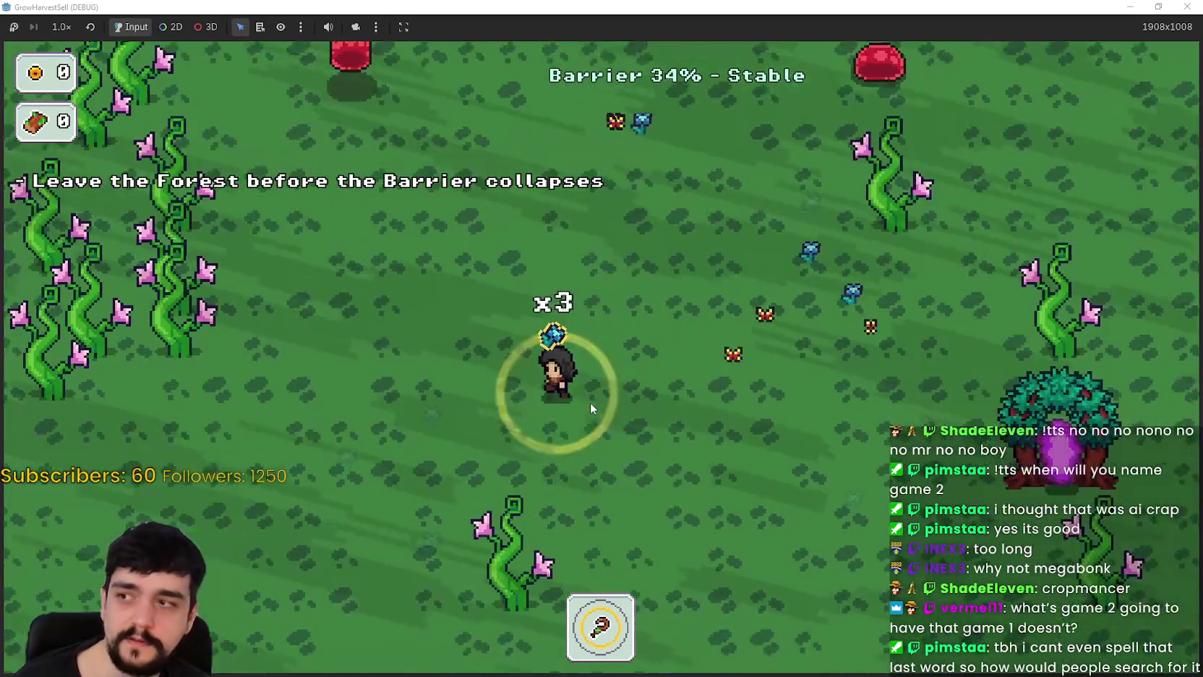
key(a)
key(w)
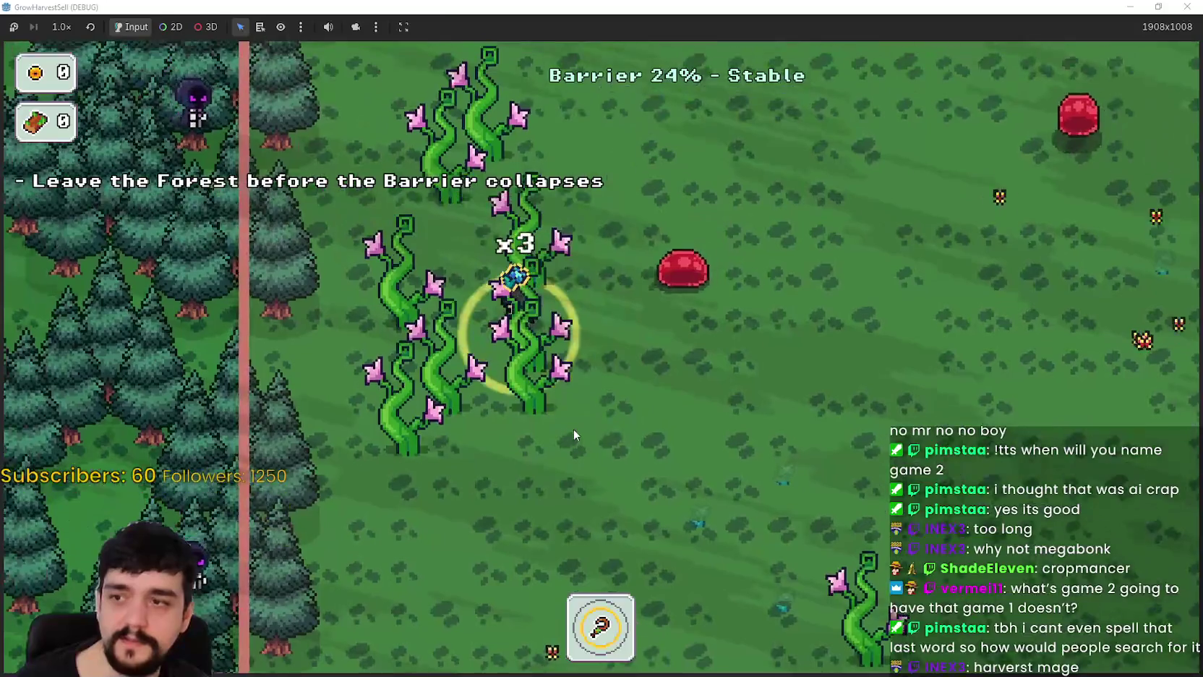
key(d)
key(s)
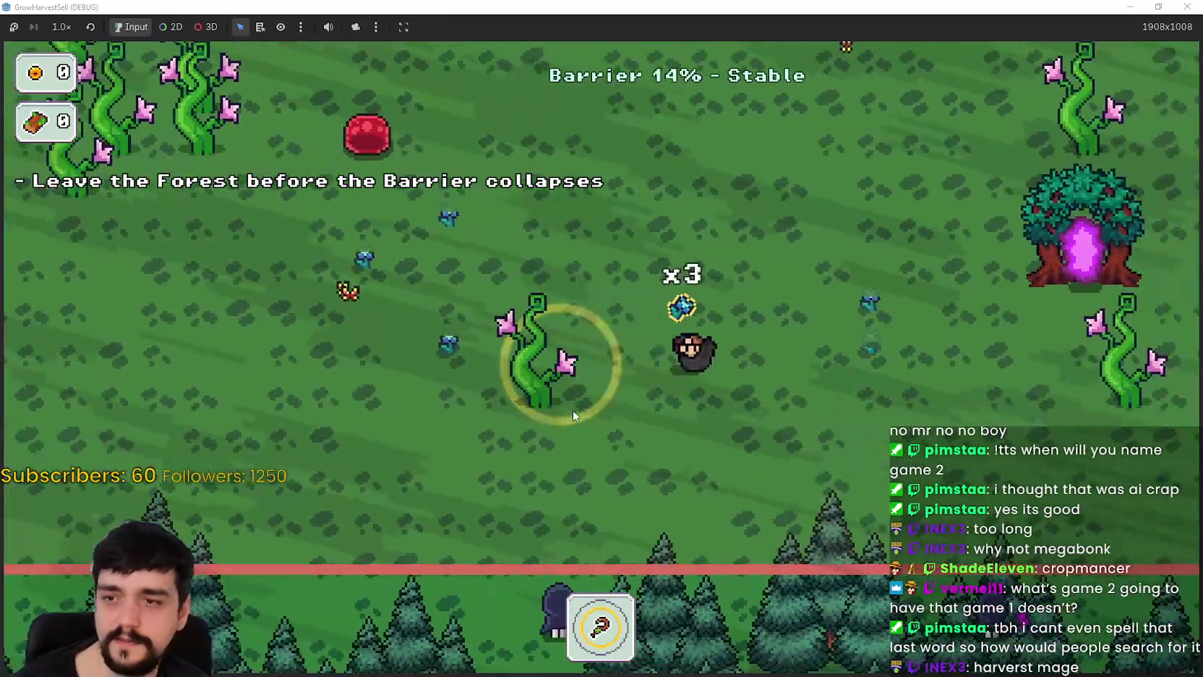
key(d)
key(w)
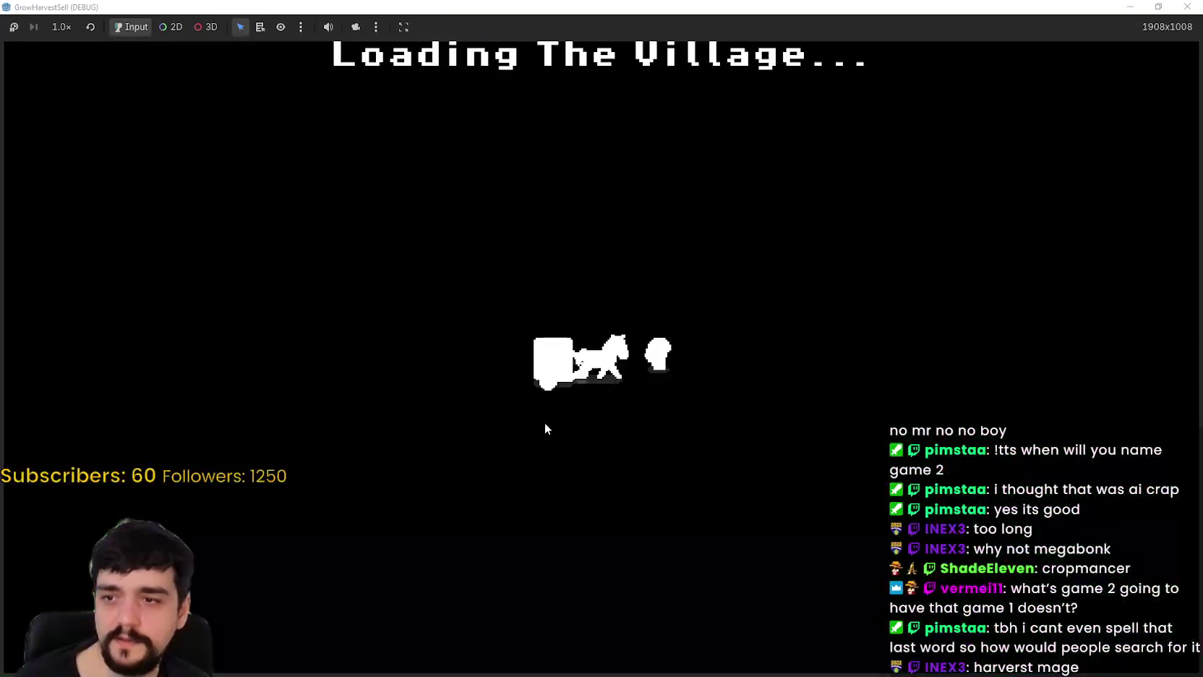
- Drop the harvested flowers into the MarketSell stall for 30 coins, then roam the path
key(d)
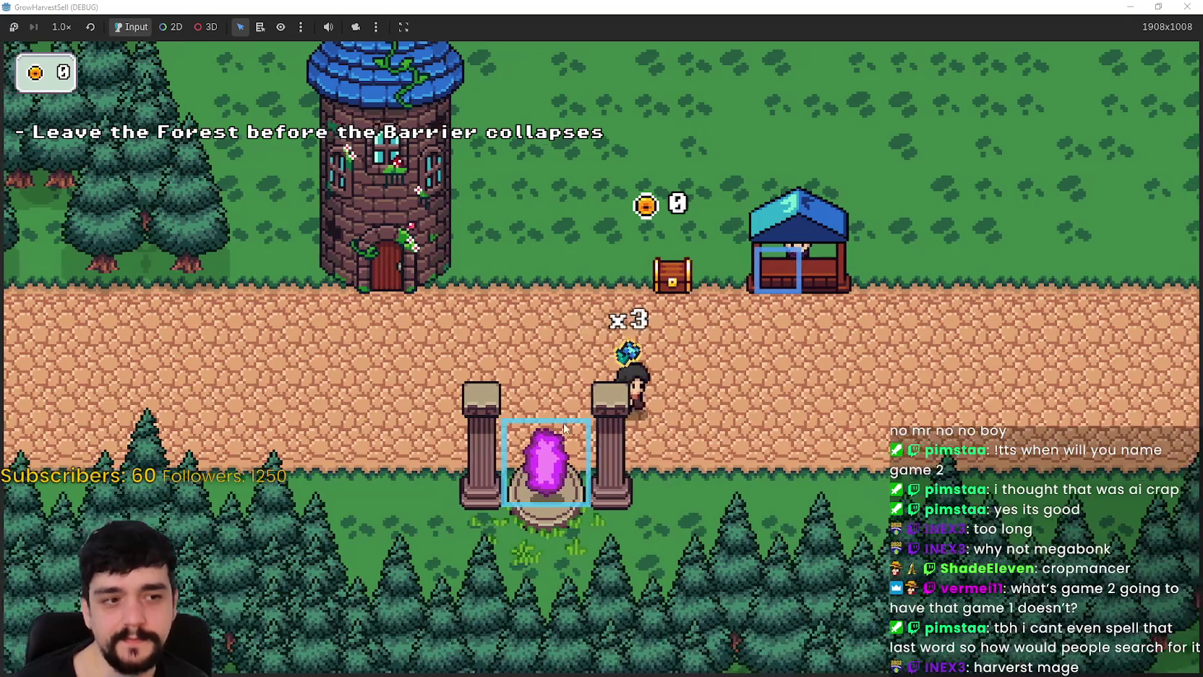
key(w)
key(a)
key(s)
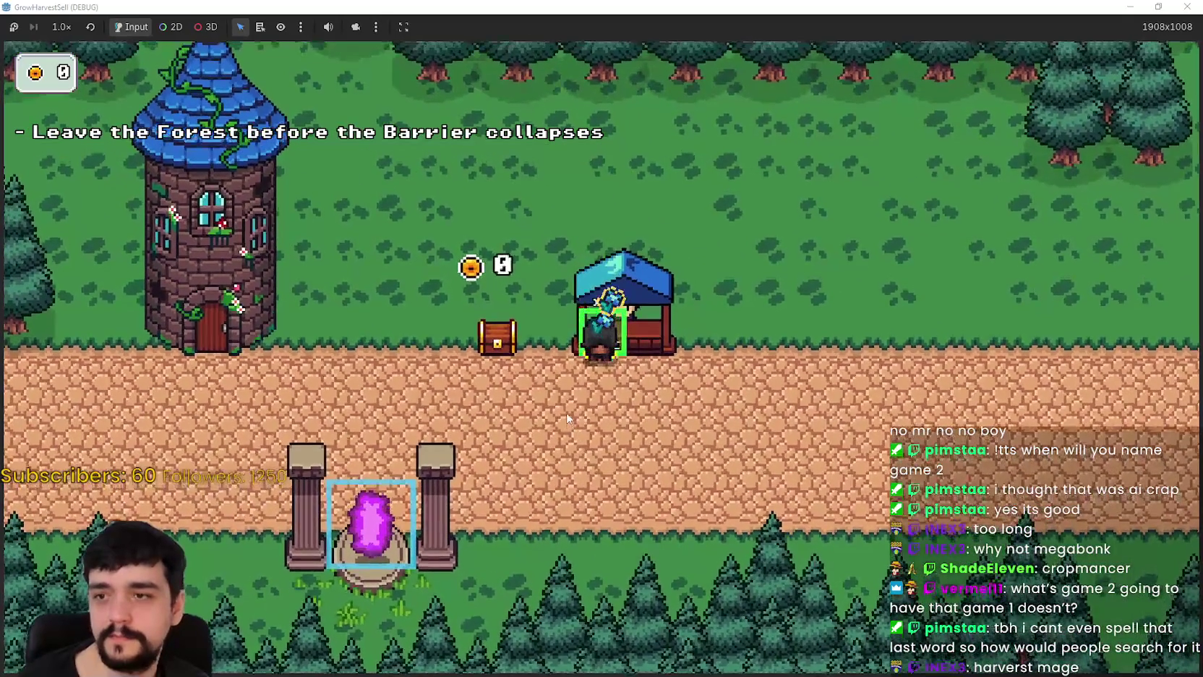
key(a)
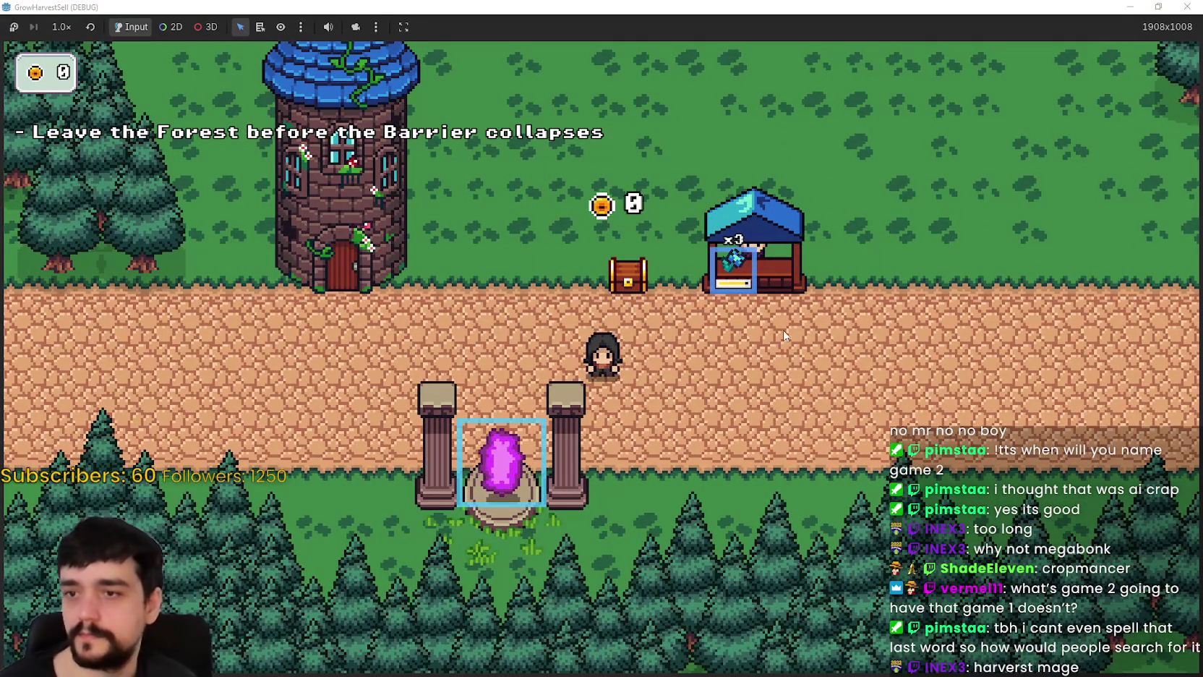
key(d)
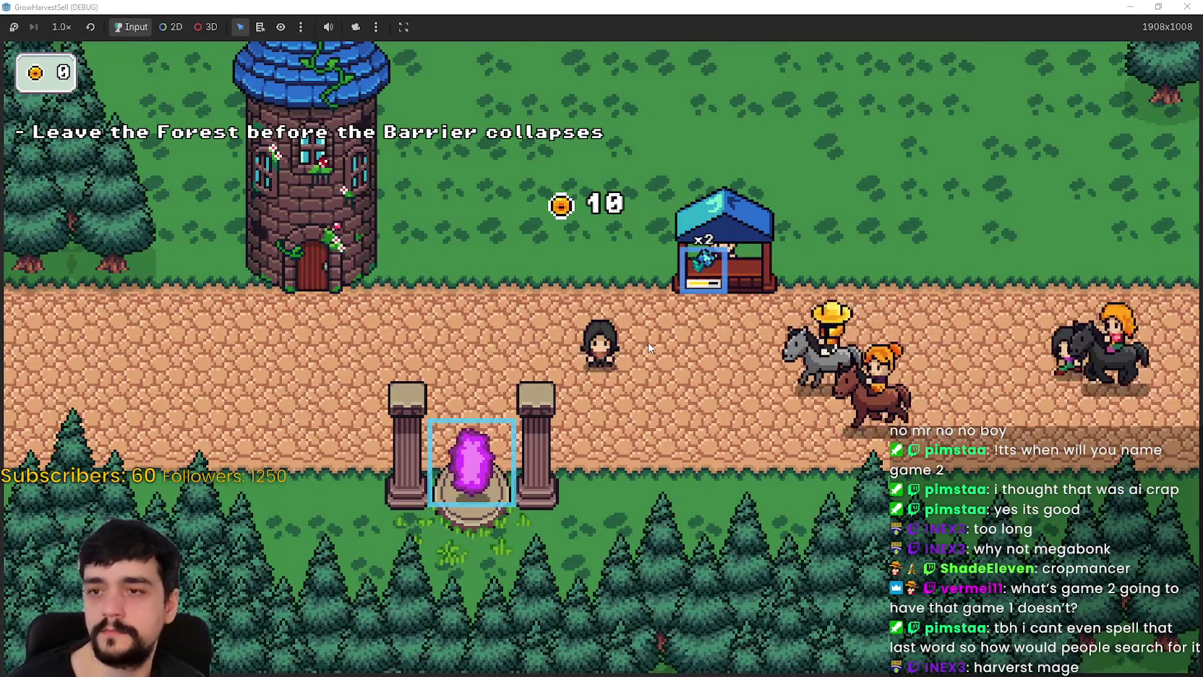
key(a)
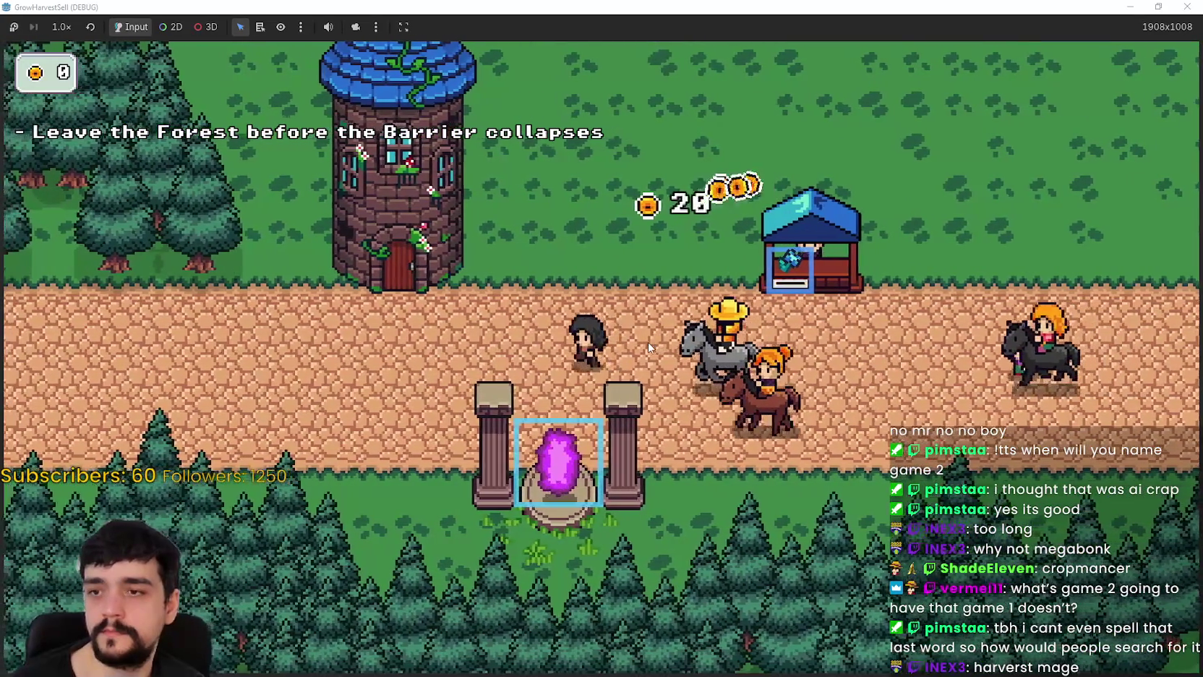
key(d)
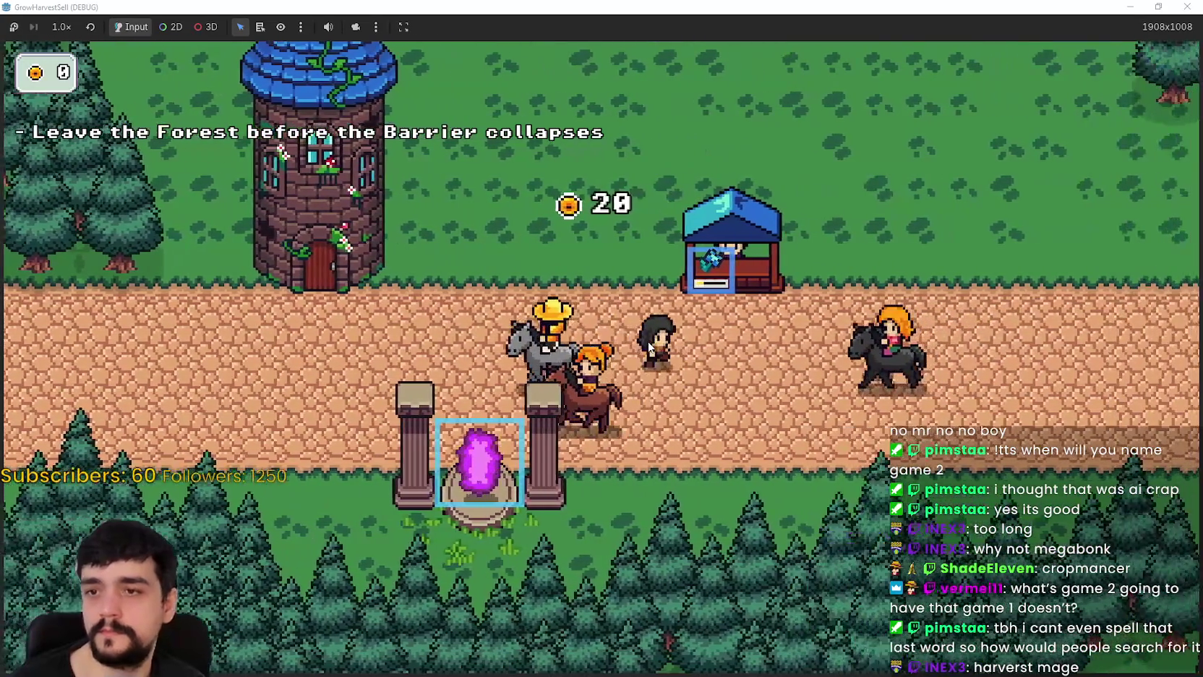
key(a)
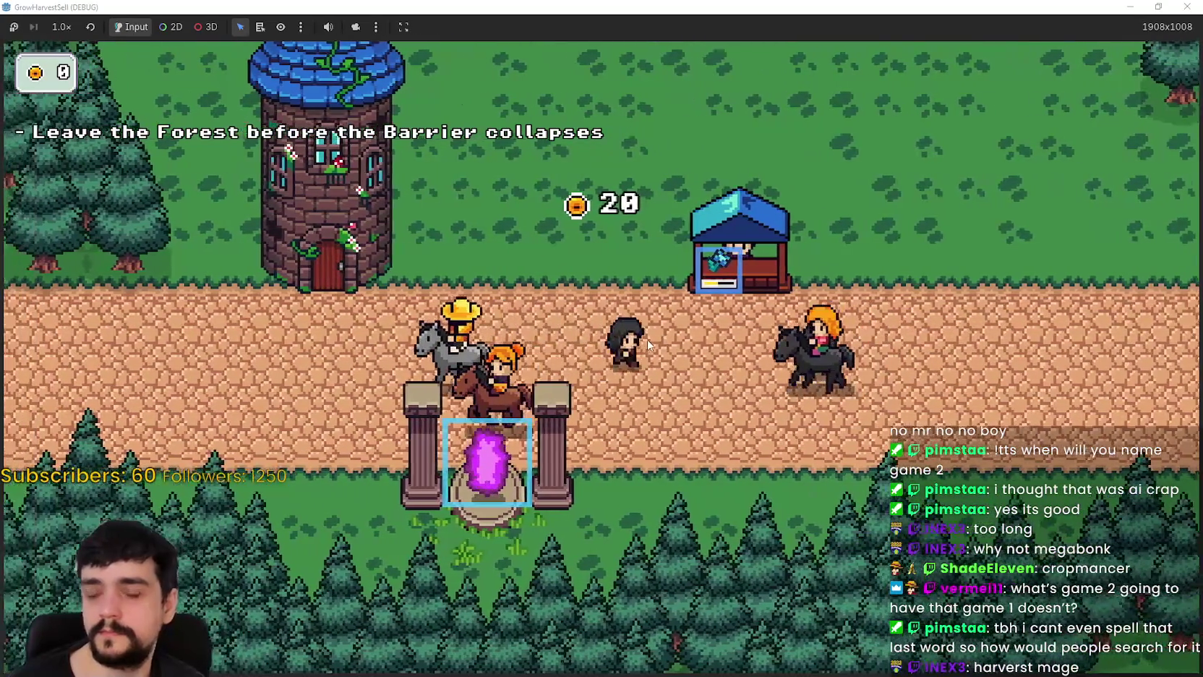
- Walk past the stall back to the tower and buy the right-hand Prestige skill
key(d)
key(w)
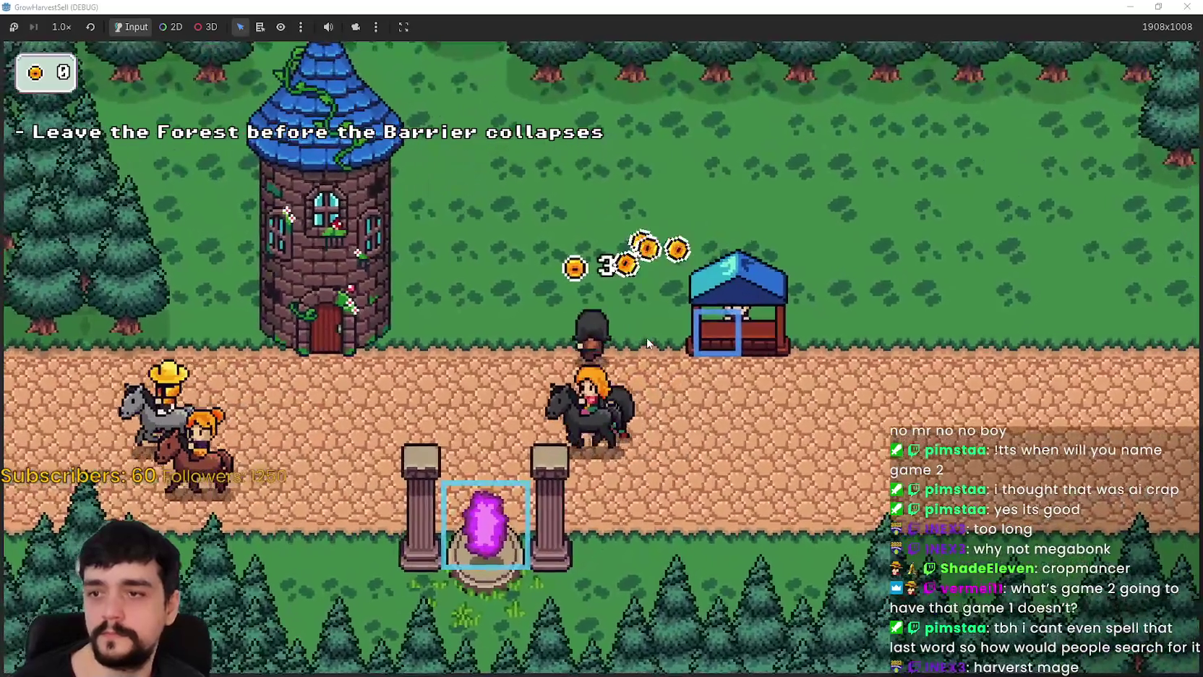
key(w)
key(d)
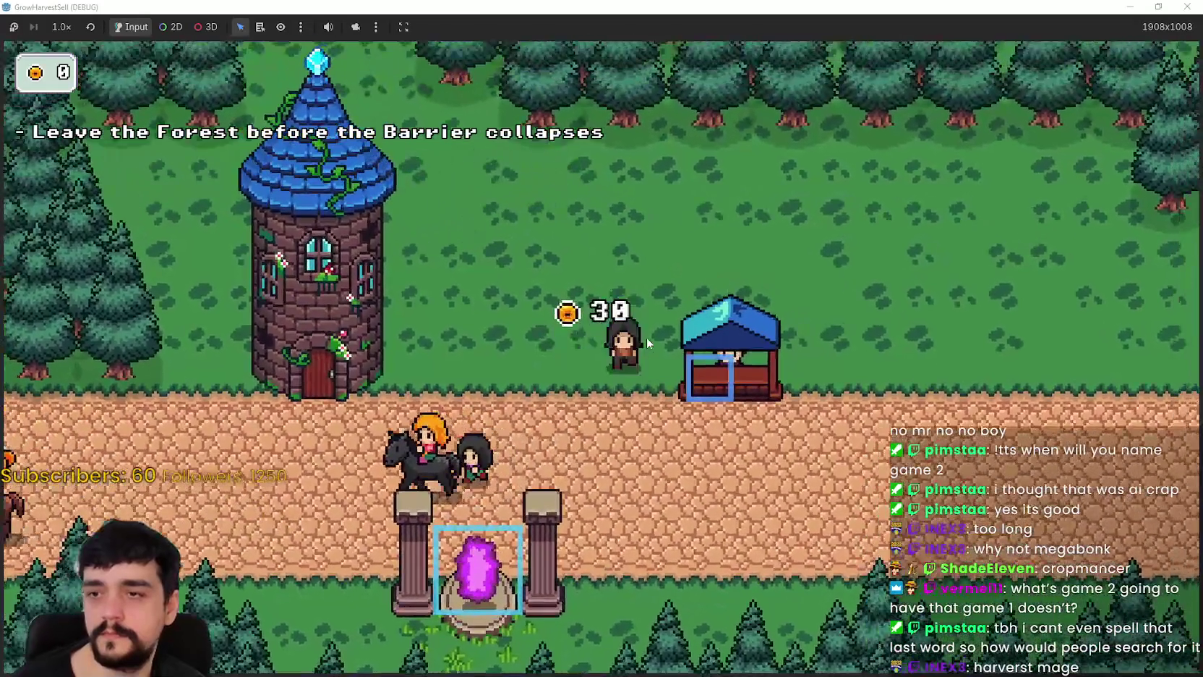
key(s)
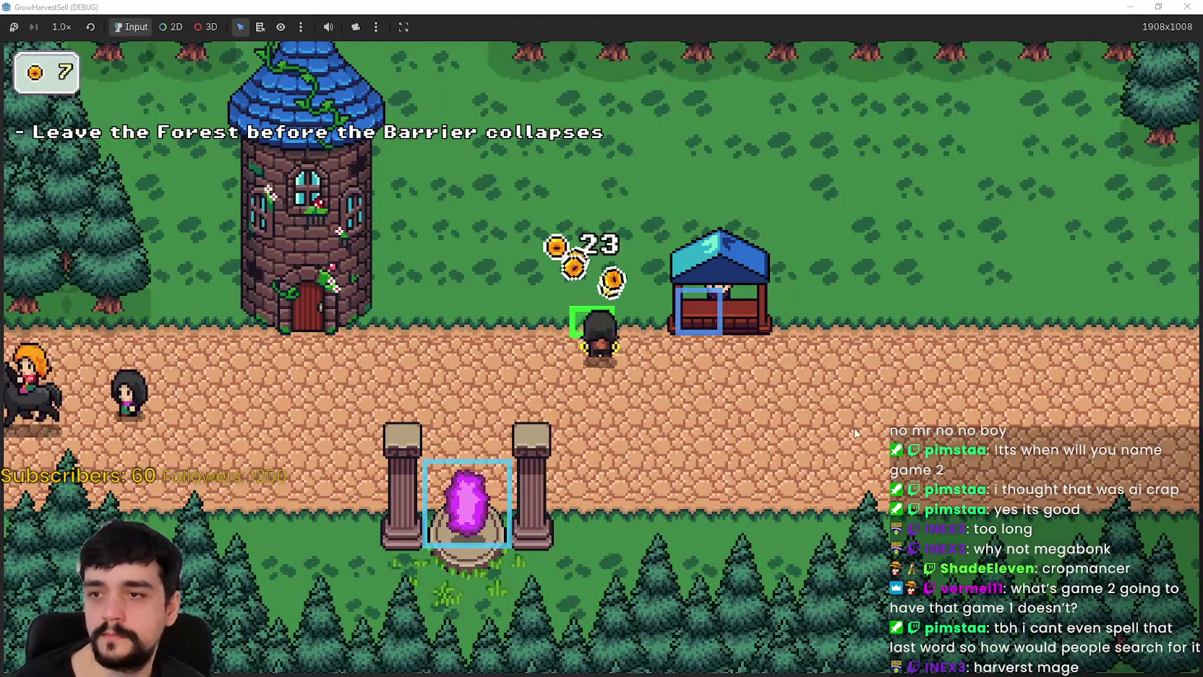
key(a)
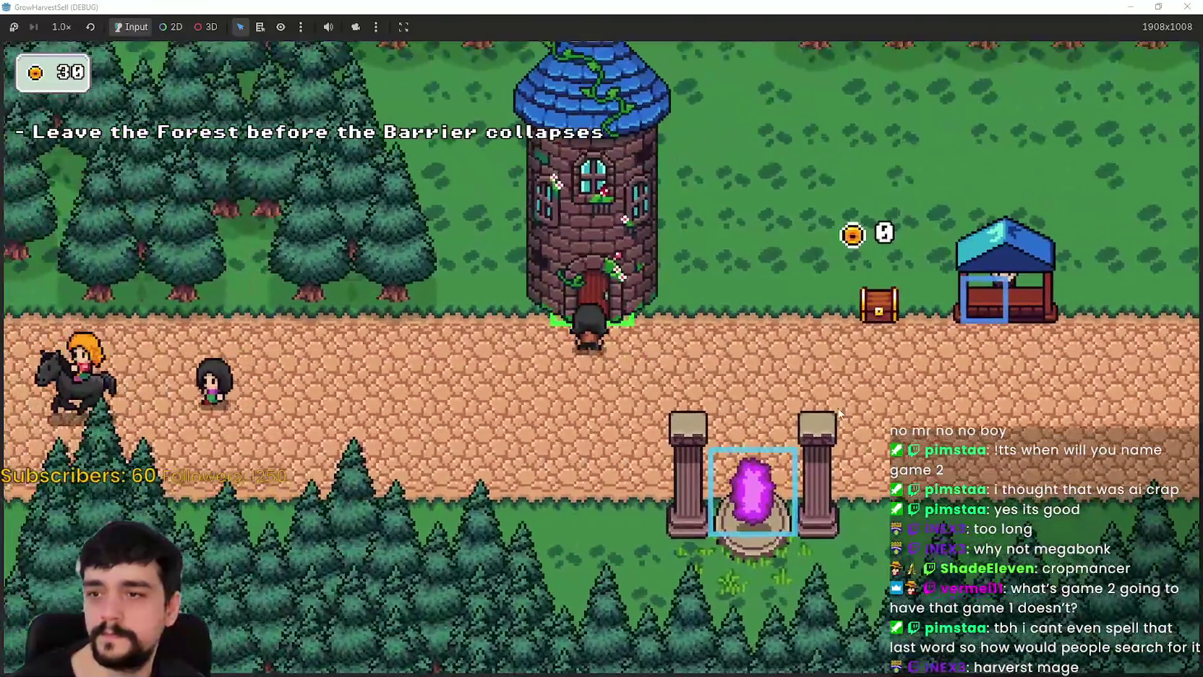
key(e)
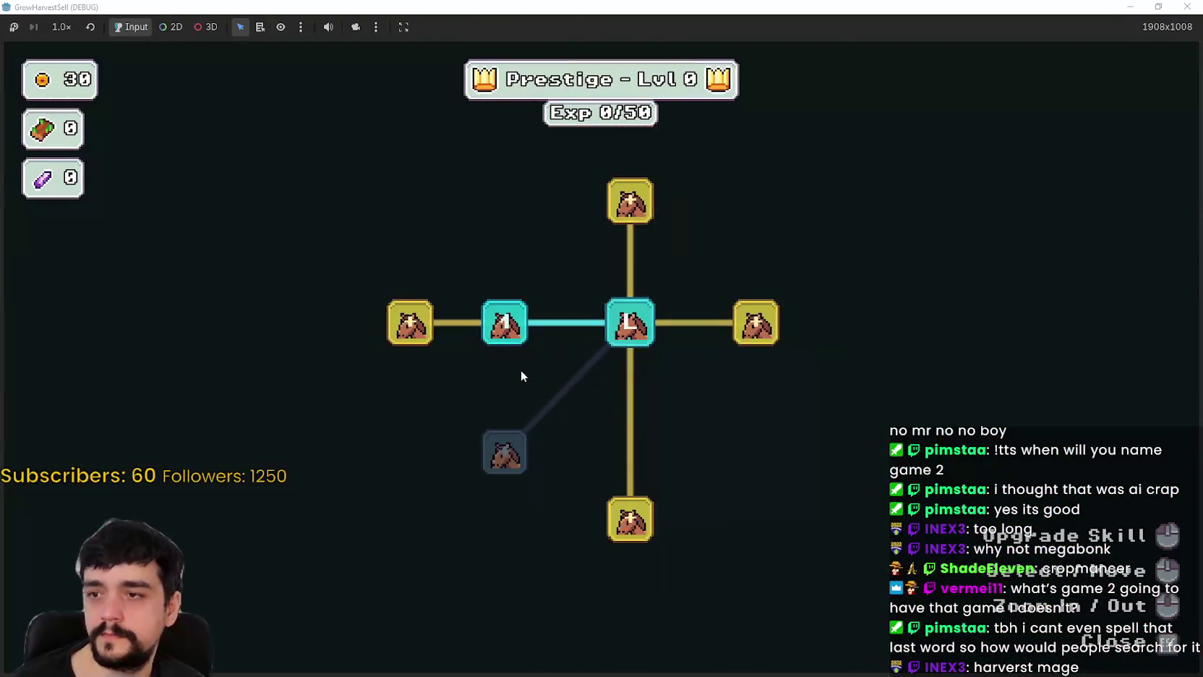
click(703, 338)
- Close the Prestige skill tree and walk left and right along the village path
key(e)
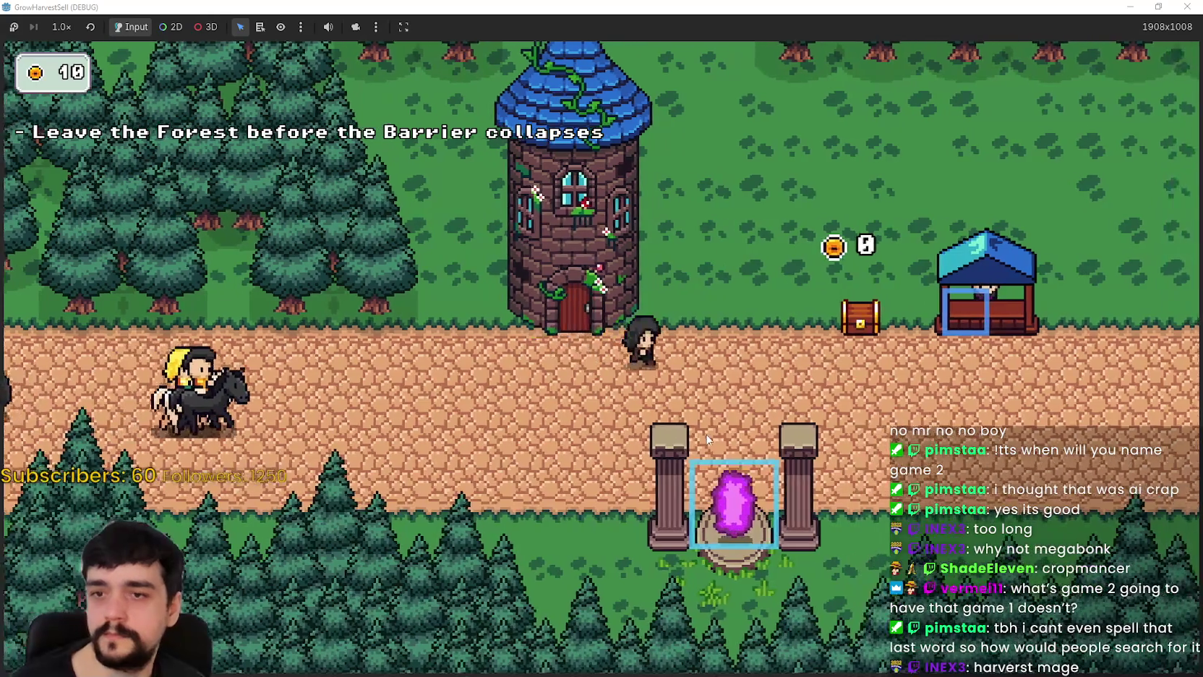
key(e)
key(e)
key(d)
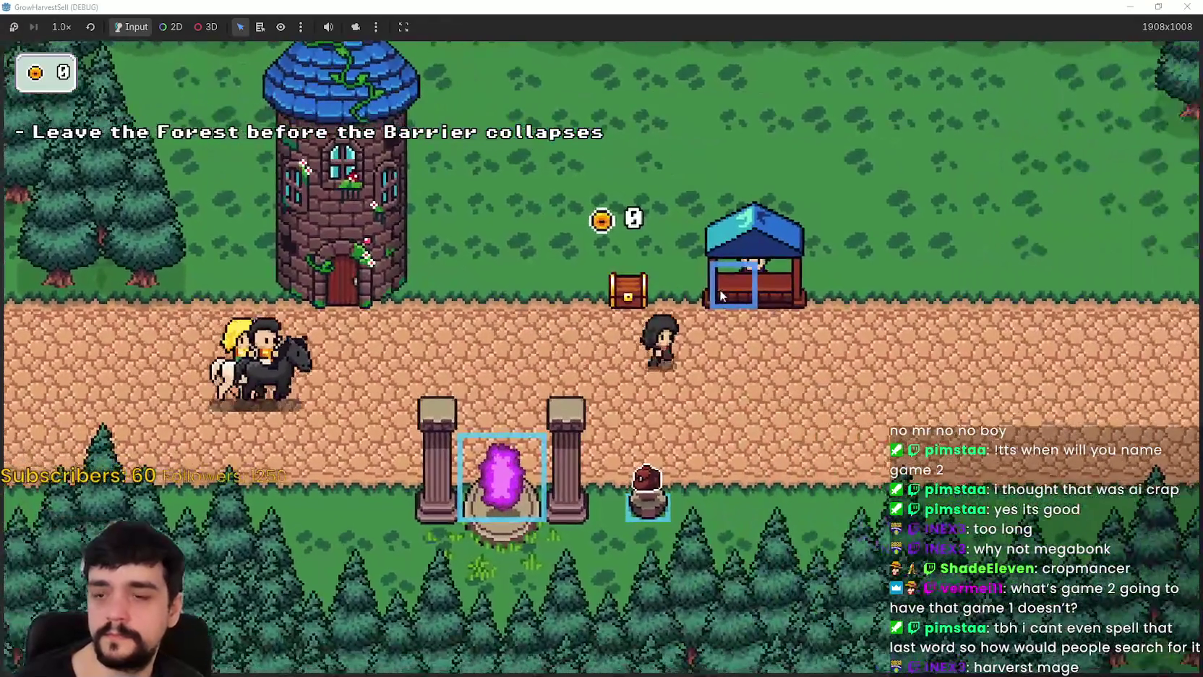
key(d)
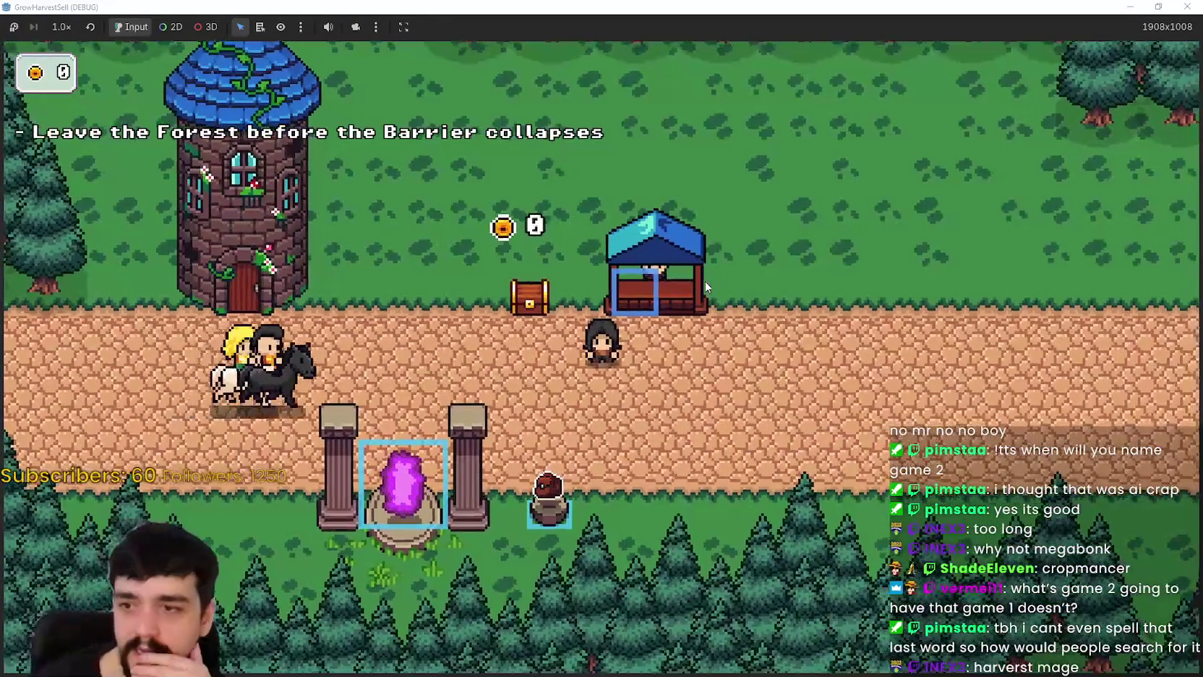
key(a)
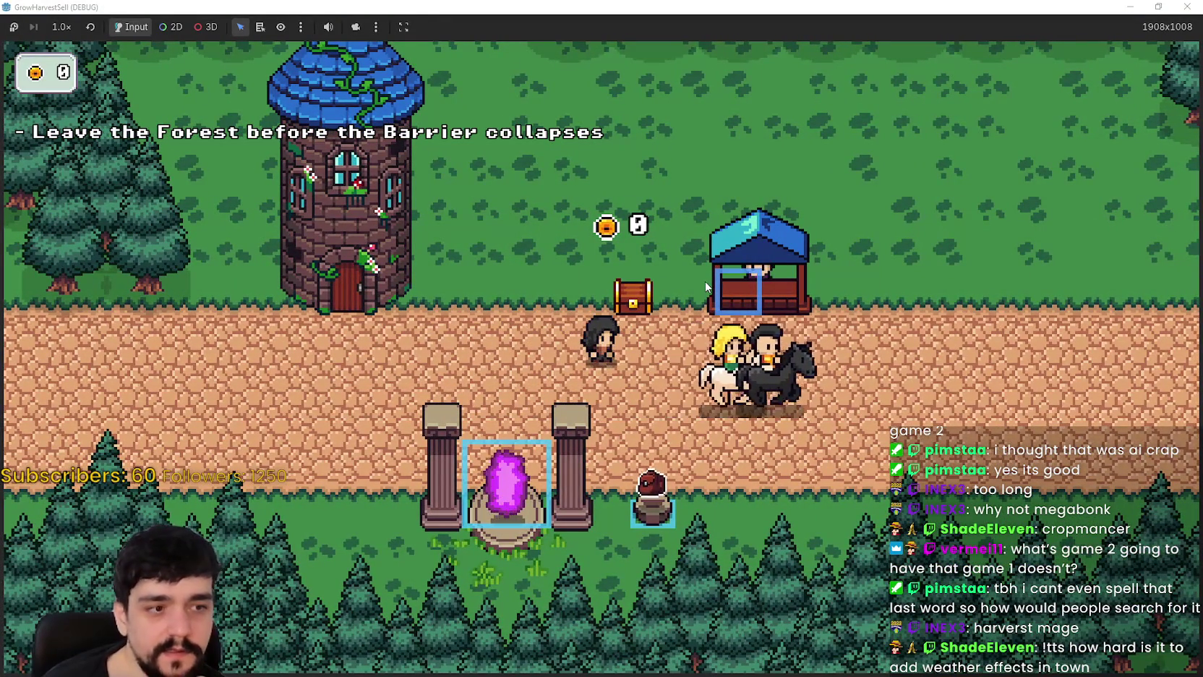
key(a)
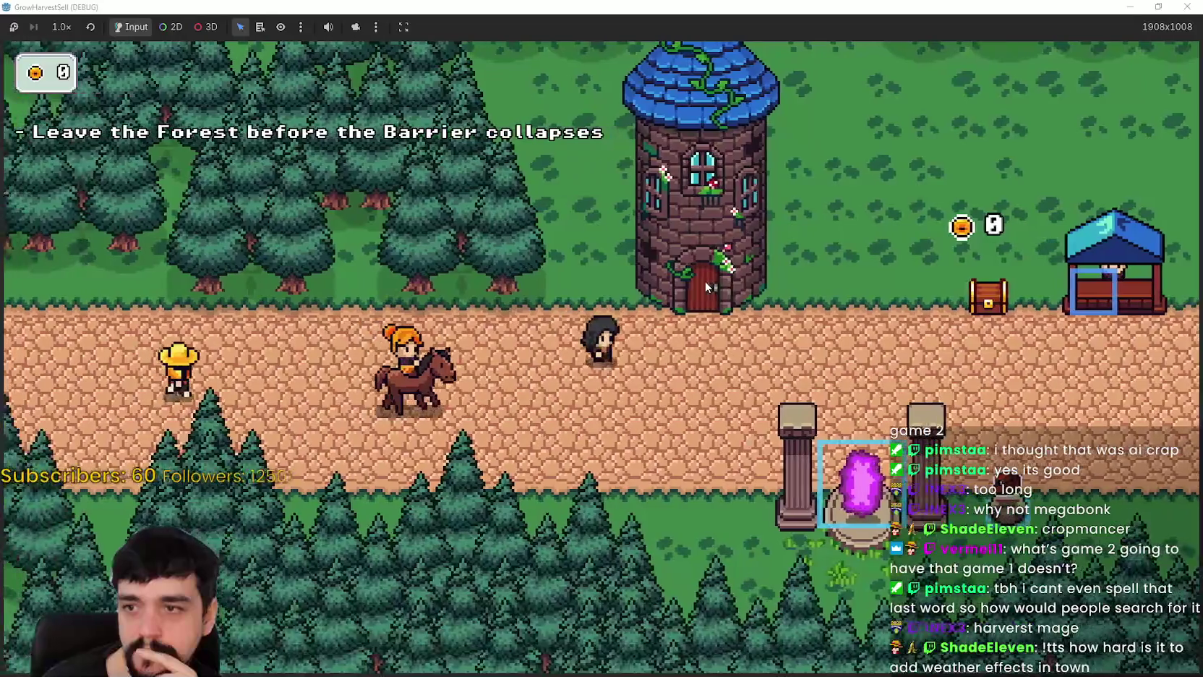
key(d)
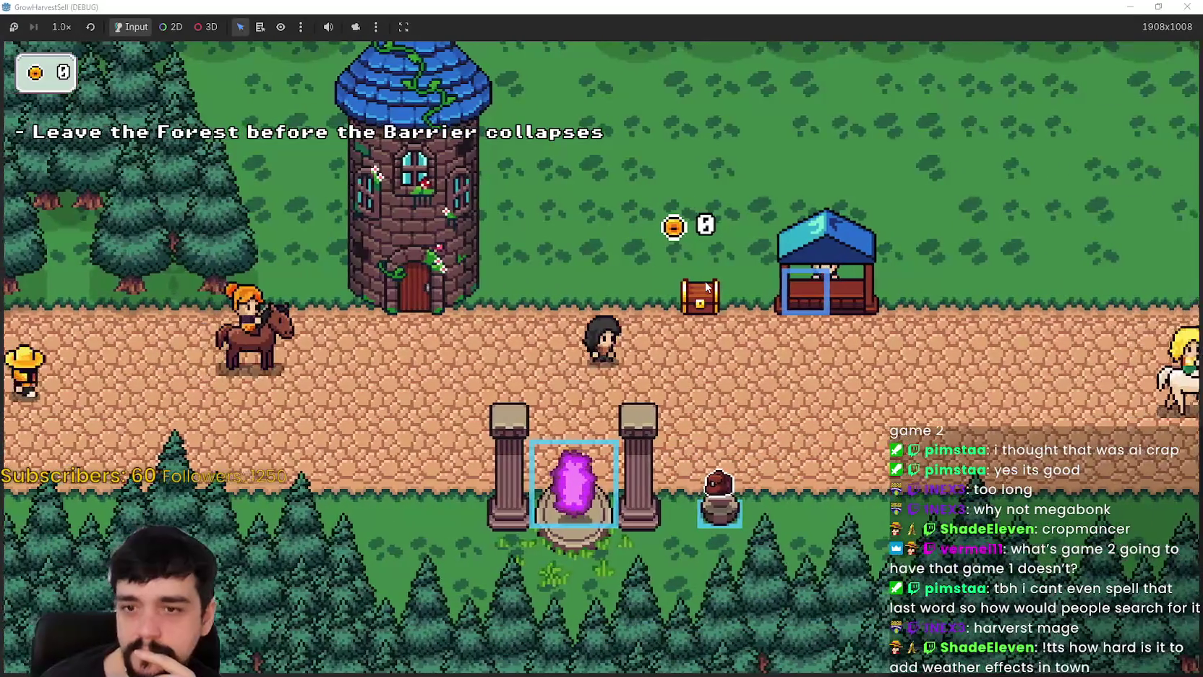
key(d)
key(a)
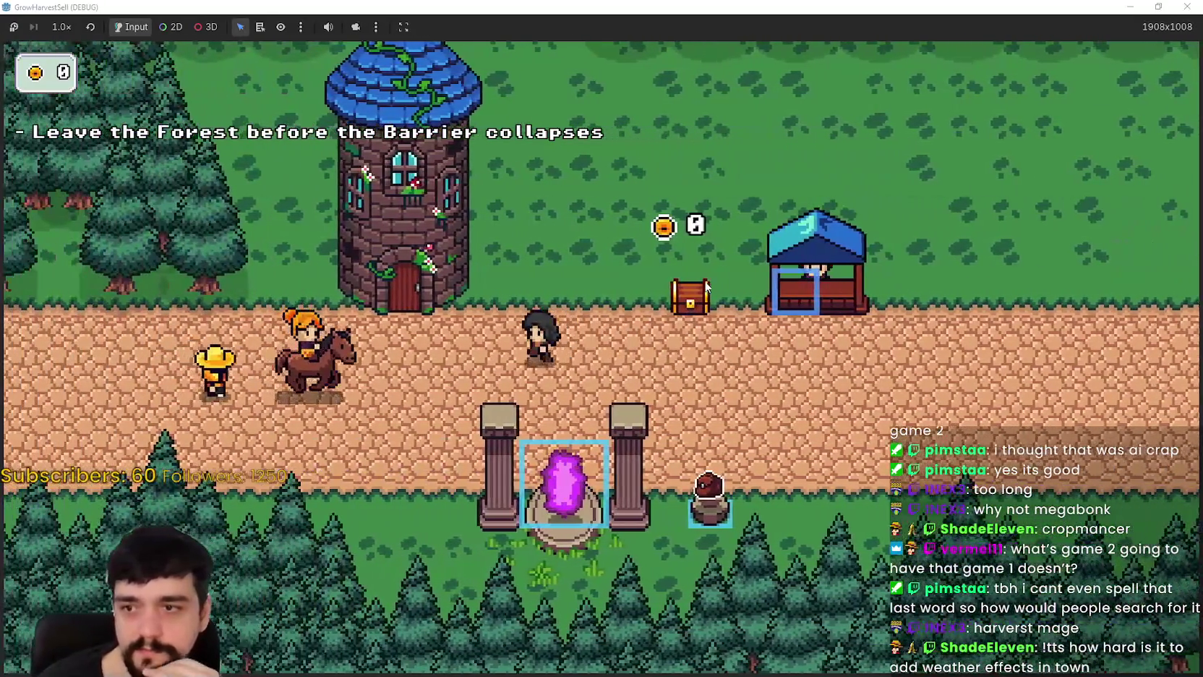
- Wander below the path, then walk up onto the road beside the portal pillars
key(s)
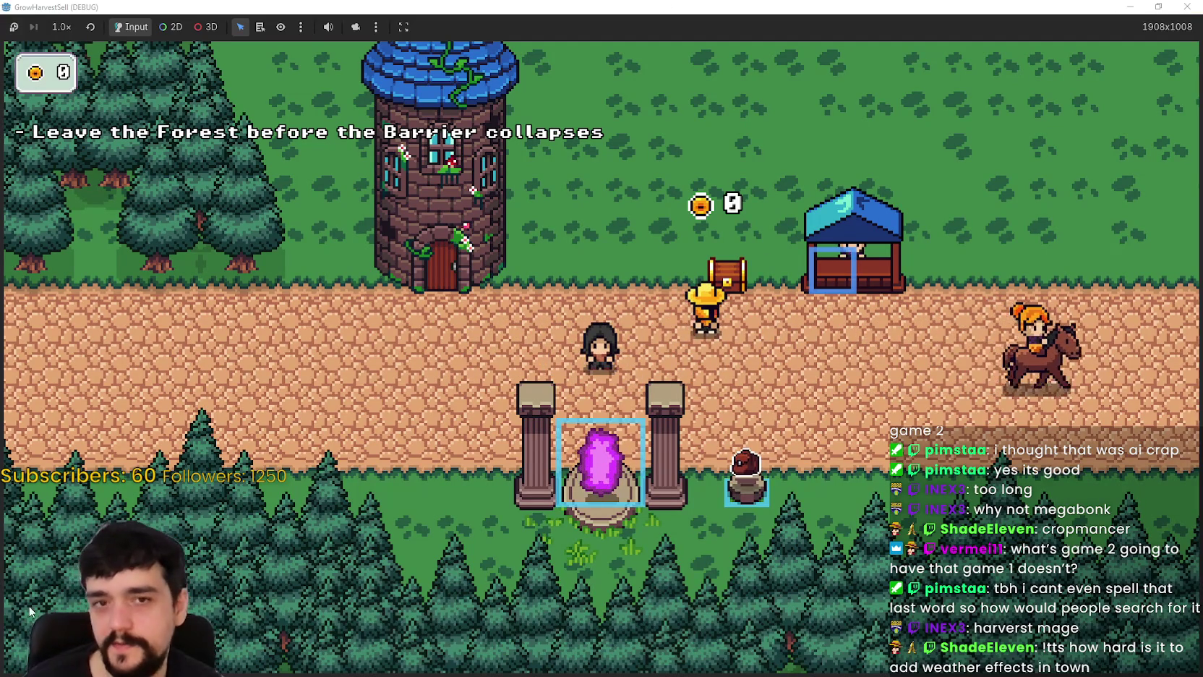
key(d)
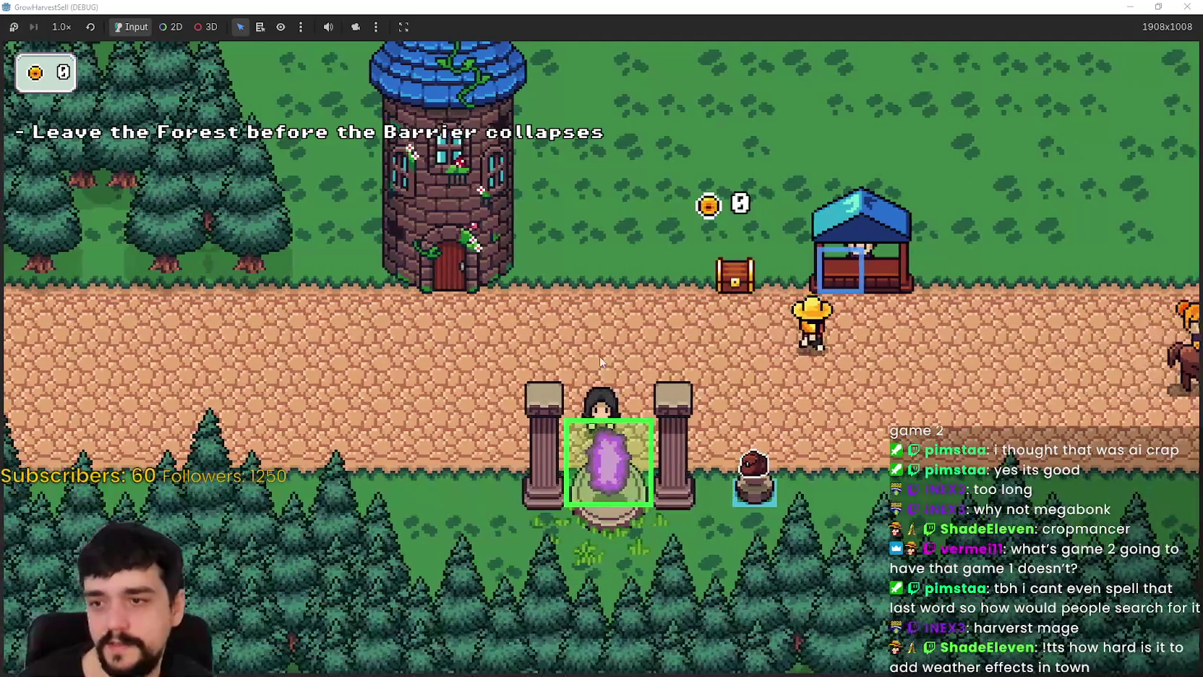
key(d)
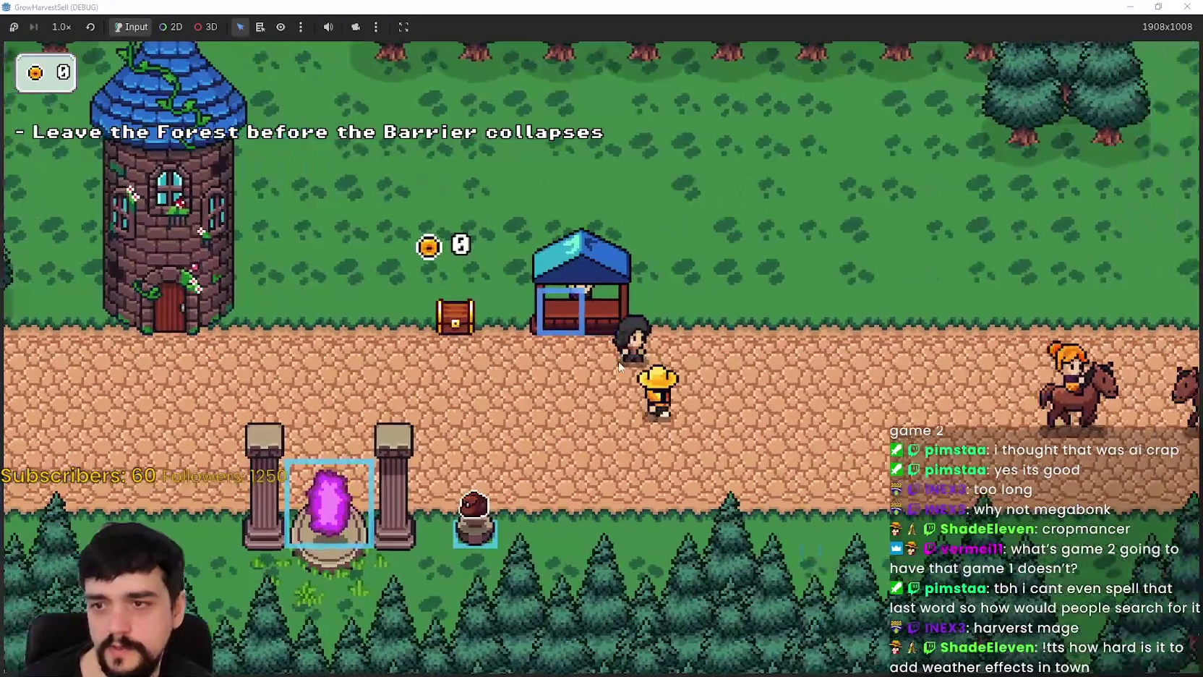
key(a)
key(d)
key(s)
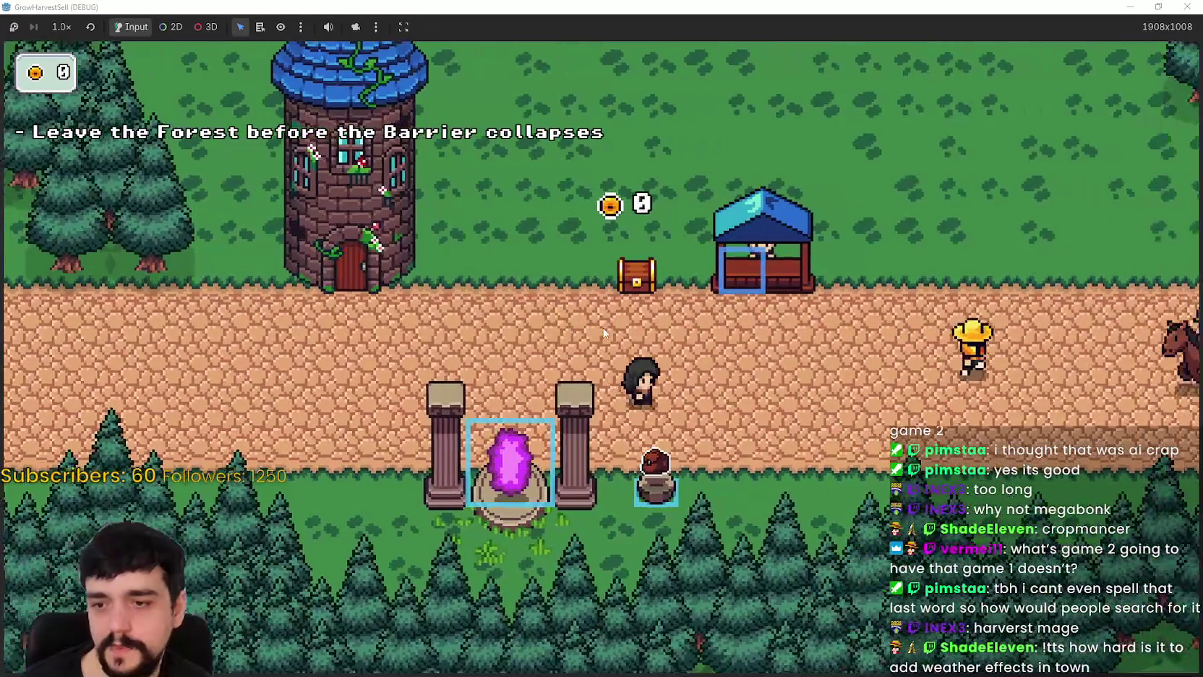
key(d)
key(w)
key(a)
key(w)
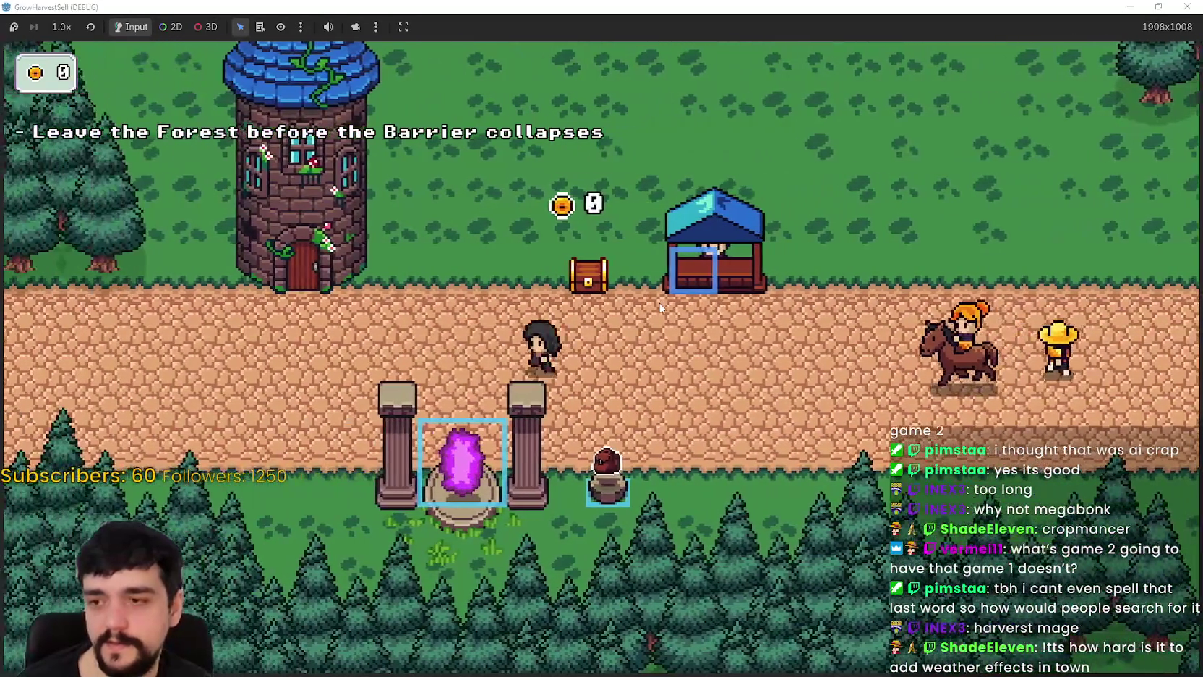
key(s)
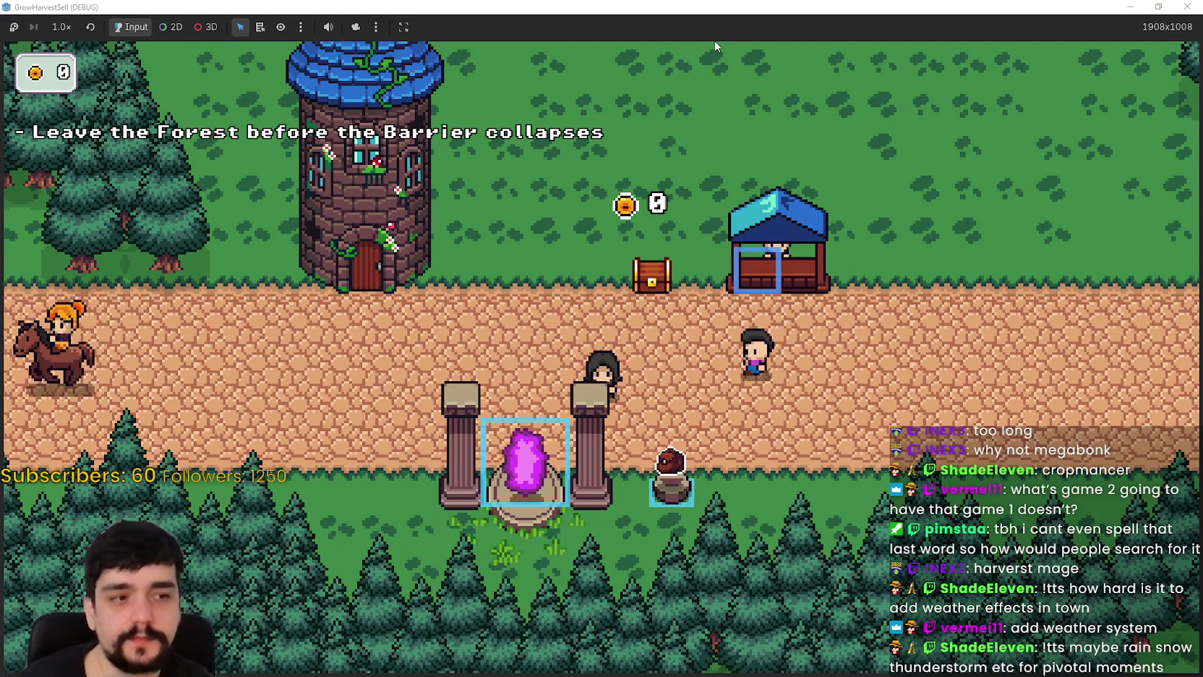
- Walk the player left along the road and around a loop
key(a)
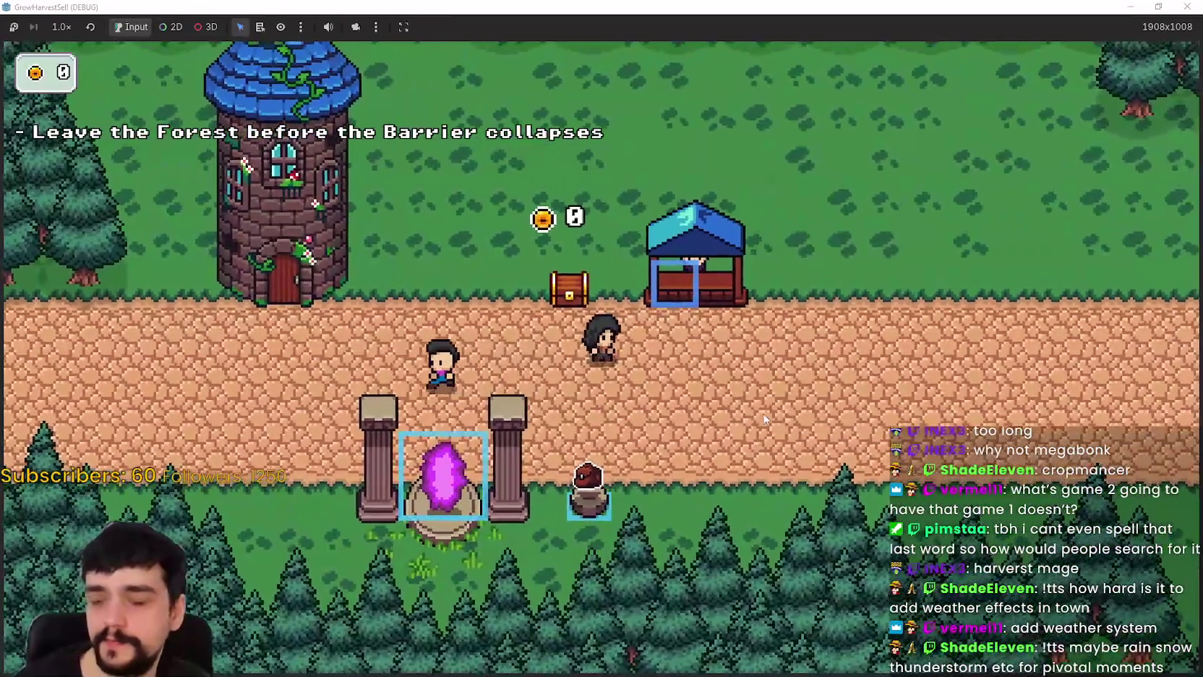
key(a)
key(w)
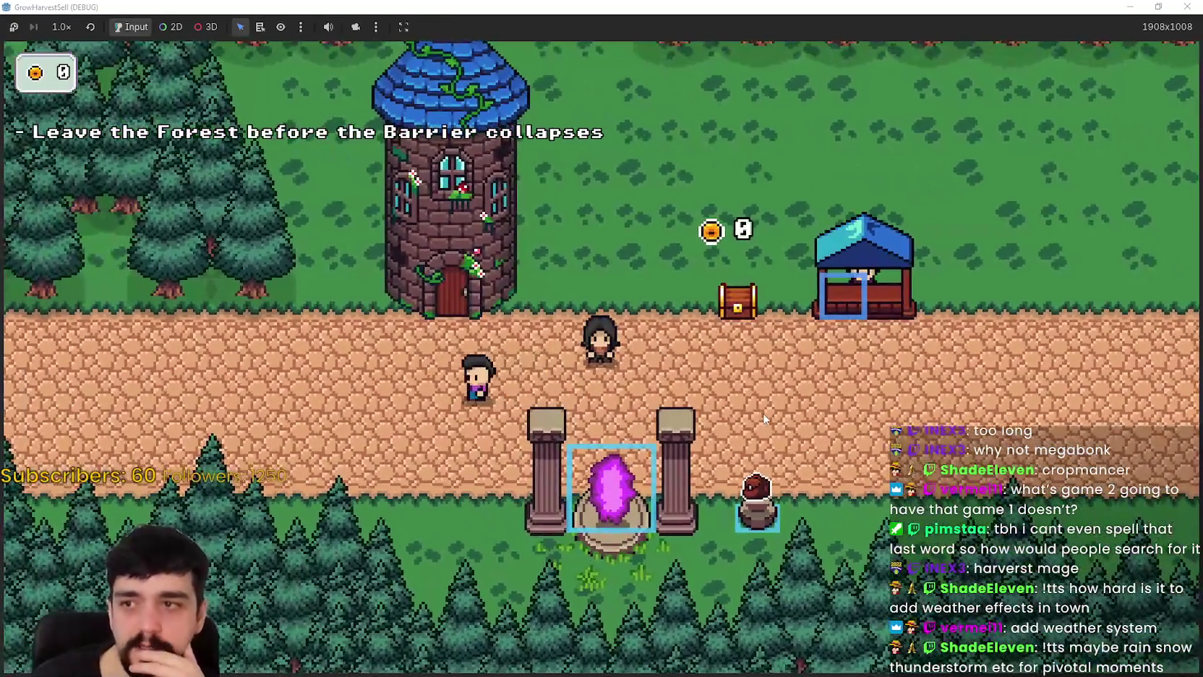
key(d)
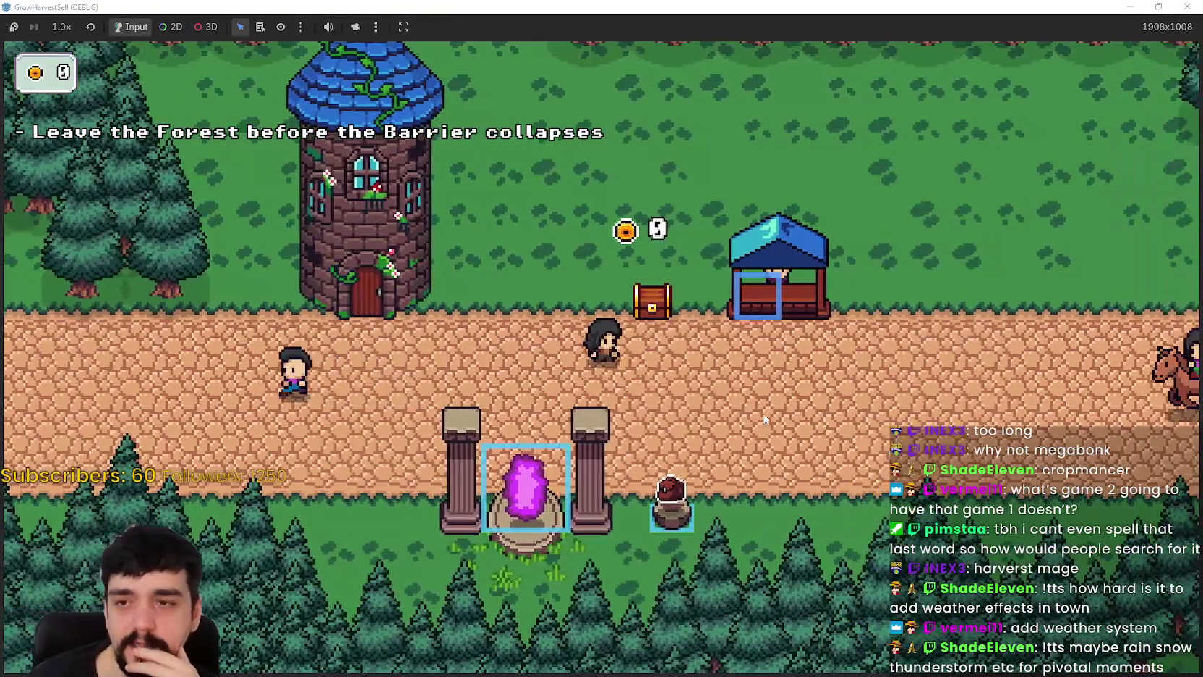
key(s)
key(a)
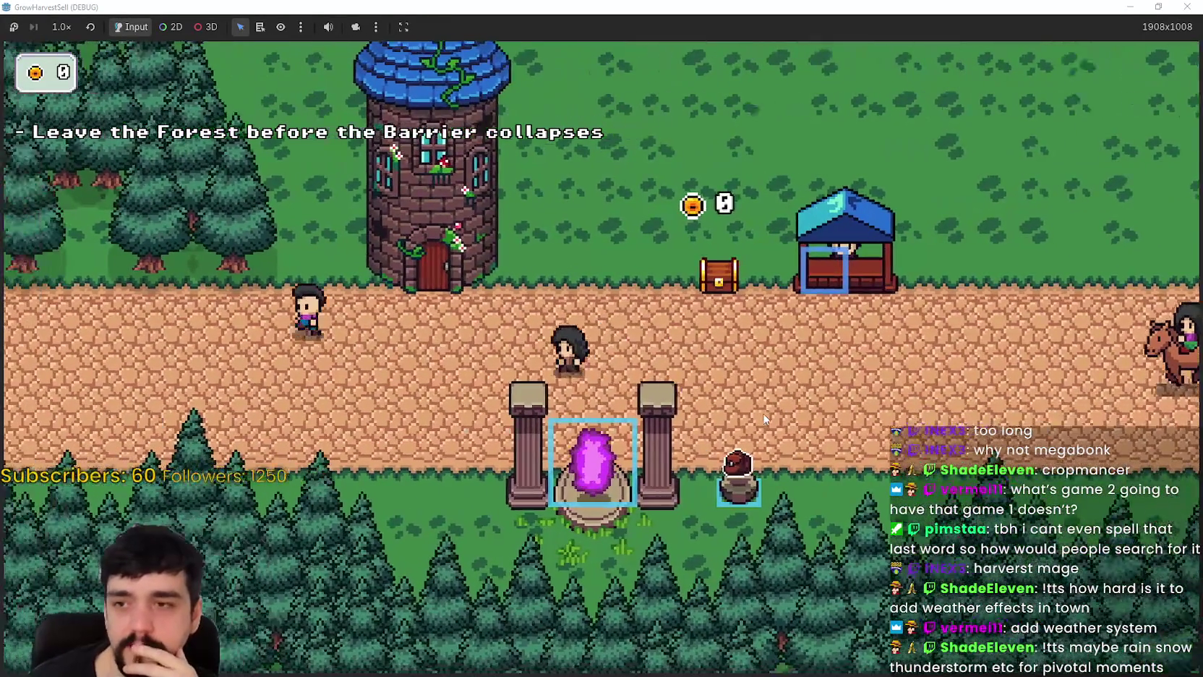
key(d)
key(w)
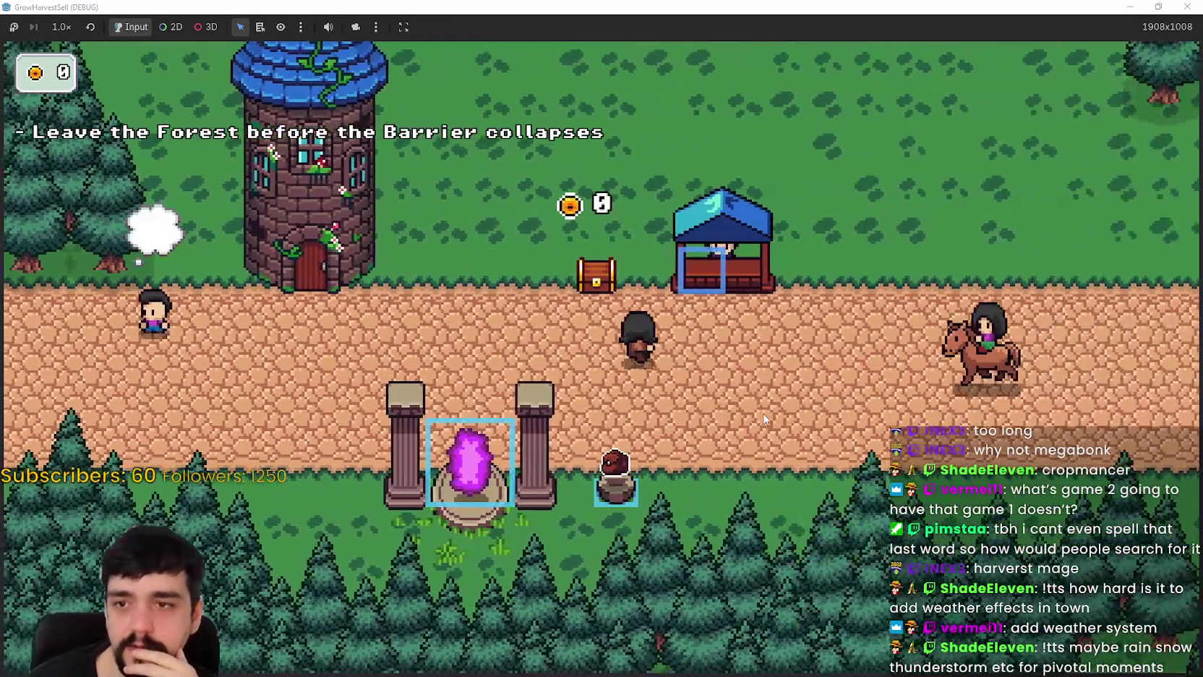
- Steer the player left and down, then back and forth ending facing up
key(a)
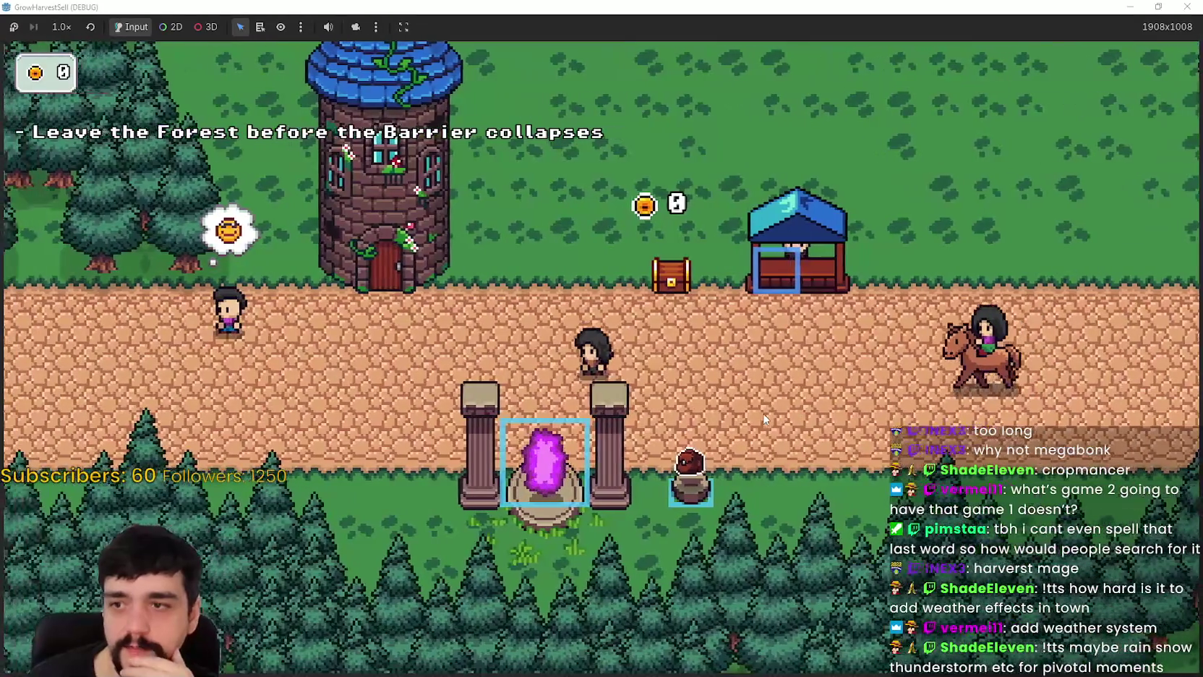
key(s)
key(w)
key(a)
key(d)
key(s)
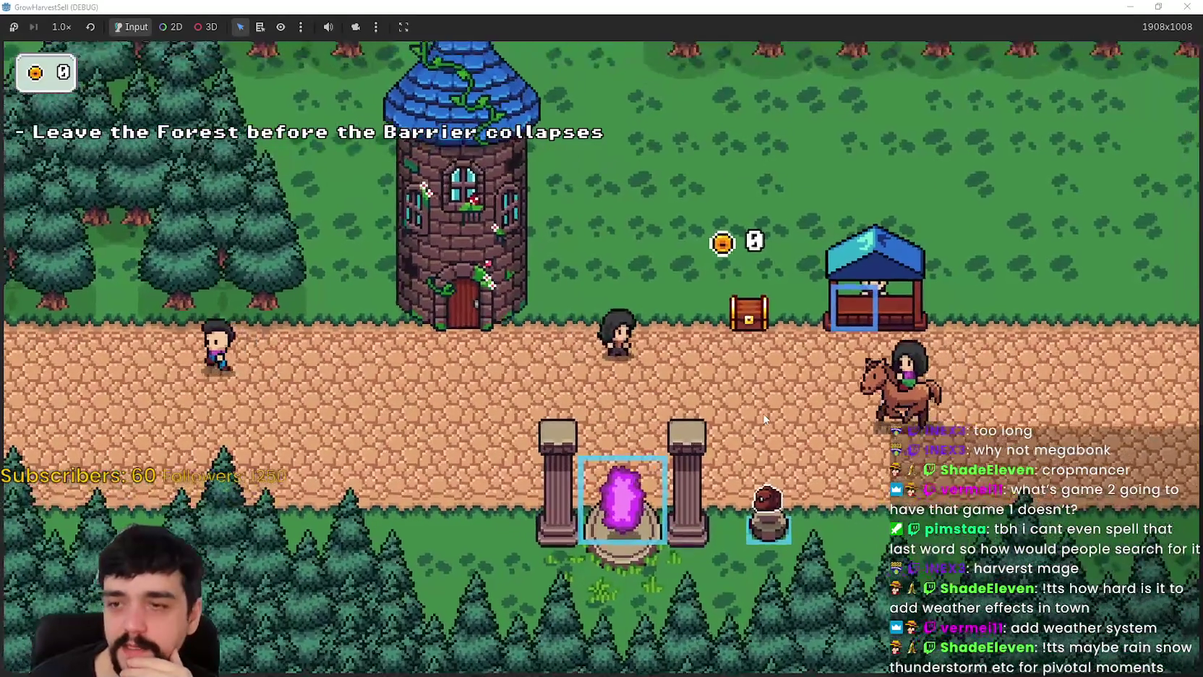
key(w)
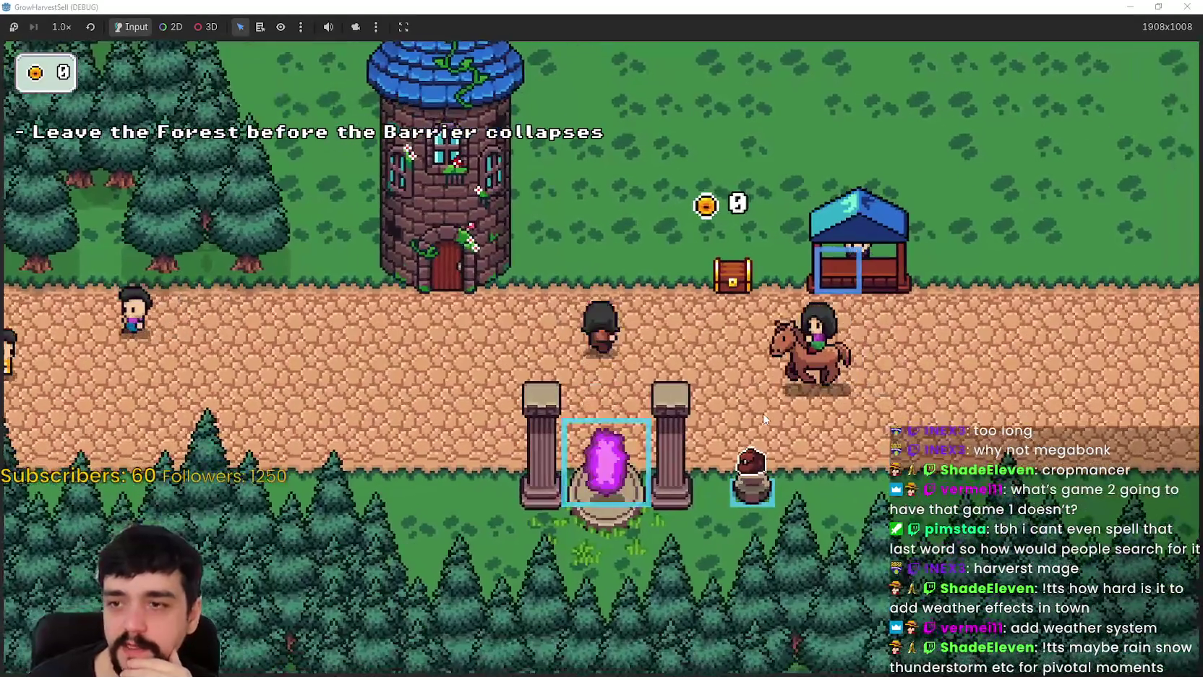
key(w)
key(s)
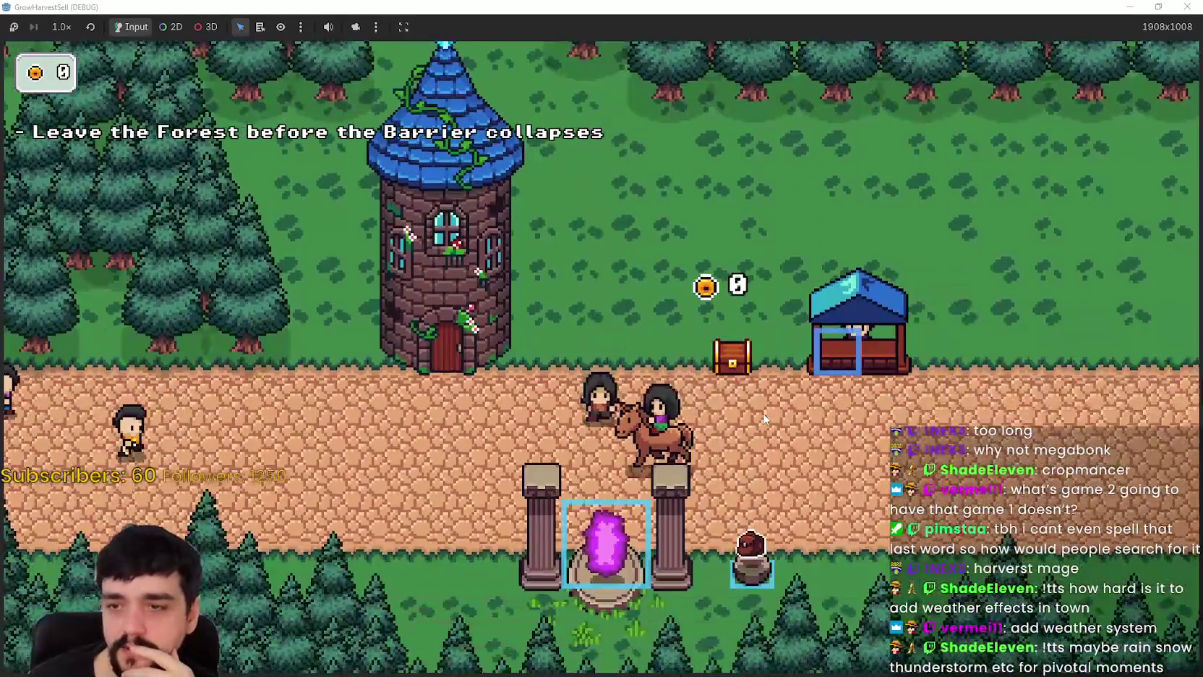
key(s)
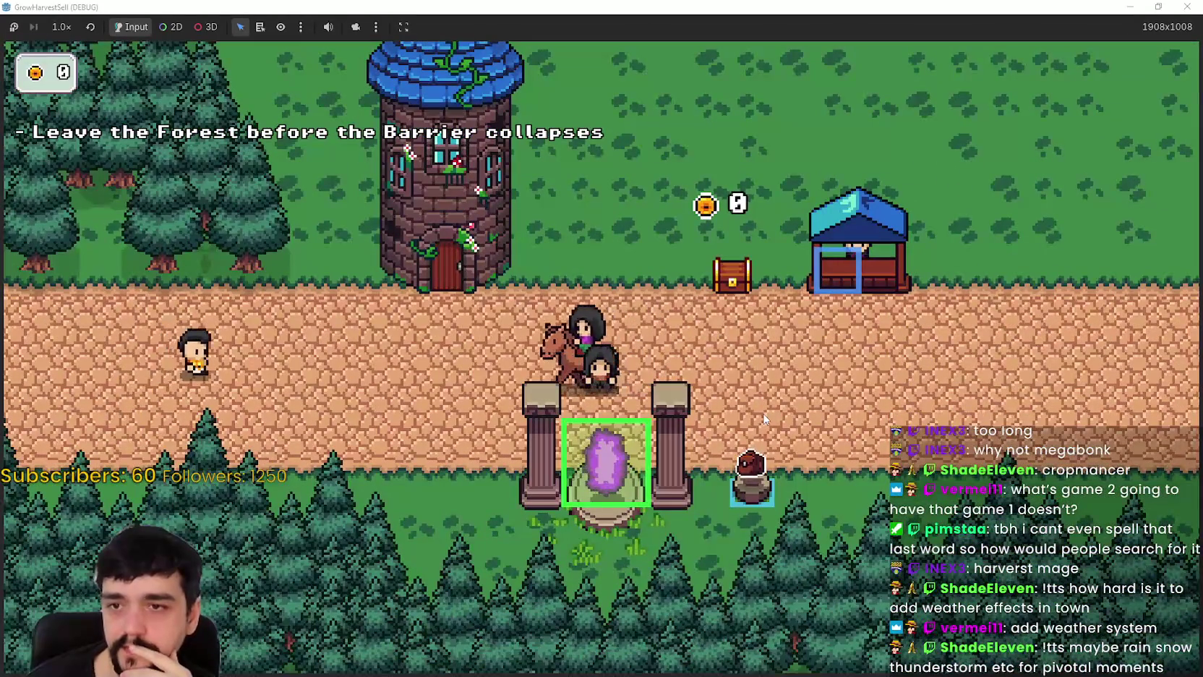
- Move the player off the portal, along the road, and up toward the tower
key(w)
key(d)
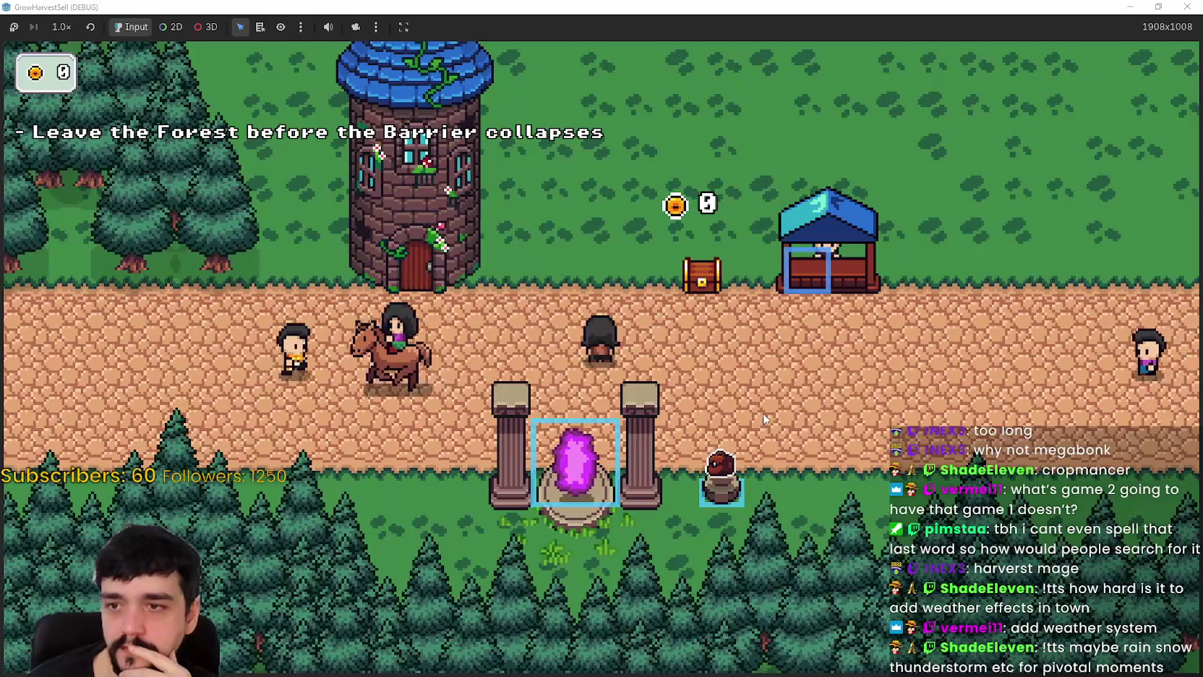
key(a)
key(w)
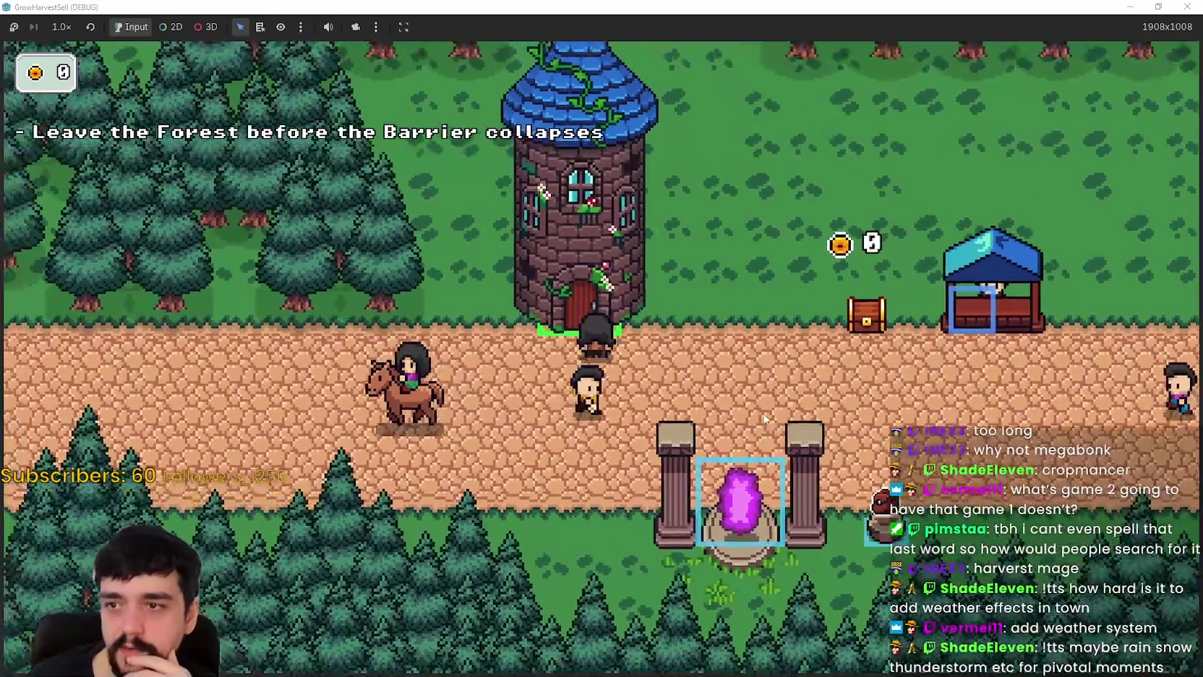
key(d)
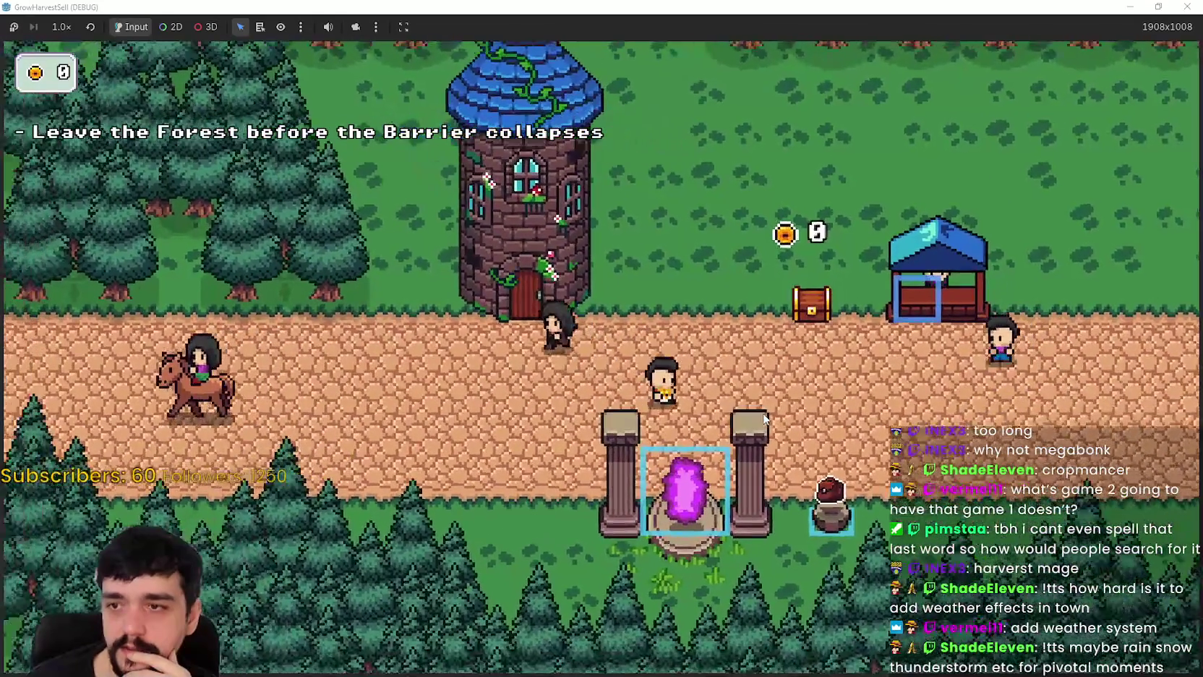
key(d)
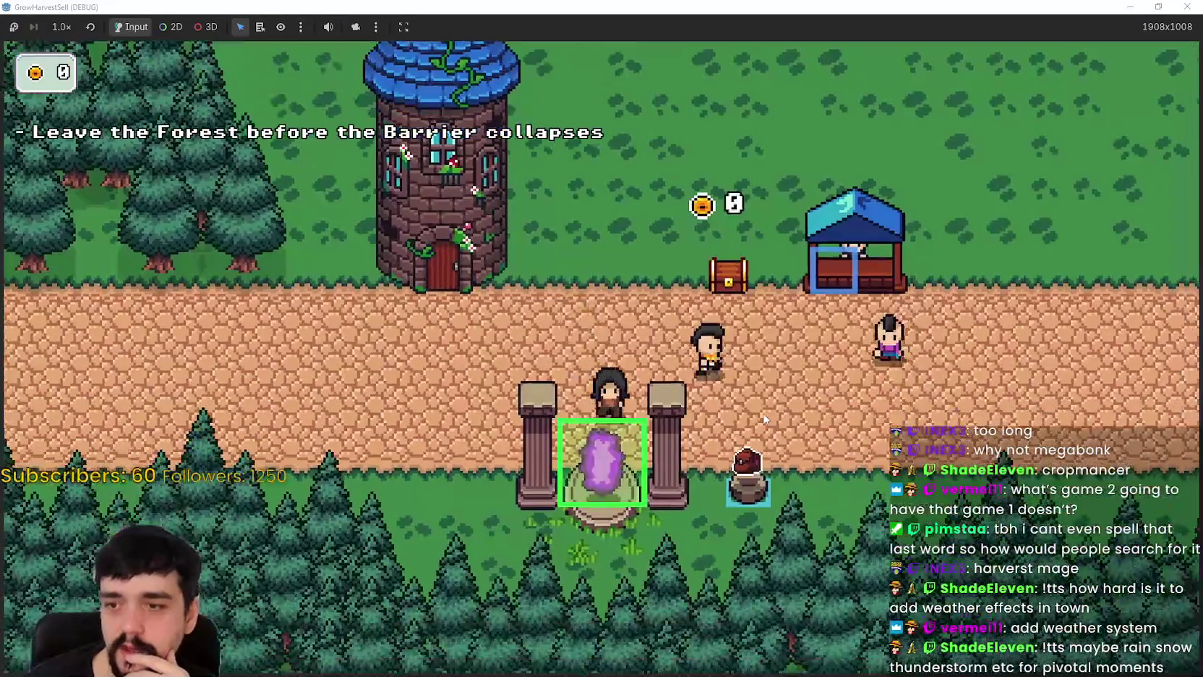
key(s)
key(a)
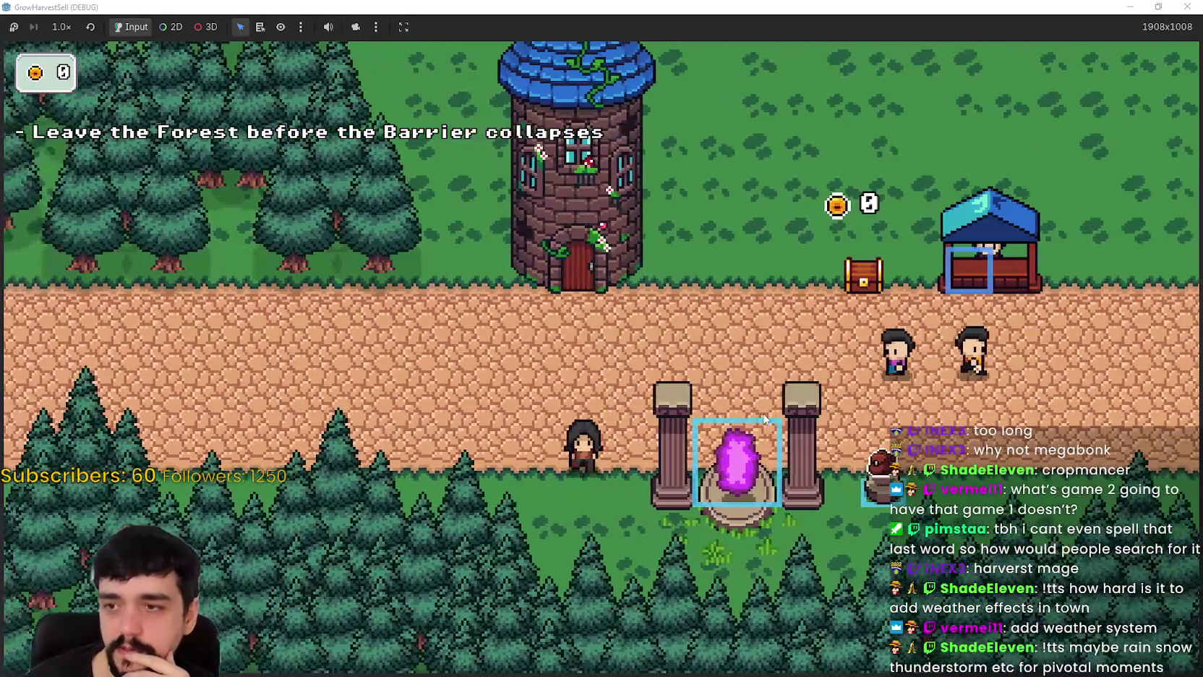
key(w)
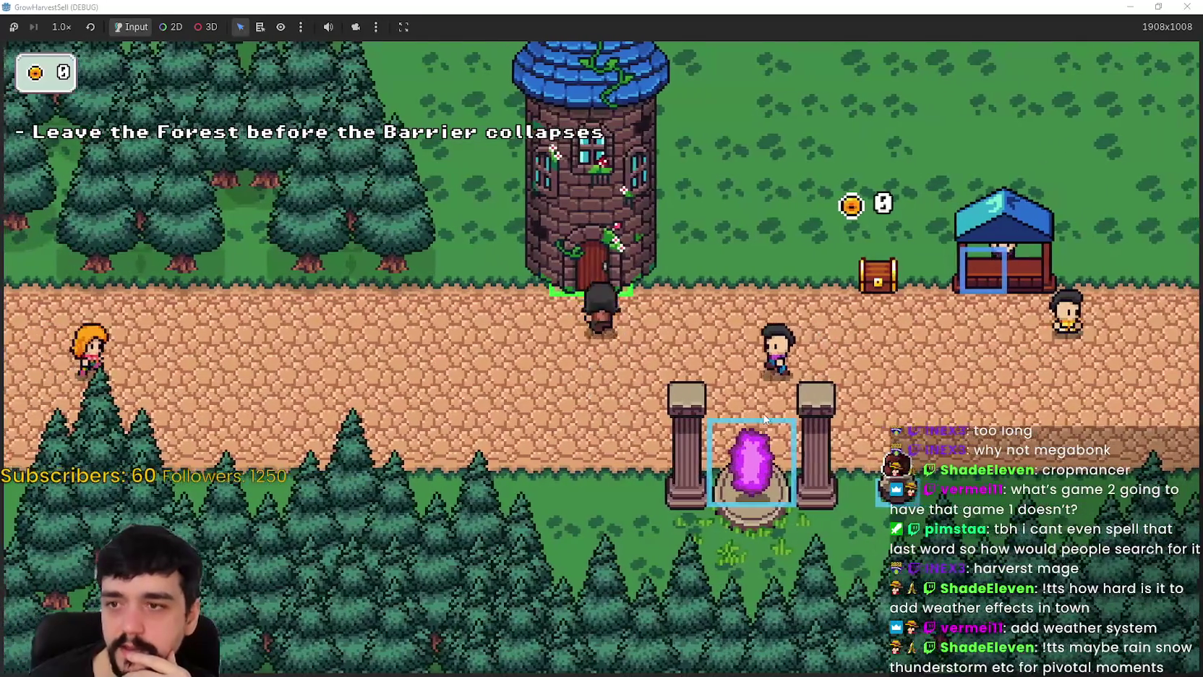
key(d)
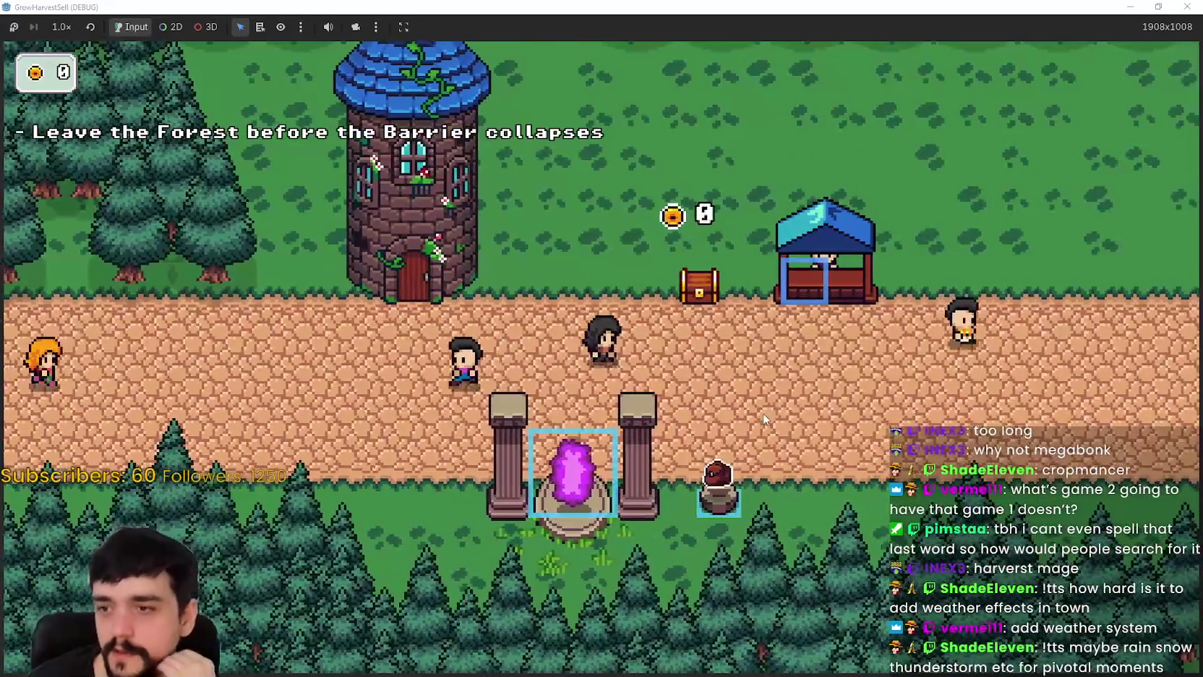
- Walk up past the MarketSell stall and wander the grass above it
key(d)
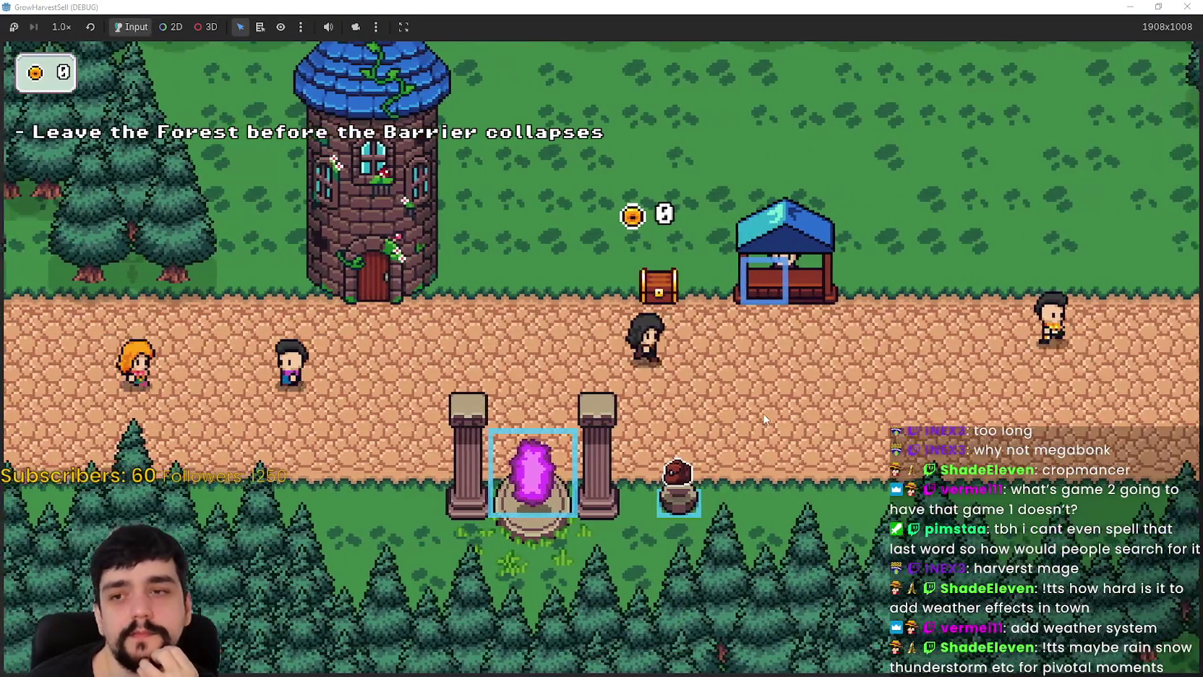
key(w)
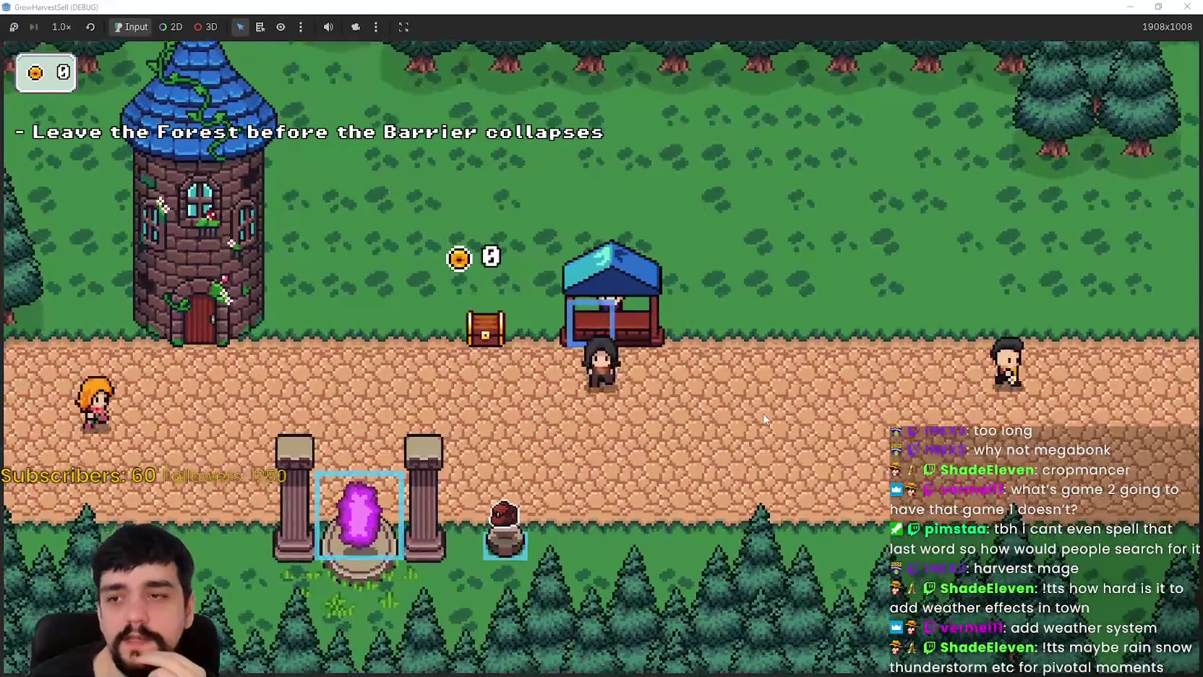
key(d)
key(w)
key(a)
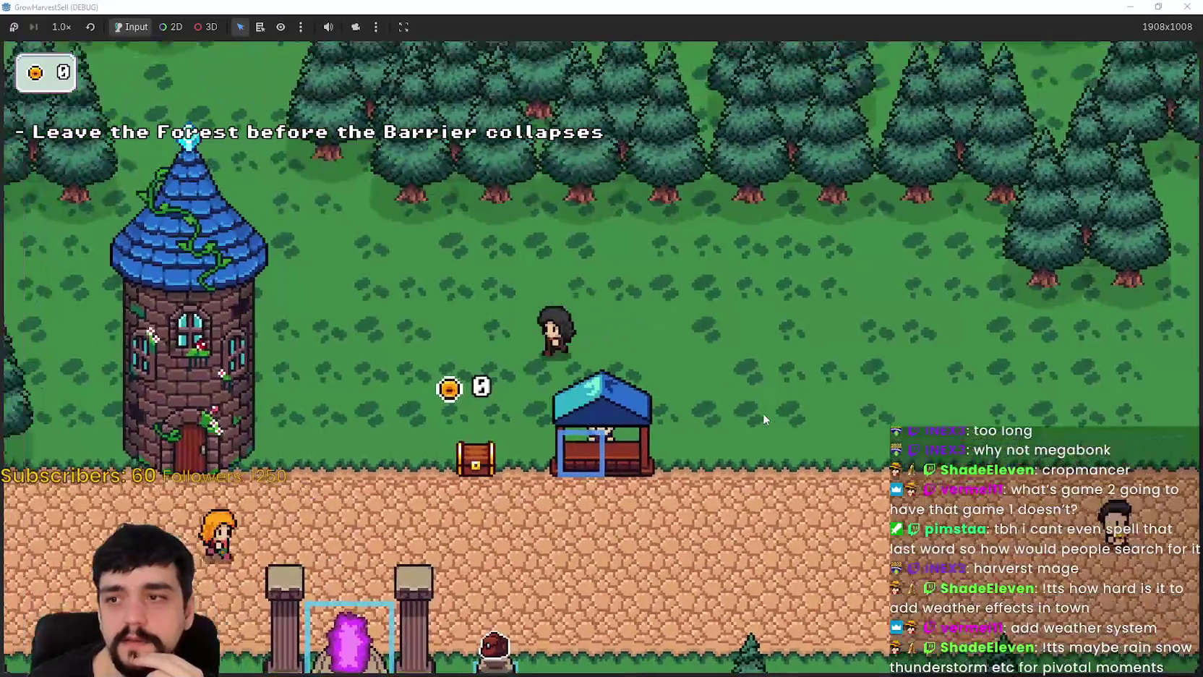
key(s)
key(a)
key(d)
key(a)
key(w)
key(d)
key(s)
key(s)
- Return the player down onto the road and pace left and right
key(d)
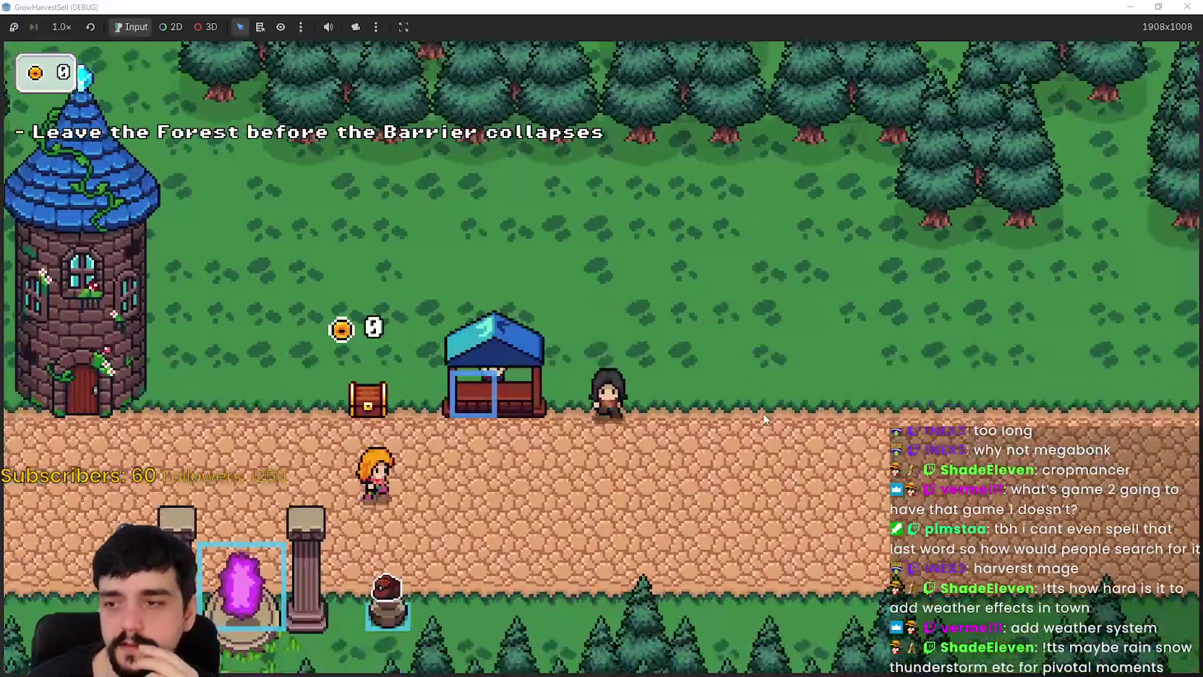
key(a)
key(d)
key(a)
key(w)
key(a)
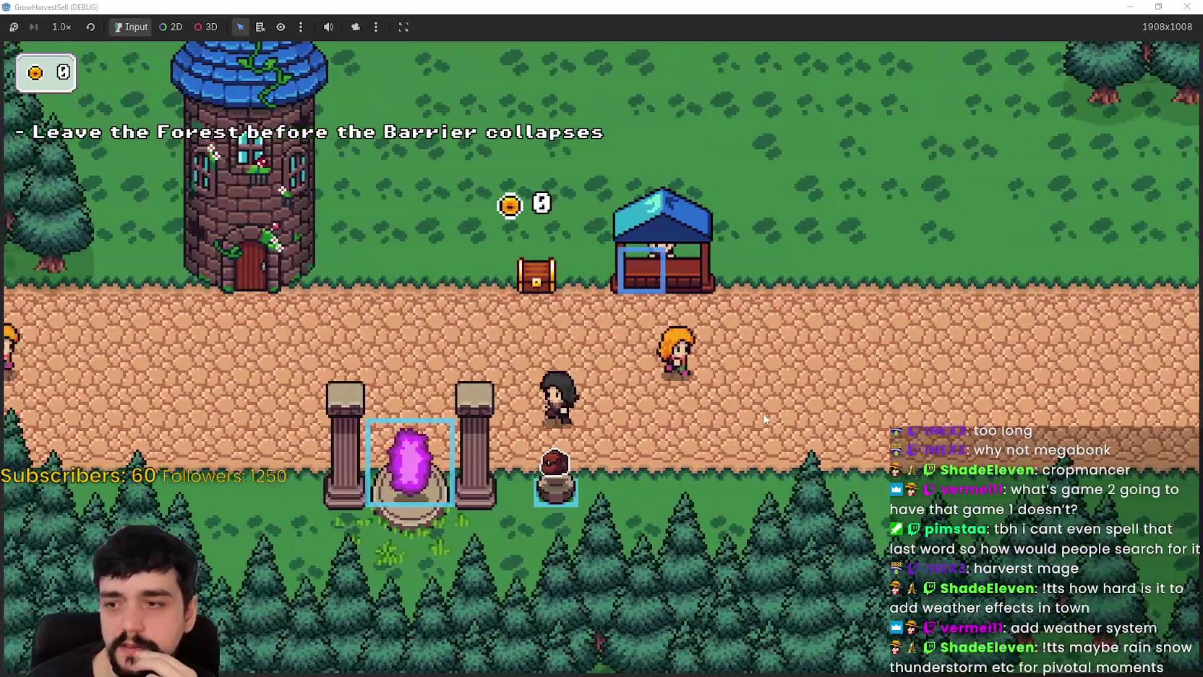
key(d)
key(s)
key(a)
- Walk back and forth along the road, then head left past the tower
key(d)
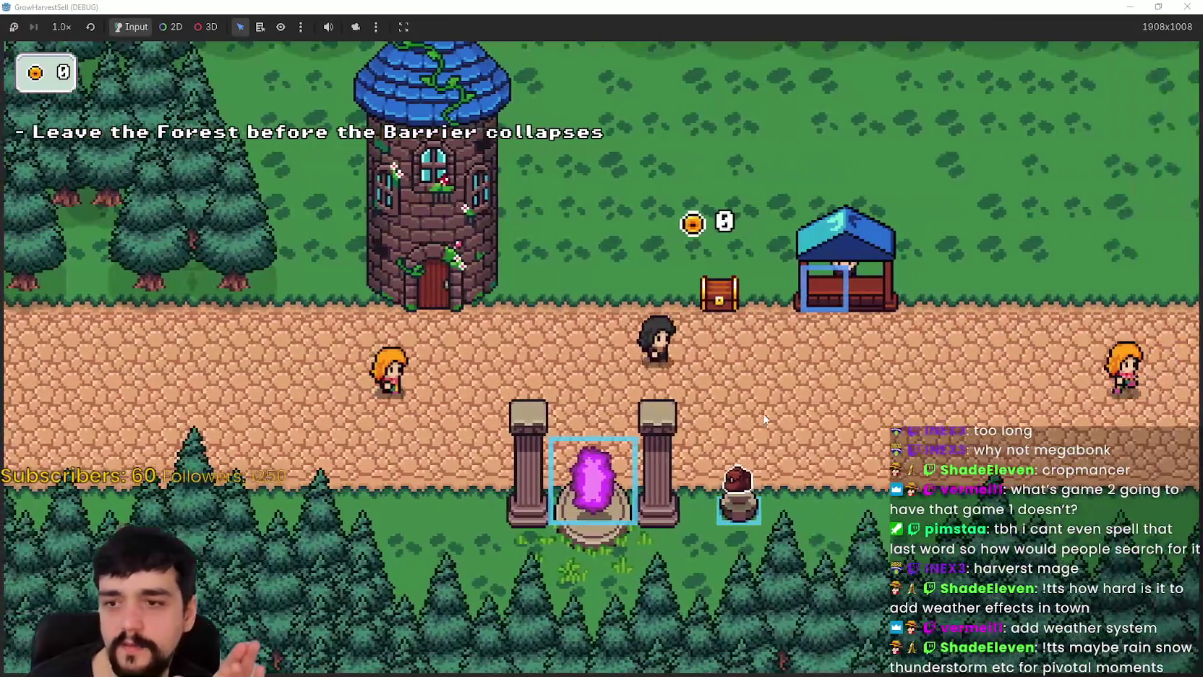
key(a)
key(d)
key(a)
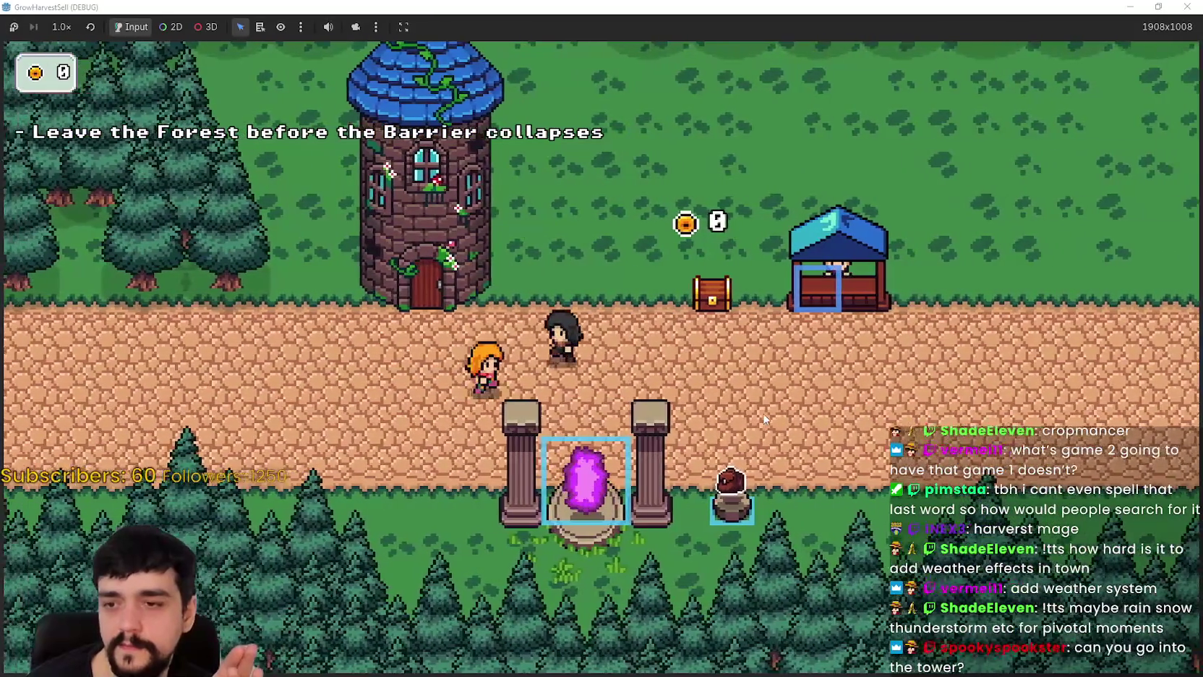
key(d)
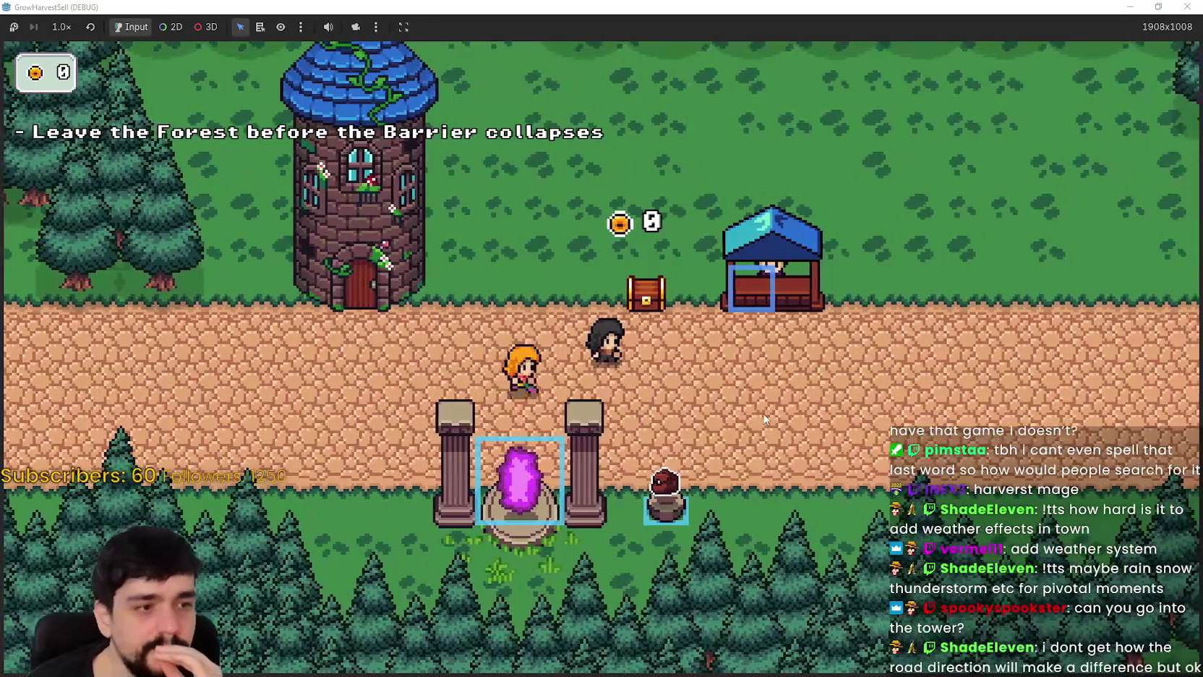
key(a)
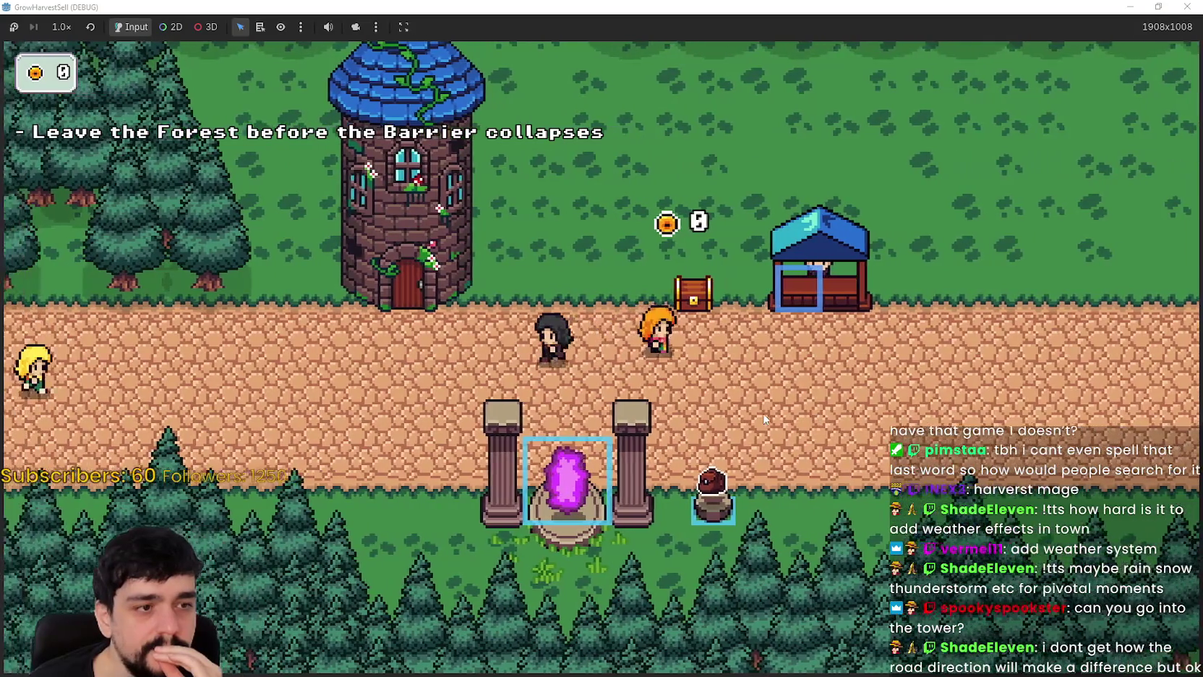
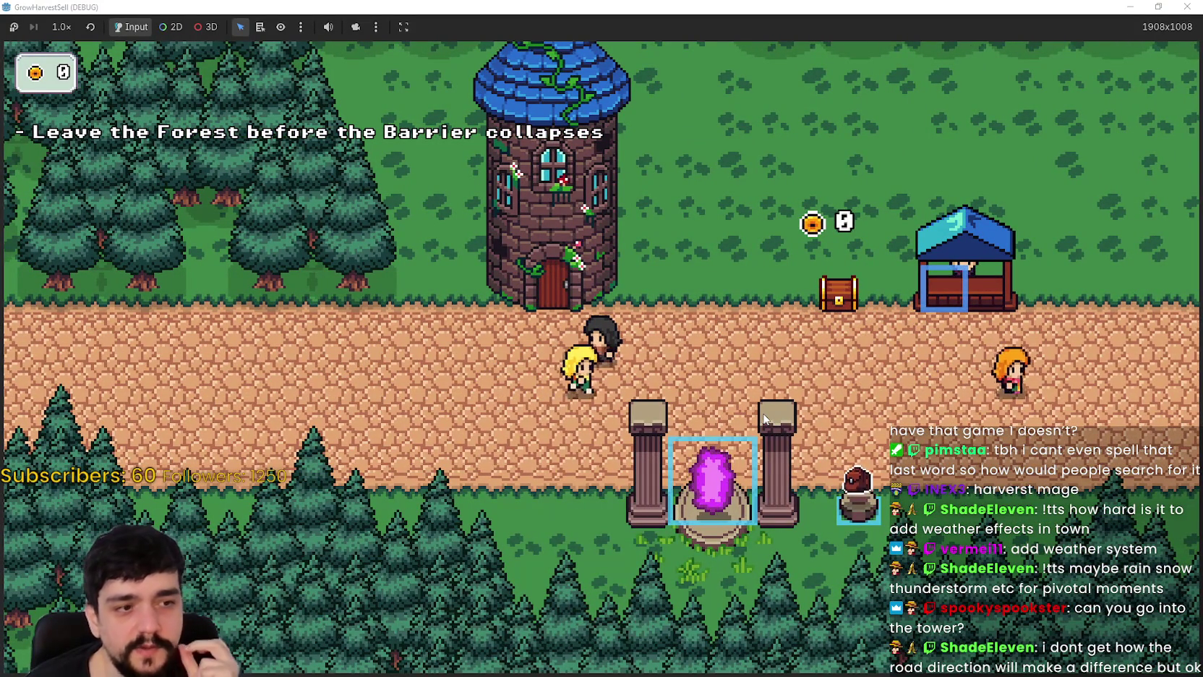
- Walk the player right along the forest road and back up-left, then restore the game window
key(d)
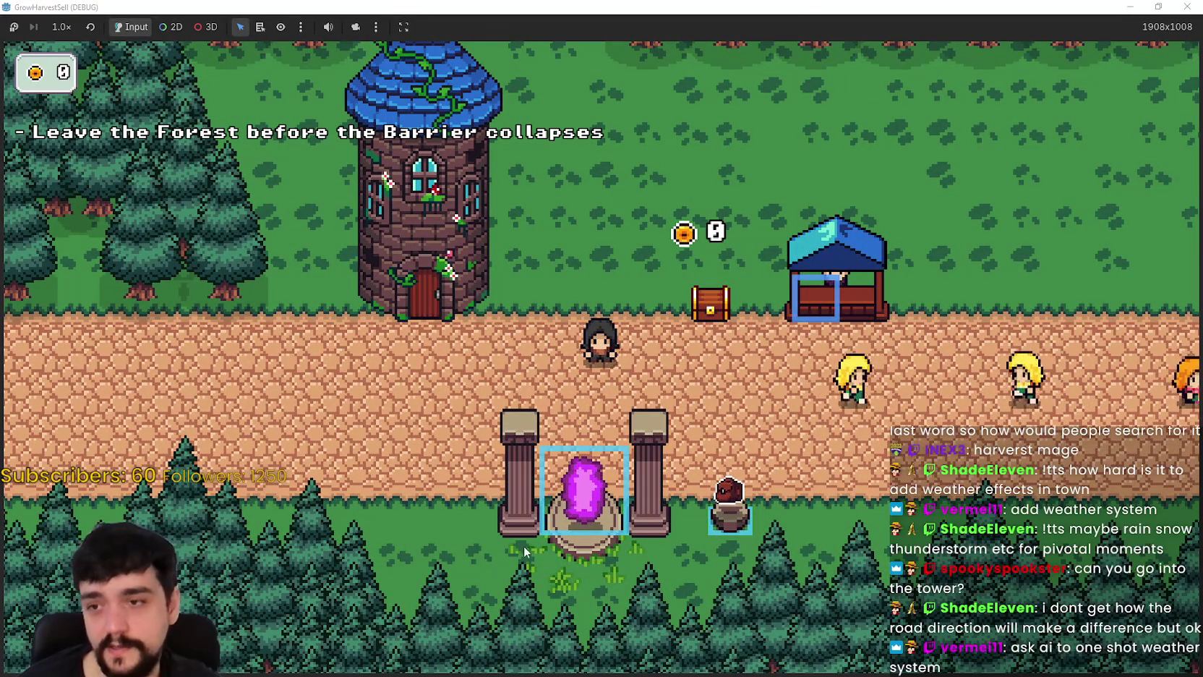
key(d)
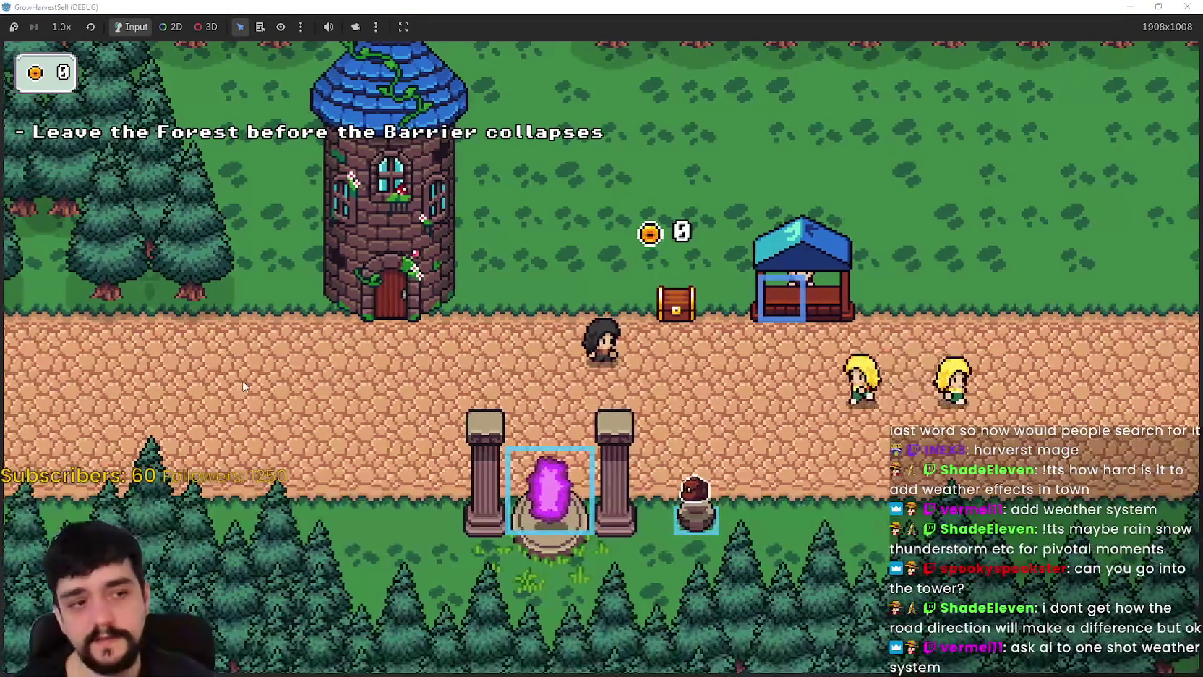
key(w)
key(a)
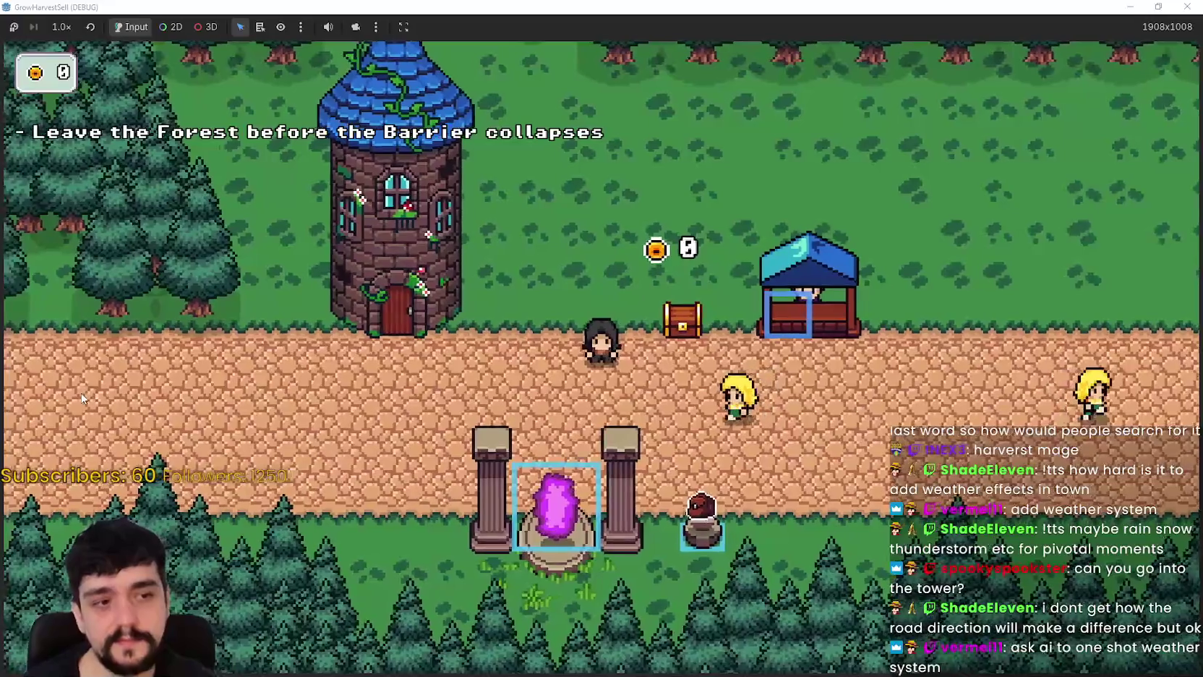
click(1159, 6)
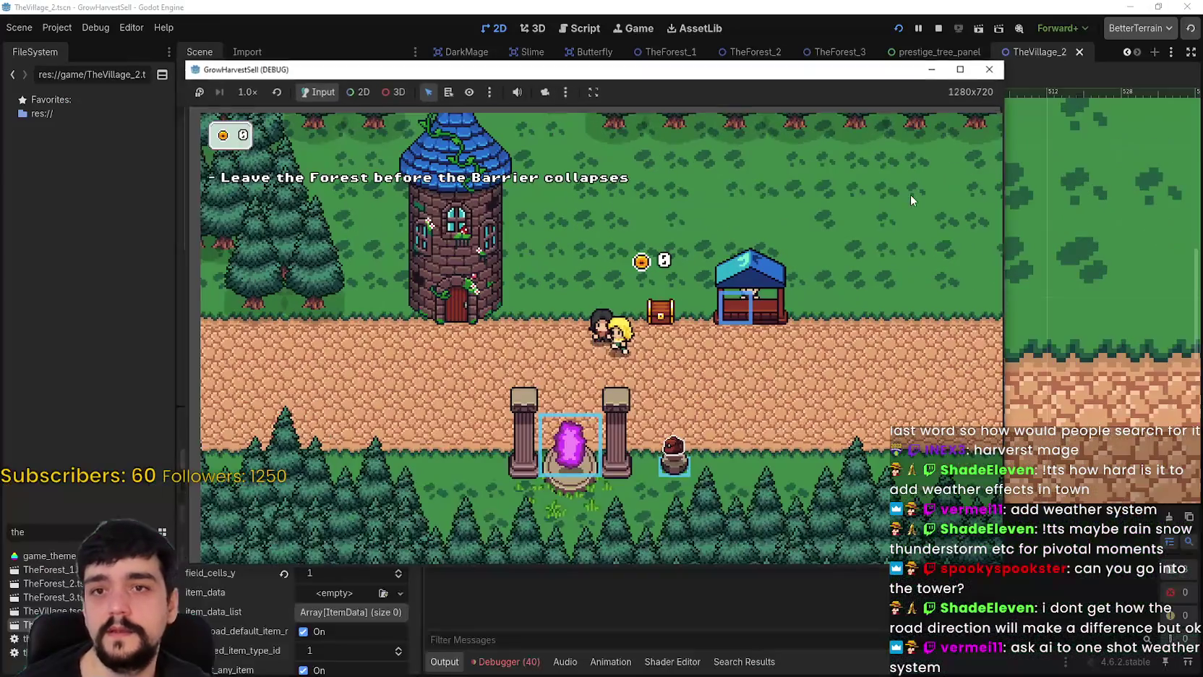
- Stop the playtest and return to the TheVillage_2 scene in the editor
click(938, 28)
scroll(778, 379, down, 3)
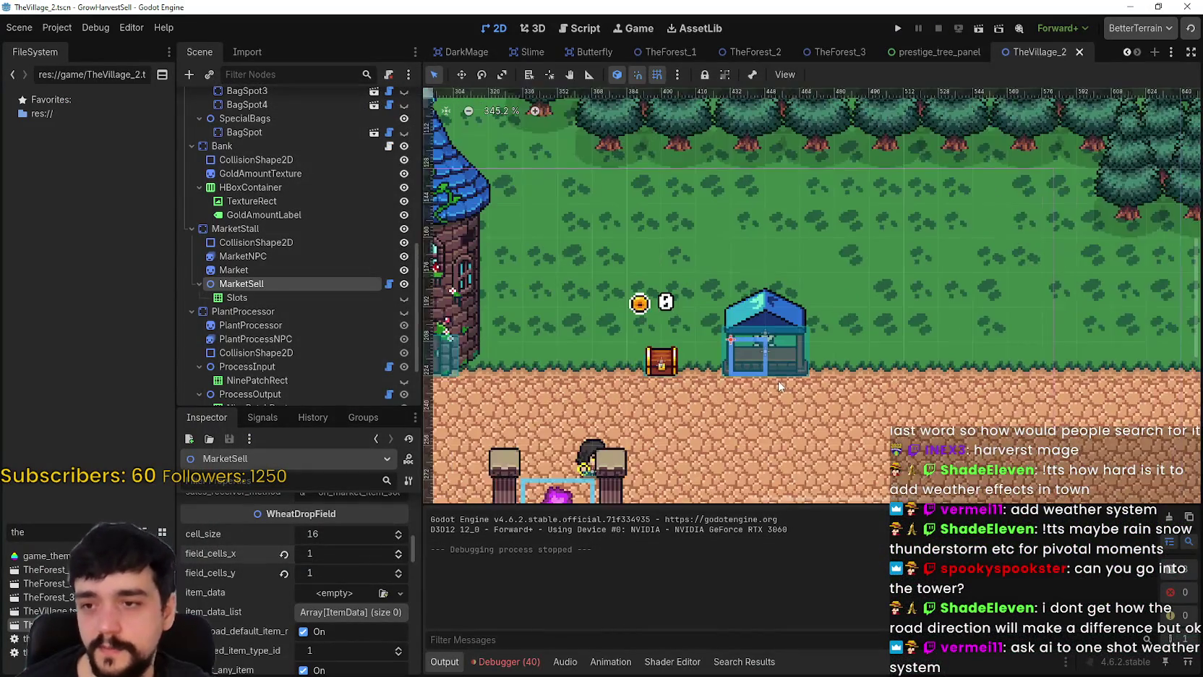
scroll(781, 378, down, 5)
scroll(761, 321, up, 3)
scroll(774, 303, up, 3)
scroll(777, 309, down, 4)
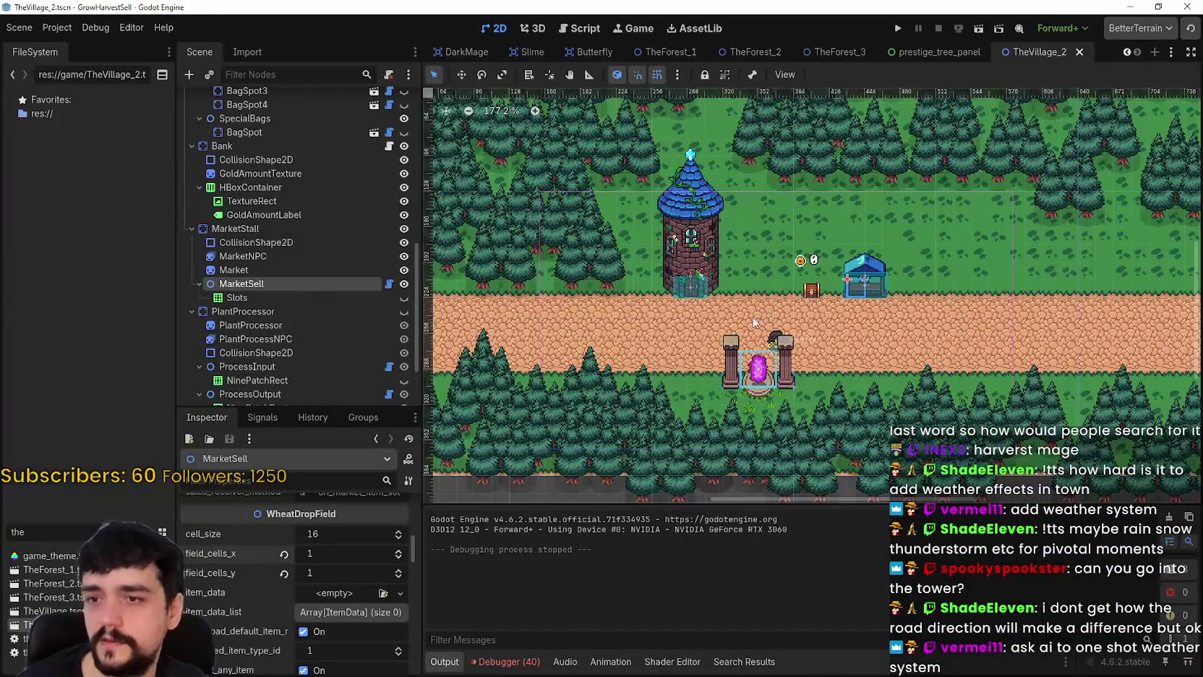
scroll(748, 301, up, 4)
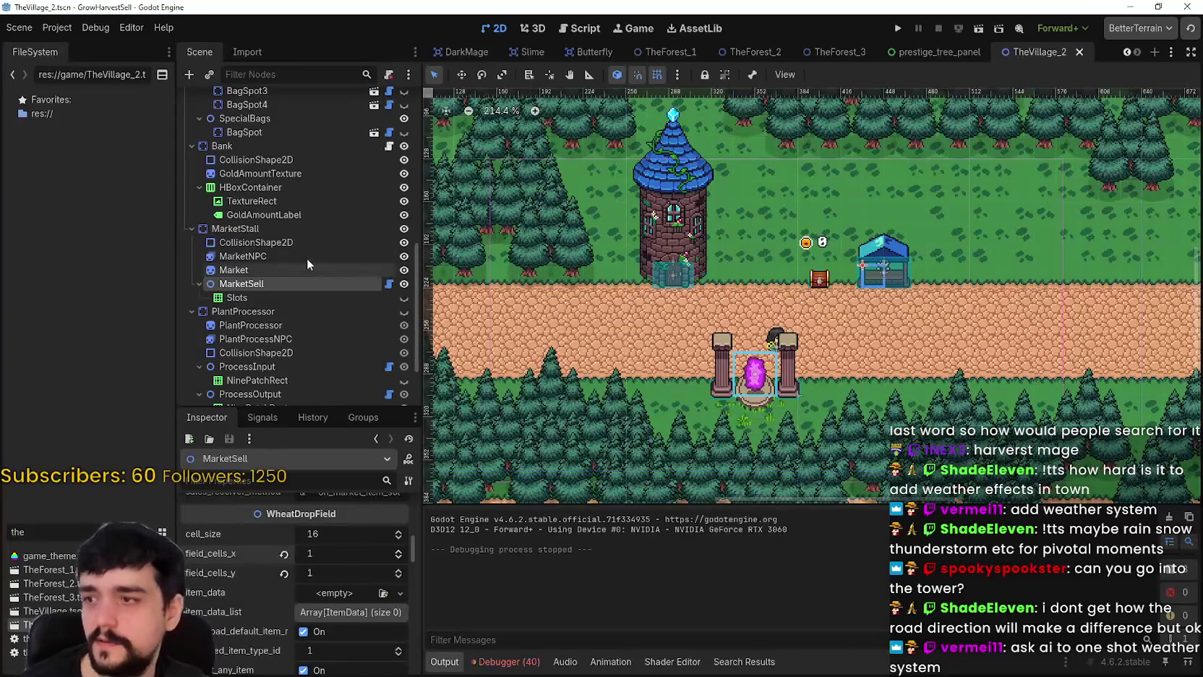
scroll(260, 296, up, 3)
scroll(271, 239, down, 3)
scroll(275, 216, up, 5)
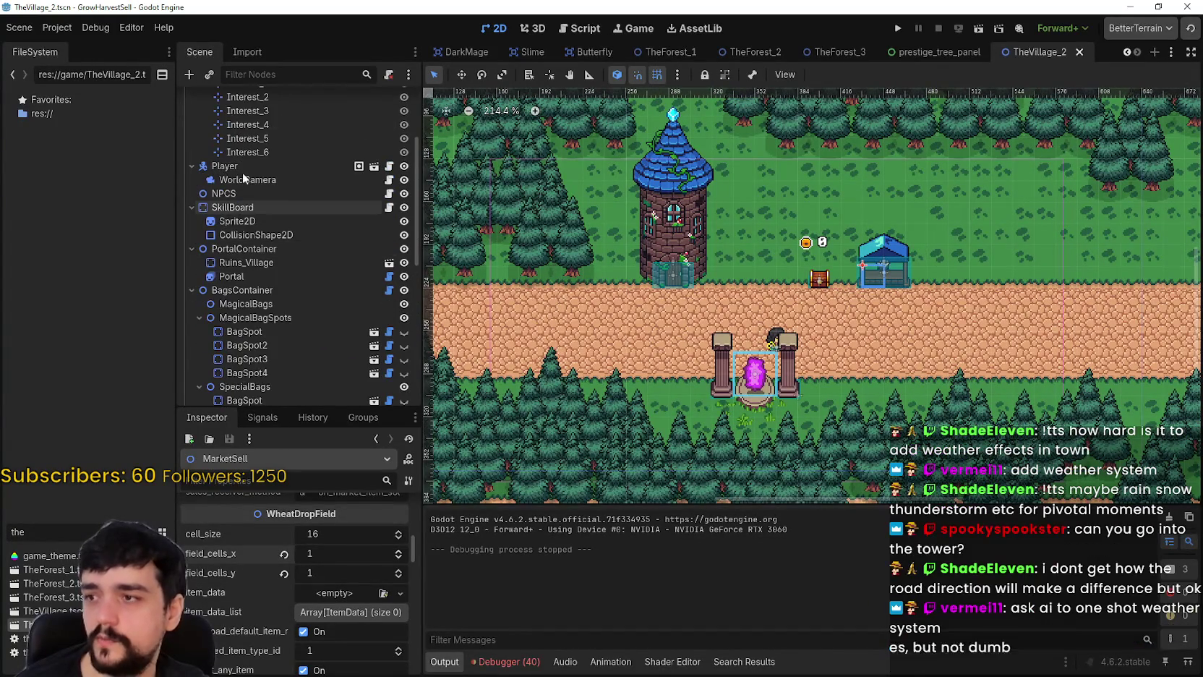
- Look over the PortalContainer, BagsContainer and MagicalBagSpots nodes in the Scene dock
click(250, 249)
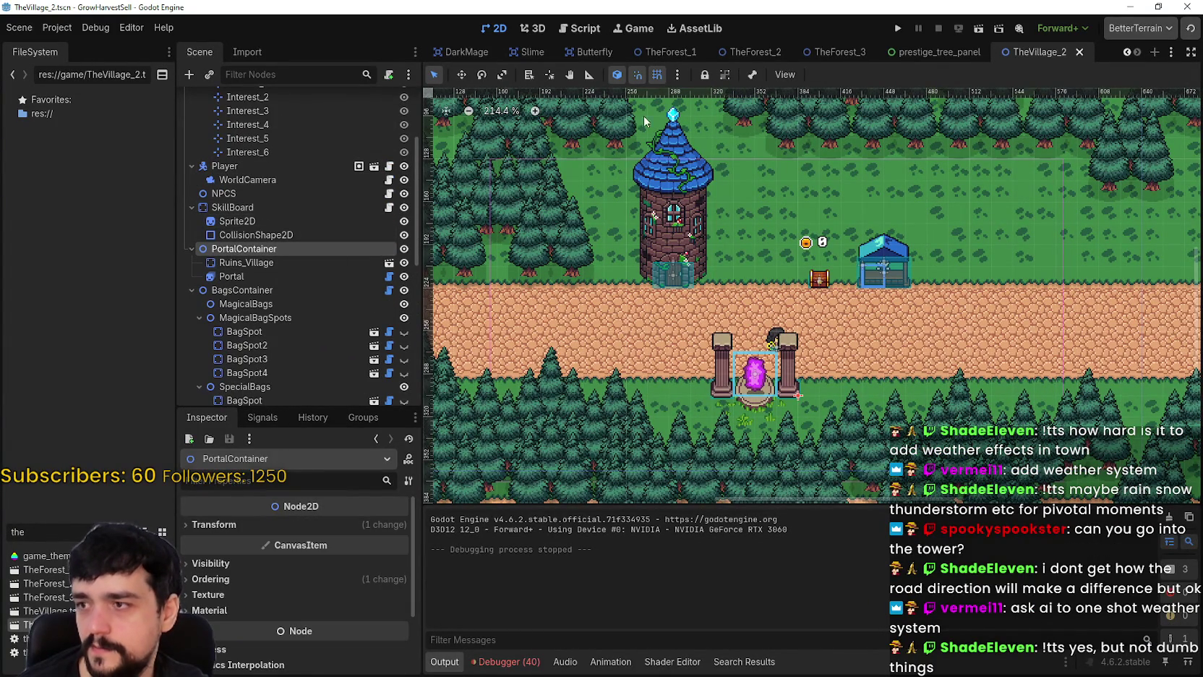
scroll(804, 438, up, 4)
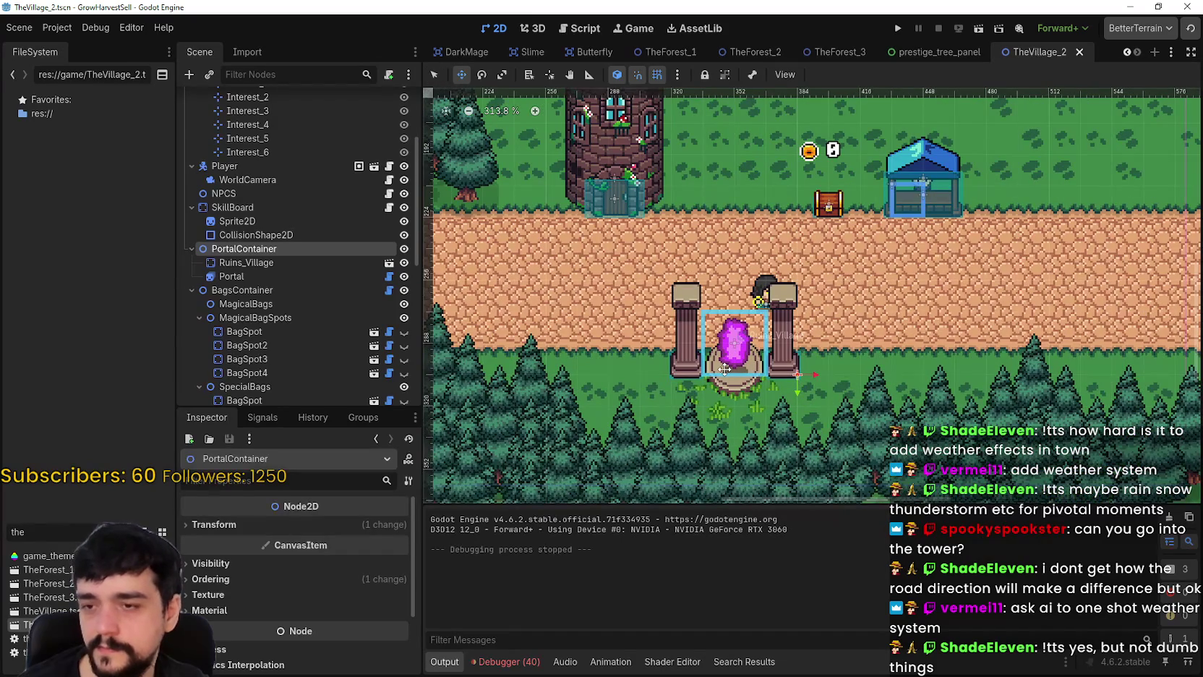
scroll(756, 385, down, 3)
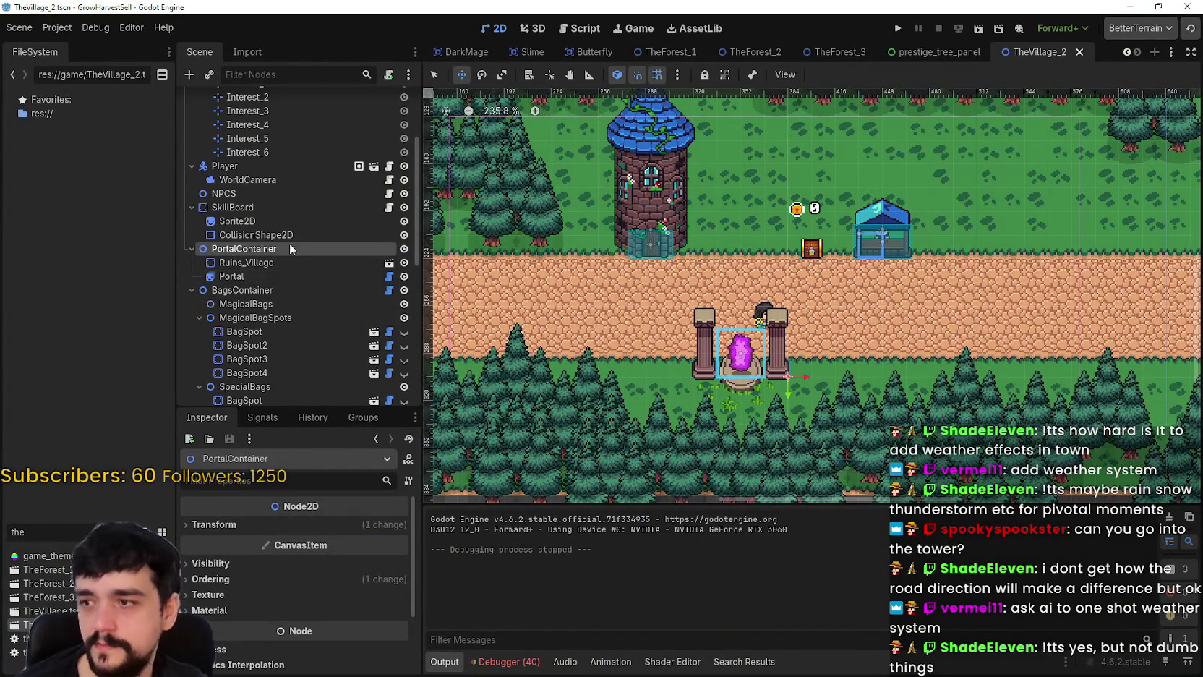
click(242, 291)
click(255, 319)
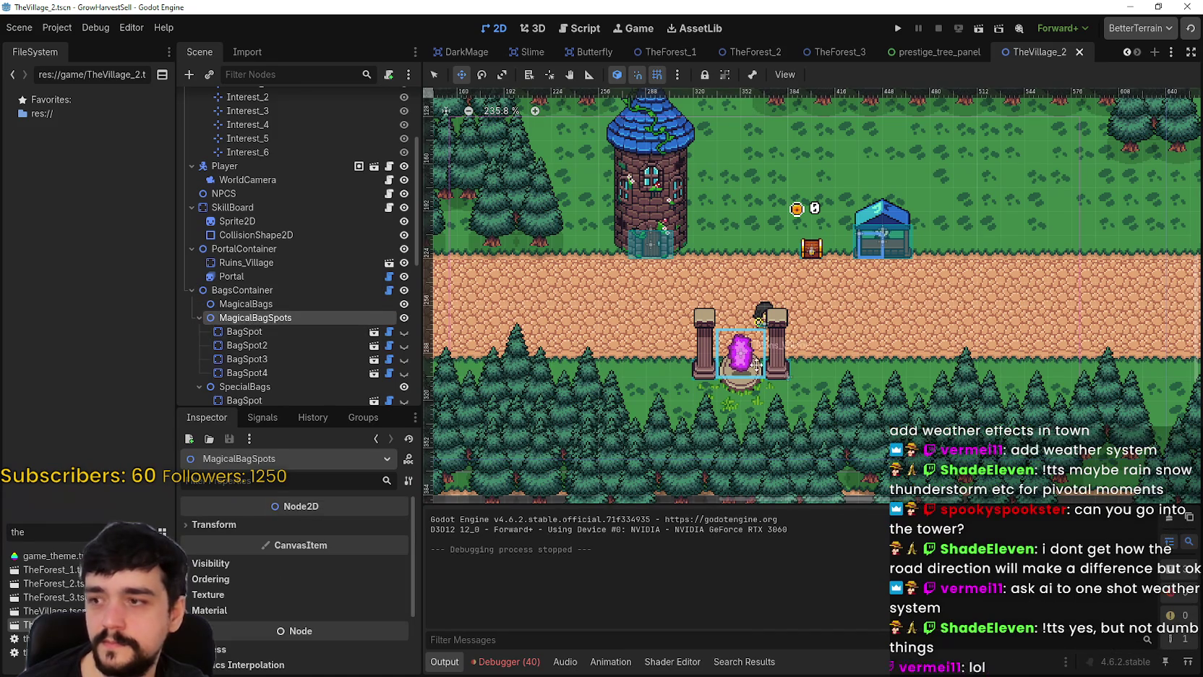
scroll(748, 354, down, 6)
scroll(748, 354, down, 2)
- Inspect the MagicalBags, MagicalBagSpots, BagSpot and BagSpot2 nodes
click(307, 303)
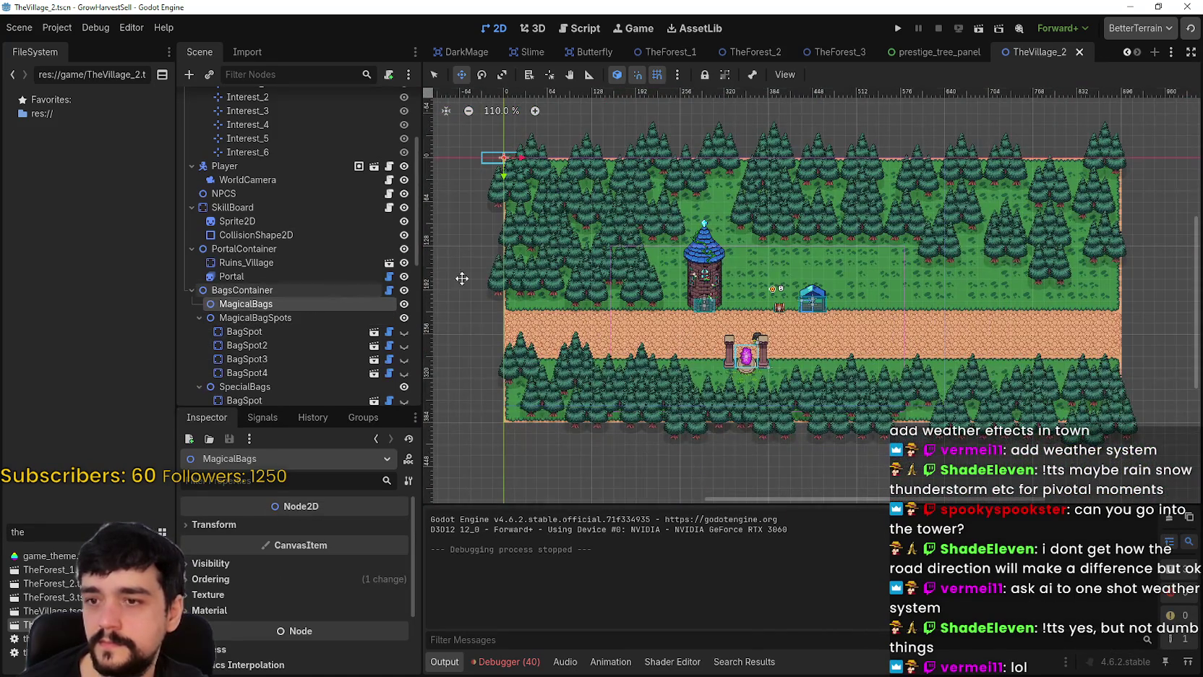
scroll(546, 275, down, 2)
click(282, 322)
click(278, 331)
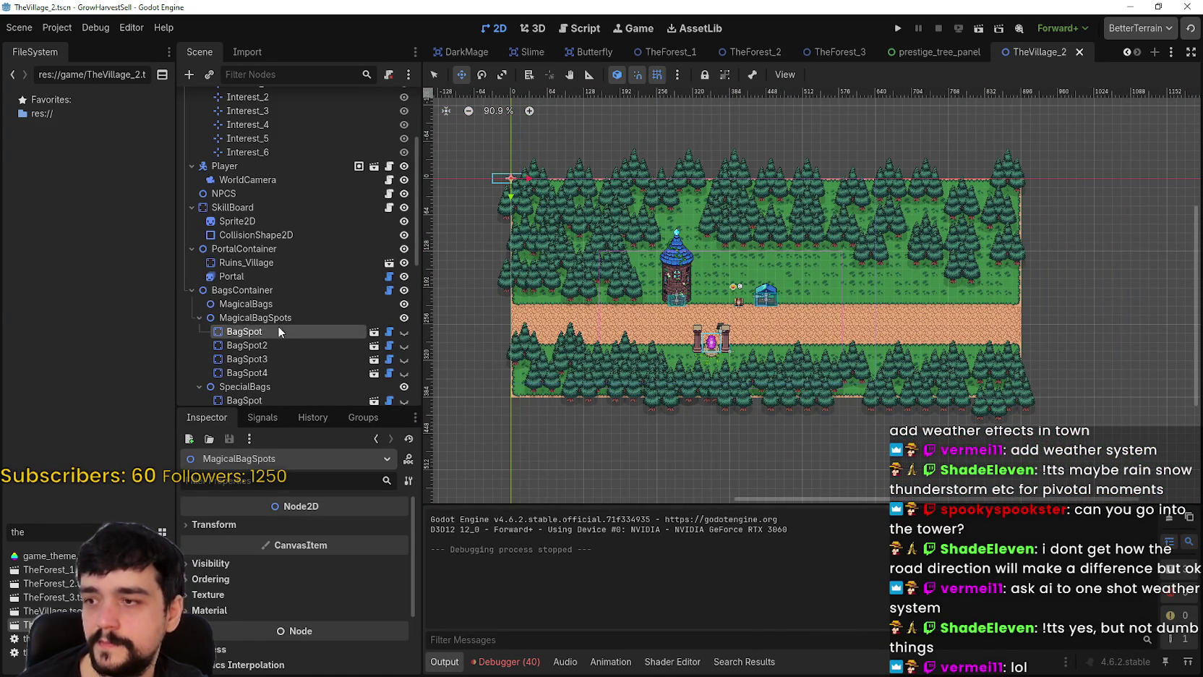
click(285, 345)
scroll(735, 323, up, 2)
scroll(734, 323, up, 9)
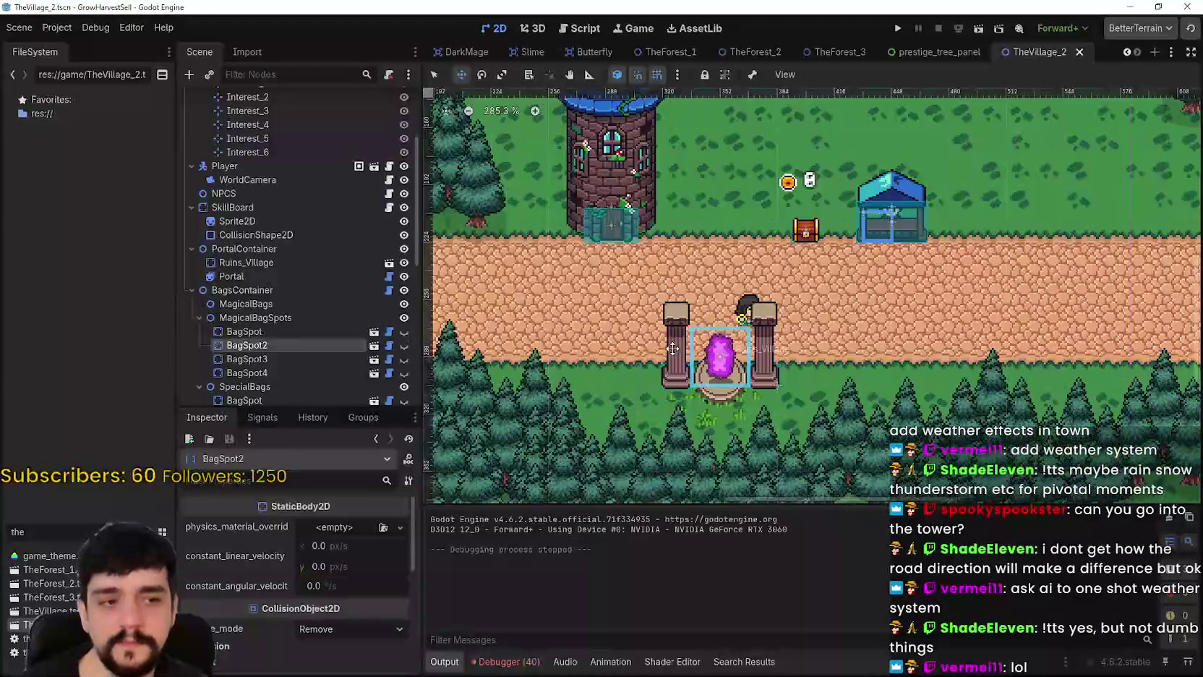
scroll(734, 323, down, 3)
- Check BagsContainer and SkillBoard, ending with PortalContainer selected and zoomed in on
click(238, 291)
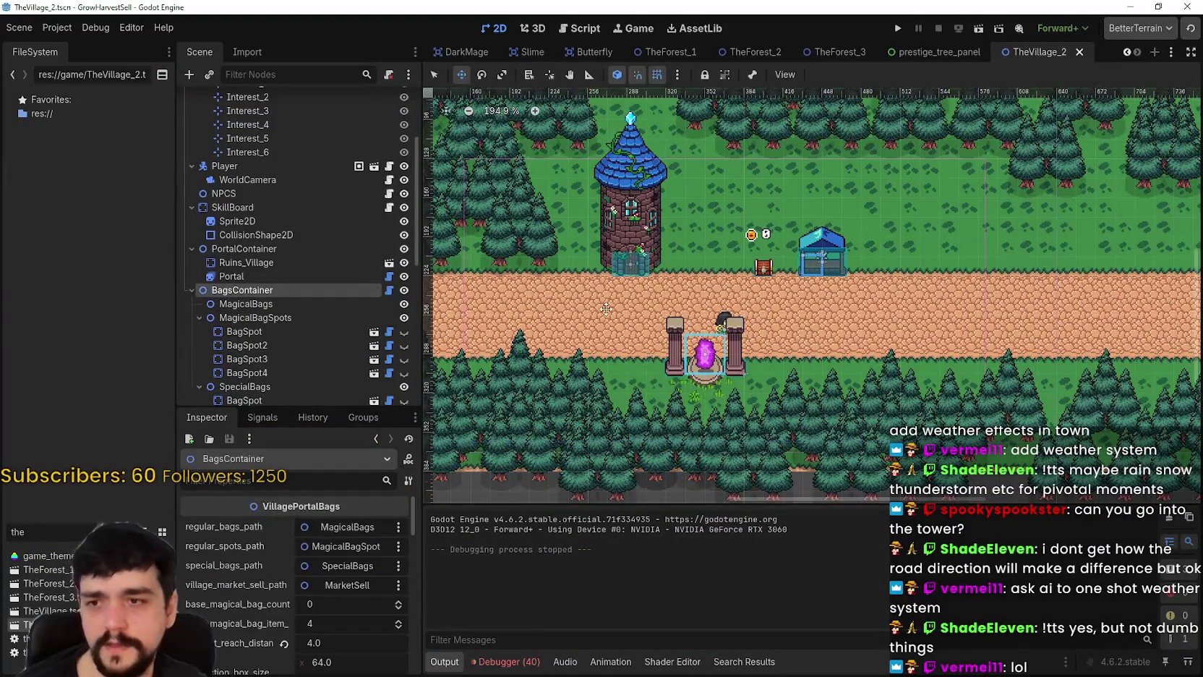
scroll(605, 316, up, 4)
click(260, 248)
scroll(646, 327, down, 3)
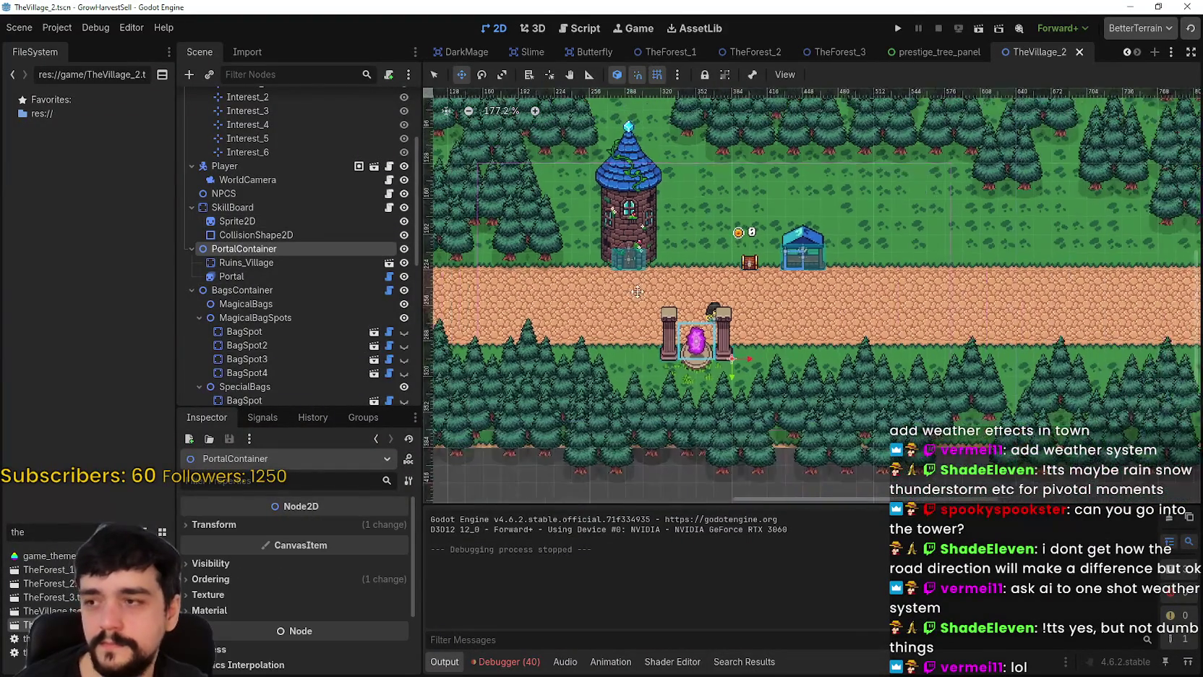
scroll(646, 328, up, 2)
scroll(646, 327, up, 2)
click(232, 208)
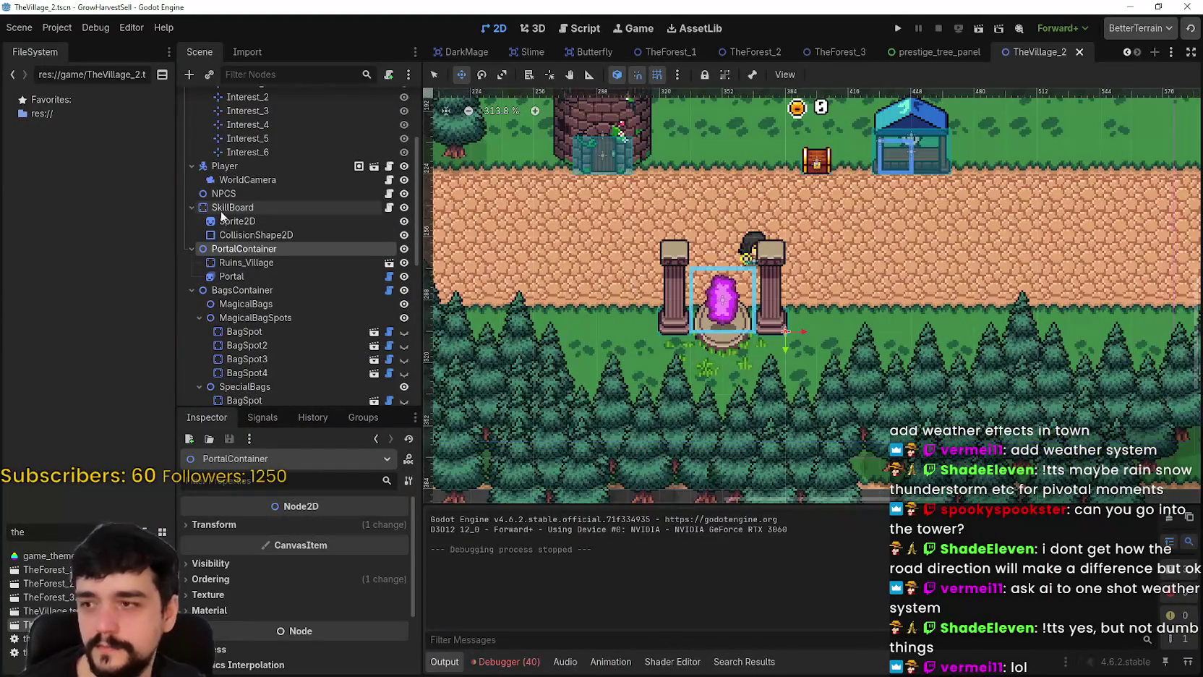
scroll(713, 484, down, 2)
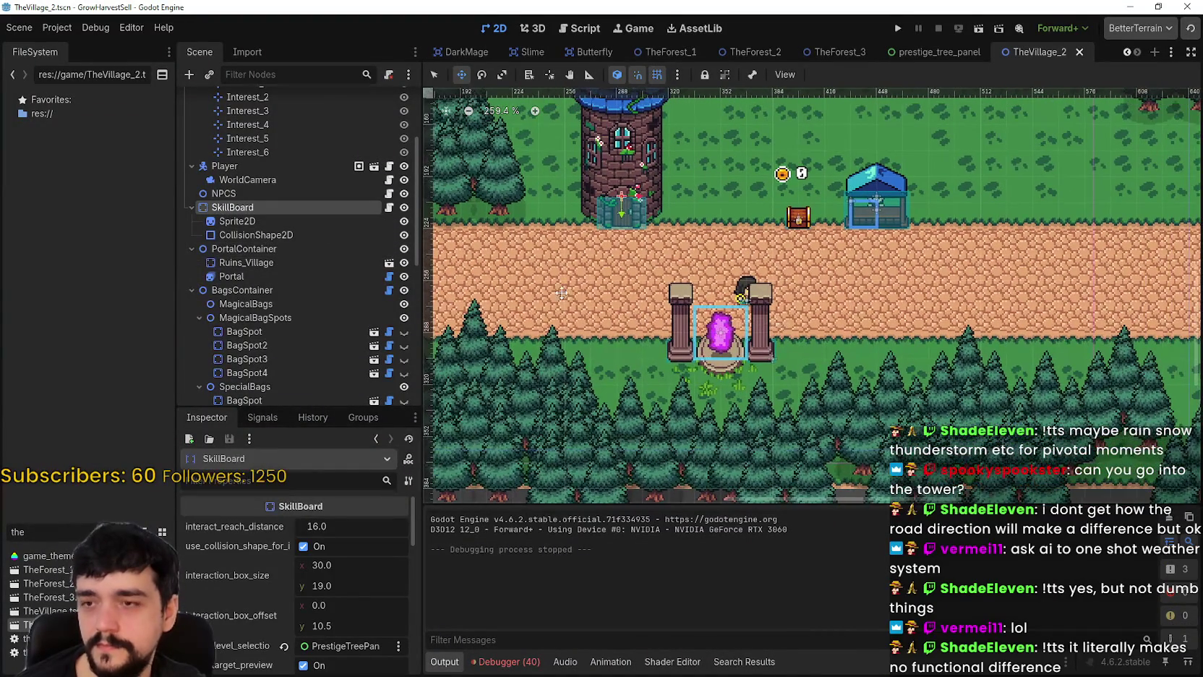
click(307, 247)
scroll(777, 344, up, 5)
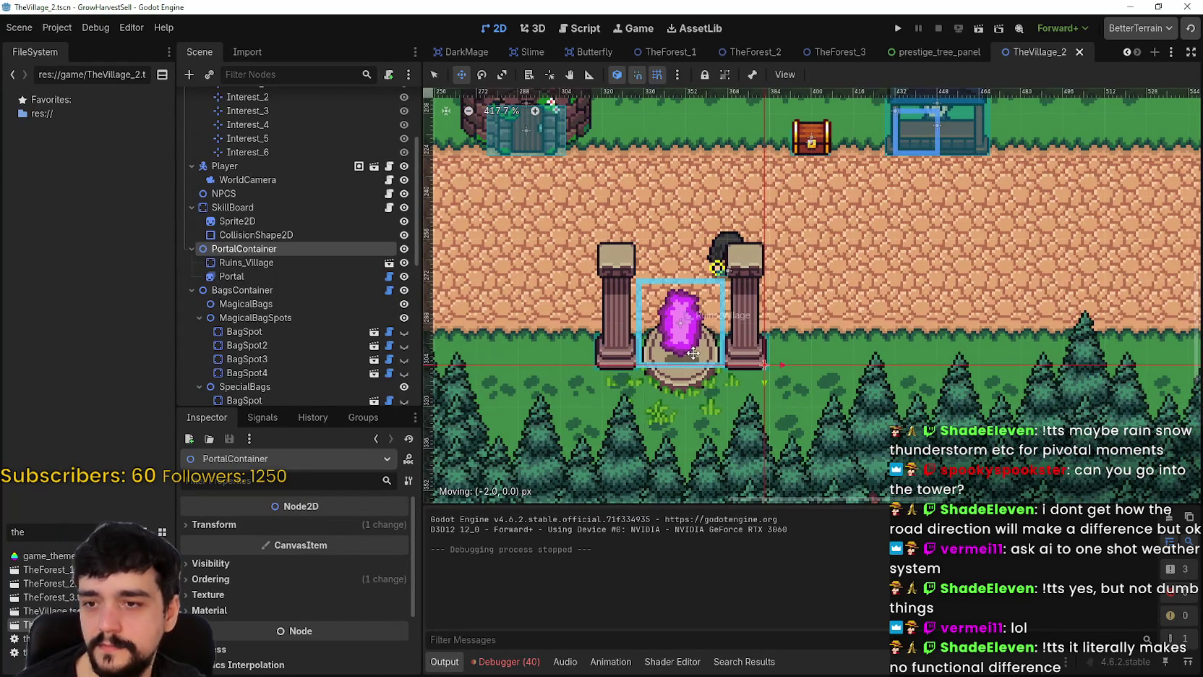
- Drag the portal group left along the road below the tower
scroll(597, 352, down, 1)
drag(597, 352, 705, 355)
scroll(642, 346, up, 7)
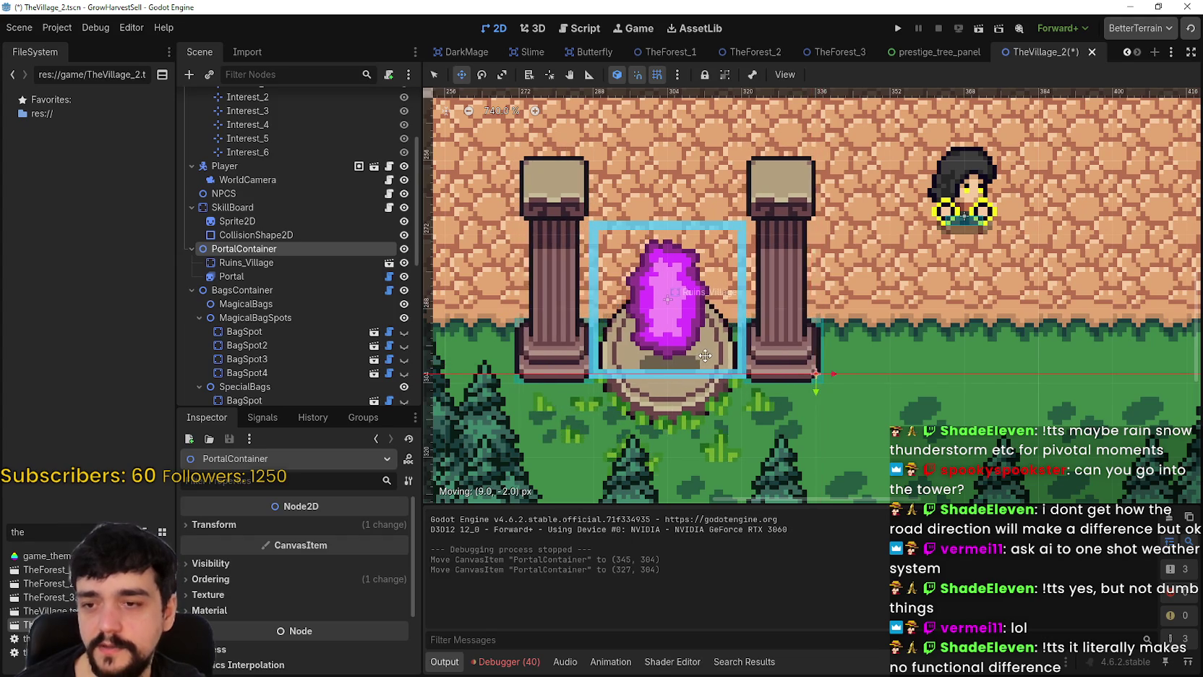
scroll(700, 348, down, 6)
scroll(691, 344, up, 4)
scroll(687, 343, down, 3)
- Nudge the portal between its stone pillars so it settles near (320, 302)
drag(663, 344, 699, 343)
scroll(697, 339, up, 6)
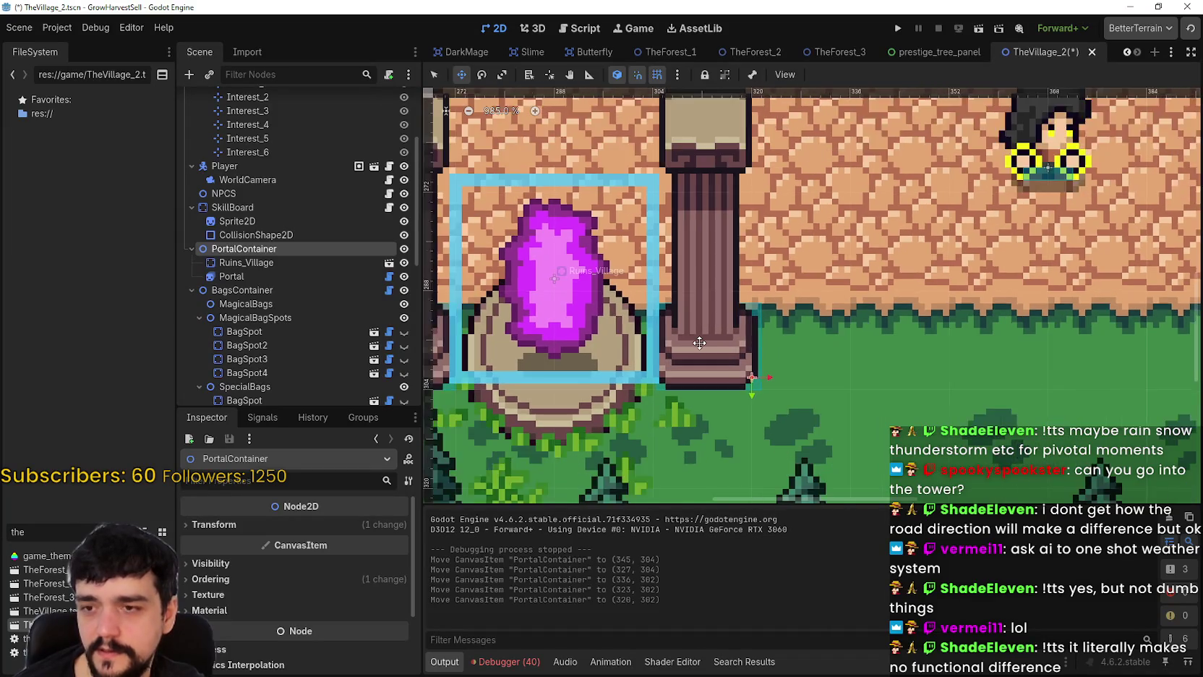
scroll(699, 342, down, 8)
scroll(749, 297, up, 2)
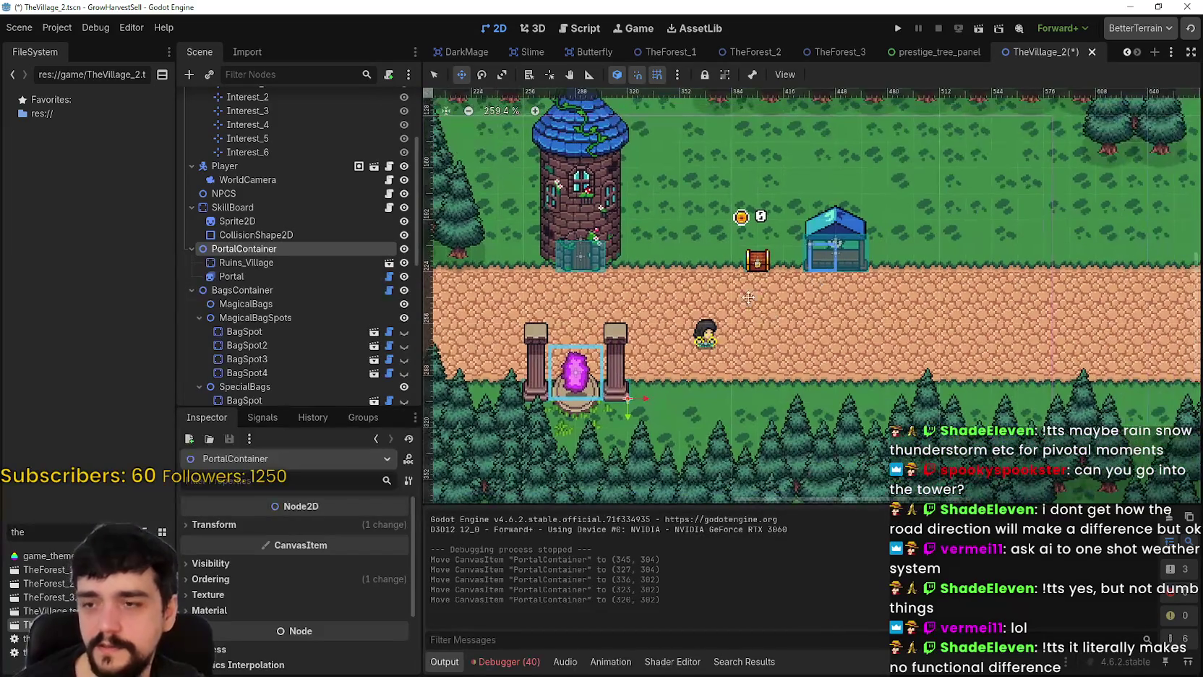
scroll(701, 324, up, 4)
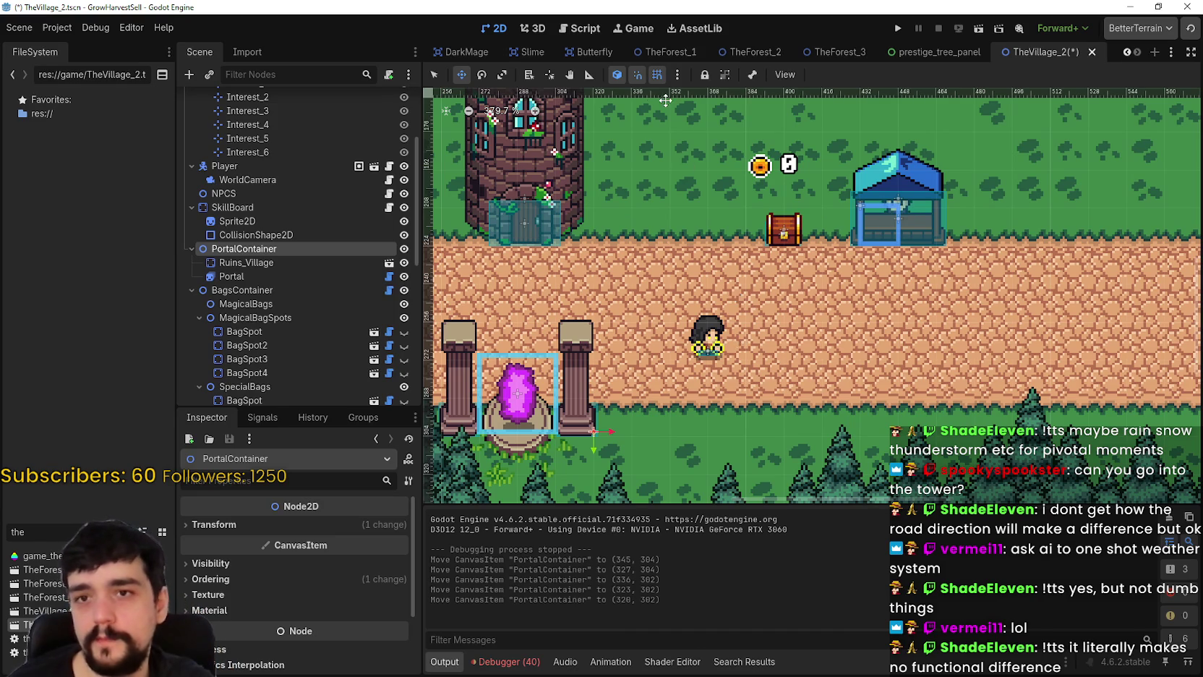
scroll(725, 283, down, 8)
scroll(725, 283, up, 6)
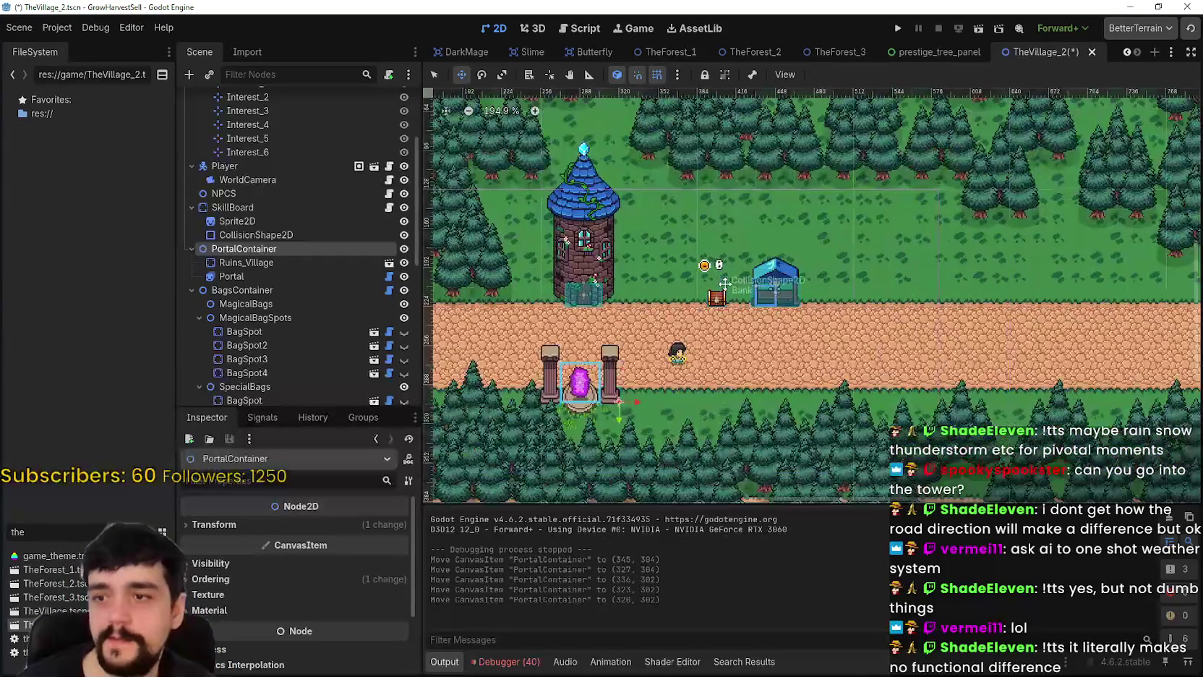
scroll(725, 283, down, 6)
scroll(325, 304, up, 5)
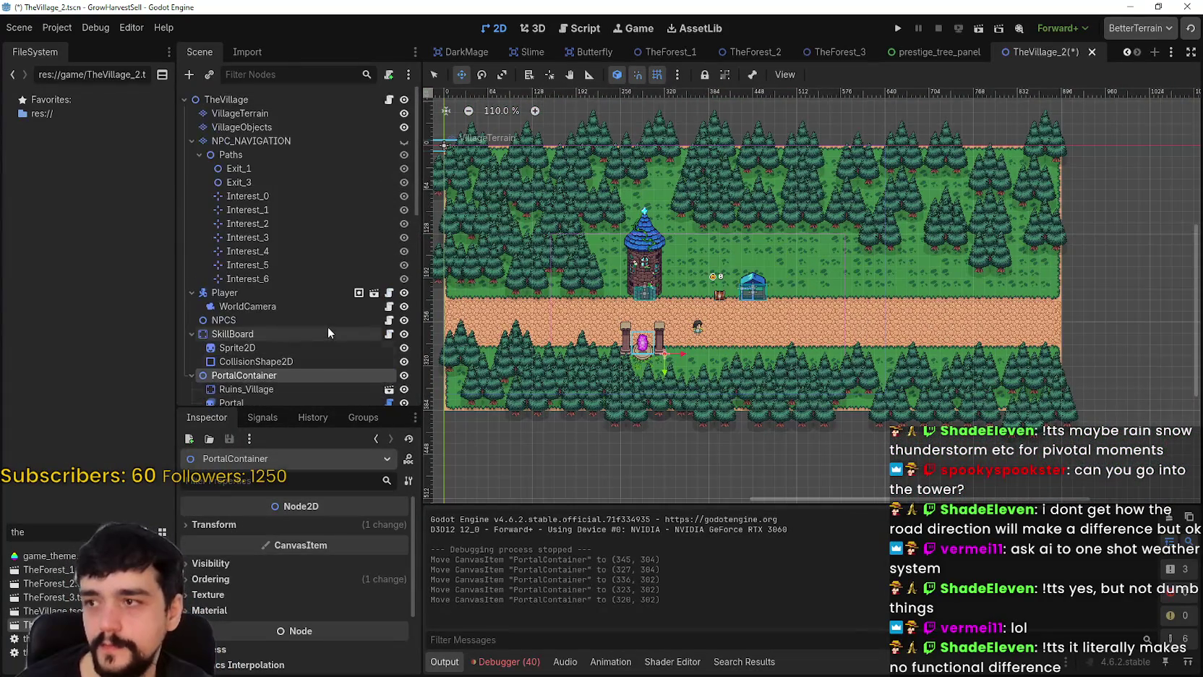
- Select the VillageTerrain layer and show its terrains: sand, grass, water, road, farm_land
click(266, 113)
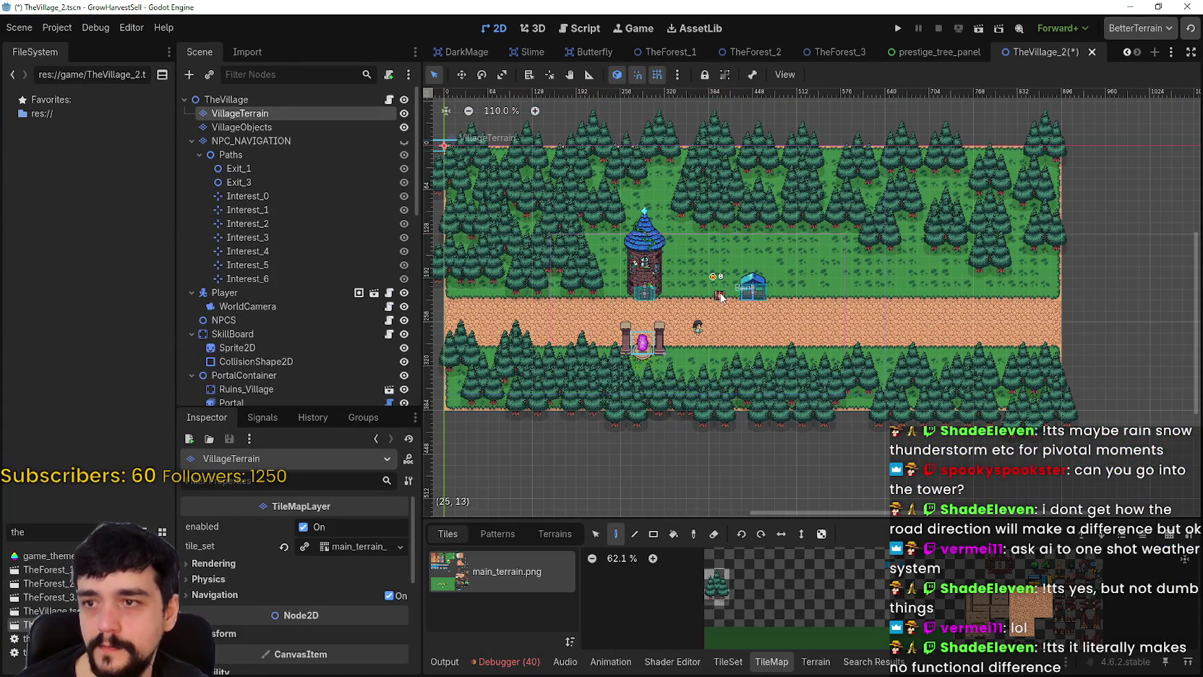
scroll(697, 280, up, 3)
scroll(750, 270, down, 3)
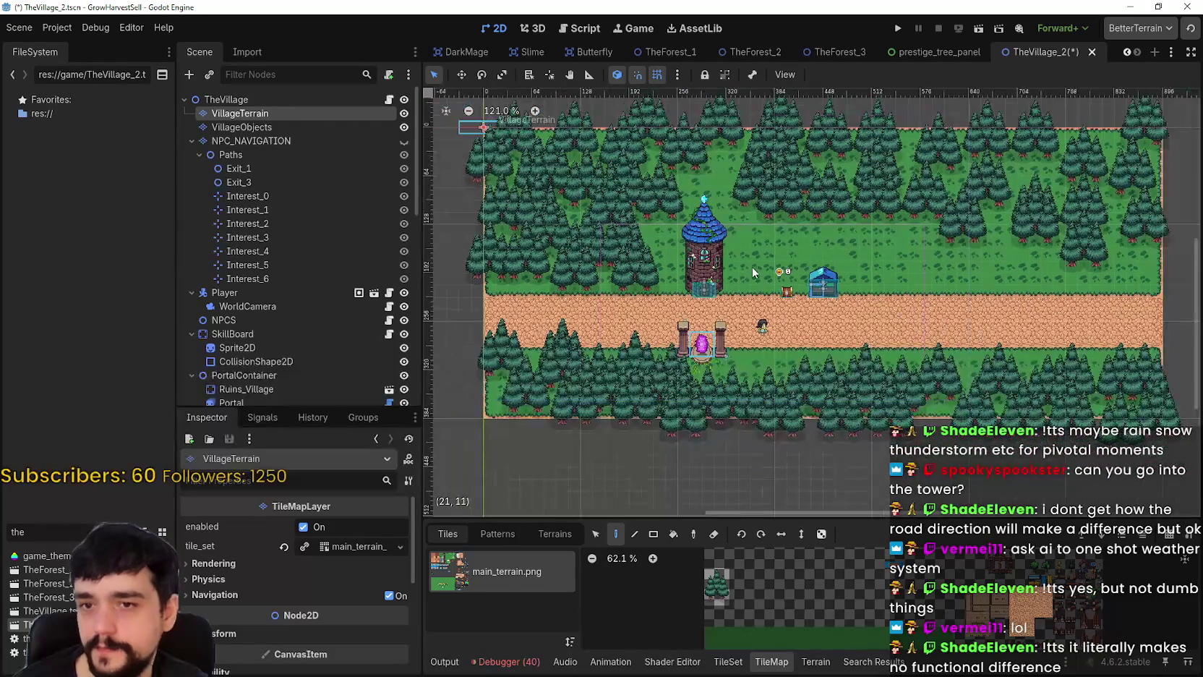
scroll(752, 266, up, 1)
click(717, 586)
scroll(669, 320, down, 2)
scroll(669, 320, up, 3)
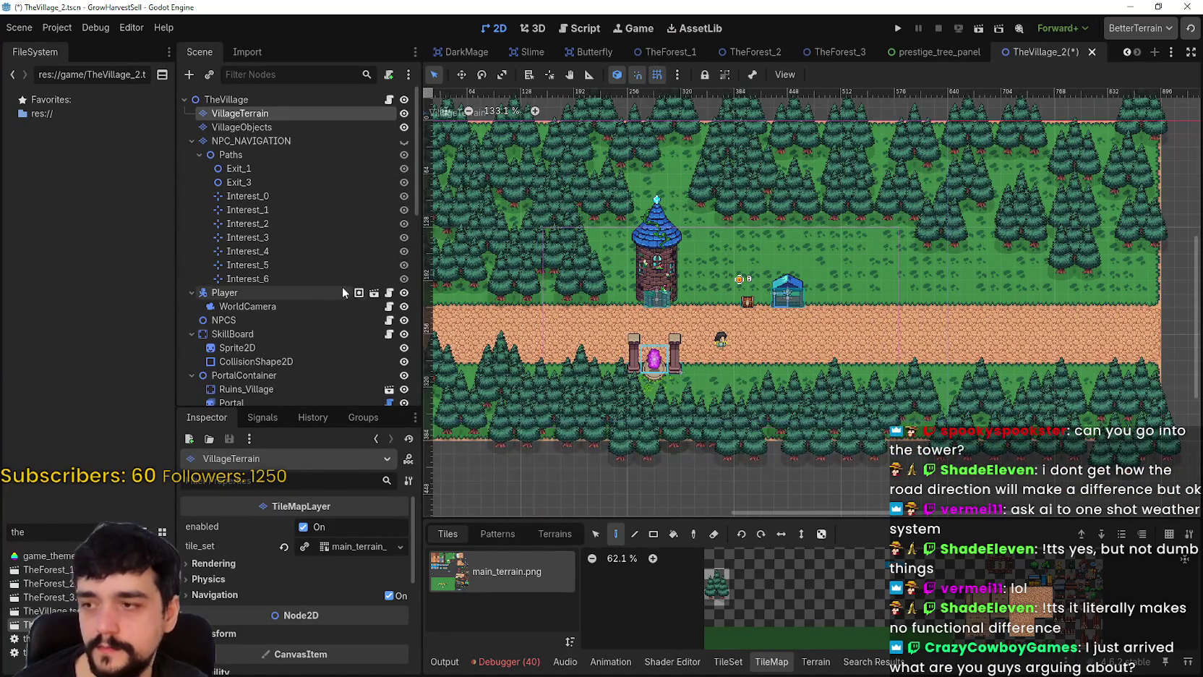
scroll(278, 305, down, 4)
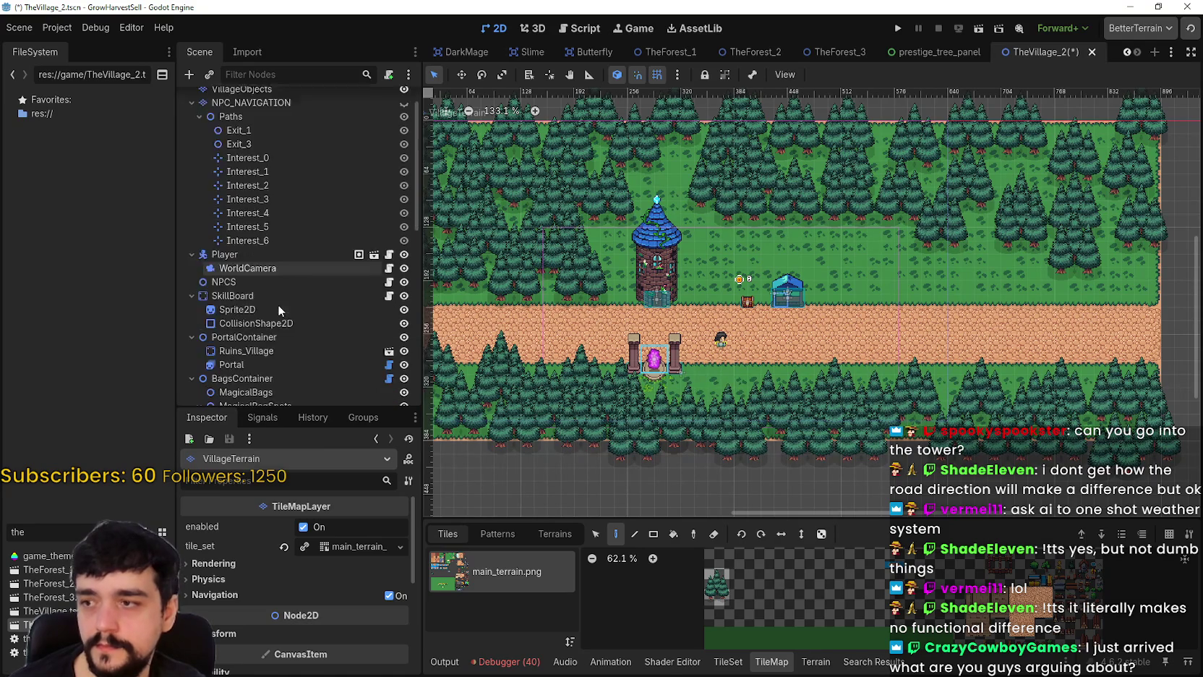
scroll(312, 340, down, 1)
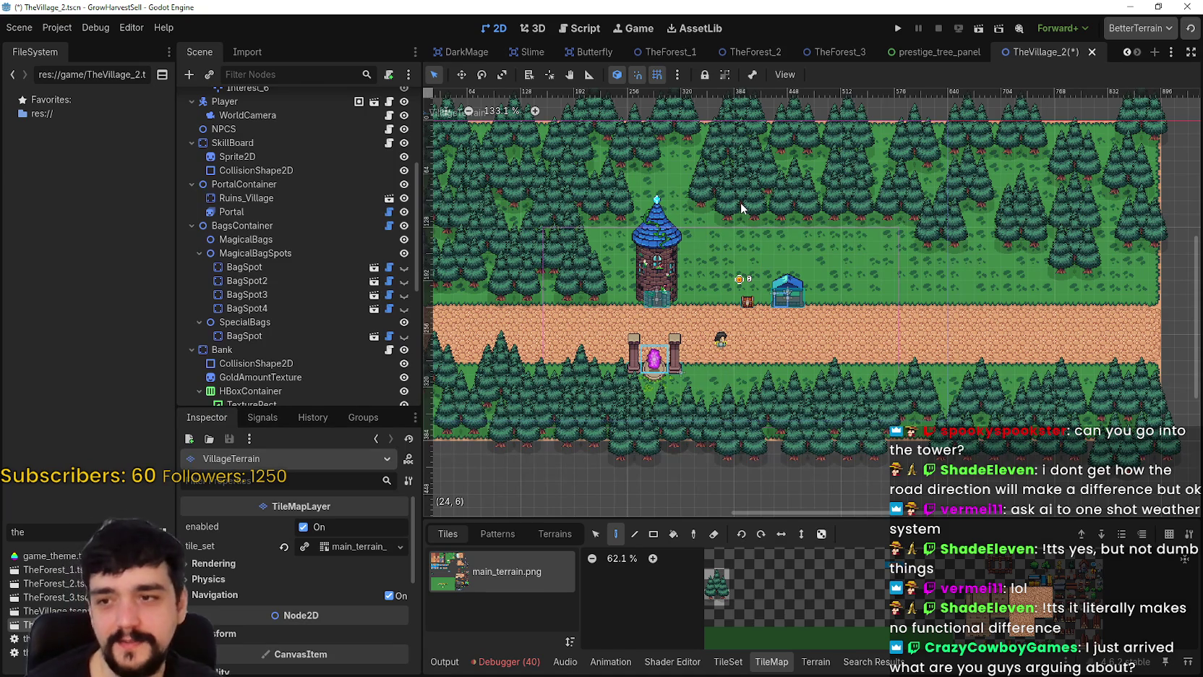
scroll(195, 260, up, 5)
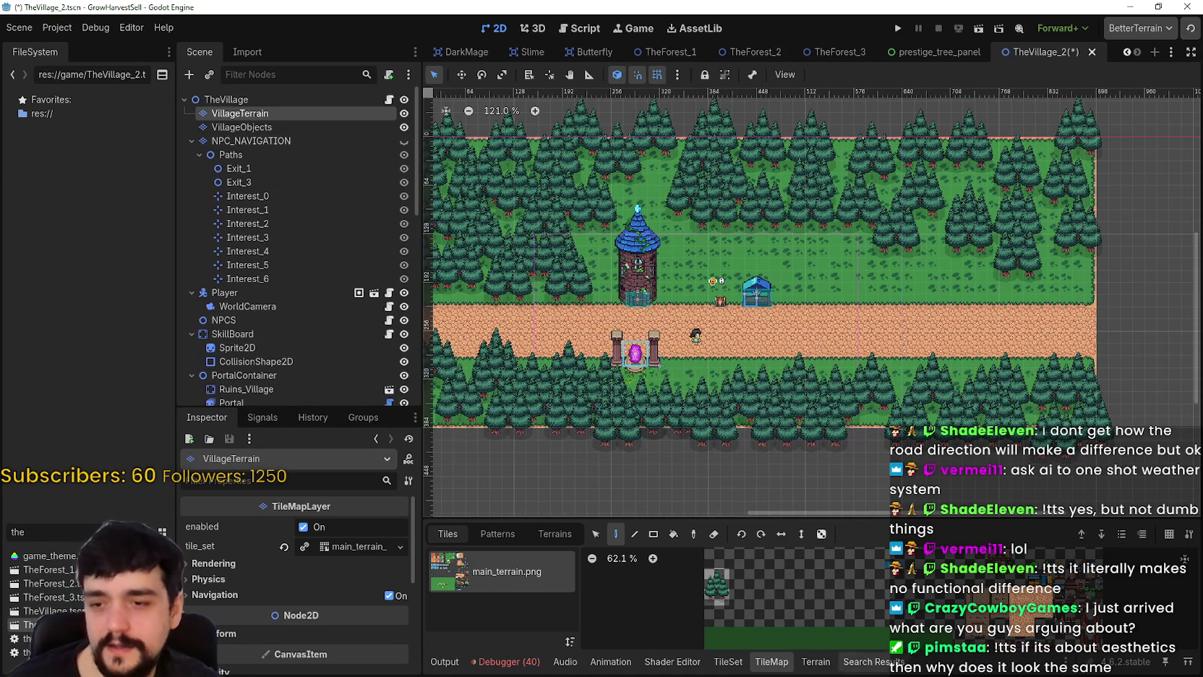
click(815, 661)
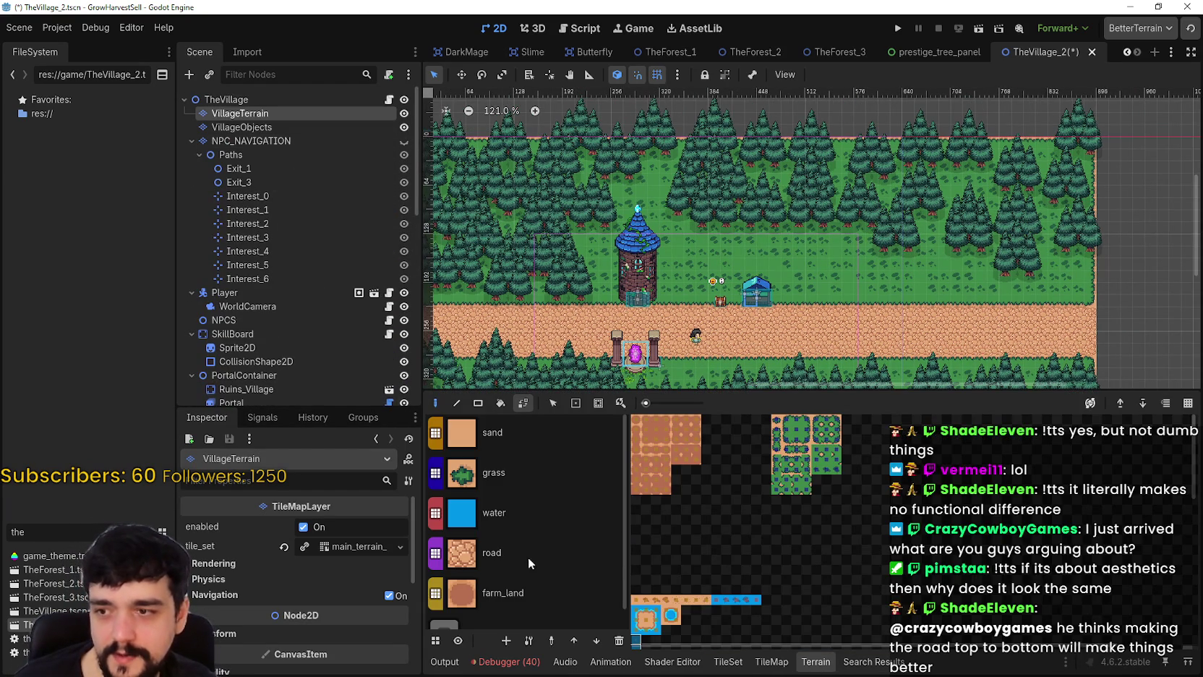
- Paint a two-tile-wide road branch from the main road north to the map's top edge
click(529, 558)
scroll(713, 278, up, 8)
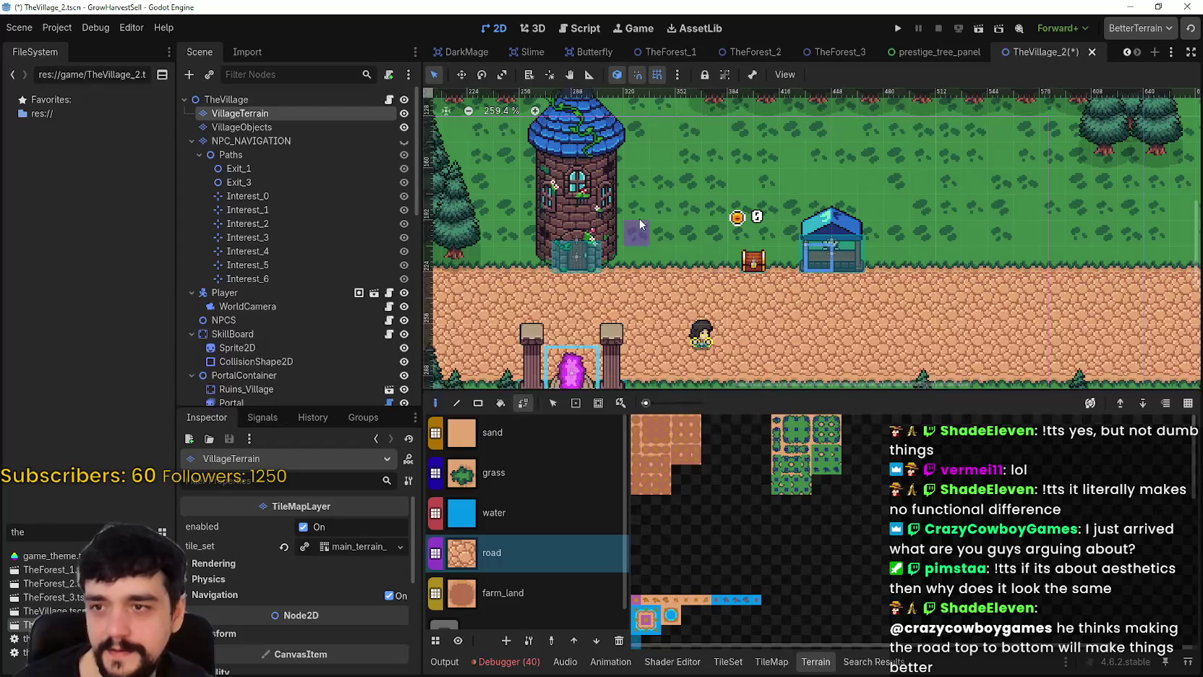
mouse_move(704, 275)
mouse_down()
mouse_move(723, 232)
mouse_move(718, 271)
mouse_up()
click(690, 219)
scroll(723, 245, down, 2)
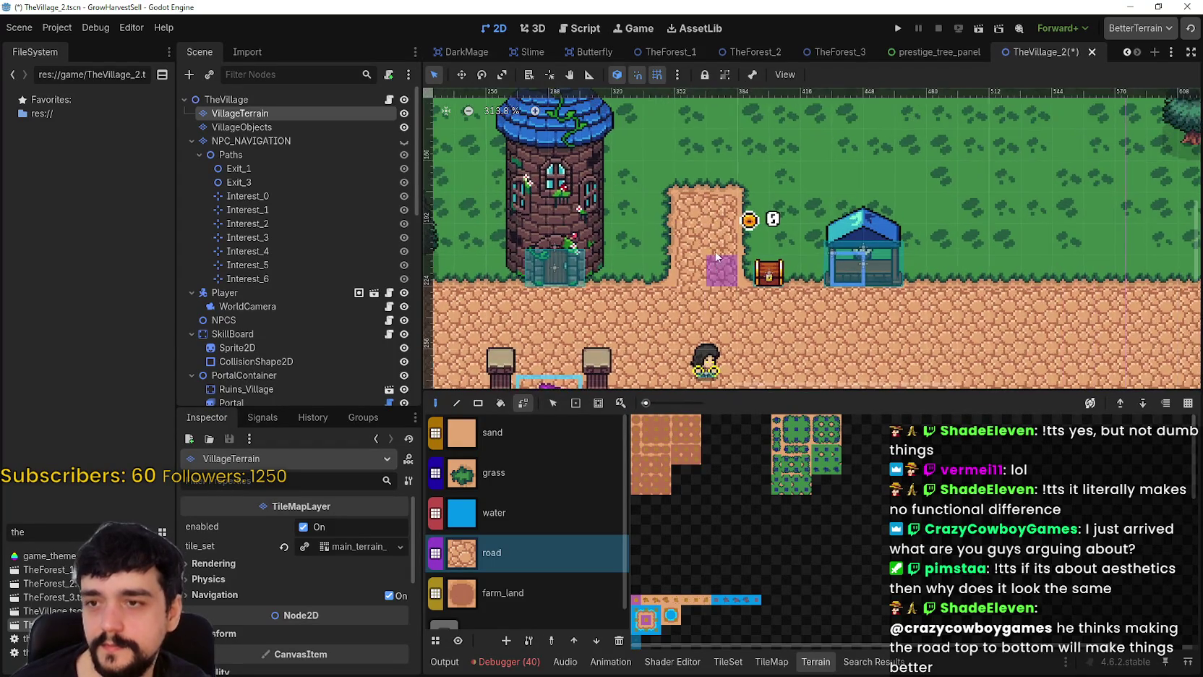
mouse_move(715, 219)
mouse_down()
mouse_move(709, 251)
mouse_move(703, 222)
mouse_up()
scroll(704, 255, up, 2)
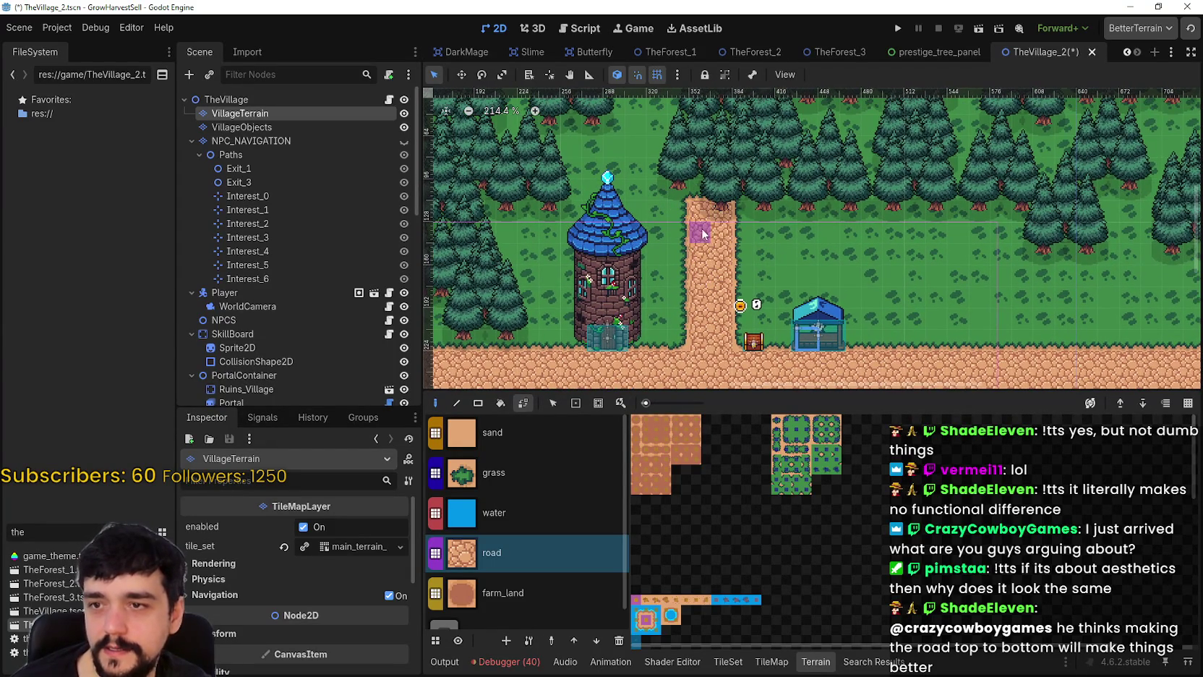
scroll(703, 233, down, 8)
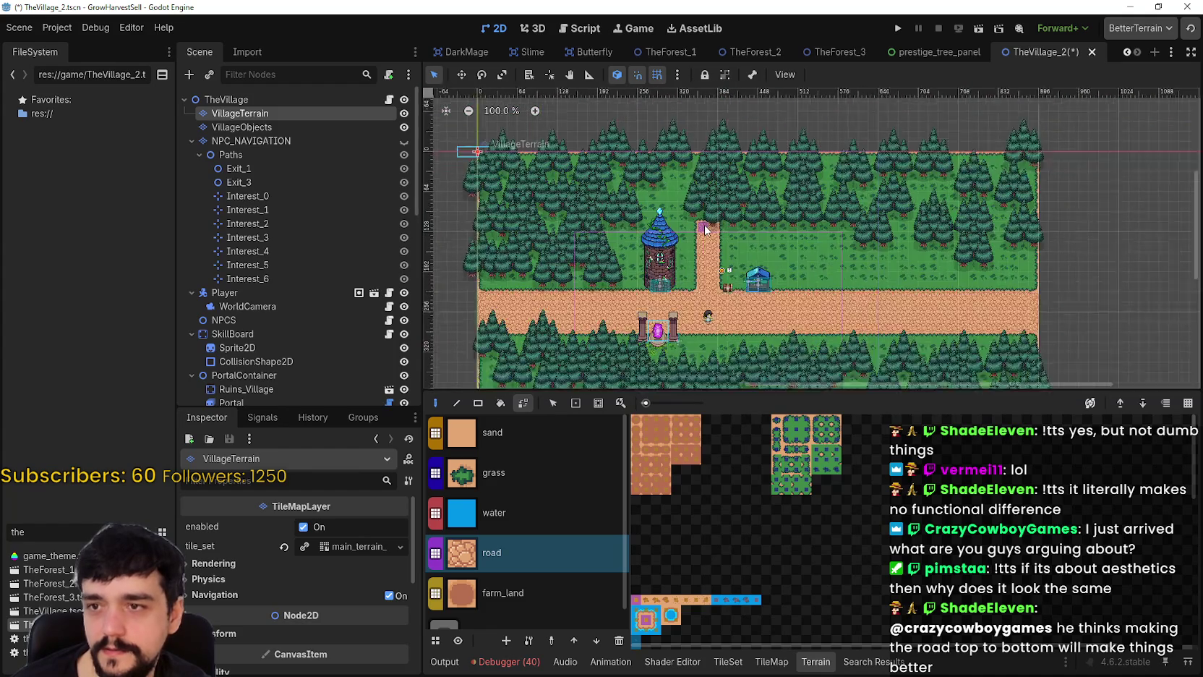
scroll(704, 228, up, 3)
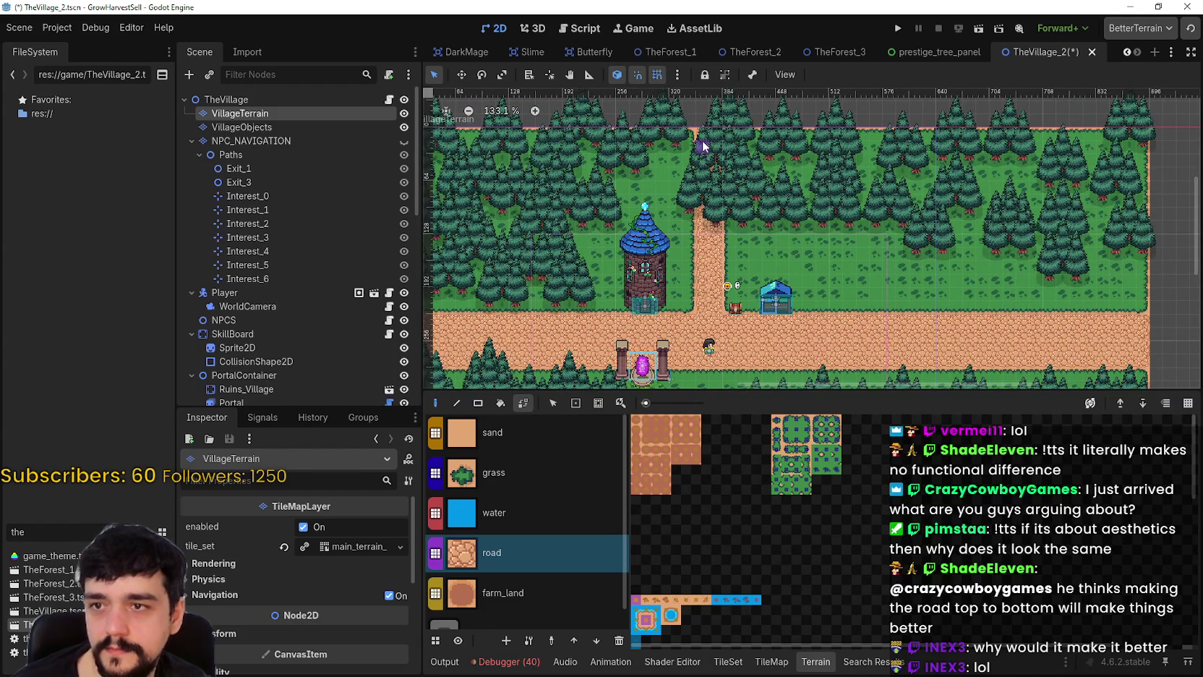
click(302, 127)
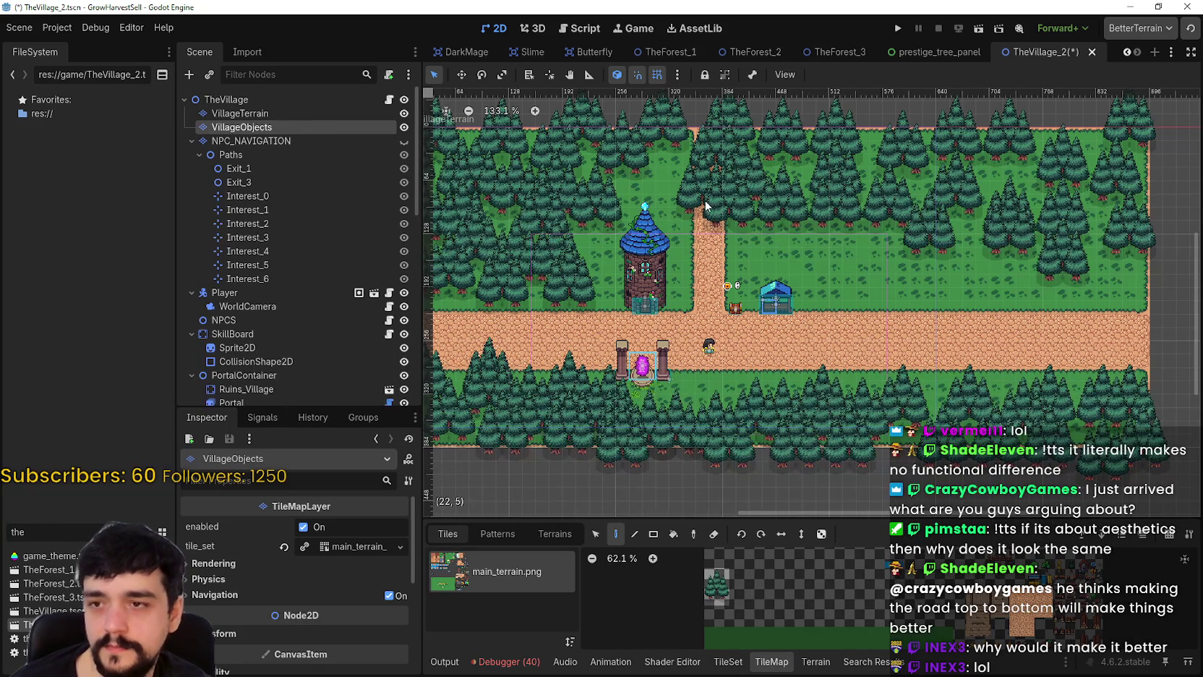
- On VillageObjects, remove the trees covering the new road's top end
scroll(789, 482, up, 3)
click(717, 586)
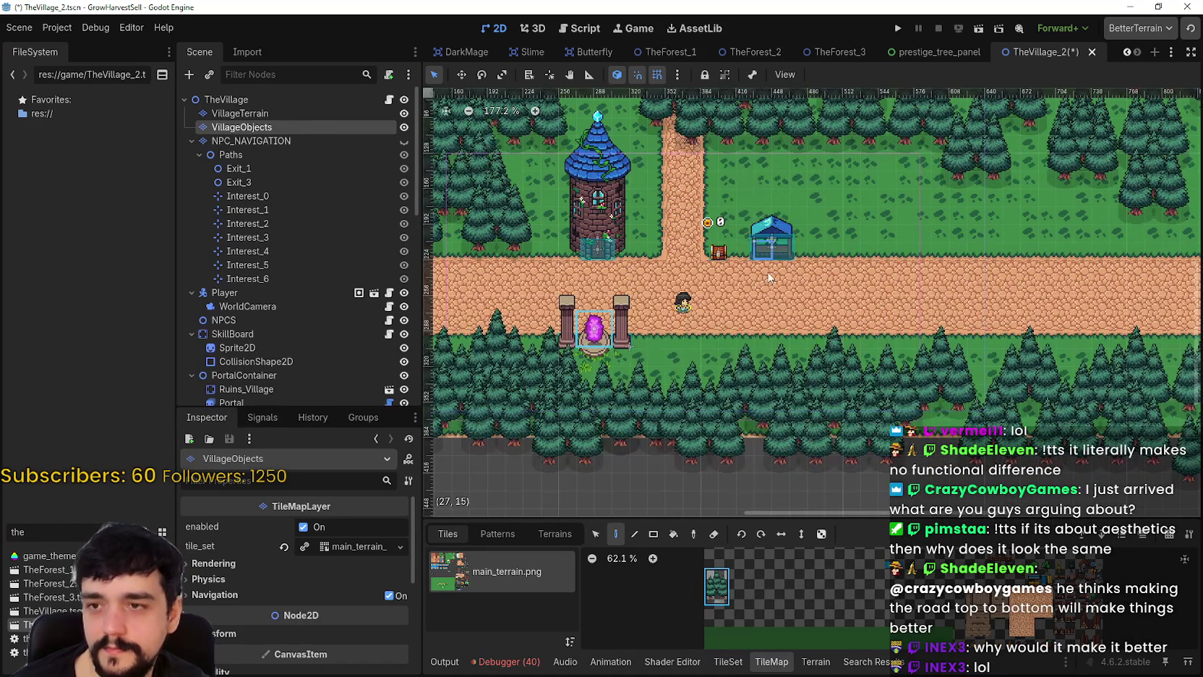
drag(708, 209, 778, 353)
key(ctrl+z)
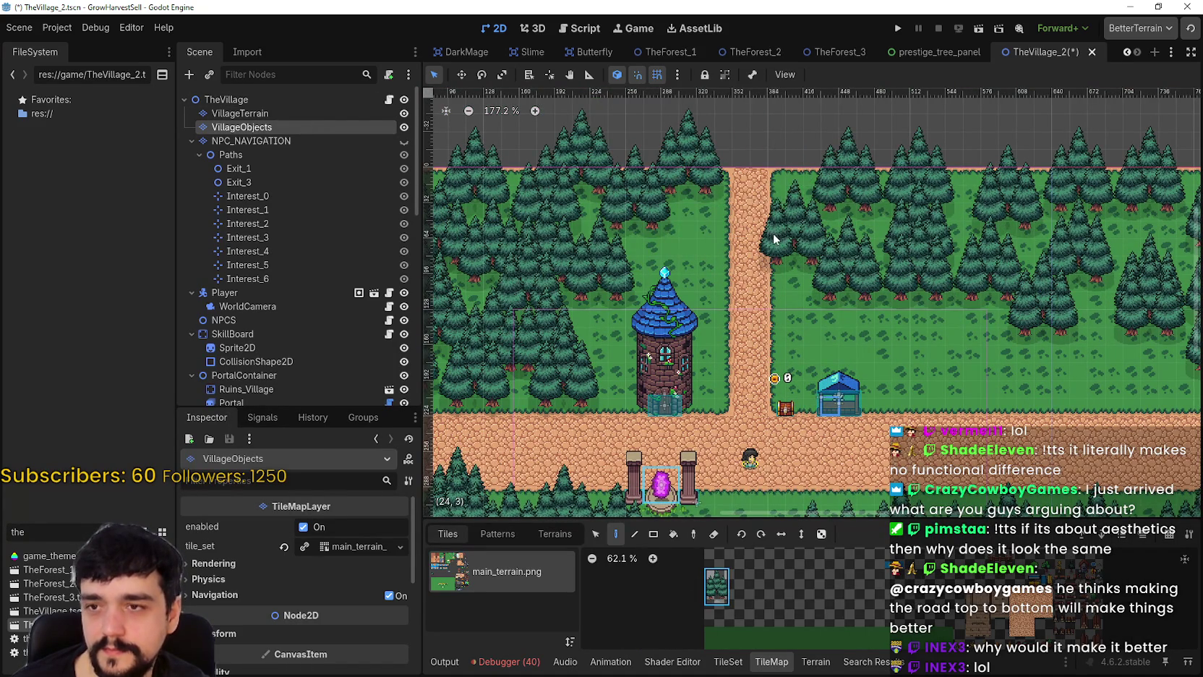
scroll(793, 232, down, 3)
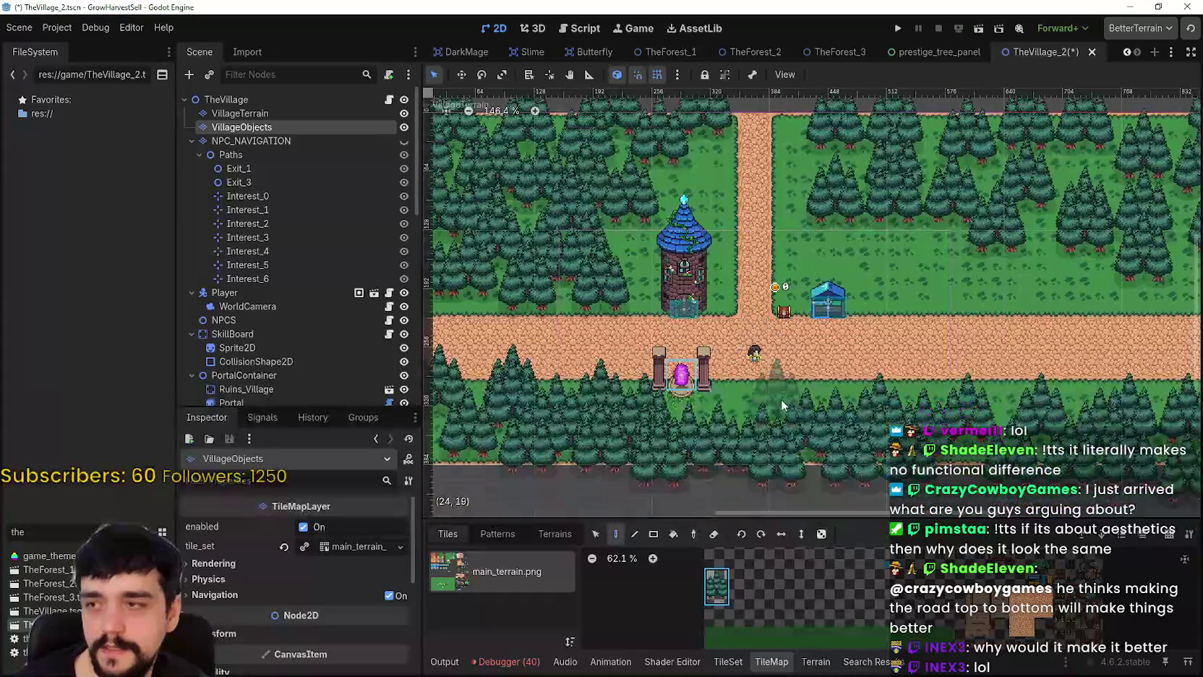
- Reselect the VillageTerrain layer and choose road as the terrain to paint
click(232, 101)
click(238, 113)
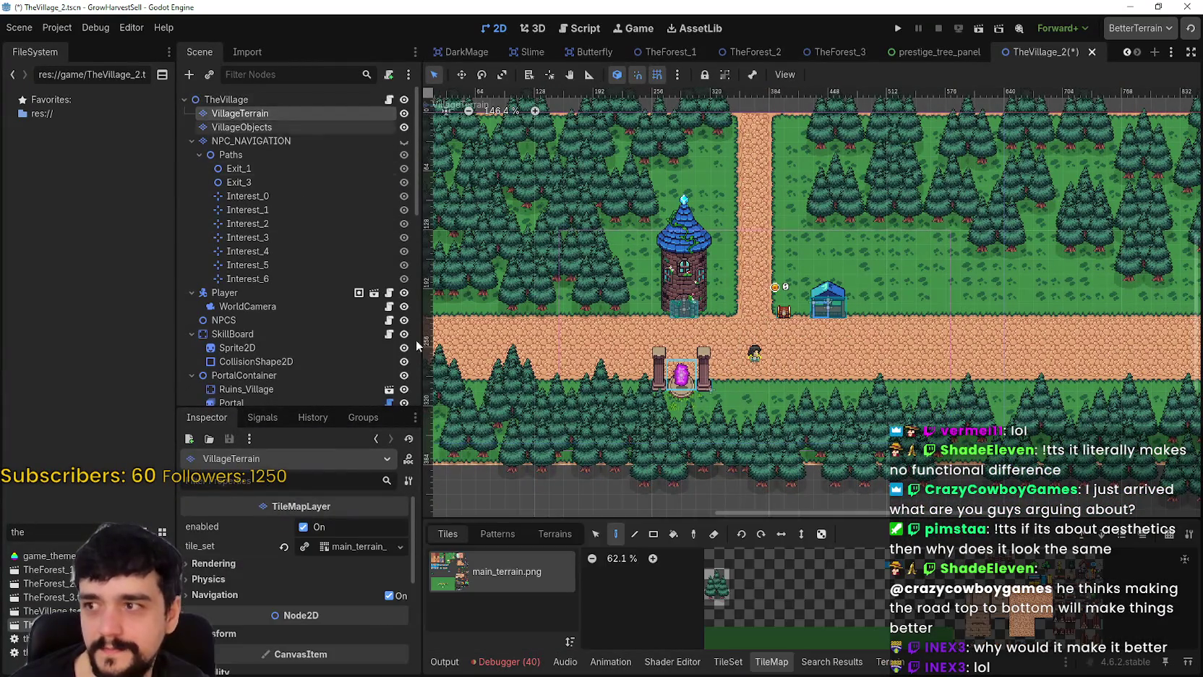
click(888, 661)
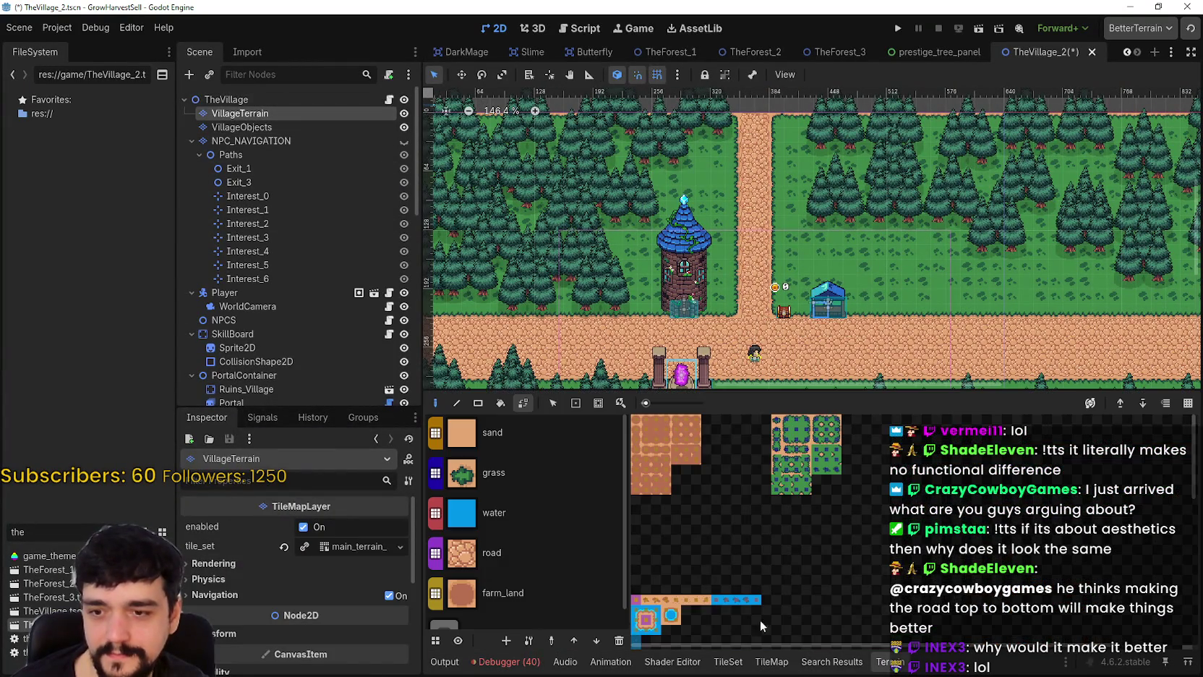
click(535, 560)
scroll(799, 260, up, 3)
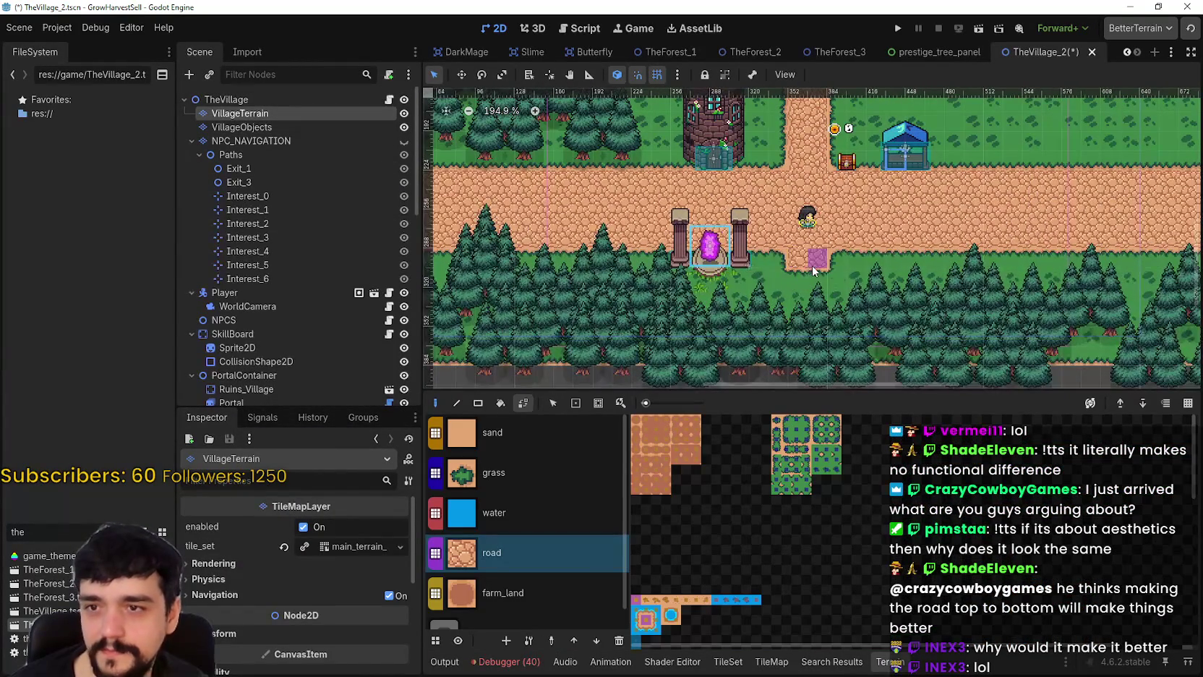
- Extend the road downward below the main road past the portal
drag(815, 299, 801, 322)
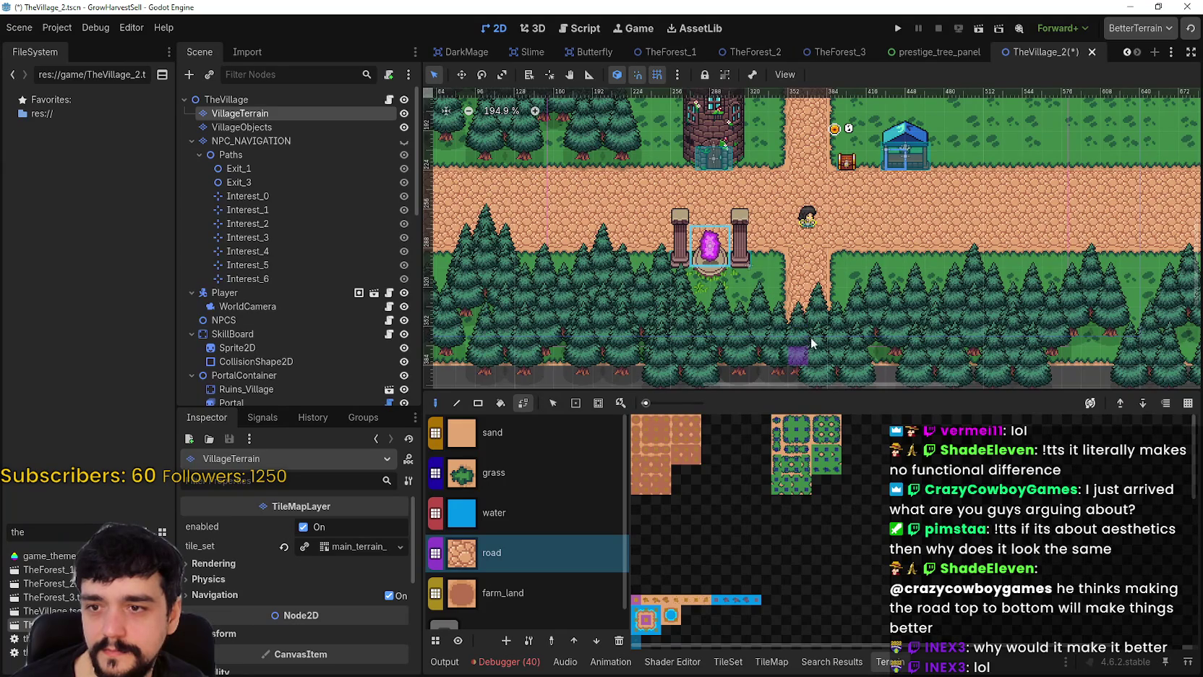
scroll(799, 313, down, 5)
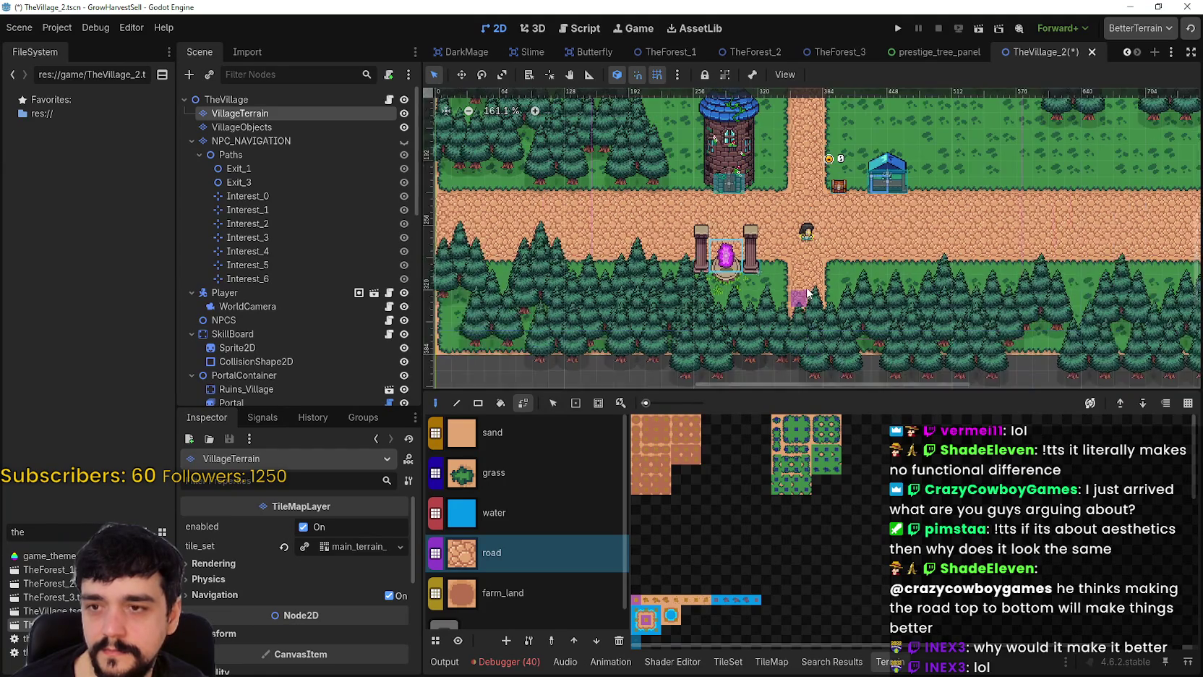
scroll(799, 313, up, 1)
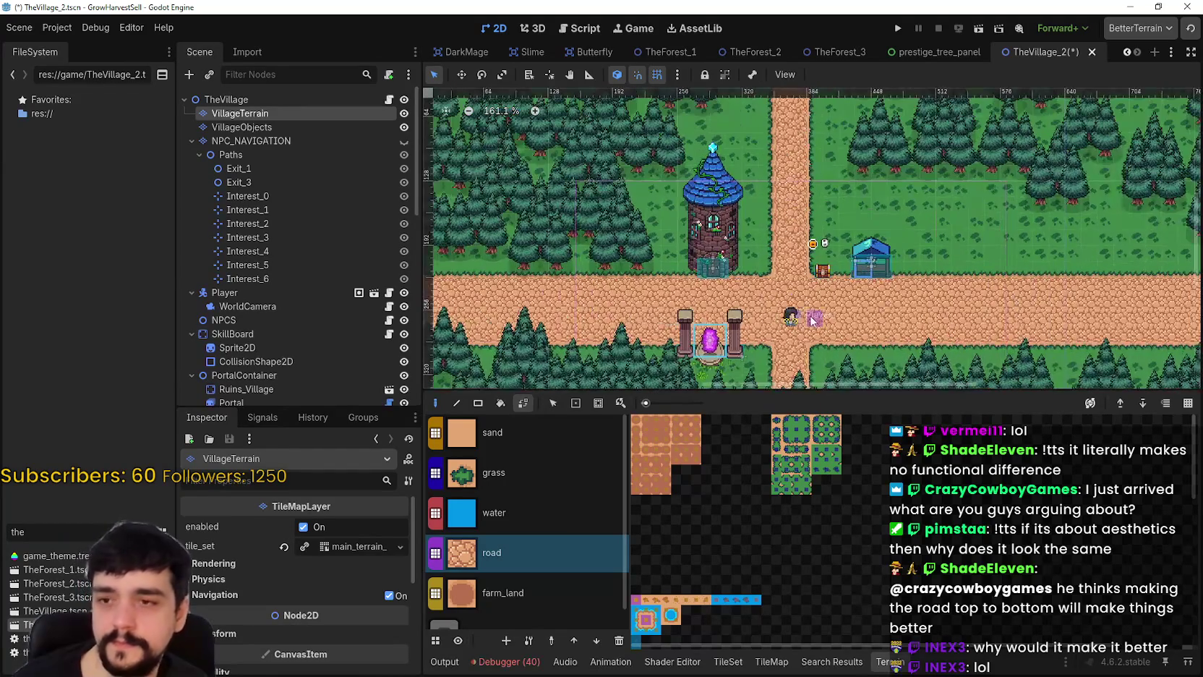
scroll(768, 309, up, 1)
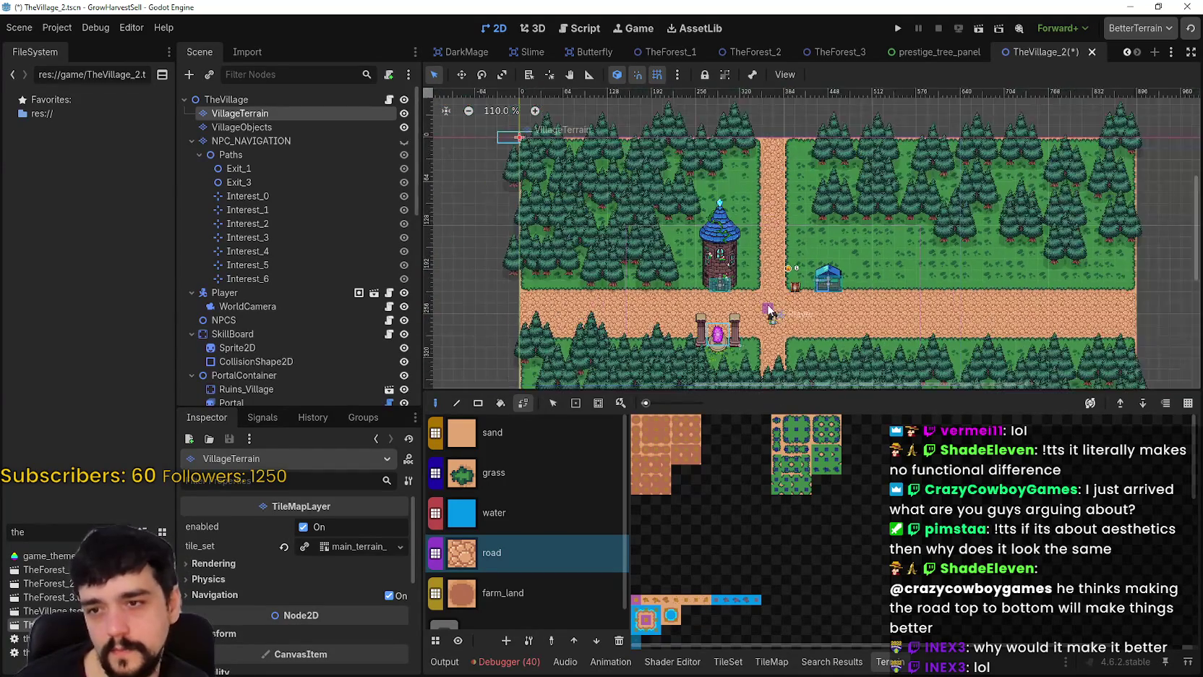
scroll(768, 310, up, 1)
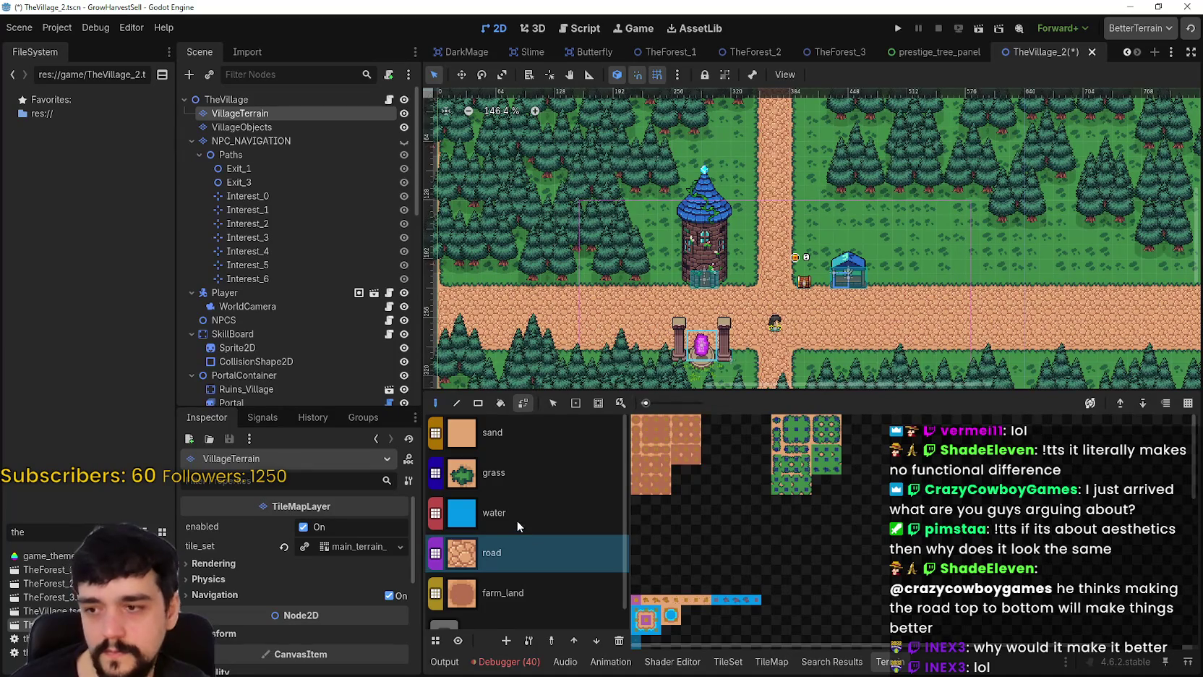
- Repaint the road patches left of the tower and right of the path as grass
click(491, 473)
scroll(754, 274, down, 1)
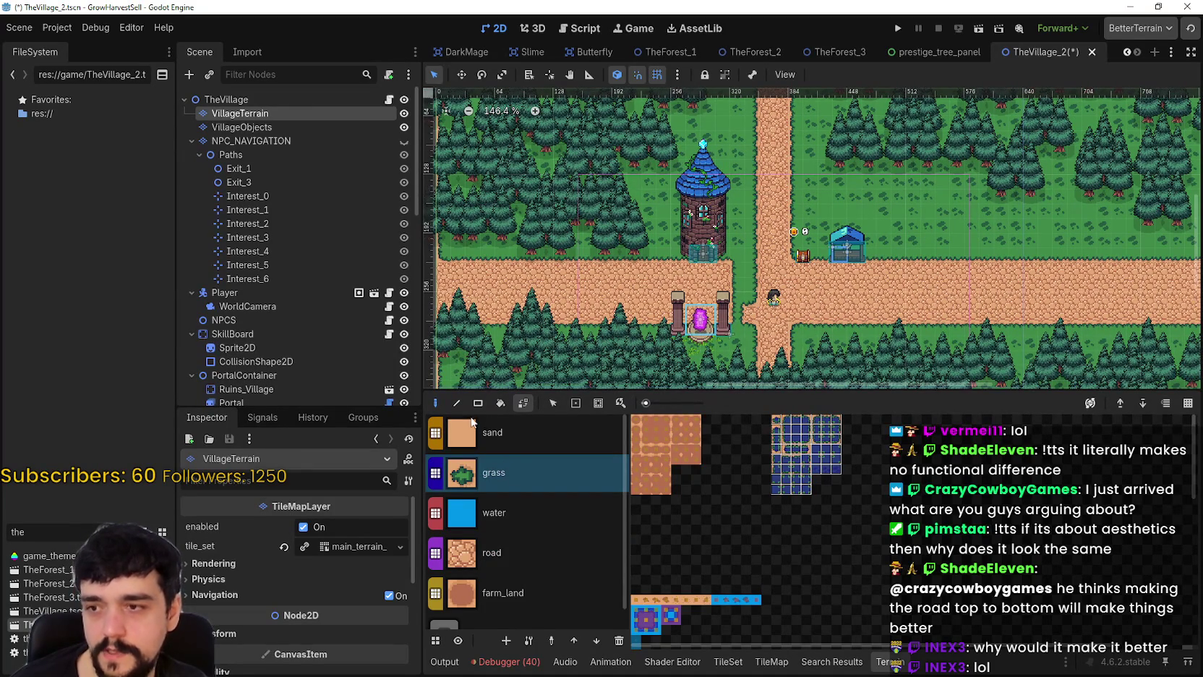
drag(750, 277, 600, 340)
scroll(783, 253, left, 5)
scroll(782, 253, down, 2)
drag(786, 227, 586, 287)
scroll(757, 242, right, 6)
scroll(757, 242, up, 1)
drag(750, 247, 1060, 315)
scroll(1056, 311, right, 5)
drag(906, 218, 1073, 303)
scroll(810, 239, left, 5)
scroll(810, 239, up, 6)
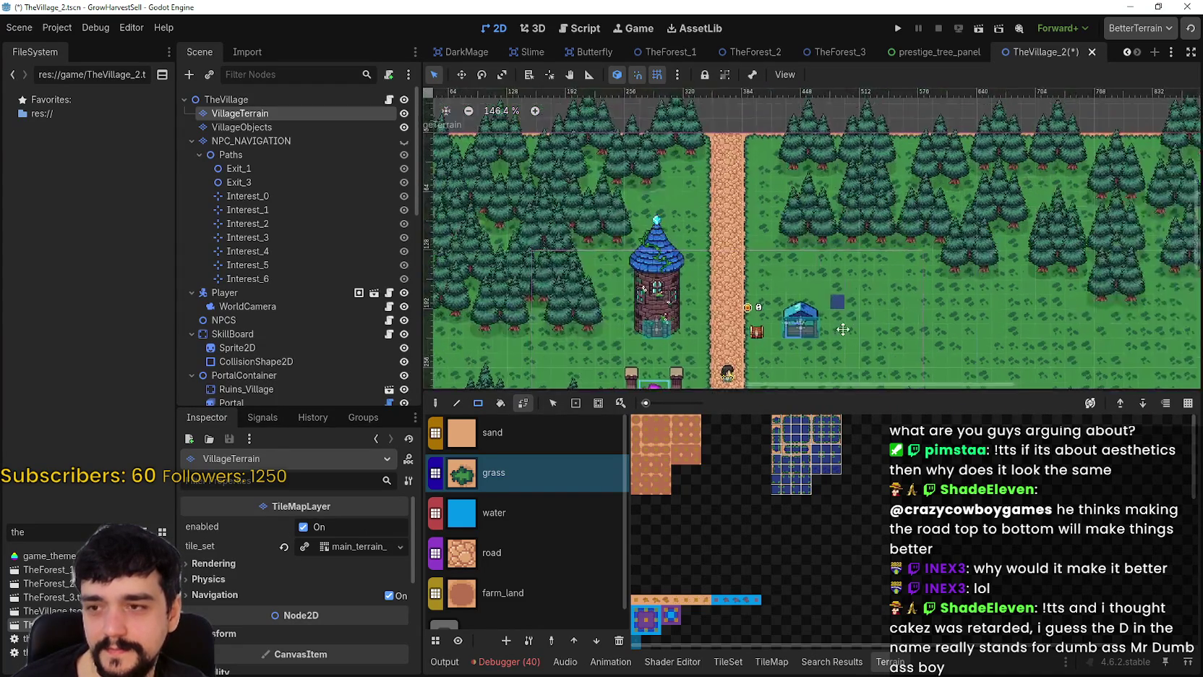
scroll(809, 239, down, 1)
- Paint a road rectangle to the right of the market stall
click(551, 559)
scroll(752, 216, down, 5)
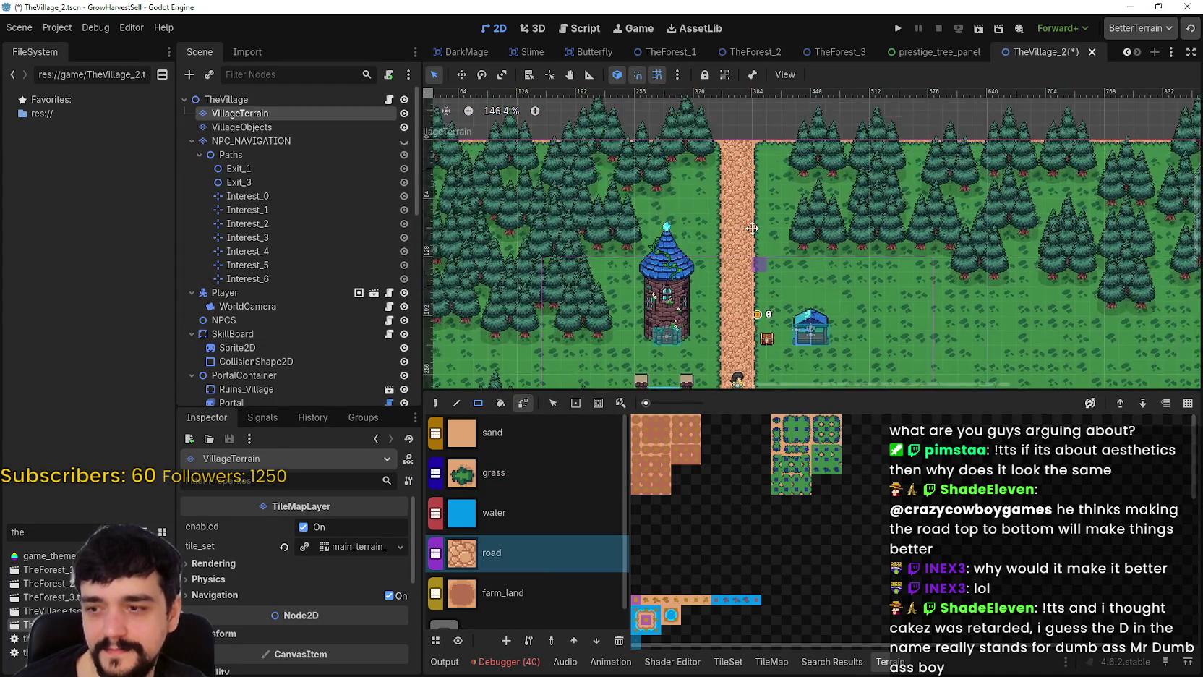
drag(1063, 260, 1196, 334)
scroll(1053, 265, right, 3)
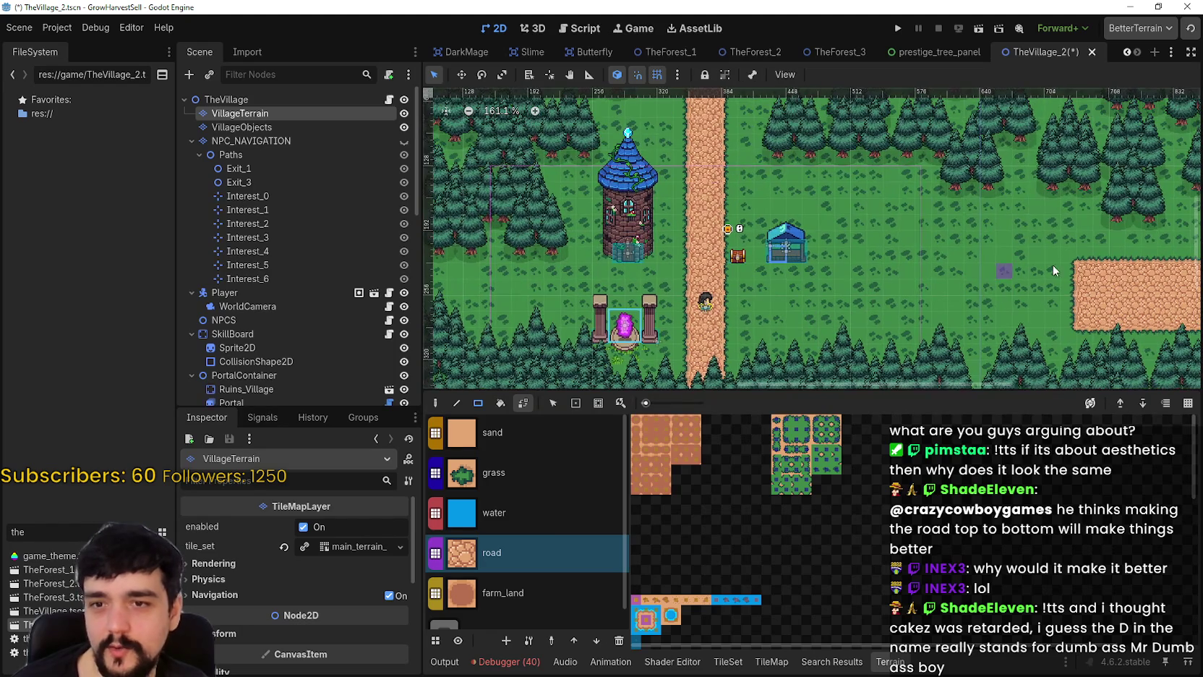
scroll(1052, 266, up, 2)
scroll(997, 316, up, 1)
scroll(998, 311, down, 2)
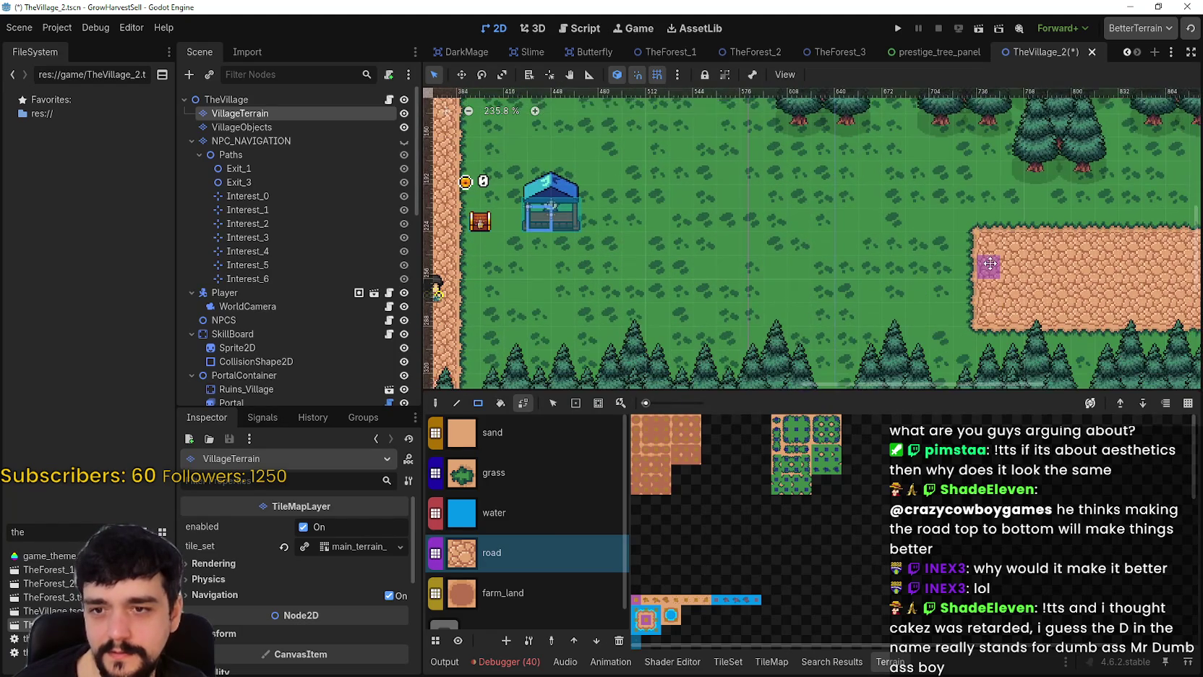
scroll(922, 267, down, 5)
scroll(691, 286, up, 5)
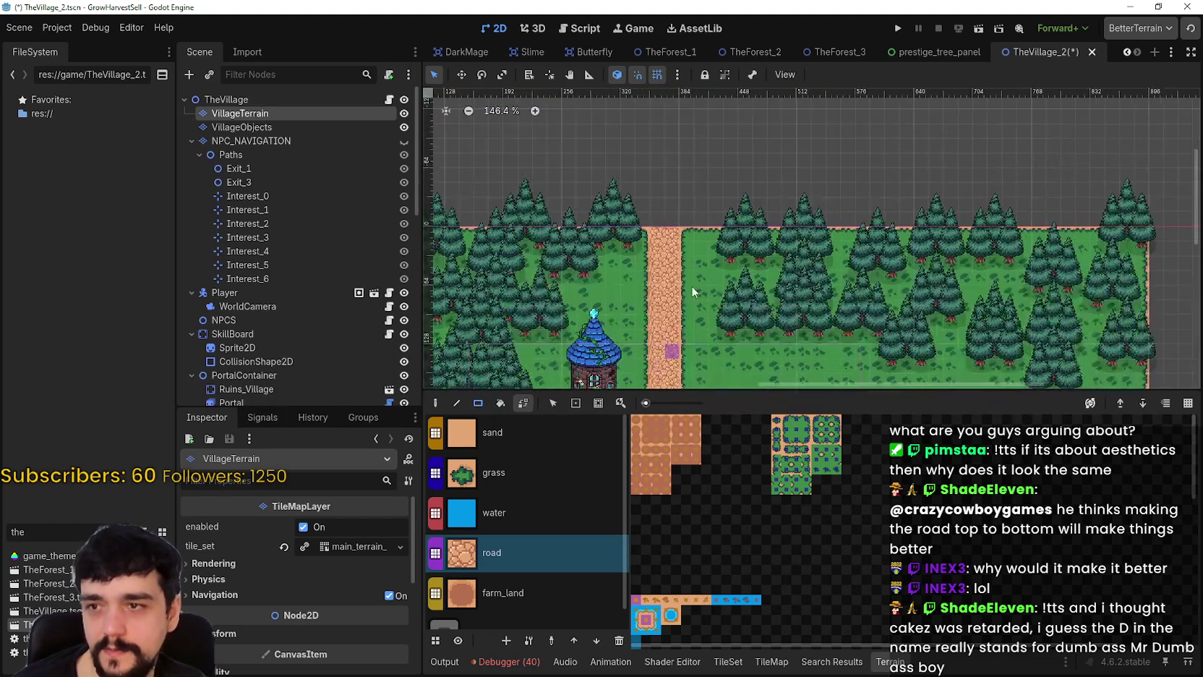
scroll(687, 217, up, 2)
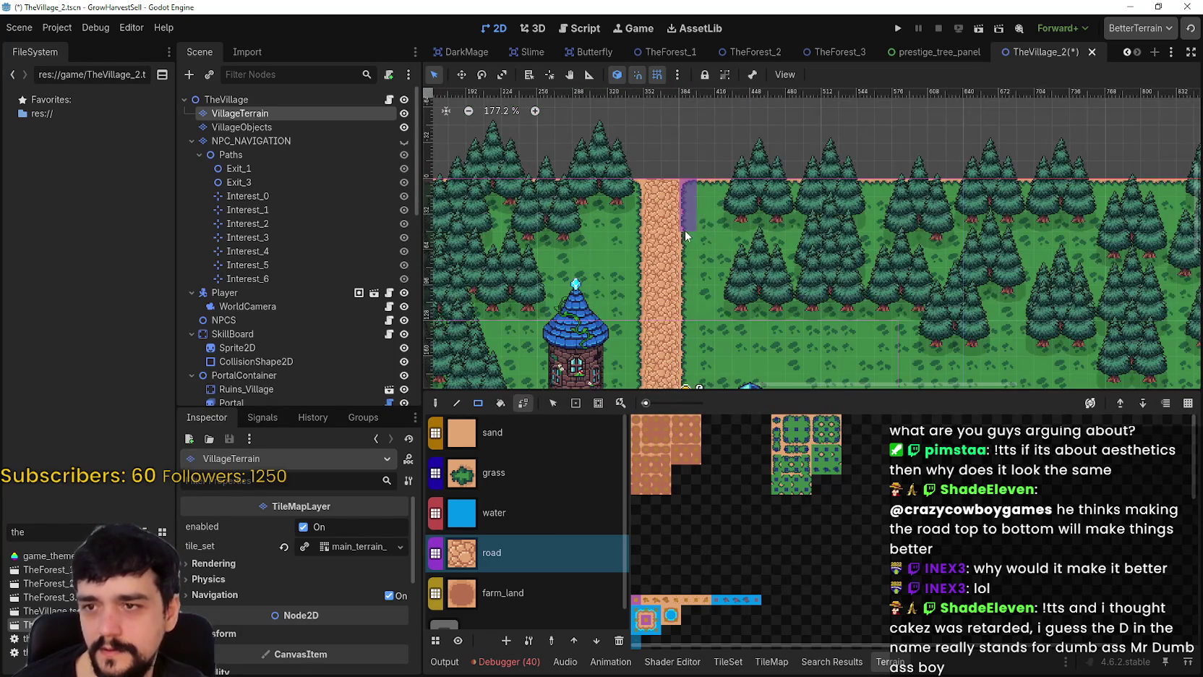
- Widen the vertical road with an extra strip of road tiles alongside it
click(687, 217)
scroll(688, 188, down, 3)
scroll(694, 166, down, 2)
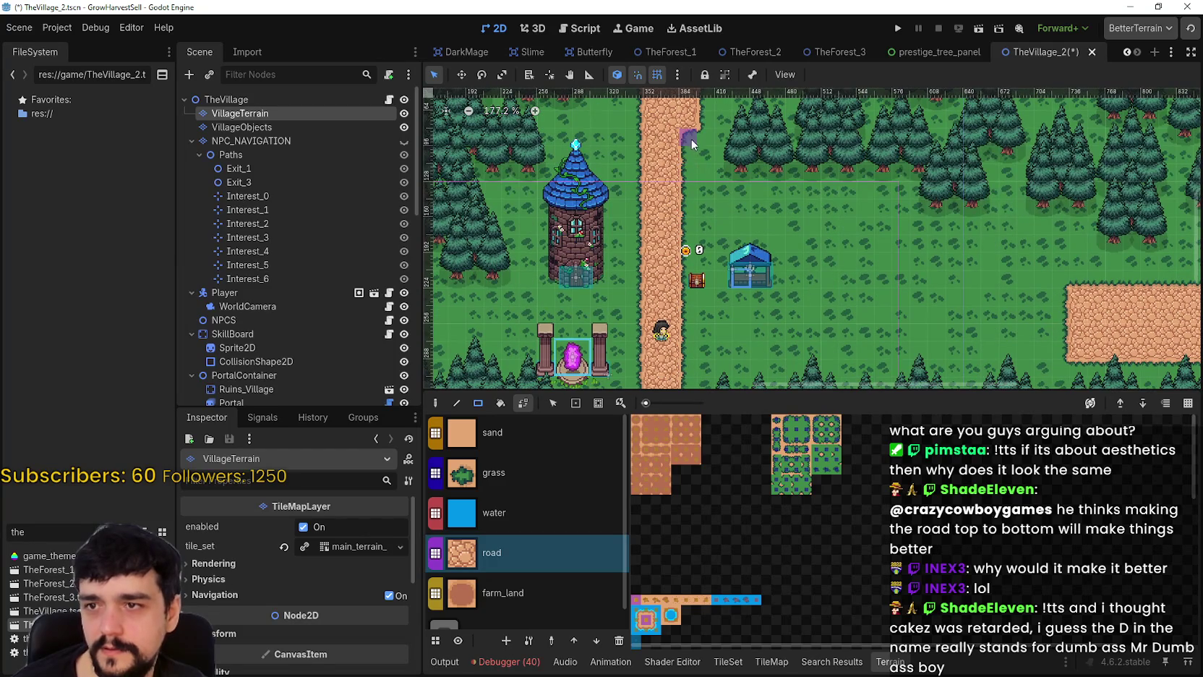
drag(697, 382, 697, 381)
scroll(699, 290, down, 5)
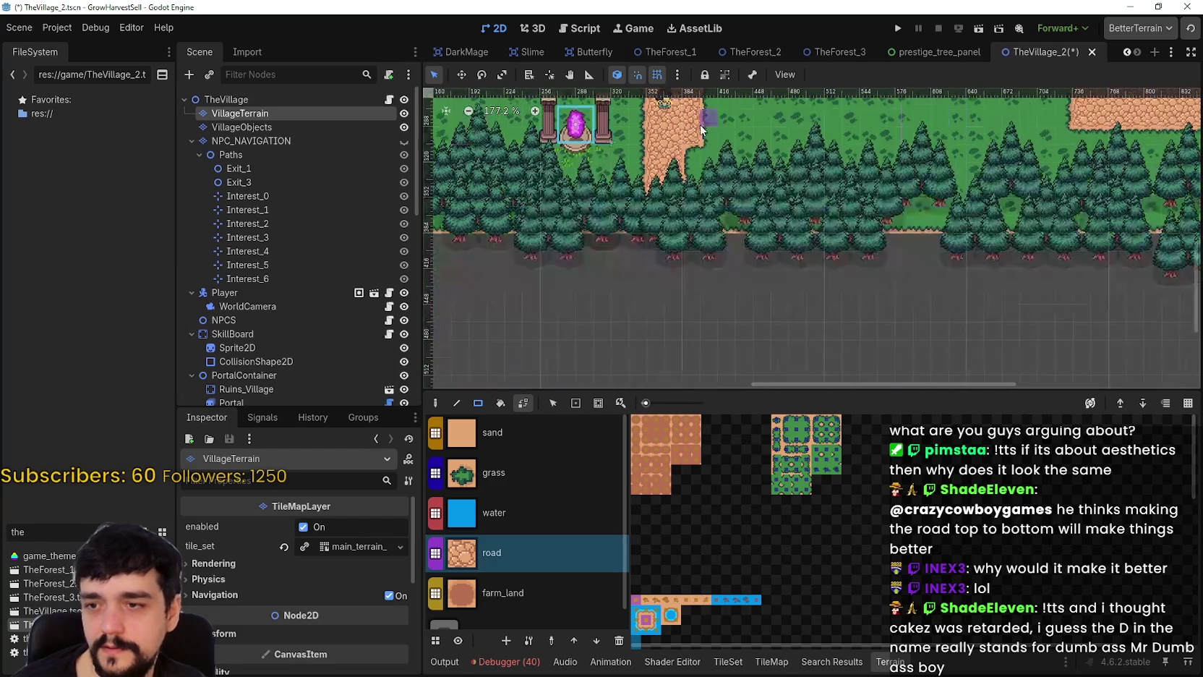
drag(701, 166, 696, 194)
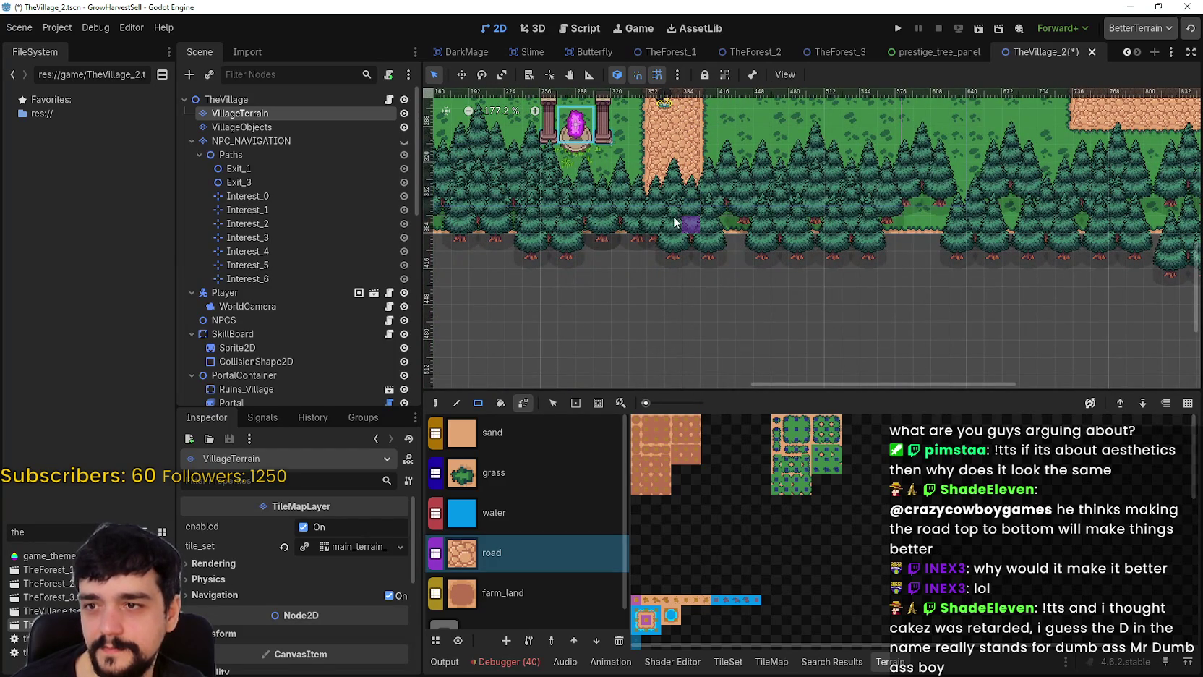
click(242, 127)
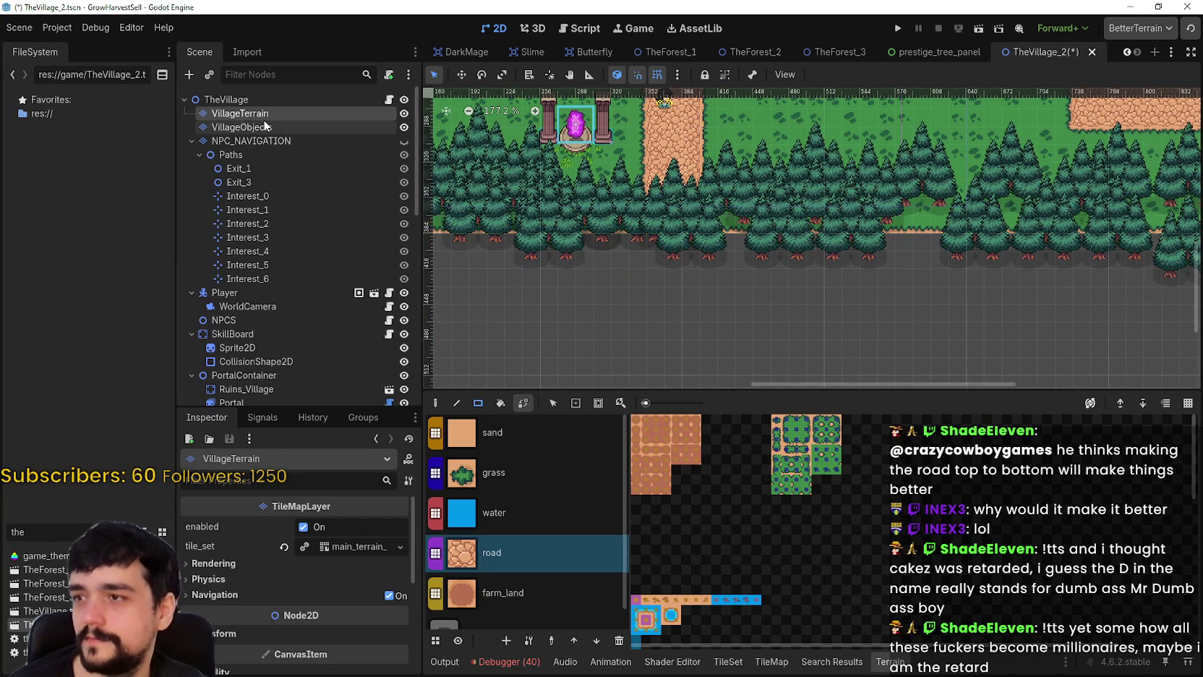
click(713, 592)
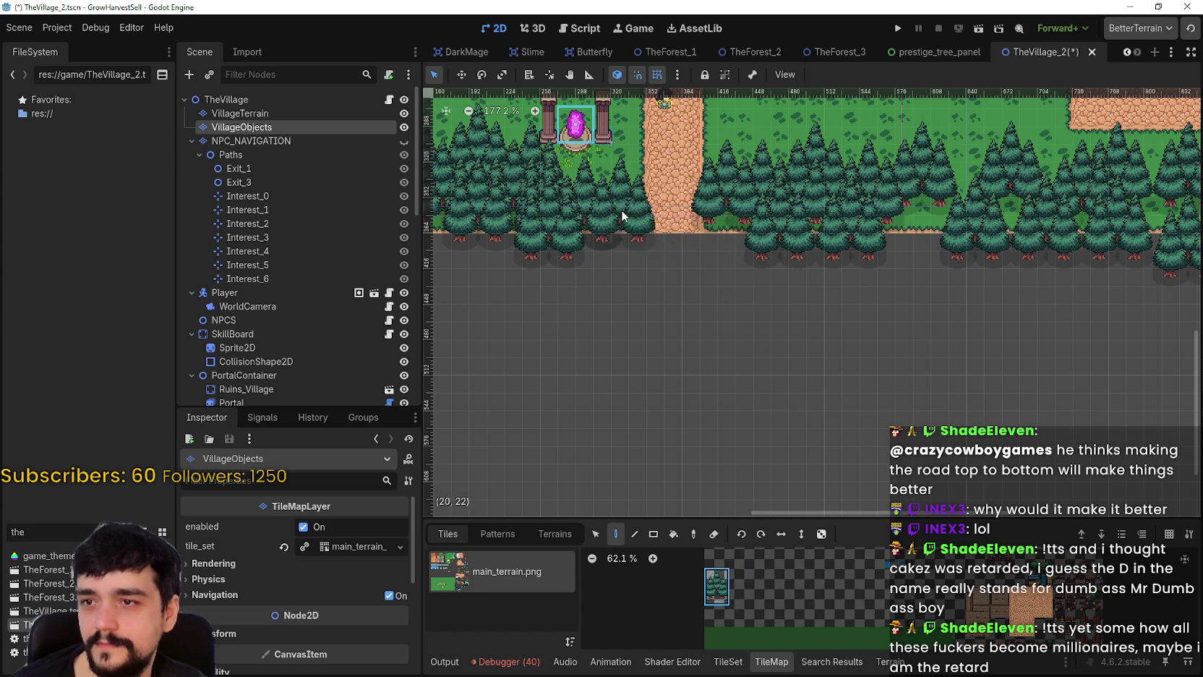
- On VillageTerrain, paint grass over the dirt patch east of the road
scroll(721, 247, up, 5)
scroll(721, 360, down, 3)
scroll(772, 237, up, 2)
scroll(749, 293, up, 3)
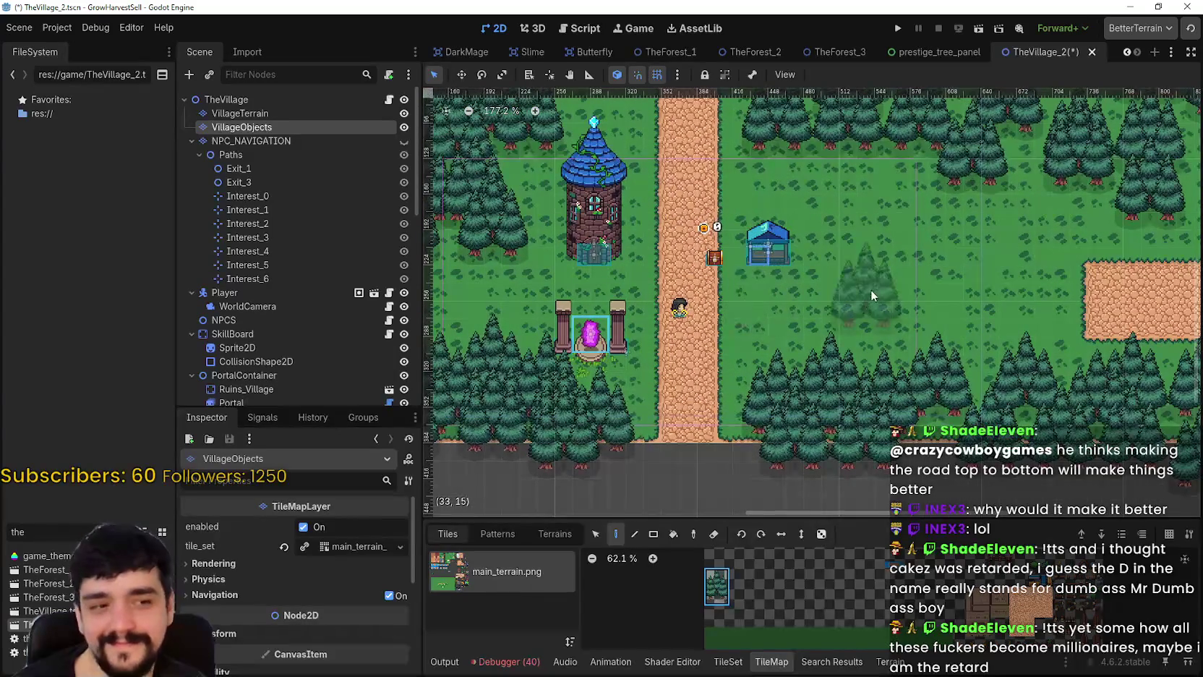
scroll(800, 292, up, 3)
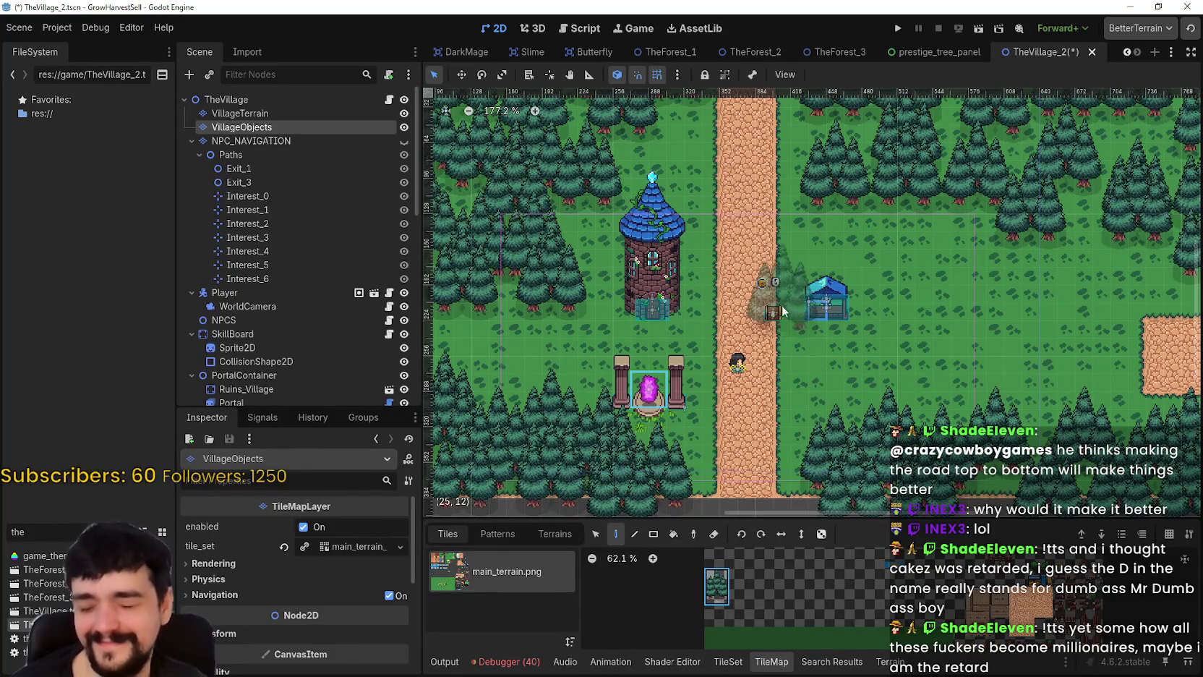
scroll(775, 329, up, 5)
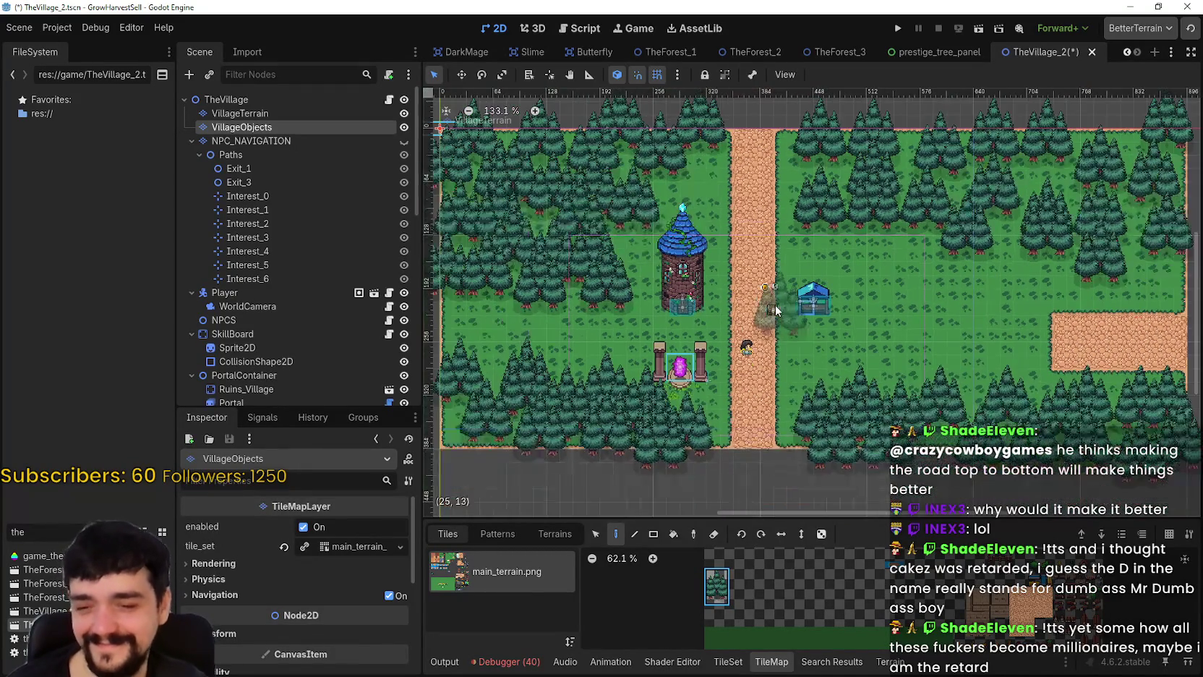
scroll(845, 299, down, 3)
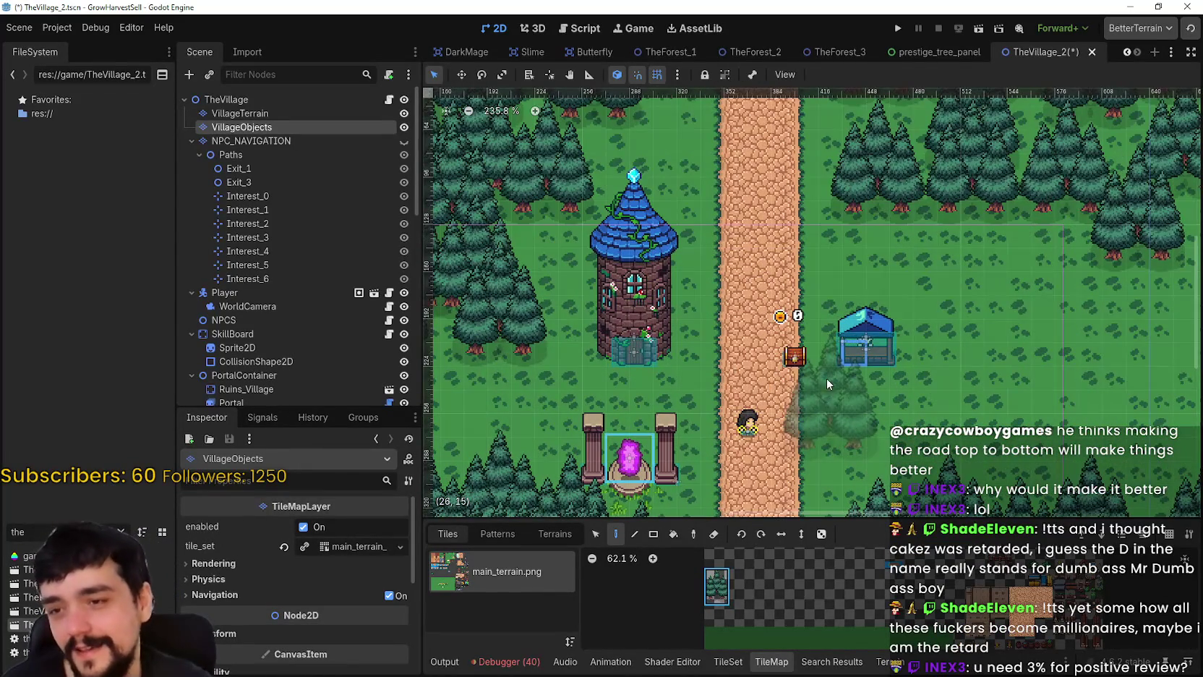
scroll(829, 380, down, 2)
scroll(895, 380, right, 3)
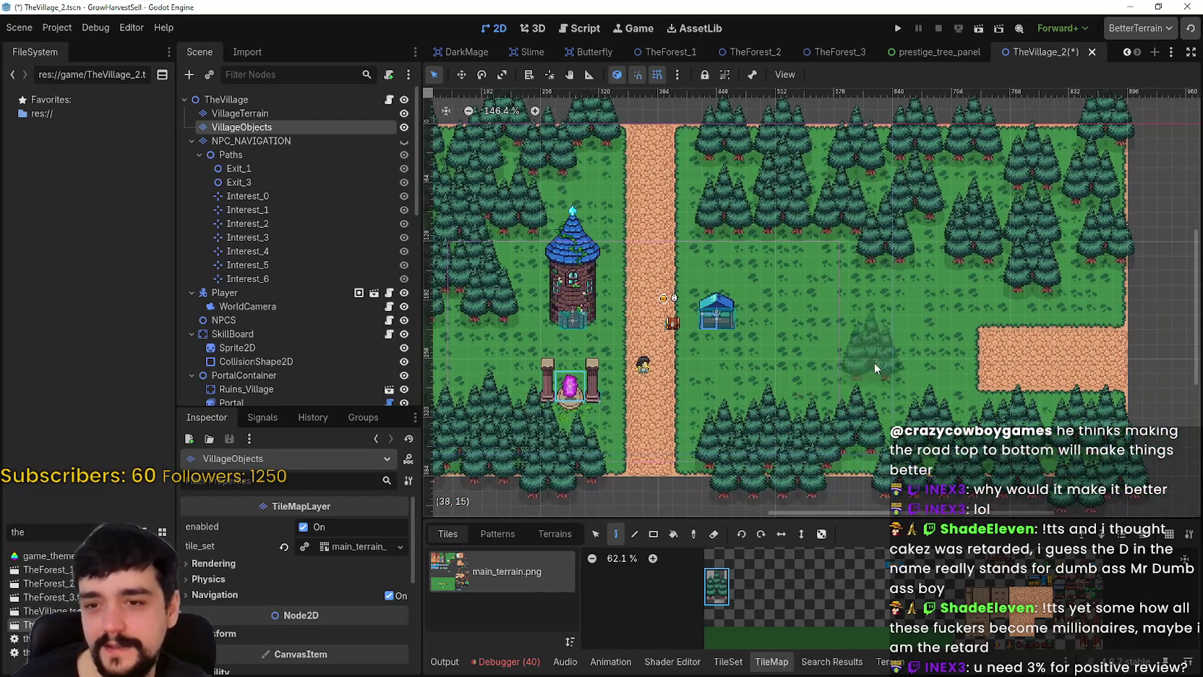
click(272, 114)
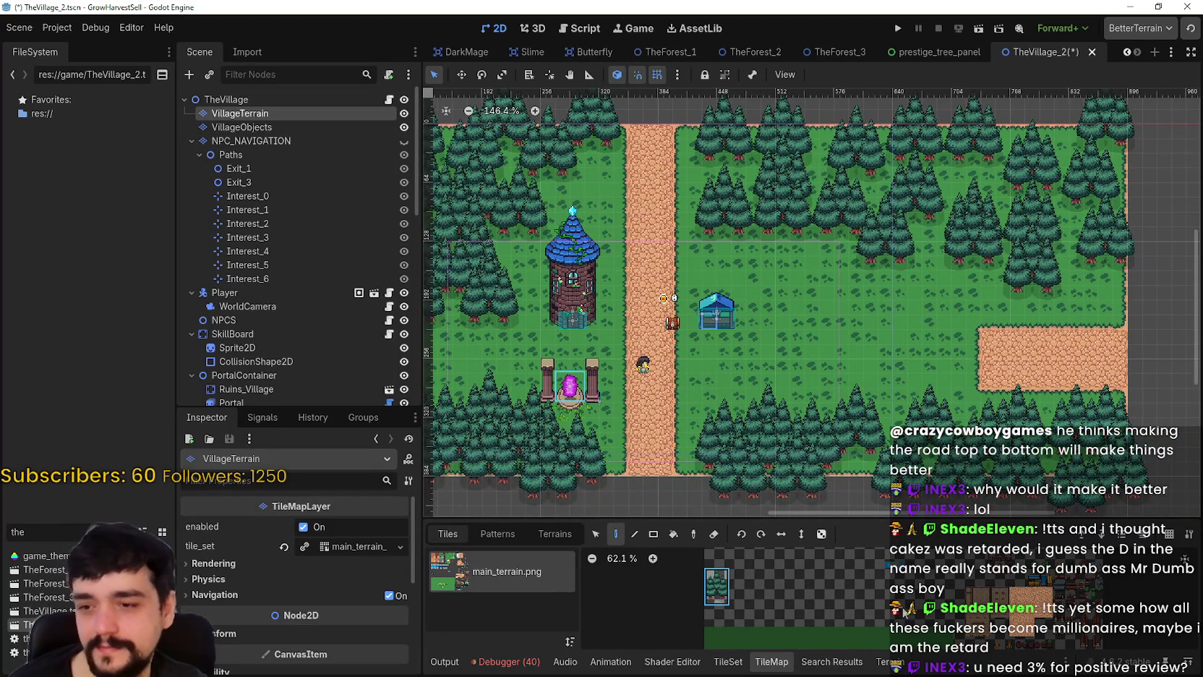
click(882, 662)
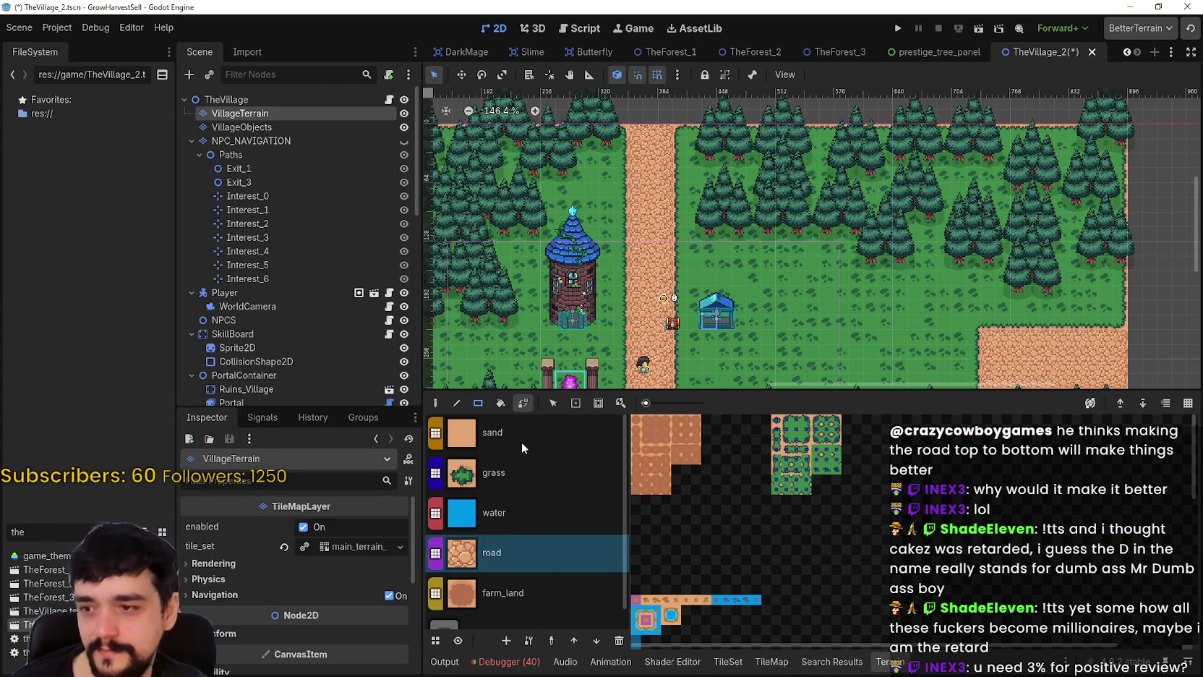
click(528, 481)
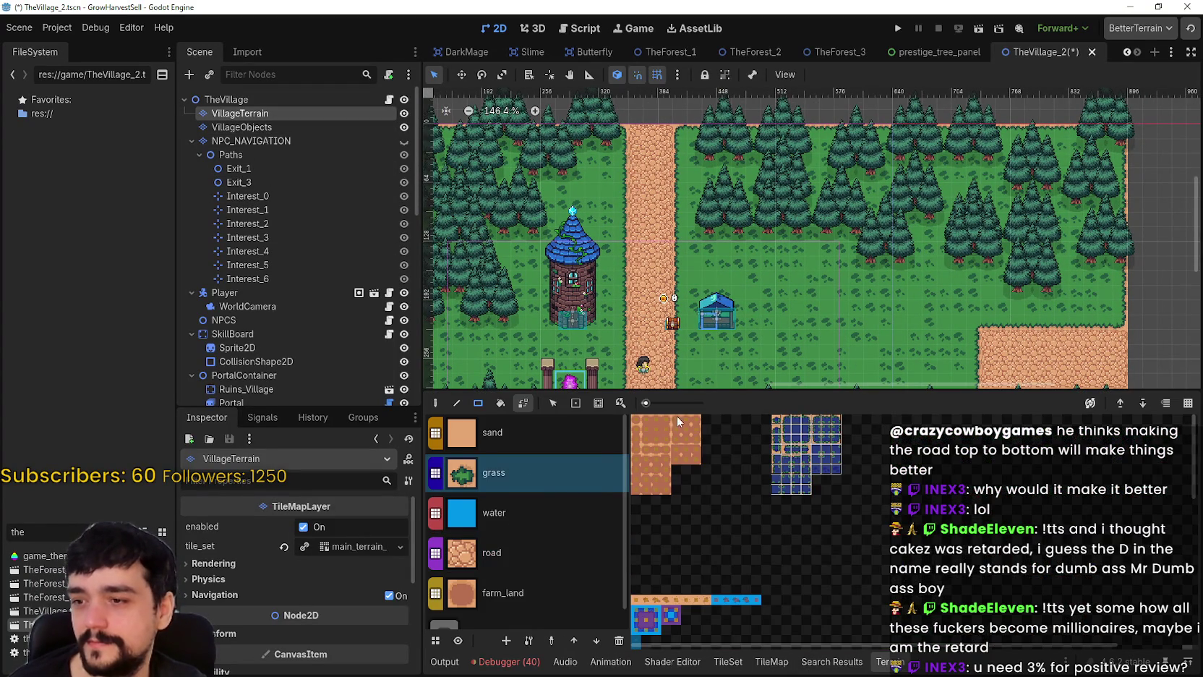
scroll(896, 275, down, 2)
scroll(896, 275, right, 2)
scroll(955, 246, up, 1)
mouse_move(955, 246)
mouse_down()
mouse_move(1085, 286)
mouse_move(915, 335)
mouse_up()
scroll(773, 241, down, 3)
scroll(774, 242, up, 3)
scroll(878, 254, down, 1)
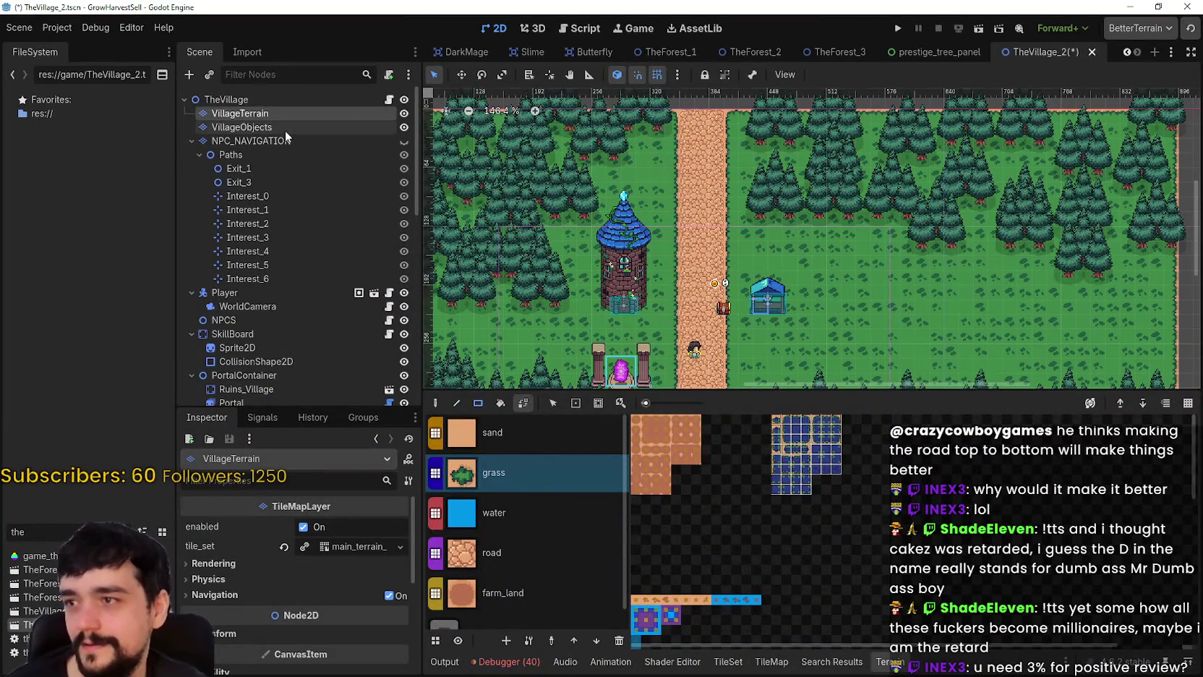
- On VillageObjects, plant four pine trees and a tree cluster on the grass right of the road
click(285, 129)
scroll(600, 405, down, 1)
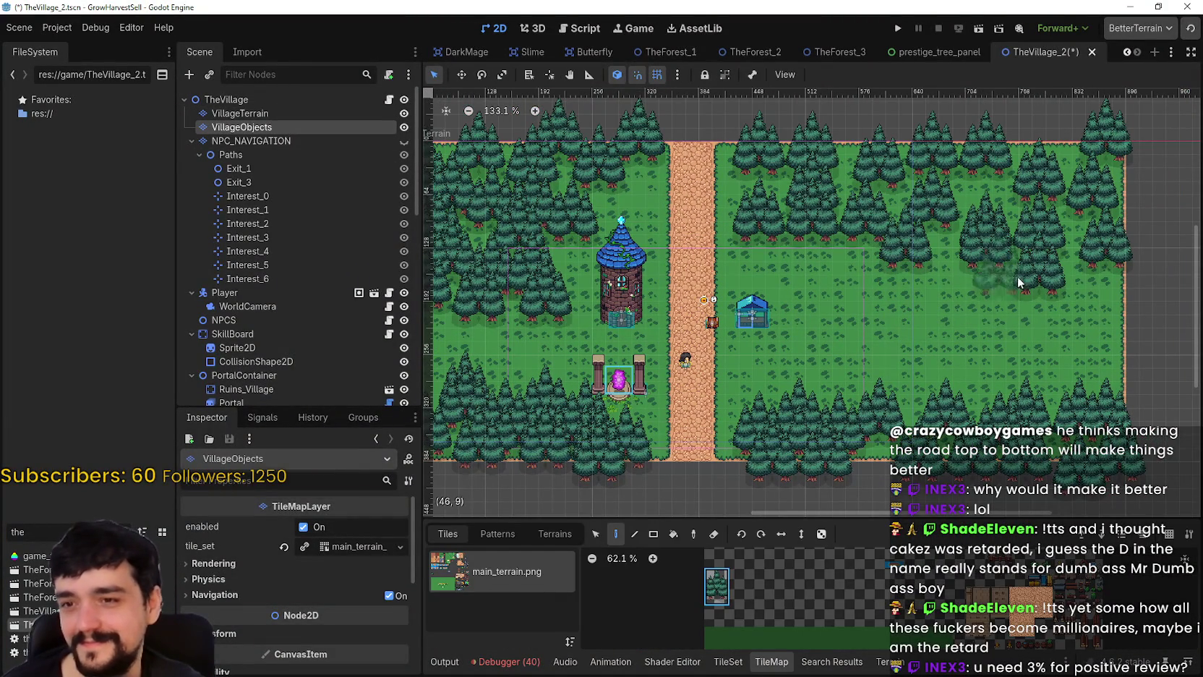
click(986, 275)
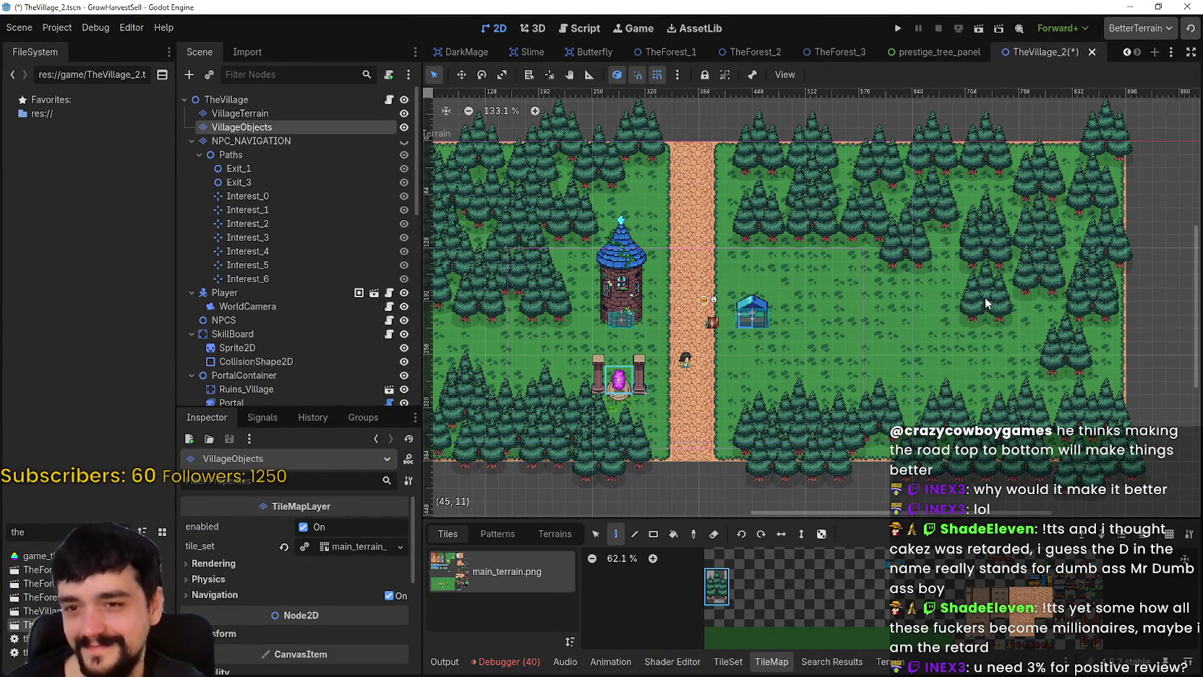
click(910, 286)
click(947, 353)
click(1096, 365)
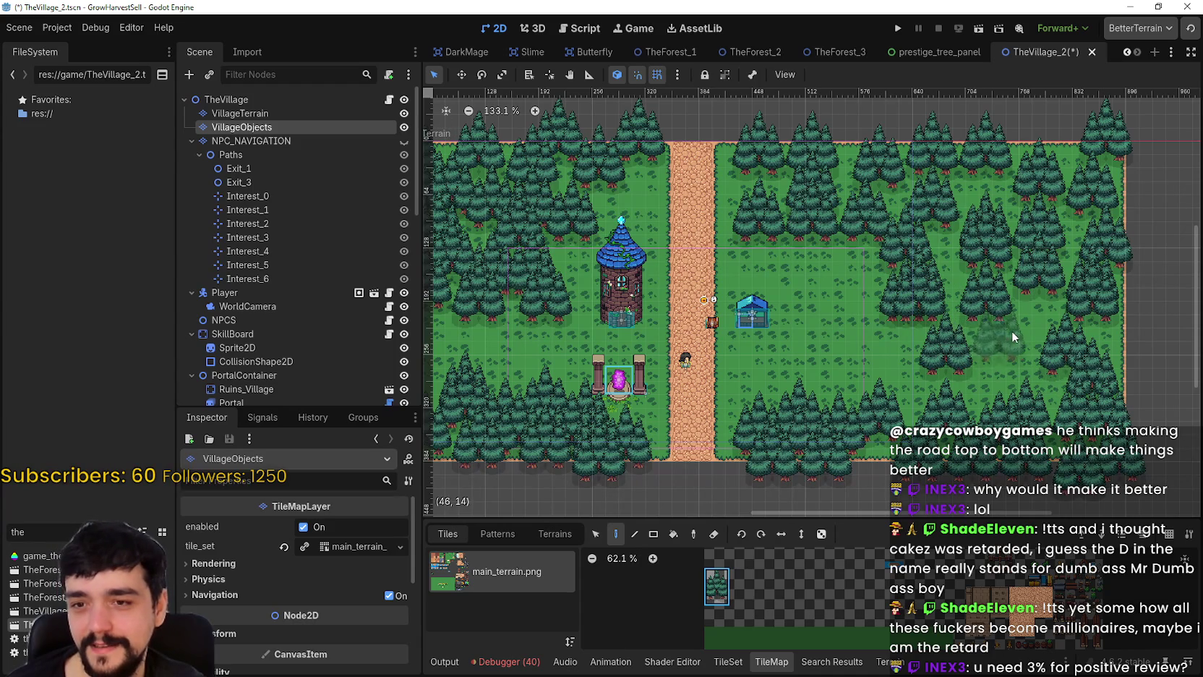
click(844, 334)
scroll(861, 392, up, 3)
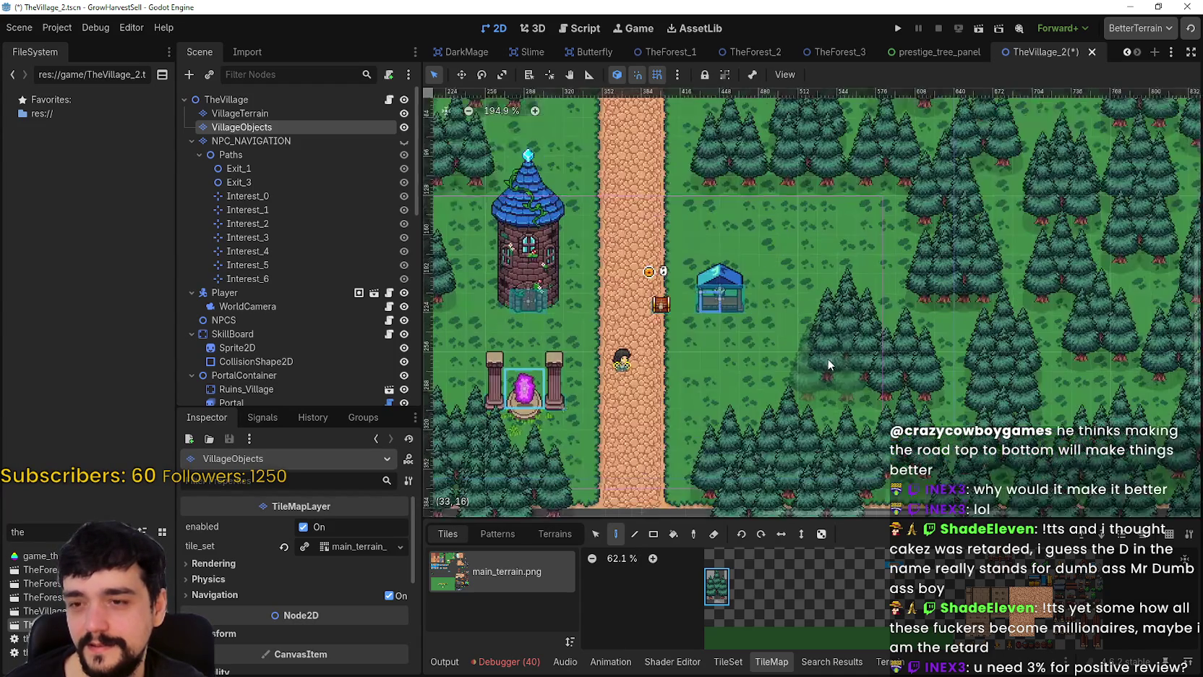
scroll(1007, 383, down, 1)
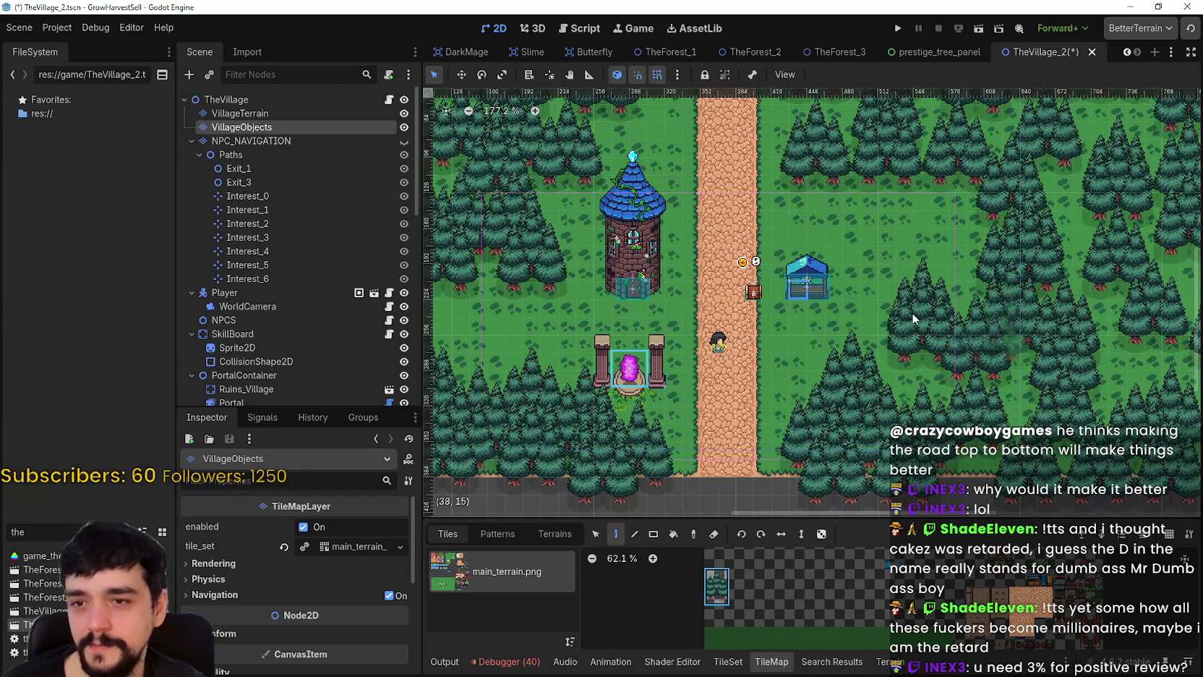
scroll(796, 316, up, 1)
scroll(796, 316, up, 4)
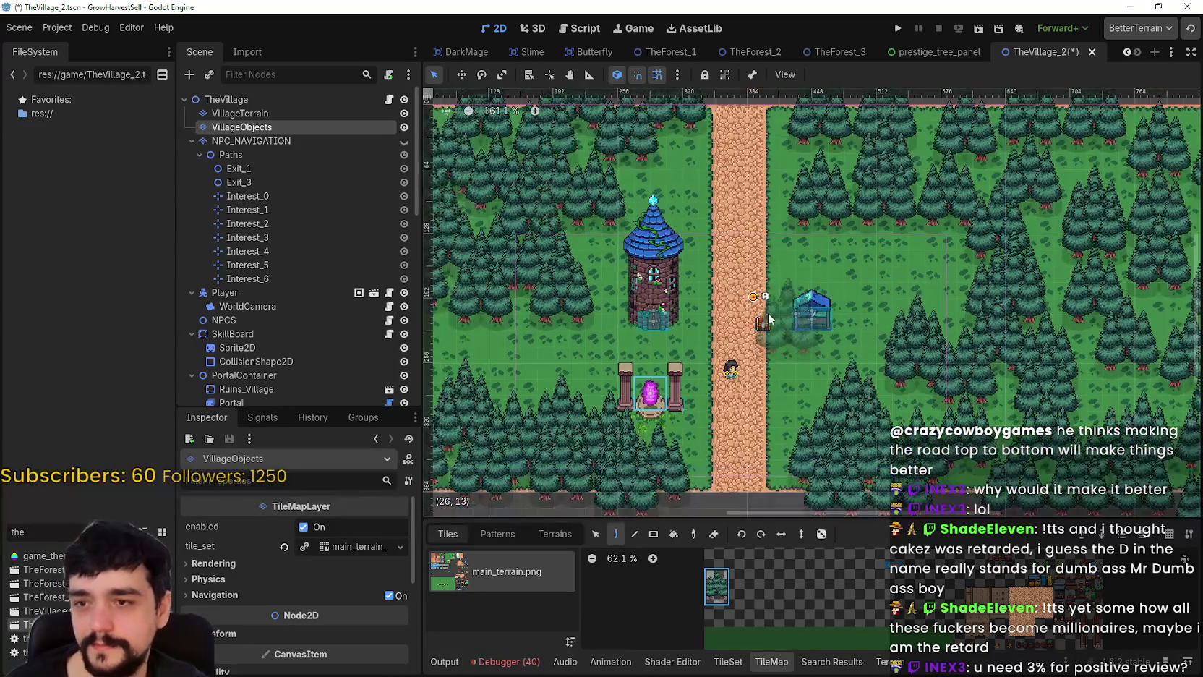
scroll(896, 401, up, 3)
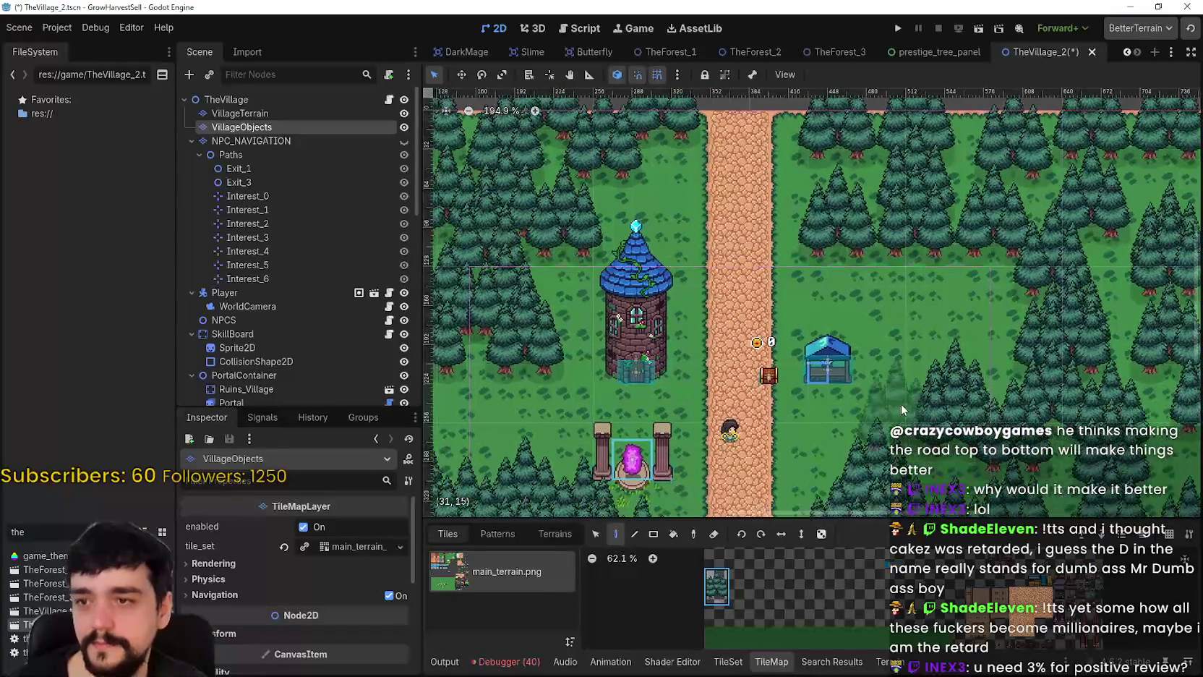
scroll(332, 286, down, 3)
scroll(319, 342, down, 3)
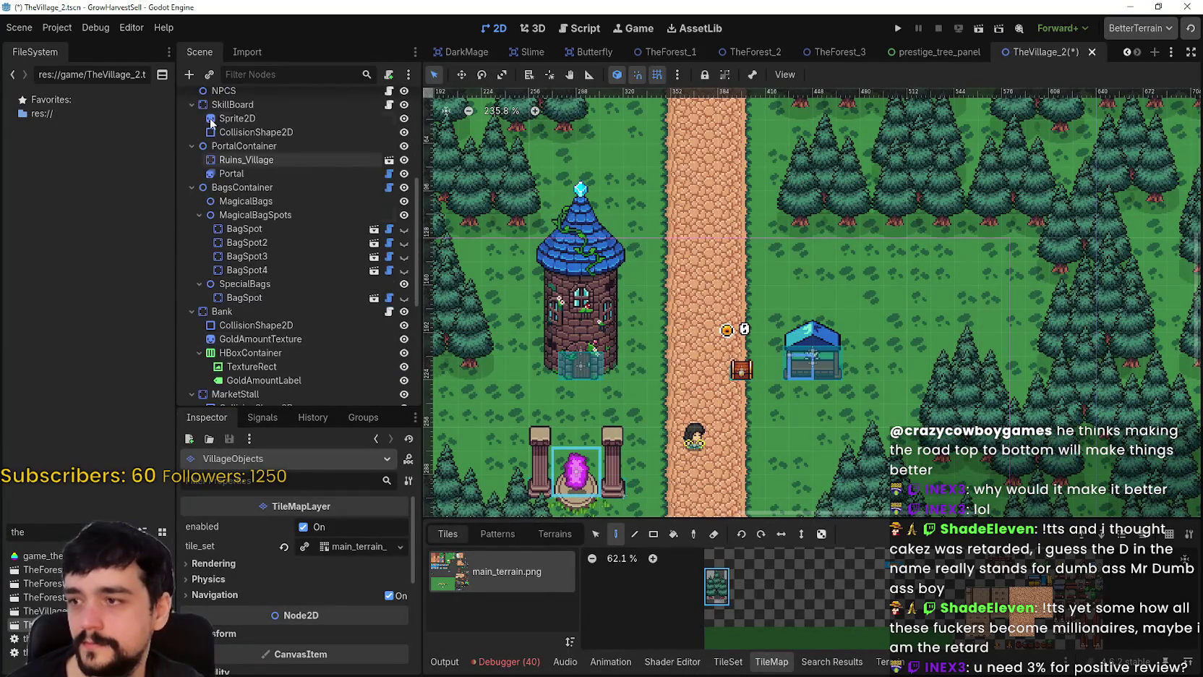
- Move the SkillBoard tower up and right, then nudge it down with the arrow key
scroll(259, 151, up, 1)
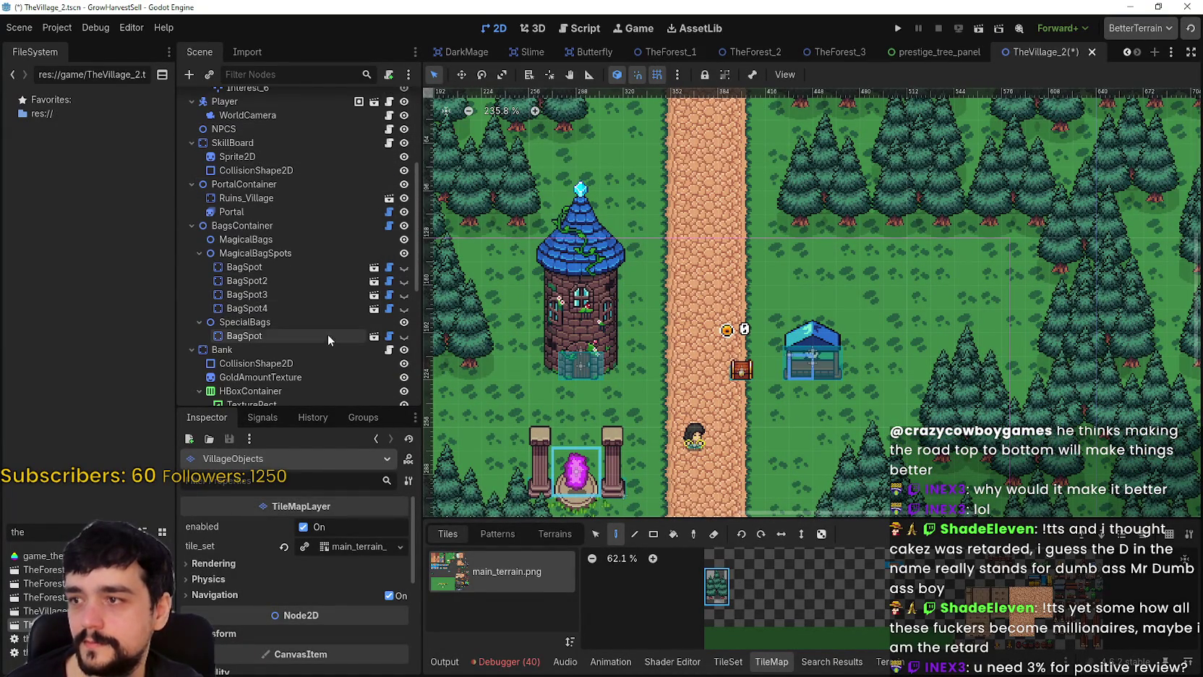
click(240, 141)
click(461, 75)
mouse_move(592, 387)
mouse_down()
mouse_move(603, 313)
mouse_move(634, 339)
mouse_up()
scroll(604, 312, up, 1)
scroll(604, 313, down, 3)
scroll(634, 338, up, 12)
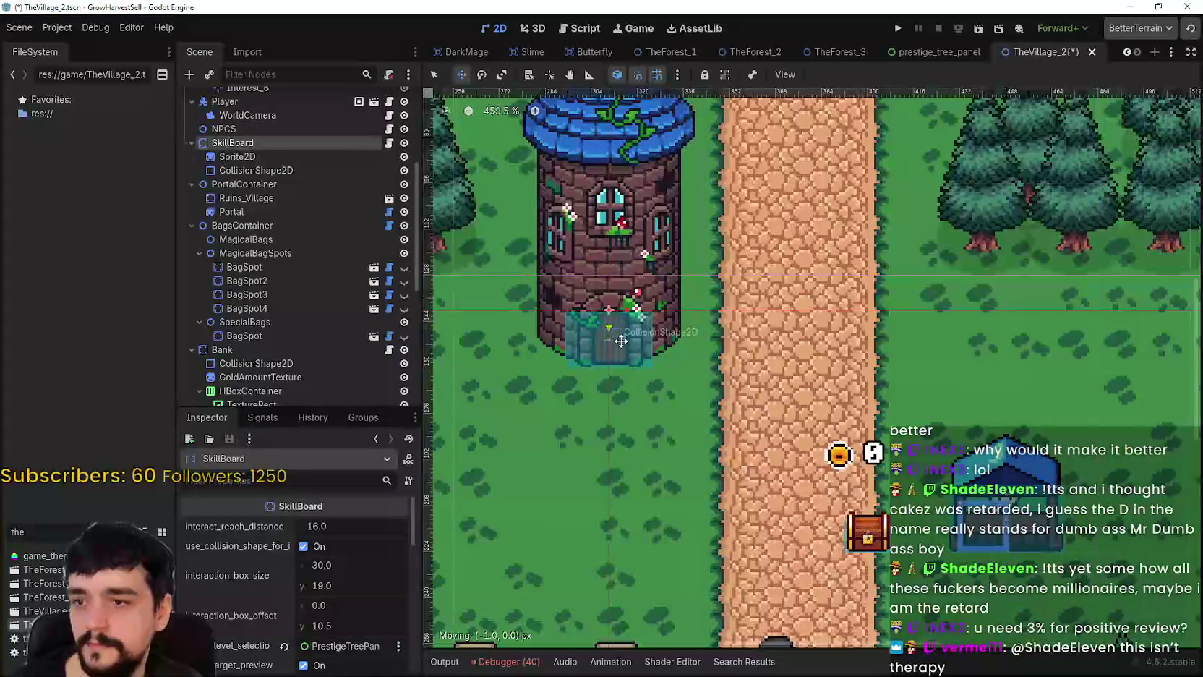
scroll(626, 351, up, 8)
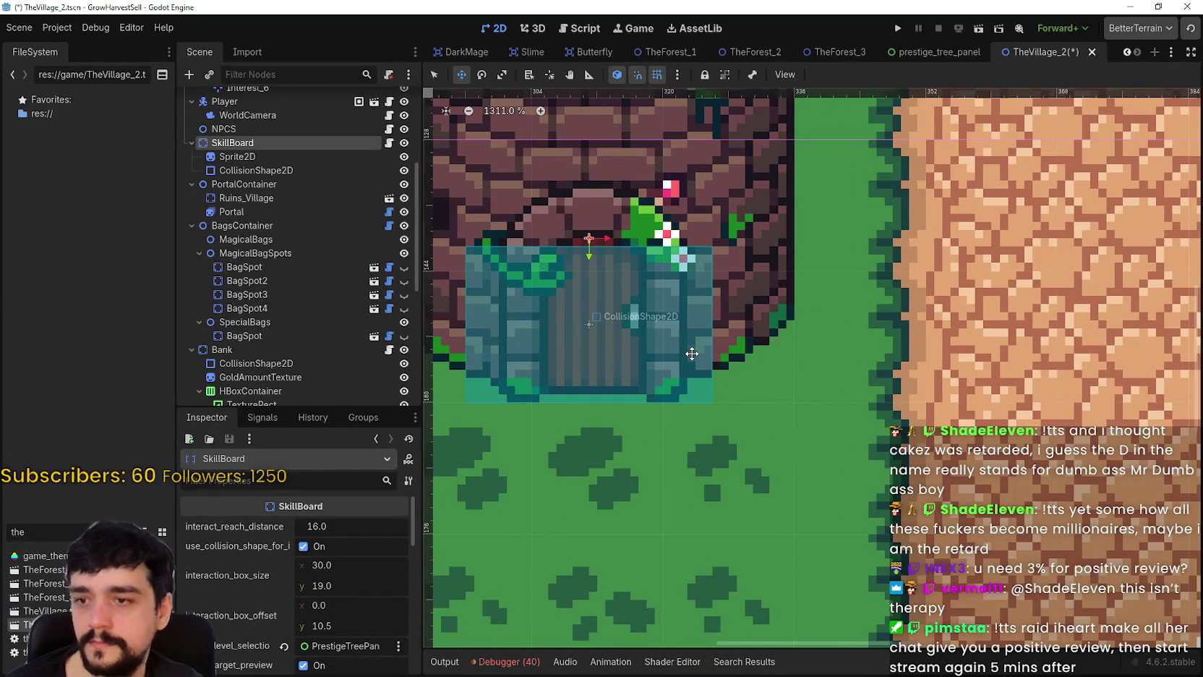
key(Down)
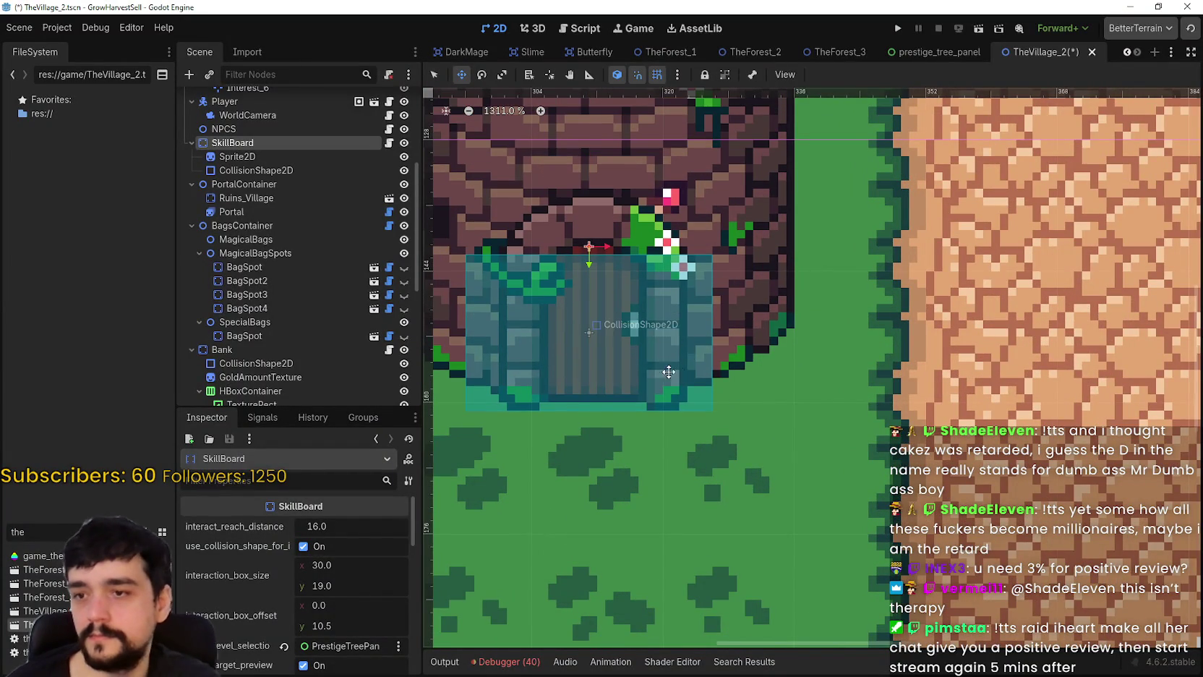
scroll(692, 354, down, 15)
scroll(721, 378, down, 5)
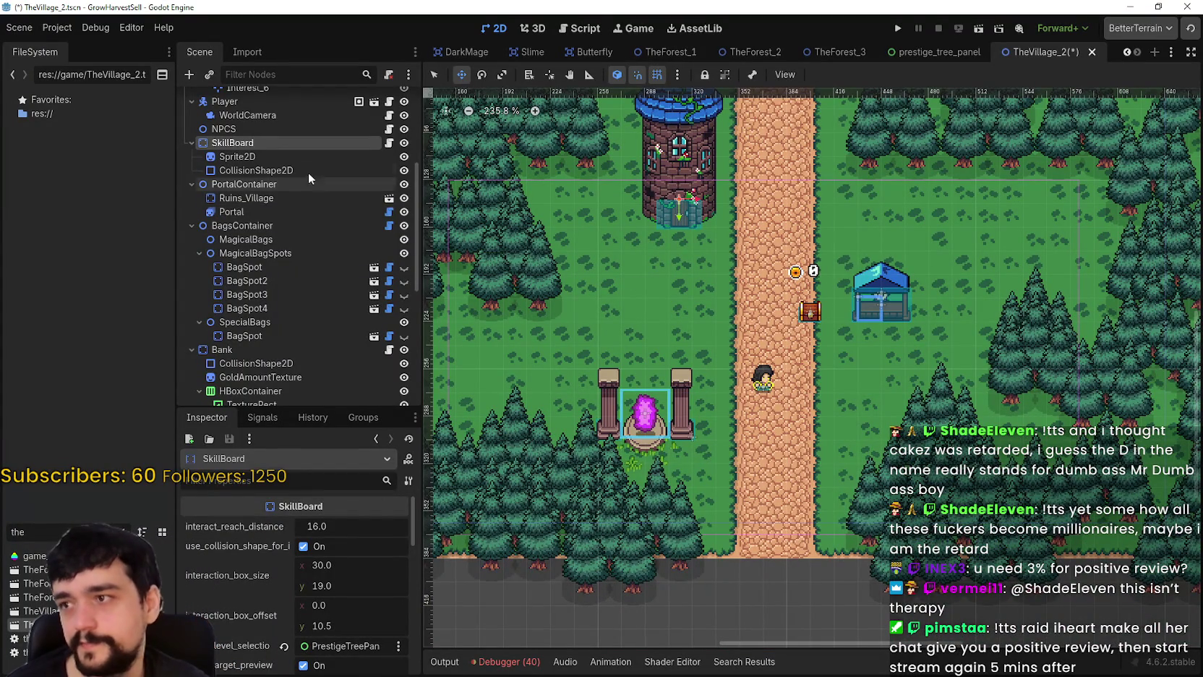
- Drag the portal group up and right, then back down beside the road
click(271, 184)
drag(660, 407, 698, 359)
scroll(704, 390, up, 2)
scroll(704, 391, up, 1)
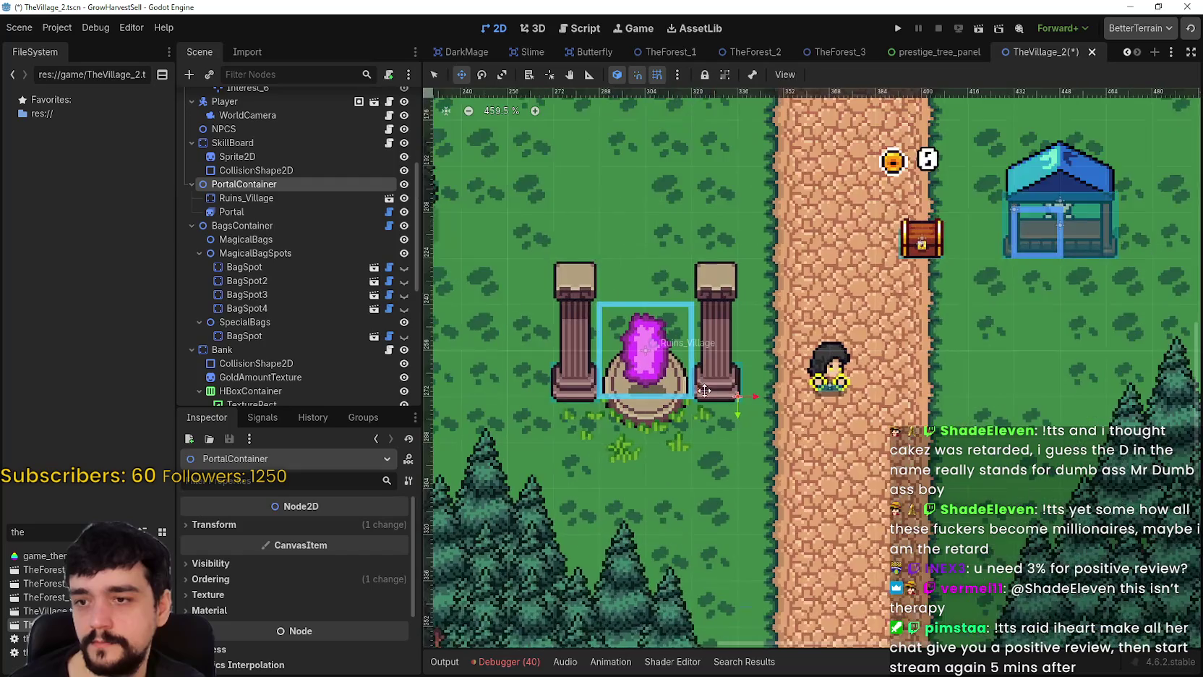
scroll(704, 390, up, 1)
scroll(717, 365, up, 1)
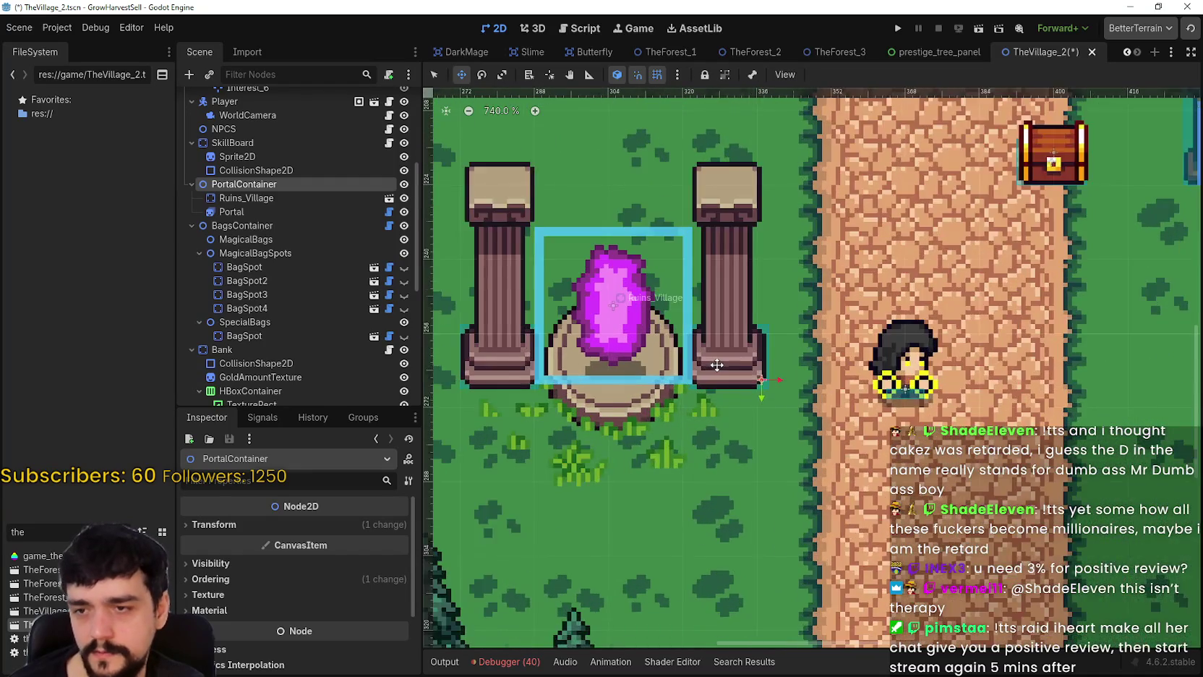
scroll(716, 365, up, 2)
mouse_move(717, 365)
mouse_down()
mouse_move(692, 350)
mouse_move(700, 304)
mouse_up()
scroll(702, 300, down, 7)
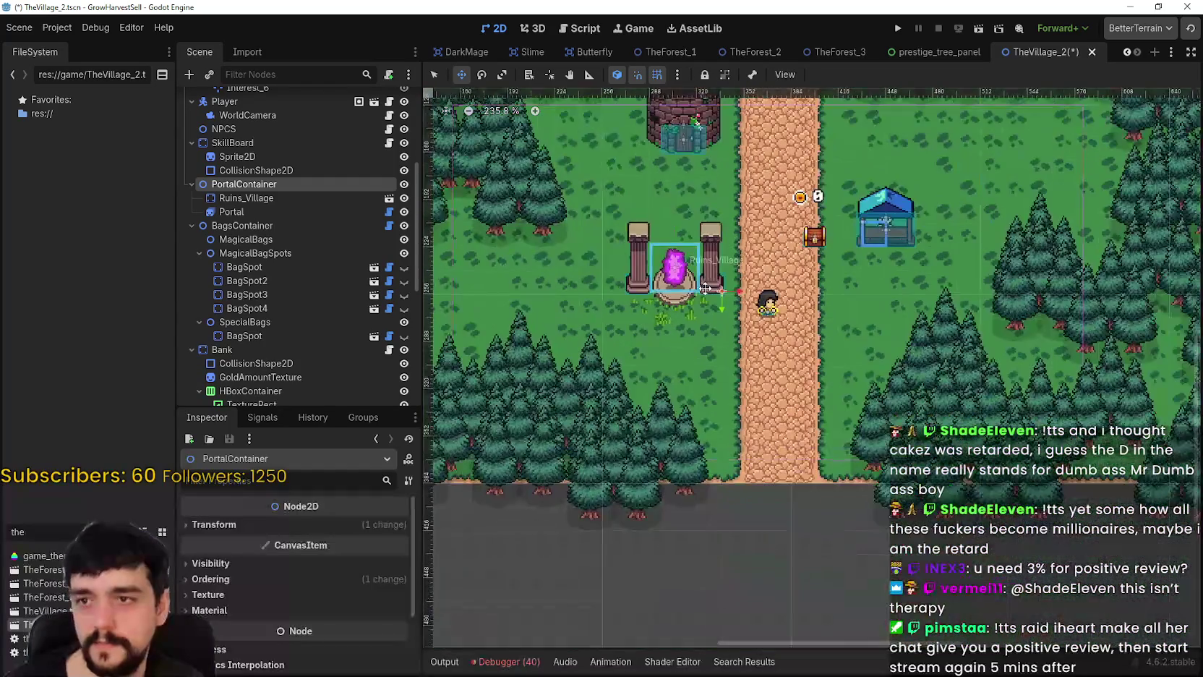
scroll(705, 289, up, 4)
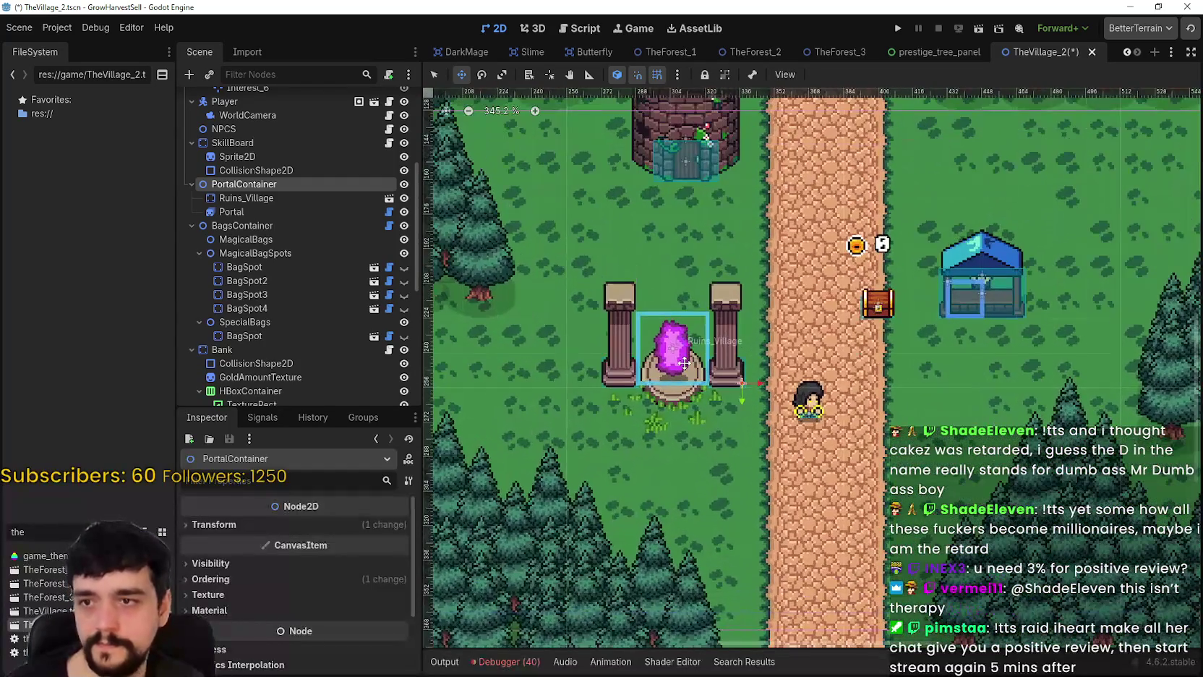
mouse_move(683, 362)
mouse_down()
mouse_move(700, 351)
mouse_move(686, 412)
mouse_up()
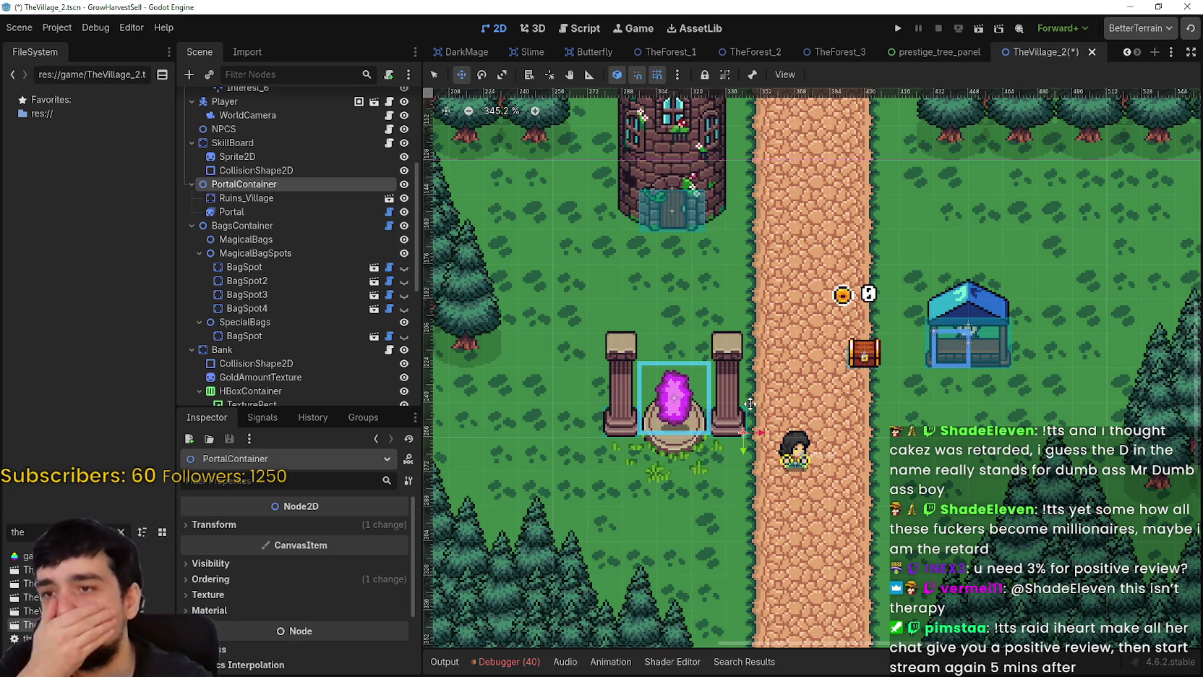
- Shift the portal and pillars slightly right, then fine-tune them one pixel left with arrow keys
scroll(791, 341, up, 2)
scroll(660, 455, up, 13)
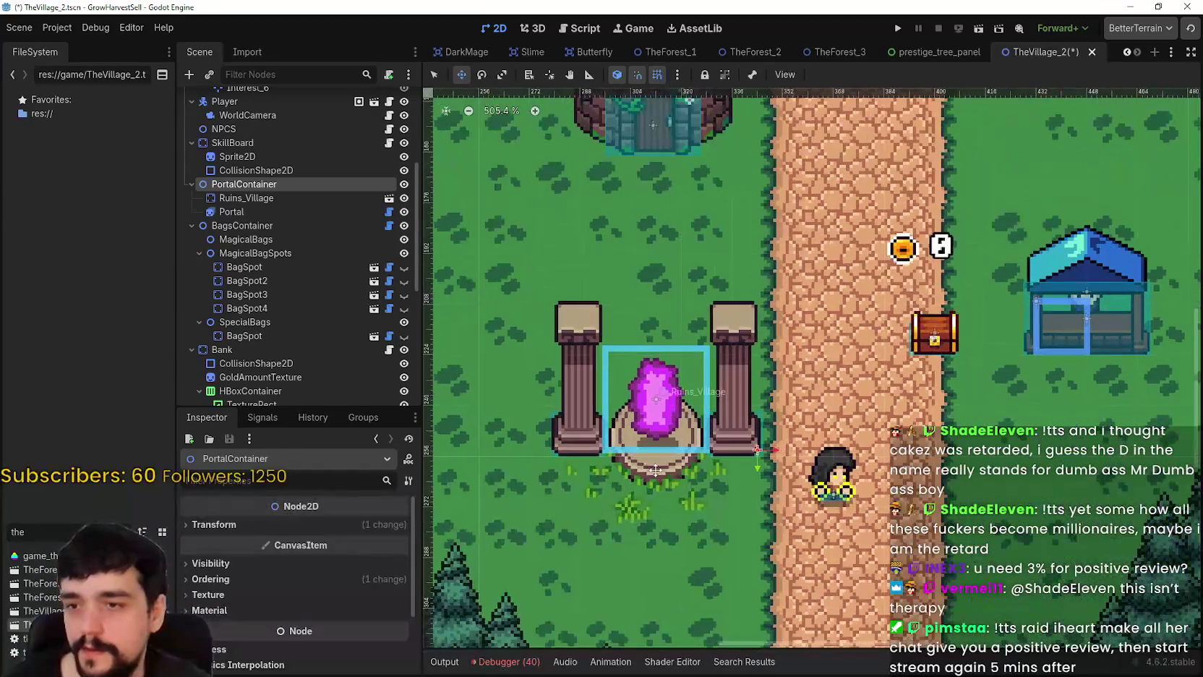
scroll(660, 455, down, 4)
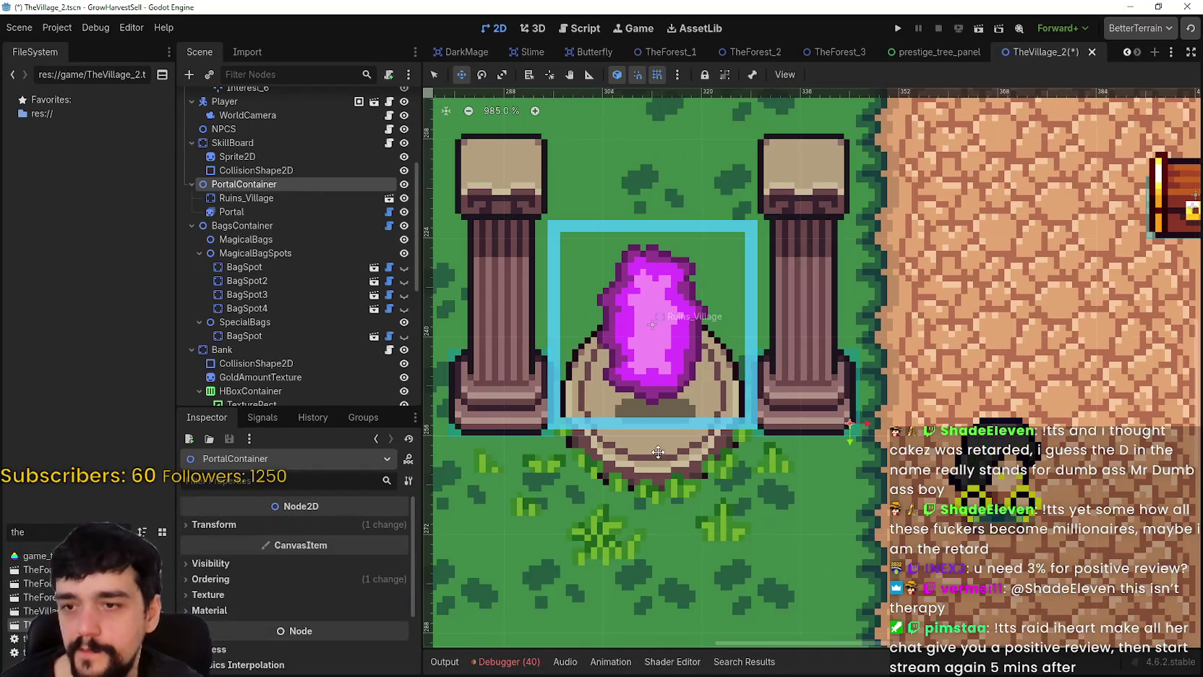
scroll(629, 434, down, 3)
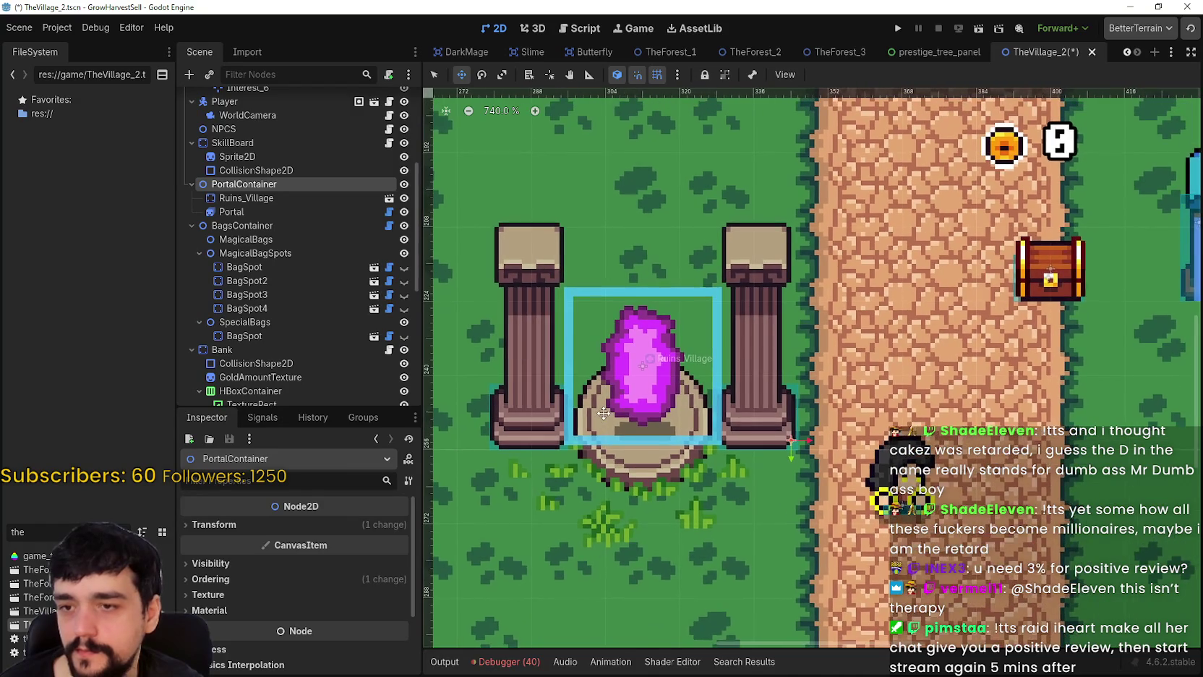
mouse_move(600, 466)
mouse_down()
mouse_move(643, 462)
mouse_move(593, 445)
mouse_move(671, 433)
mouse_move(625, 416)
mouse_move(687, 438)
mouse_up()
scroll(640, 461, down, 2)
scroll(627, 443, down, 3)
scroll(636, 431, up, 2)
scroll(687, 438, up, 3)
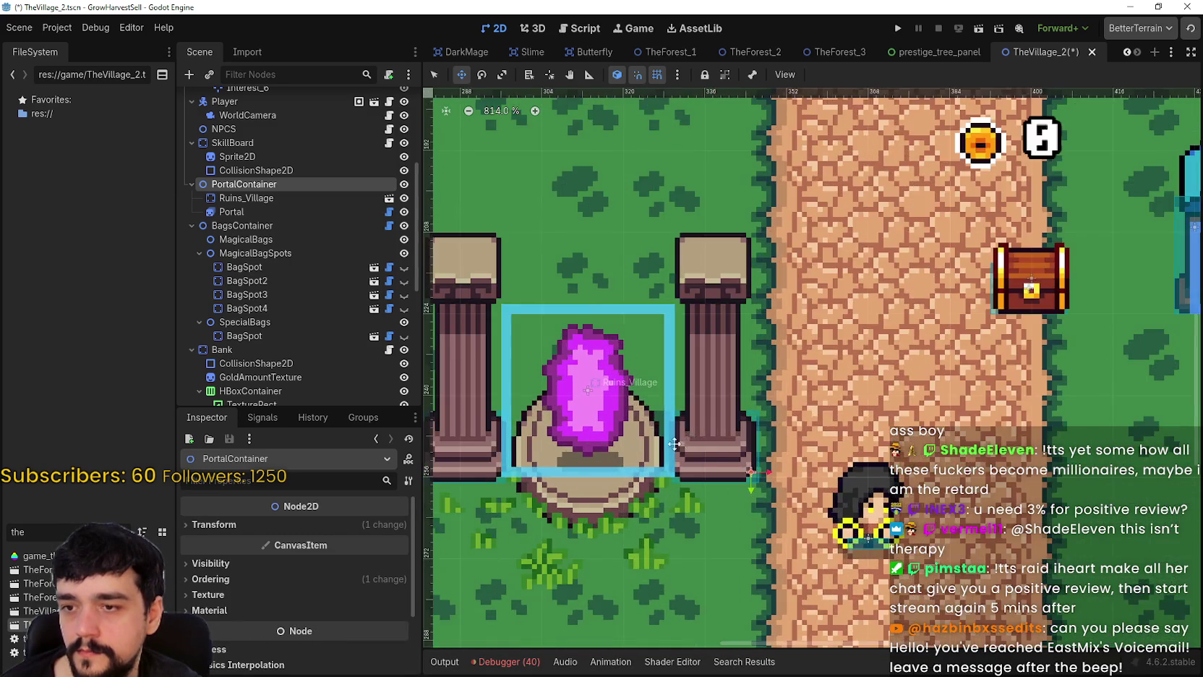
scroll(720, 402, down, 7)
scroll(719, 402, up, 5)
scroll(719, 402, up, 2)
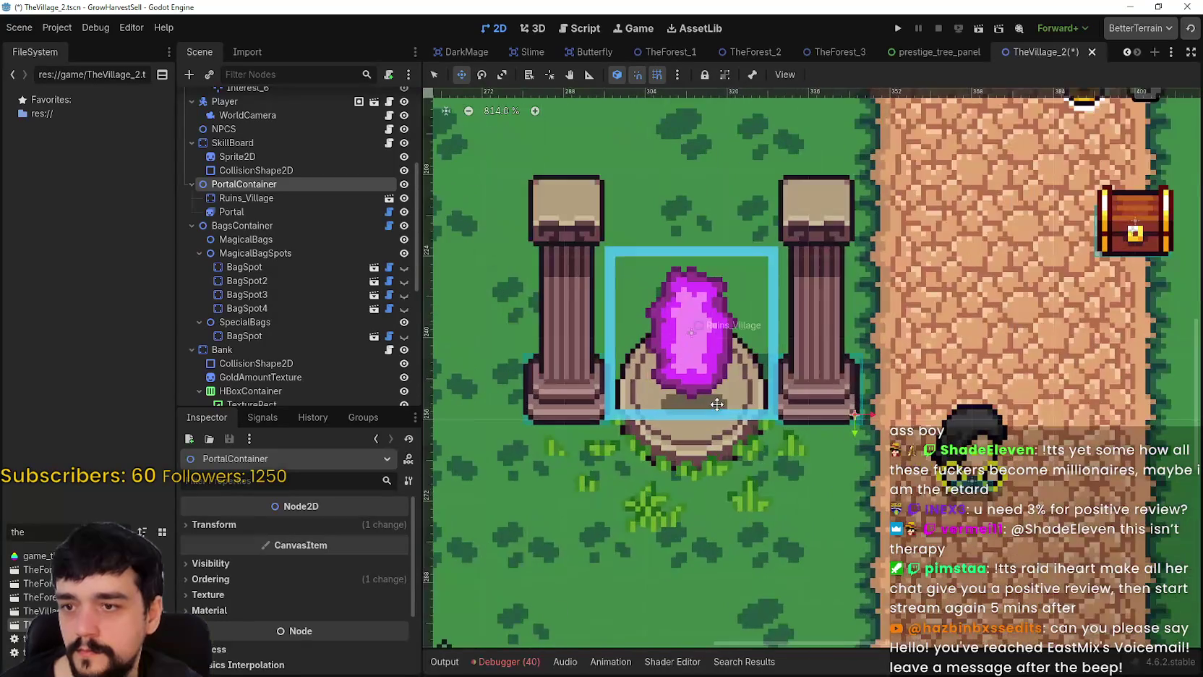
scroll(668, 398, up, 1)
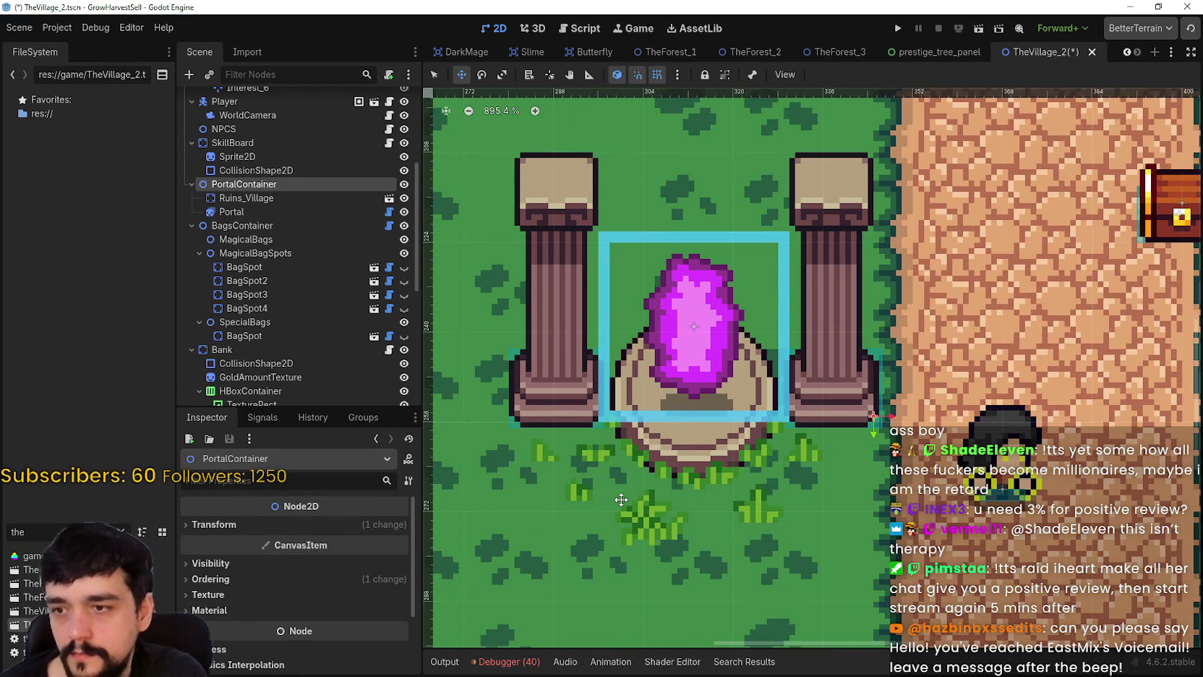
key(Left)
key(Right)
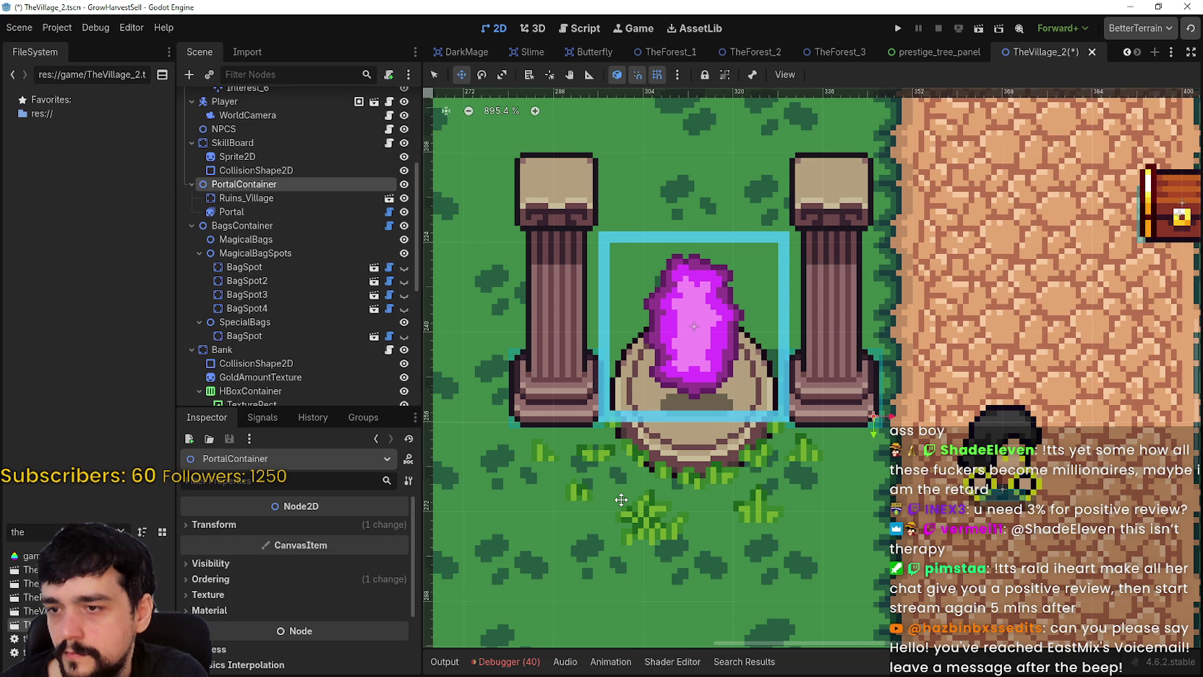
key(Left)
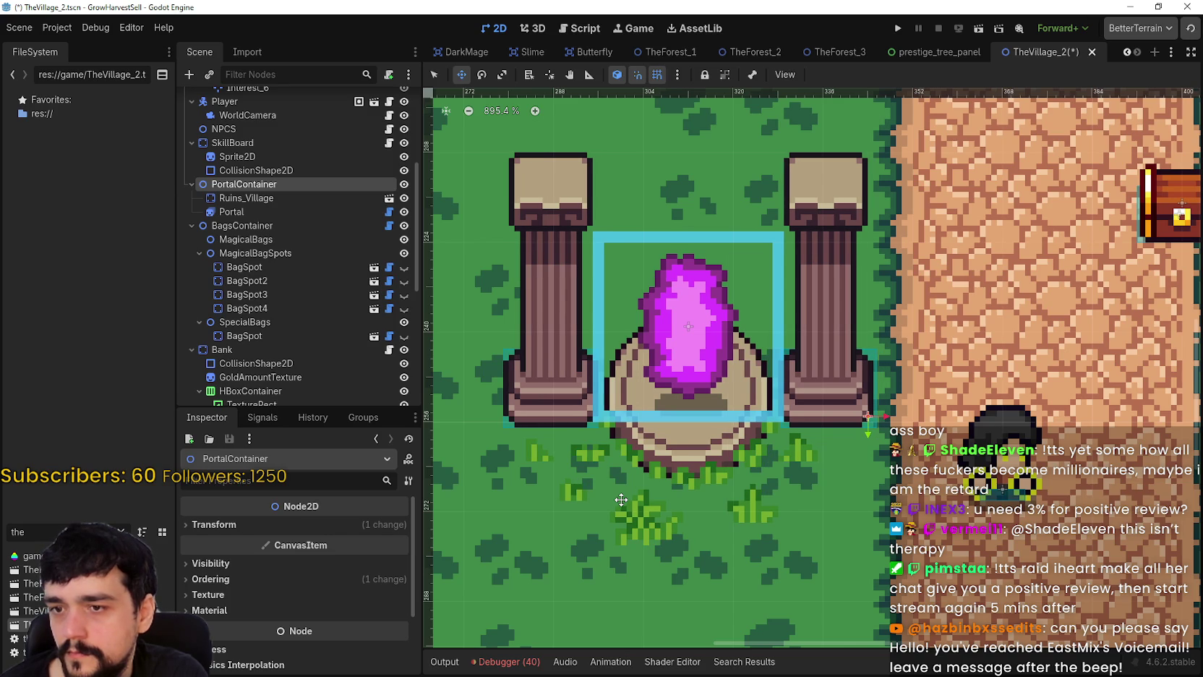
- Select the VillageObjects tile layer in the Scene tree
scroll(621, 500, down, 9)
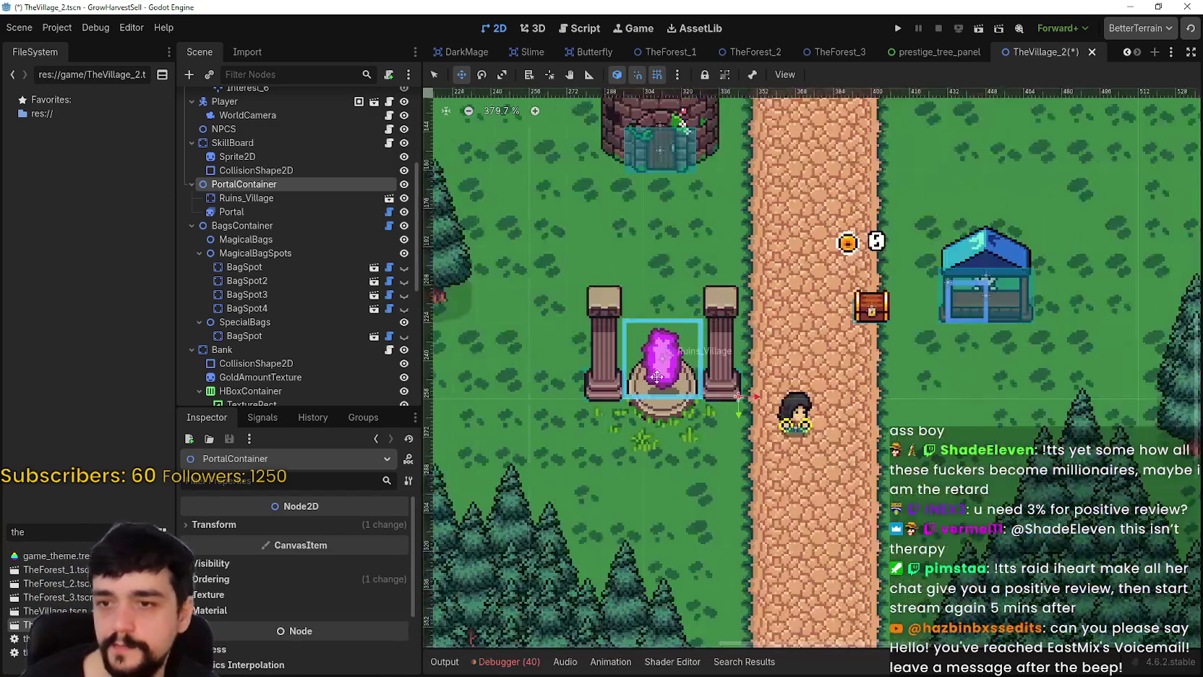
scroll(701, 293, up, 1)
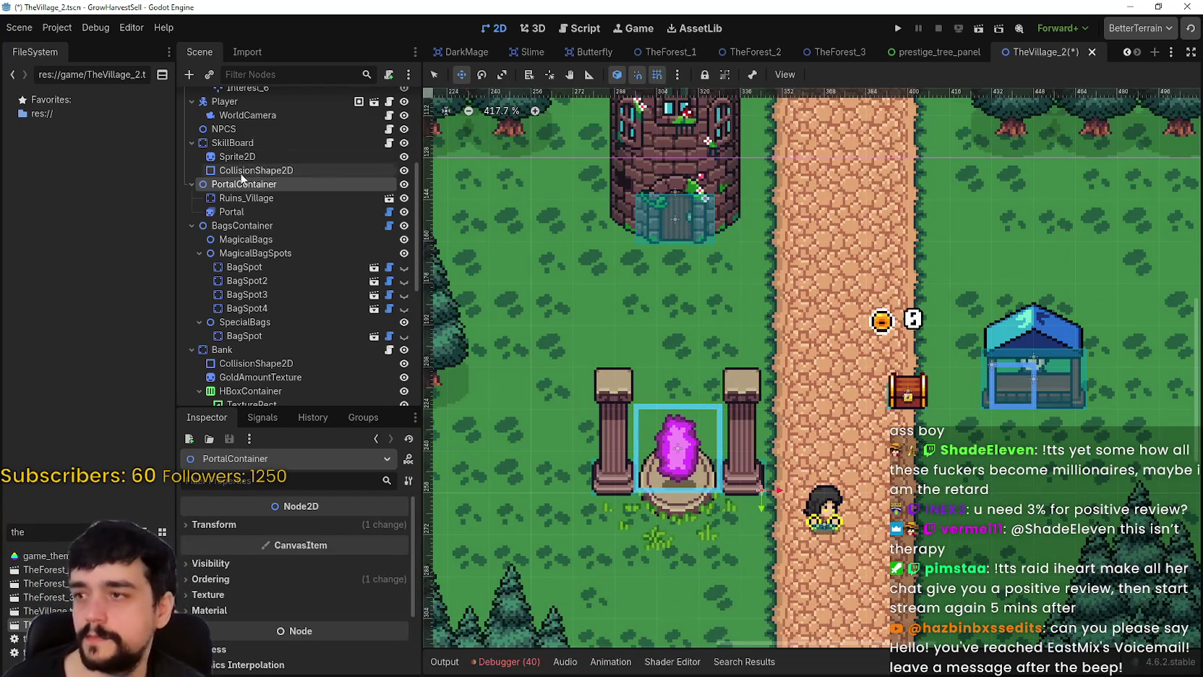
scroll(259, 124, down, 1)
scroll(259, 124, up, 6)
click(269, 113)
click(269, 127)
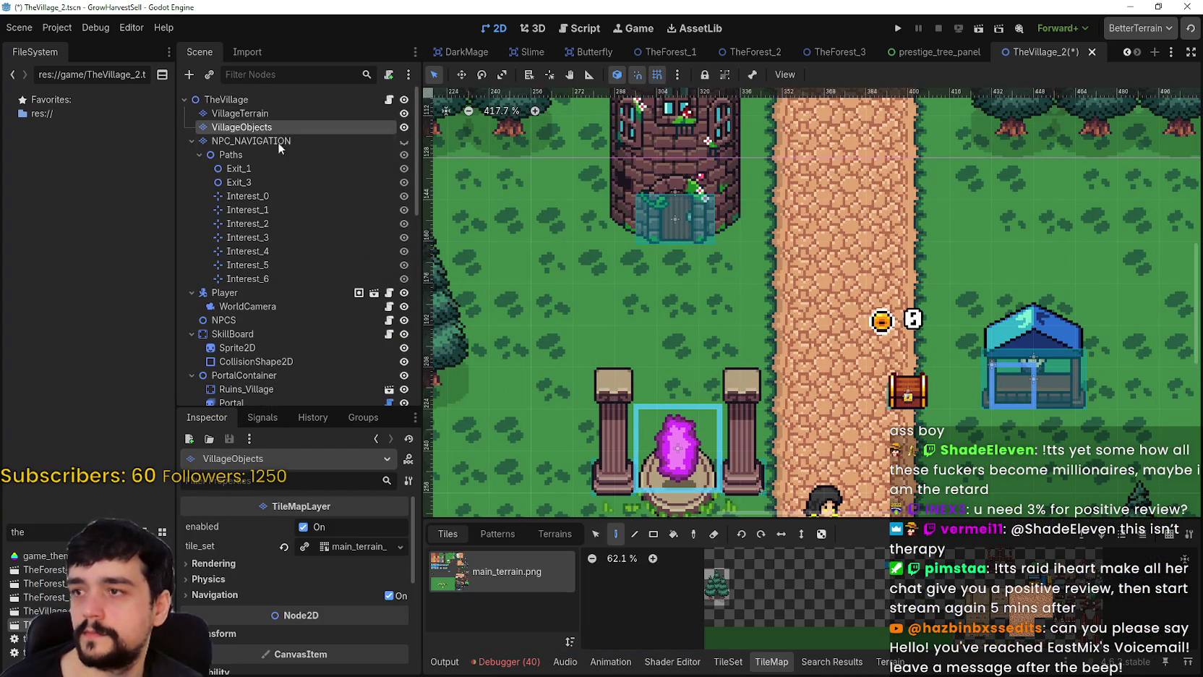
- Pick the road terrain on VillageTerrain, then switch to Steam's MR FARMBOY library page
click(282, 113)
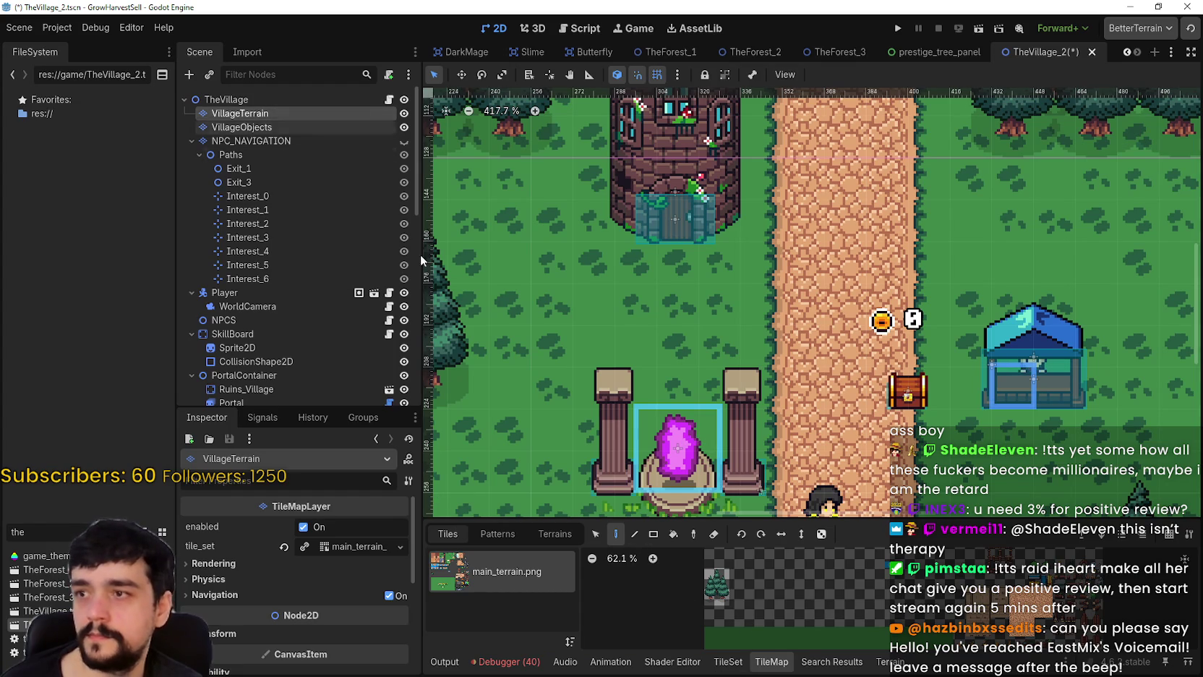
click(889, 661)
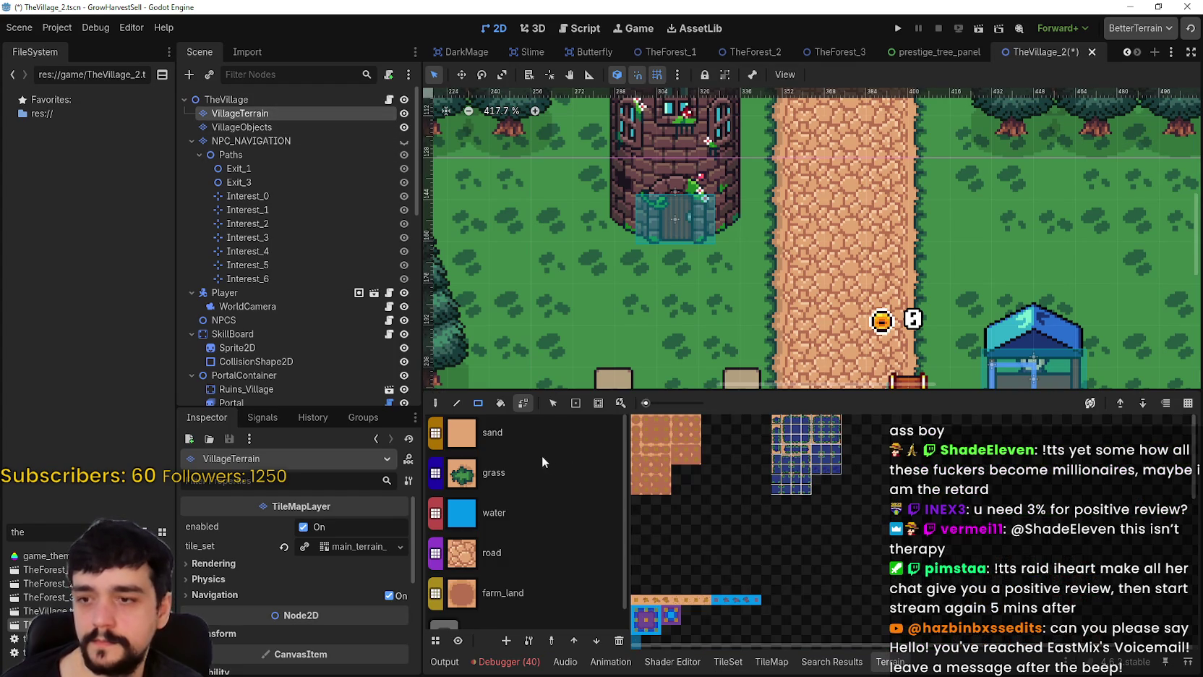
click(497, 539)
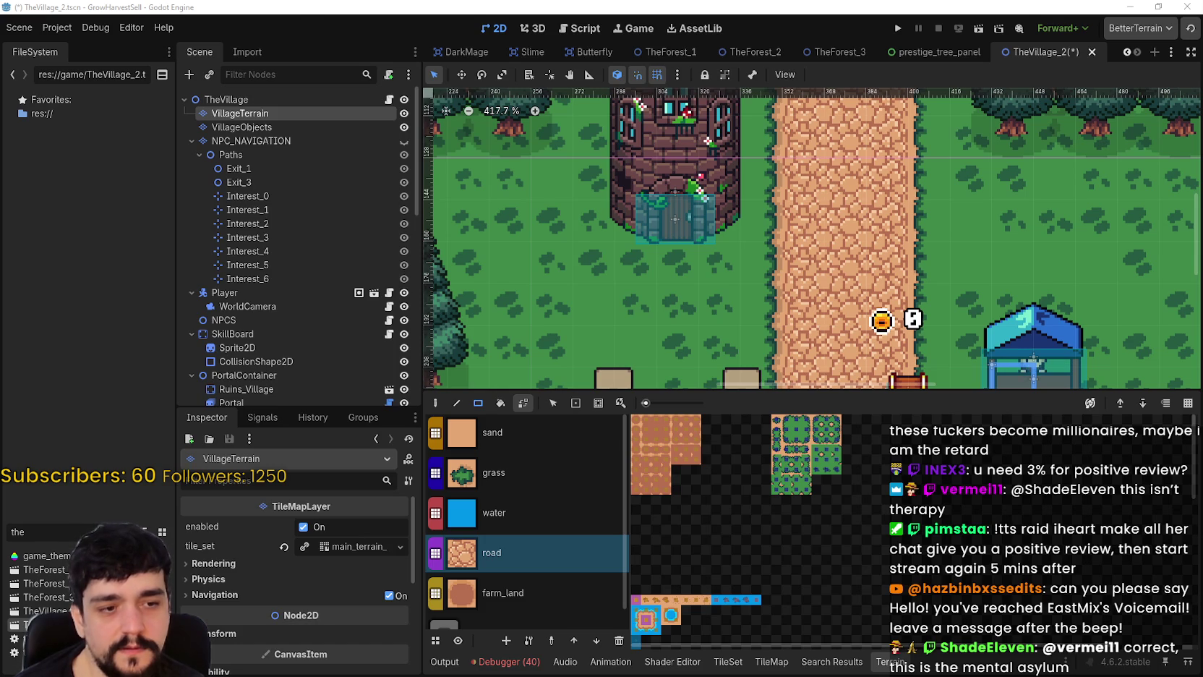
key(alt+Tab)
click(436, 70)
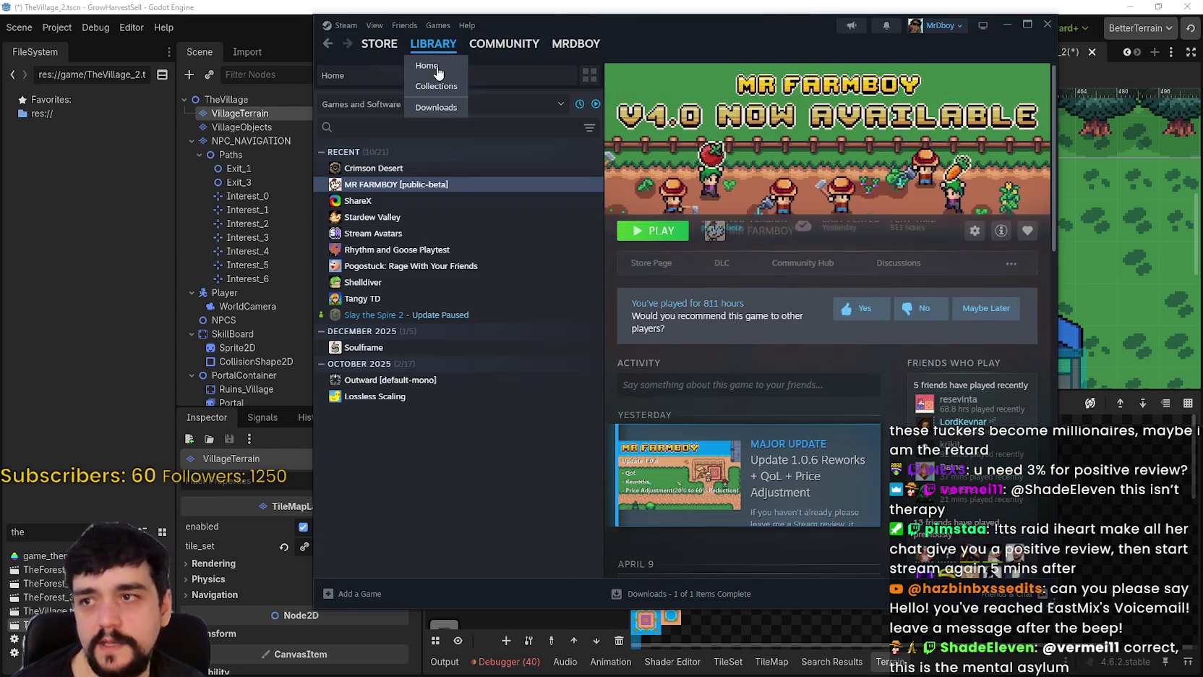
- Browse the MR FARMBOY store page
click(670, 261)
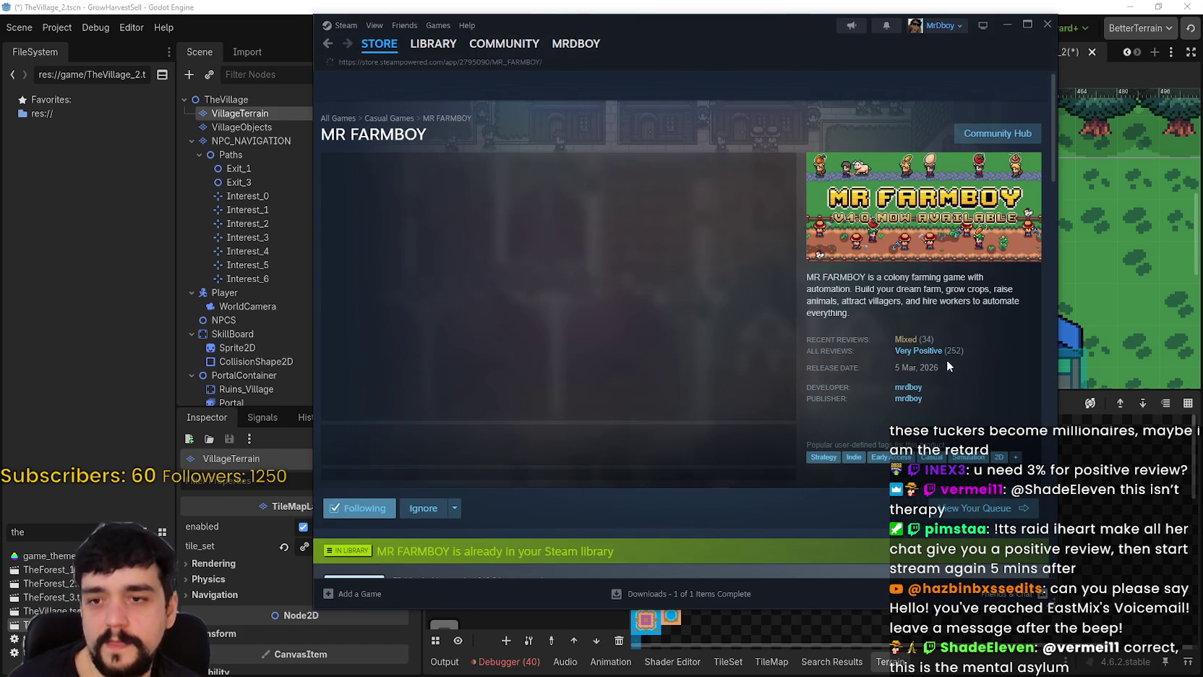
mouse_move(937, 355)
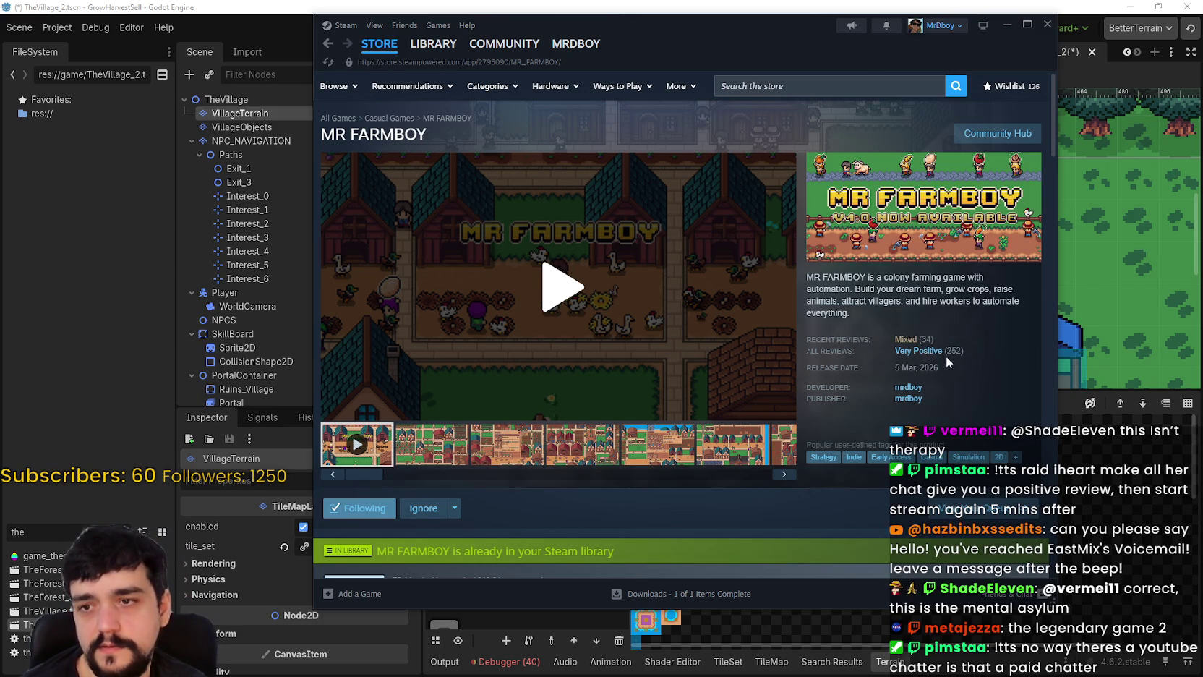
scroll(795, 345, down, 3)
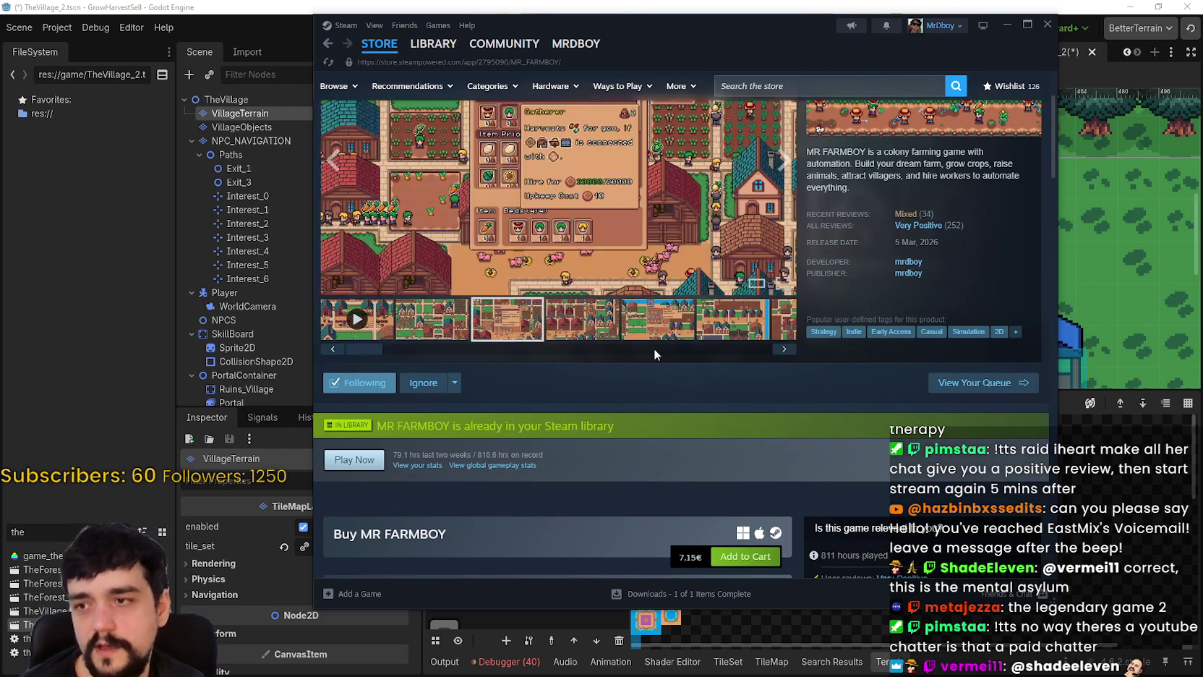
scroll(653, 341, up, 3)
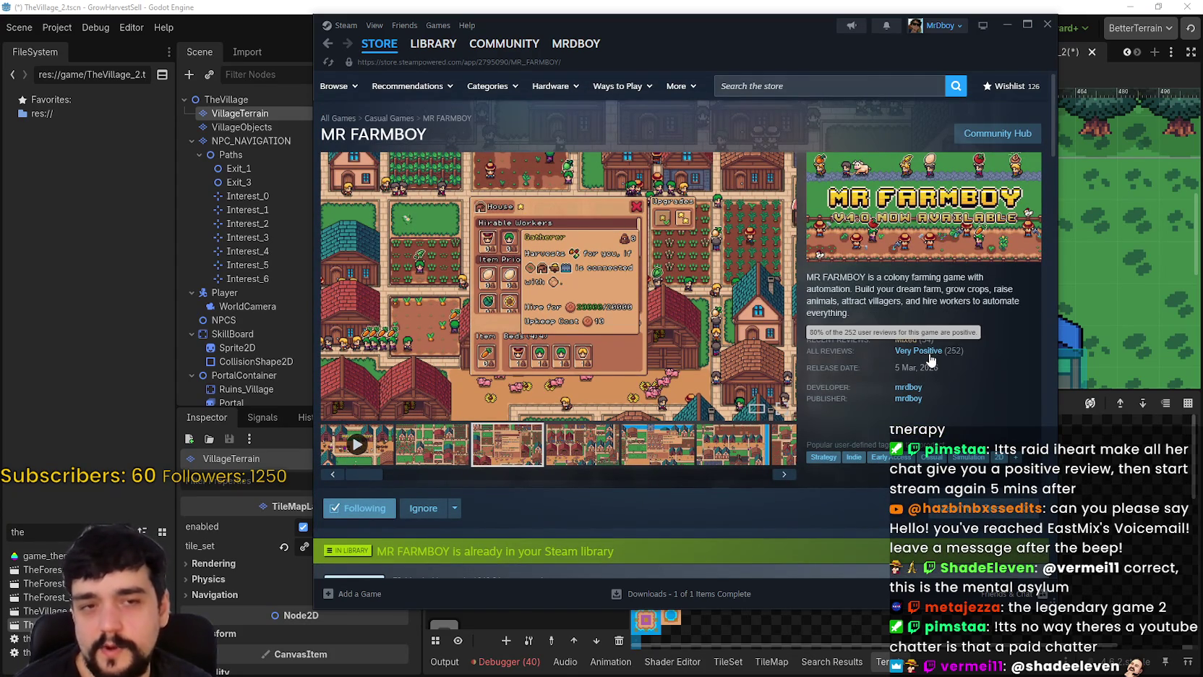
- Search the store for 'Tangy' and open the Tangy TD page, pausing its trailer
click(801, 86)
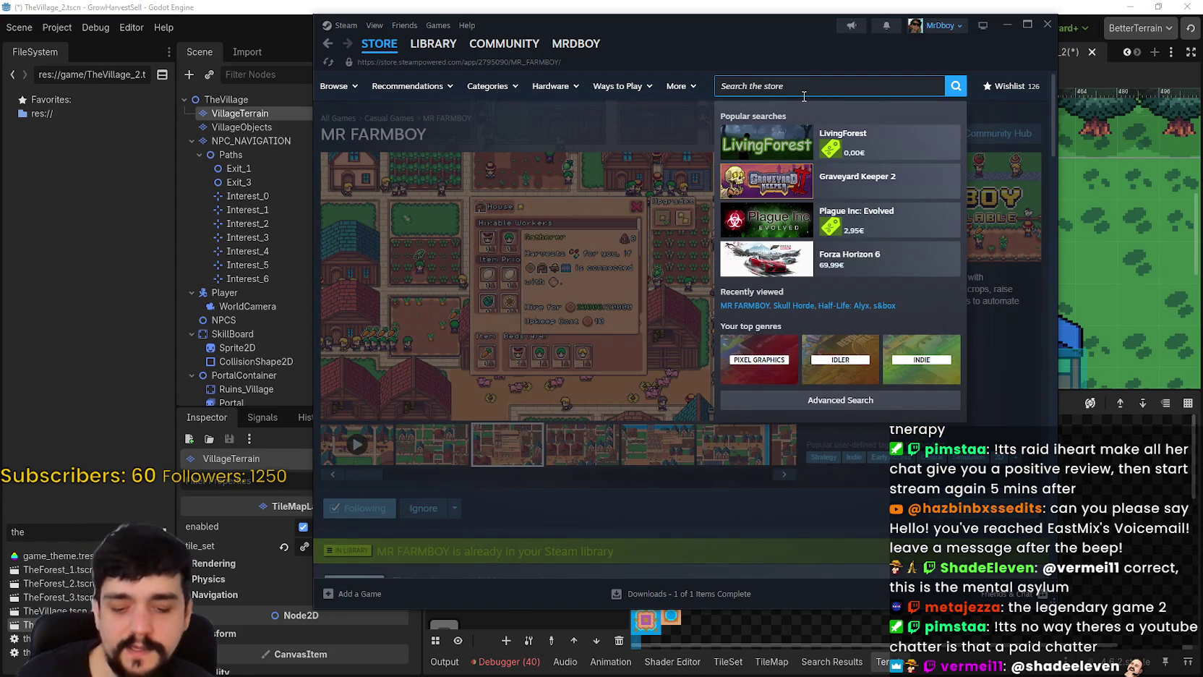
text(Tangy)
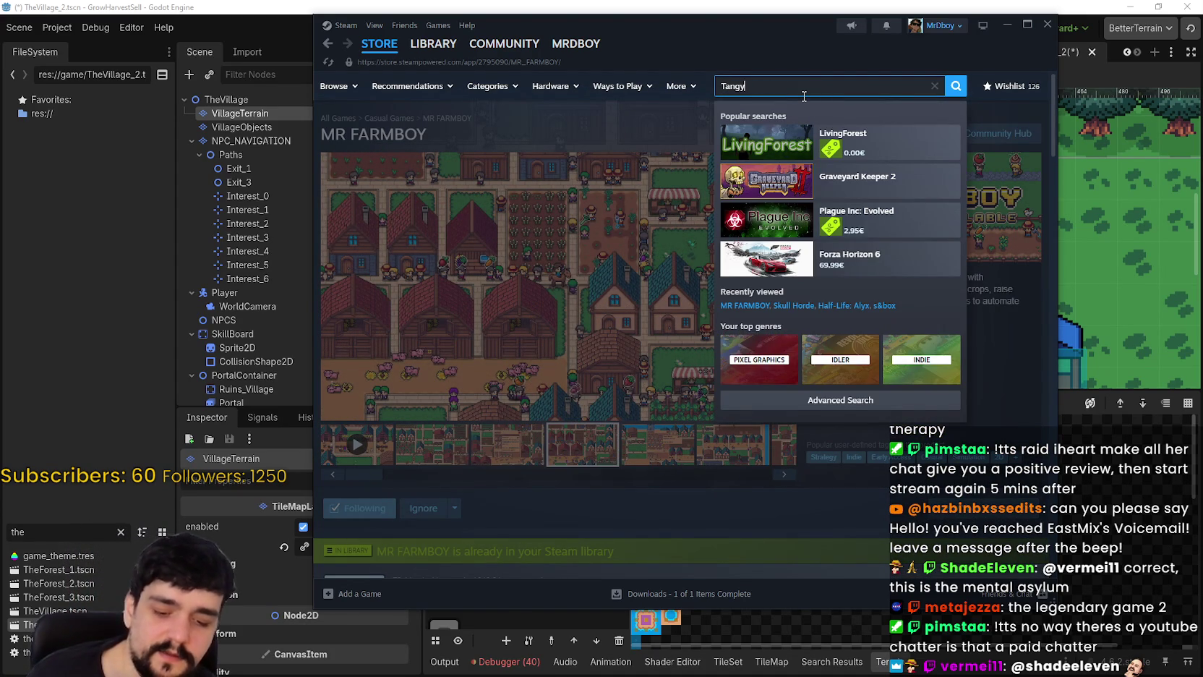
click(839, 142)
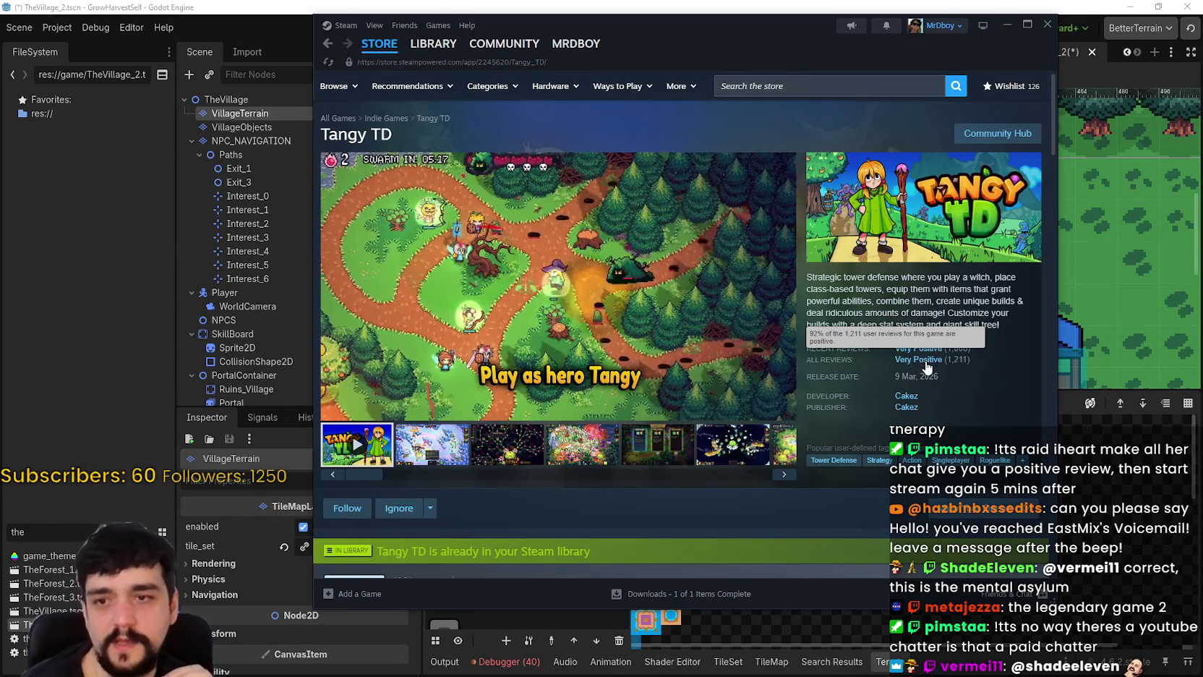
click(373, 378)
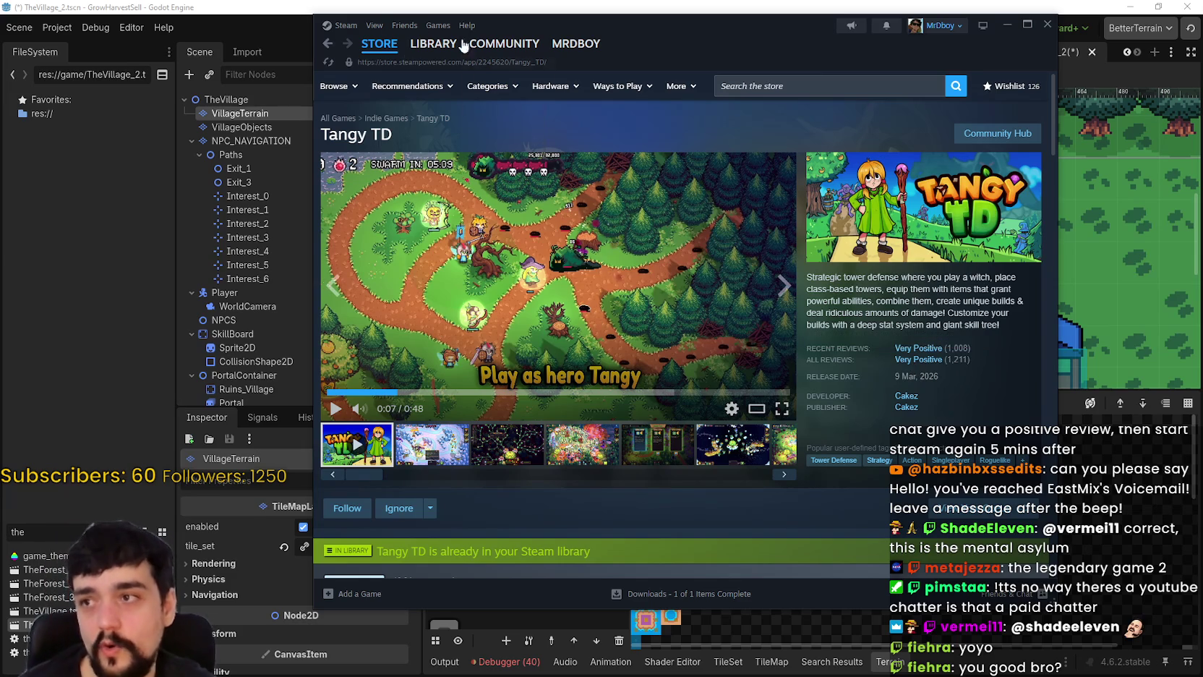
- Go back to the MR FARMBOY store page, then leave Steam for Godot
click(328, 43)
mouse_move(932, 352)
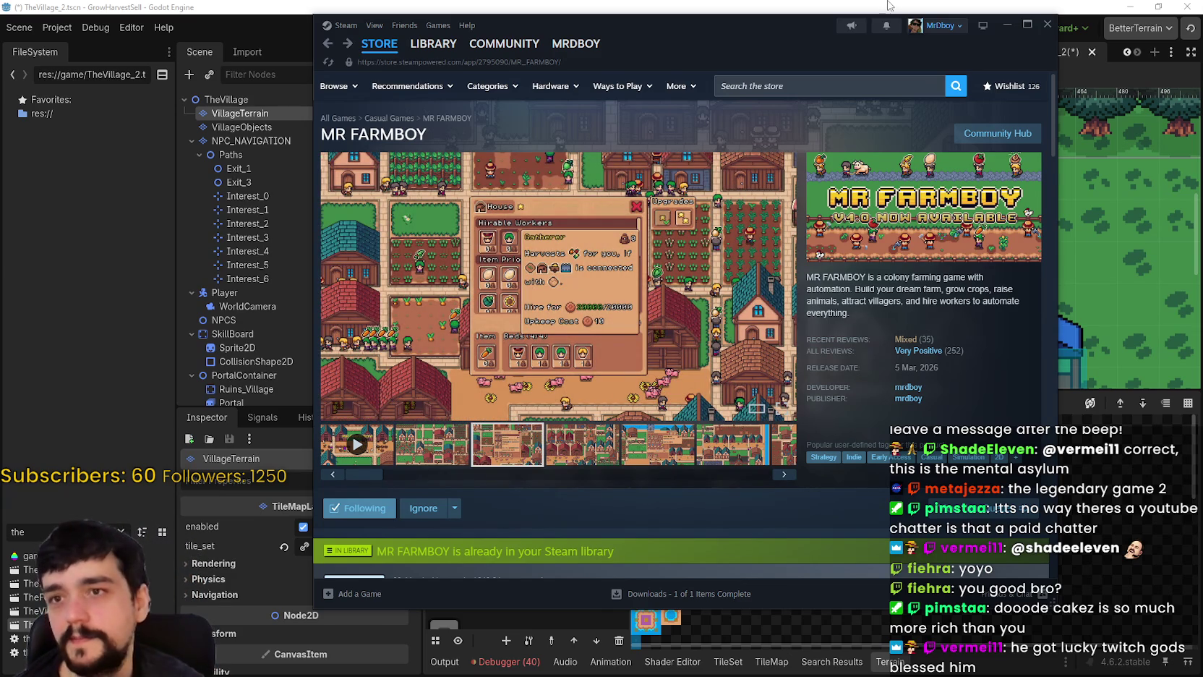
key(alt+Tab)
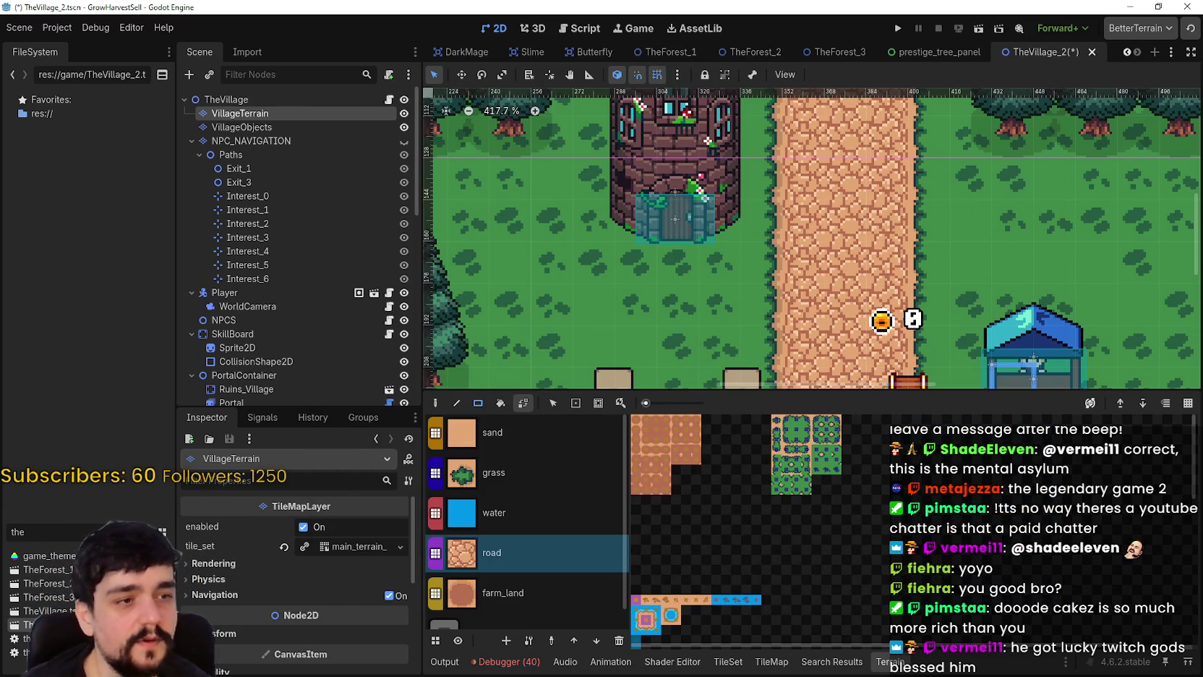
- Paint a road spur from the main road to the tower door and widen it
scroll(803, 226, down, 1)
scroll(761, 267, up, 1)
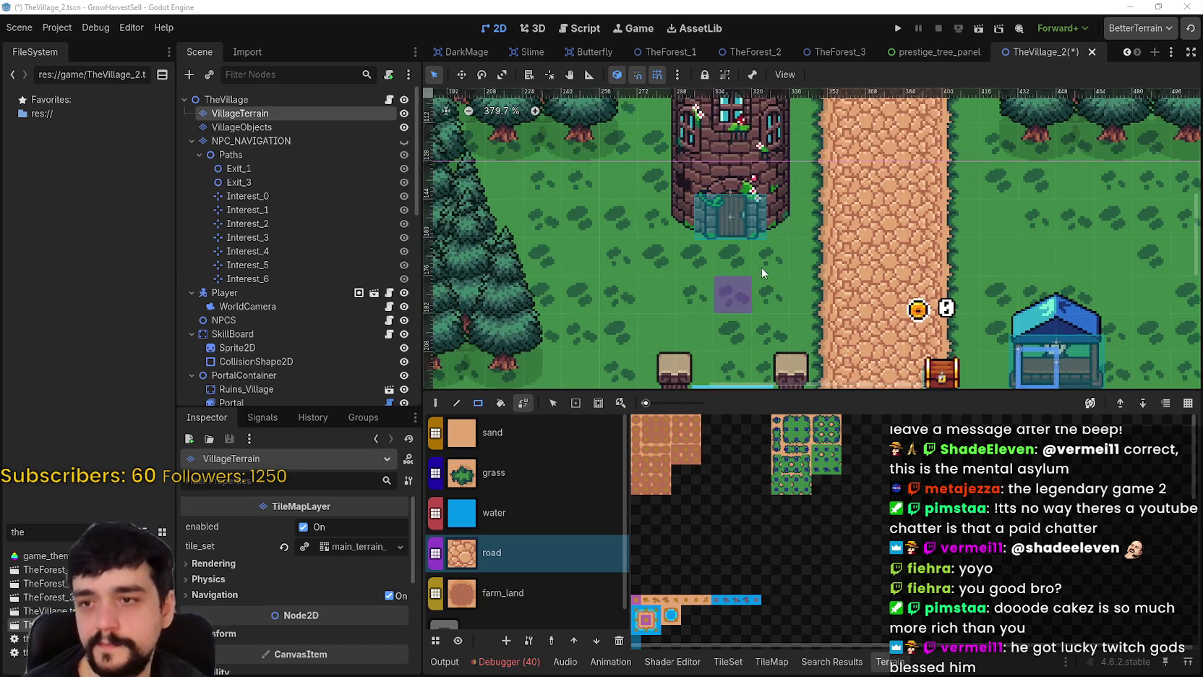
drag(804, 261, 778, 261)
click(723, 262)
drag(719, 323, 703, 280)
scroll(807, 303, down, 2)
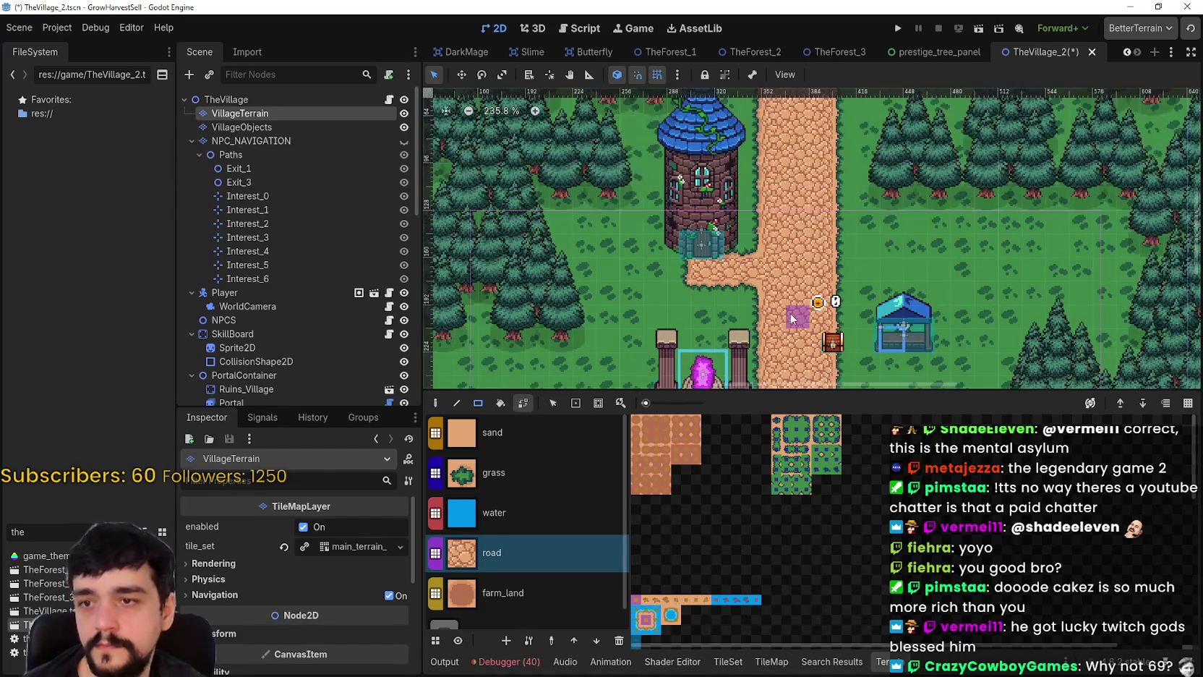
scroll(757, 268, down, 1)
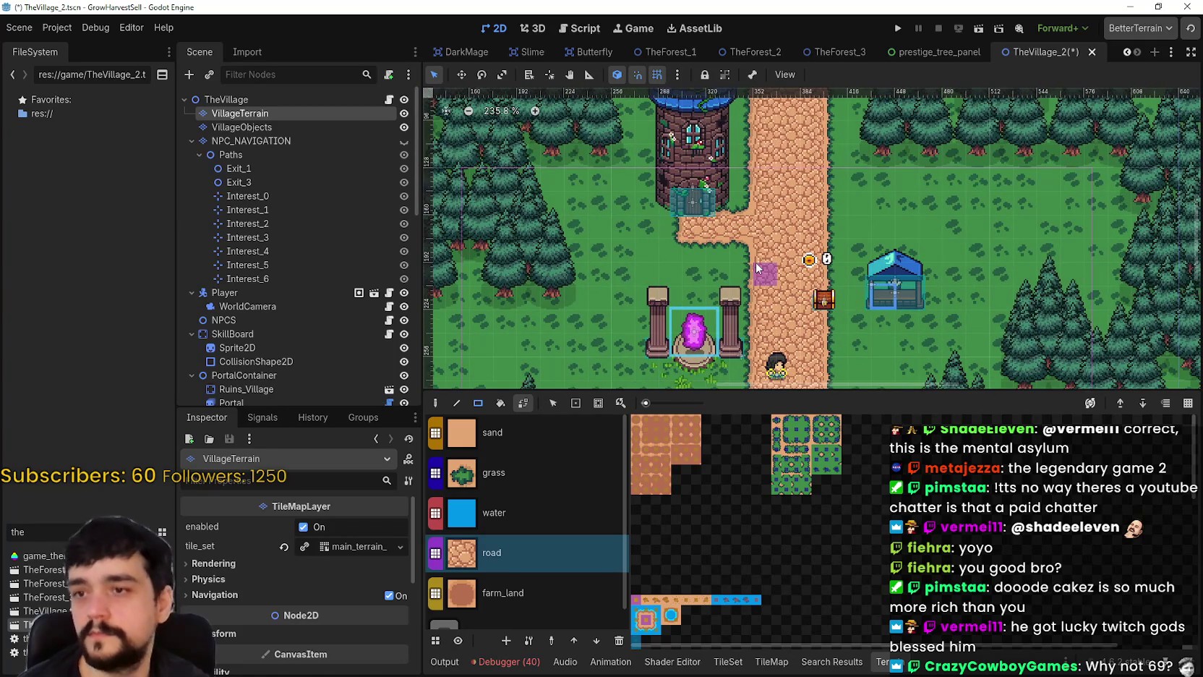
scroll(756, 268, up, 1)
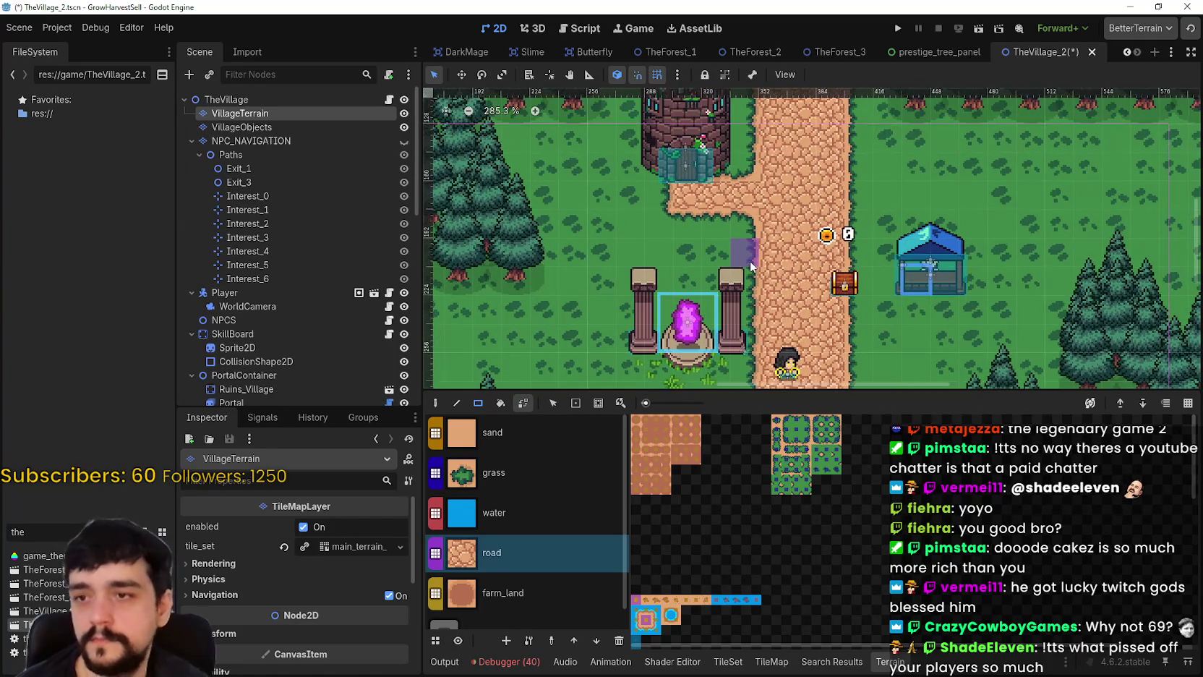
scroll(752, 263, down, 1)
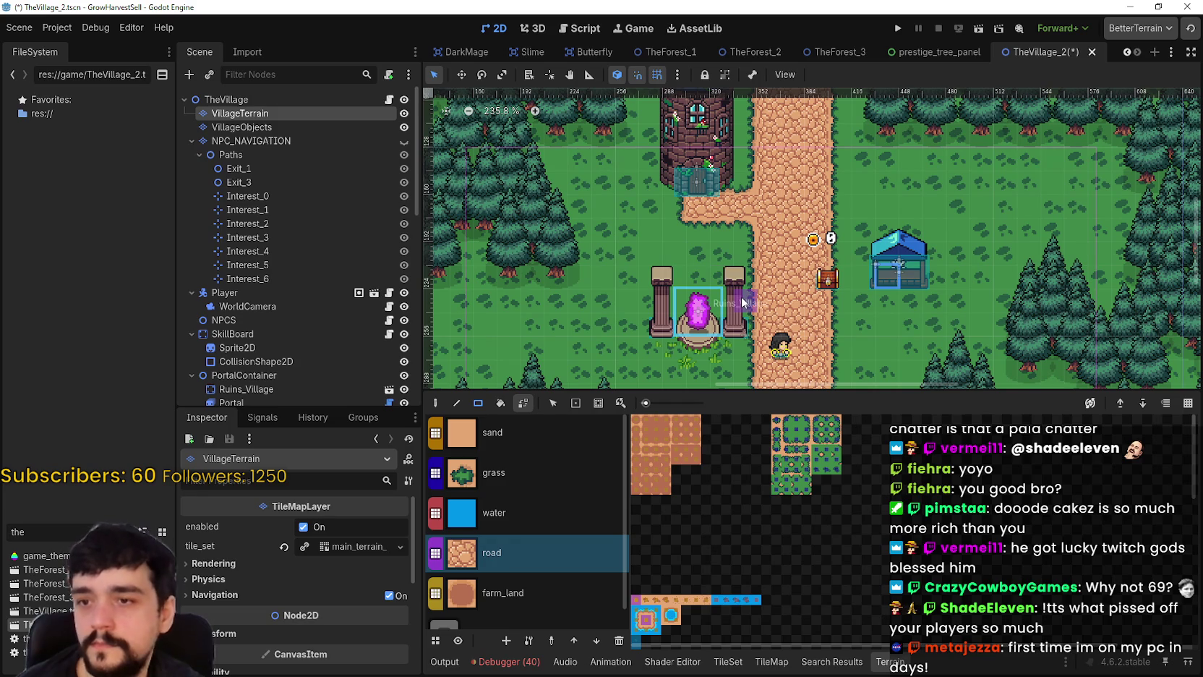
- Paint a small patch of road beside the portal, then select the SkillBoard node
mouse_move(751, 304)
mouse_down()
mouse_move(699, 289)
mouse_move(745, 297)
mouse_up()
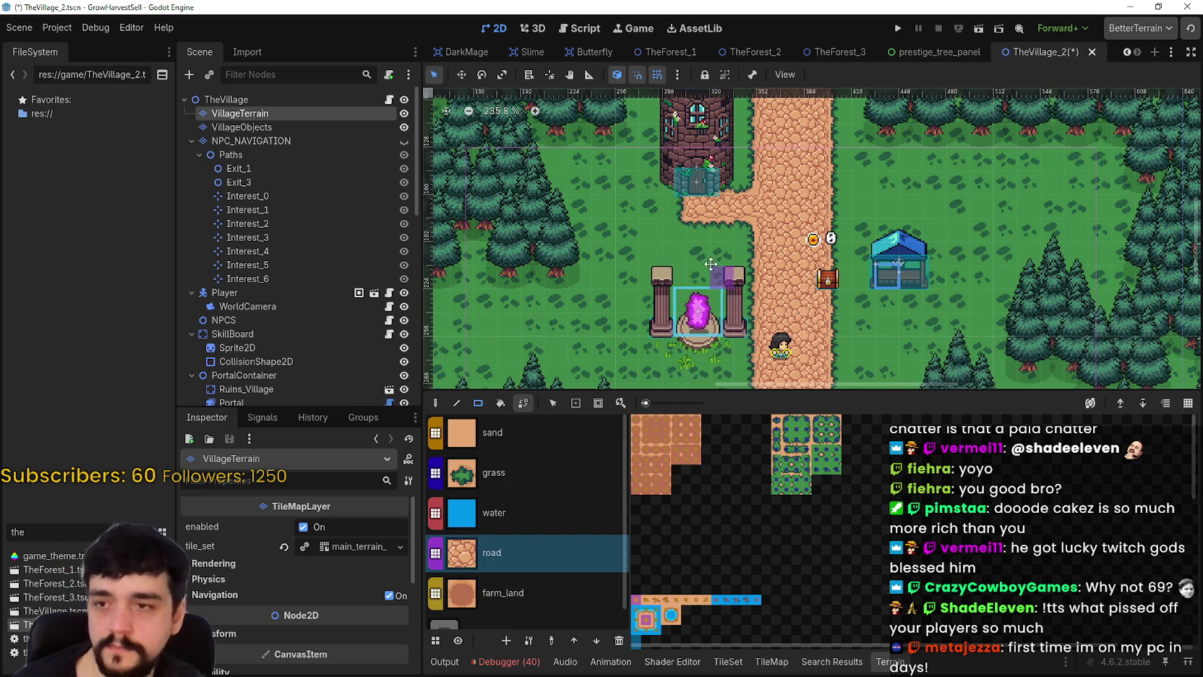
scroll(796, 252, down, 1)
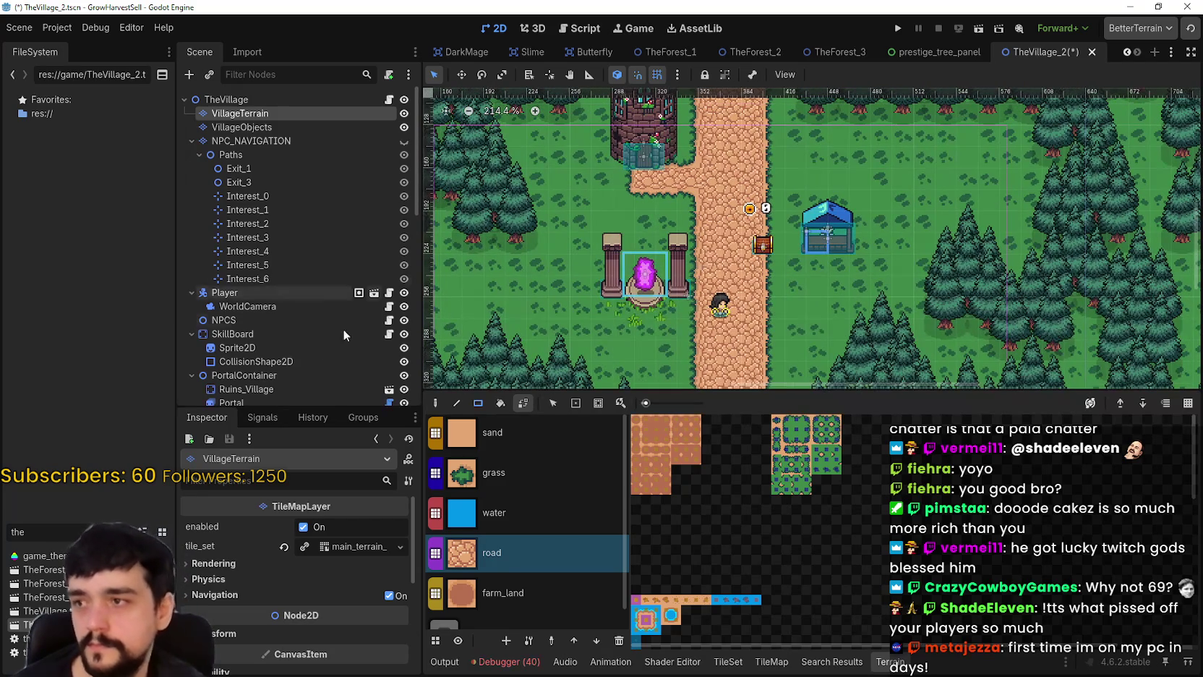
scroll(304, 289, down, 3)
click(269, 257)
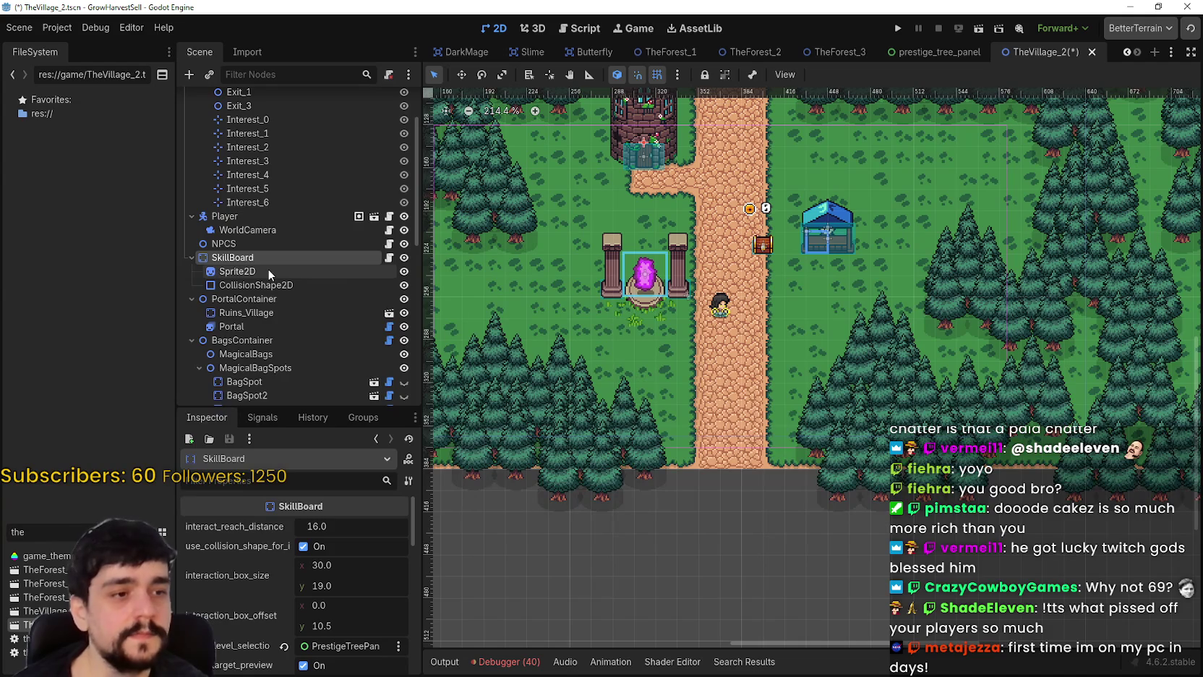
scroll(268, 268, down, 3)
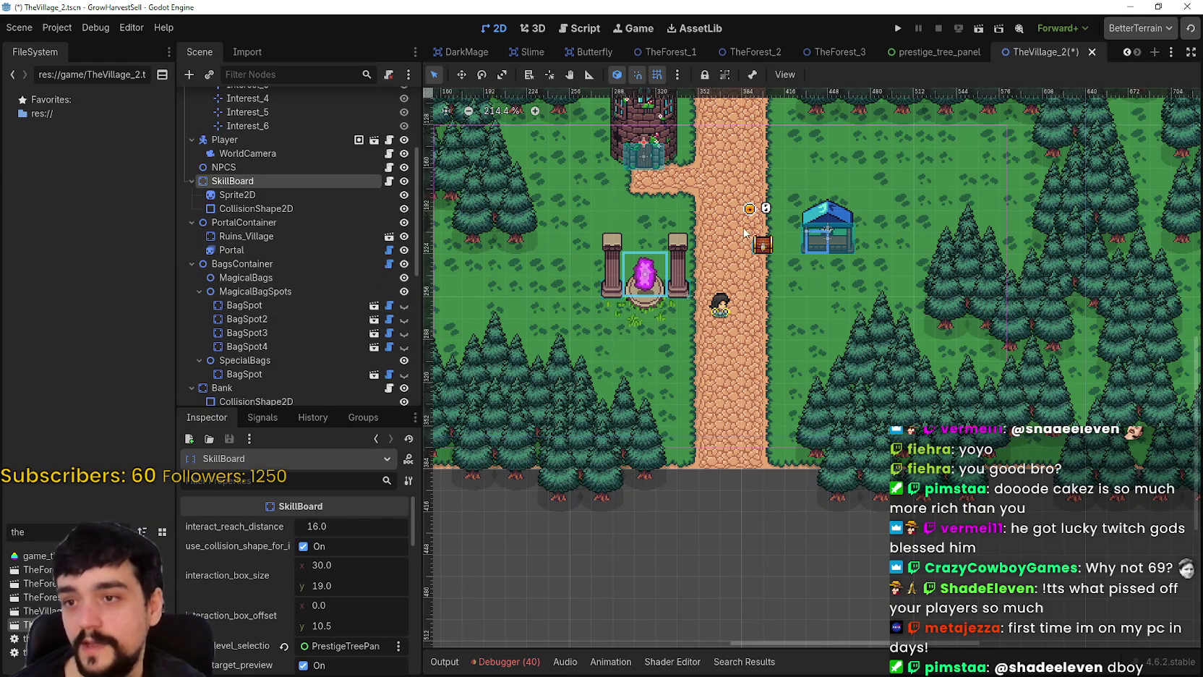
scroll(715, 240, up, 3)
scroll(790, 357, down, 2)
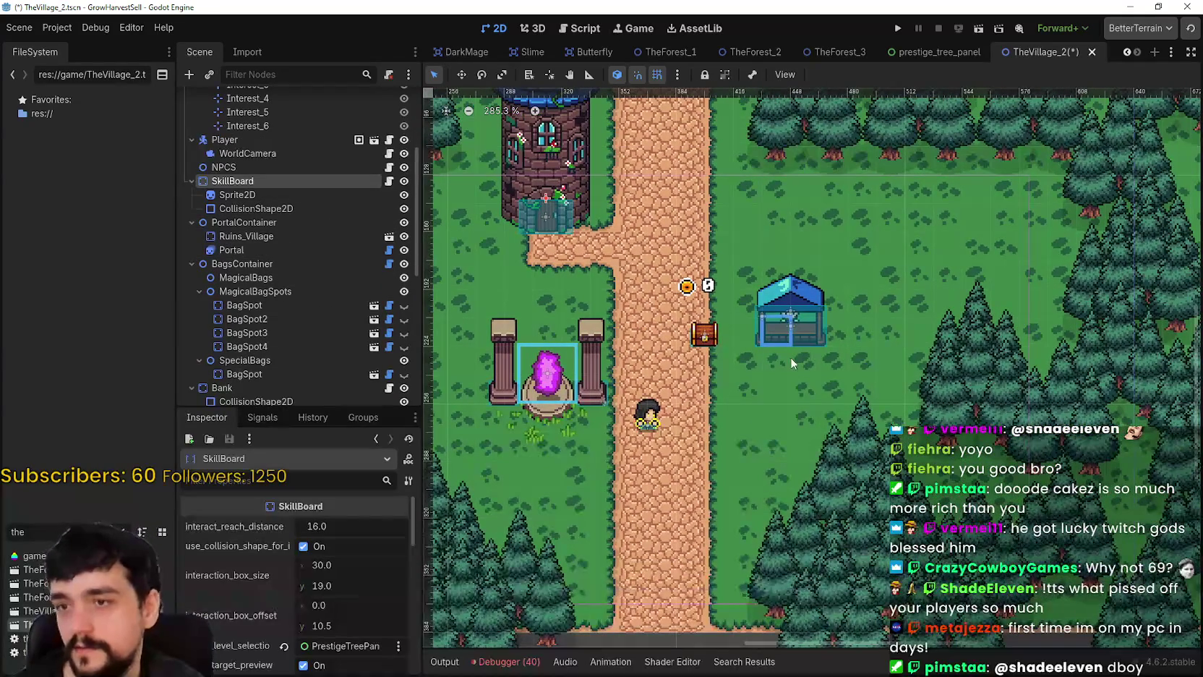
scroll(316, 339, up, 2)
scroll(320, 293, down, 1)
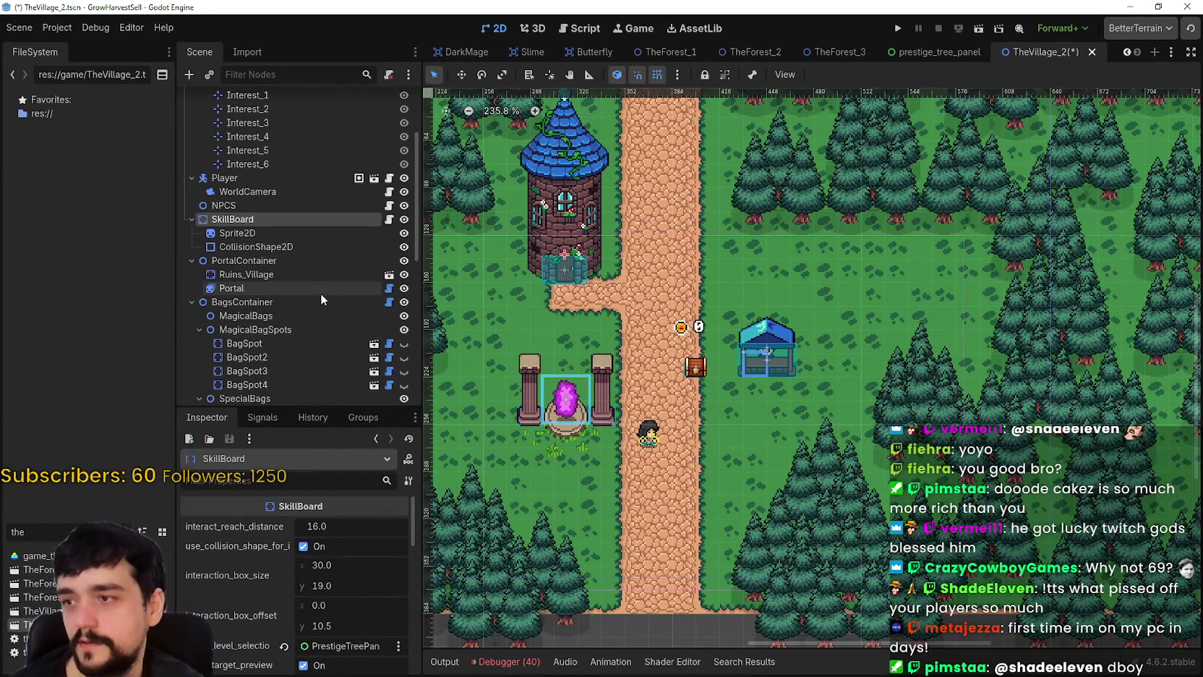
scroll(355, 207, down, 2)
scroll(319, 297, up, 2)
scroll(318, 293, down, 6)
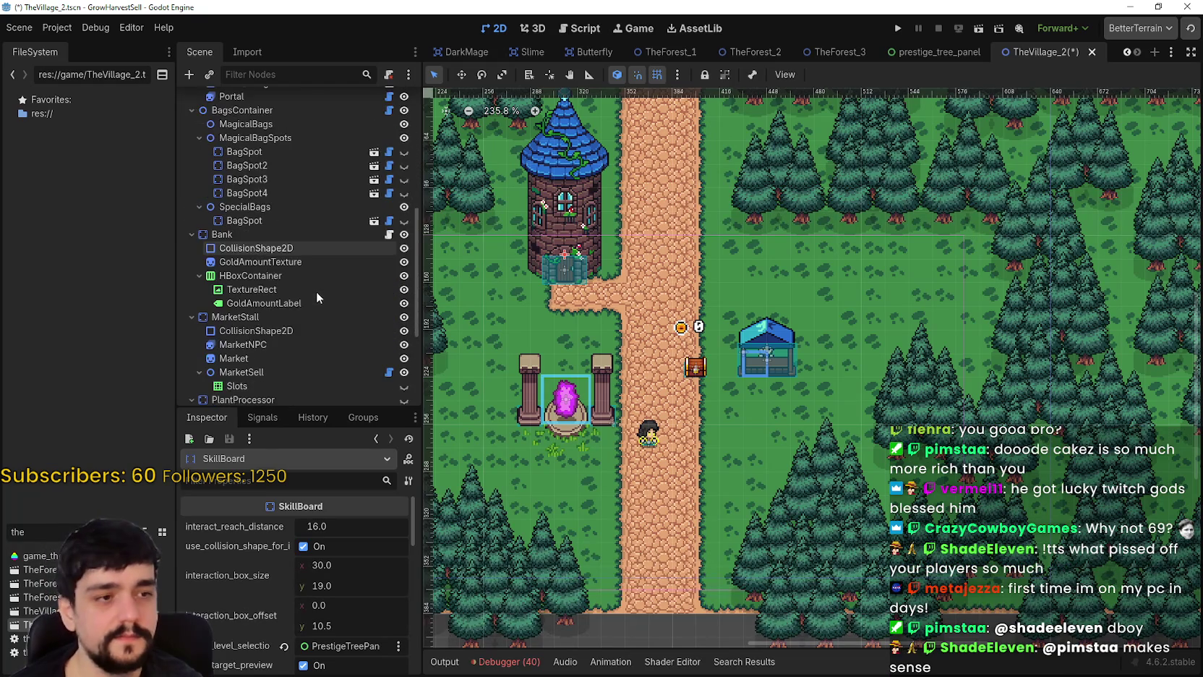
scroll(316, 292, up, 2)
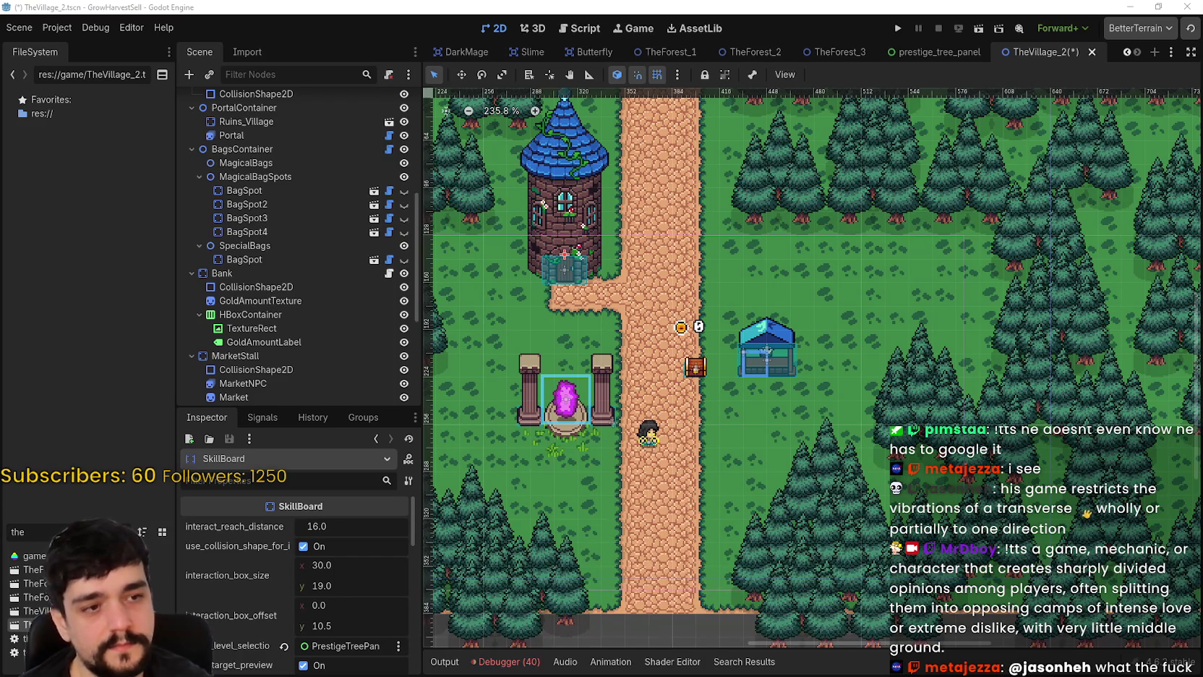
- Zoom toward the blue market stall east of the portal and select its Market sprite
scroll(748, 423, down, 3)
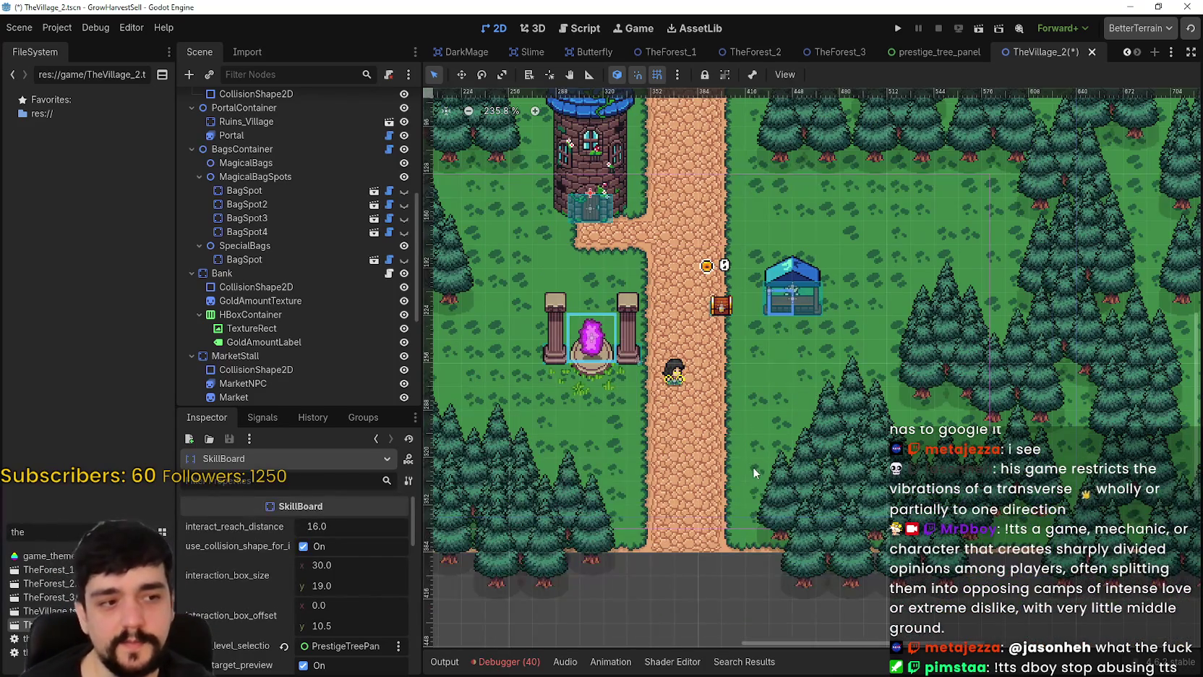
scroll(753, 466, down, 3)
scroll(742, 449, up, 4)
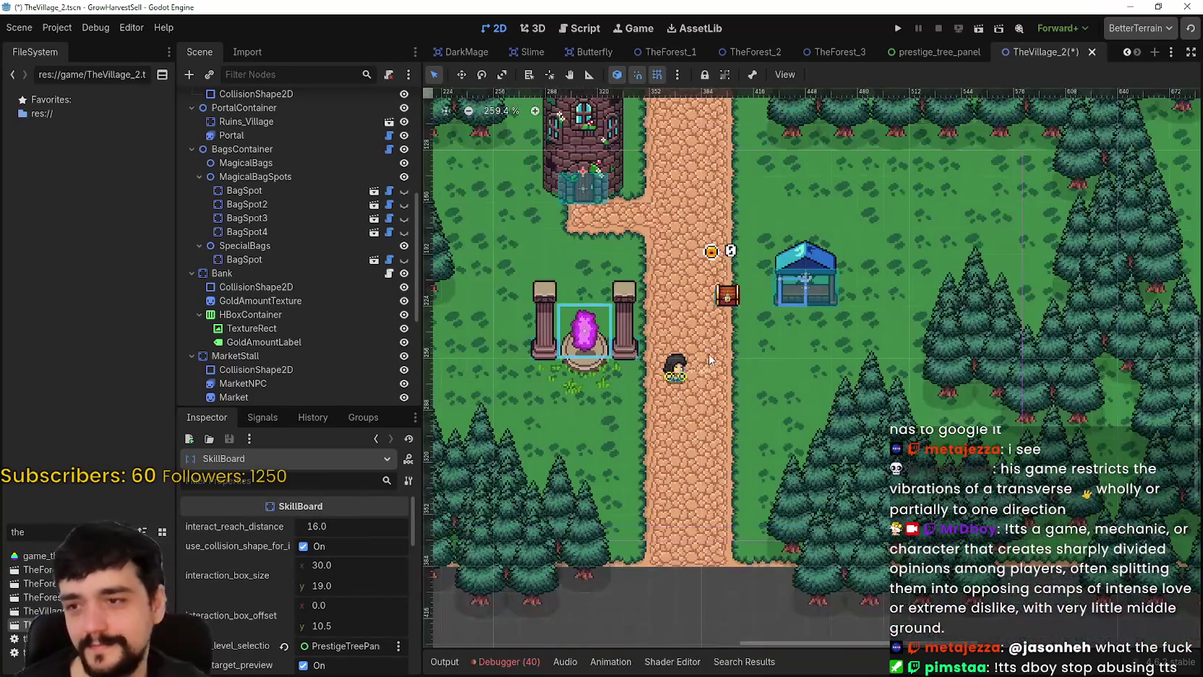
scroll(709, 359, up, 5)
scroll(817, 289, right, 1)
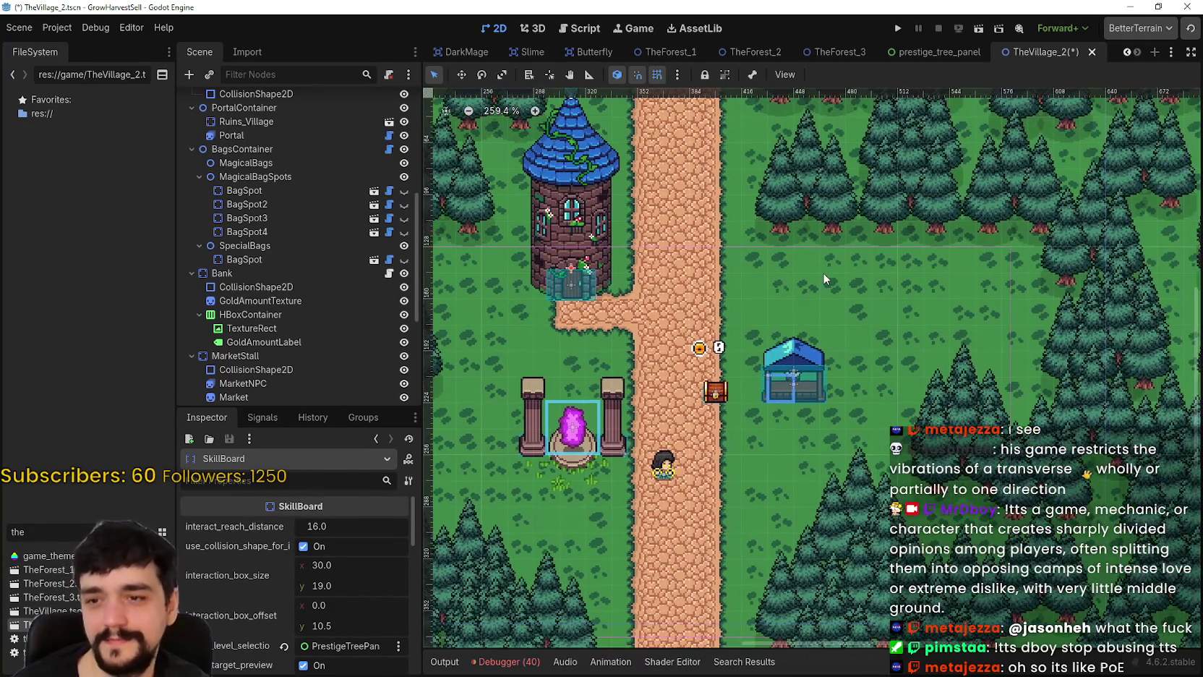
scroll(788, 274, right, 1)
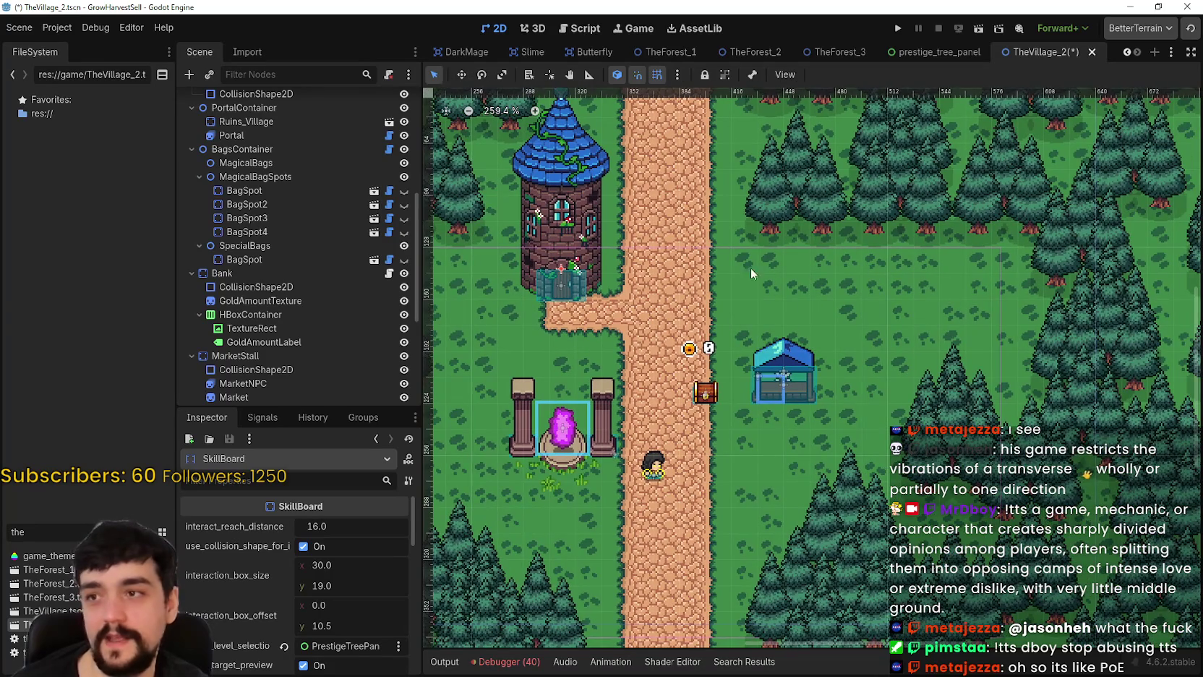
scroll(784, 339, up, 1)
scroll(787, 340, up, 1)
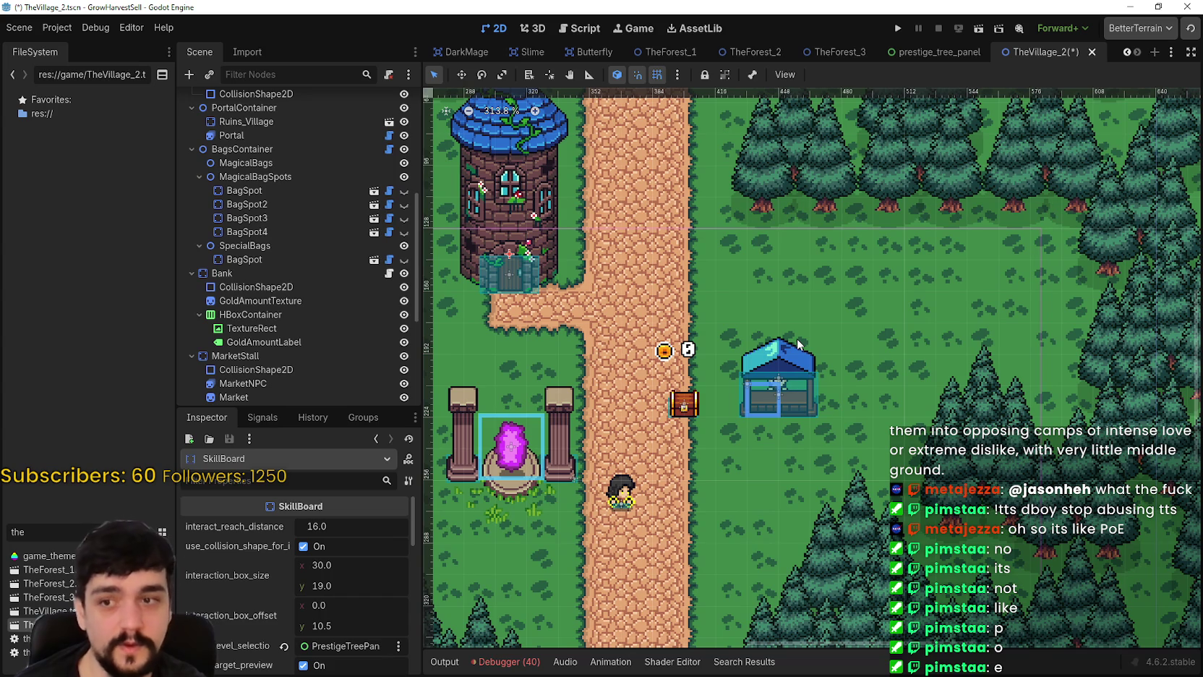
scroll(763, 236, up, 2)
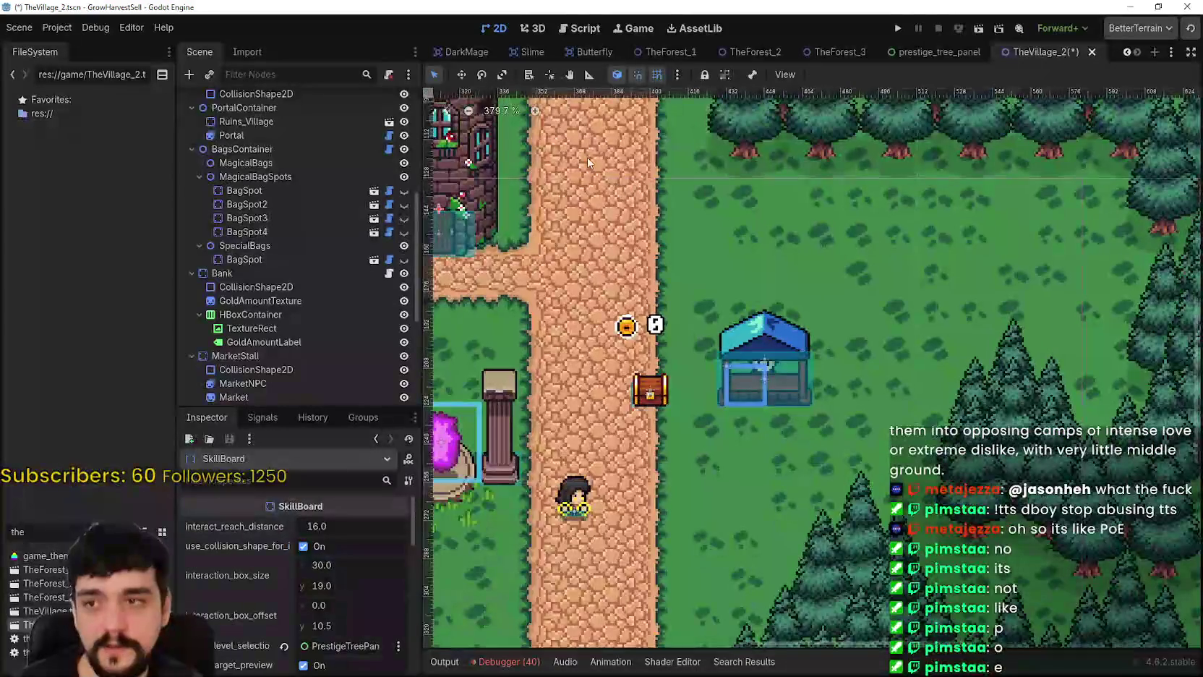
scroll(223, 320, up, 4)
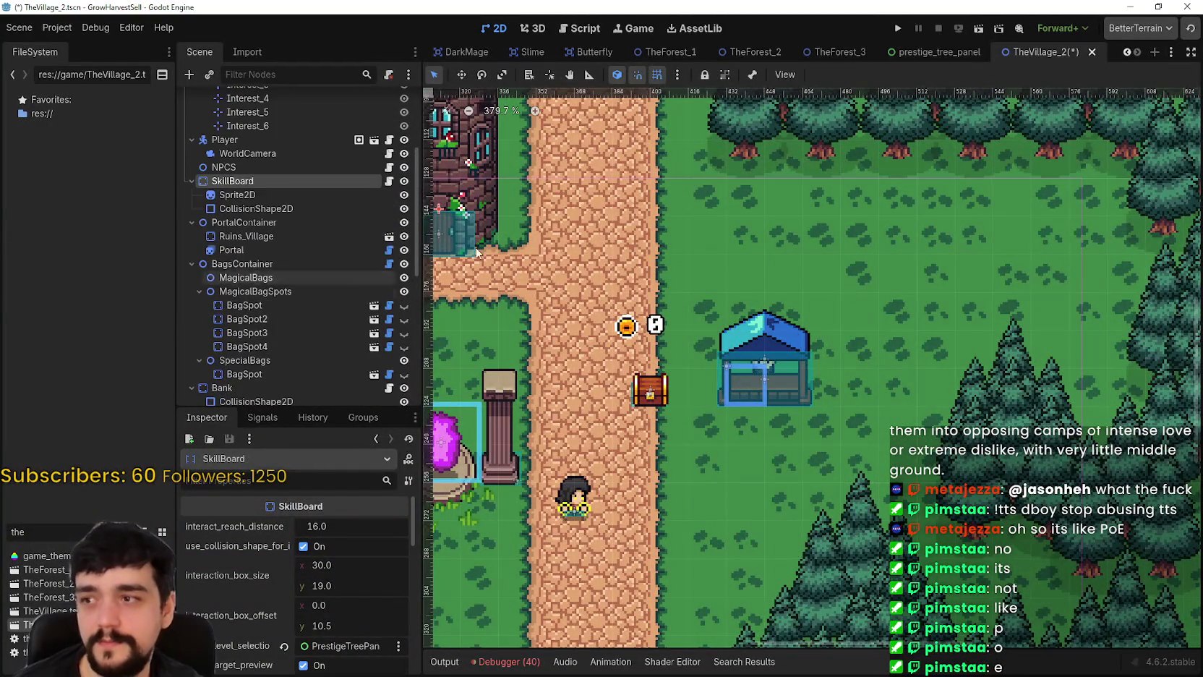
scroll(789, 414, down, 3)
scroll(778, 379, up, 6)
click(777, 379)
scroll(778, 379, down, 3)
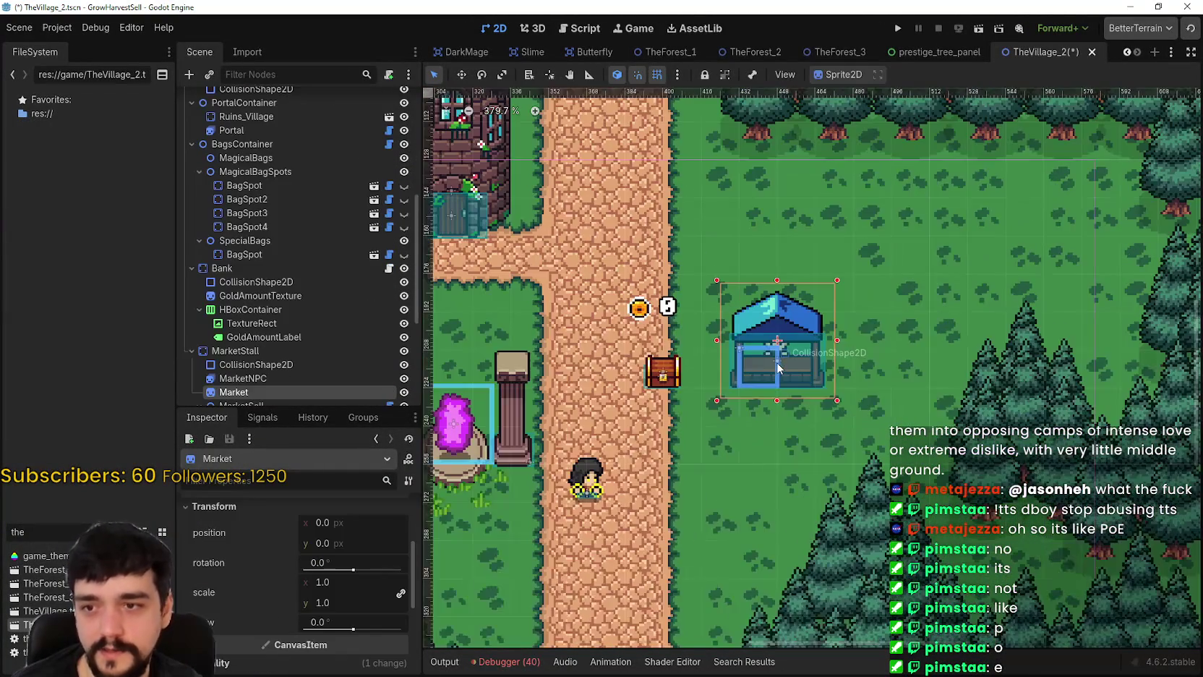
scroll(436, 304, down, 3)
scroll(362, 319, down, 5)
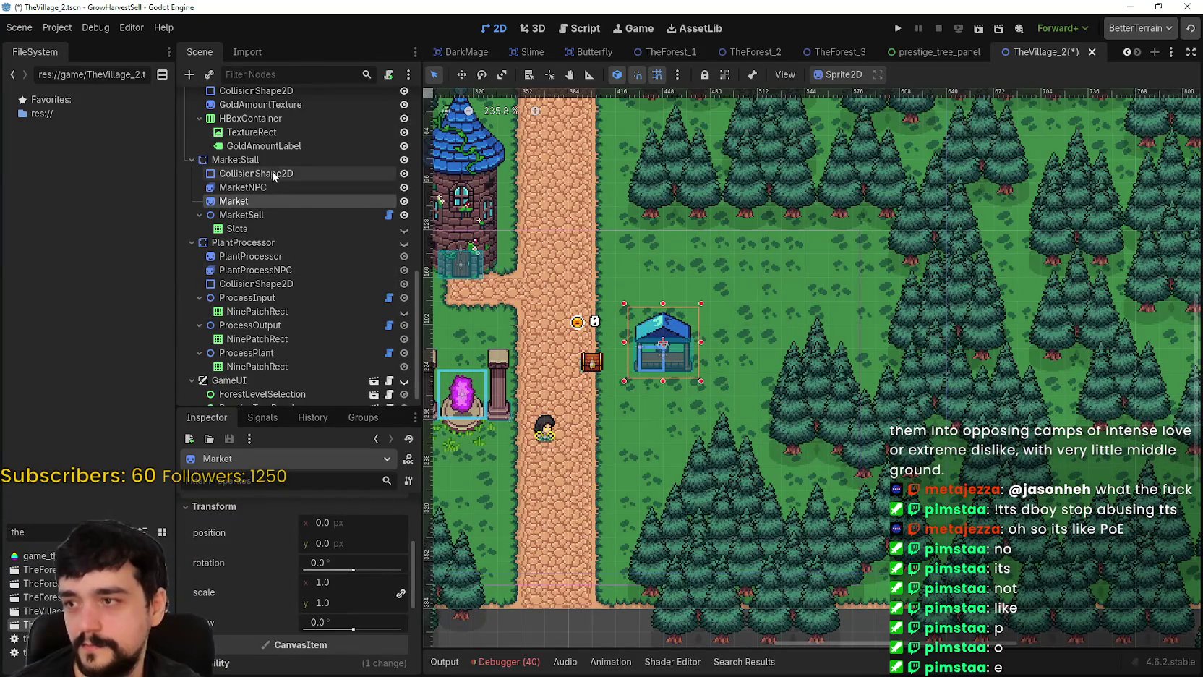
click(272, 160)
scroll(636, 267, up, 2)
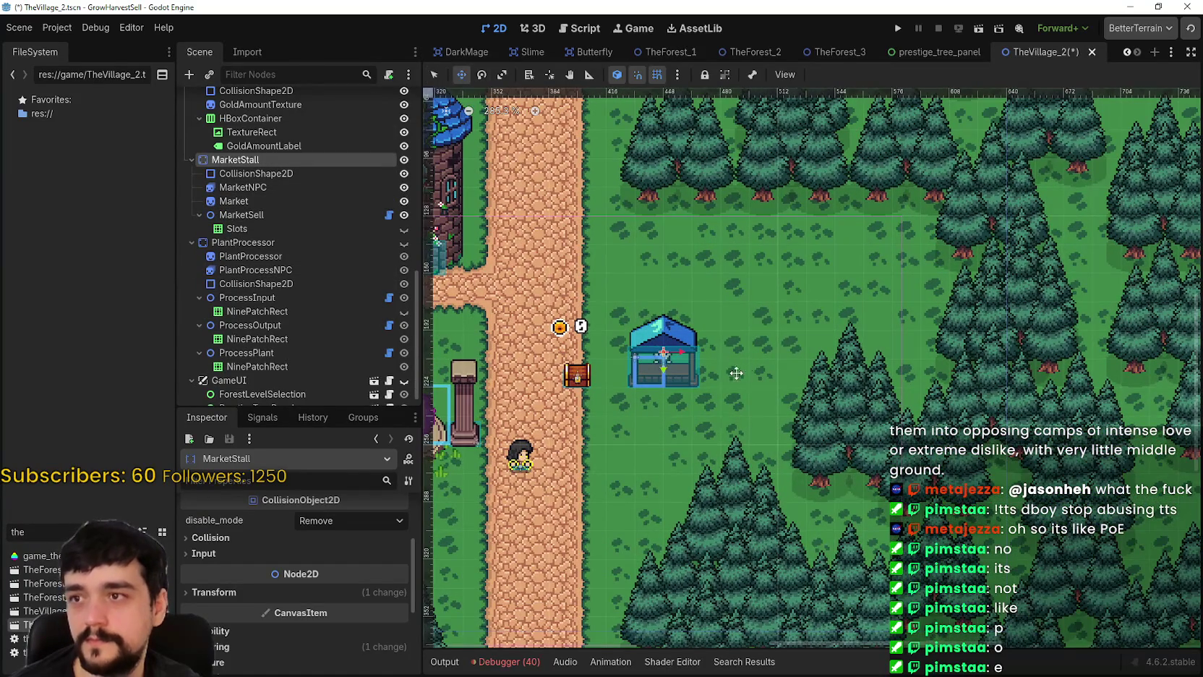
scroll(736, 373, up, 1)
scroll(729, 335, up, 1)
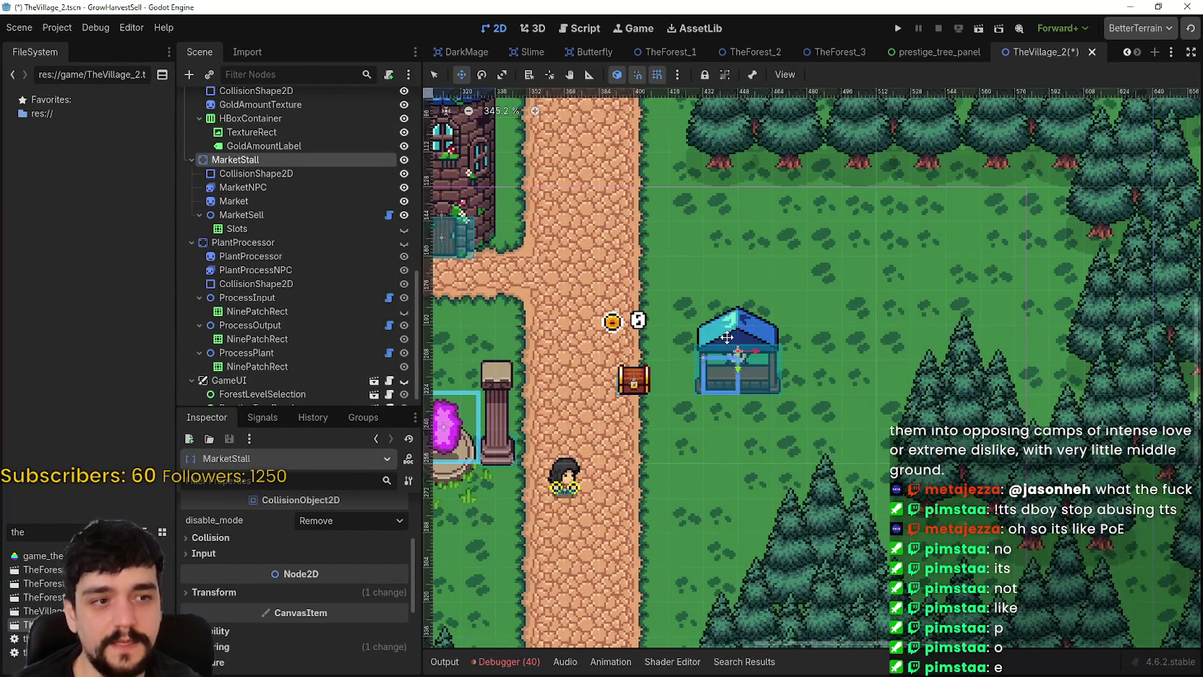
scroll(723, 338, down, 4)
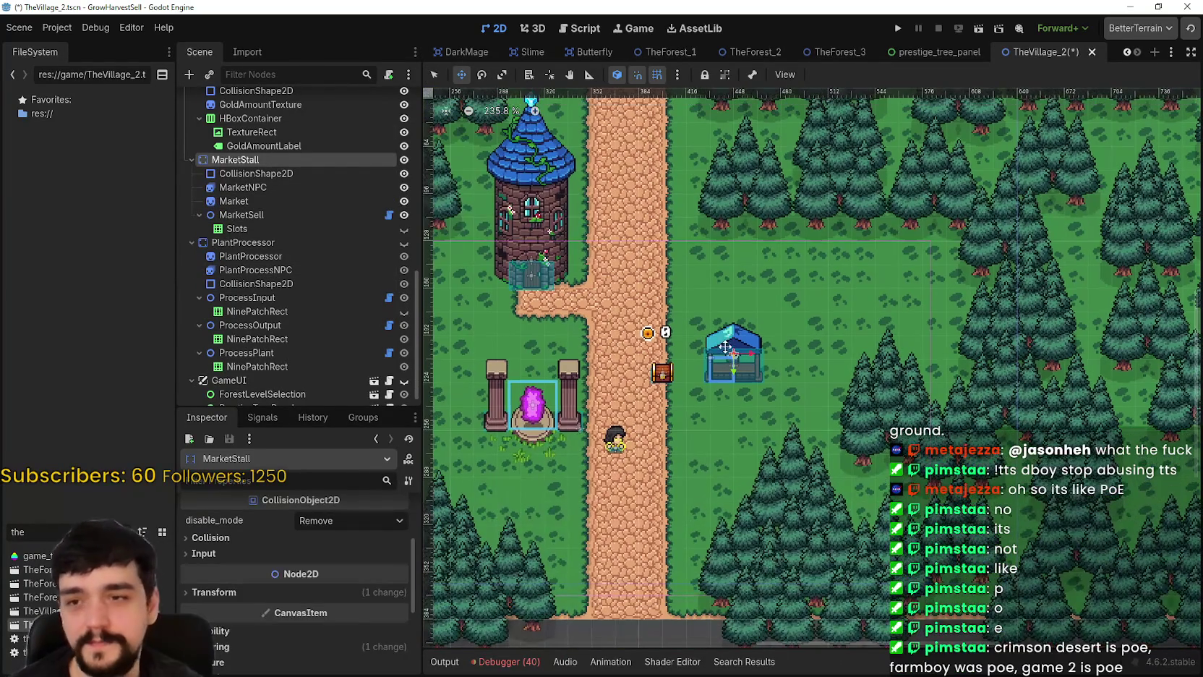
scroll(711, 366, up, 4)
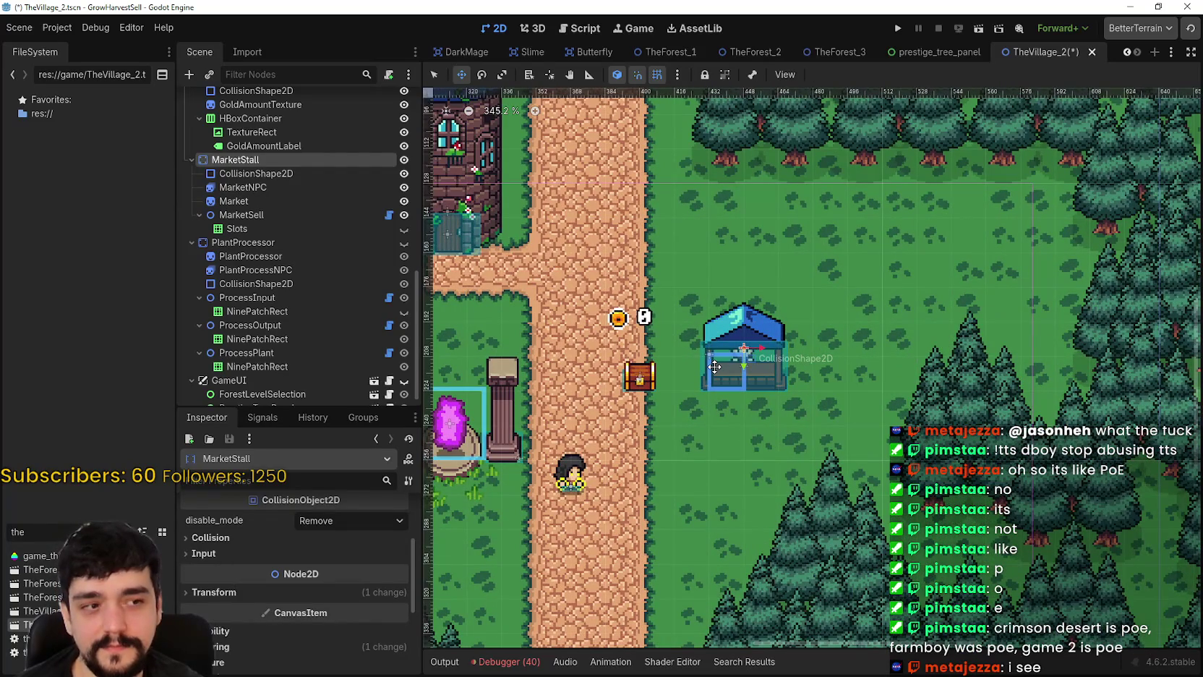
scroll(752, 370, up, 1)
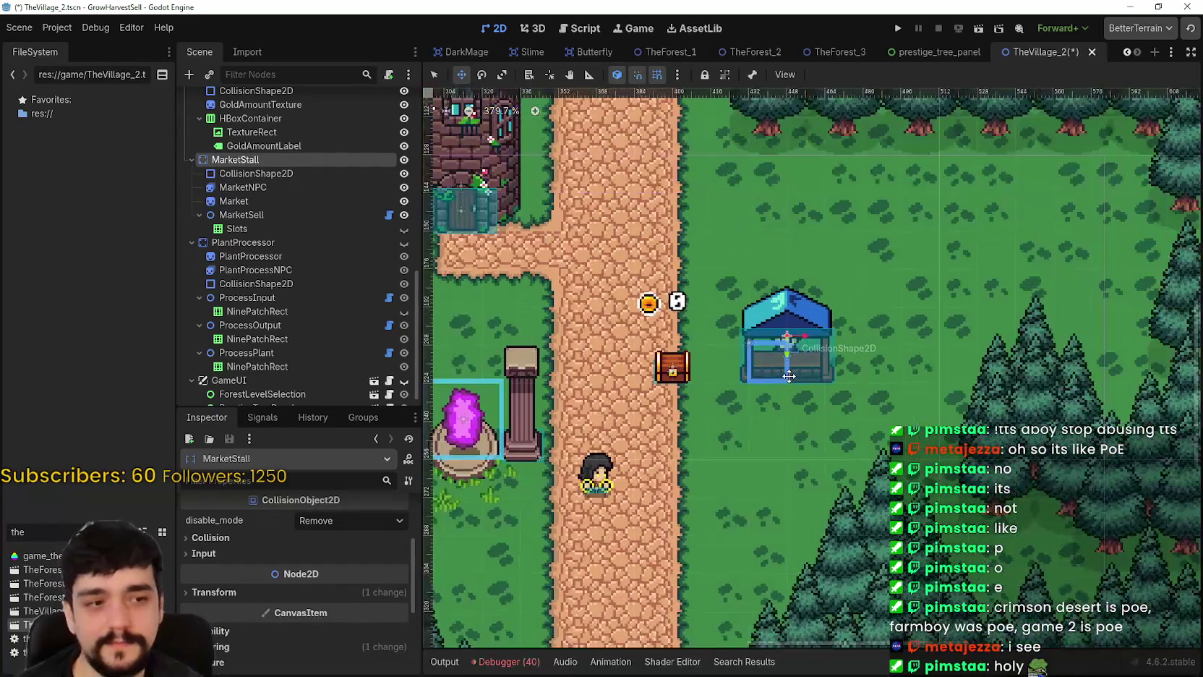
scroll(788, 376, up, 1)
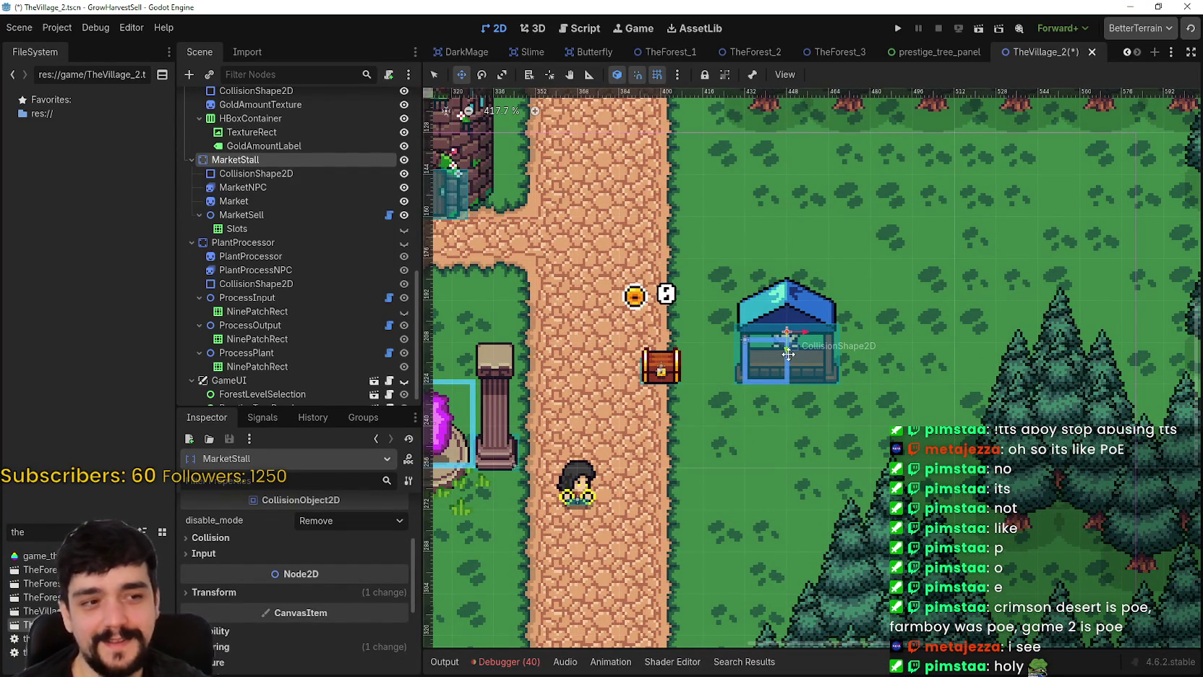
scroll(769, 378, down, 3)
mouse_move(785, 393)
mouse_down()
mouse_move(806, 340)
mouse_move(773, 227)
mouse_move(739, 248)
mouse_up()
scroll(795, 311, up, 1)
scroll(790, 307, down, 2)
scroll(768, 238, up, 2)
scroll(739, 248, up, 2)
scroll(730, 259, down, 2)
scroll(726, 261, up, 1)
scroll(725, 263, down, 1)
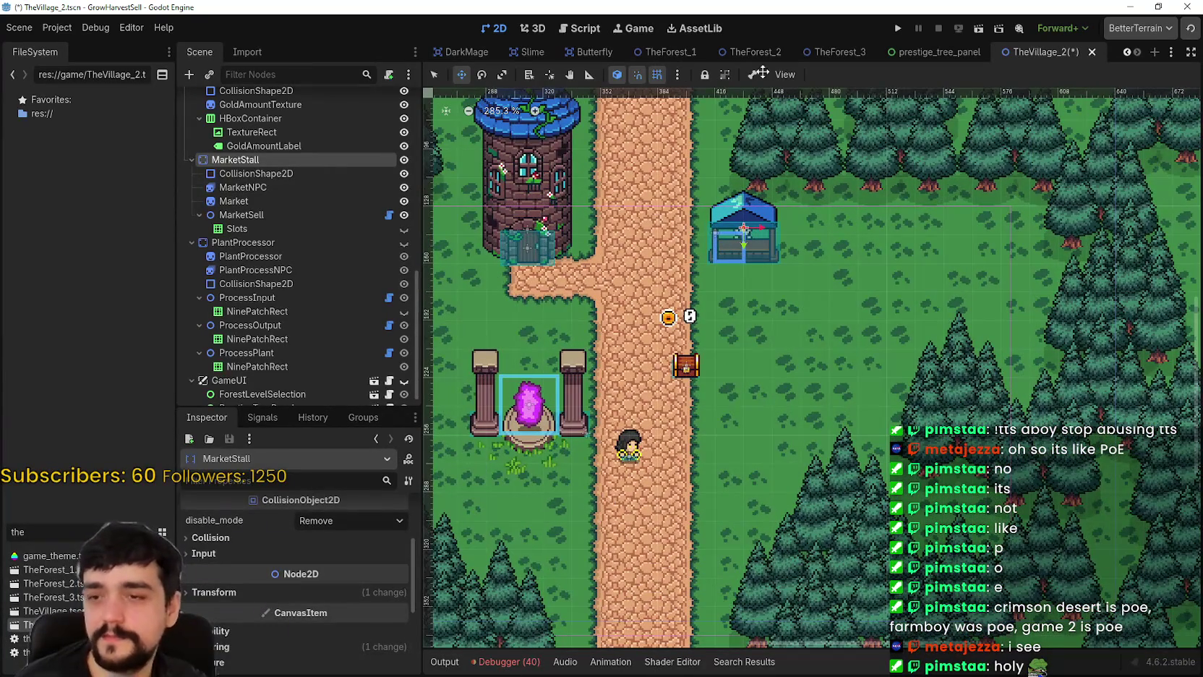
scroll(745, 231, up, 2)
scroll(734, 239, down, 3)
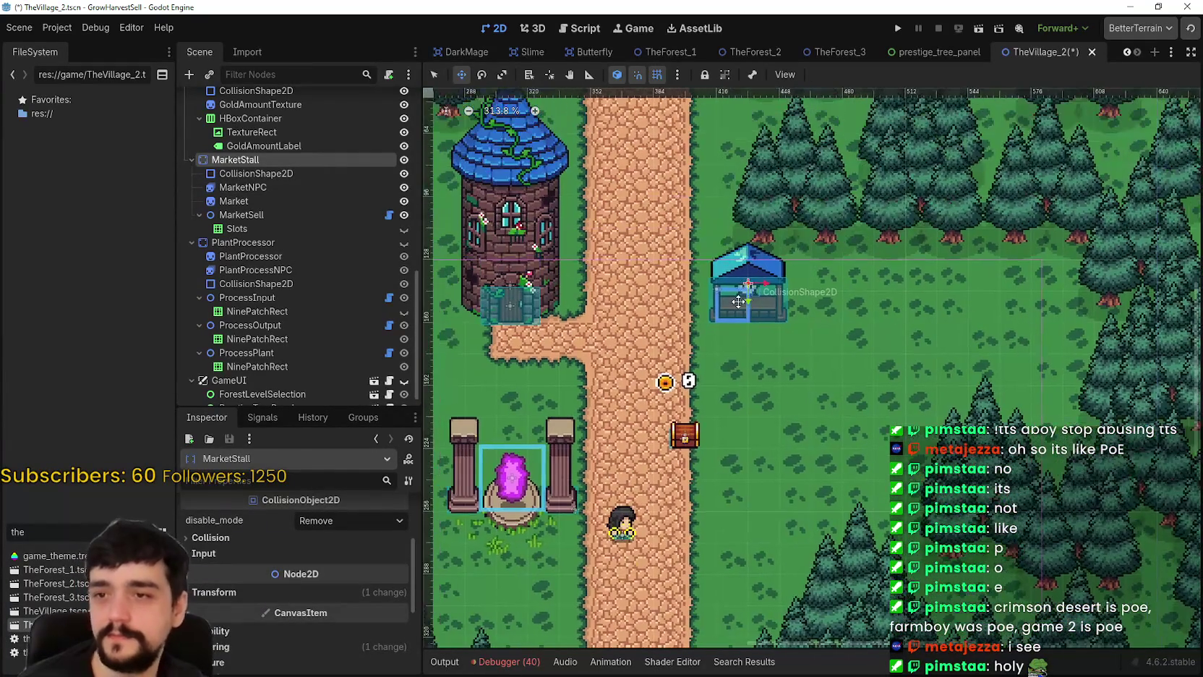
scroll(742, 300, up, 4)
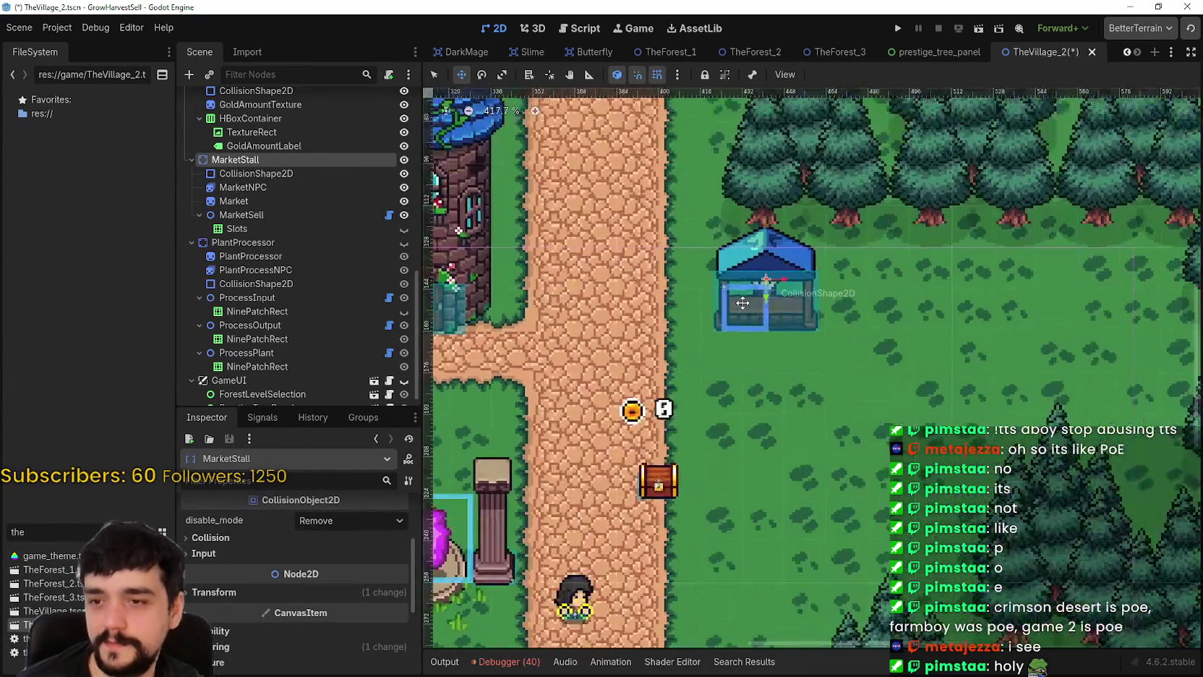
scroll(761, 304, up, 2)
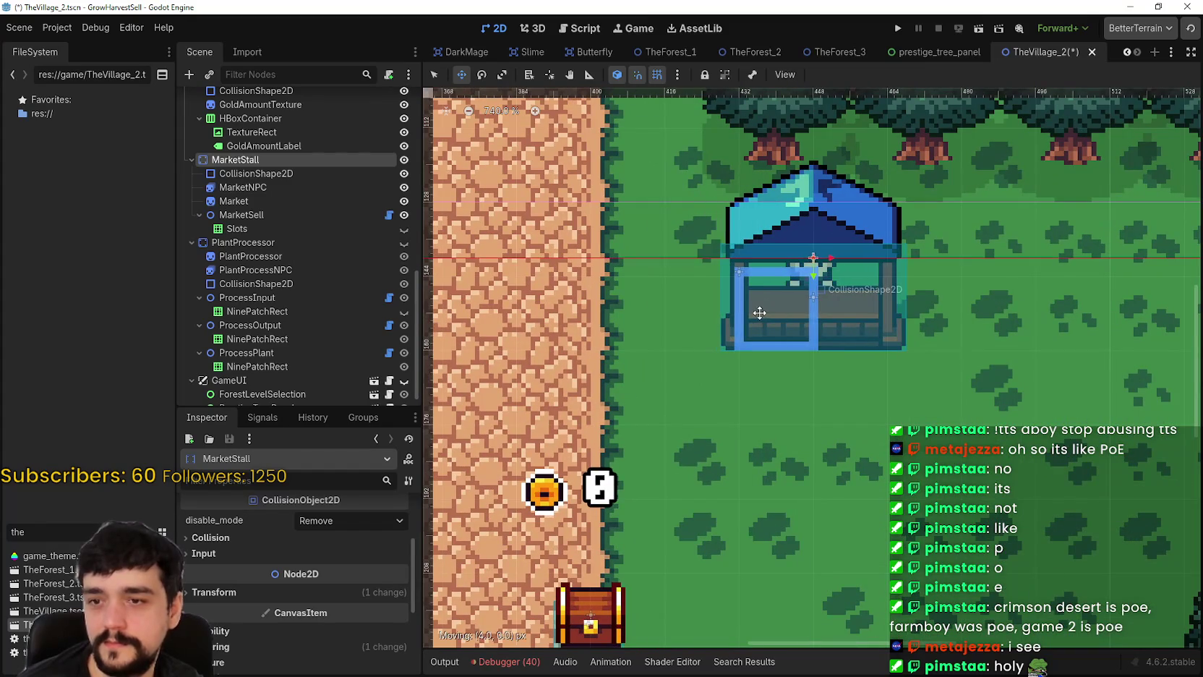
drag(739, 321, 688, 326)
scroll(739, 322, down, 1)
scroll(716, 322, down, 1)
scroll(726, 314, up, 3)
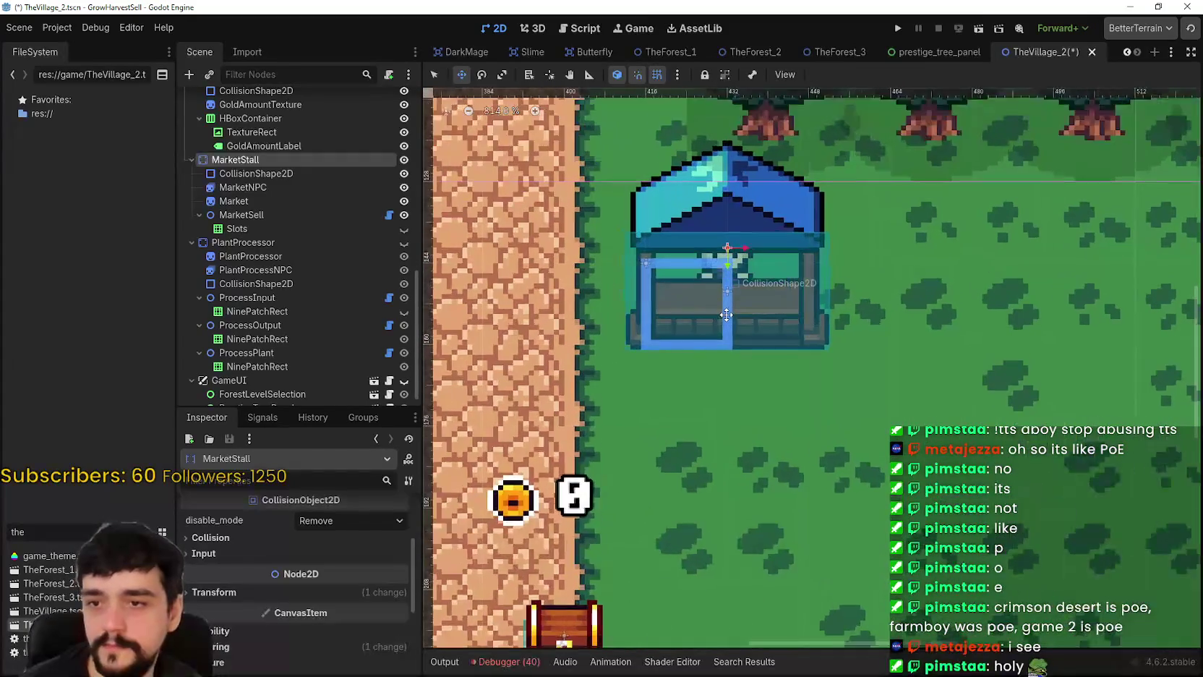
scroll(726, 314, up, 1)
scroll(725, 310, up, 1)
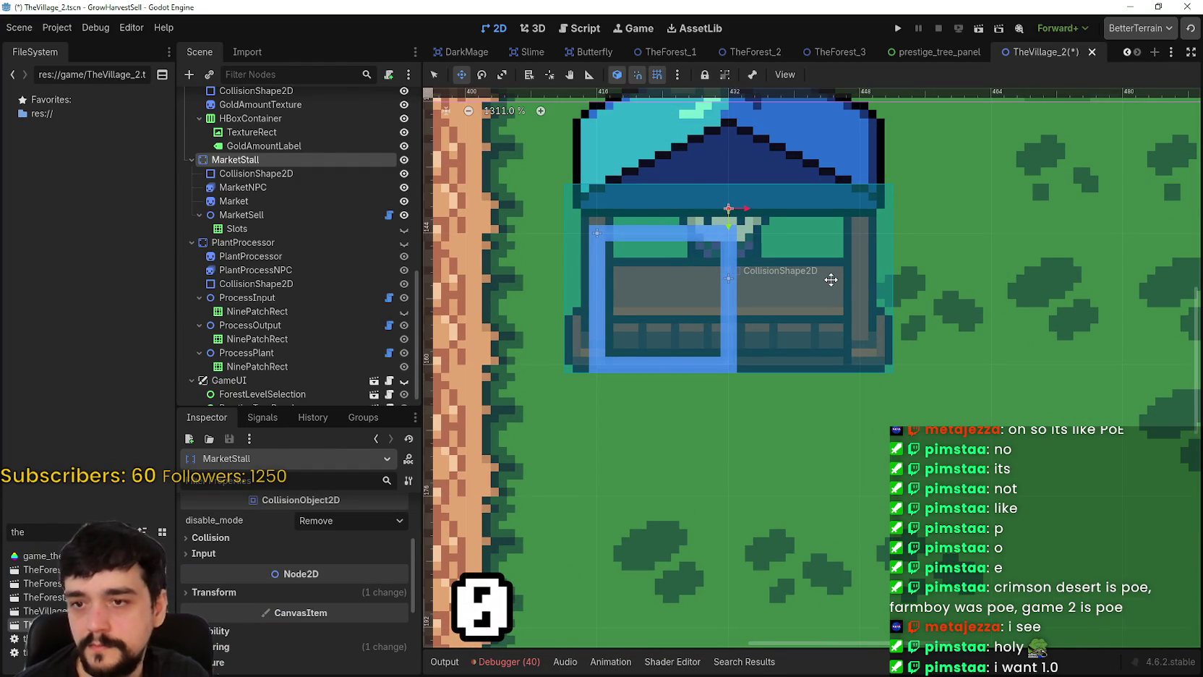
scroll(730, 347, down, 6)
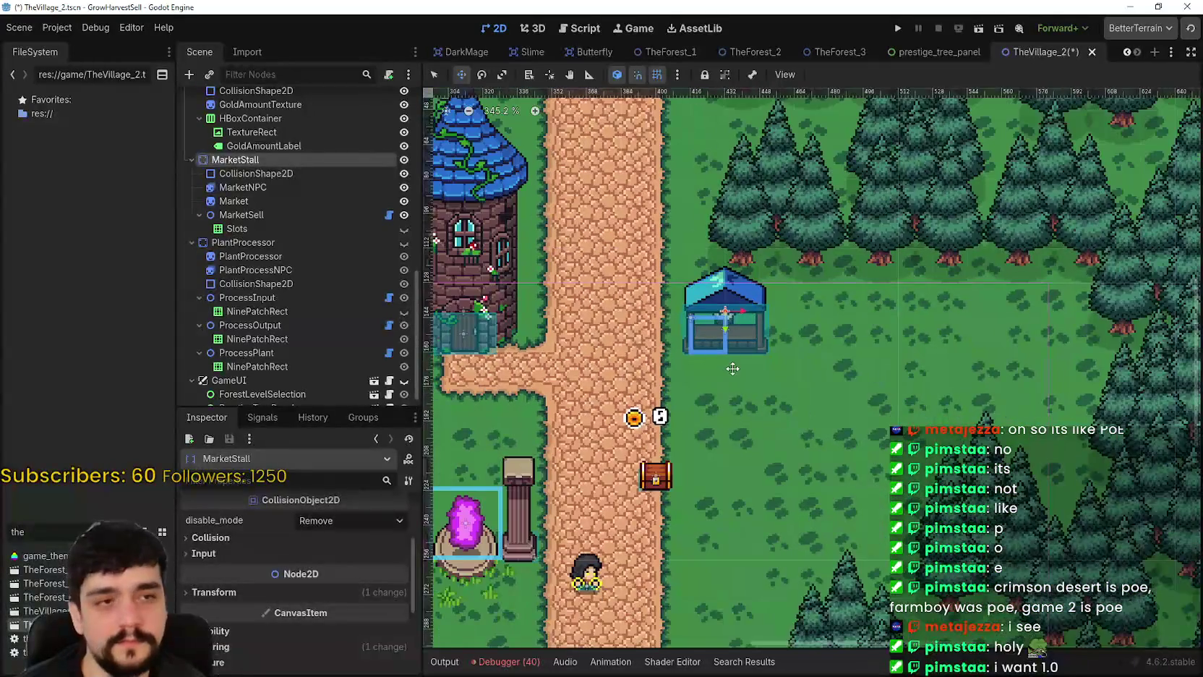
drag(732, 369, 749, 352)
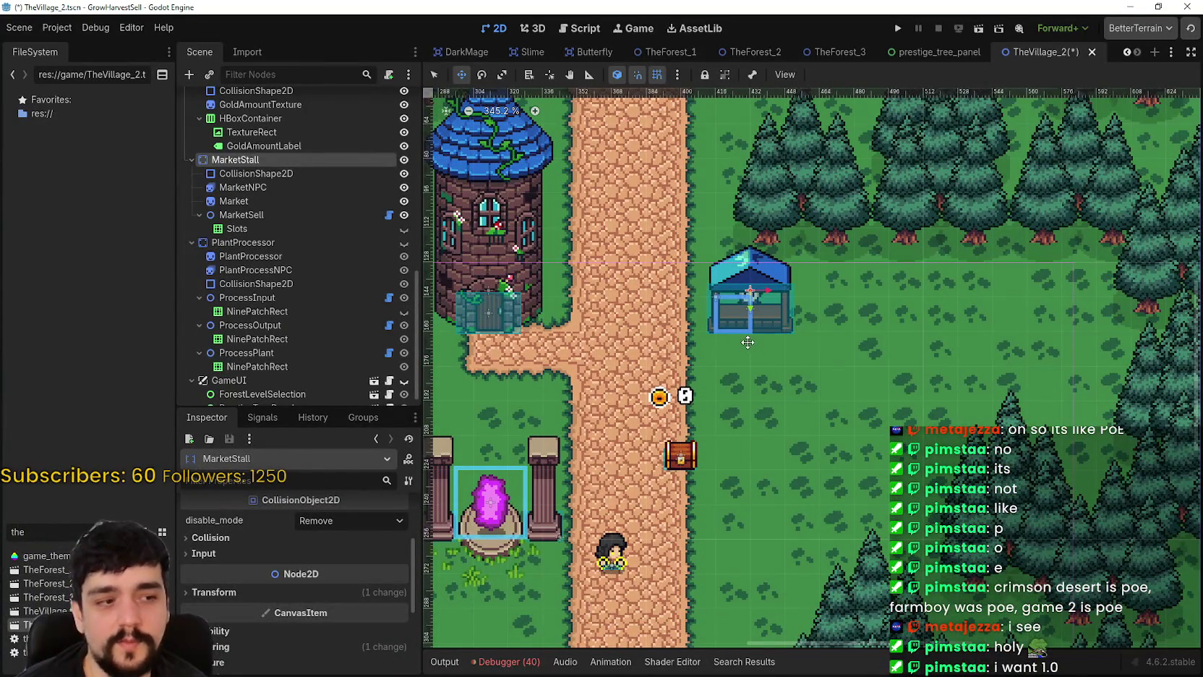
scroll(748, 342, up, 1)
scroll(710, 349, down, 1)
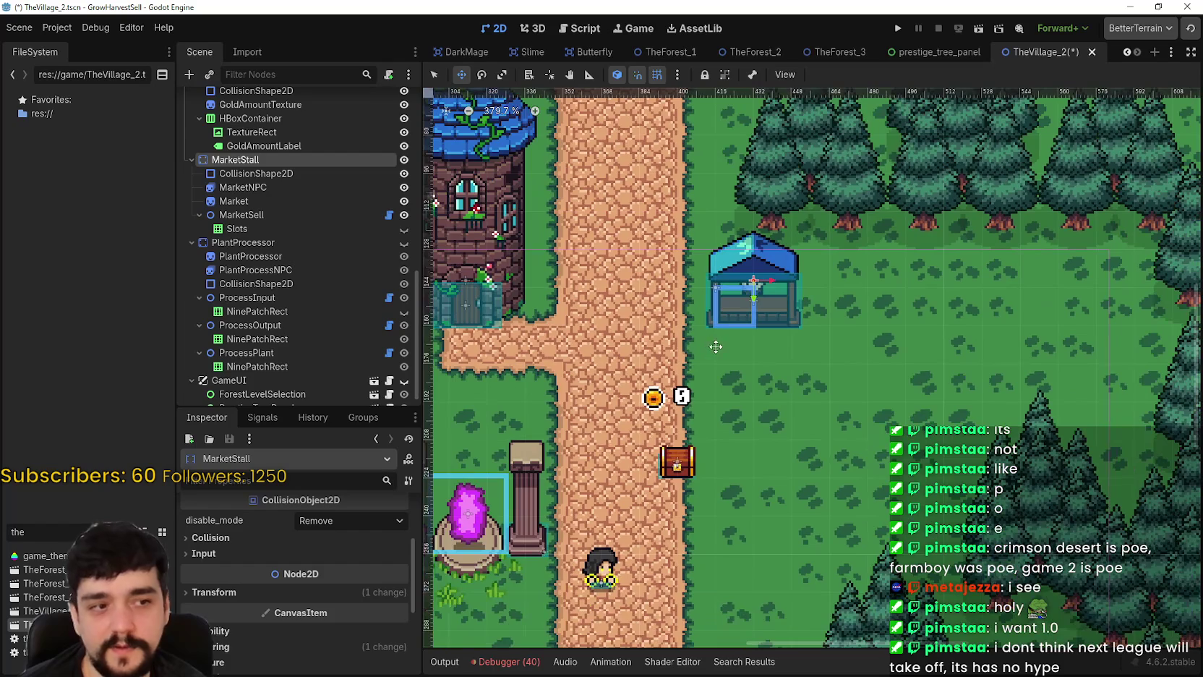
scroll(693, 322, up, 2)
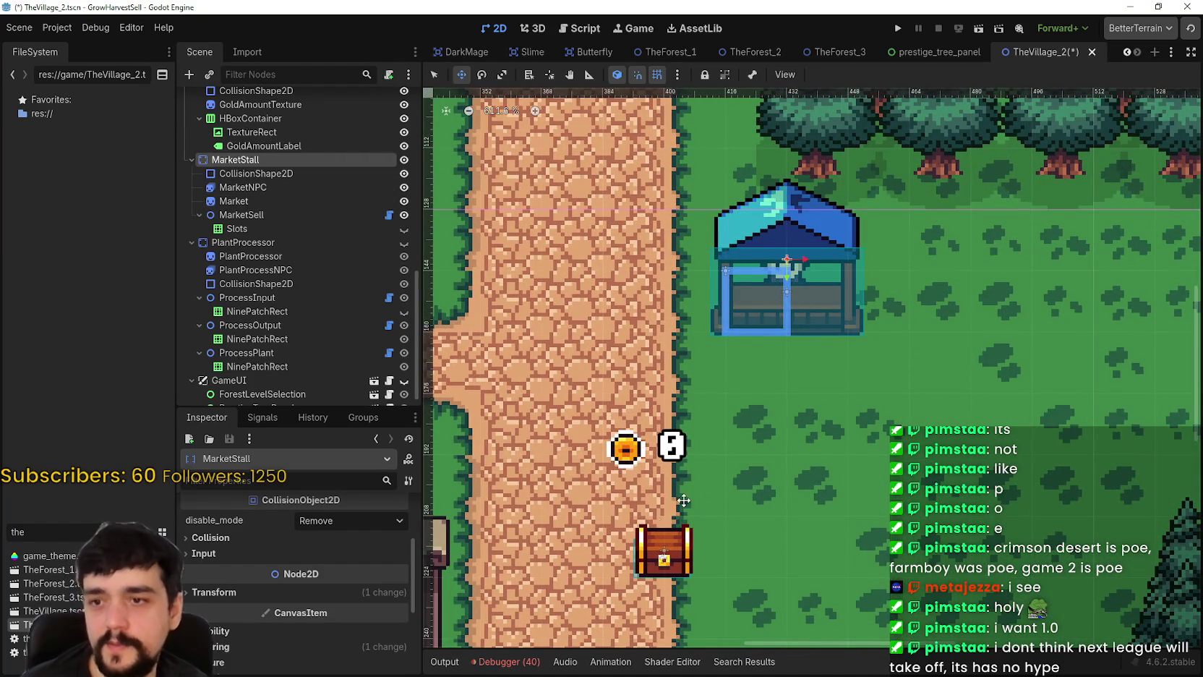
scroll(556, 304, down, 6)
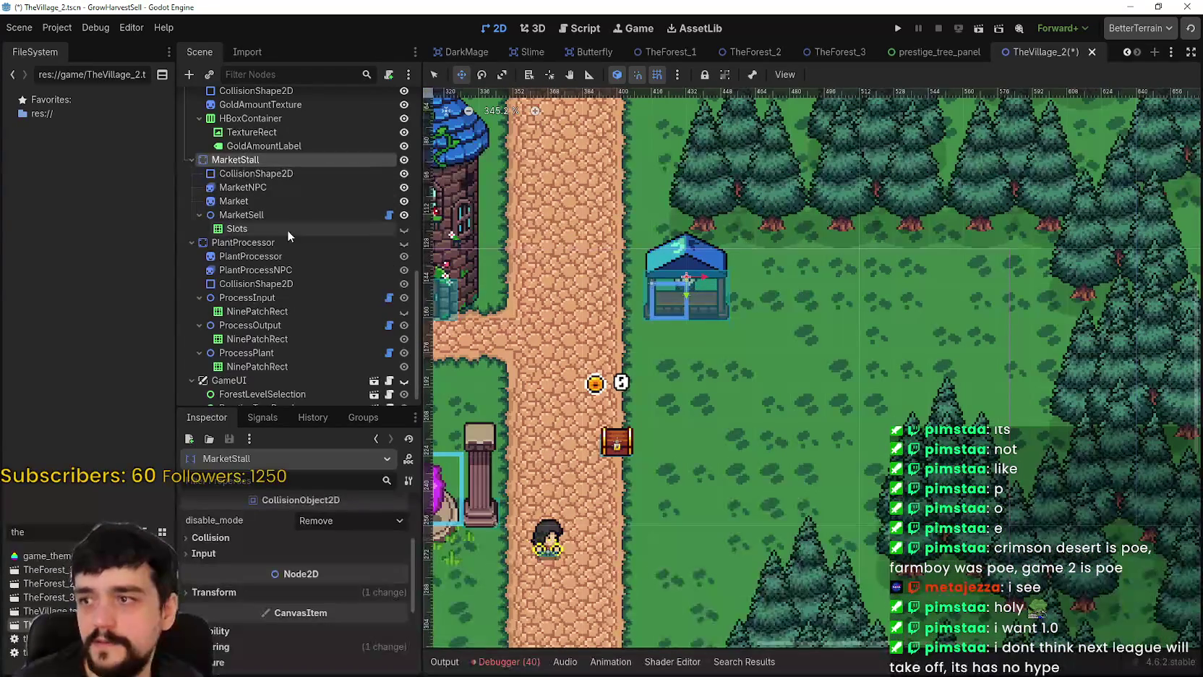
click(433, 75)
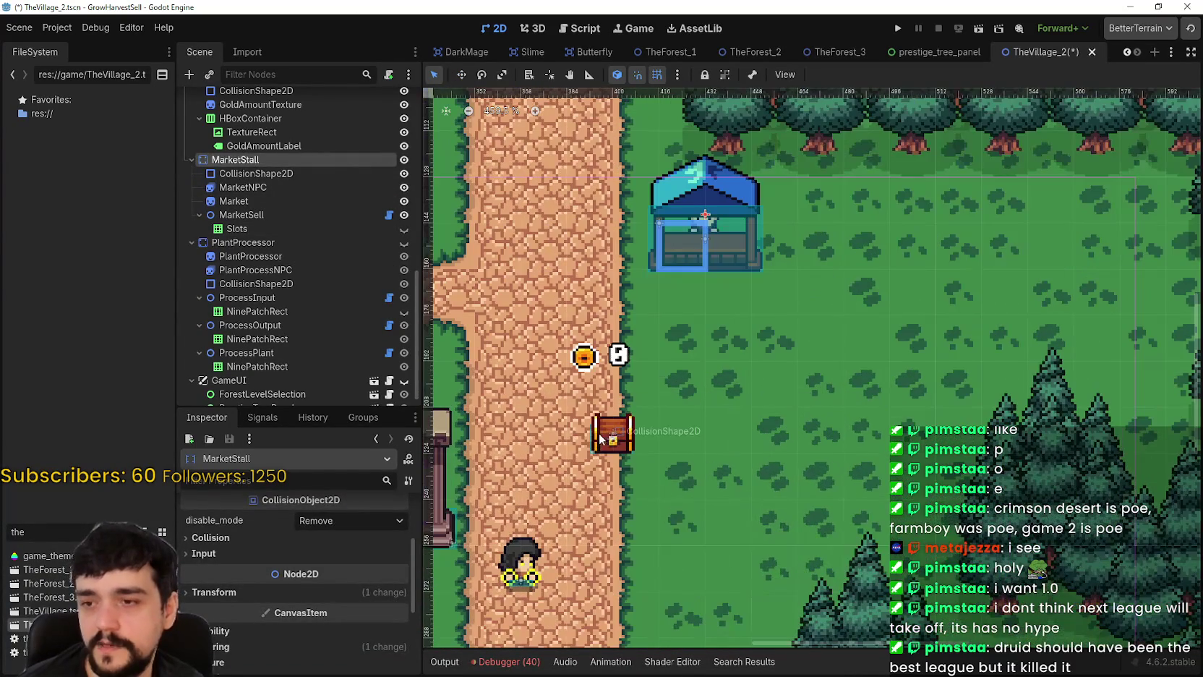
- Select the Bank chest and drag it up the road toward the market stall
click(601, 426)
scroll(246, 154, up, 3)
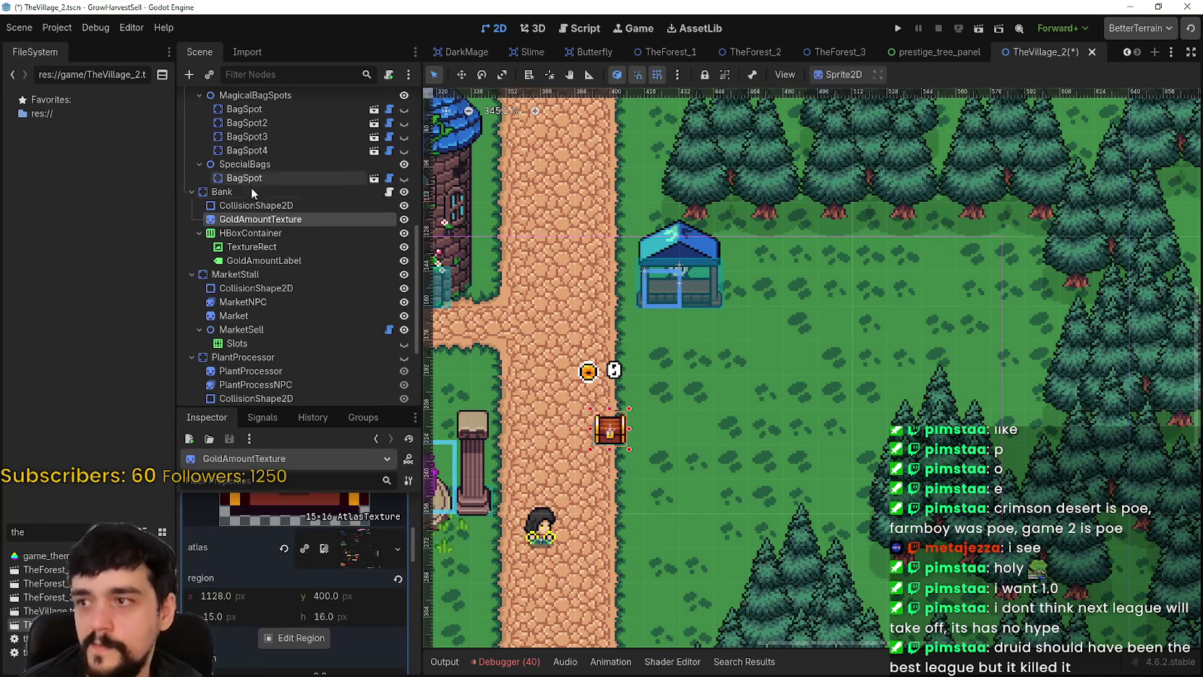
click(251, 189)
click(458, 75)
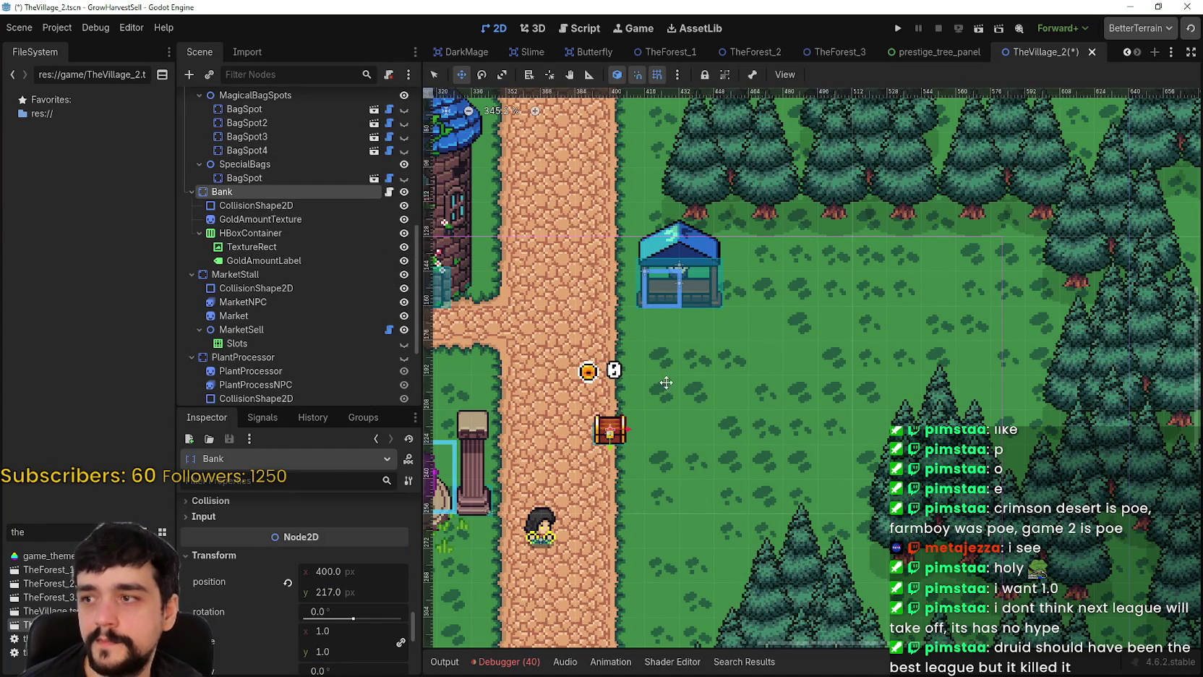
drag(606, 420, 565, 337)
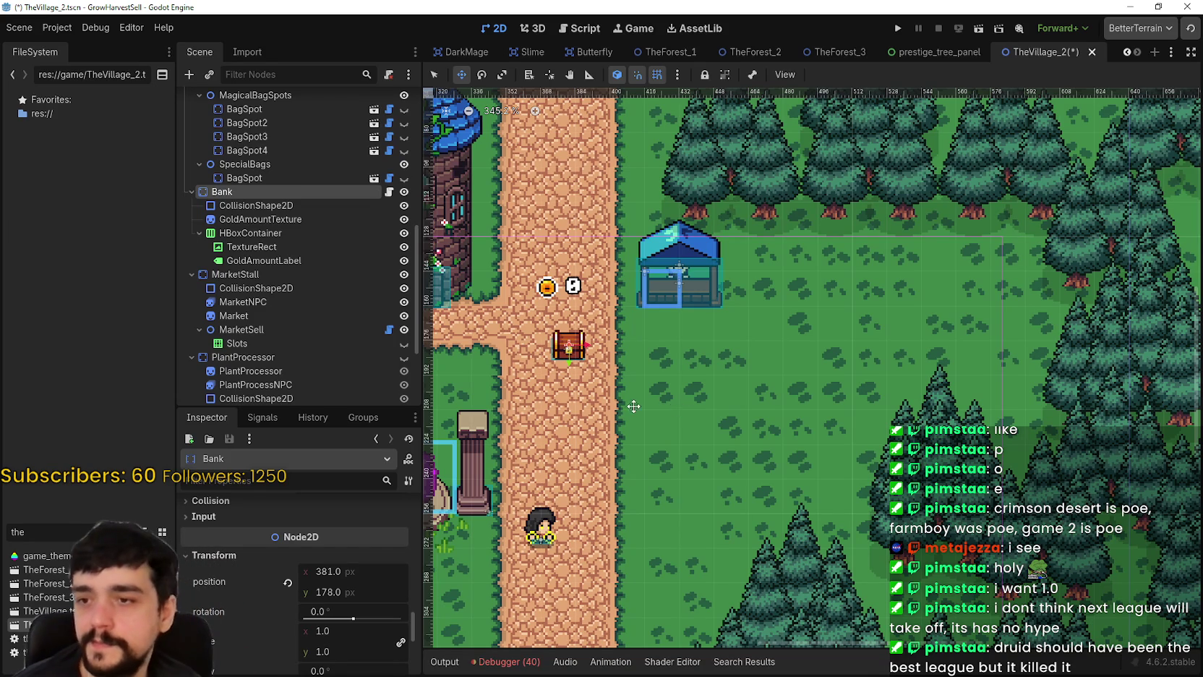
drag(677, 414, 781, 423)
scroll(718, 393, up, 2)
drag(671, 361, 697, 311)
scroll(745, 379, down, 2)
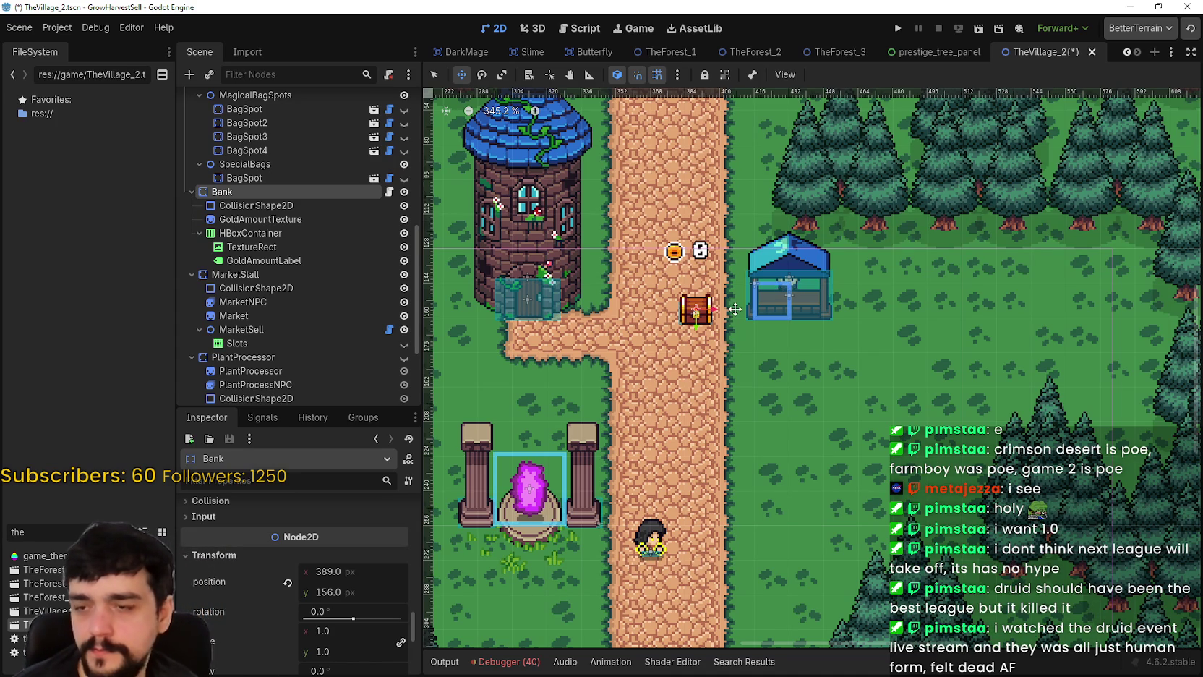
scroll(735, 309, down, 2)
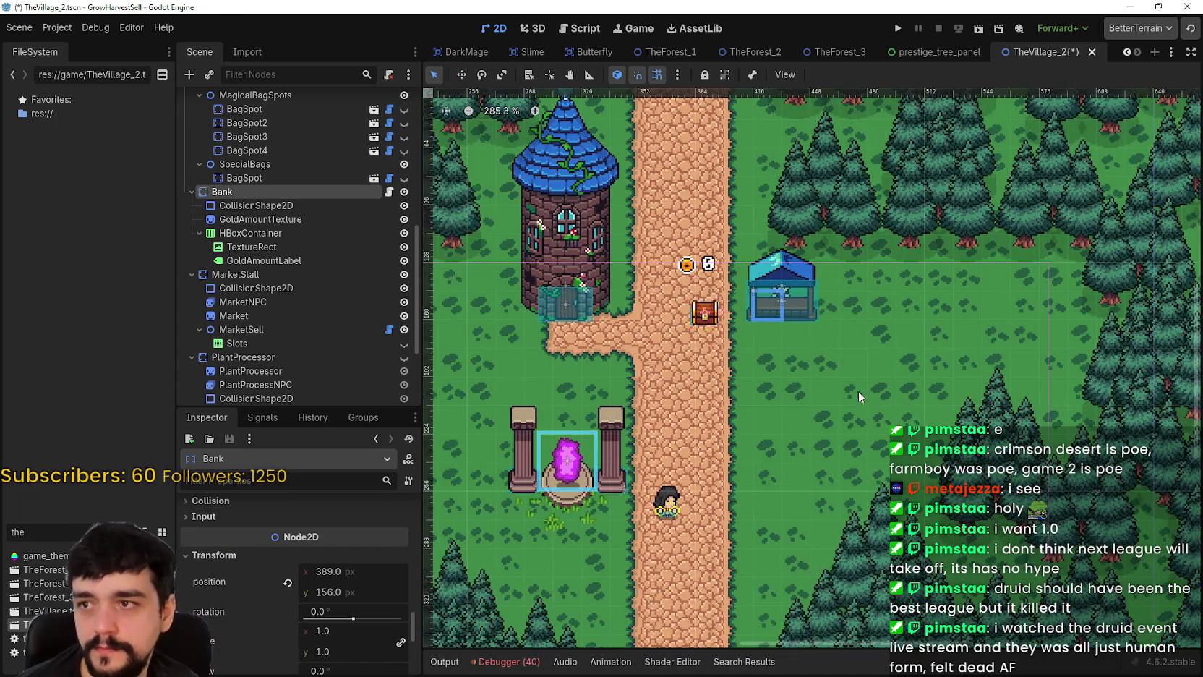
scroll(858, 391, up, 2)
- Select the whole MarketStall node and shift the stall slightly to the right
click(716, 255)
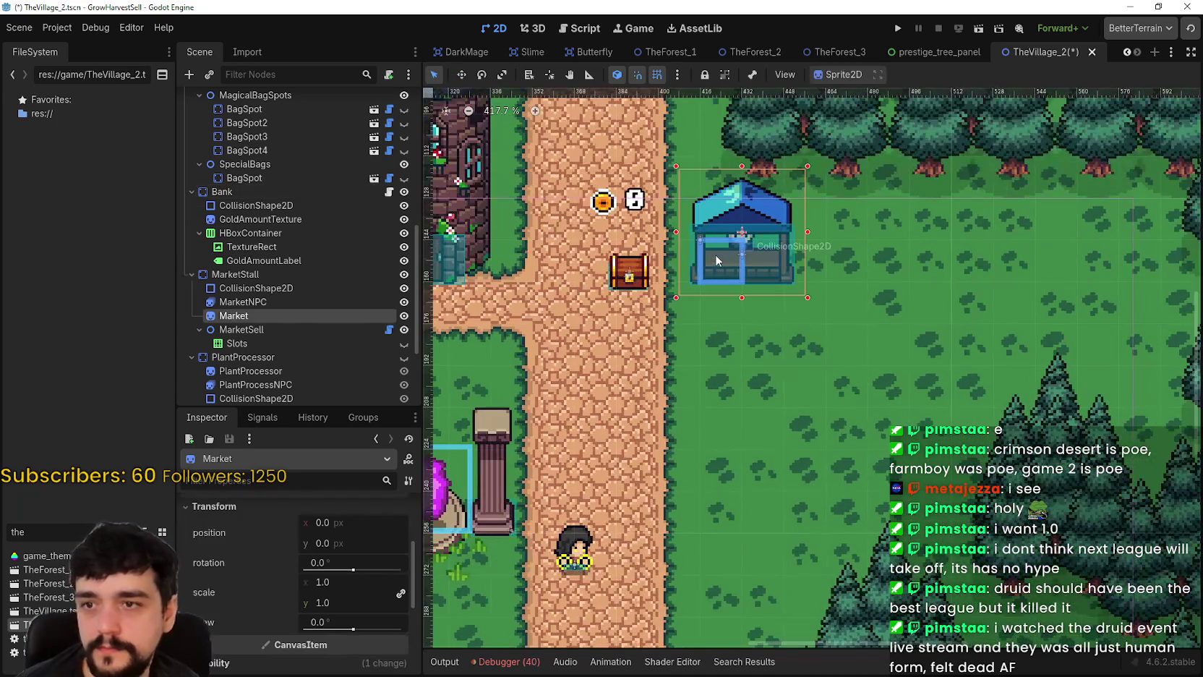
click(248, 271)
scroll(705, 251, up, 2)
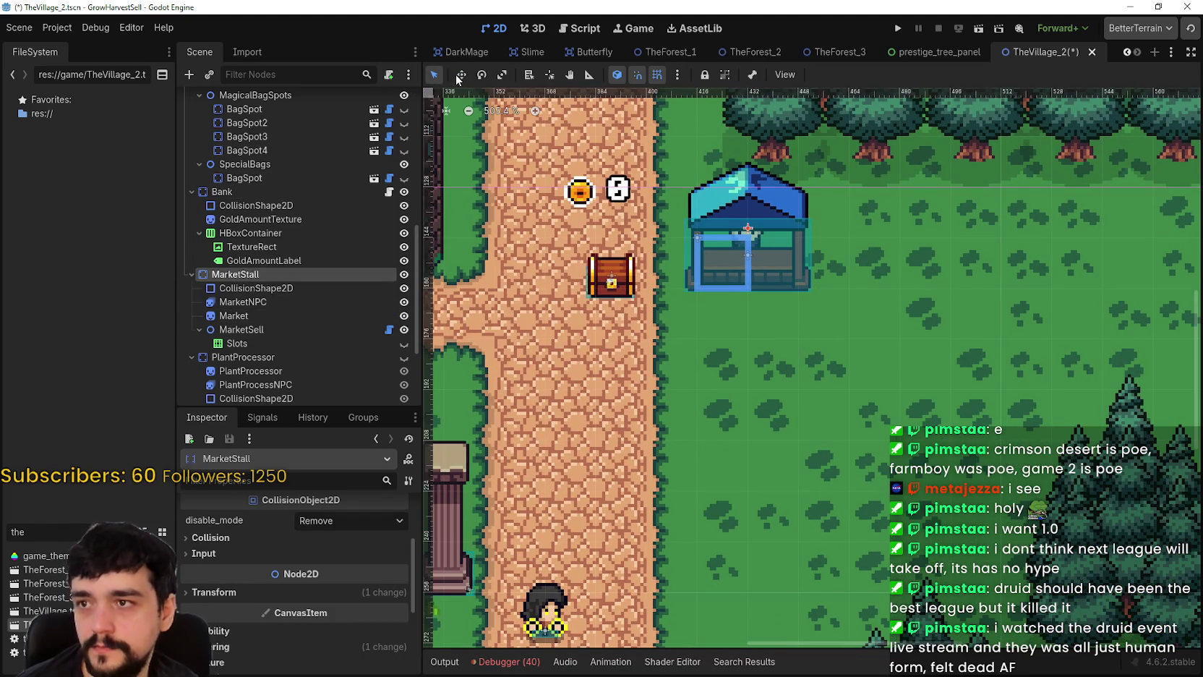
mouse_move(731, 265)
mouse_down()
mouse_move(788, 266)
mouse_move(696, 279)
mouse_move(715, 297)
mouse_up()
scroll(785, 264, up, 3)
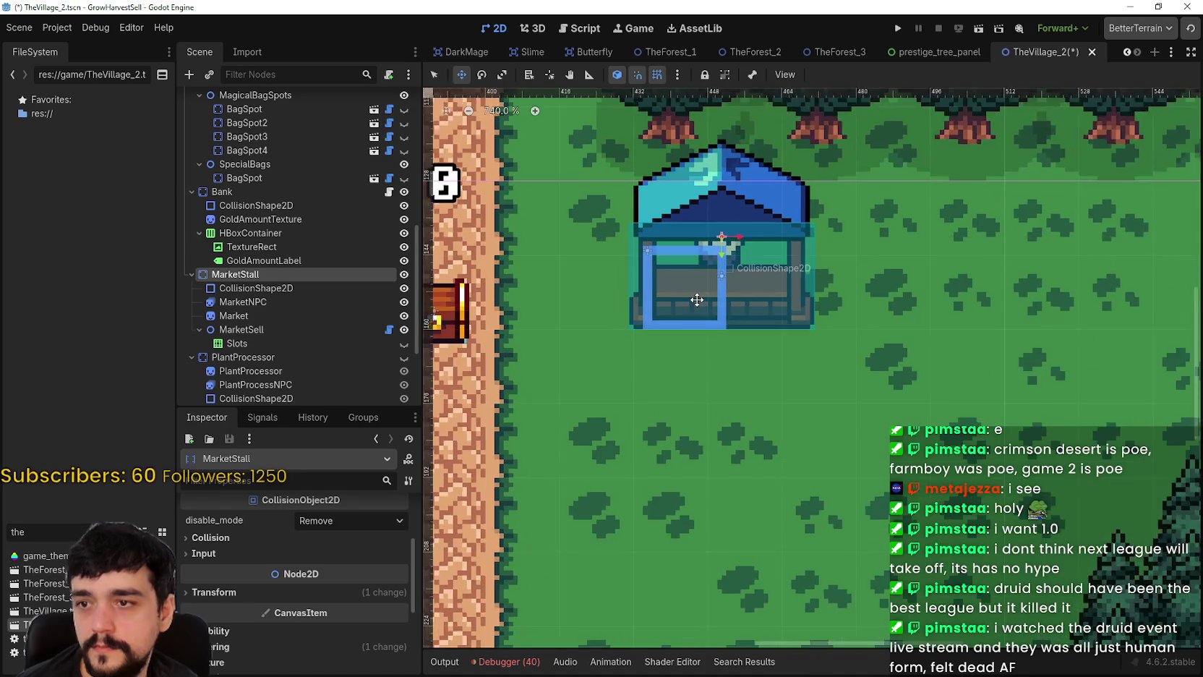
scroll(683, 302, down, 1)
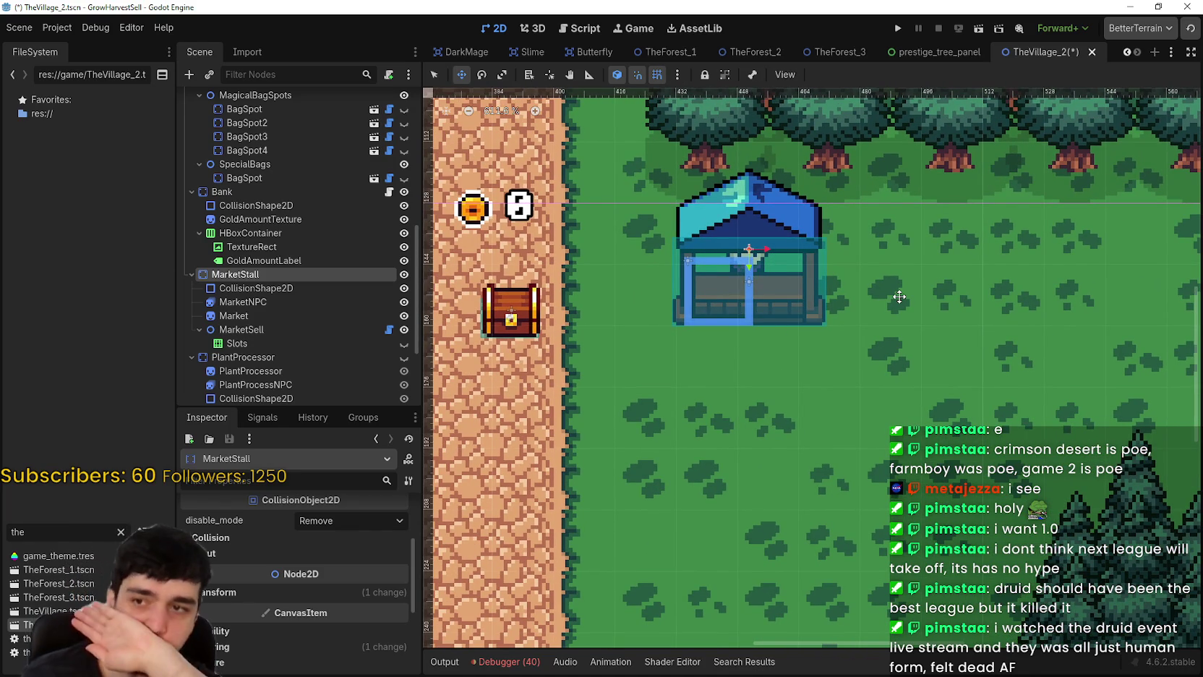
- Place the Bank chest beside the stall, nudging it right and down to position 424, 153
mouse_move(509, 317)
mouse_down()
mouse_move(597, 298)
mouse_move(636, 306)
mouse_up()
scroll(636, 306, up, 1)
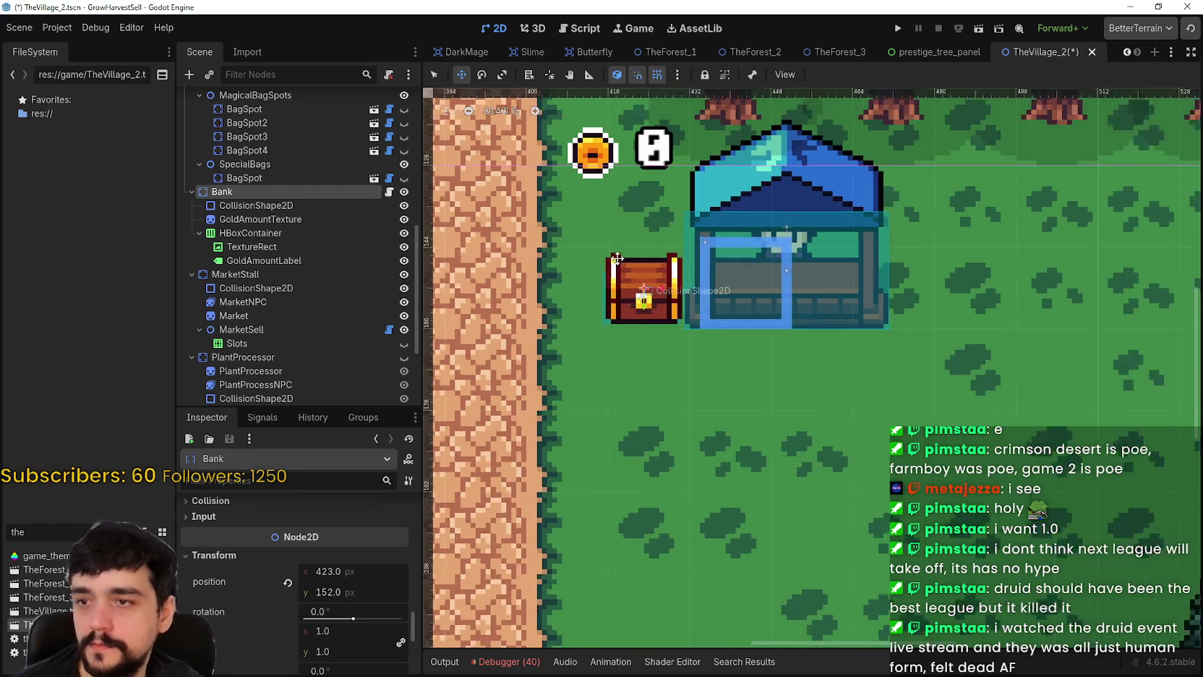
key(Right)
key(Down)
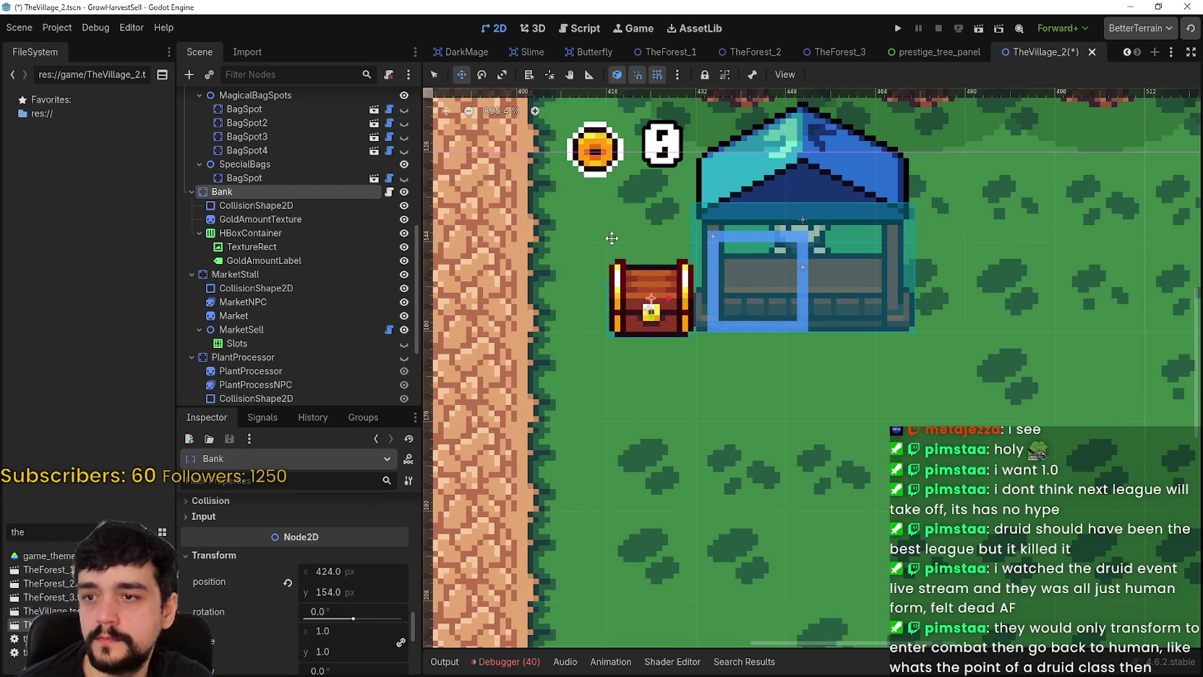
scroll(679, 249, up, 8)
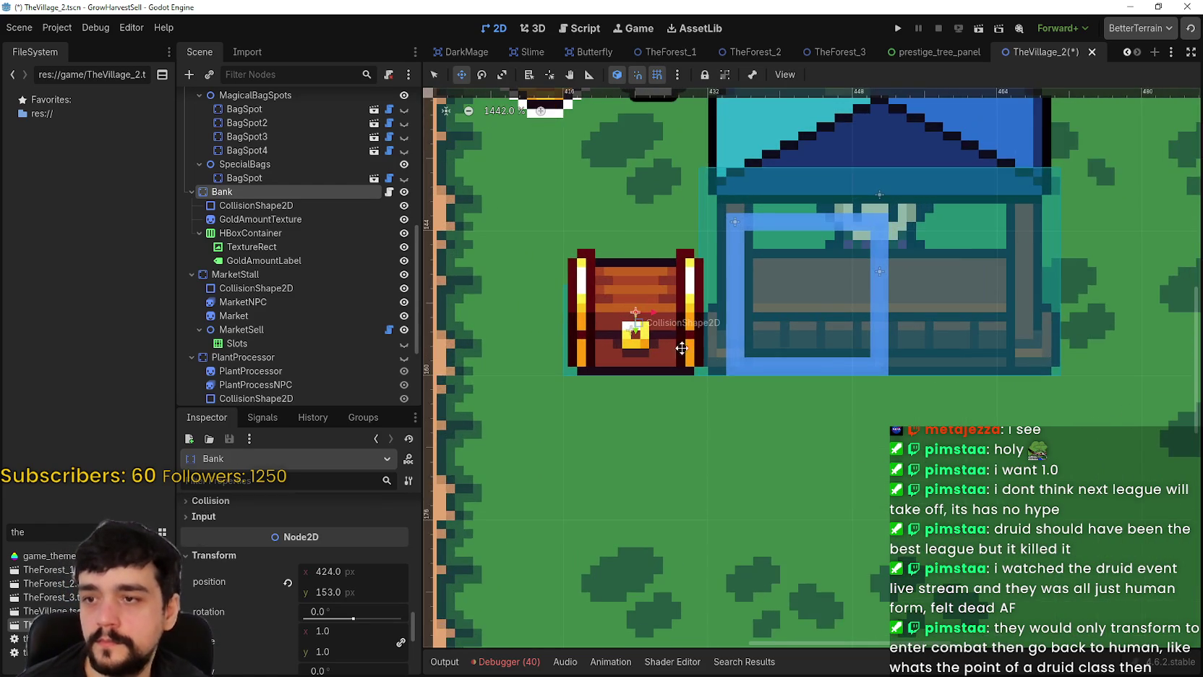
scroll(721, 358, down, 2)
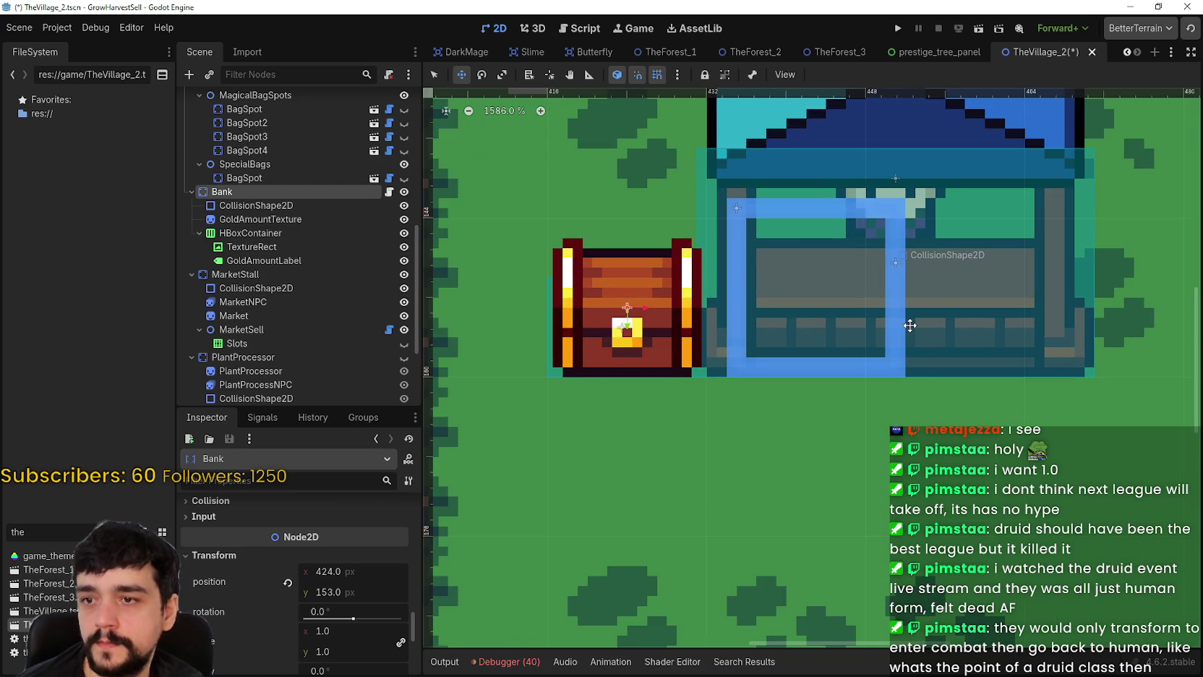
scroll(910, 325, down, 10)
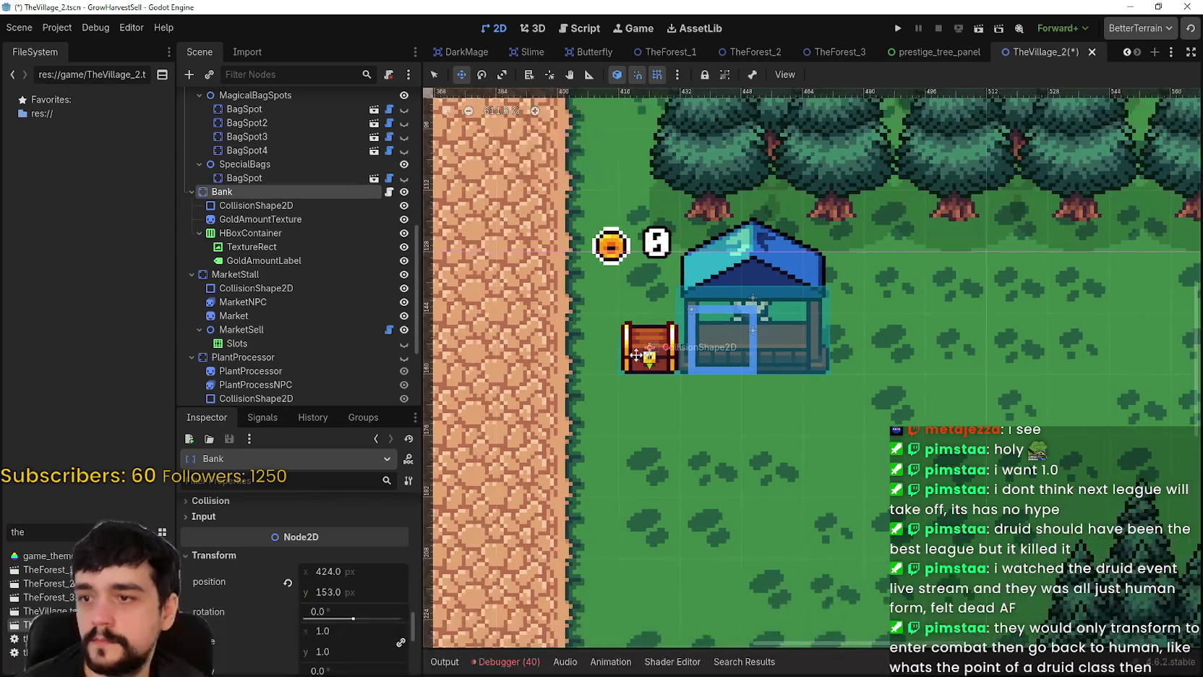
scroll(637, 354, up, 8)
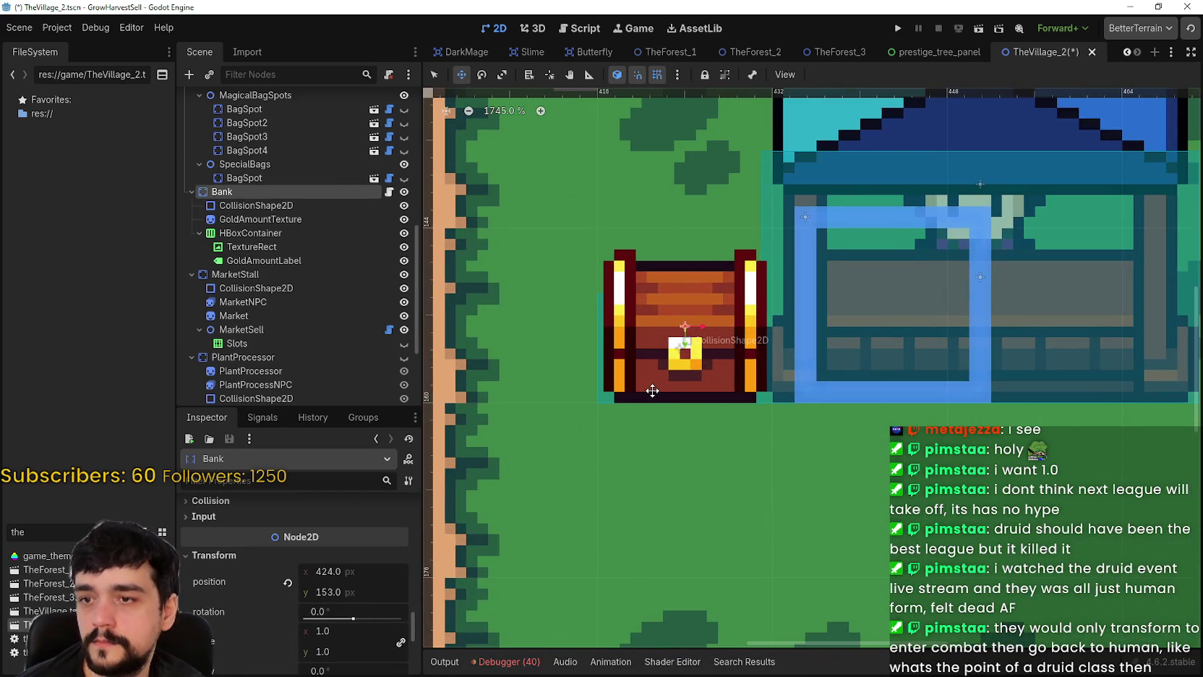
scroll(653, 391, up, 1)
scroll(652, 387, down, 2)
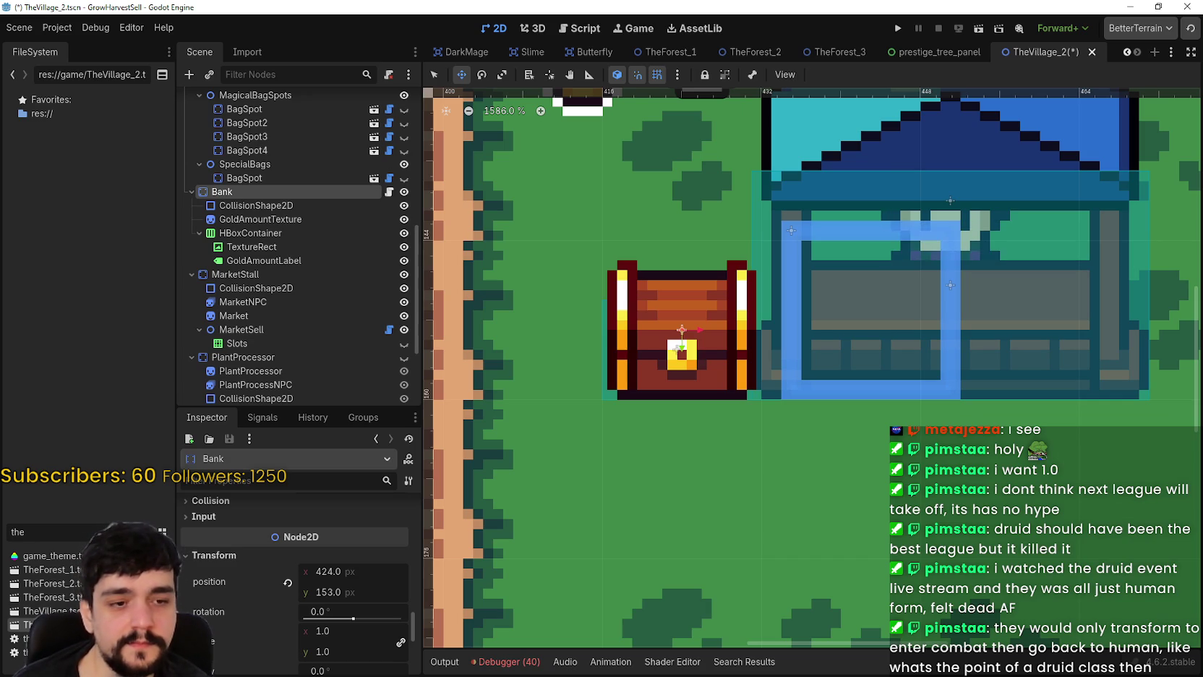
key(alt+Tab)
- Shift the right half of the red chest sprites one pixel right in main_atlas.png
scroll(757, 466, up, 5)
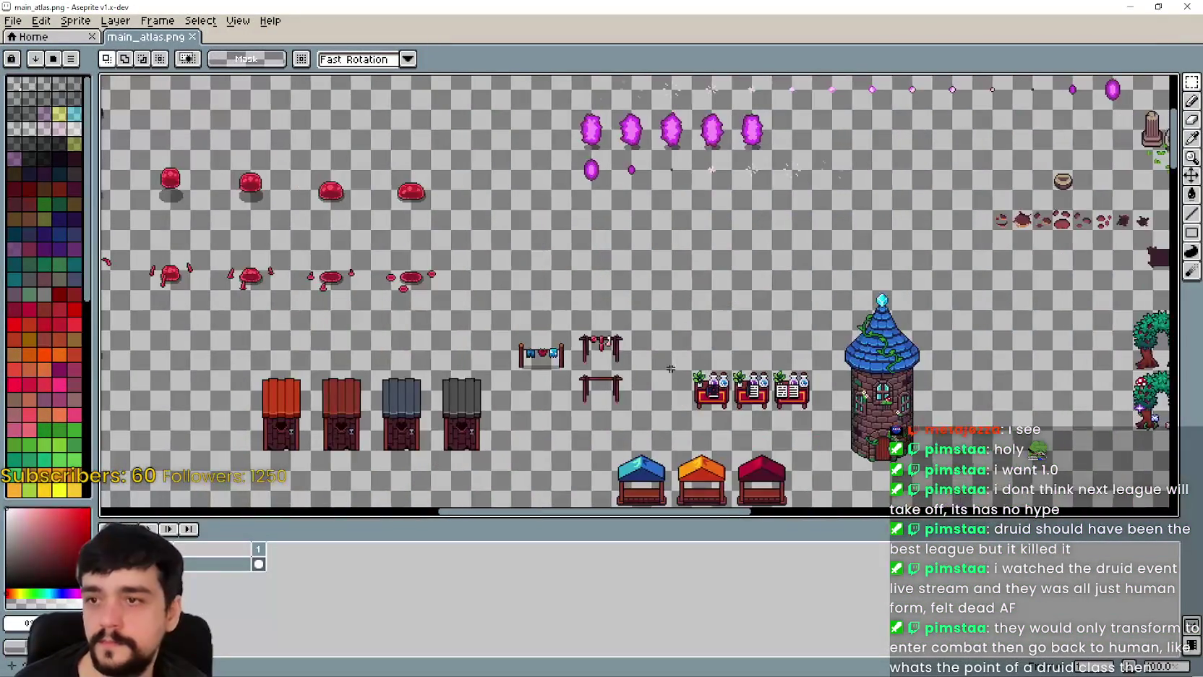
scroll(650, 419, down, 3)
scroll(651, 419, right, 2)
scroll(599, 396, down, 8)
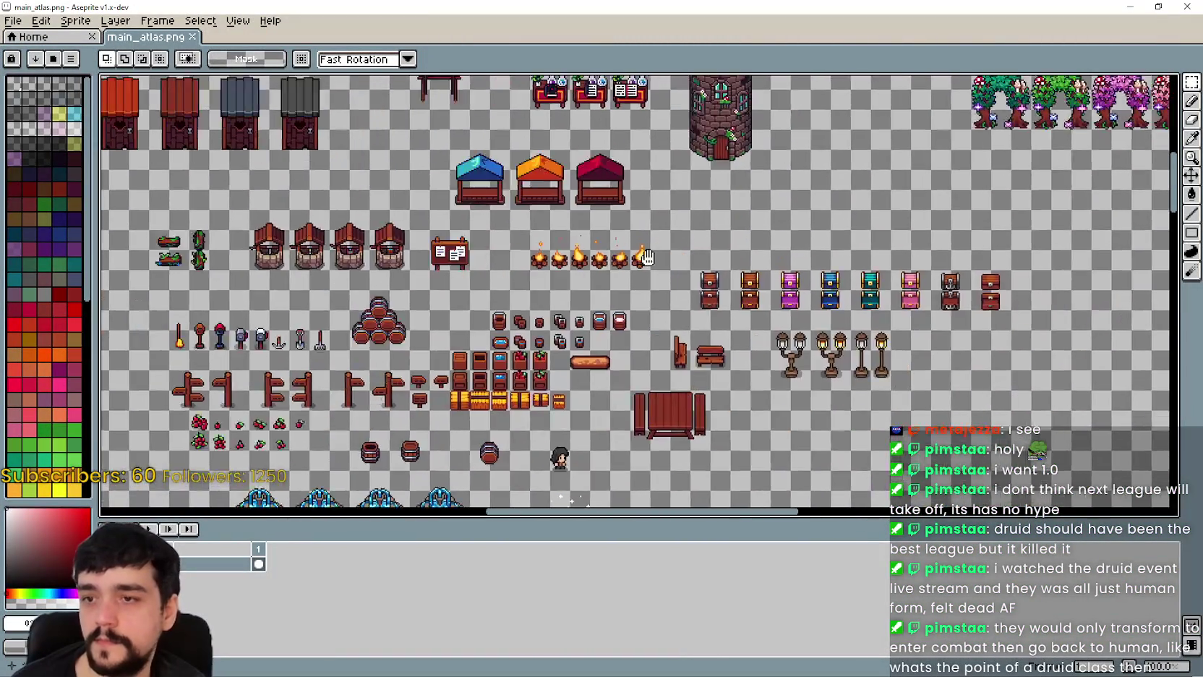
scroll(597, 207, up, 3)
scroll(867, 275, right, 2)
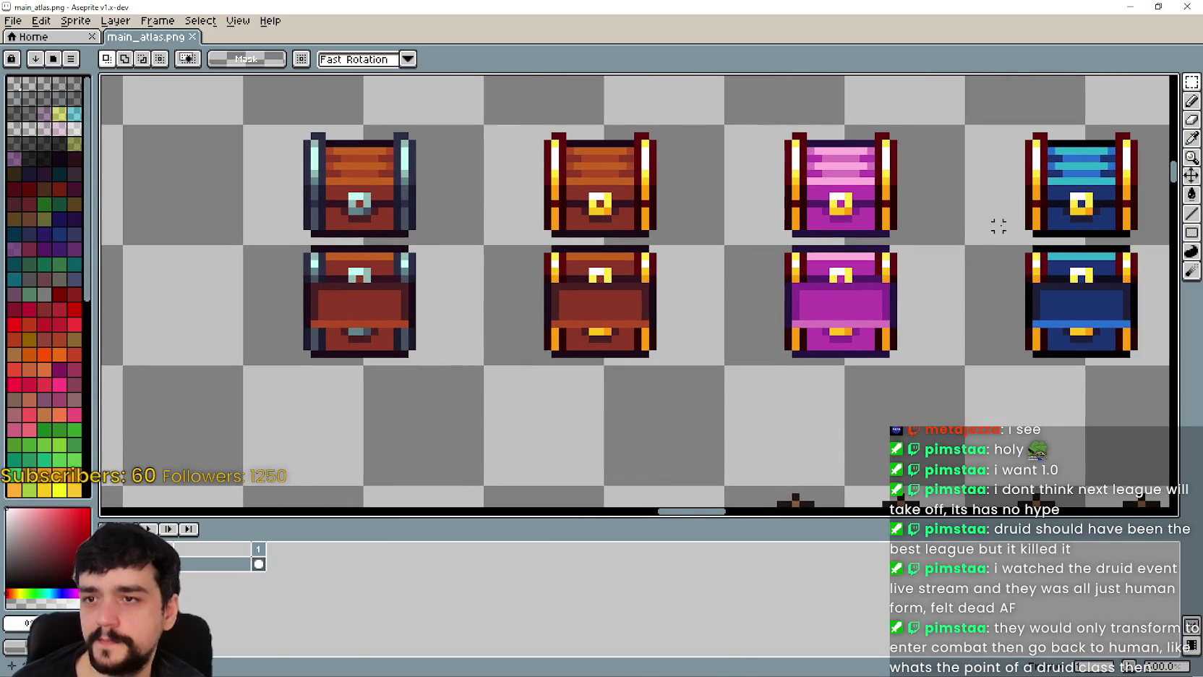
scroll(710, 175, up, 2)
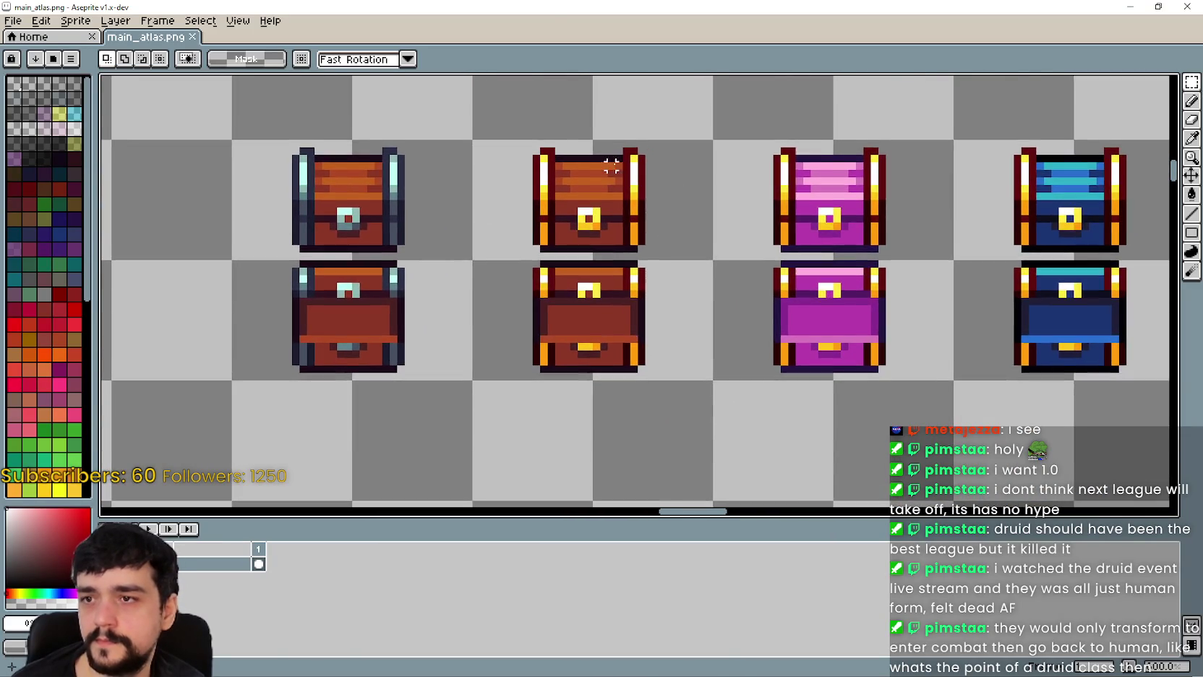
scroll(772, 219, down, 1)
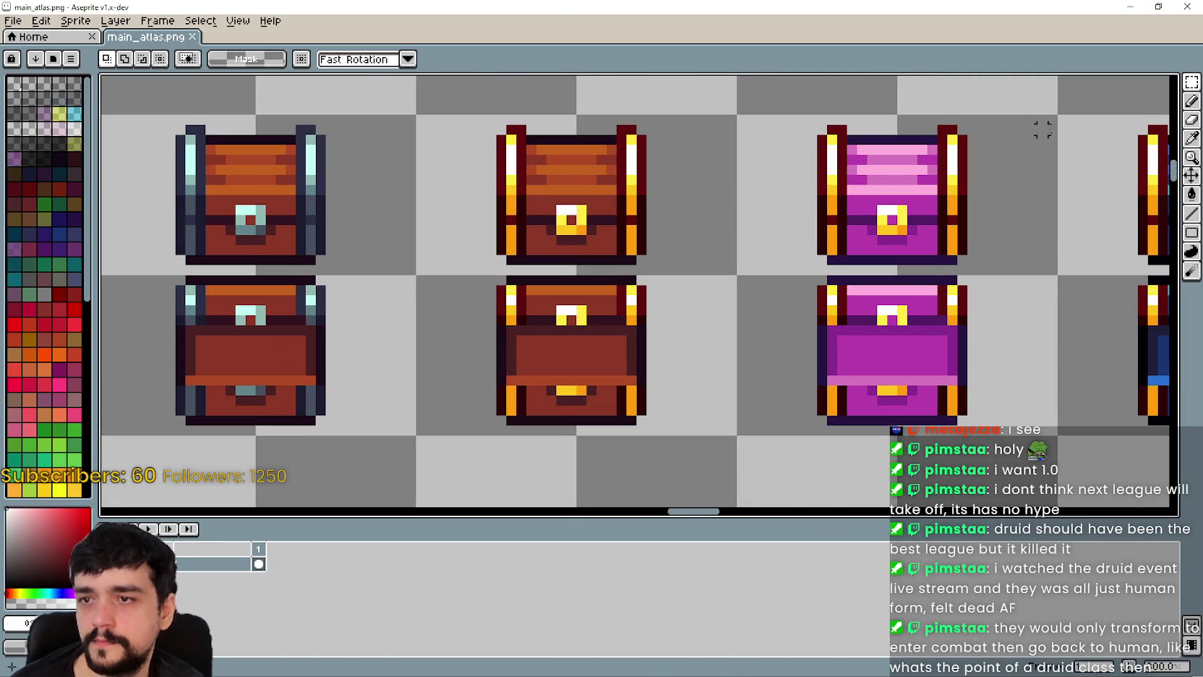
mouse_move(769, 477)
mouse_down()
mouse_move(642, 135)
mouse_move(621, 108)
mouse_move(594, 102)
mouse_up()
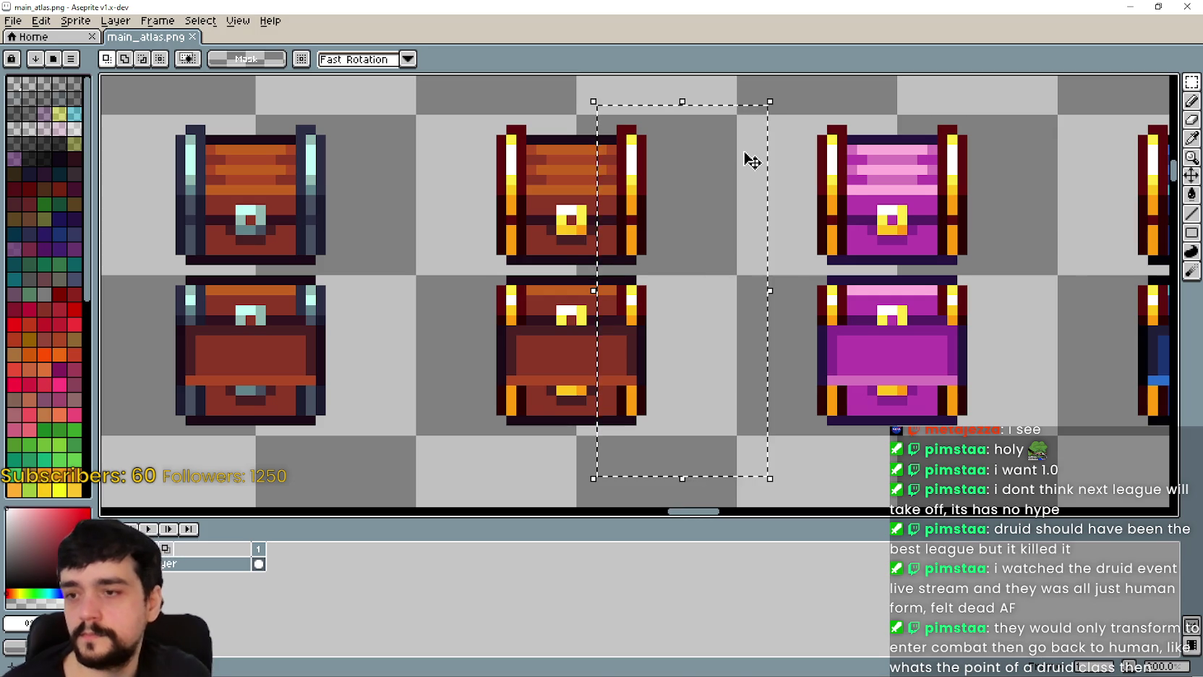
key(Right)
click(519, 262)
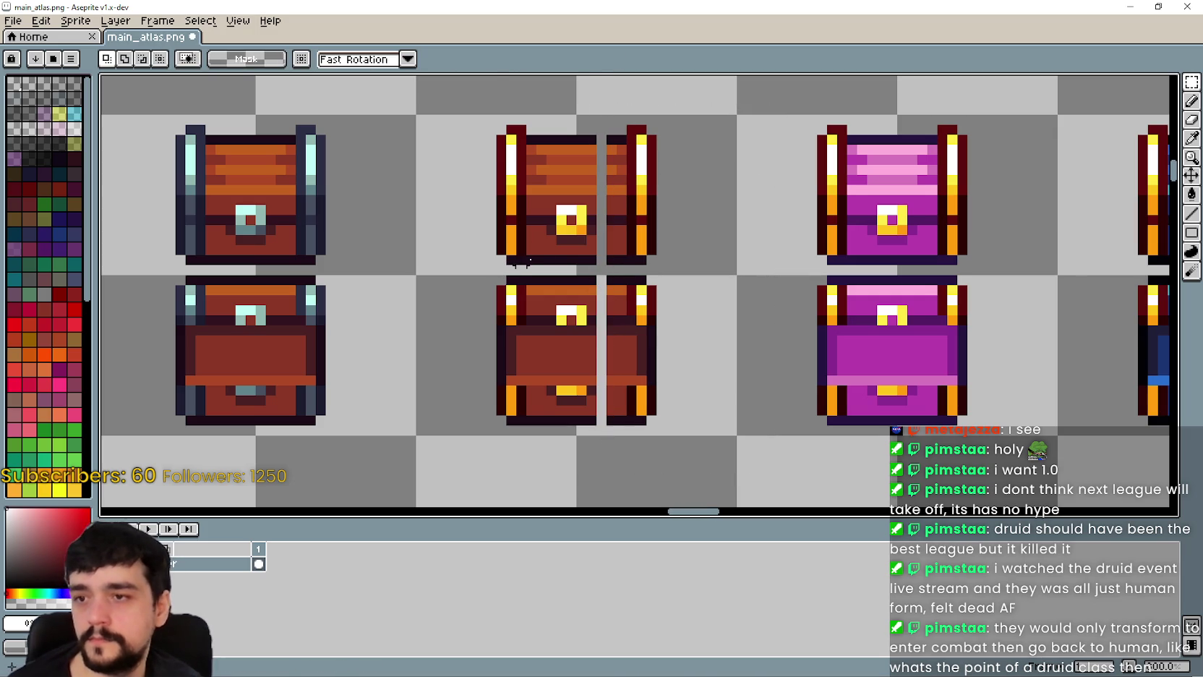
- Nudge a thin column of chest pixels one pixel left and commit it
mouse_move(612, 140)
mouse_down()
mouse_move(615, 508)
mouse_move(618, 445)
mouse_up()
key(Left)
click(690, 328)
scroll(697, 318, down, 1)
scroll(605, 279, up, 1)
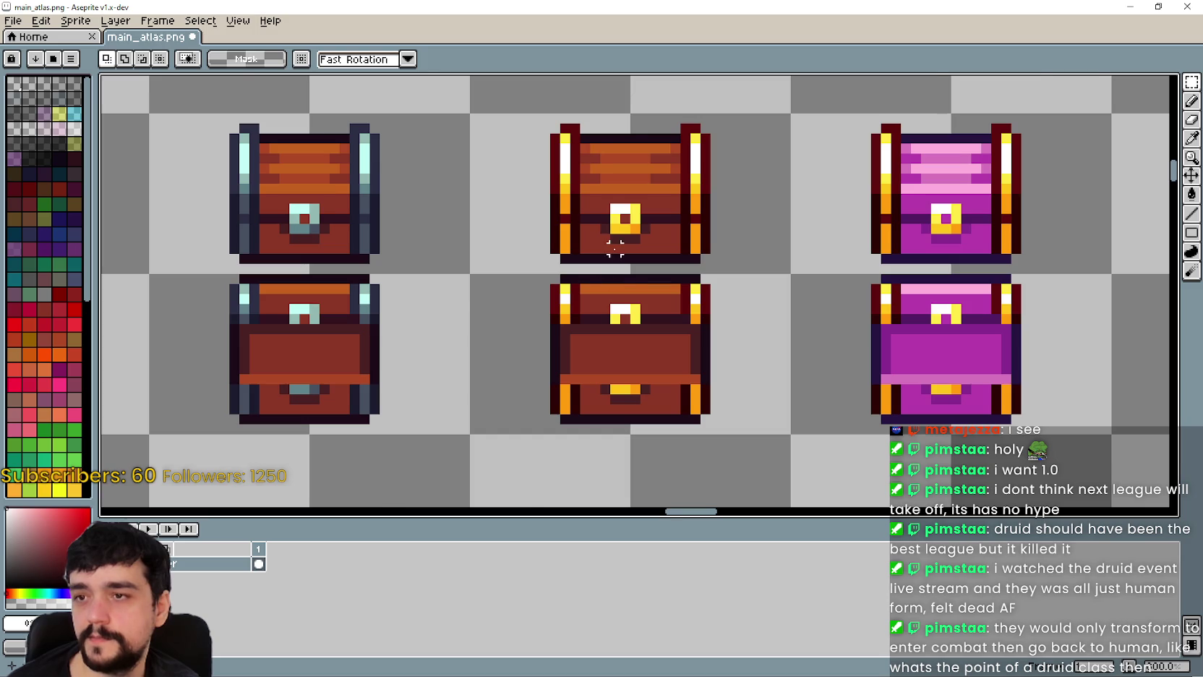
scroll(613, 217, up, 1)
- Select the lock on the upper red chest, then drop that selection
drag(591, 203, 669, 258)
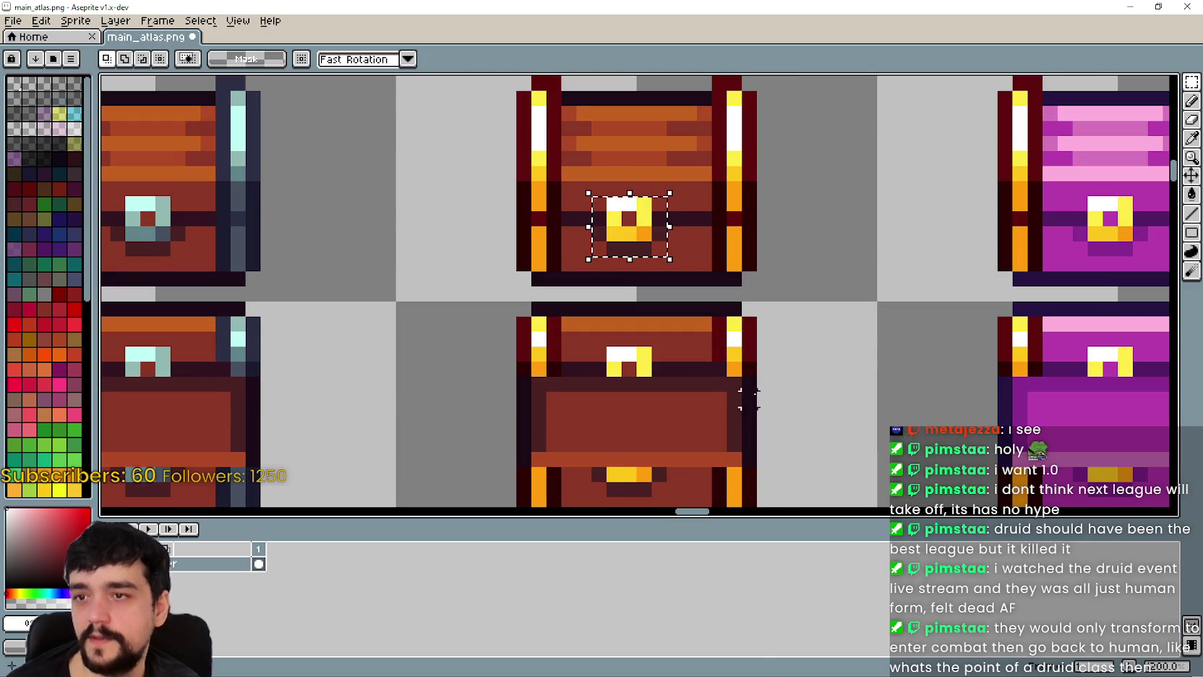
scroll(734, 365, down, 2)
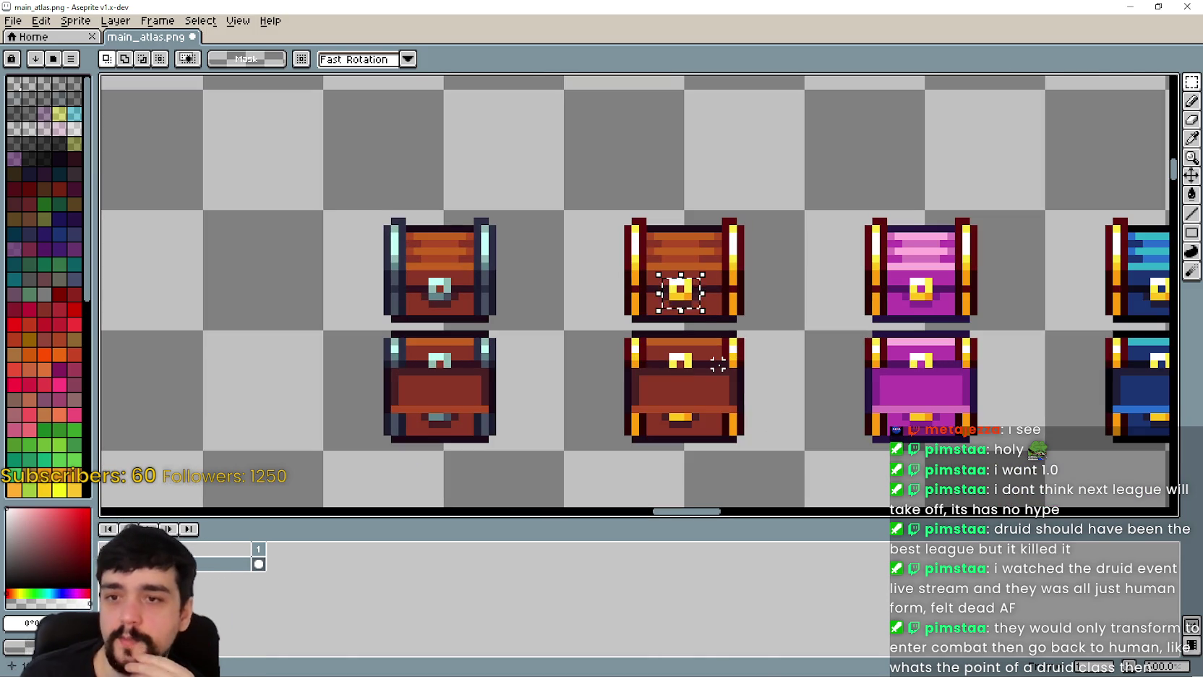
scroll(708, 339, up, 1)
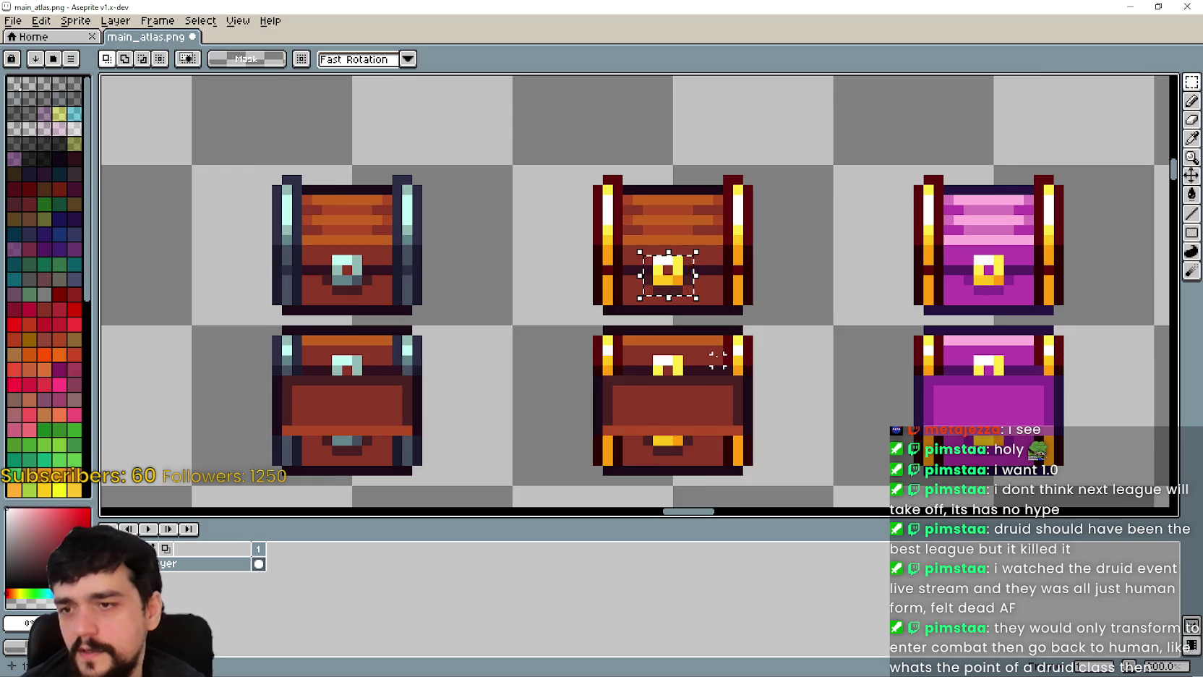
scroll(718, 360, down, 1)
scroll(799, 373, down, 1)
mouse_move(787, 358)
mouse_down()
mouse_move(738, 325)
mouse_move(687, 384)
mouse_move(744, 330)
mouse_up()
click(555, 340)
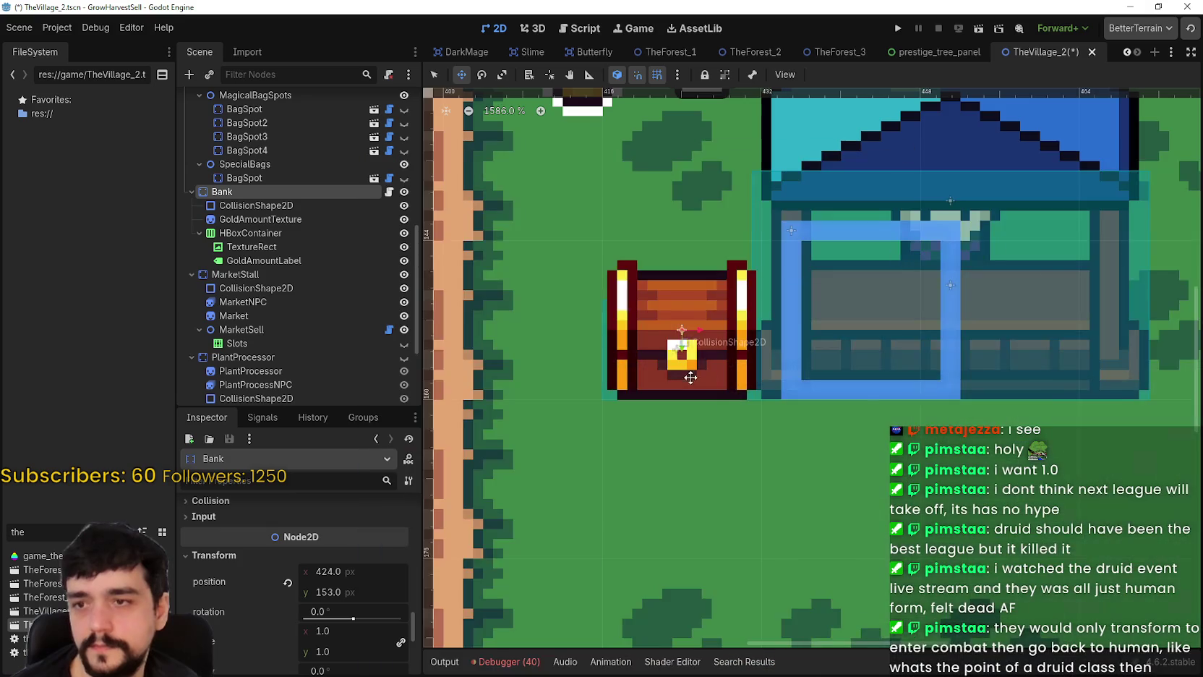
- Return to the Godot village scene and inspect the PortalContainer node
click(1130, 6)
scroll(696, 360, down, 3)
scroll(705, 340, up, 1)
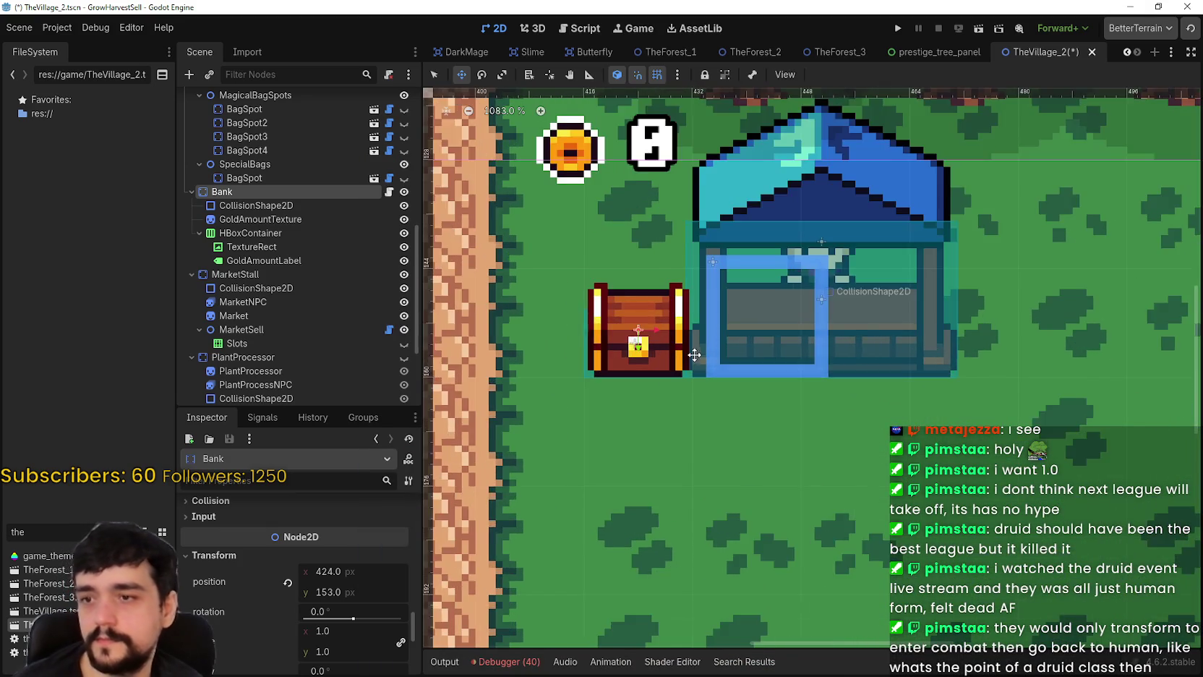
scroll(707, 333, down, 5)
scroll(348, 286, up, 5)
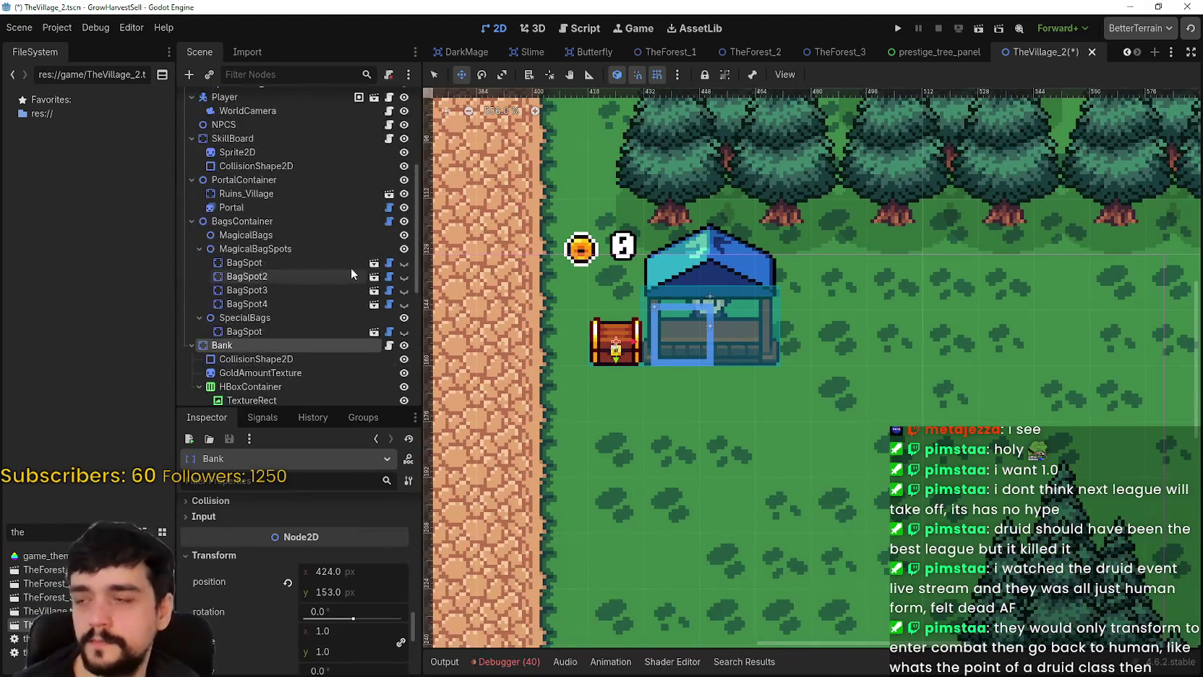
scroll(331, 278, down, 3)
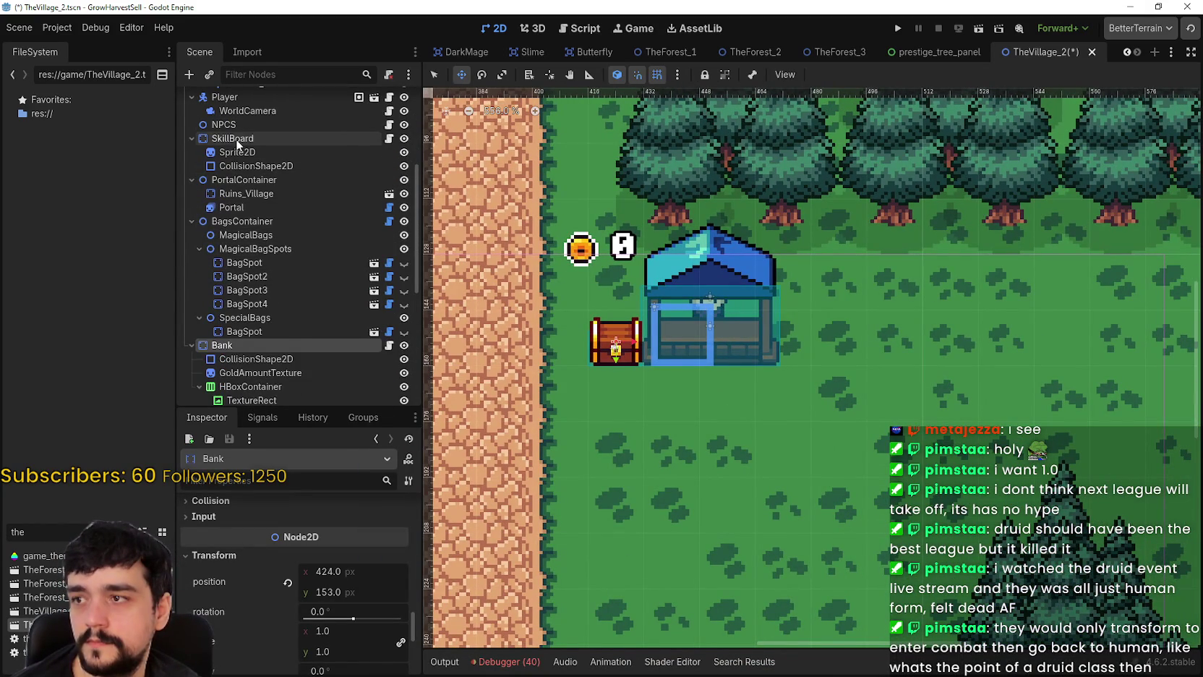
click(246, 179)
scroll(622, 295, up, 1)
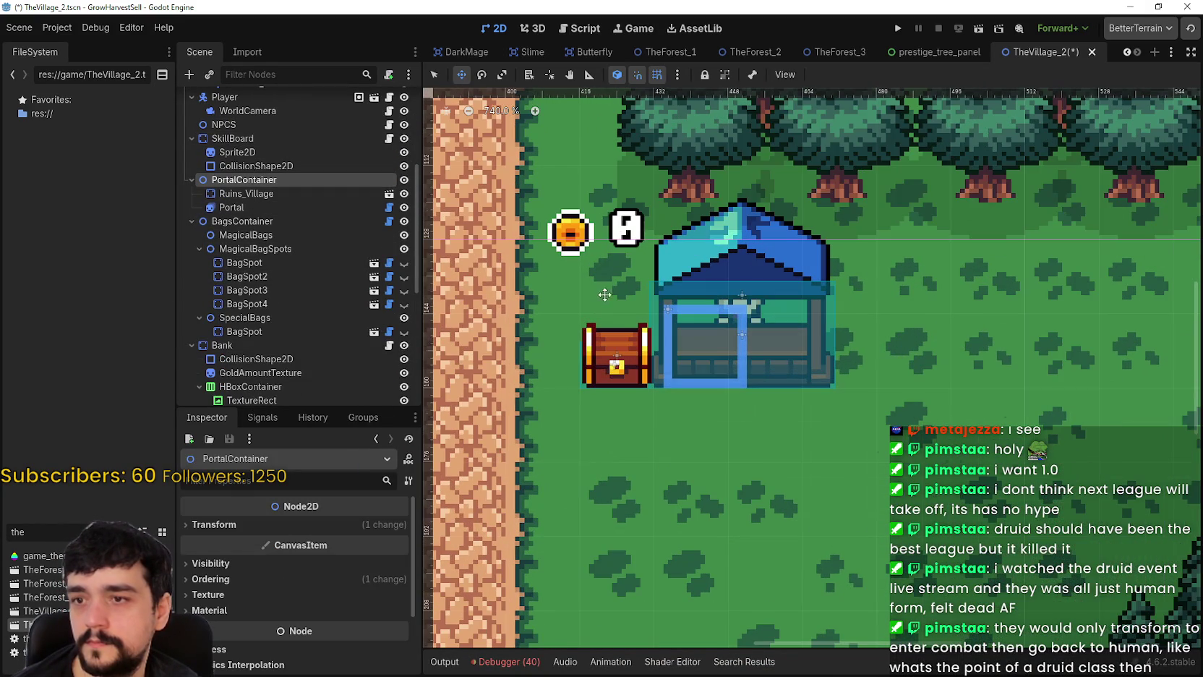
scroll(241, 347, up, 4)
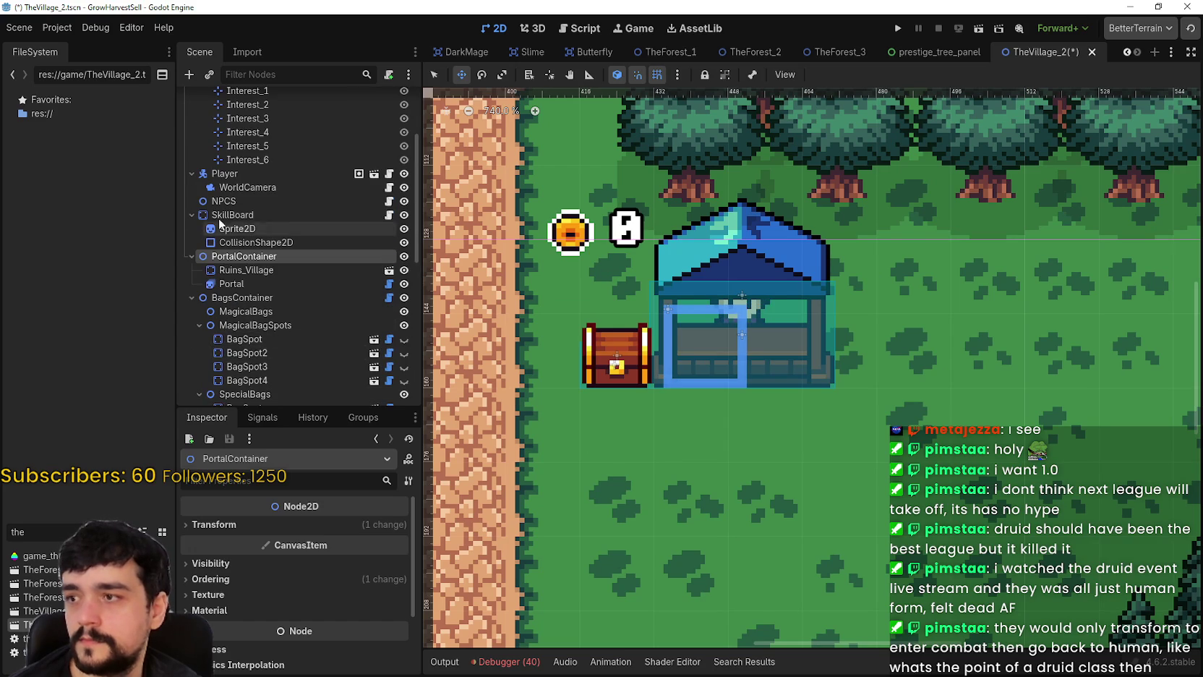
scroll(242, 212, down, 6)
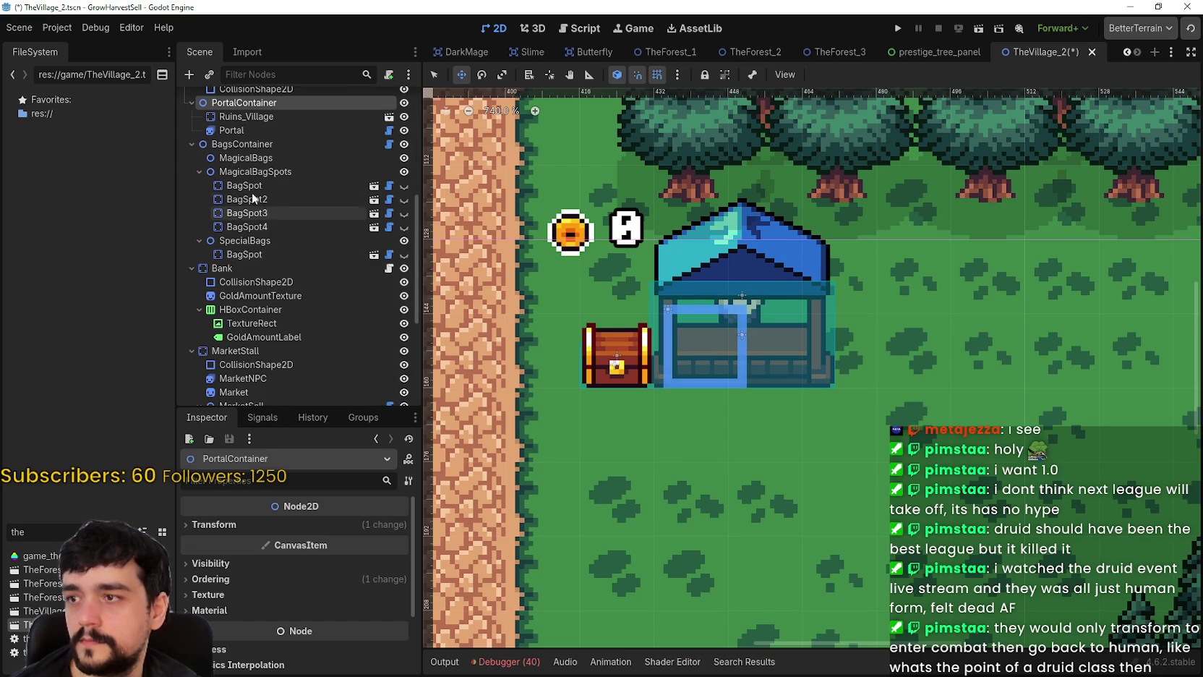
scroll(279, 297, down, 1)
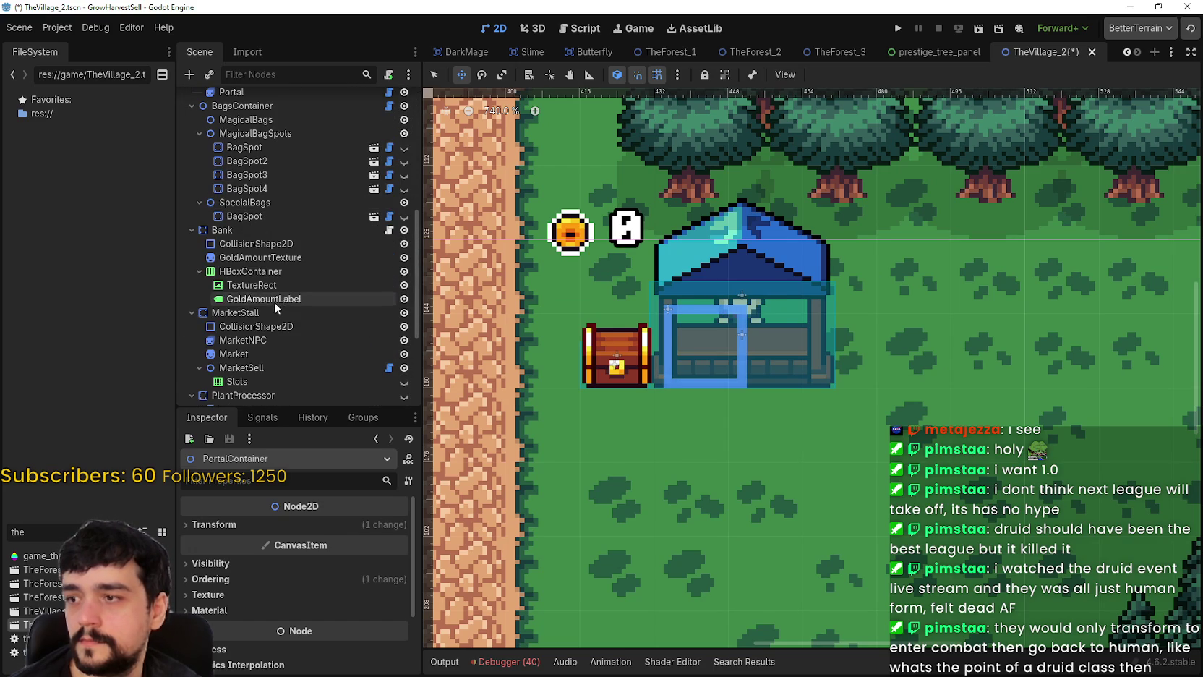
- Reselect the Bank node and nudge the chest down and back up to 424, 153
click(239, 230)
scroll(669, 323, up, 3)
mouse_move(714, 307)
mouse_down()
mouse_move(709, 321)
mouse_move(733, 303)
mouse_move(714, 313)
mouse_up()
scroll(626, 330, up, 3)
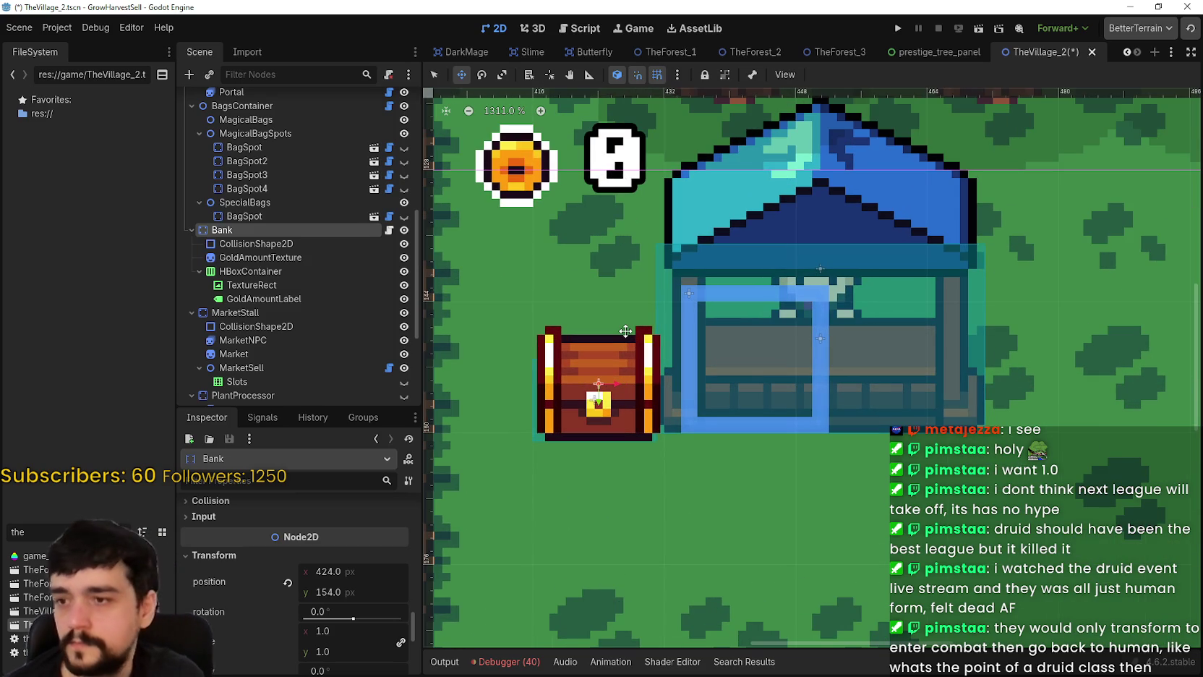
key(Up)
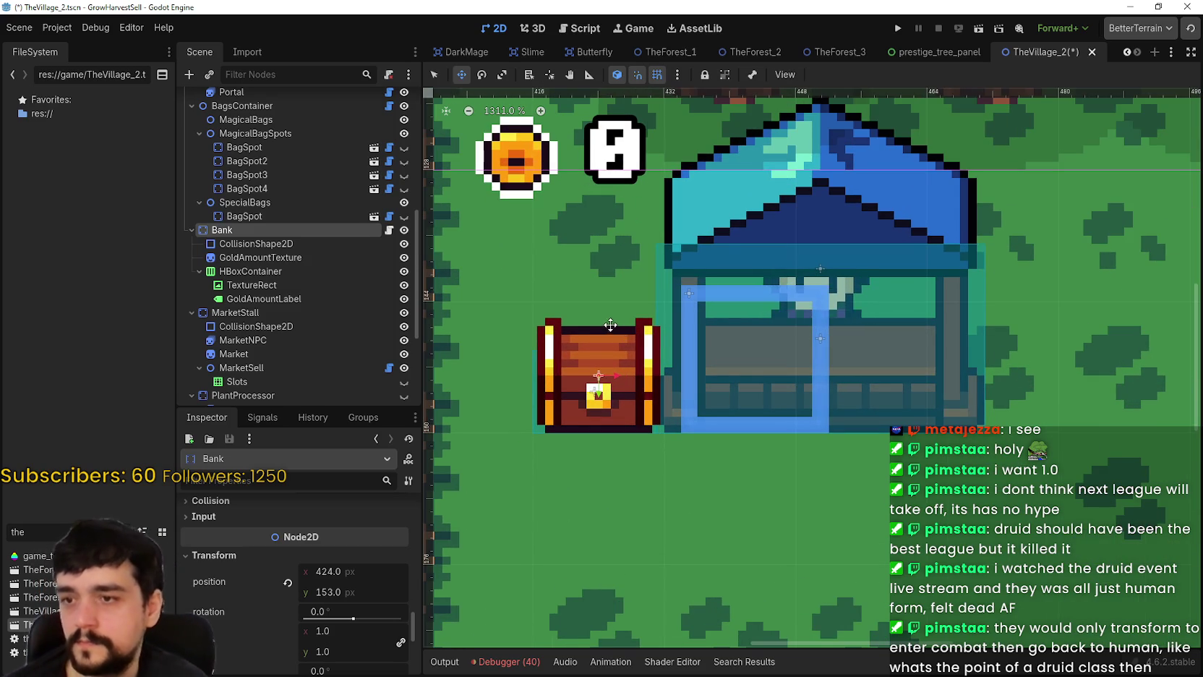
scroll(625, 331, down, 4)
scroll(327, 268, up, 4)
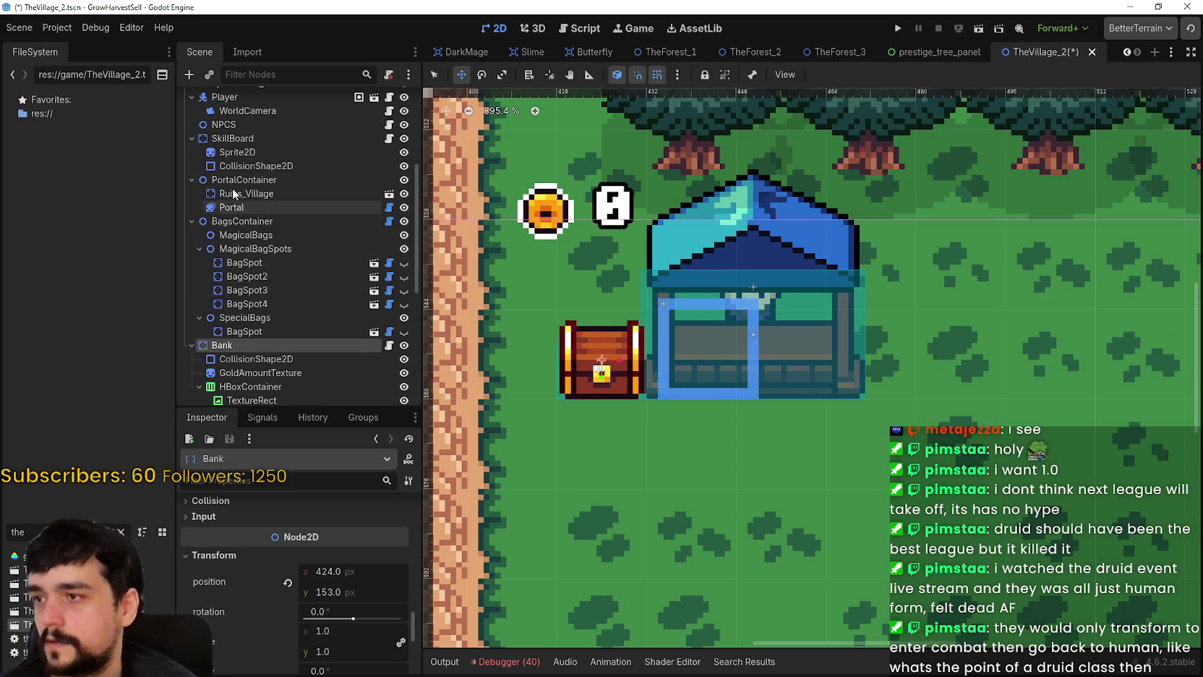
scroll(268, 216, up, 2)
scroll(281, 289, down, 4)
scroll(282, 320, up, 2)
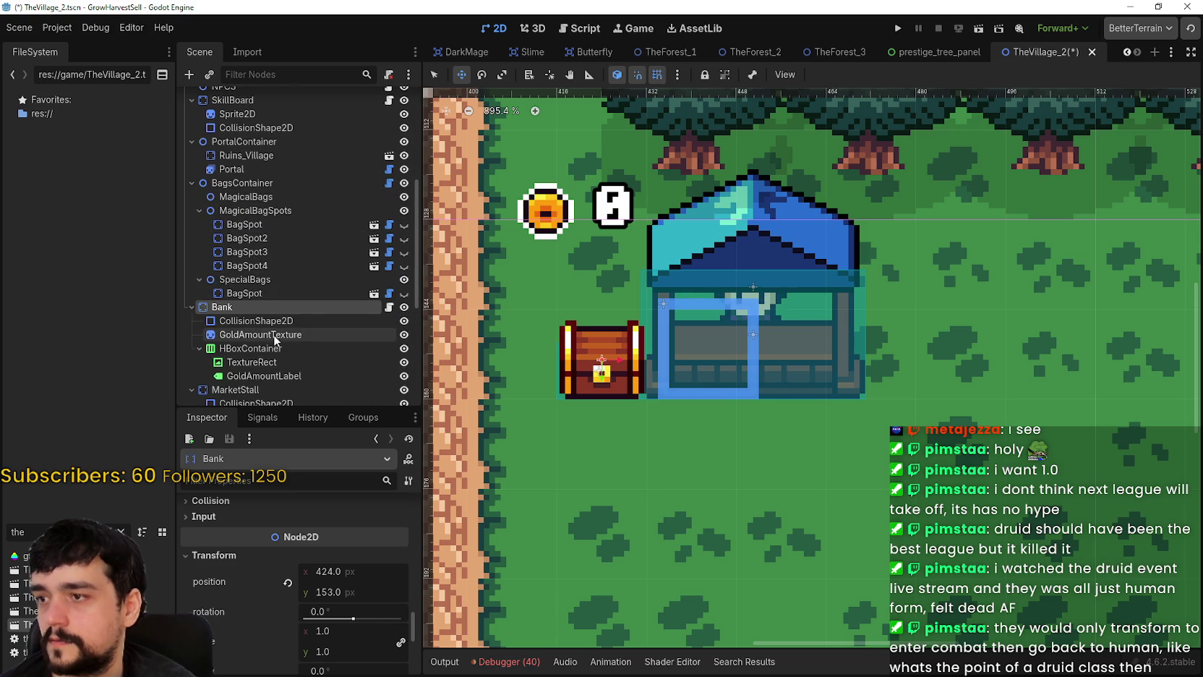
scroll(271, 321, down, 6)
- Drag the MarketStall right, then nudge it one pixel down and two pixels right
click(264, 278)
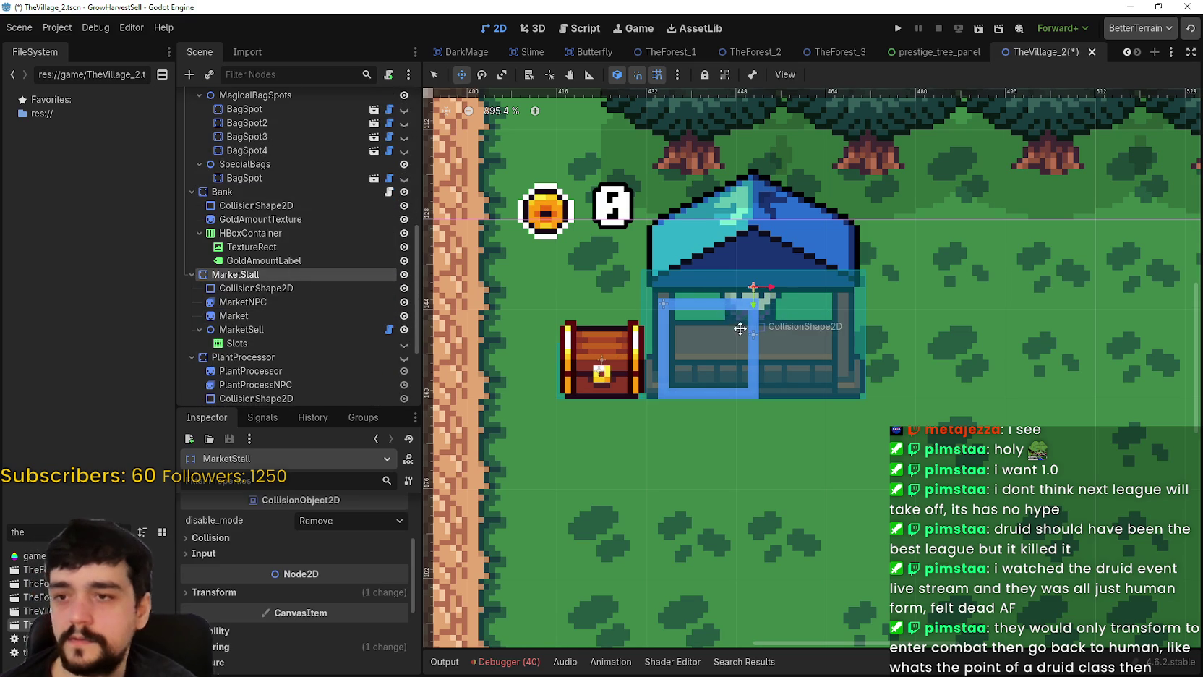
drag(731, 348, 759, 343)
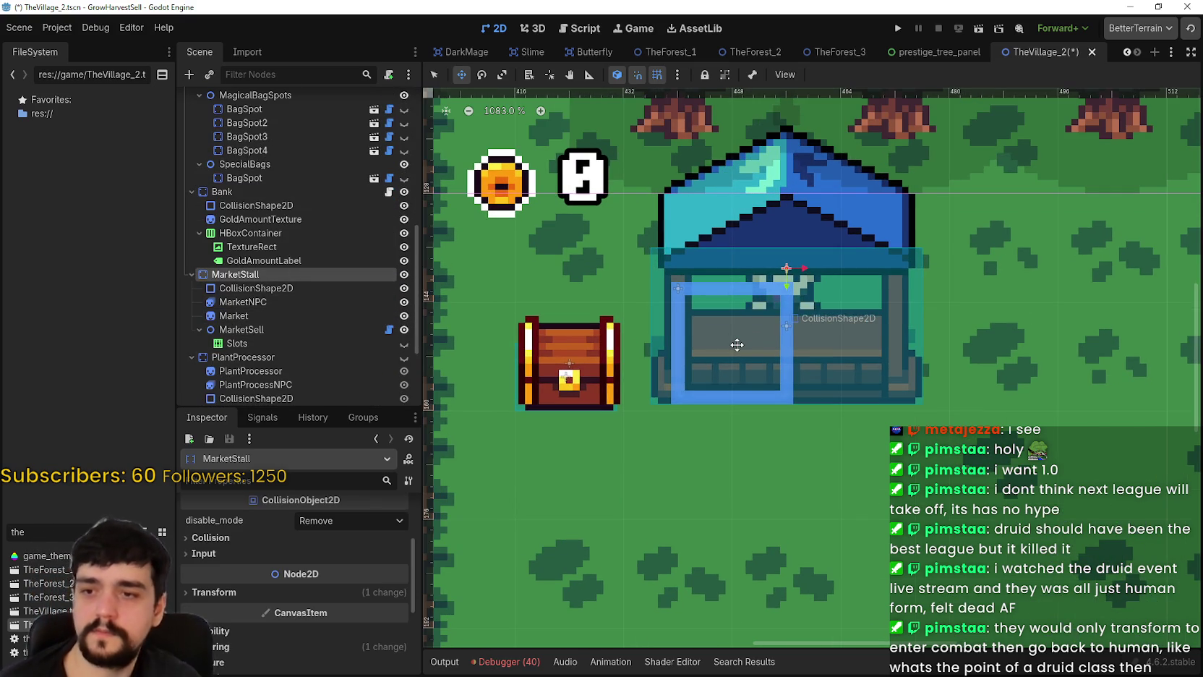
key(Down)
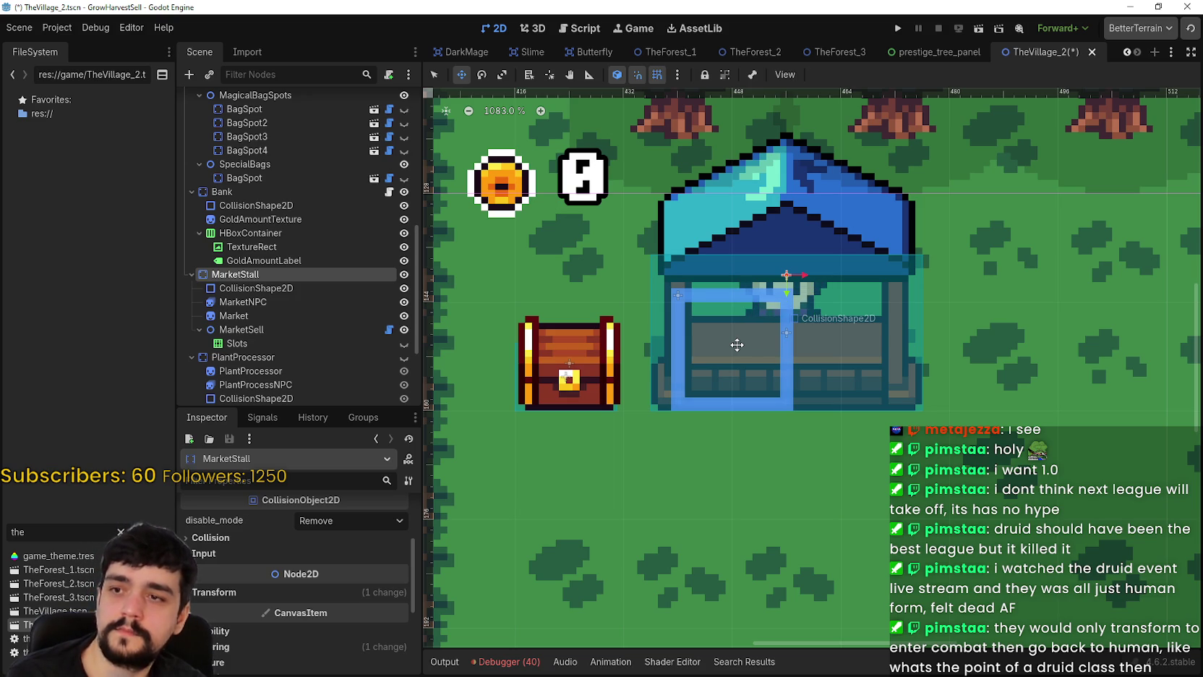
key(Right)
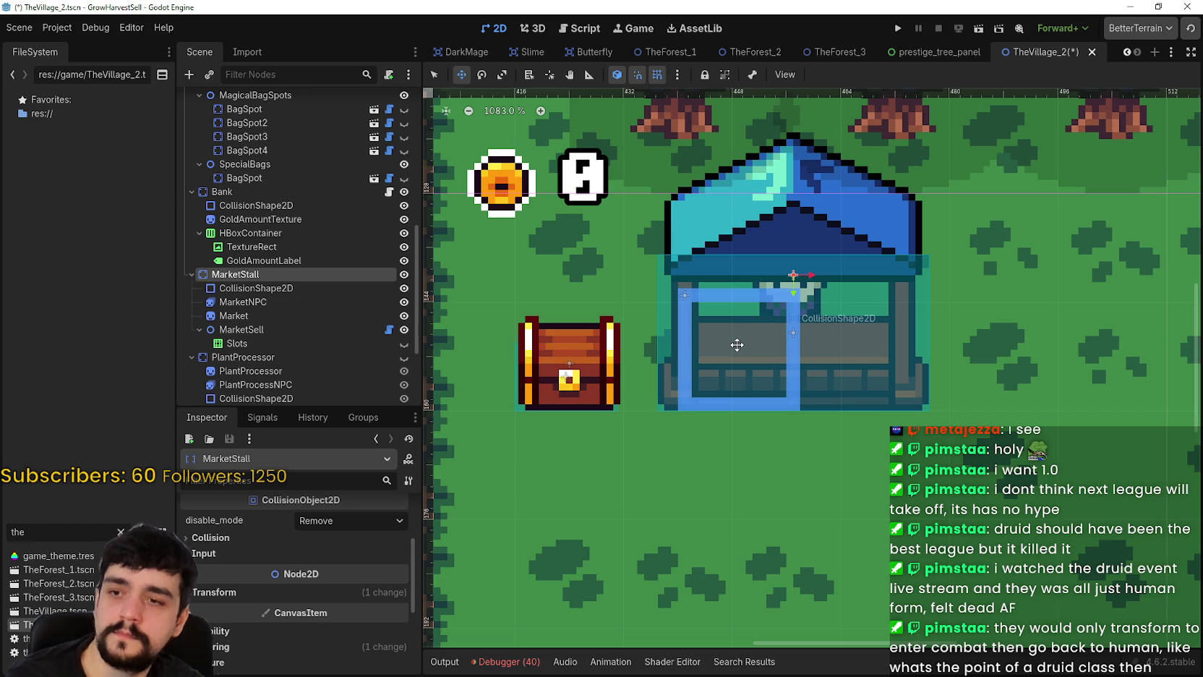
key(Right)
key(Right)
key(Right)
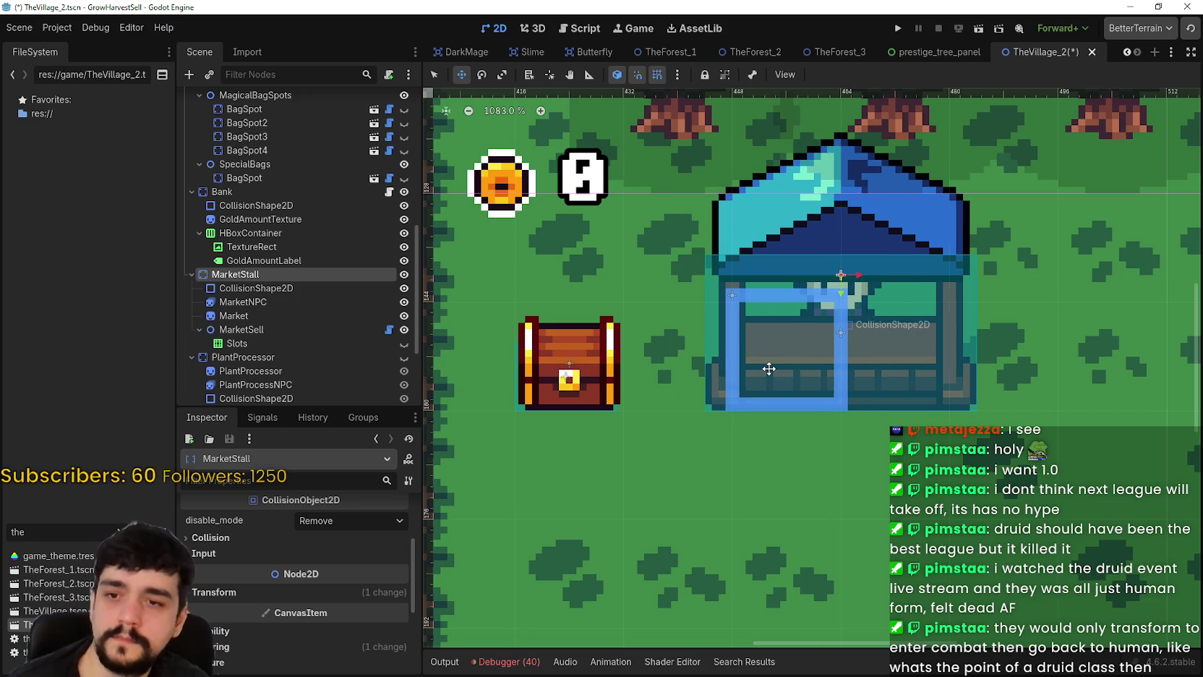
scroll(700, 346, up, 5)
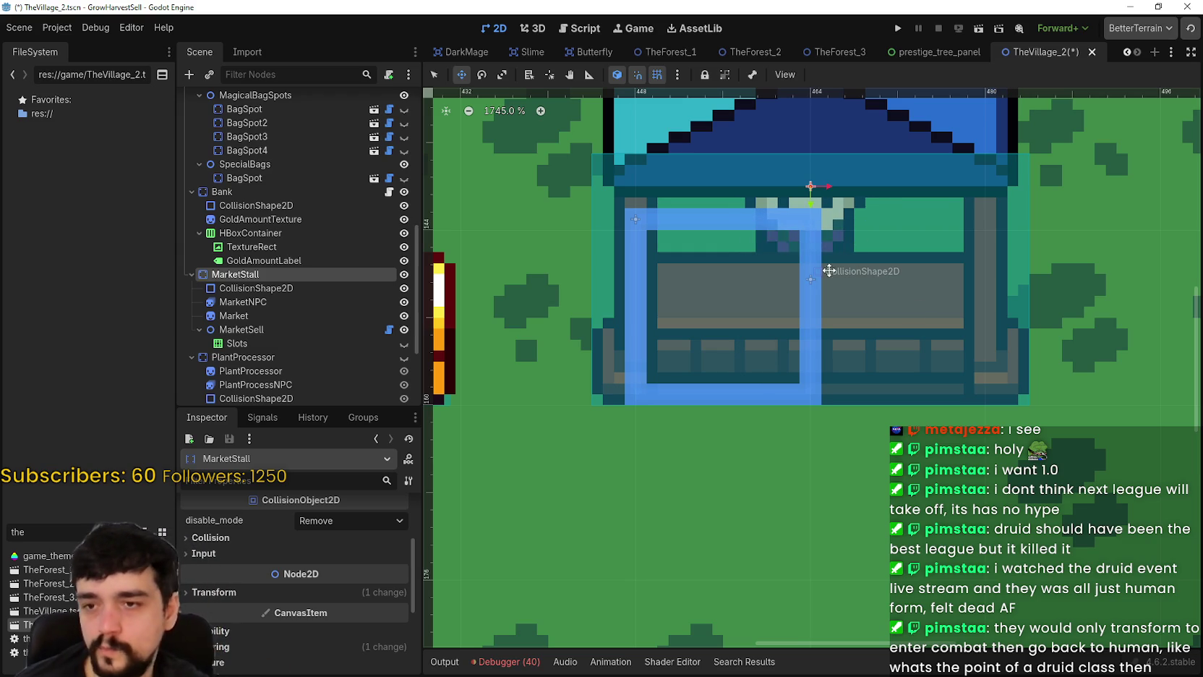
scroll(900, 368, down, 2)
- Pan across the market stall and save the TheVillage_2 scene with Ctrl+S
drag(899, 368, 795, 349)
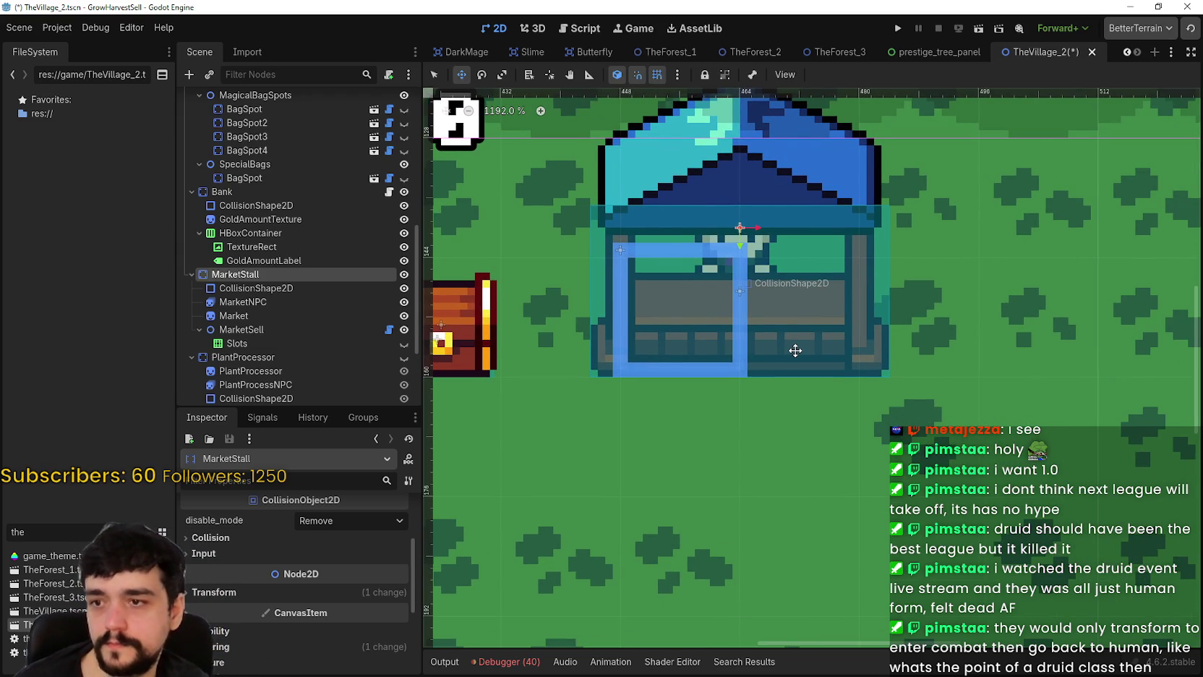
scroll(795, 350, down, 1)
key(ctrl+s)
scroll(796, 350, down, 3)
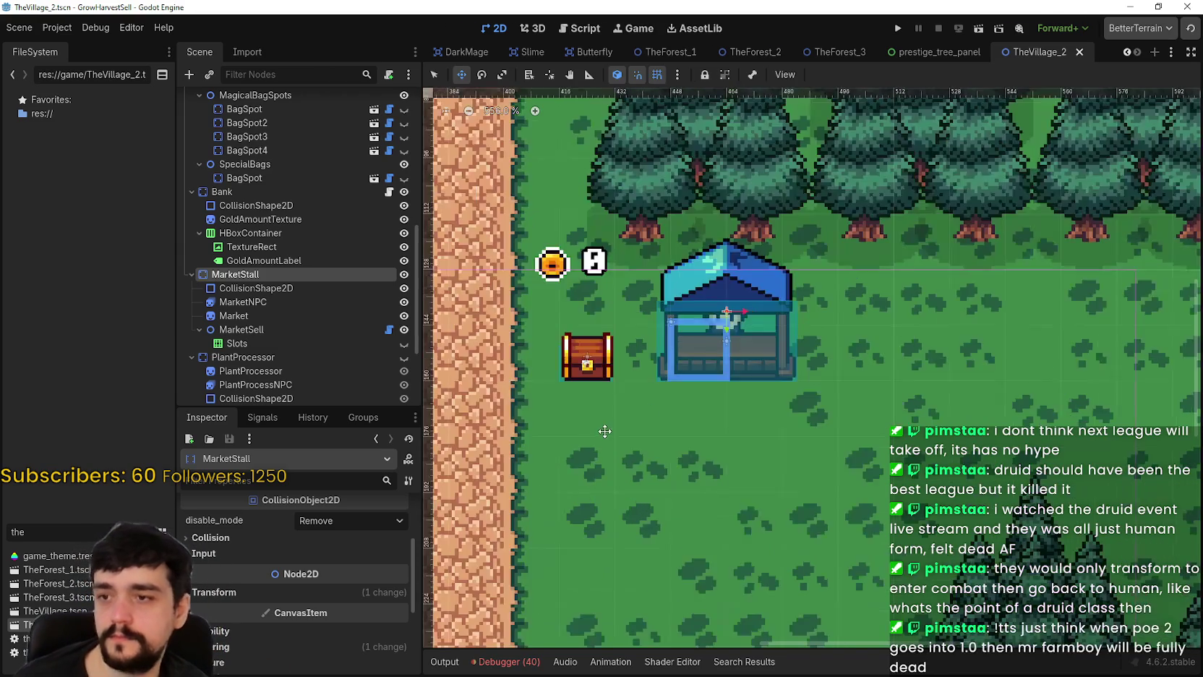
scroll(897, 402, down, 2)
scroll(287, 270, up, 5)
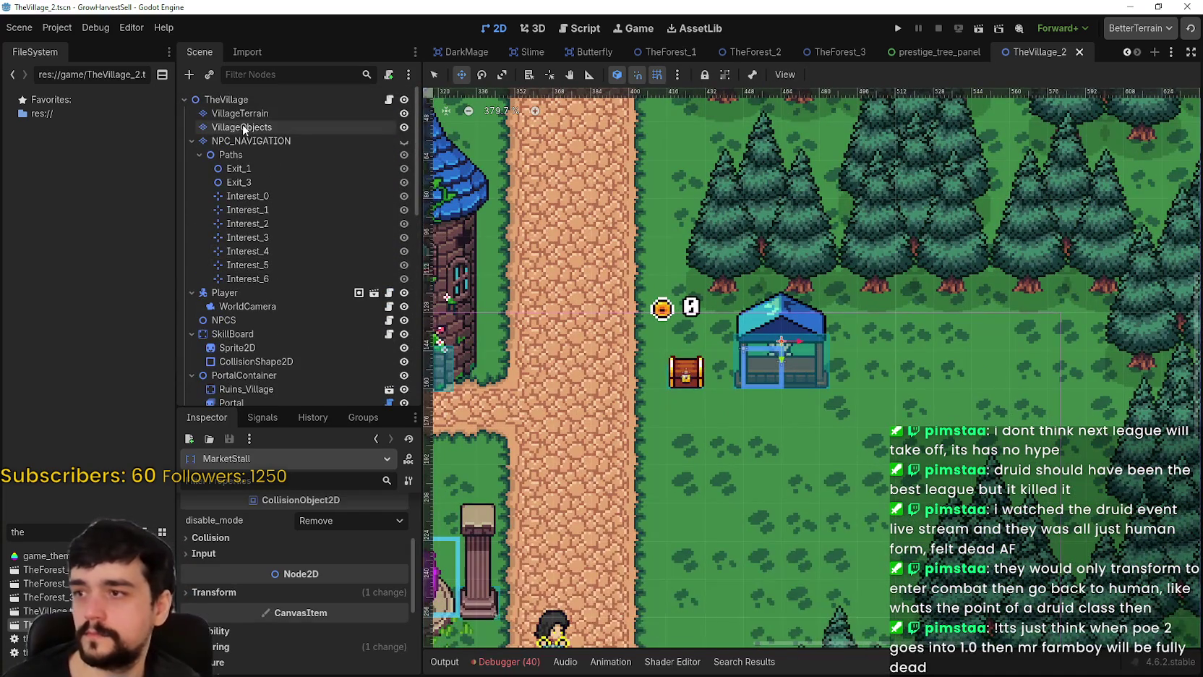
- Select the VillageTerrain tile layer and choose the road terrain for painting
click(243, 127)
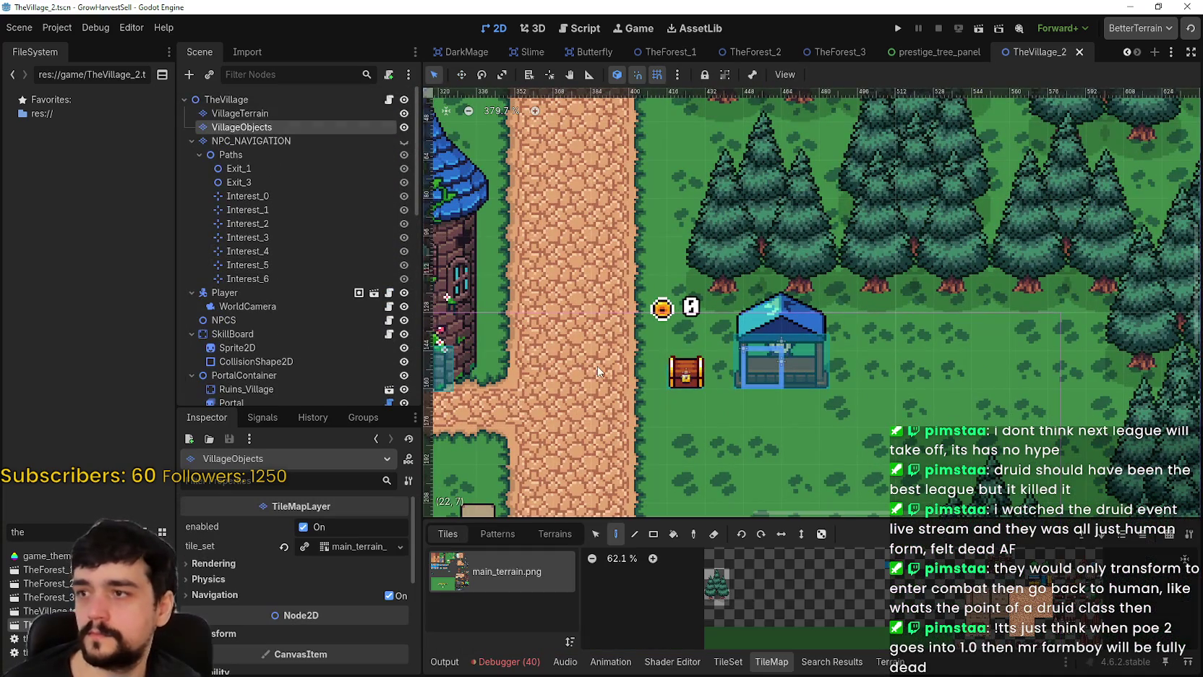
click(241, 113)
click(889, 661)
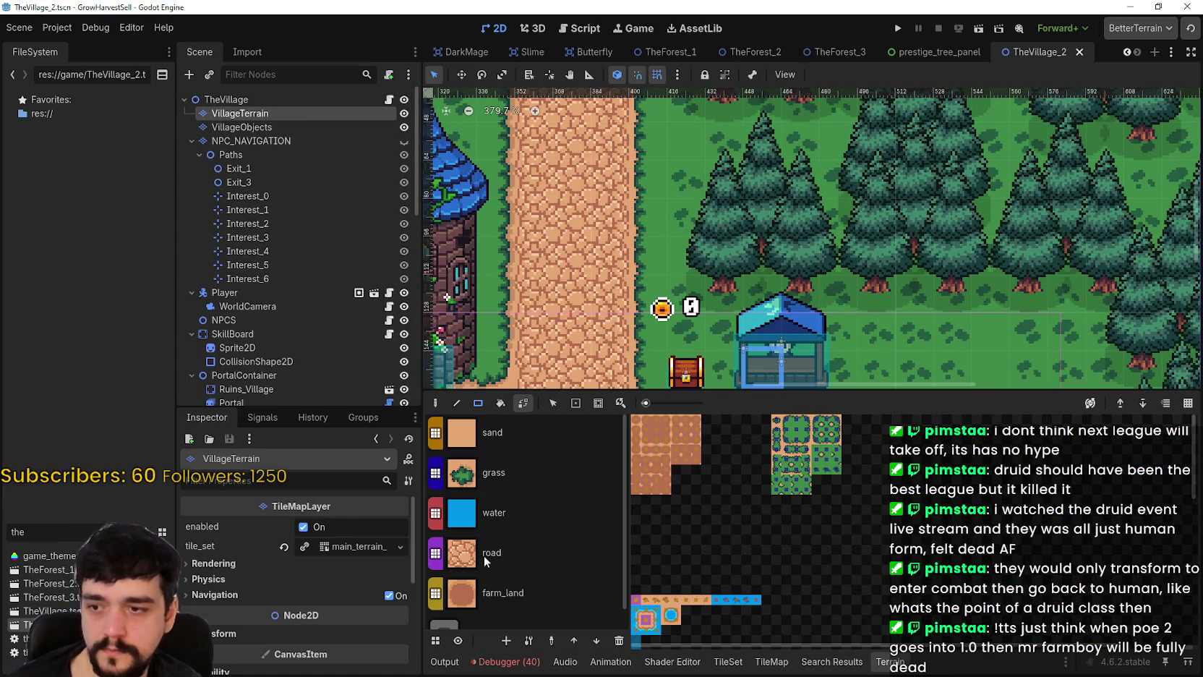
click(524, 569)
scroll(704, 240, down, 3)
- Paint a road strip from the crossroad to the stall beside the chest, then save
click(682, 291)
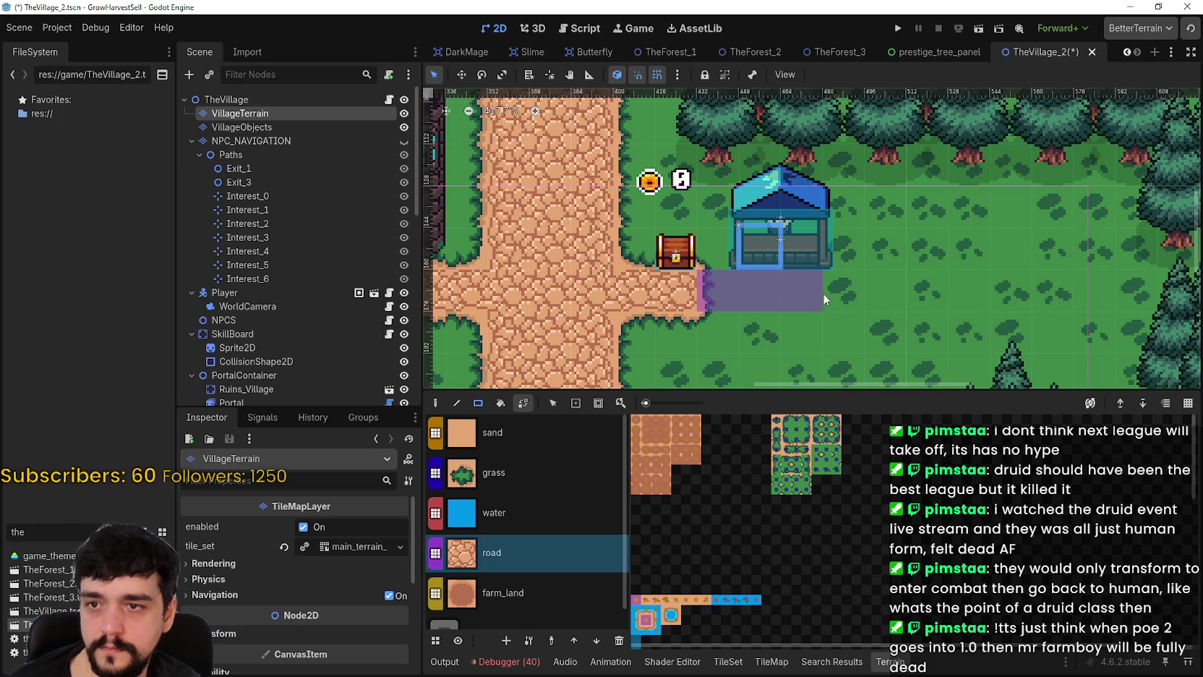
drag(825, 298, 826, 298)
scroll(868, 300, down, 3)
scroll(848, 307, down, 3)
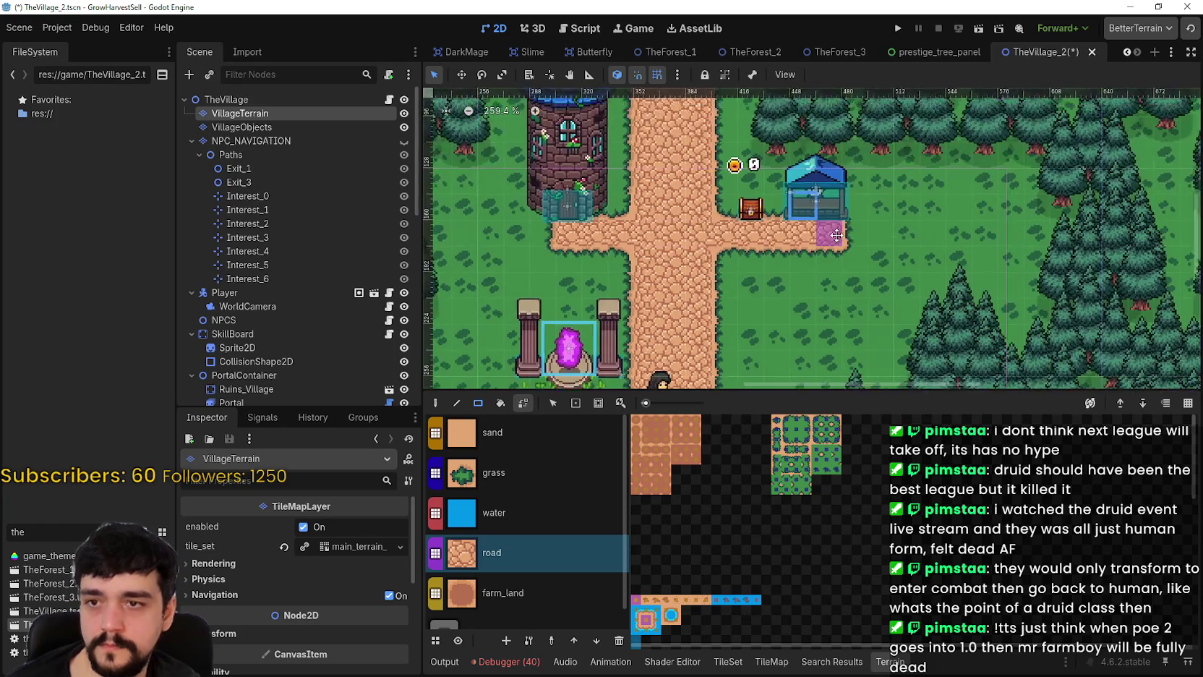
key(ctrl+s)
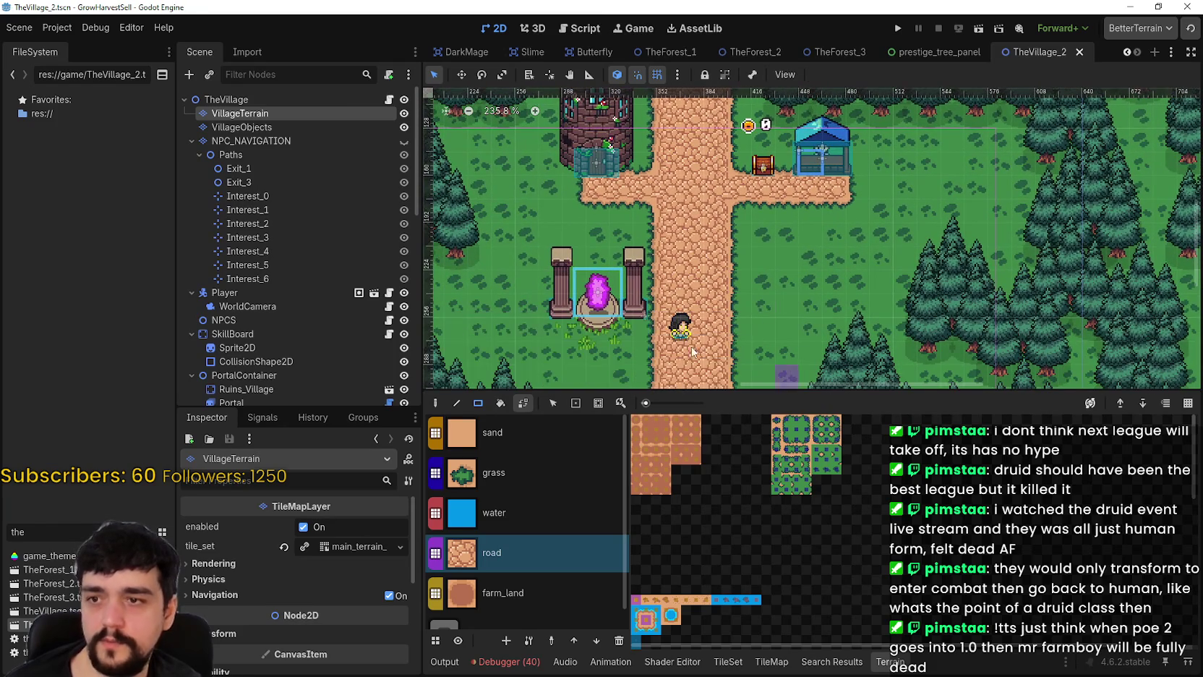
- Give the scene view more height and select the Exit_1 path marker
scroll(682, 282, up, 2)
scroll(709, 298, up, 2)
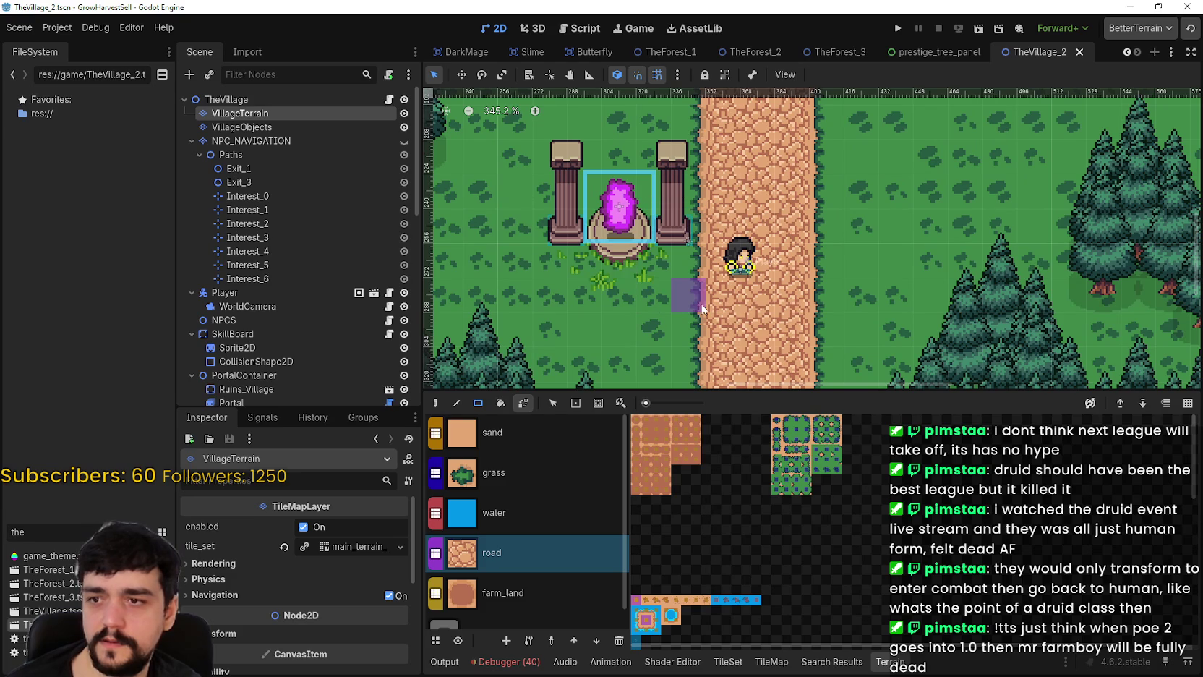
scroll(687, 295, down, 5)
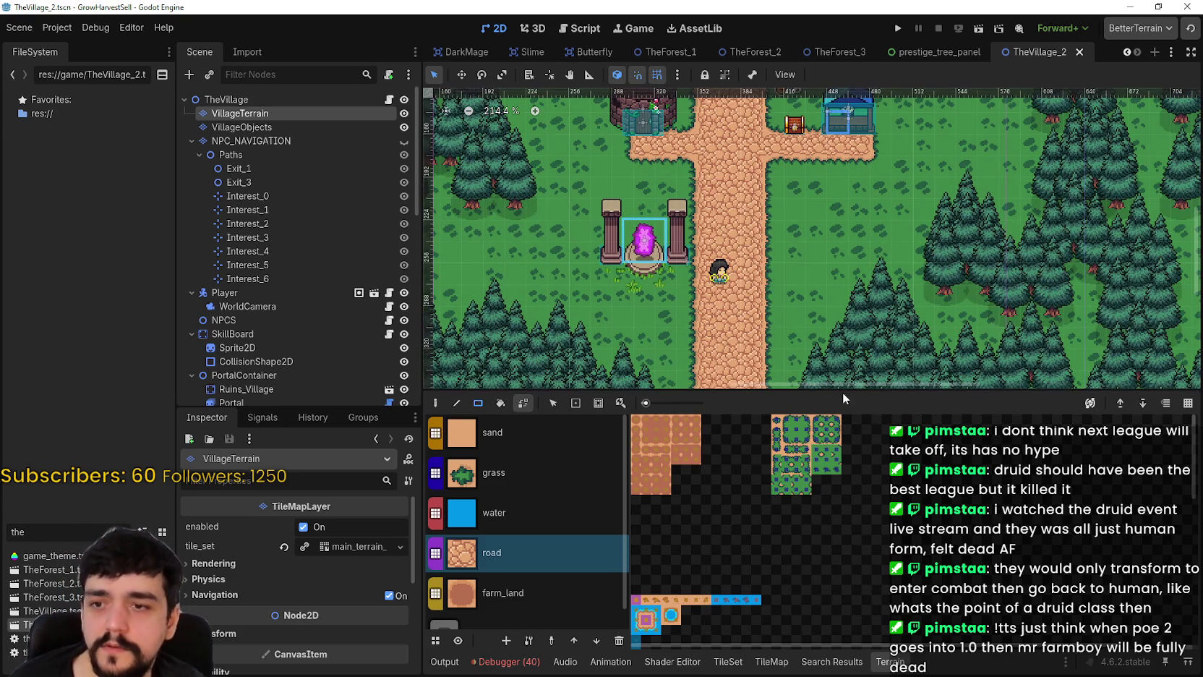
drag(843, 389, 851, 409)
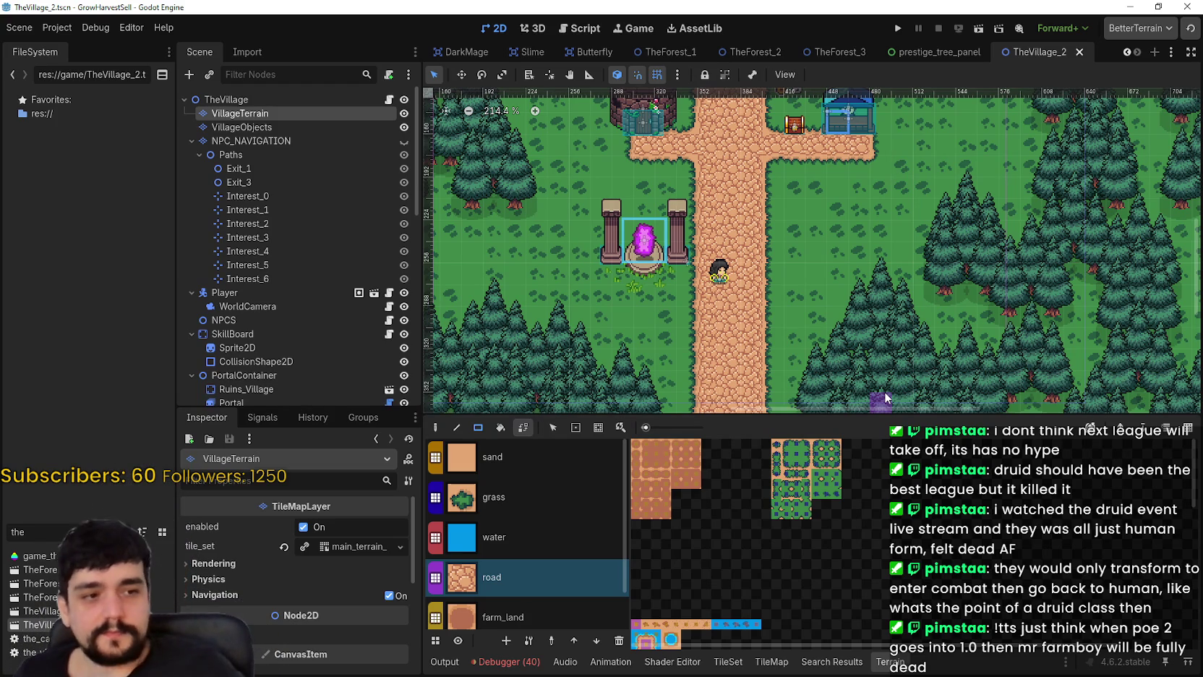
scroll(981, 200, down, 1)
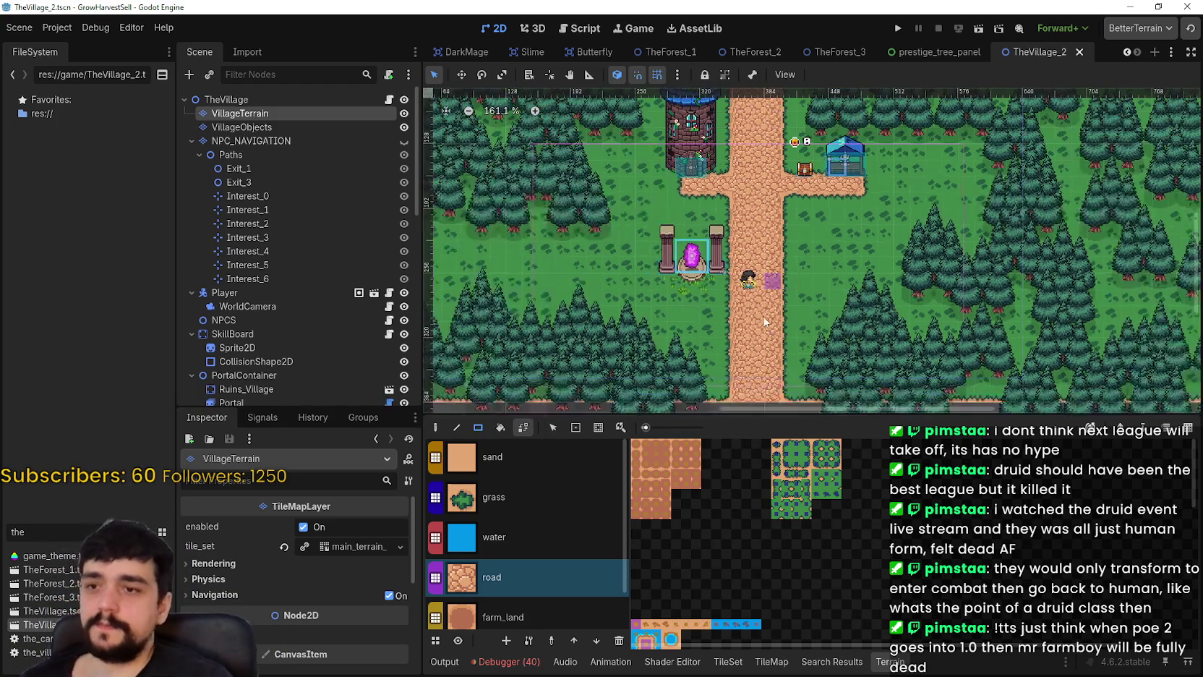
click(233, 169)
- Make the NPC_NAVIGATION tile layer visible
scroll(737, 266, down, 8)
scroll(737, 265, up, 1)
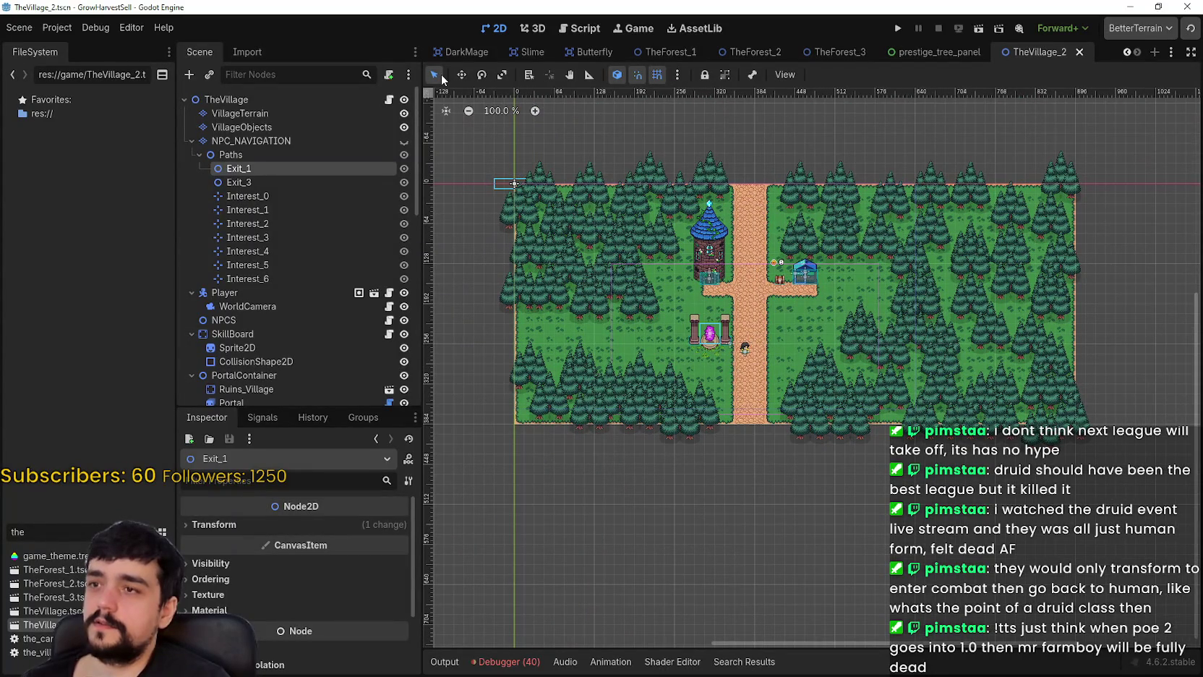
click(404, 141)
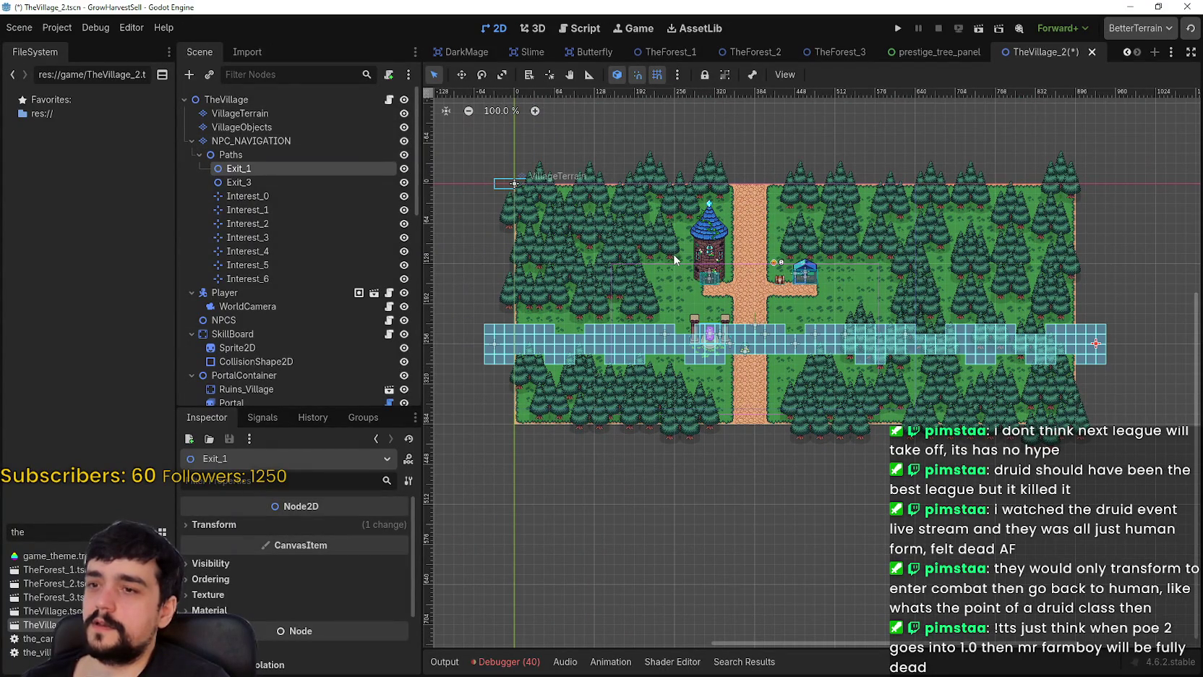
scroll(509, 187, up, 1)
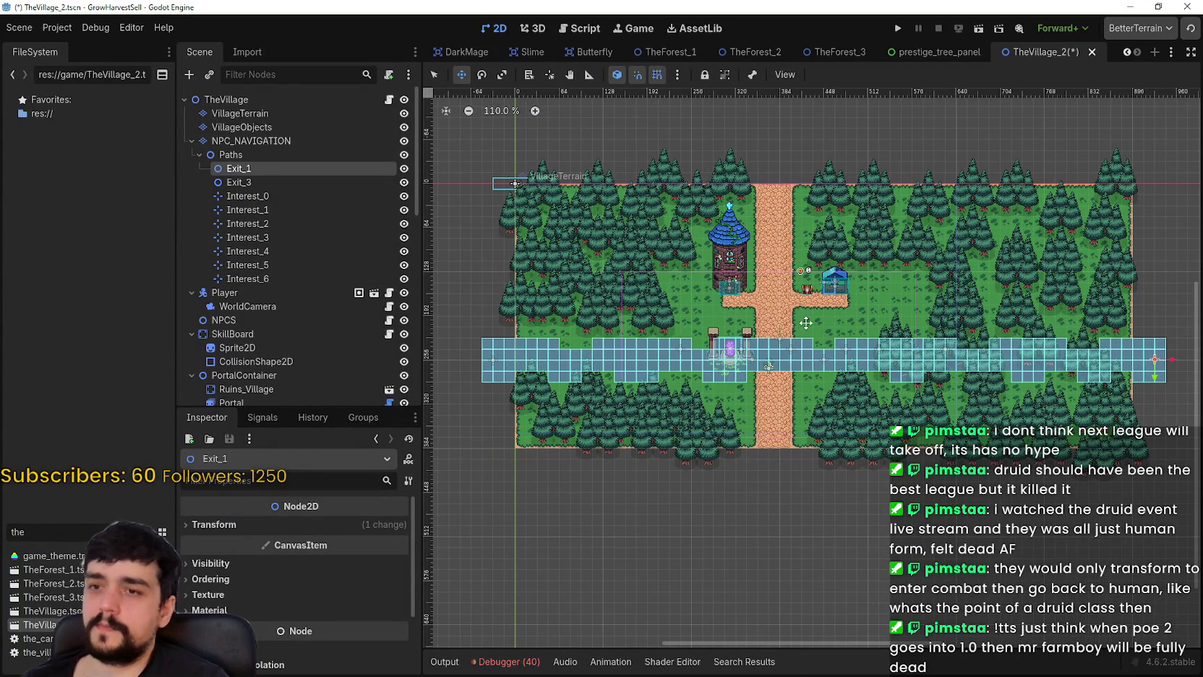
scroll(795, 333, down, 4)
scroll(620, 365, down, 3)
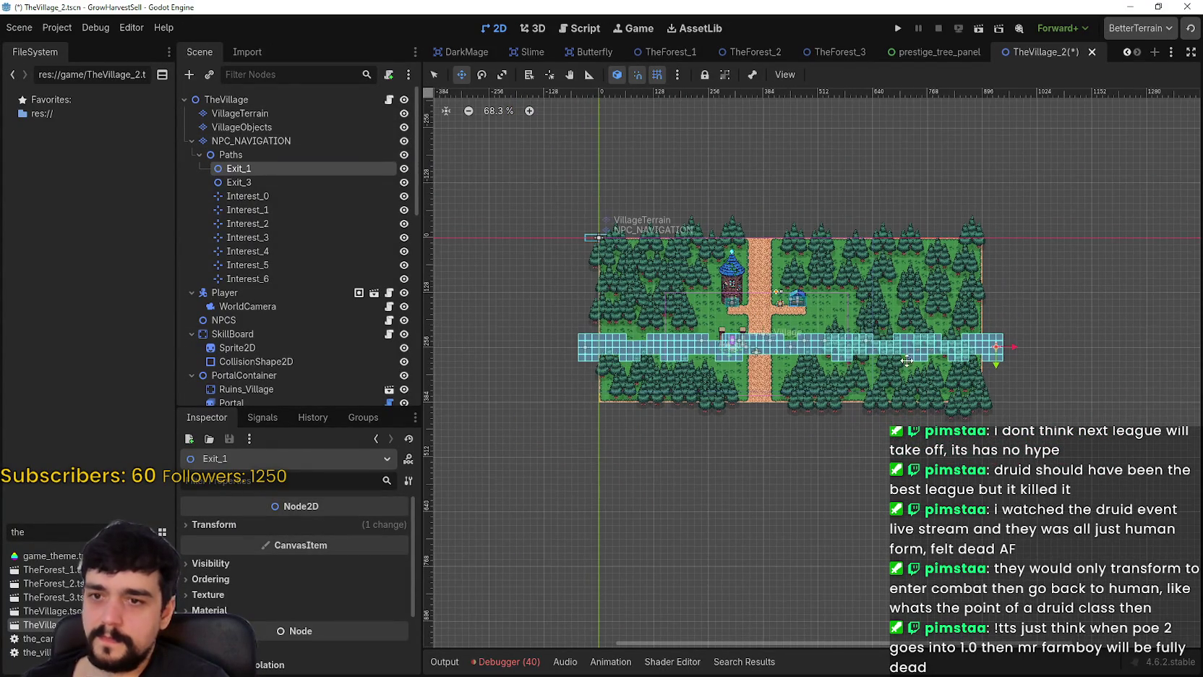
scroll(1023, 329, up, 7)
- Position the Exit_1 marker on the road at the top map edge
mouse_move(968, 363)
mouse_down()
mouse_move(655, 221)
mouse_move(601, 211)
mouse_up()
scroll(618, 237, up, 10)
scroll(636, 245, down, 4)
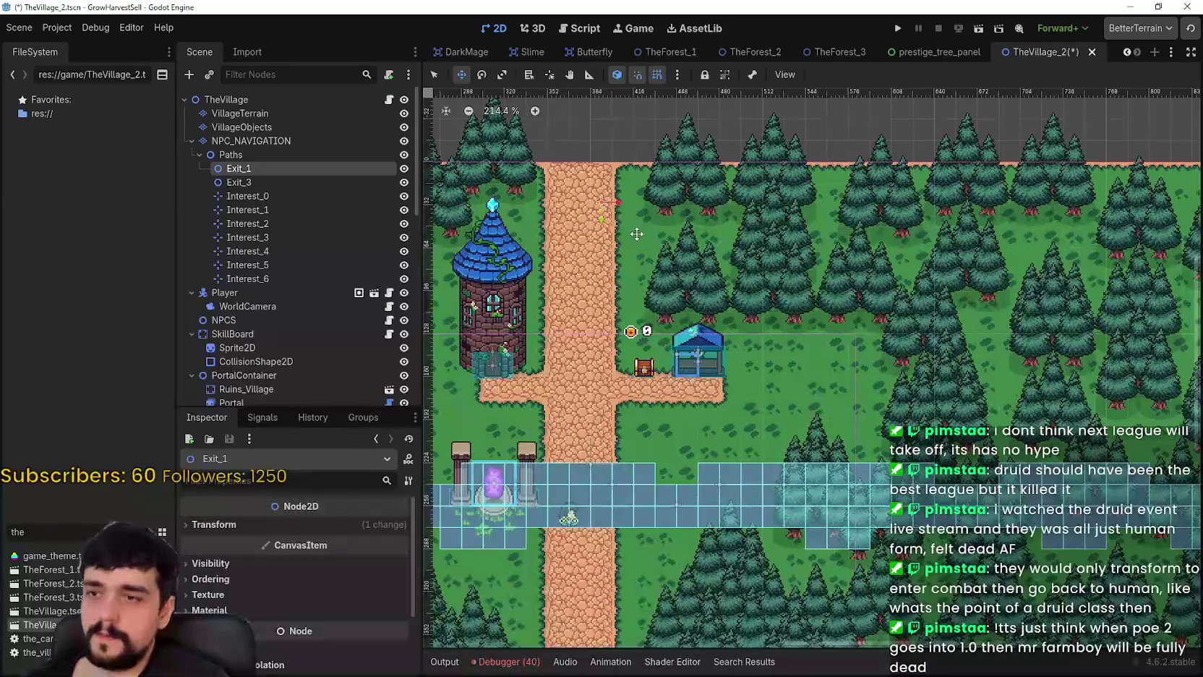
scroll(663, 263, up, 2)
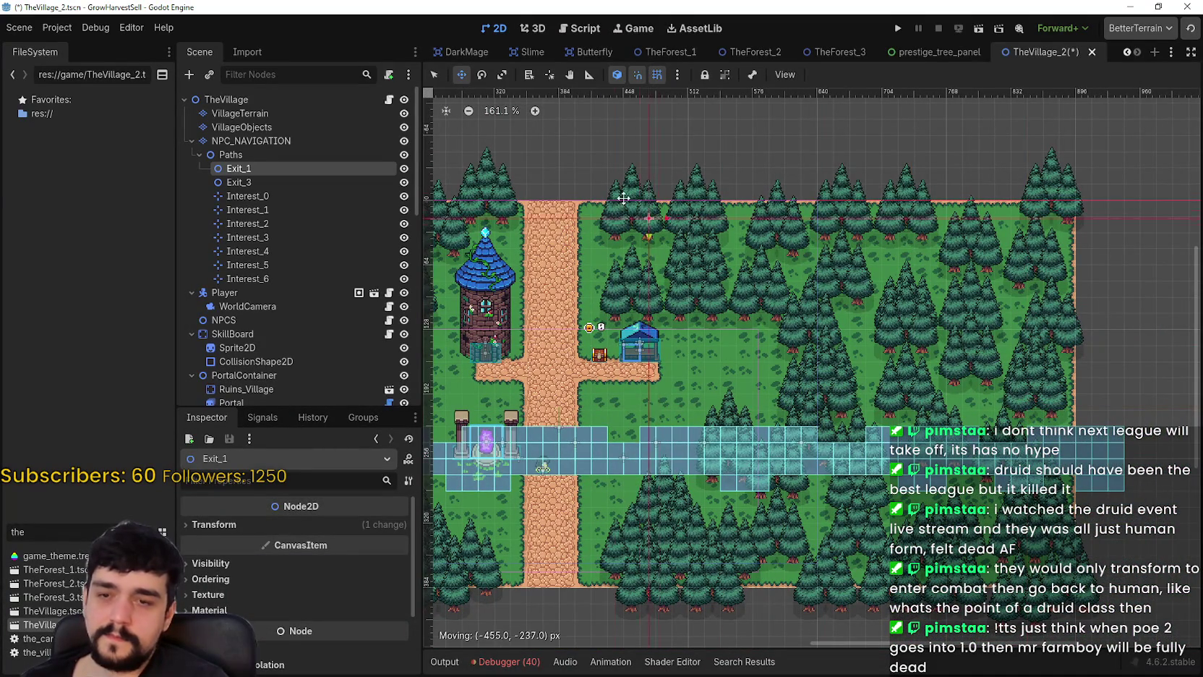
drag(623, 197, 550, 153)
scroll(694, 246, up, 8)
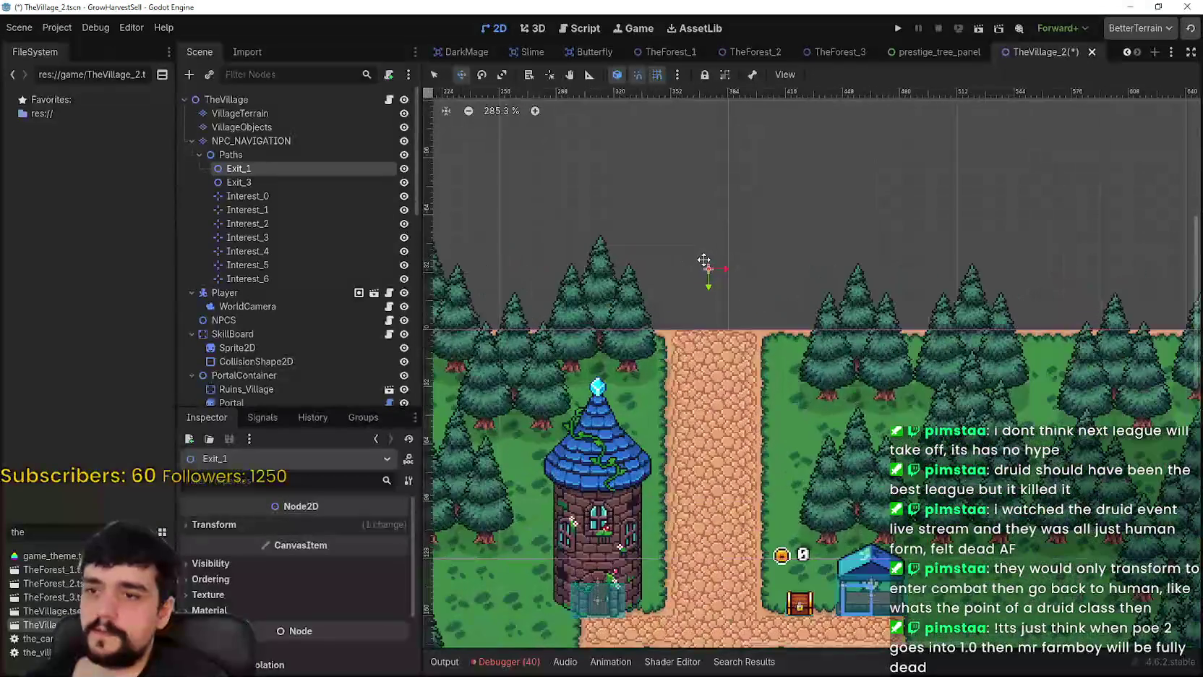
scroll(704, 261, up, 4)
drag(719, 305, 711, 301)
scroll(712, 300, down, 4)
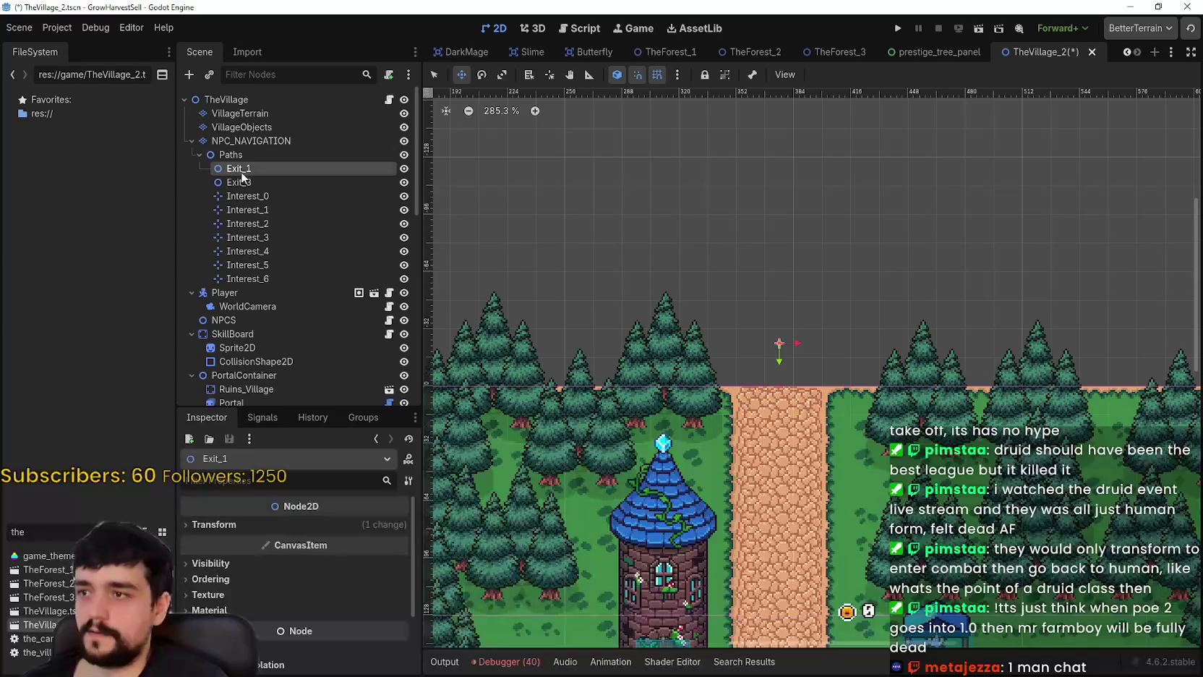
scroll(626, 315, down, 7)
- Move the Exit_3 marker to the map's bottom edge
click(286, 180)
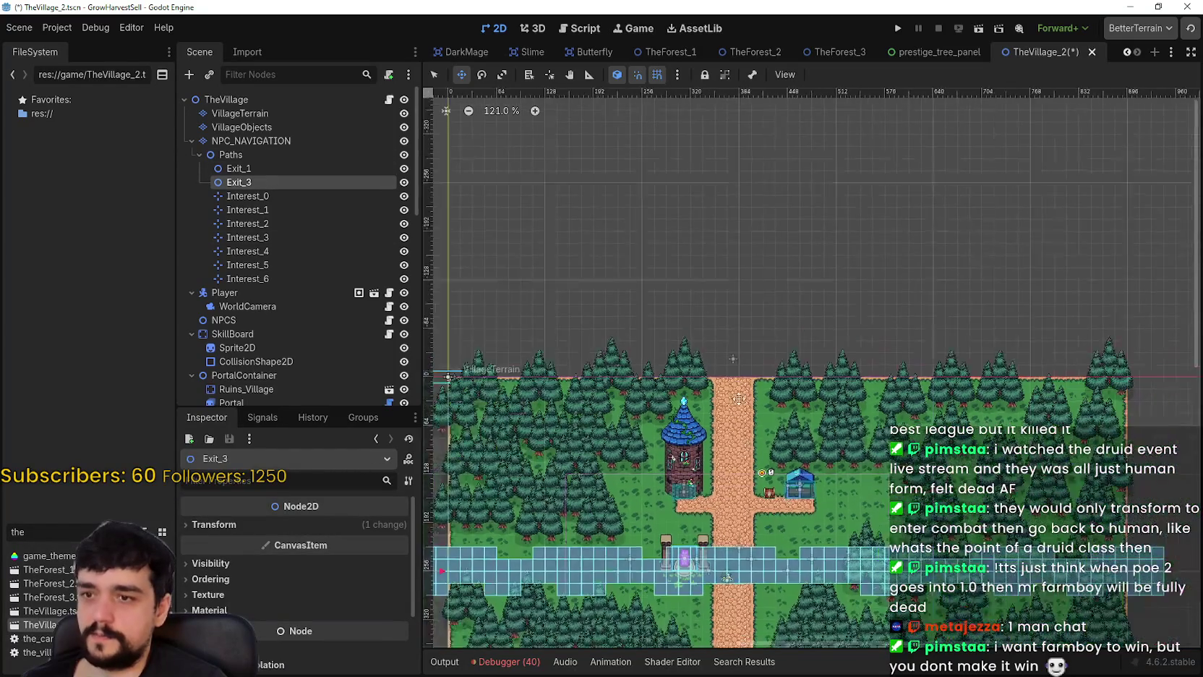
scroll(738, 399, down, 3)
scroll(471, 346, down, 1)
mouse_move(471, 346)
mouse_down()
mouse_move(506, 344)
mouse_move(769, 443)
mouse_up()
scroll(769, 443, up, 15)
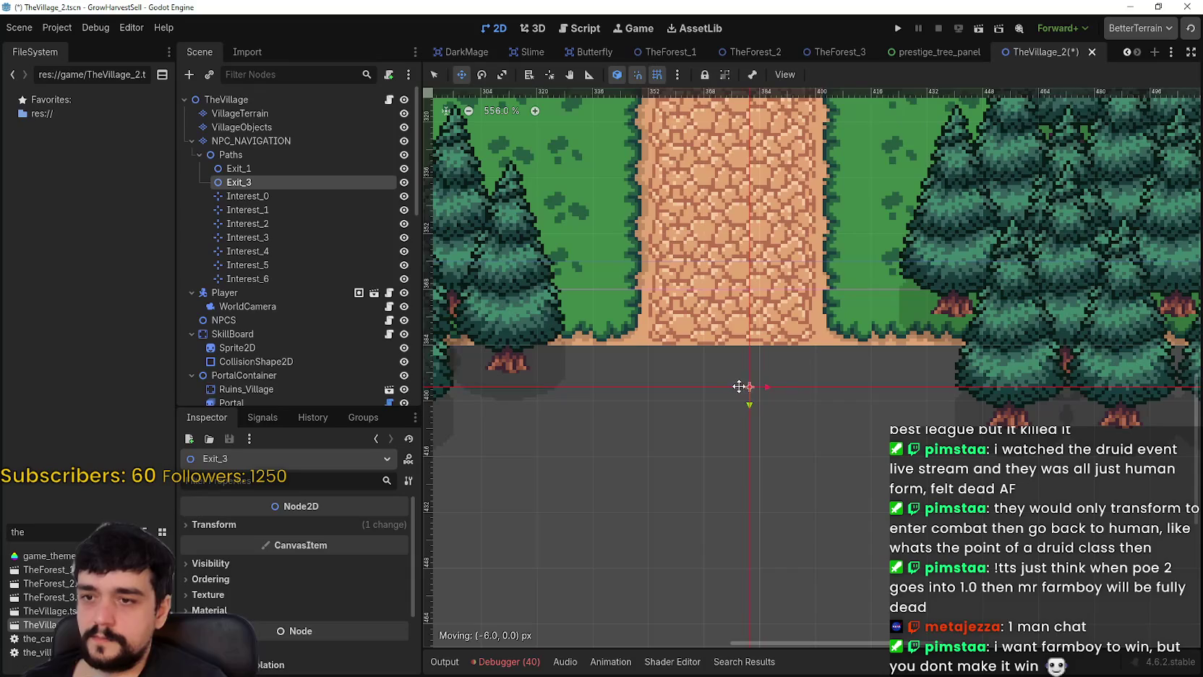
scroll(736, 397, down, 12)
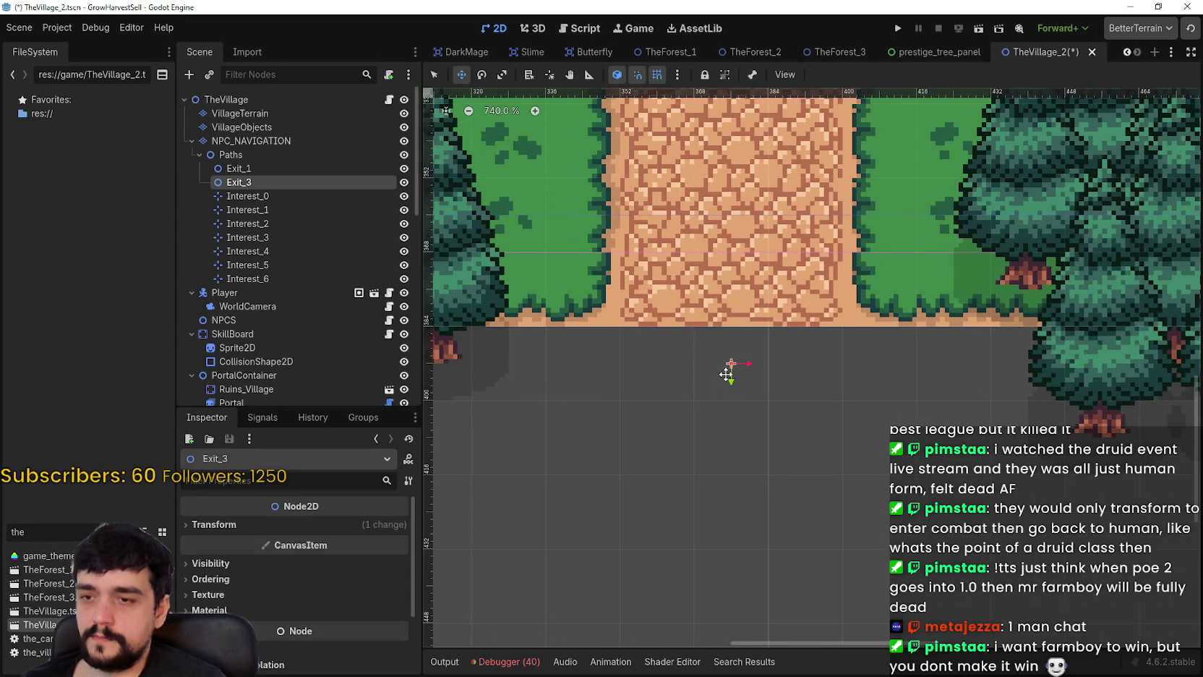
scroll(740, 335, down, 4)
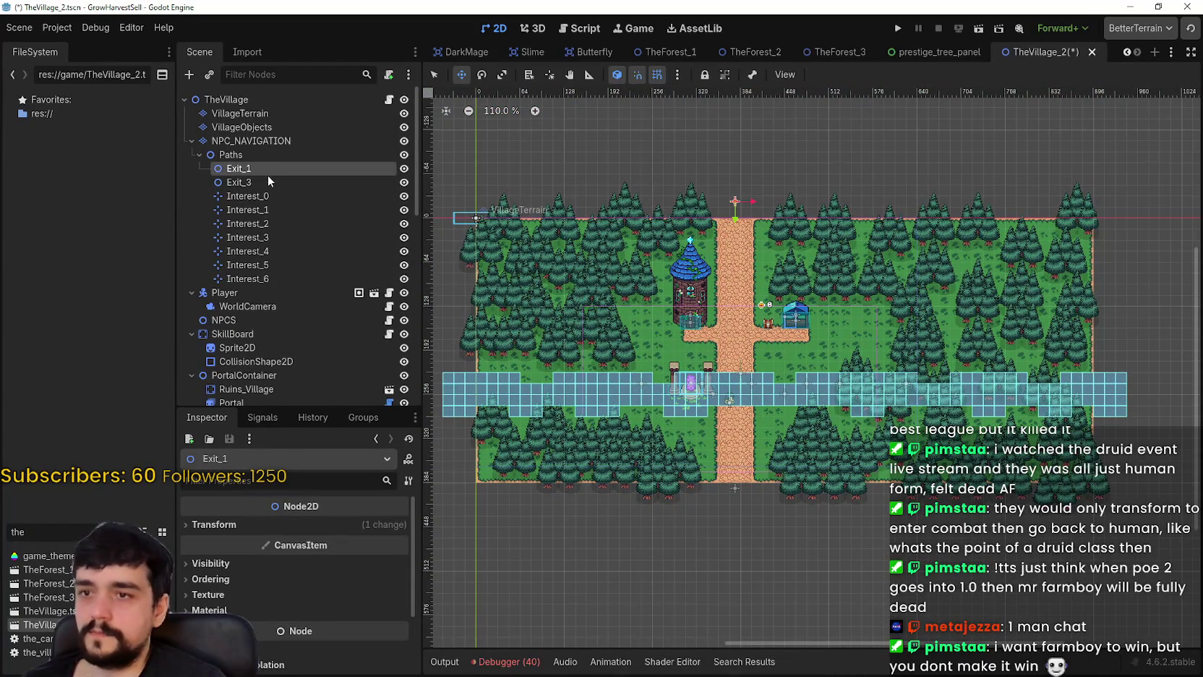
scroll(721, 376, up, 5)
scroll(721, 376, up, 18)
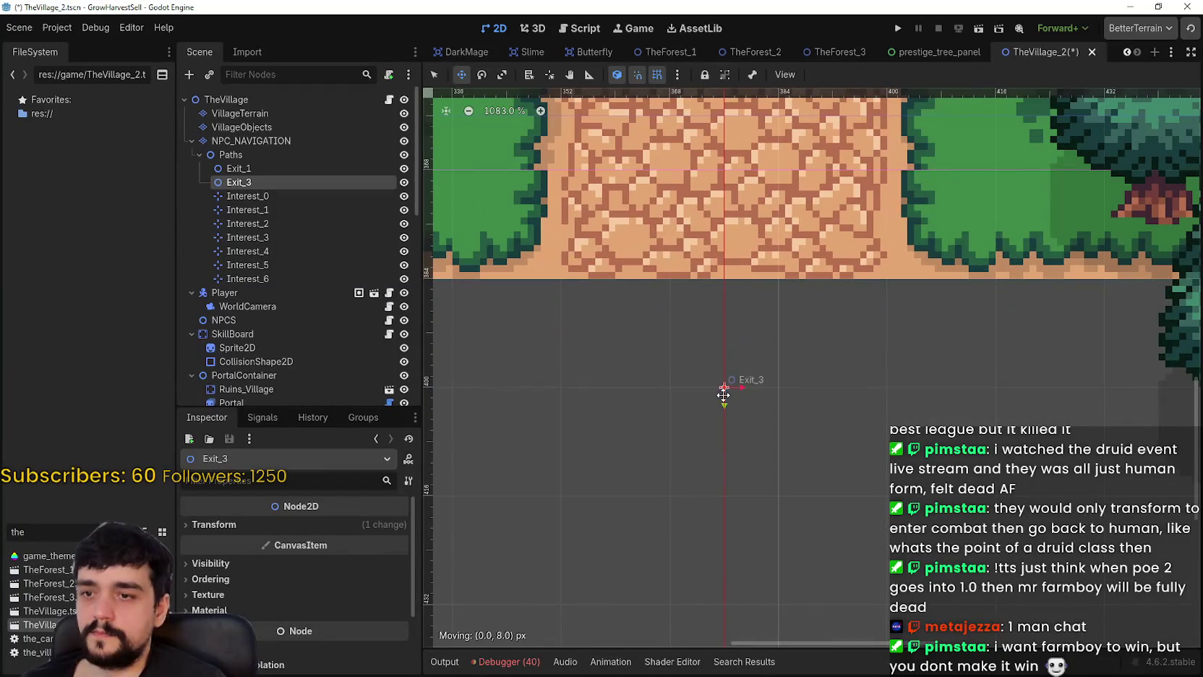
scroll(731, 441, down, 20)
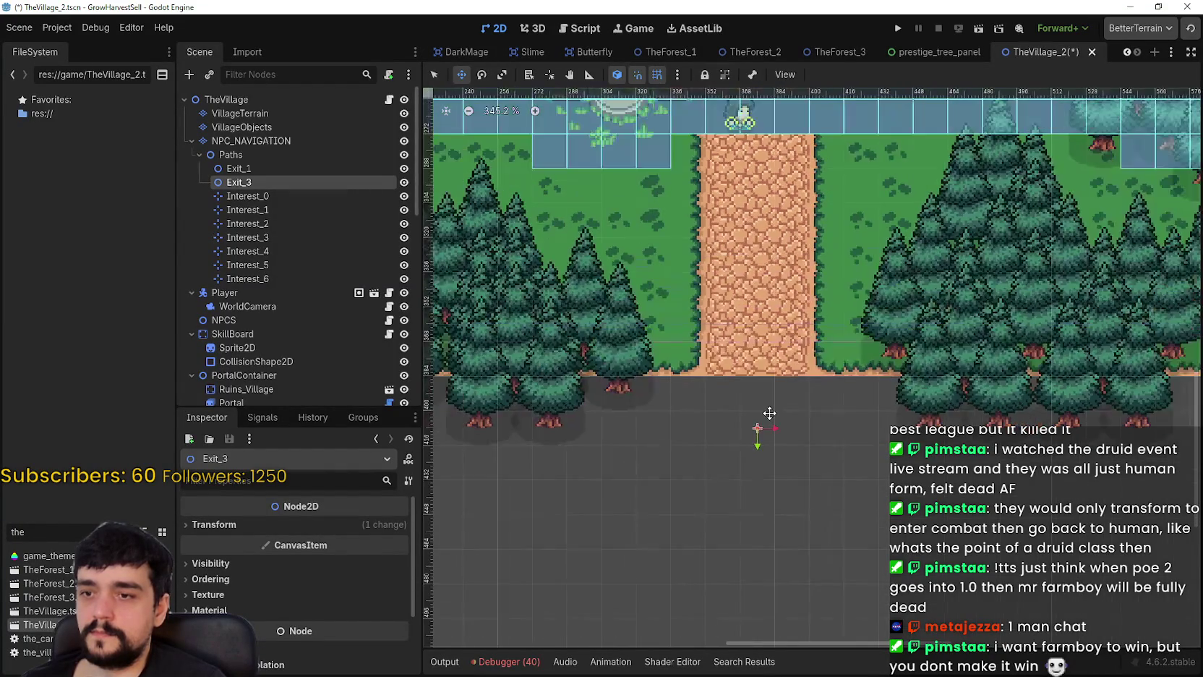
- Place the Interest_0 marker on the dirt road near the crossing
click(282, 193)
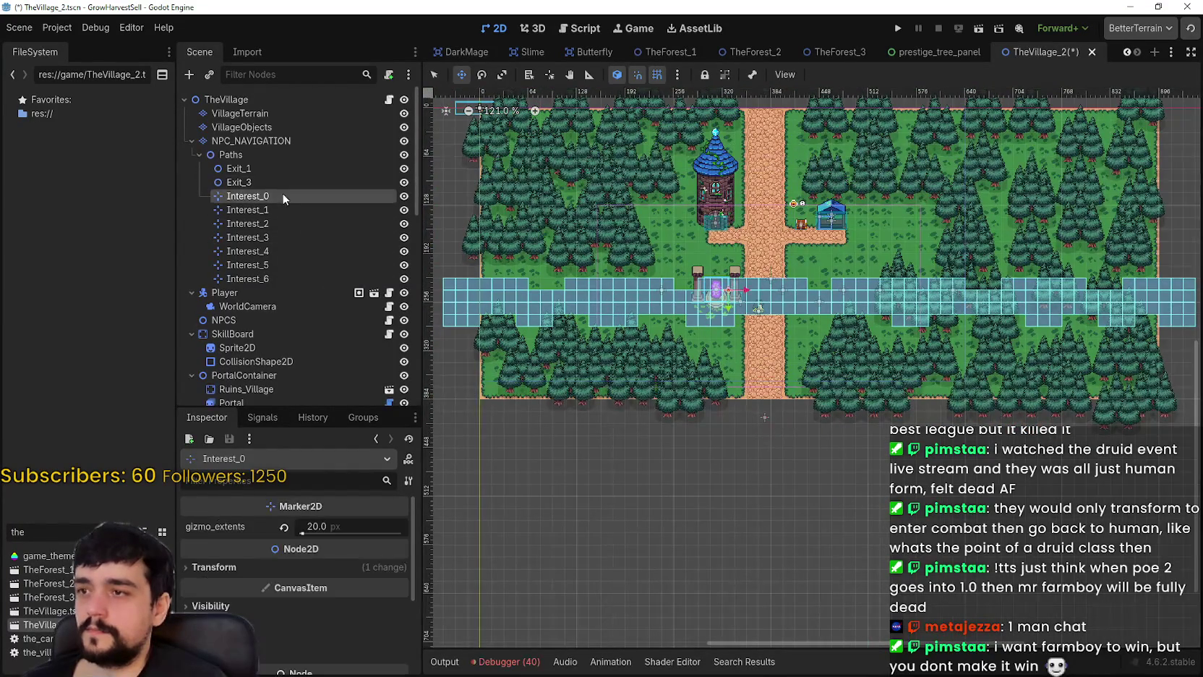
scroll(718, 291, down, 2)
scroll(718, 291, up, 9)
drag(716, 320, 781, 244)
scroll(780, 245, up, 5)
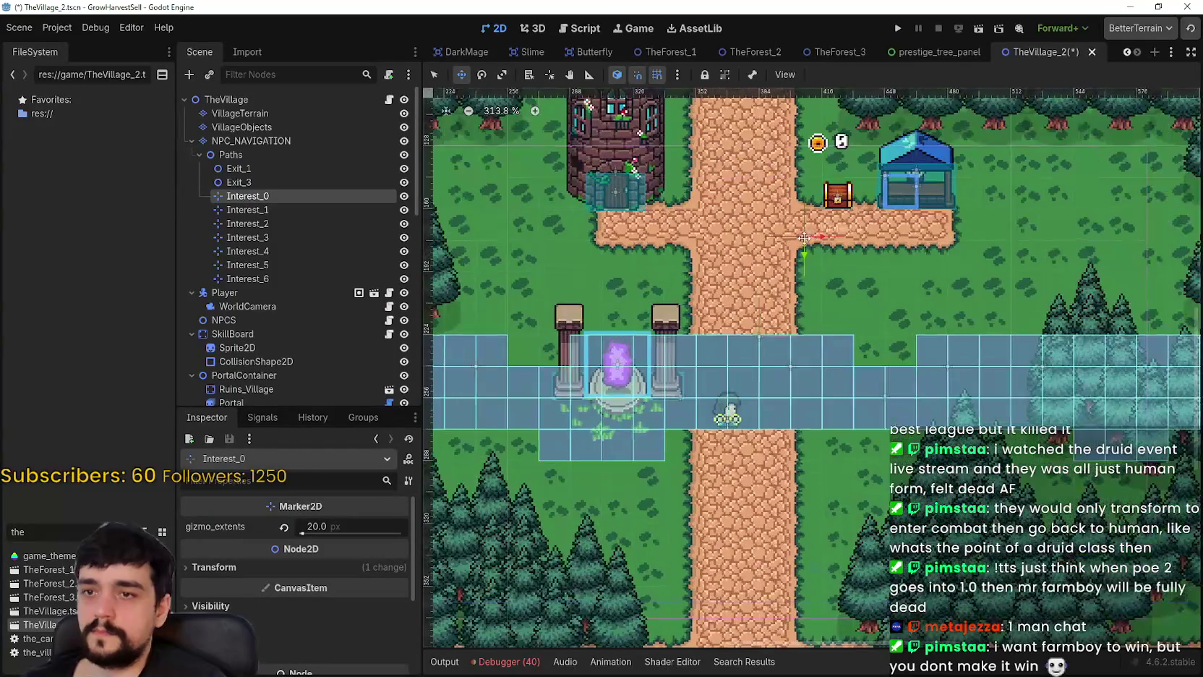
scroll(784, 226, up, 6)
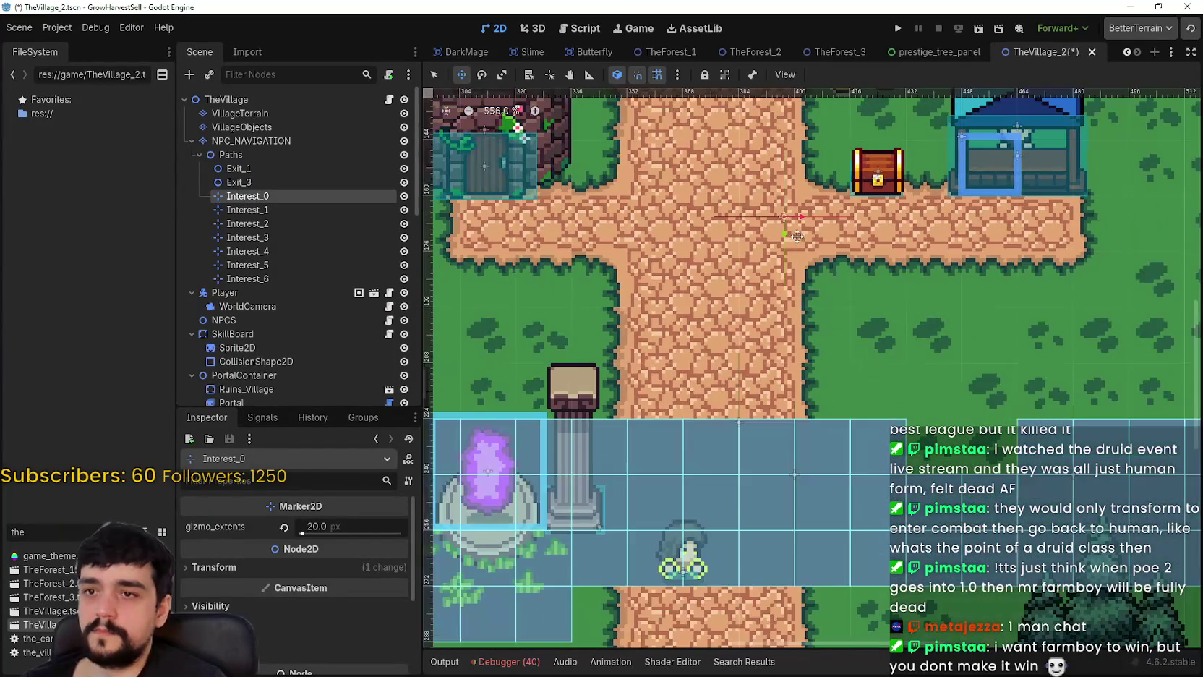
mouse_move(783, 221)
mouse_down()
mouse_move(777, 206)
mouse_move(623, 227)
mouse_up()
scroll(710, 313, down, 4)
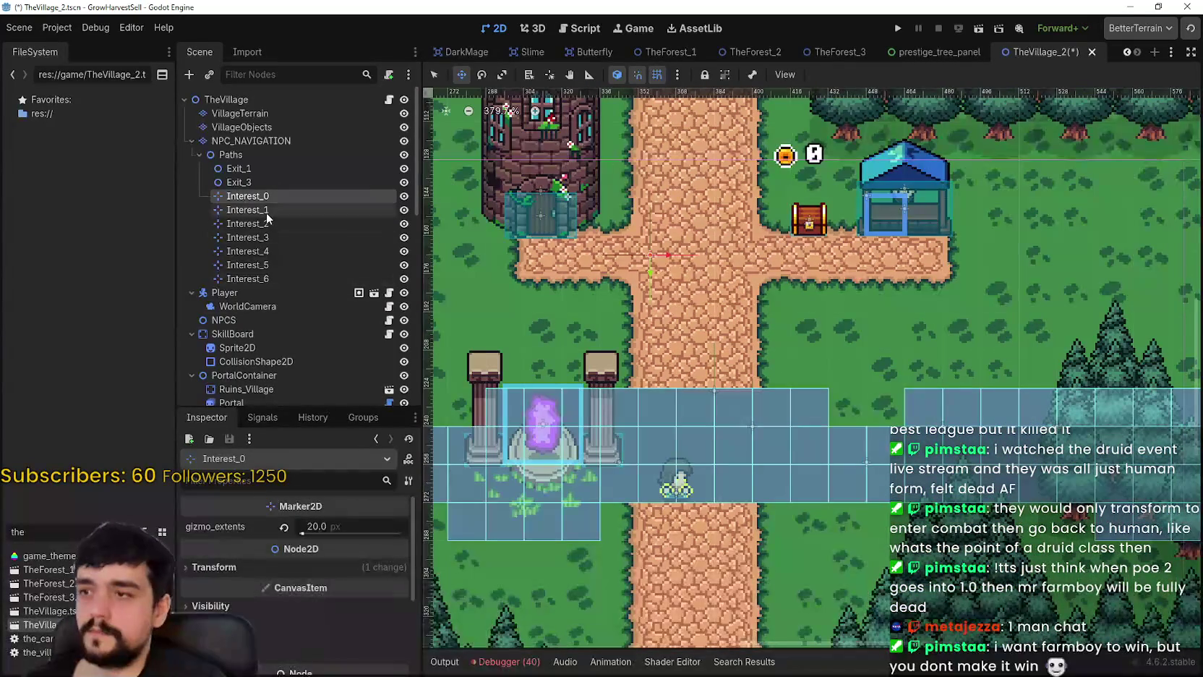
- Move the Interest_1, Interest_2 and Interest_4 markers onto the dirt road
click(248, 210)
scroll(627, 331, down, 12)
drag(737, 332, 652, 269)
click(323, 221)
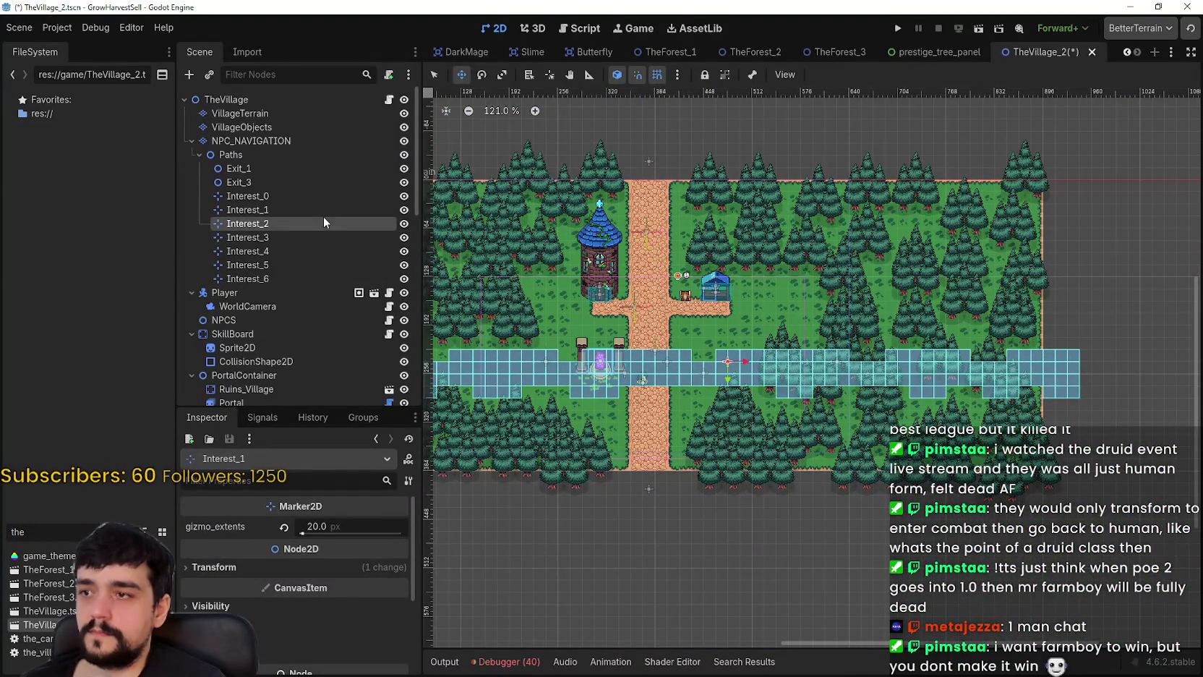
drag(728, 361, 644, 407)
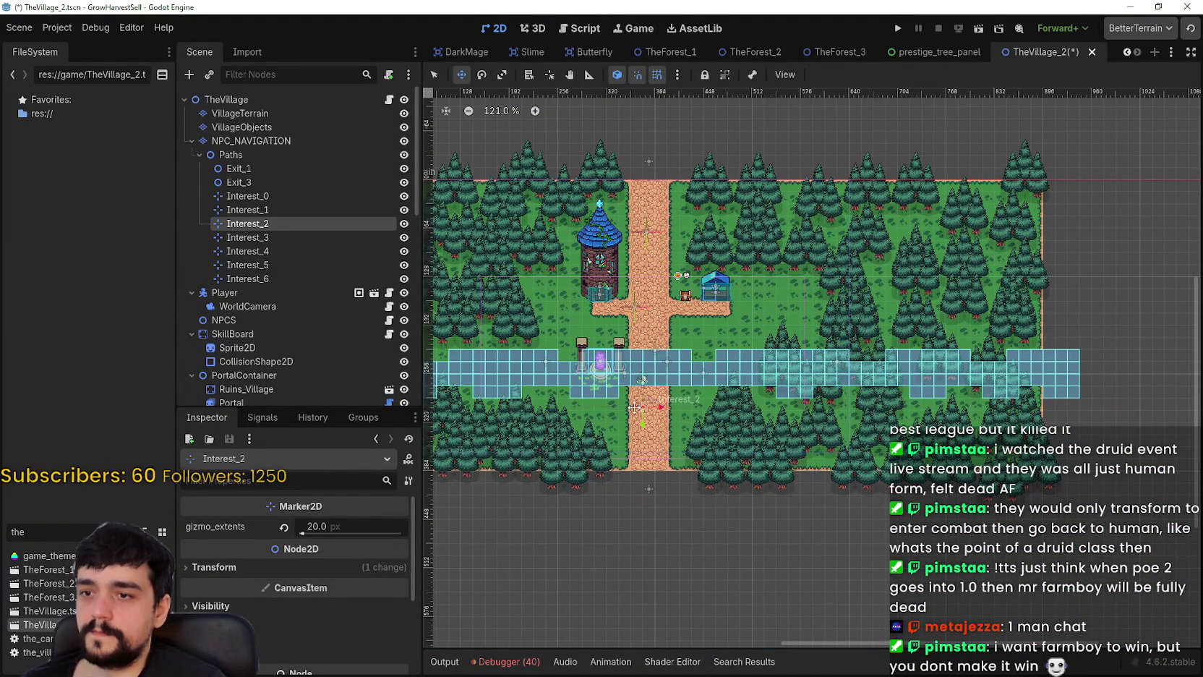
click(314, 237)
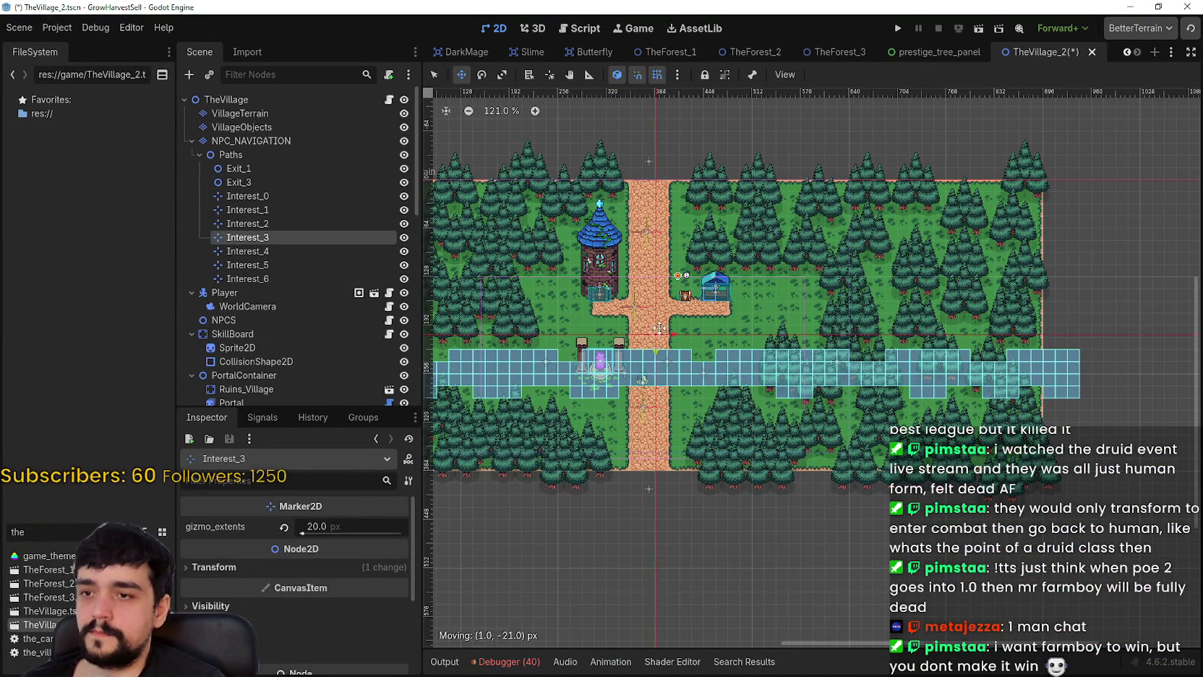
click(296, 250)
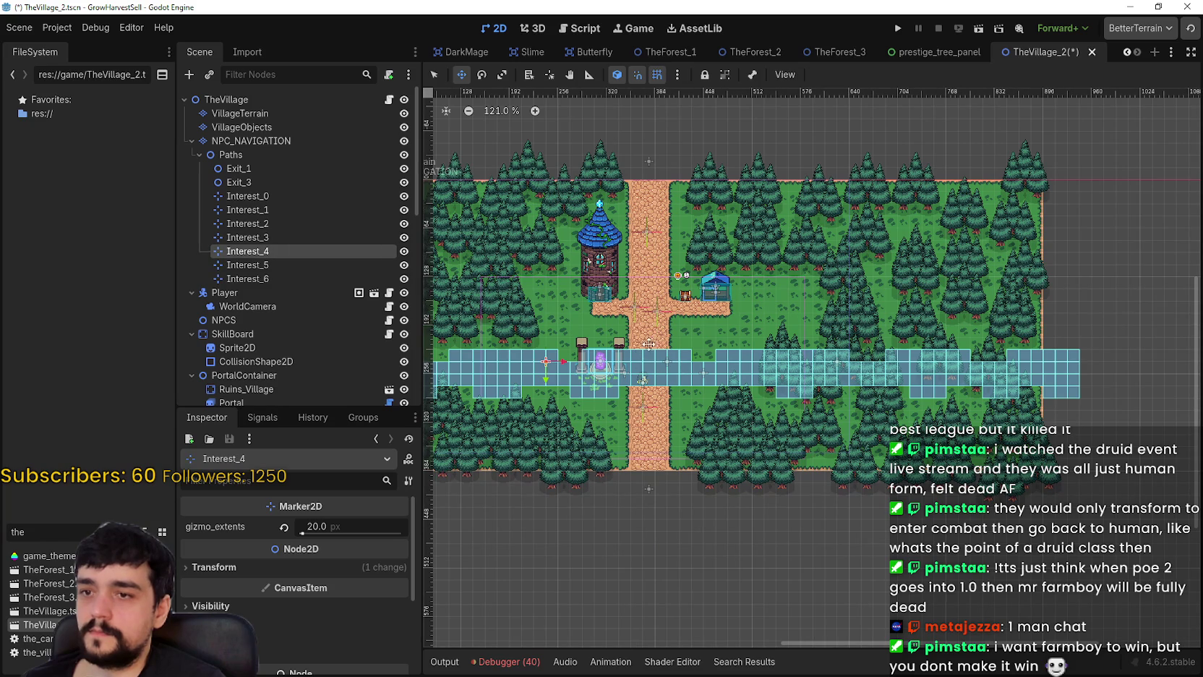
drag(658, 420, 651, 441)
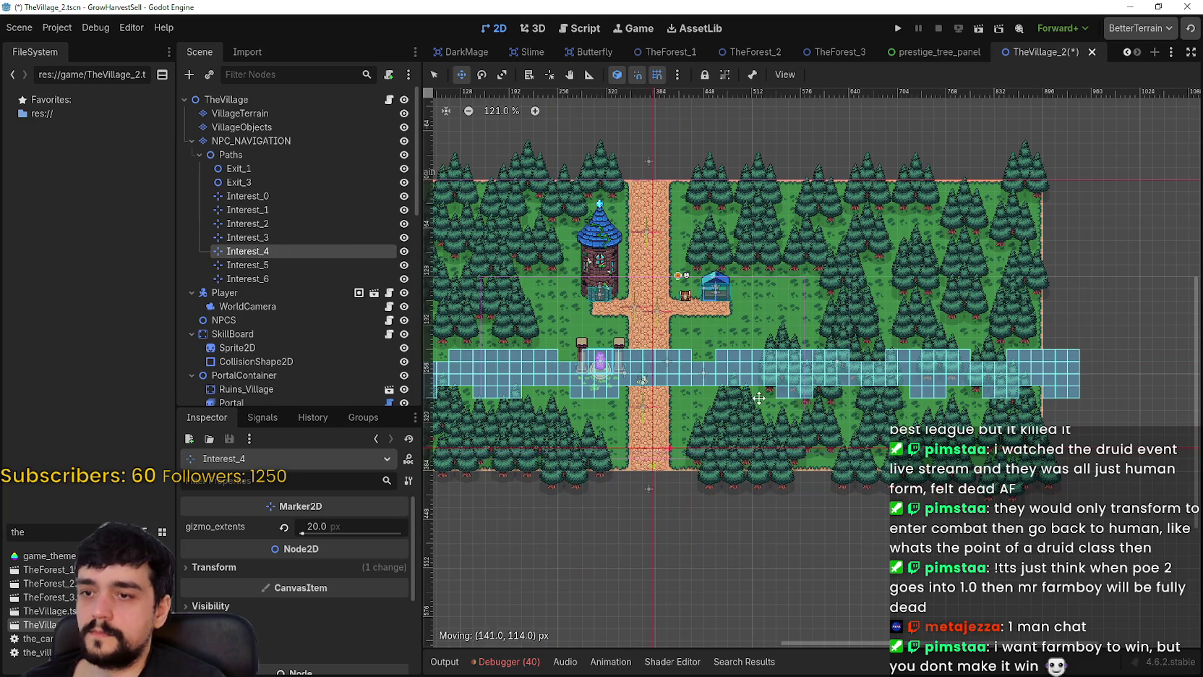
- Put Interest_5 on the road by the market stall and Interest_6 by the tower
click(316, 264)
drag(641, 463, 626, 334)
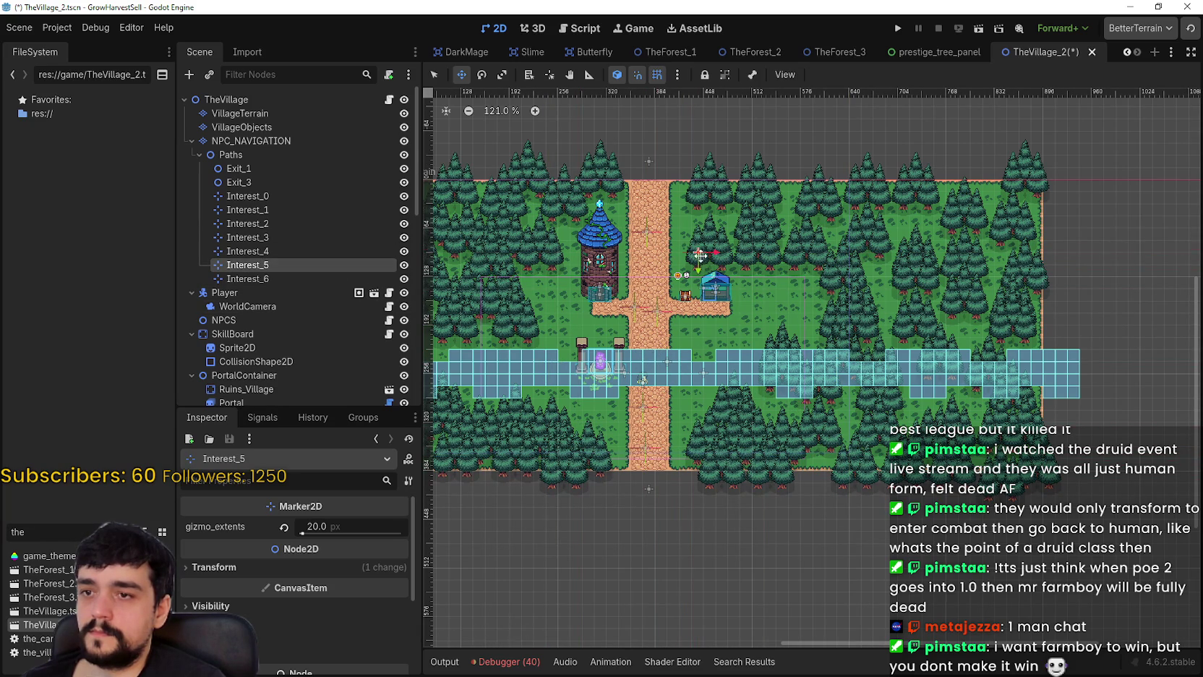
mouse_move(656, 265)
mouse_down()
mouse_move(658, 311)
mouse_move(741, 316)
mouse_move(730, 312)
mouse_up()
scroll(720, 308, up, 4)
scroll(730, 312, down, 2)
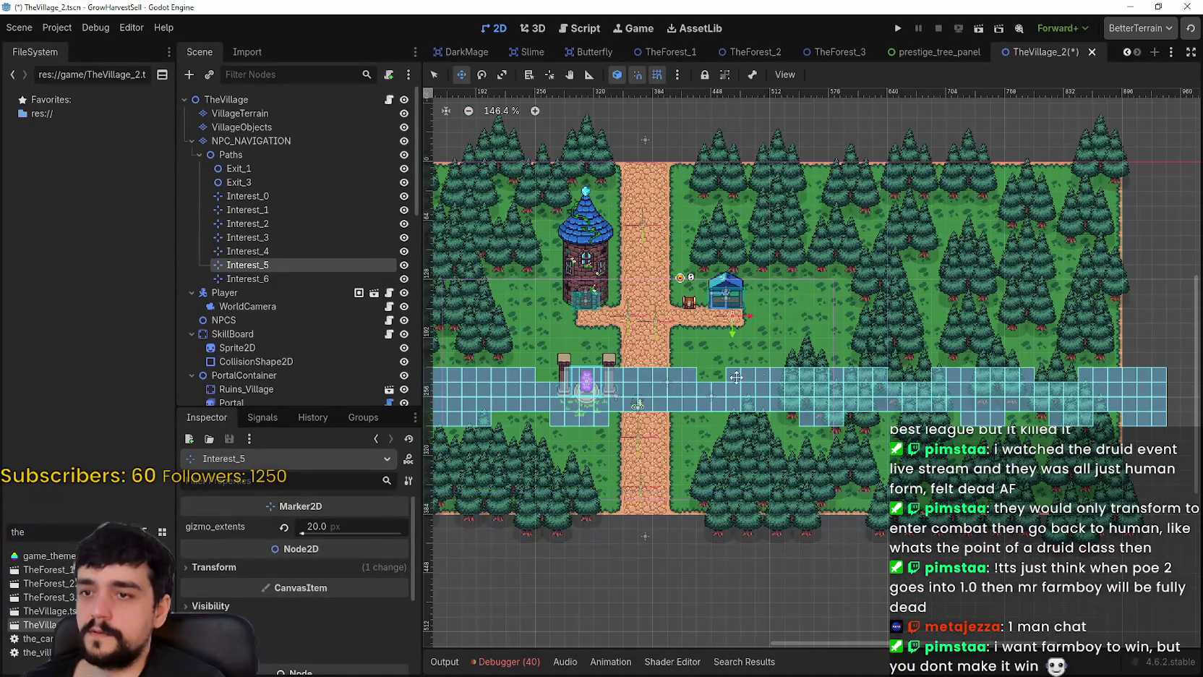
click(387, 280)
drag(676, 390, 615, 324)
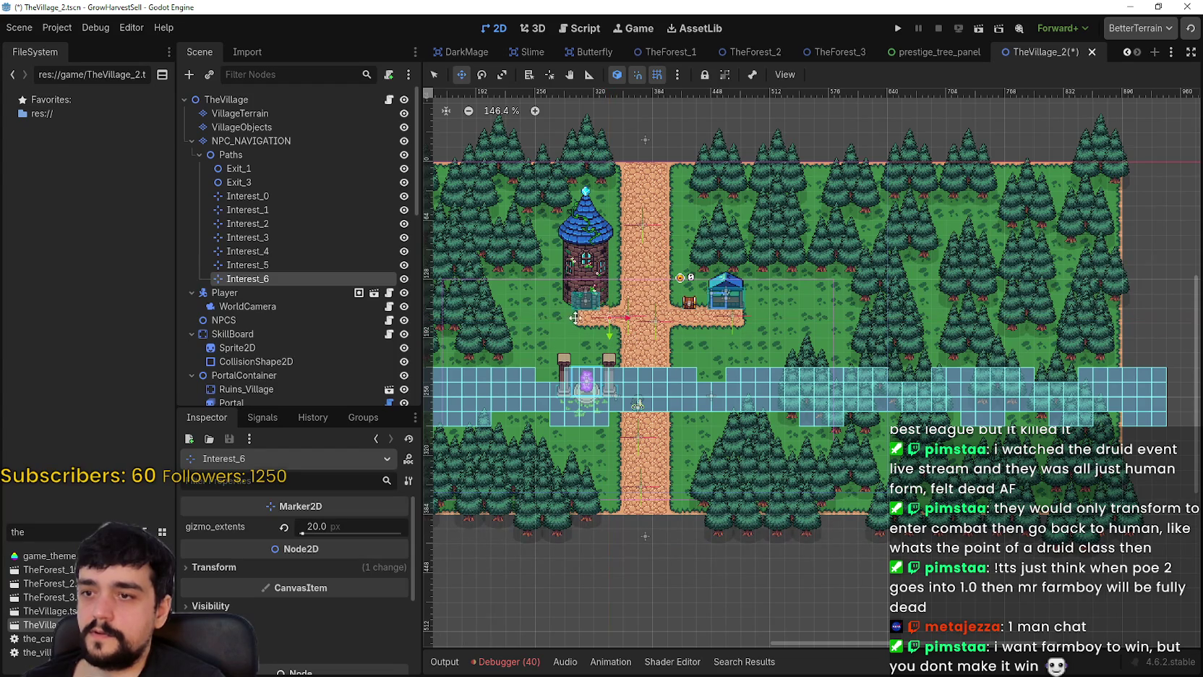
click(267, 140)
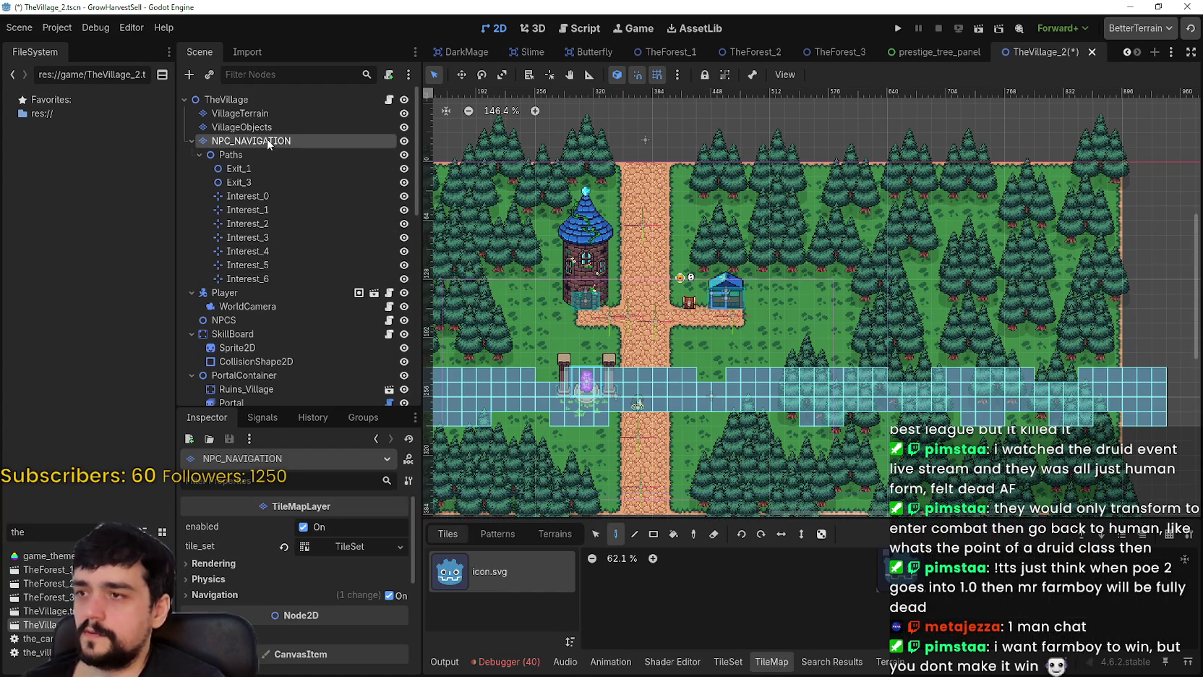
click(880, 664)
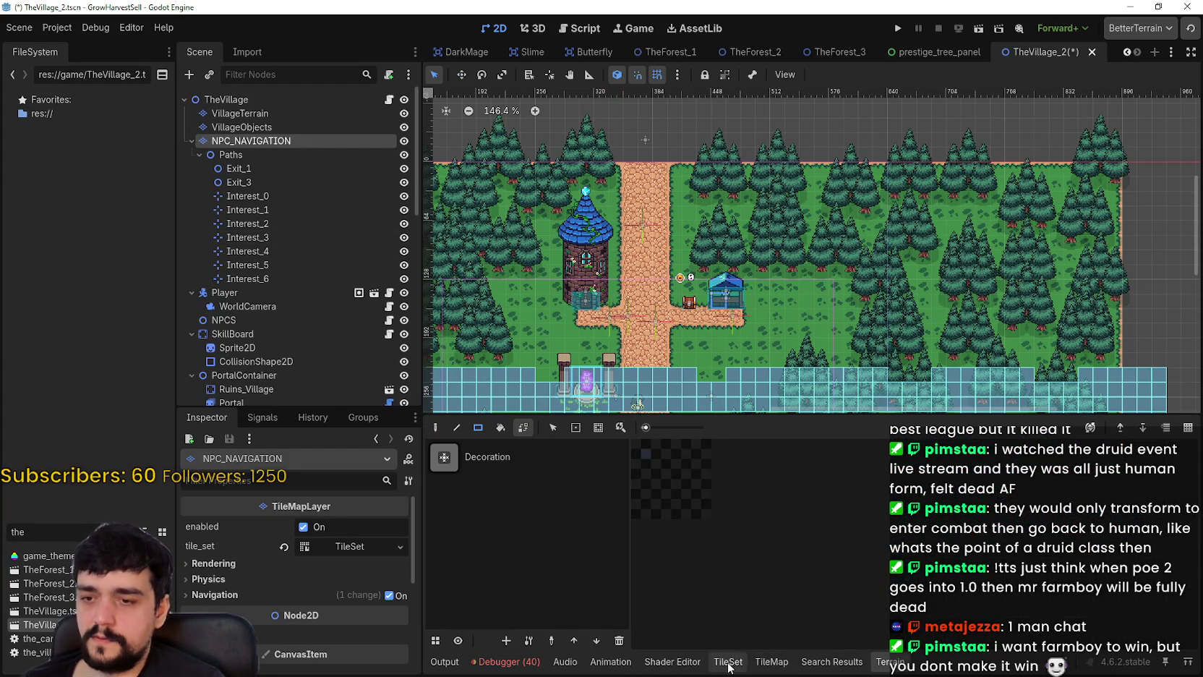
click(738, 666)
click(769, 661)
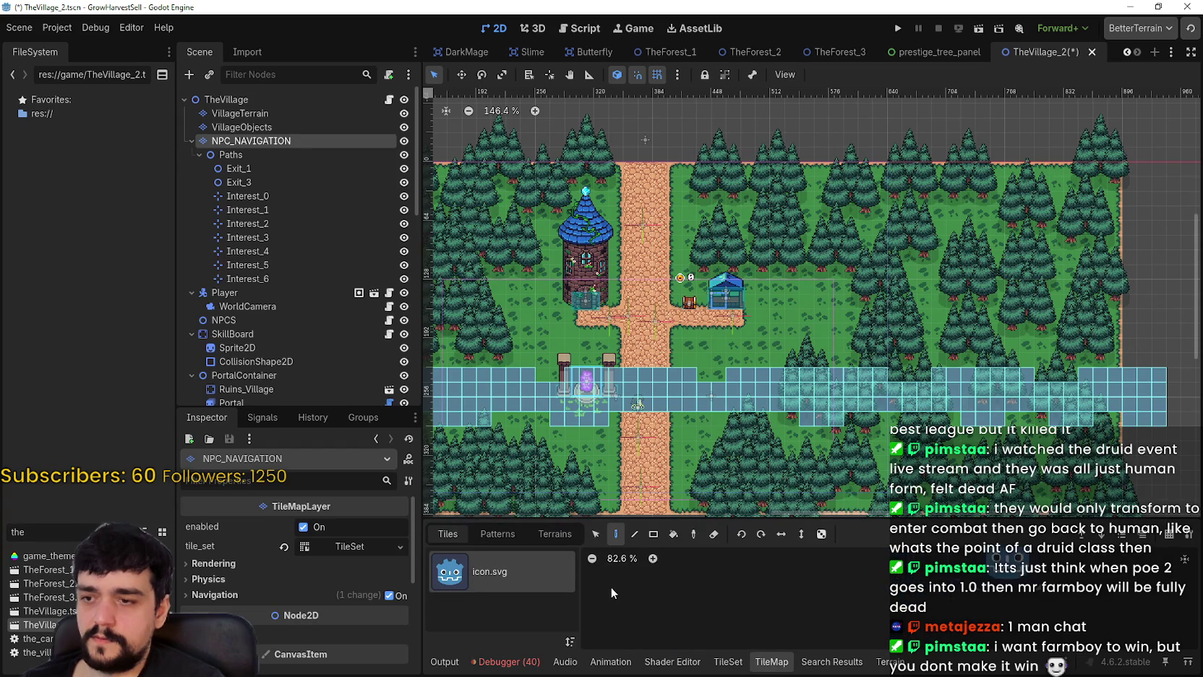
scroll(612, 429, up, 3)
scroll(740, 576, up, 4)
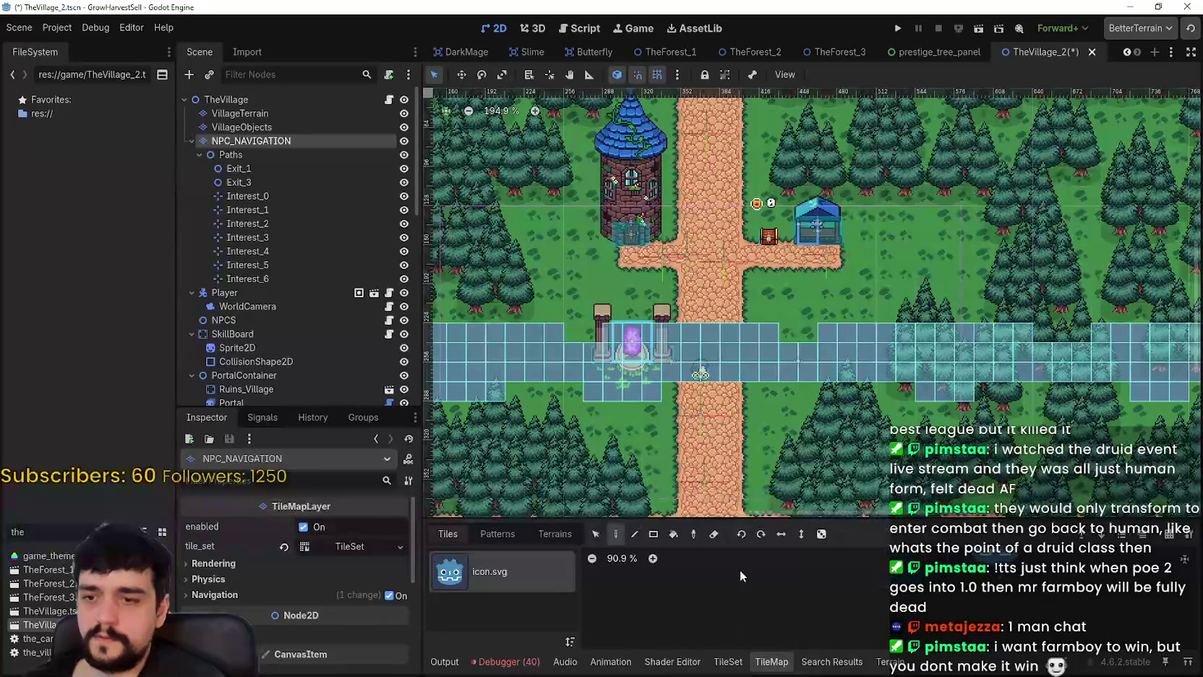
scroll(611, 378, down, 10)
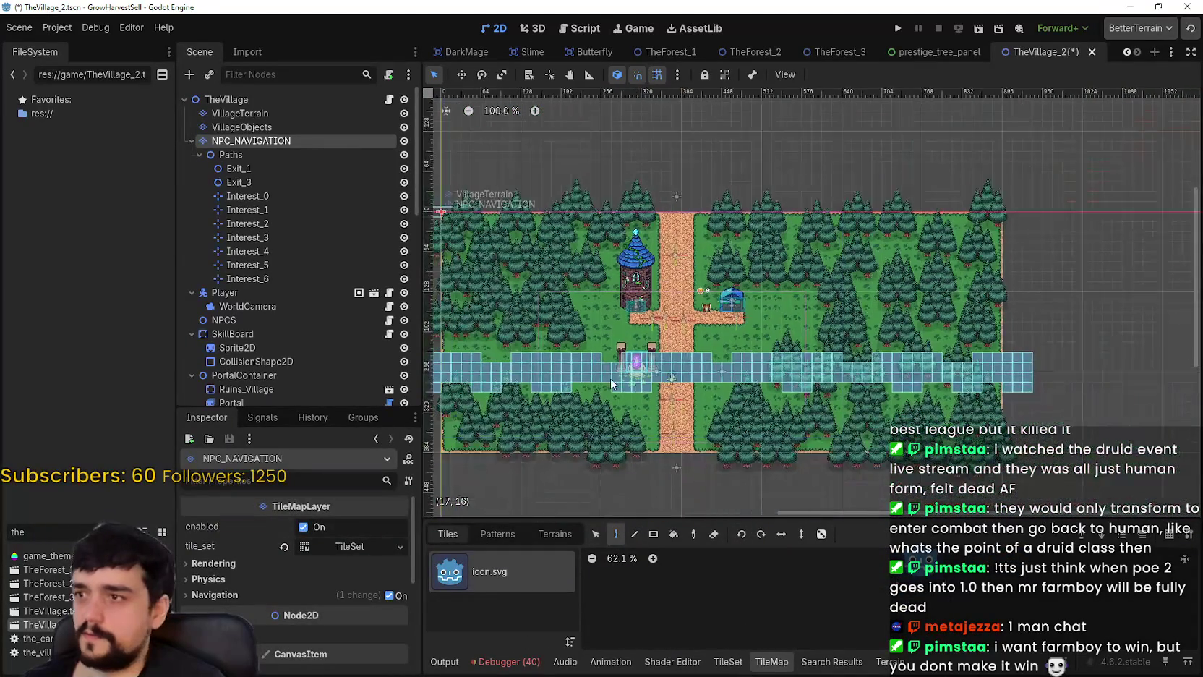
click(893, 665)
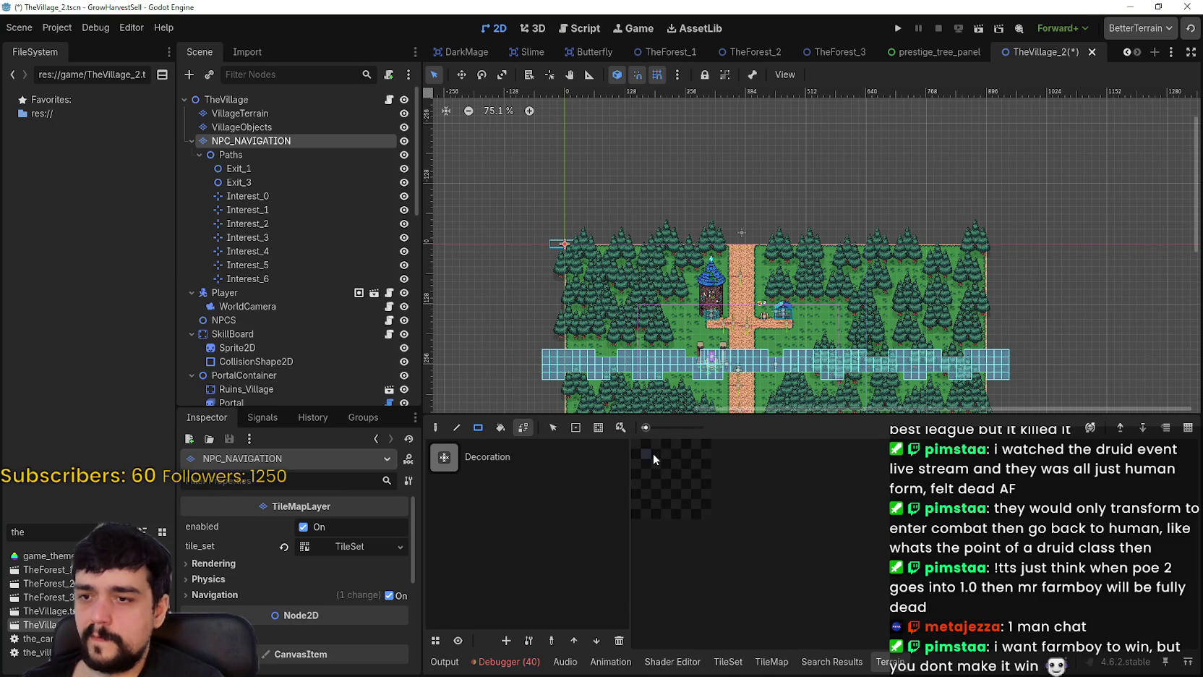
click(771, 662)
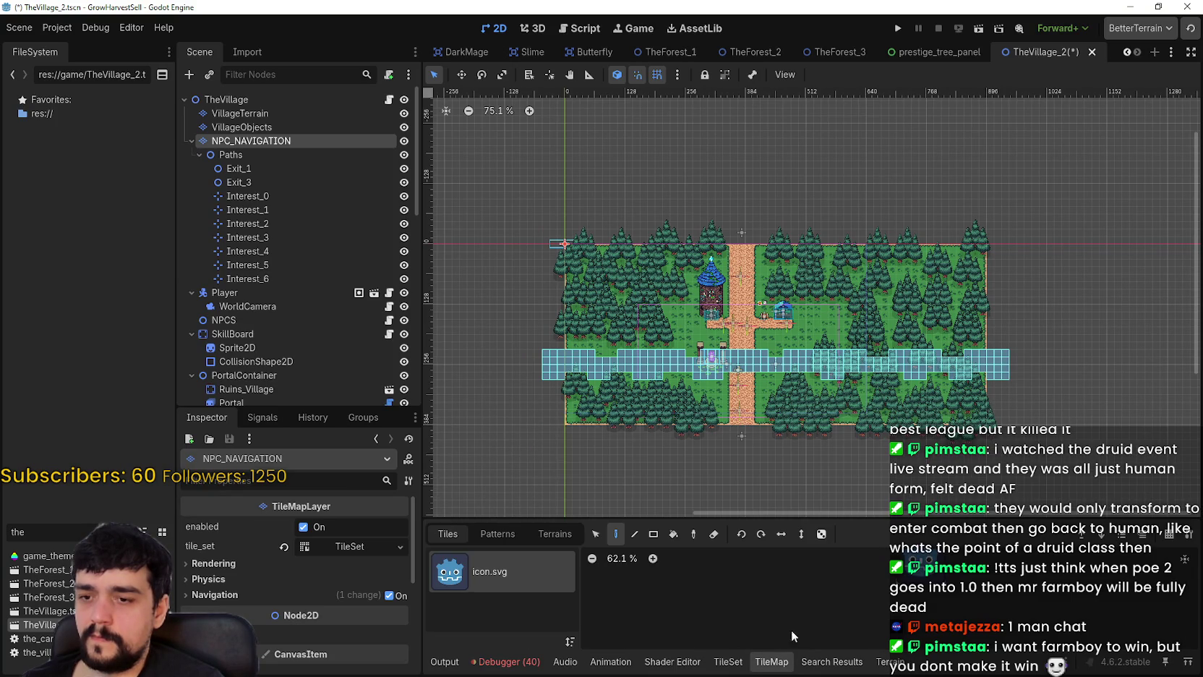
scroll(867, 600, up, 4)
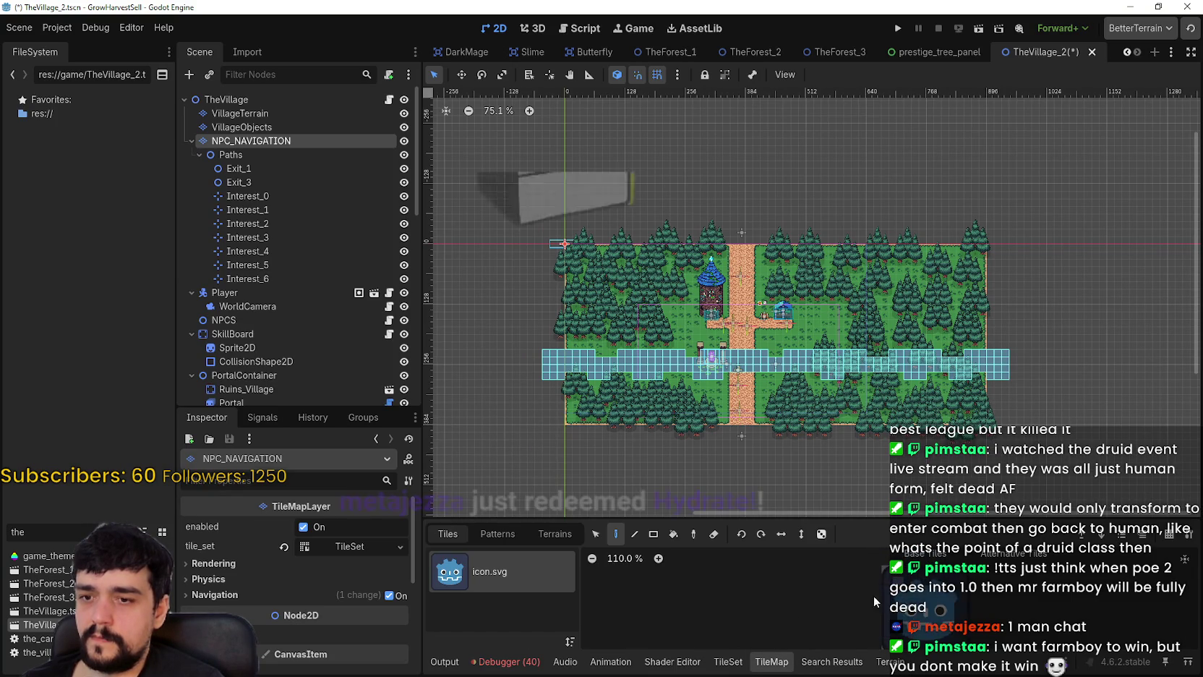
scroll(894, 352, up, 5)
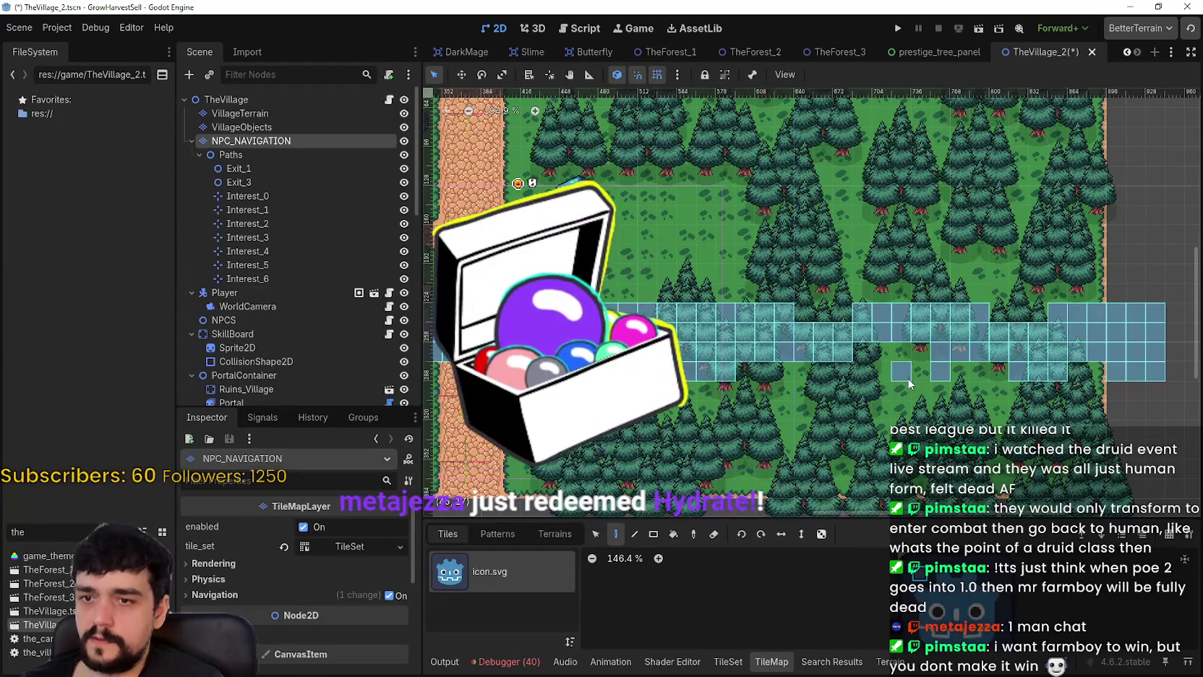
scroll(923, 371, up, 3)
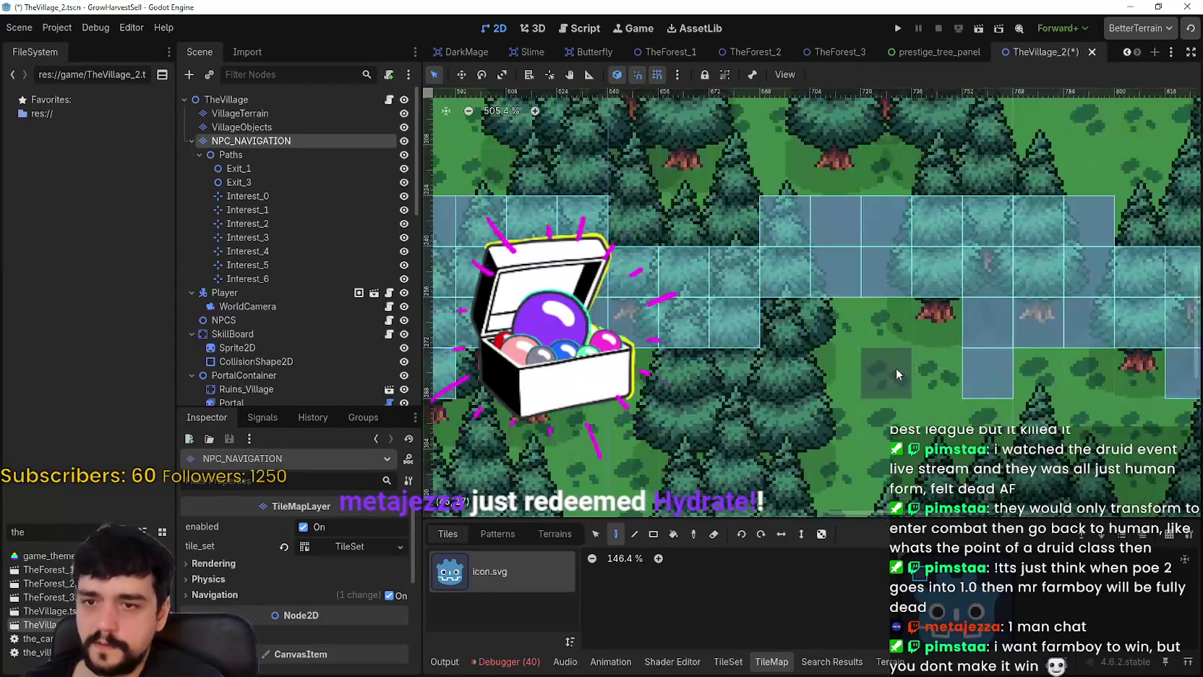
scroll(986, 363, left, 2)
scroll(984, 359, down, 5)
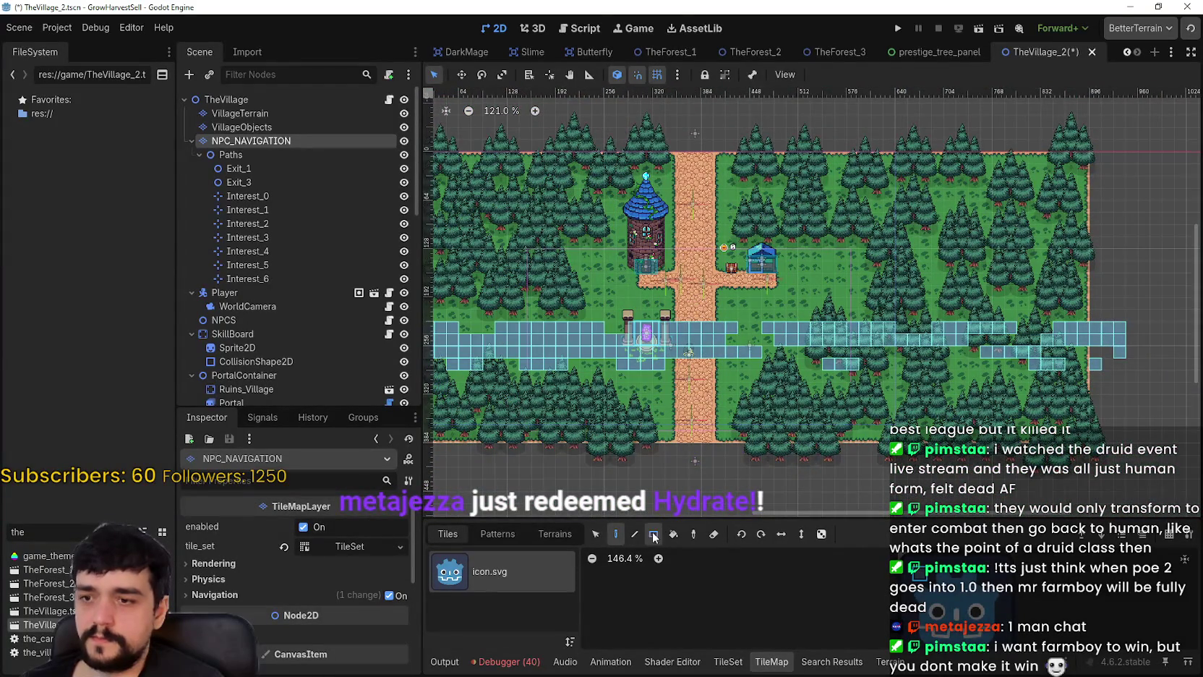
- Erase the old horizontal strip of navigation tiles
mouse_move(722, 360)
mouse_down()
mouse_move(963, 370)
mouse_move(579, 336)
mouse_up()
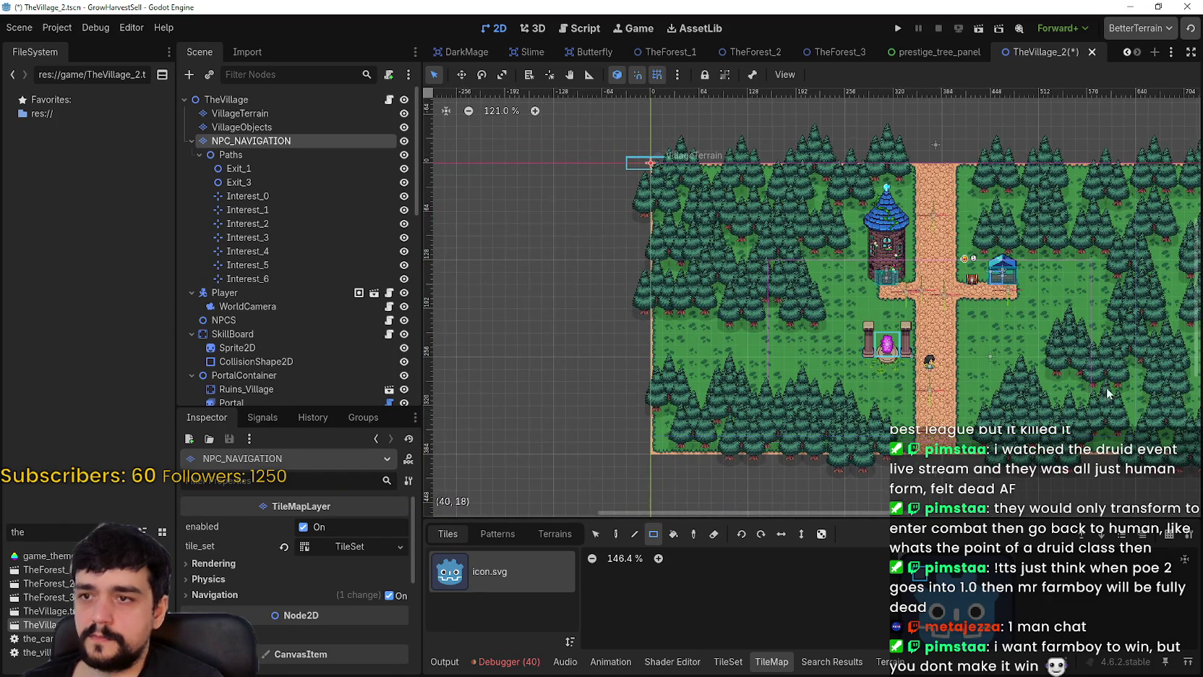
scroll(771, 440, up, 8)
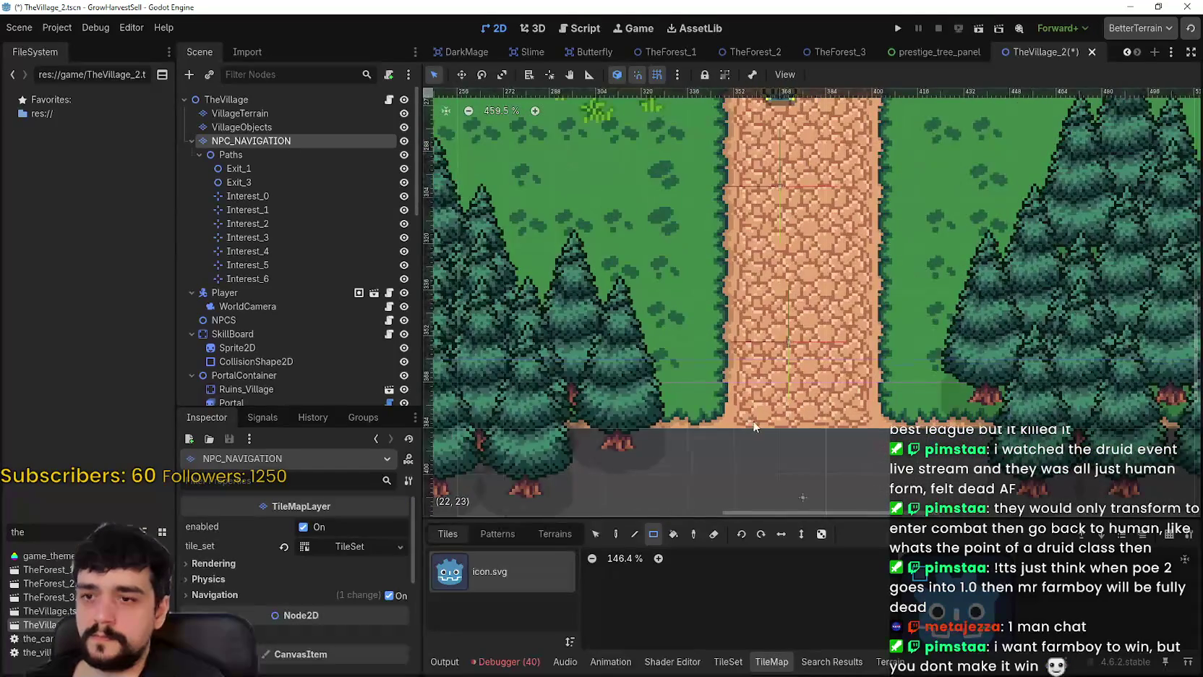
scroll(752, 420, down, 3)
- Rect-paint navigation tiles up the north–south road from bottom to top
mouse_move(831, 401)
mouse_down()
mouse_move(836, 418)
mouse_move(817, 338)
mouse_move(817, 156)
mouse_up()
scroll(838, 420, down, 2)
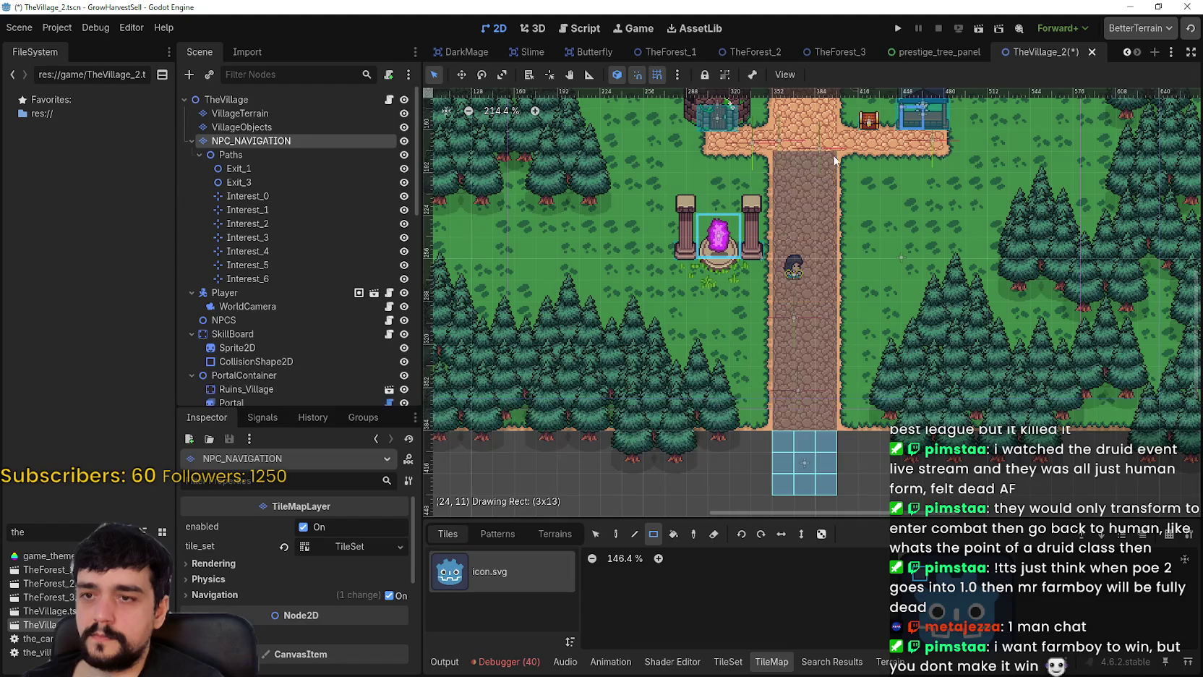
scroll(817, 181, up, 5)
drag(774, 394, 829, 181)
scroll(803, 248, up, 6)
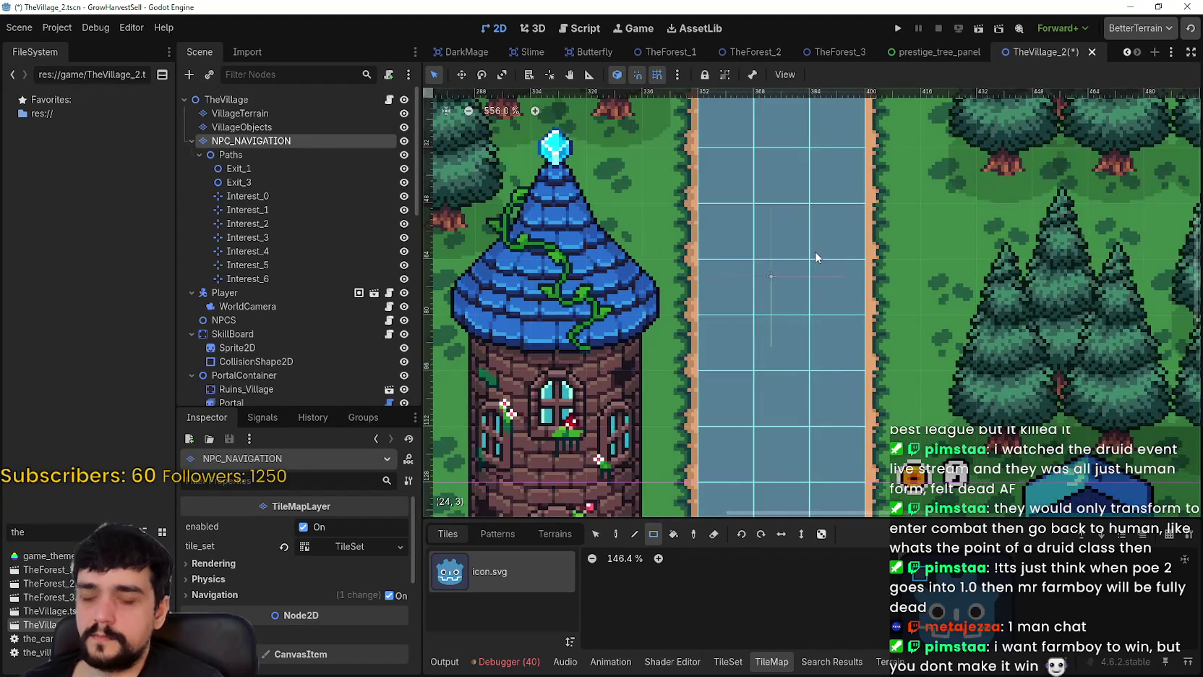
scroll(817, 256, down, 4)
scroll(940, 572, up, 8)
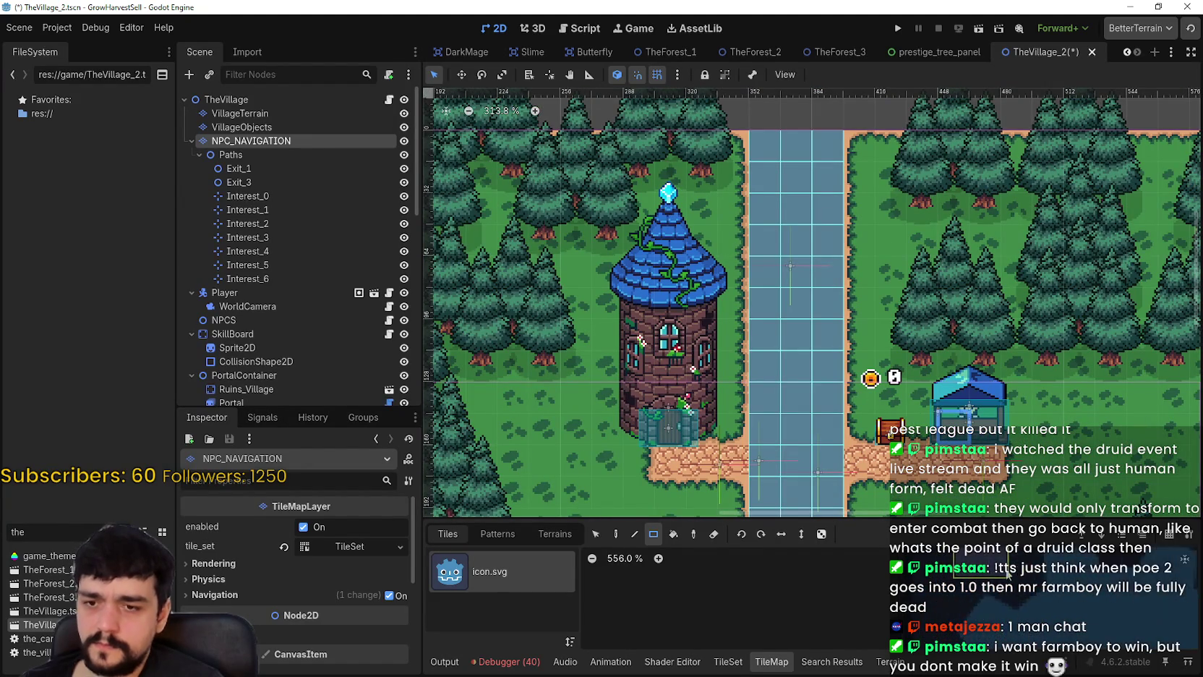
drag(851, 581, 814, 601)
scroll(817, 590, down, 6)
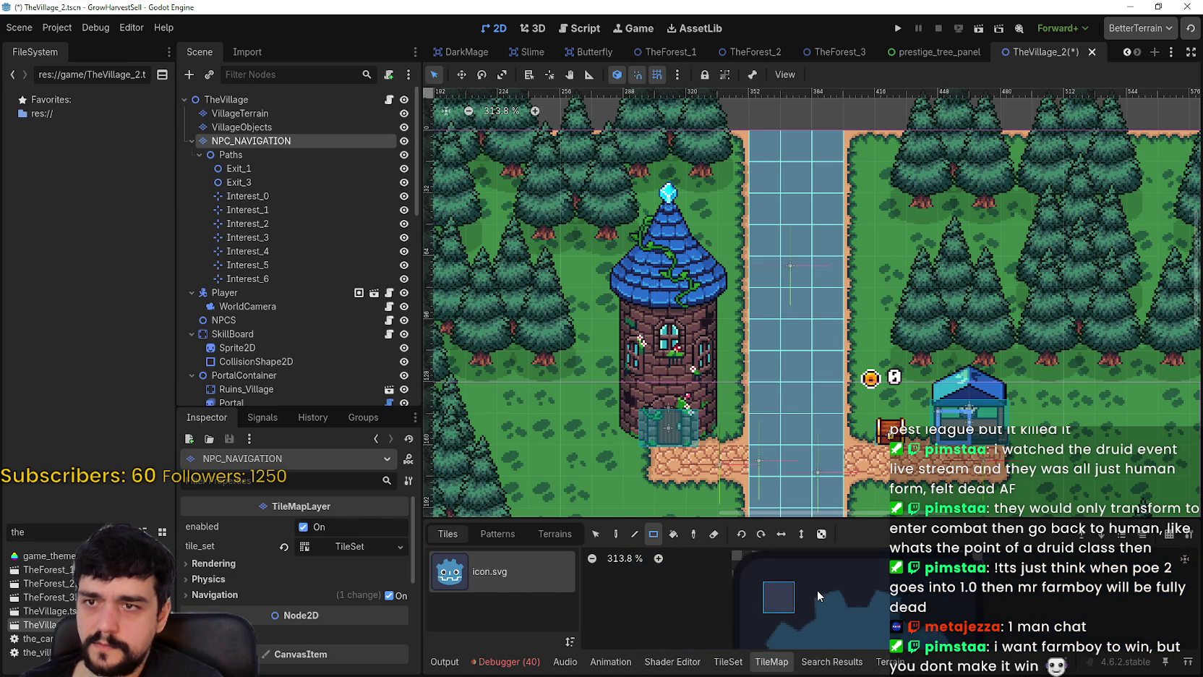
scroll(810, 325, down, 2)
scroll(793, 287, up, 2)
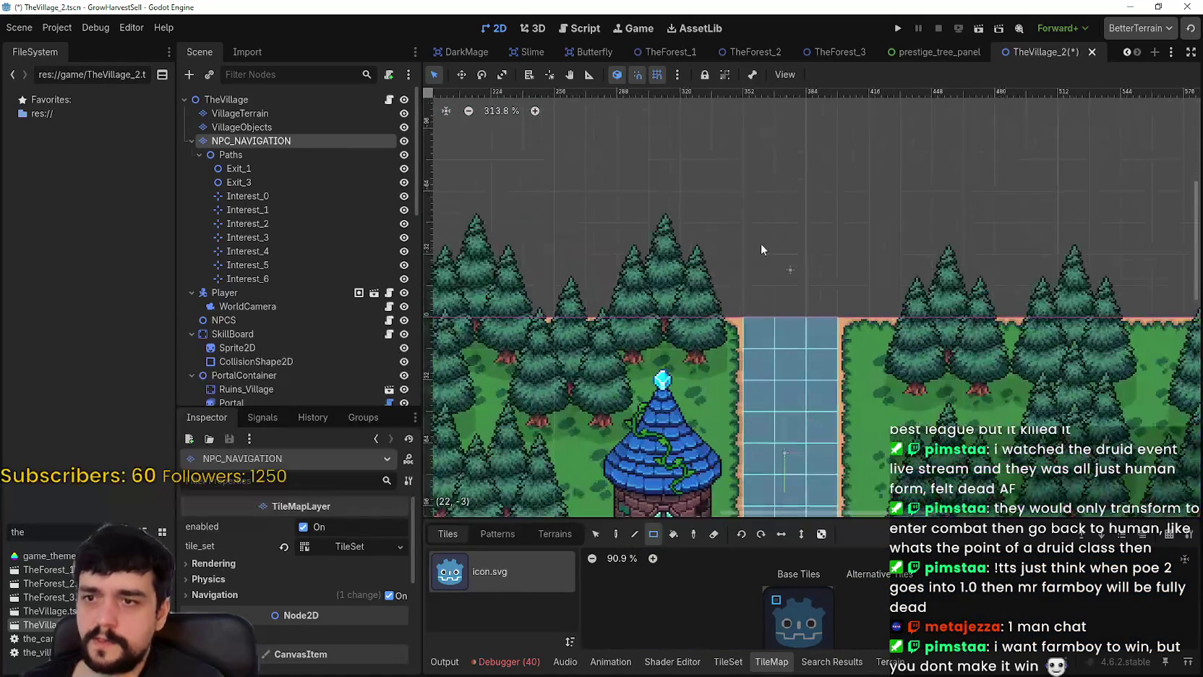
scroll(815, 316, down, 7)
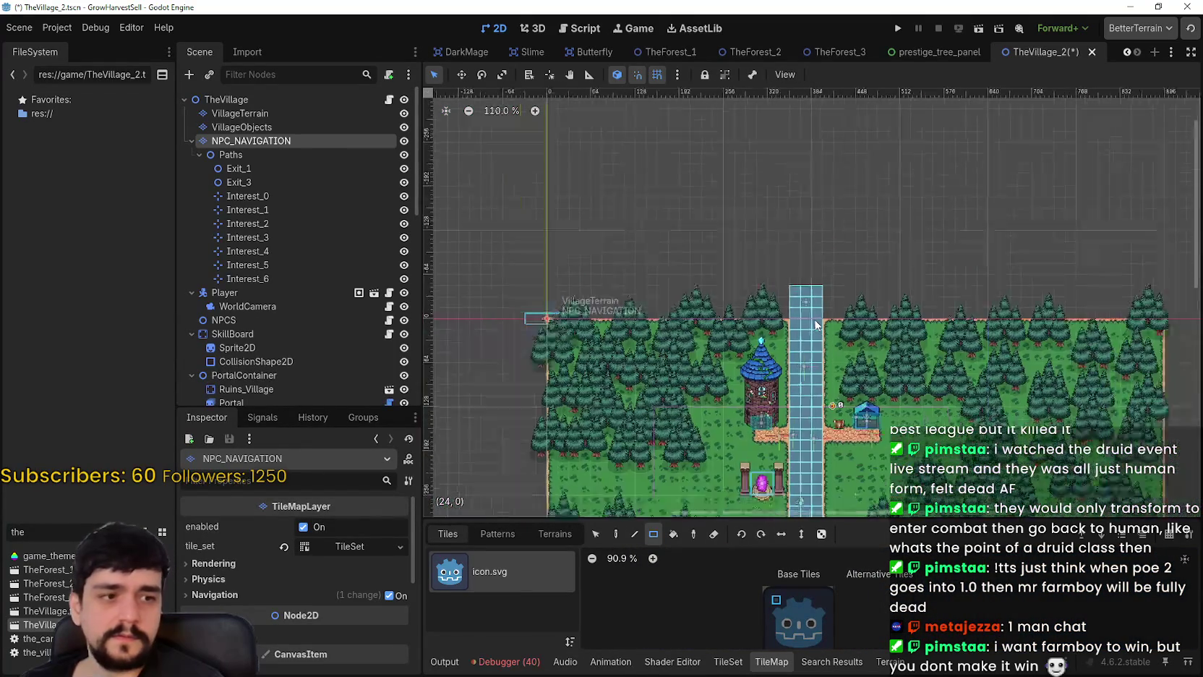
scroll(841, 254, up, 5)
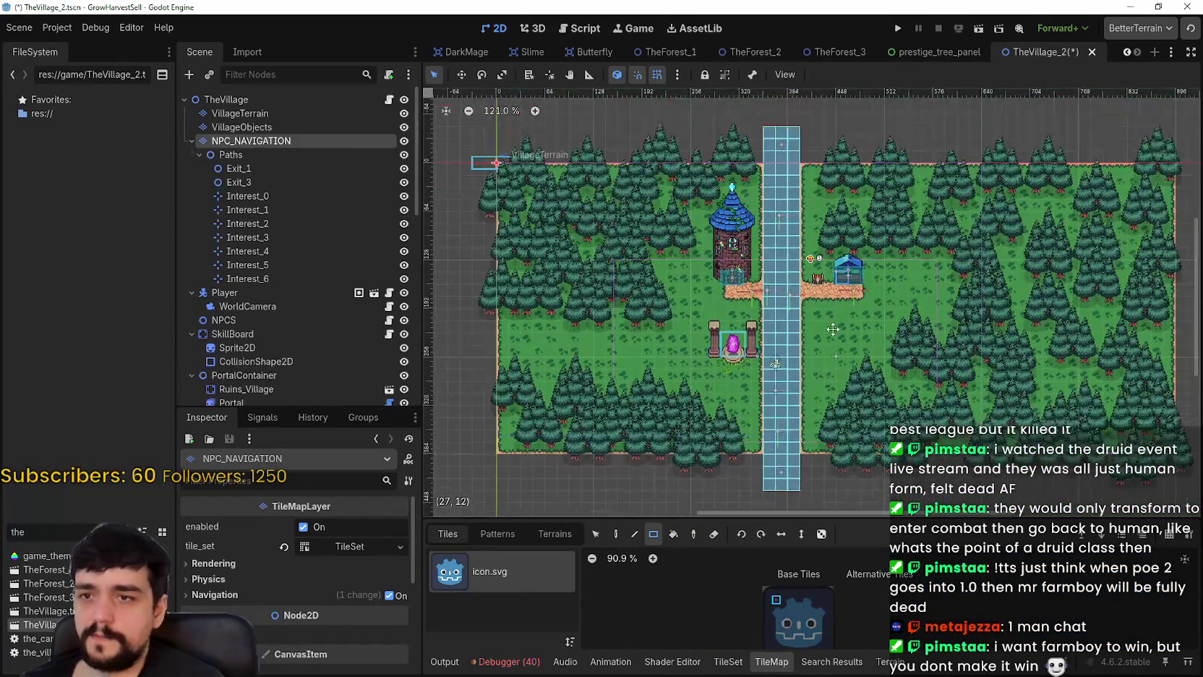
- Paint navigation tiles from the road to the shop and to the tower door
scroll(810, 281, up, 5)
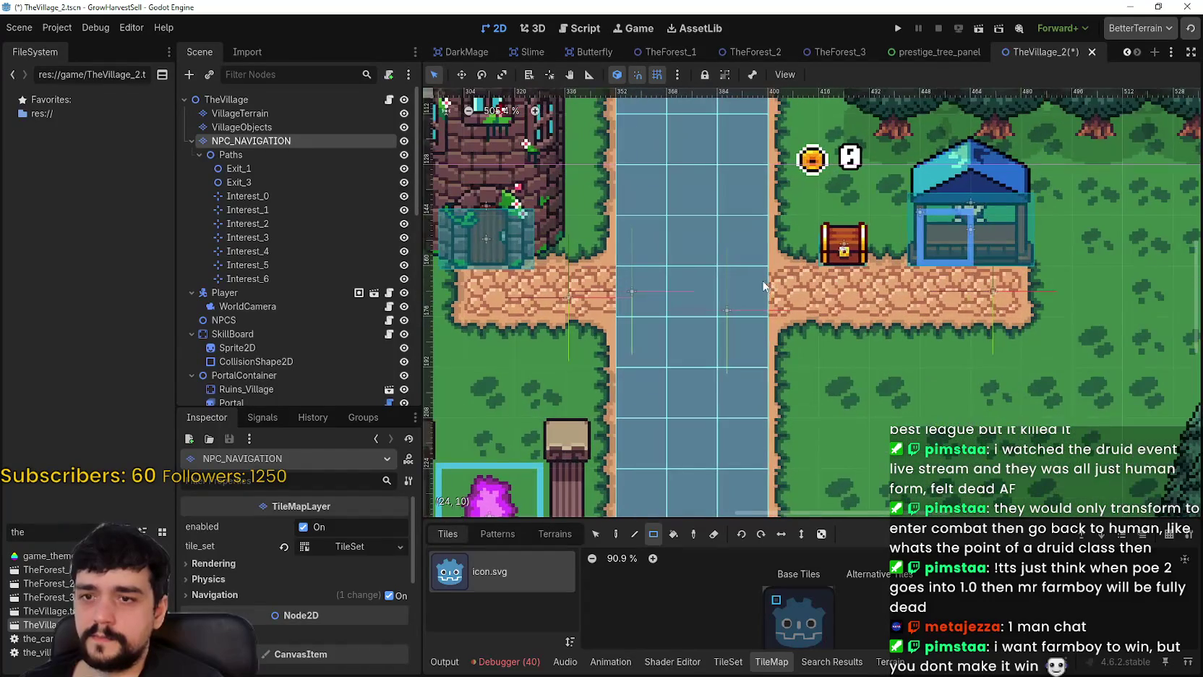
mouse_move(783, 292)
mouse_down()
mouse_move(976, 317)
mouse_move(1001, 304)
mouse_up()
scroll(914, 354, down, 2)
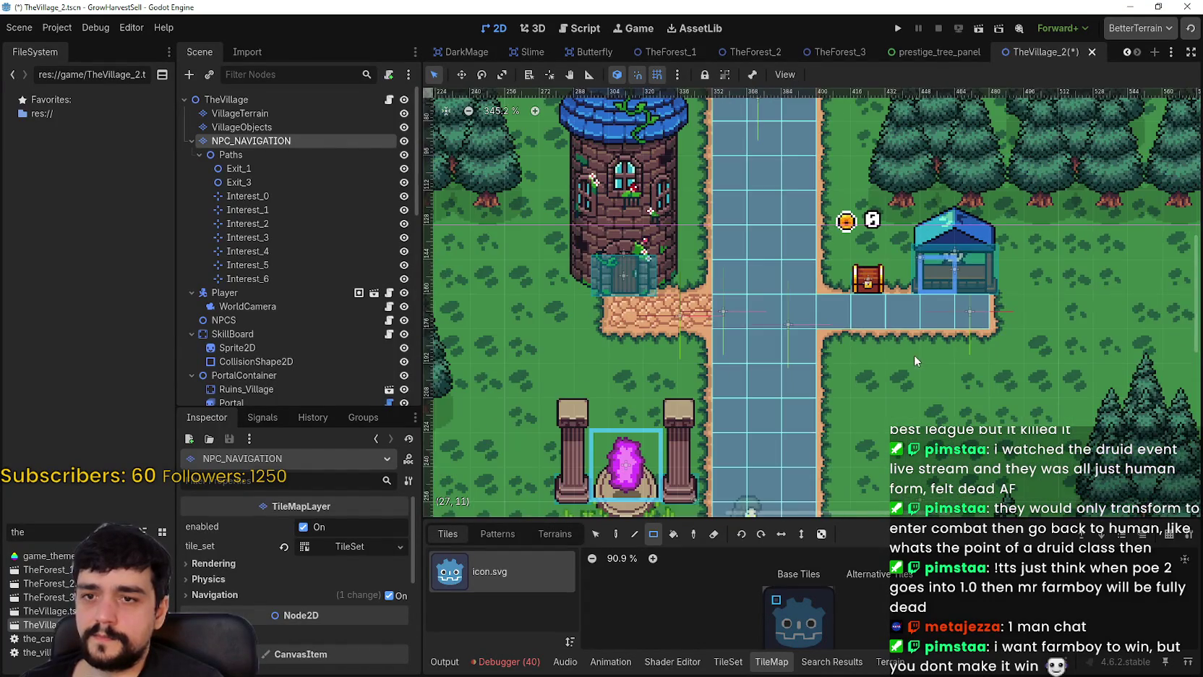
scroll(937, 350, down, 1)
drag(735, 316, 719, 309)
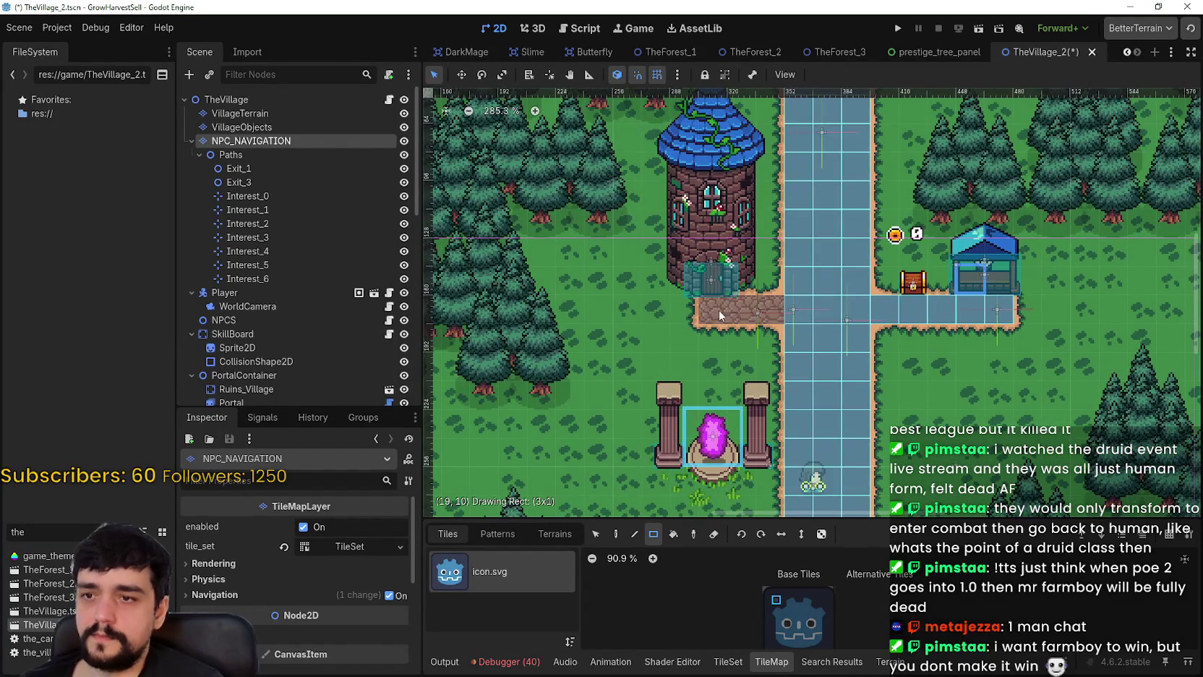
scroll(806, 378, down, 2)
scroll(807, 454, down, 1)
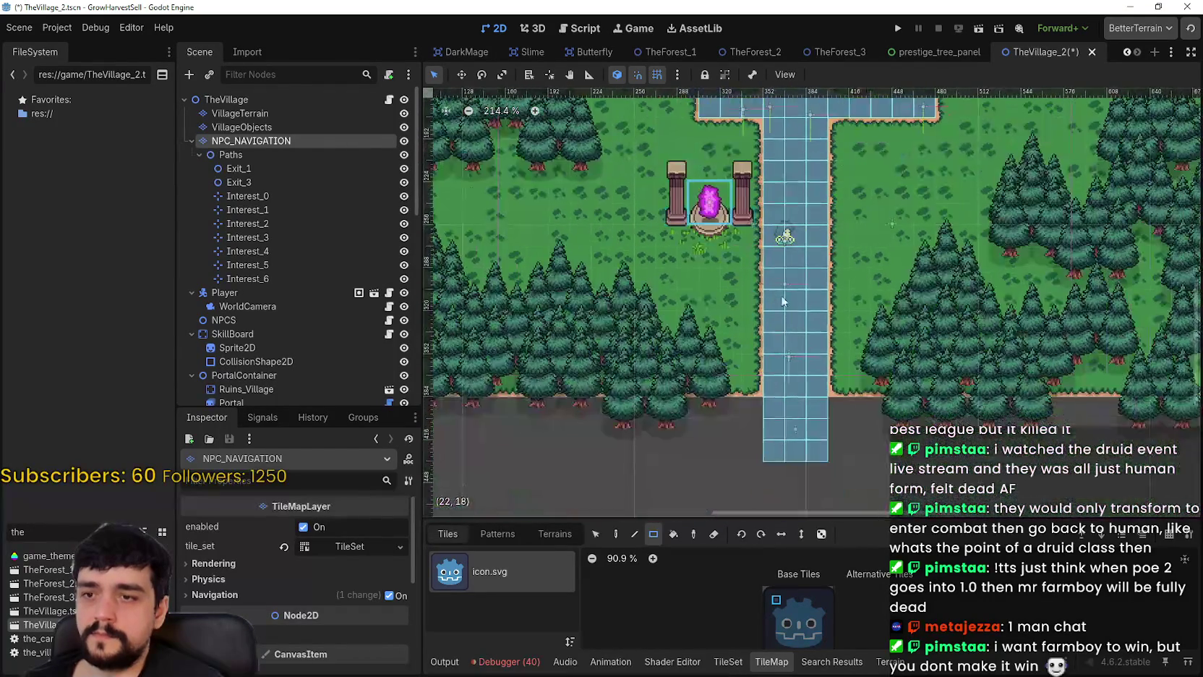
scroll(789, 286, up, 1)
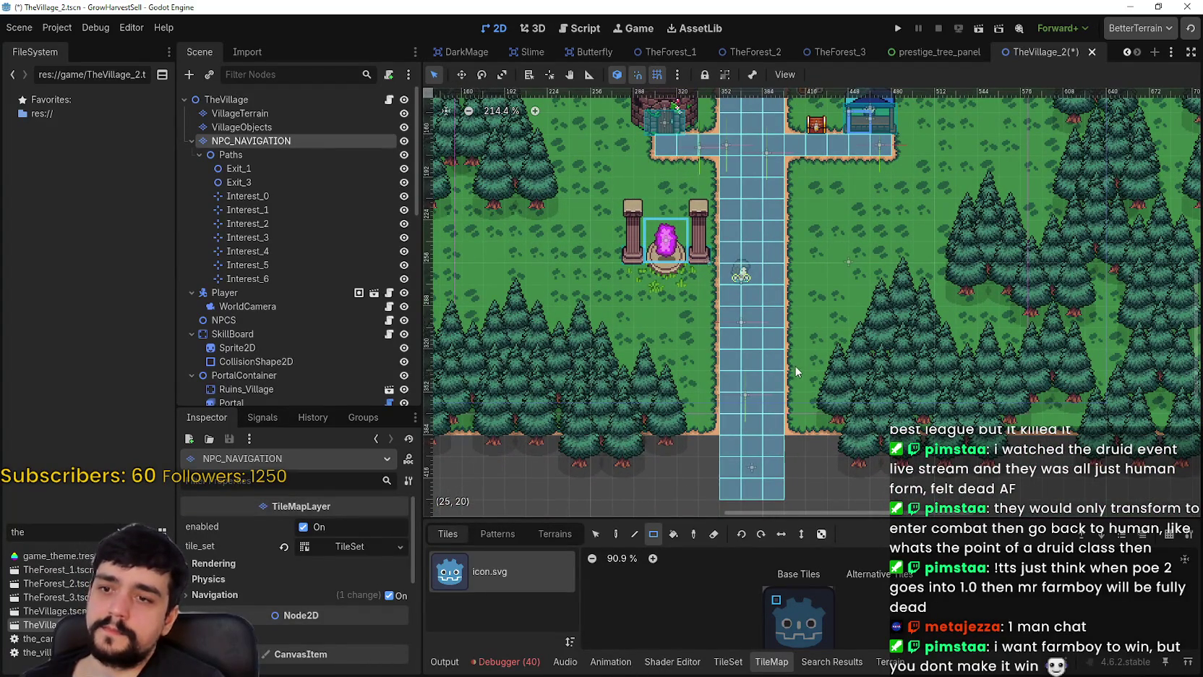
- Widen the navigation tiles beside the road near the portal and fill a gap
drag(794, 364, 791, 337)
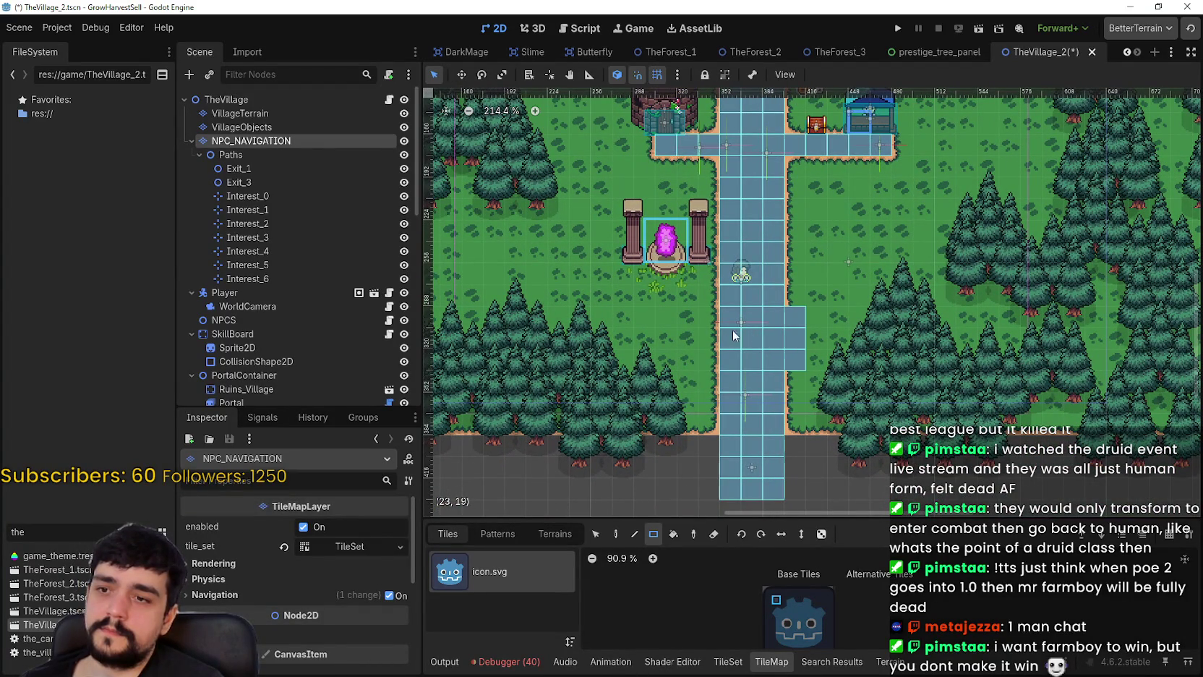
scroll(732, 461, up, 2)
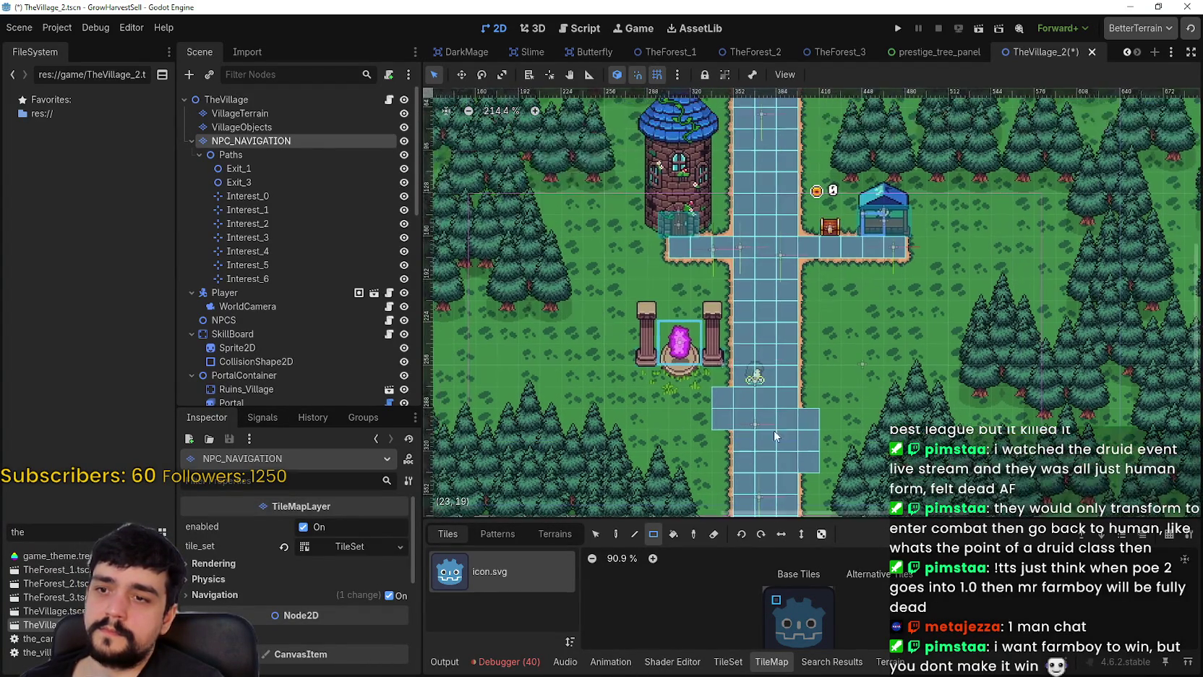
drag(809, 321, 811, 322)
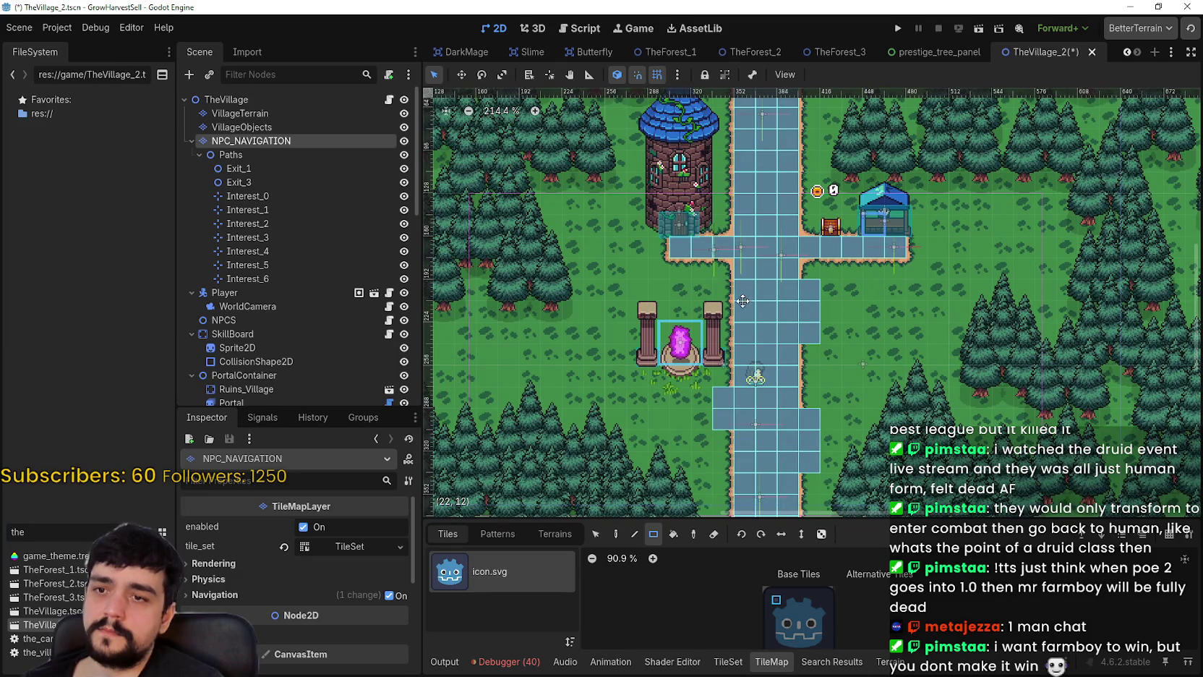
scroll(720, 330, up, 1)
drag(722, 341, 722, 342)
scroll(722, 341, up, 2)
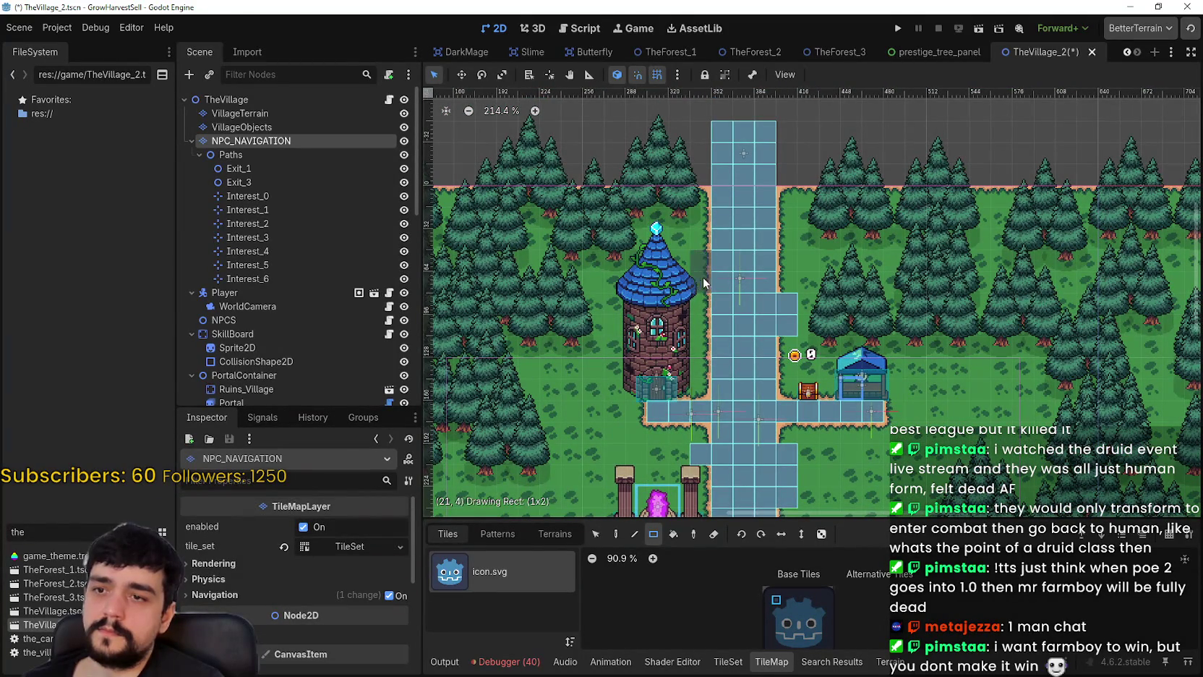
scroll(781, 163, down, 4)
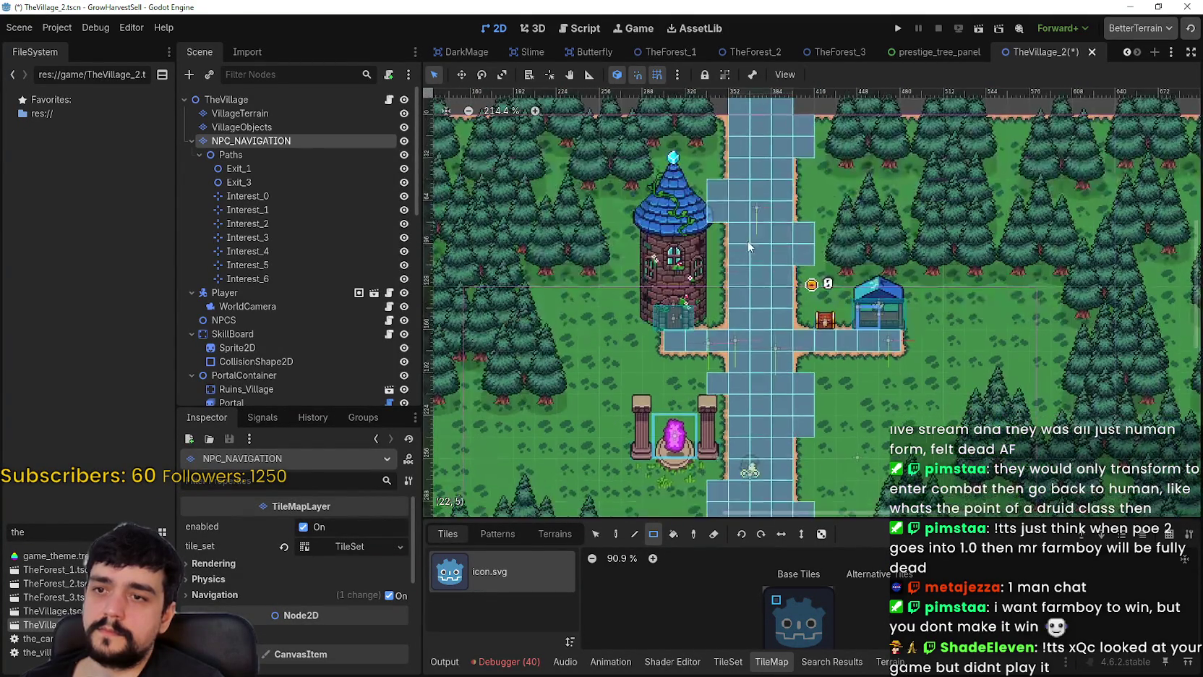
mouse_move(788, 395)
mouse_down()
mouse_move(791, 318)
mouse_move(760, 440)
mouse_up()
scroll(749, 380, up, 3)
- Save the village scene, hide the NPC_NAVIGATION layer, and run the project
key(ctrl+s)
scroll(779, 324, up, 3)
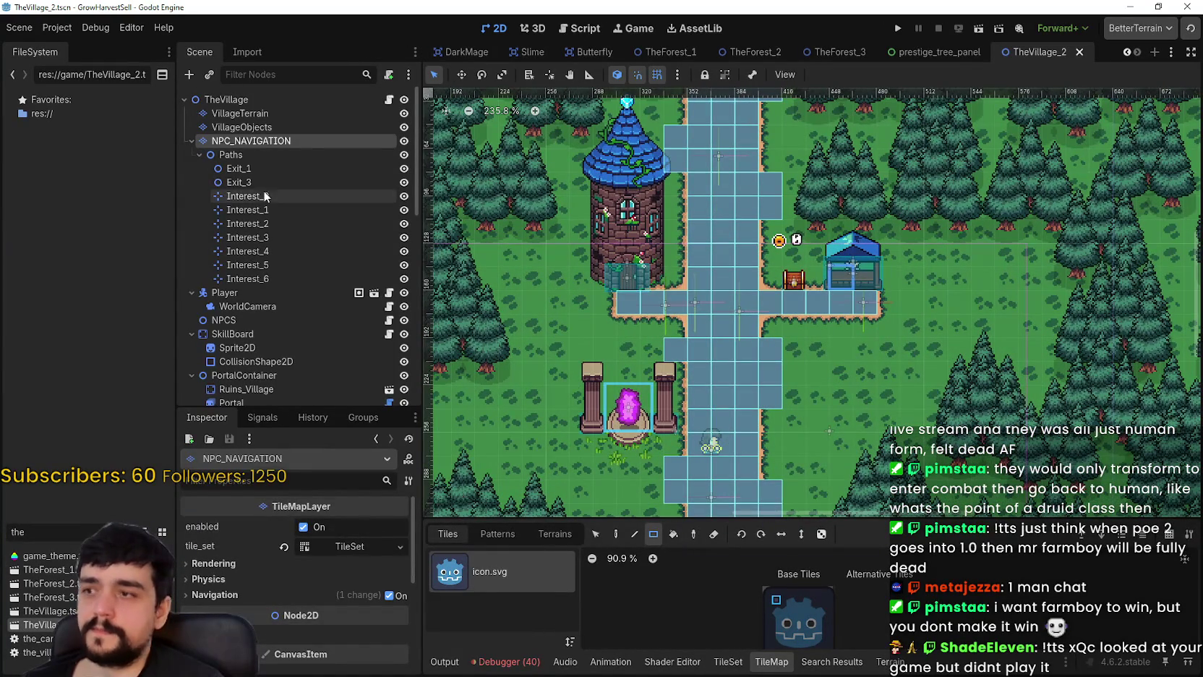
click(404, 141)
drag(903, 366, 888, 321)
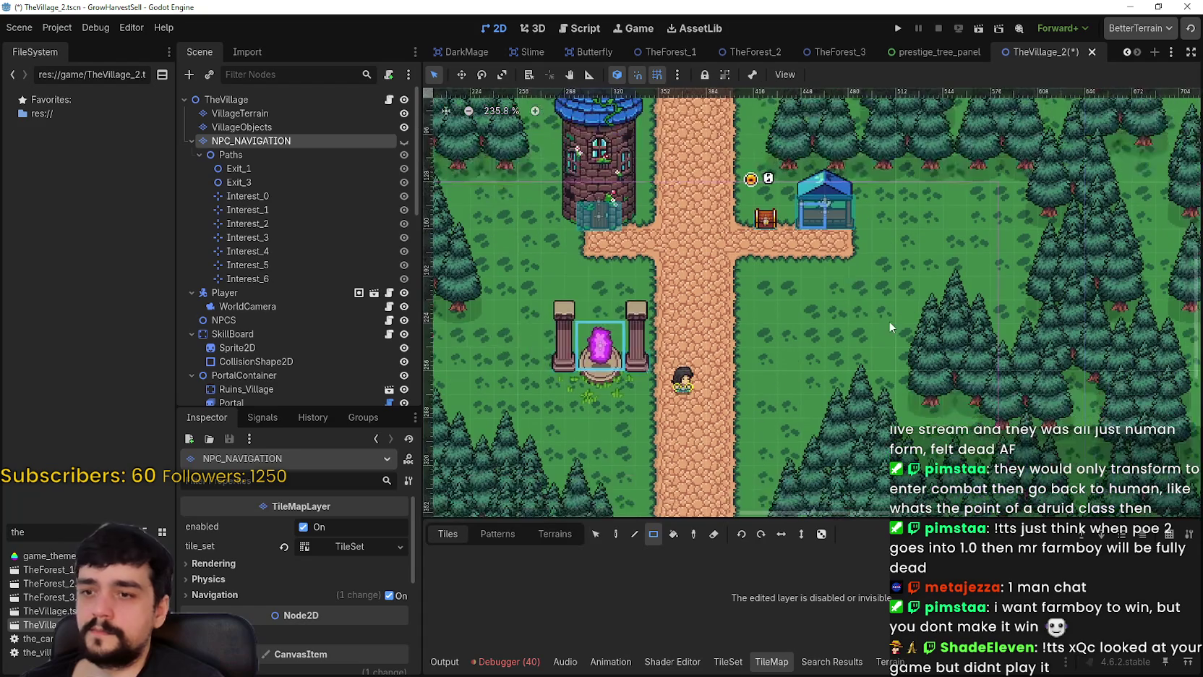
click(898, 29)
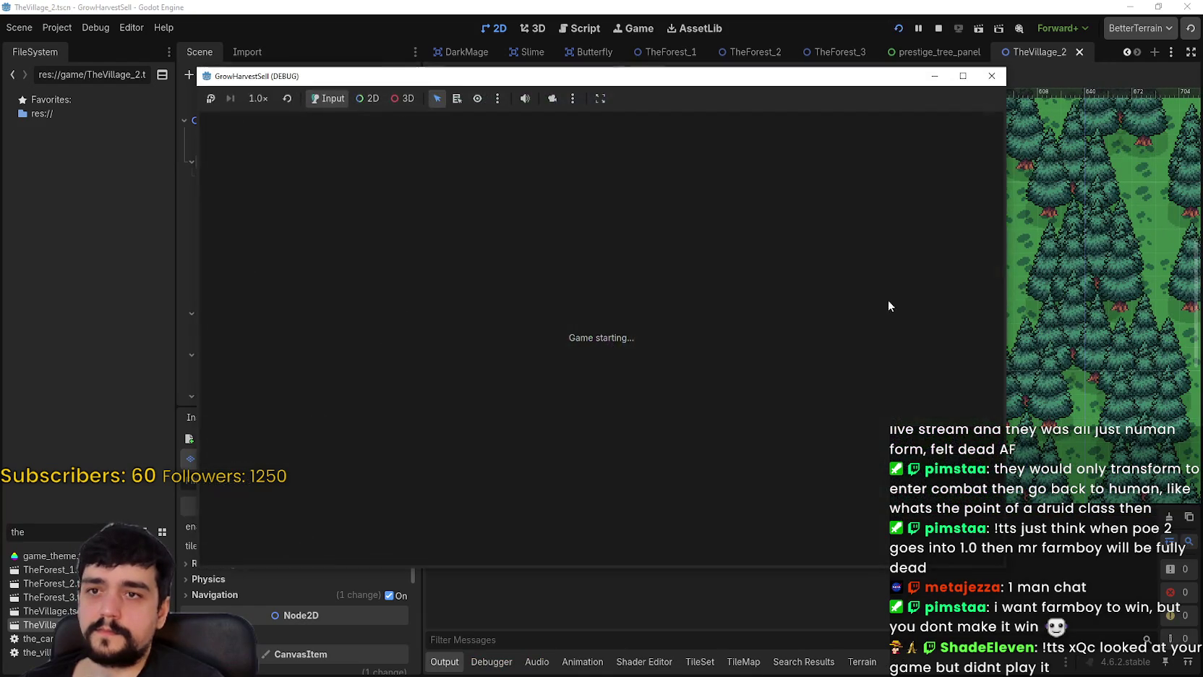
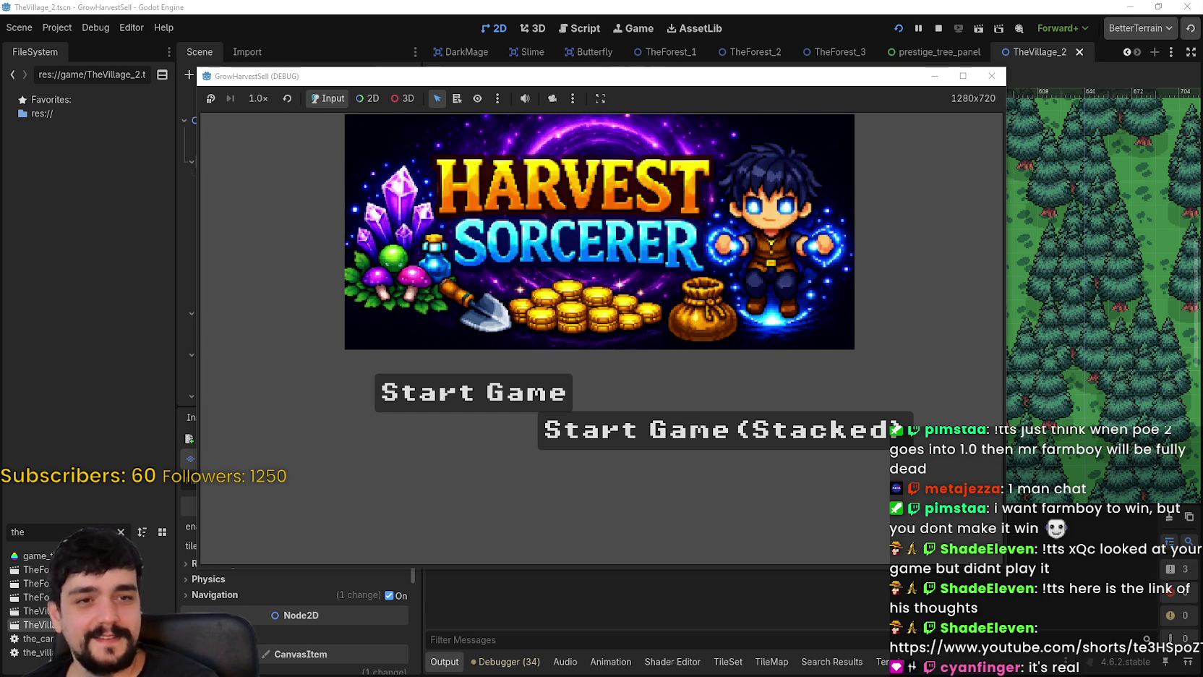
- Start Harvest Sorcerer full-screen and walk the character past the pillars onto the dirt path
click(483, 400)
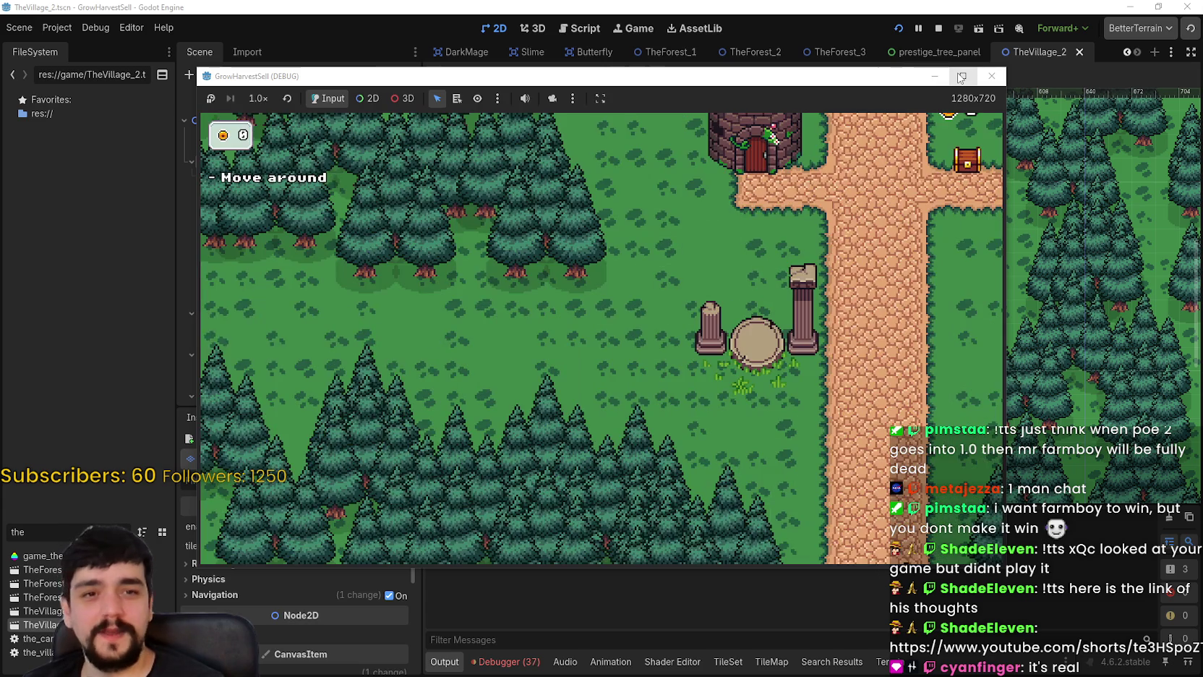
click(961, 76)
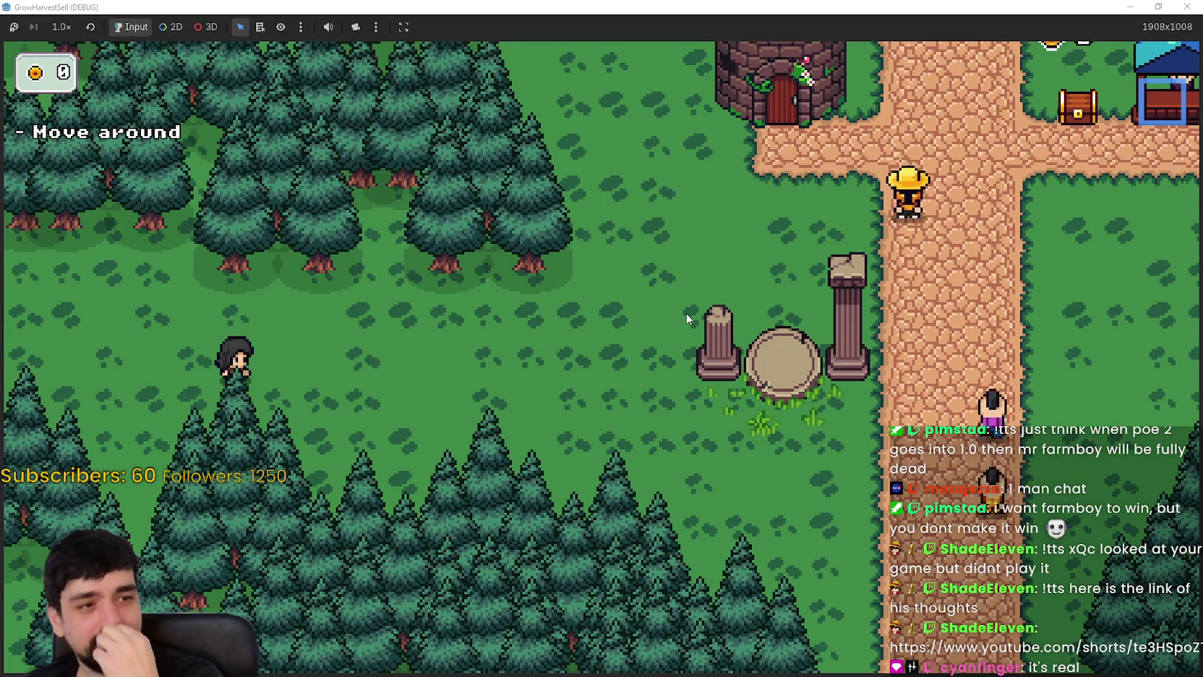
key(d)
key(w)
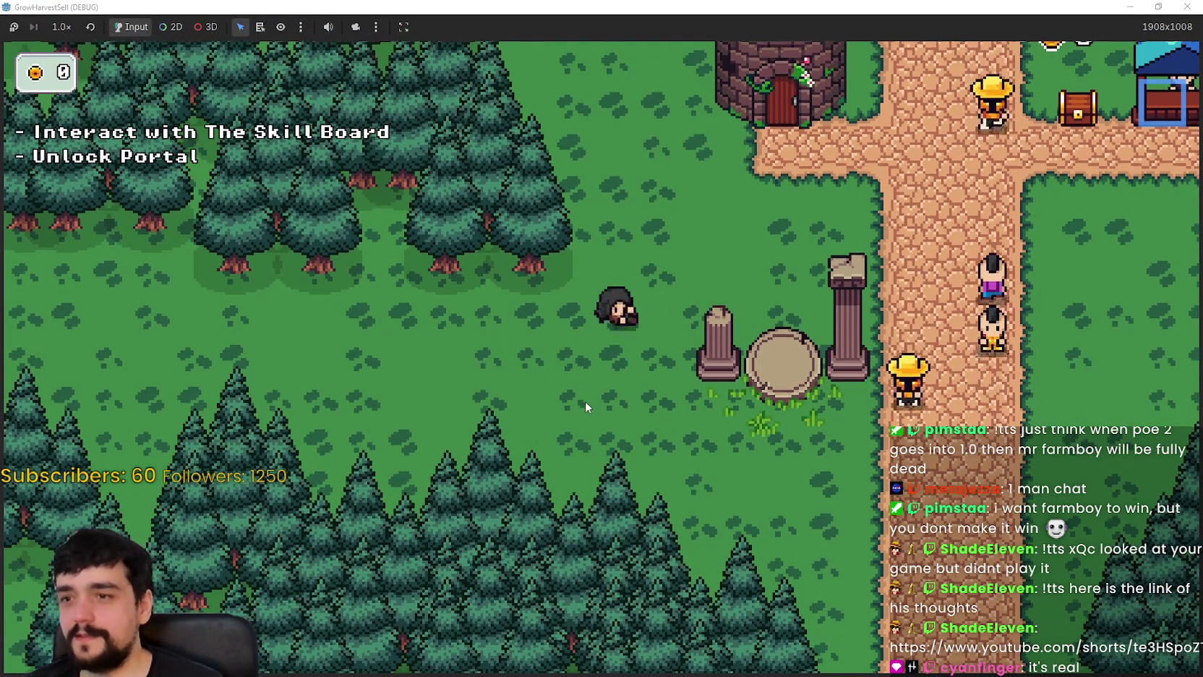
key(w)
key(d)
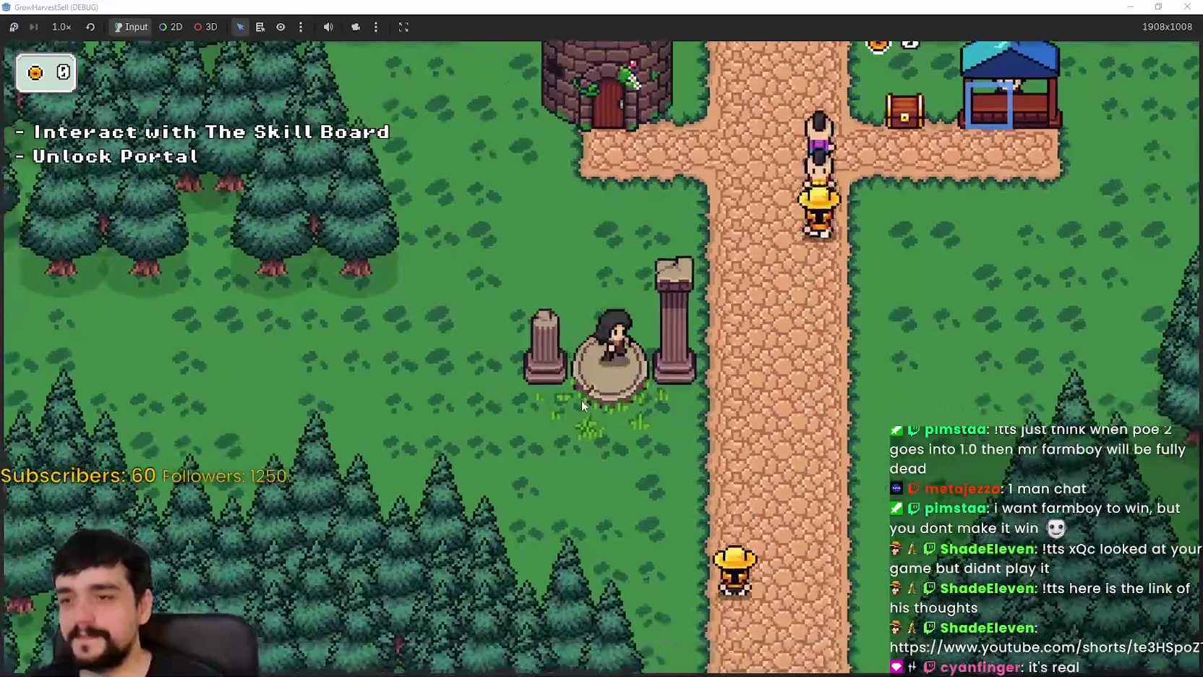
- Walk down the path and over to the crossroads, then around the shop stall to the chest
key(a)
key(s)
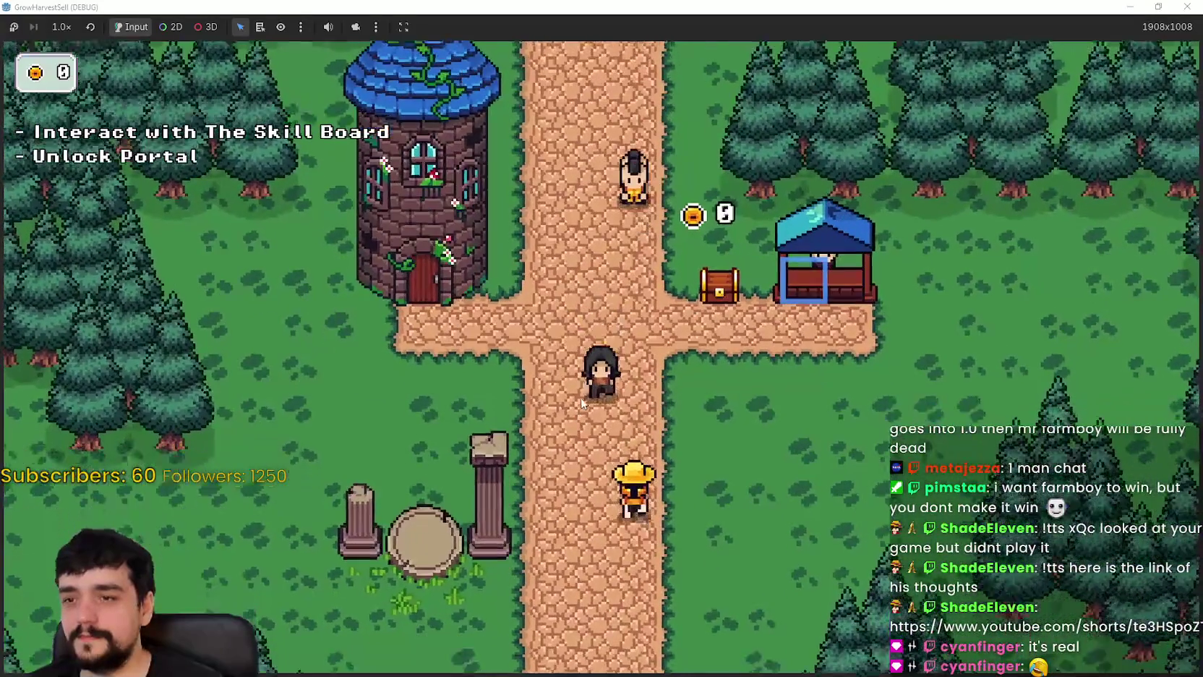
key(s)
key(w)
key(d)
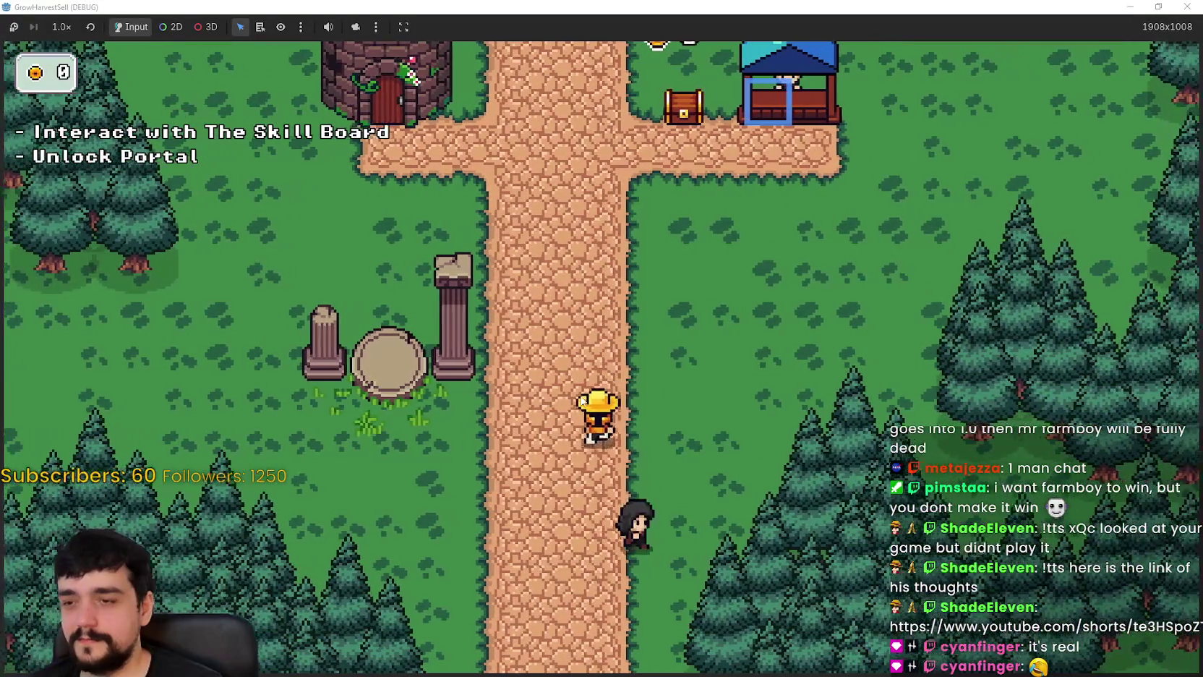
key(w)
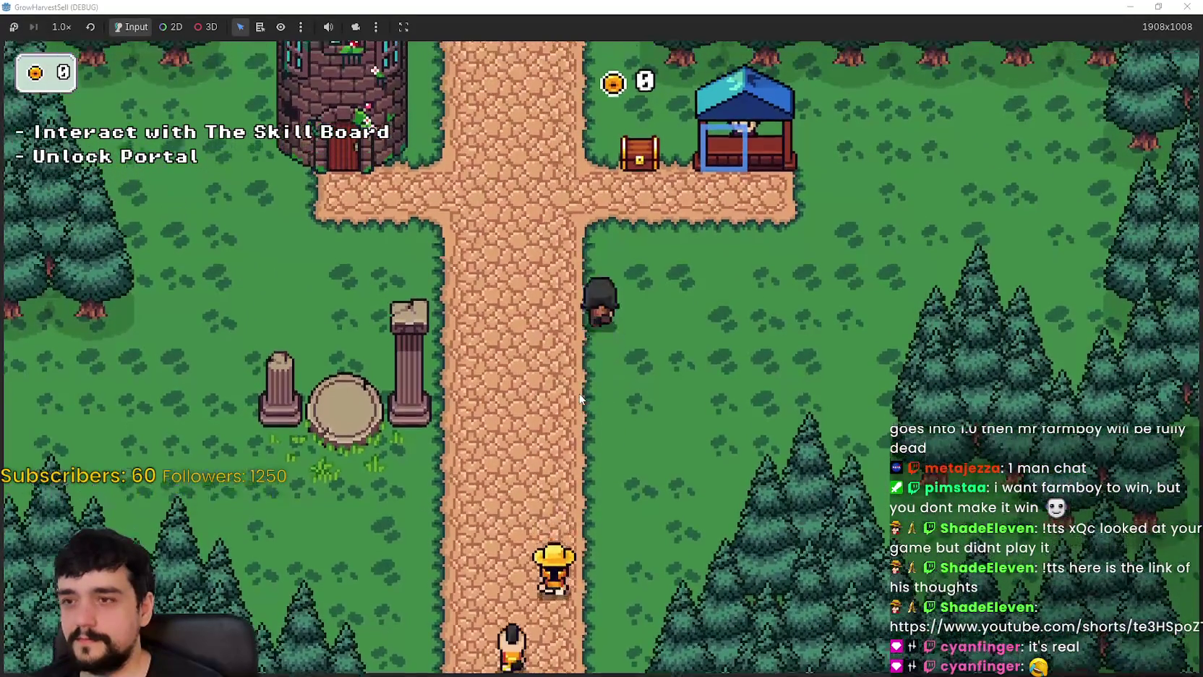
key(a)
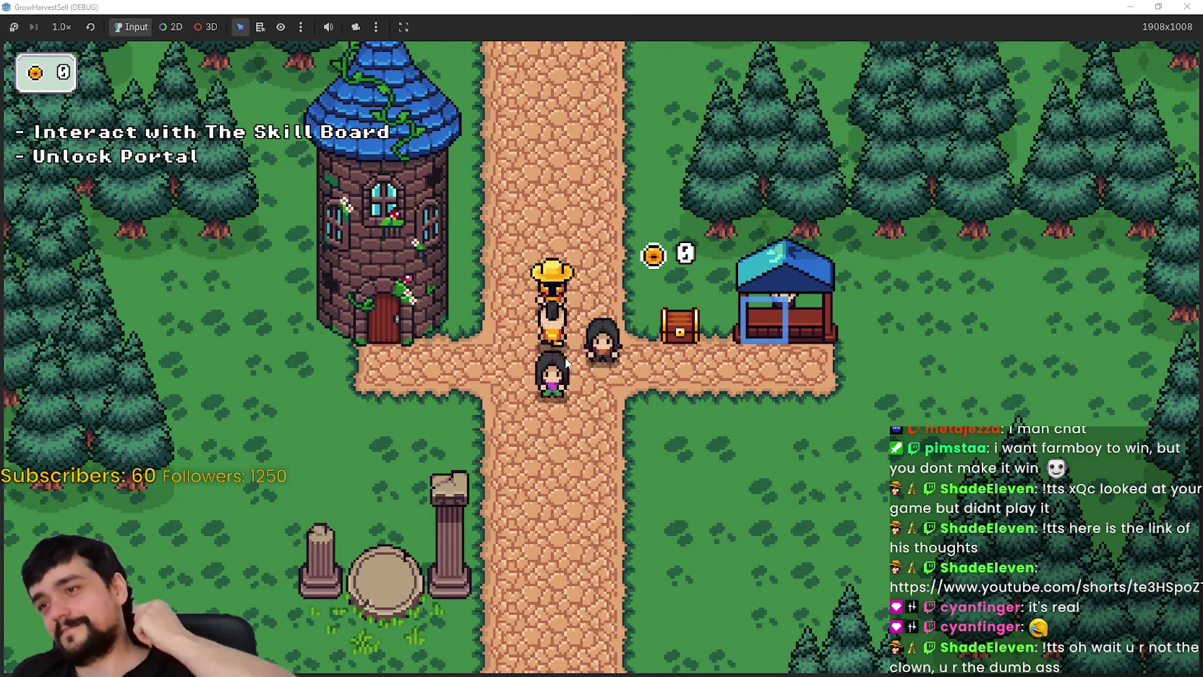
key(w)
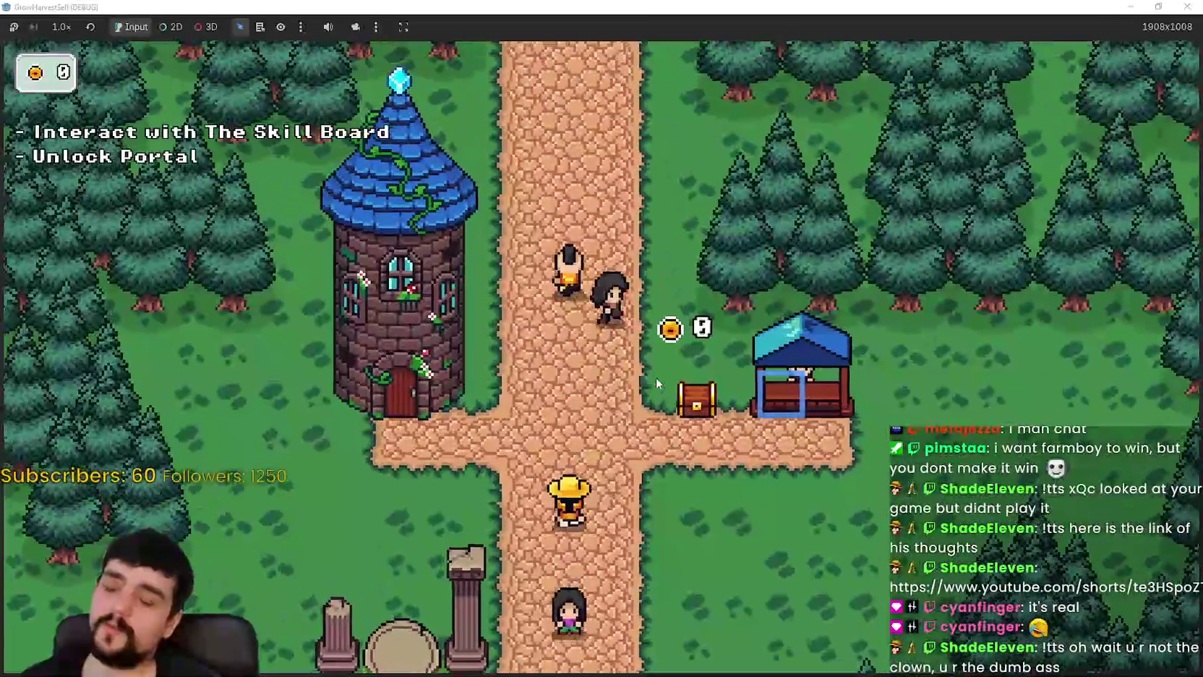
key(d)
key(d)
key(s)
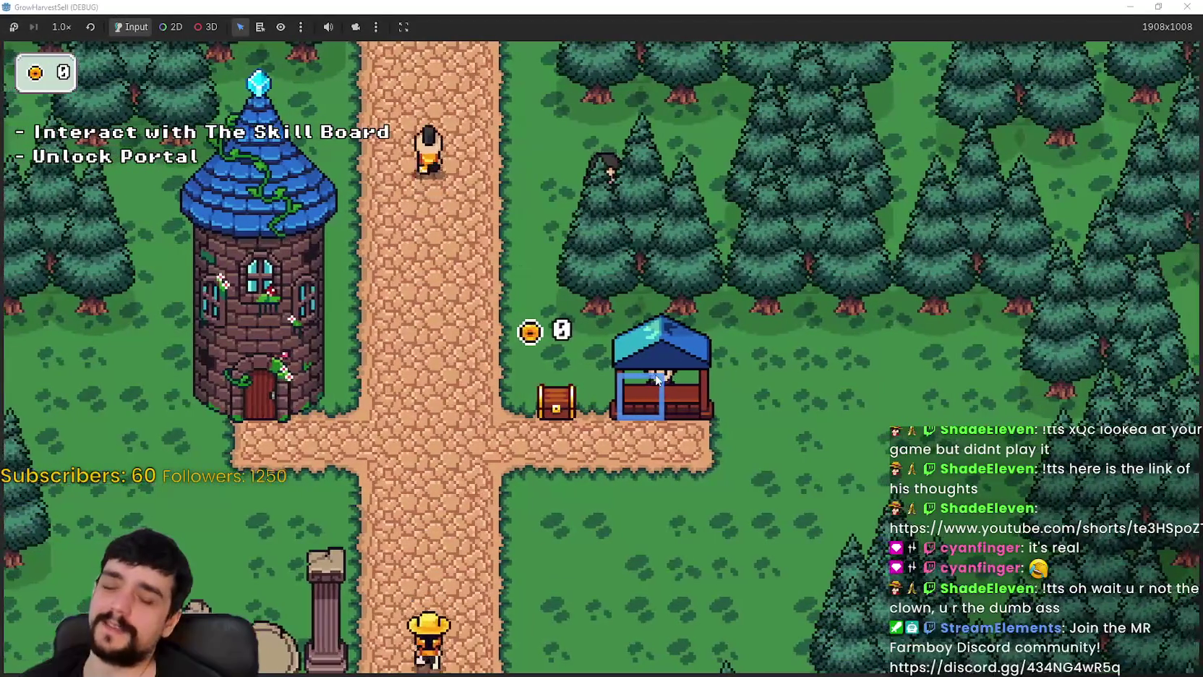
key(a)
key(s)
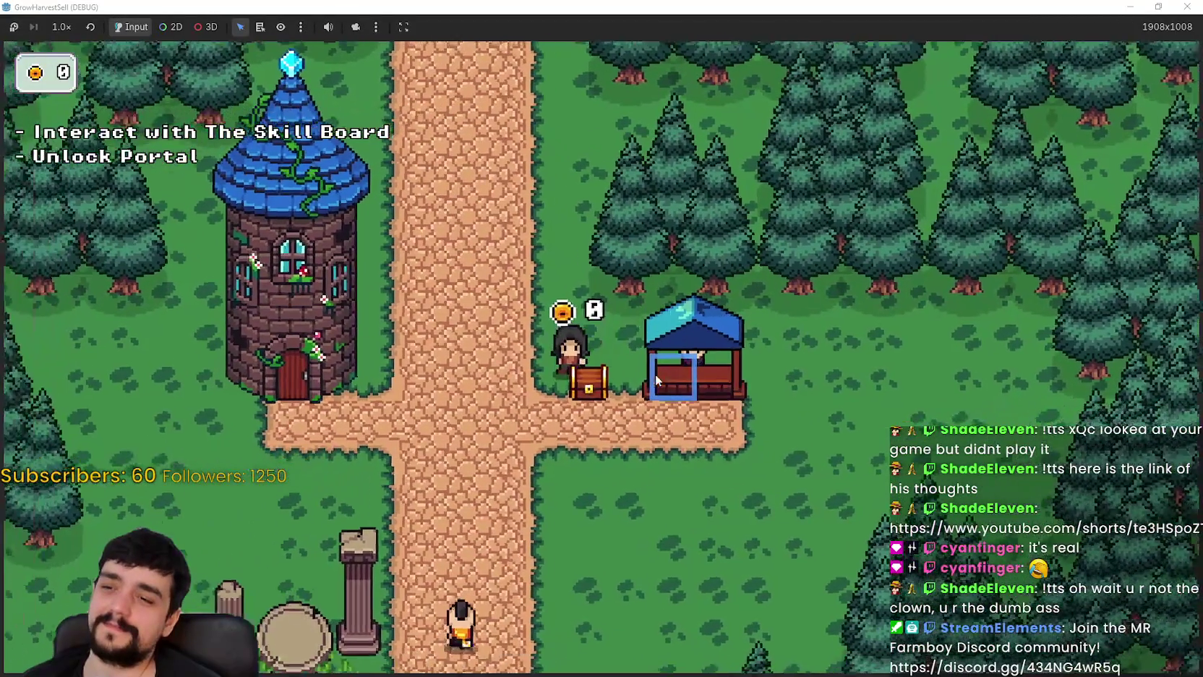
key(d)
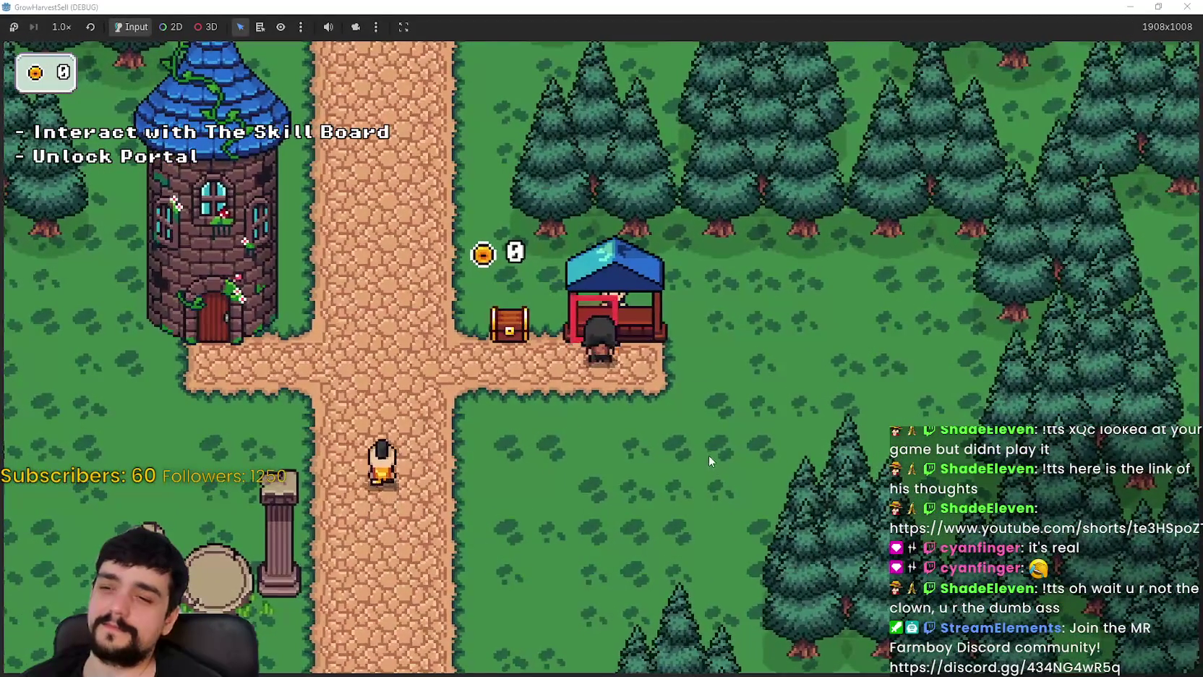
key(a)
key(a)
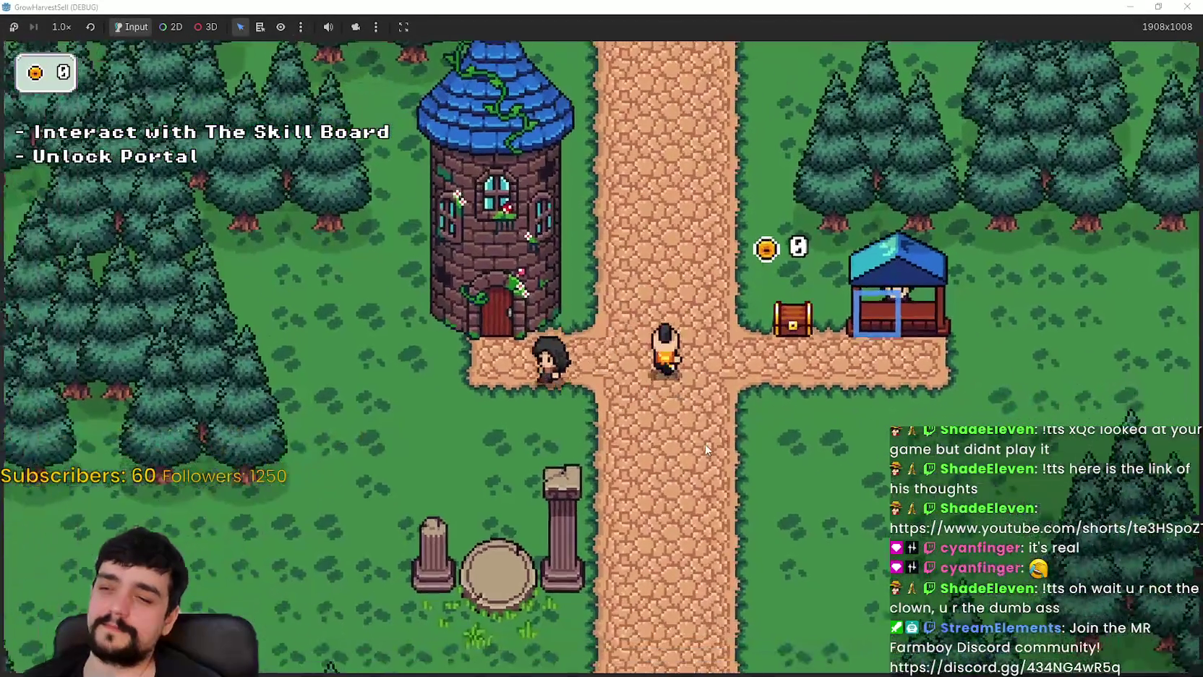
- Walk from the tower door down the path and back up toward the tower and shop
key(d)
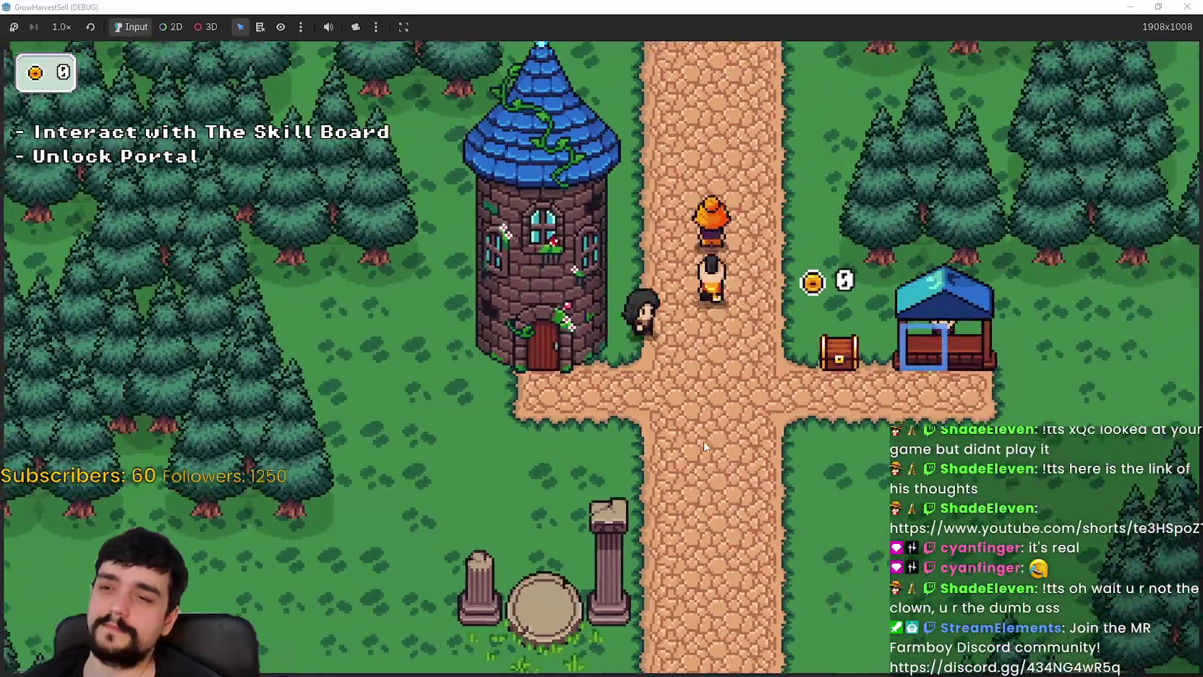
key(w)
key(s)
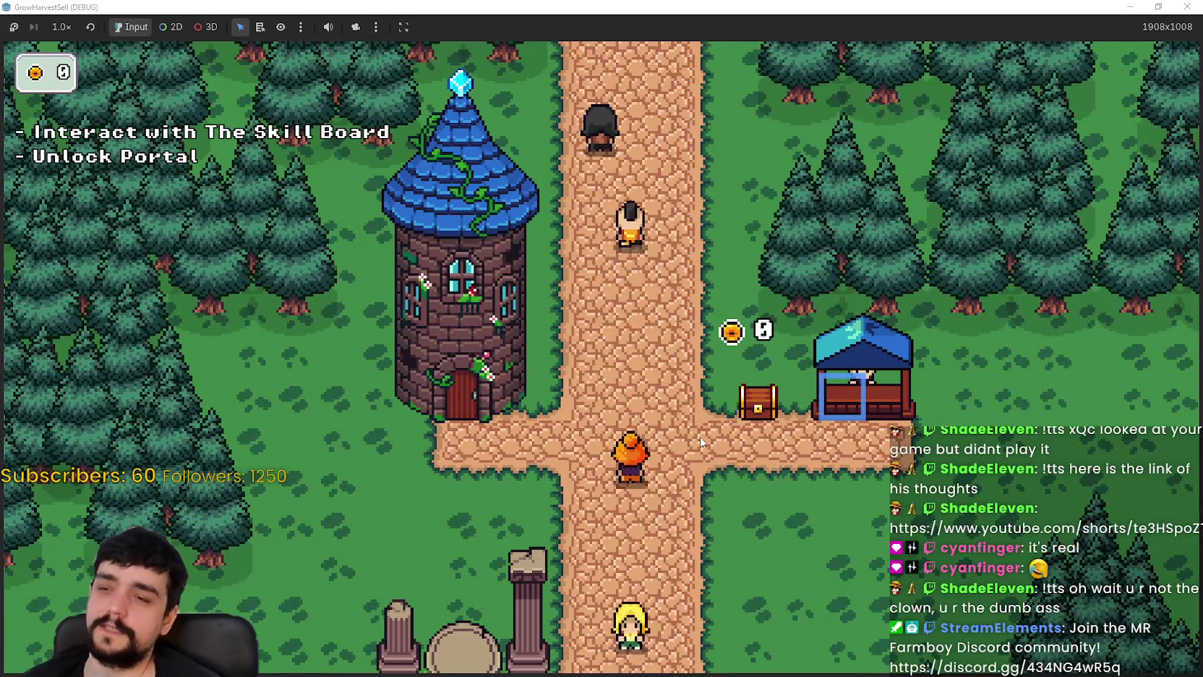
key(s)
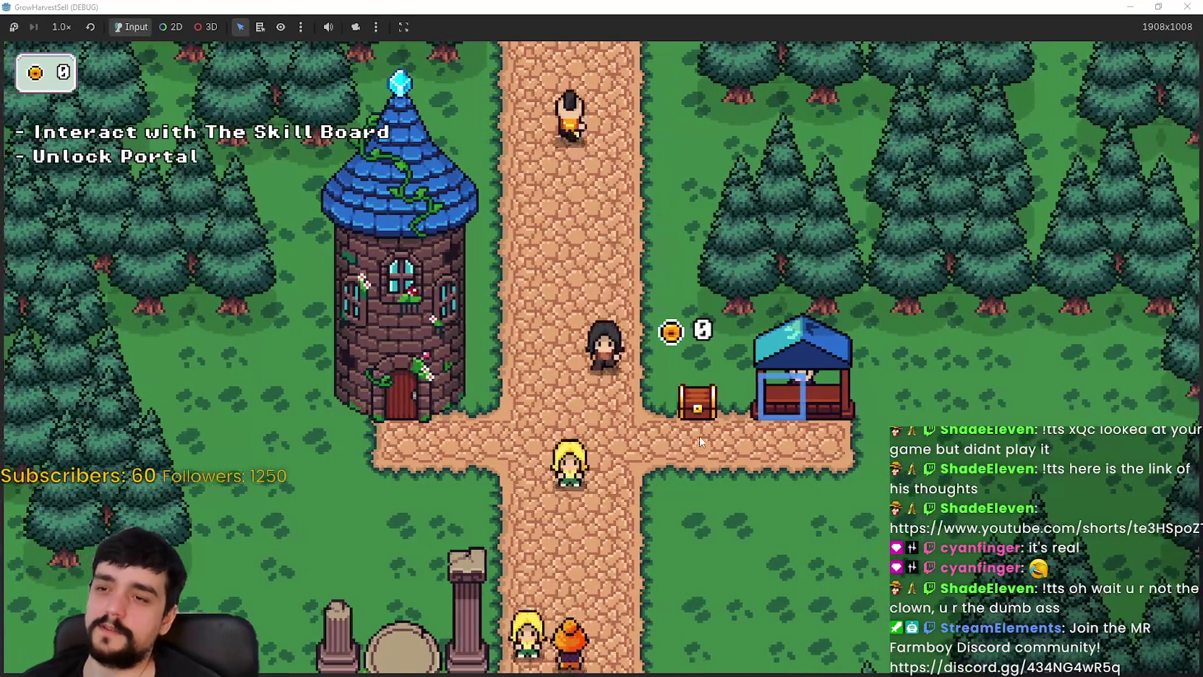
key(s)
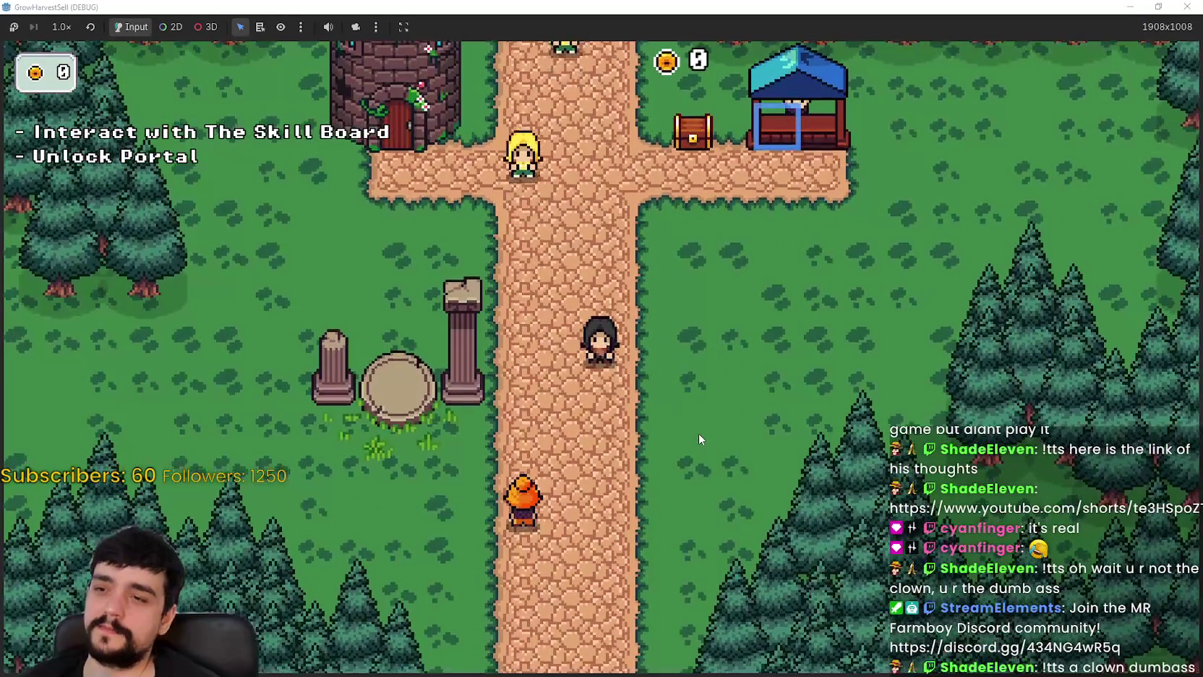
key(w)
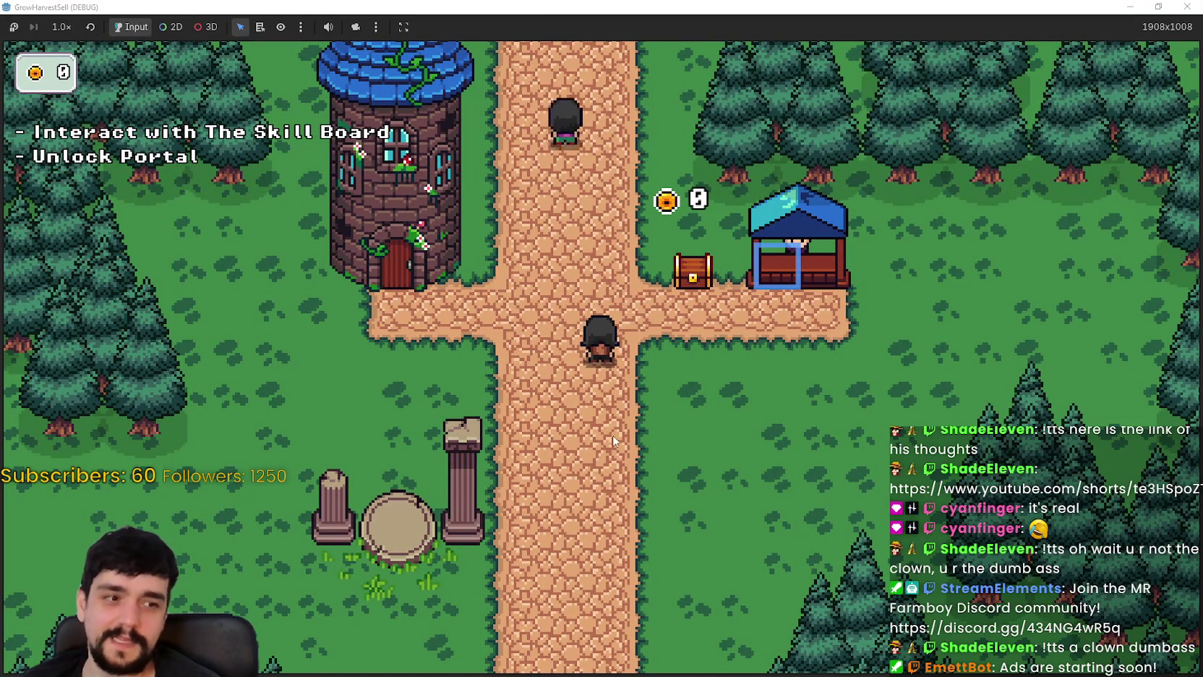
- Walk along the crossroad to the tower and unlock the Portal on the skill board
key(a)
key(w)
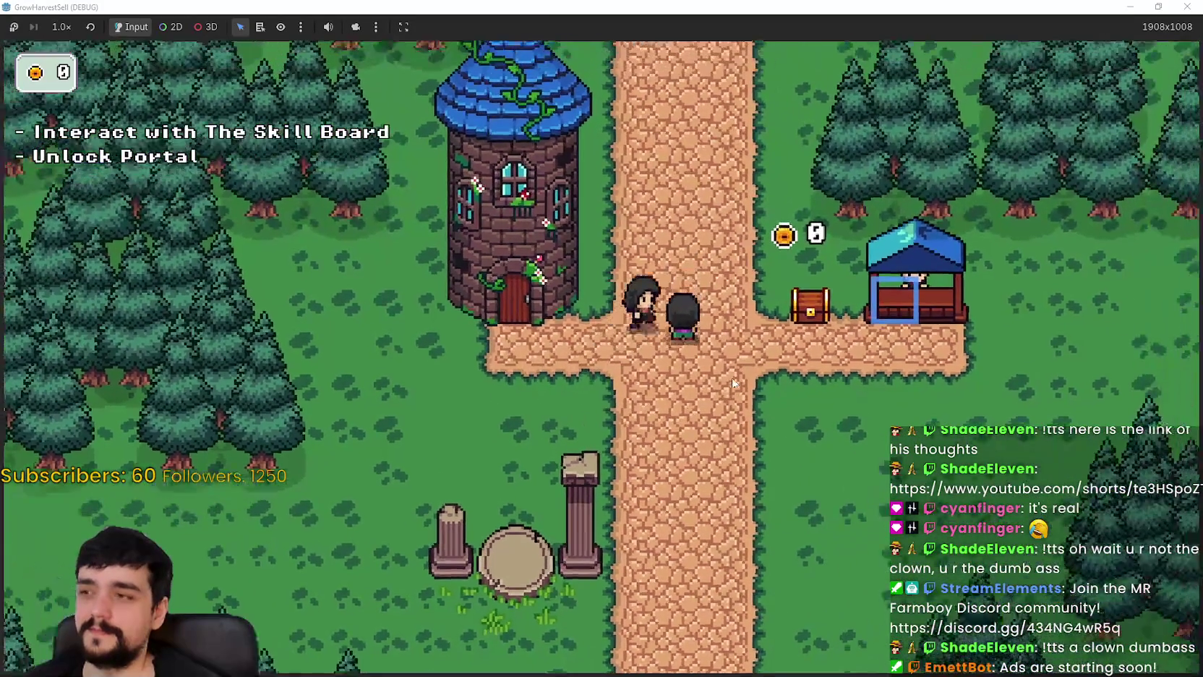
key(d)
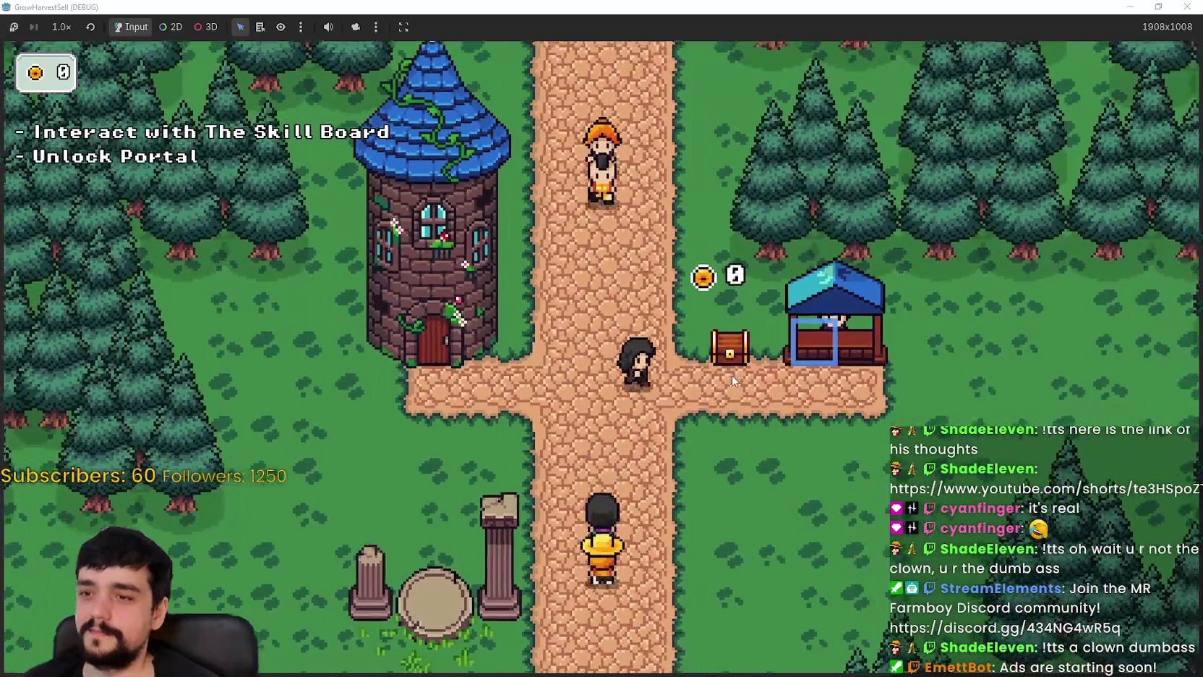
key(s)
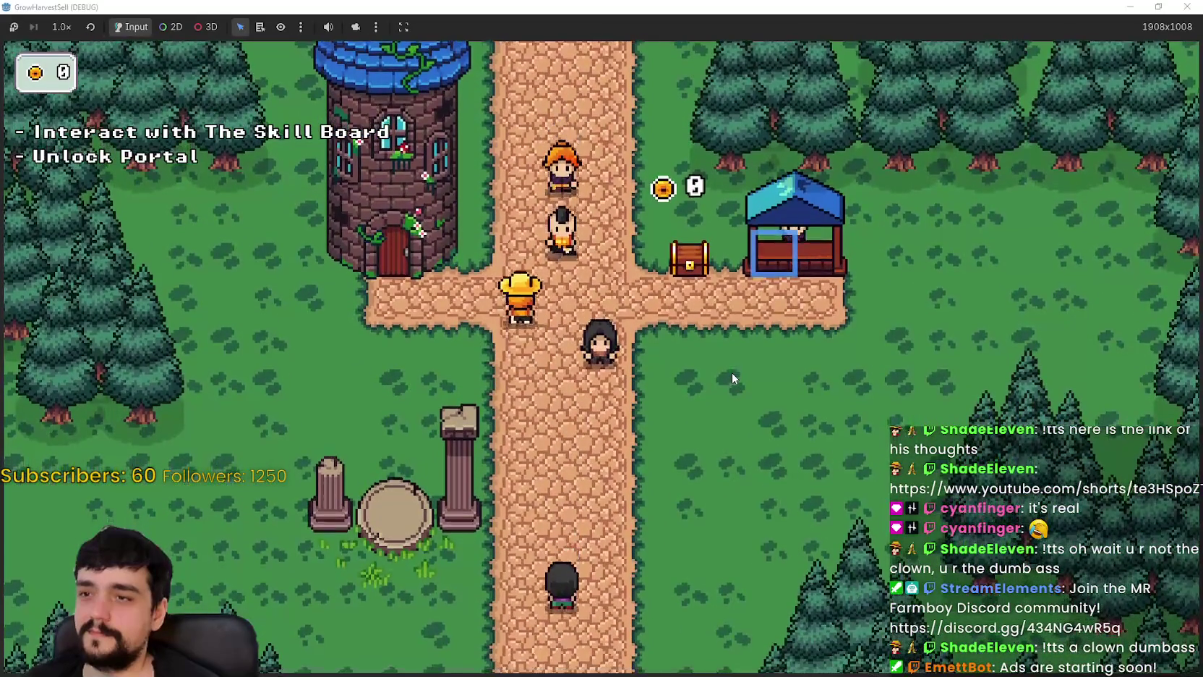
key(w)
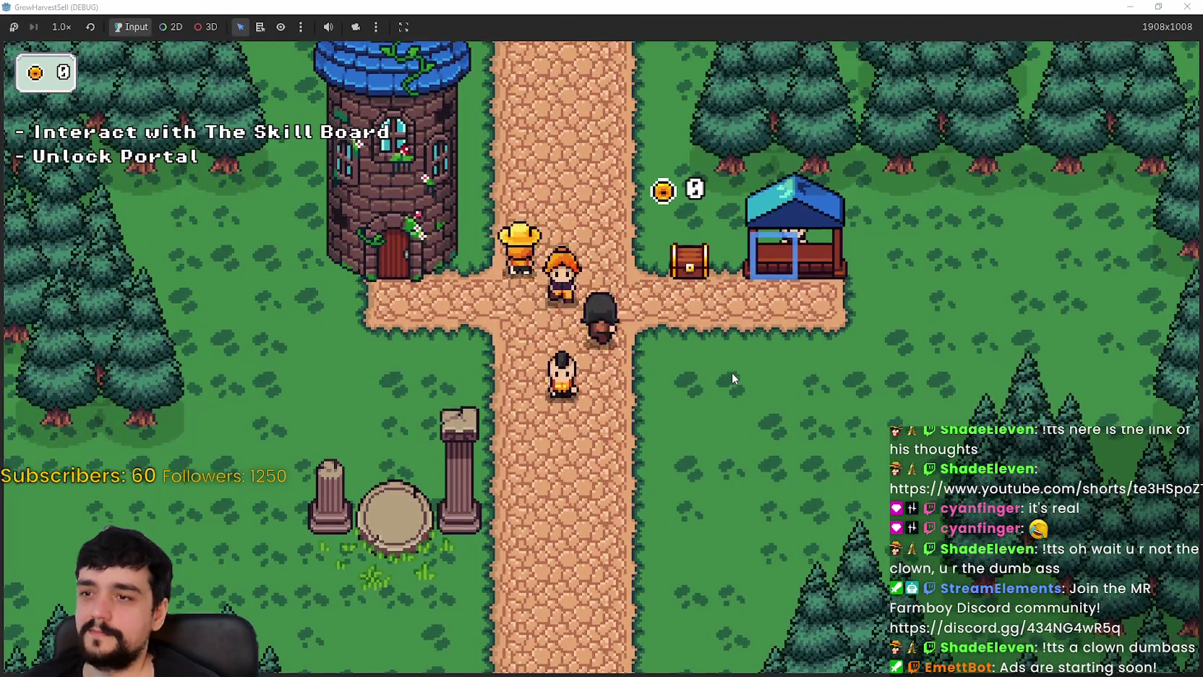
key(d)
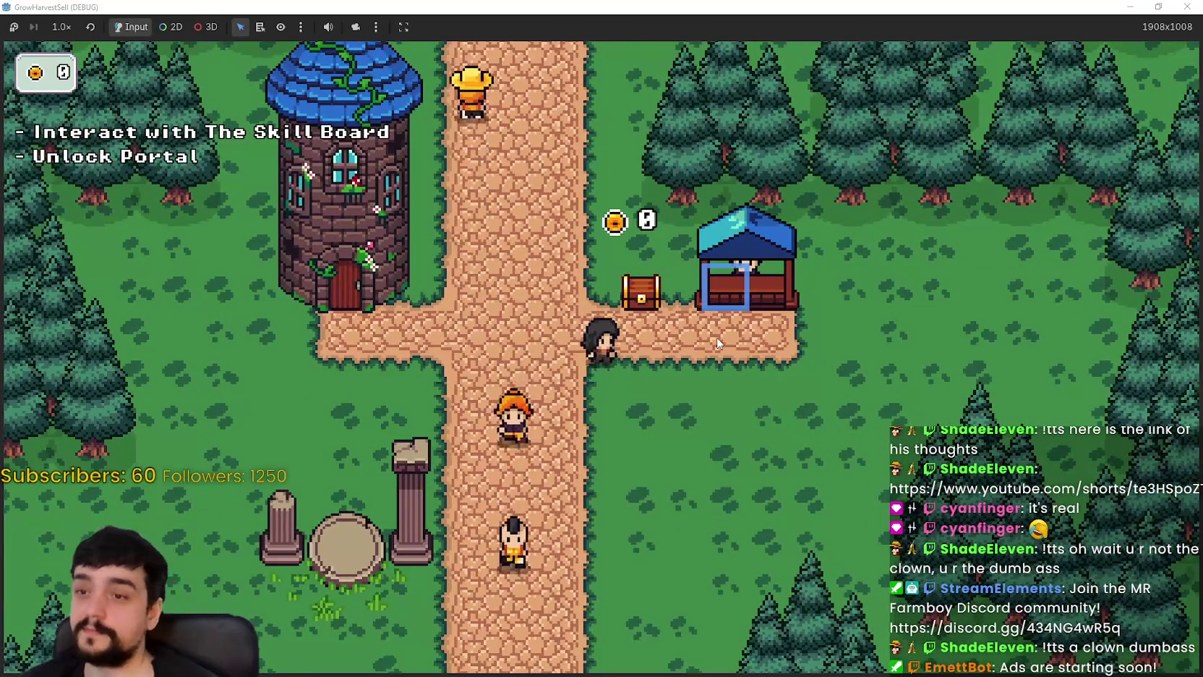
key(a)
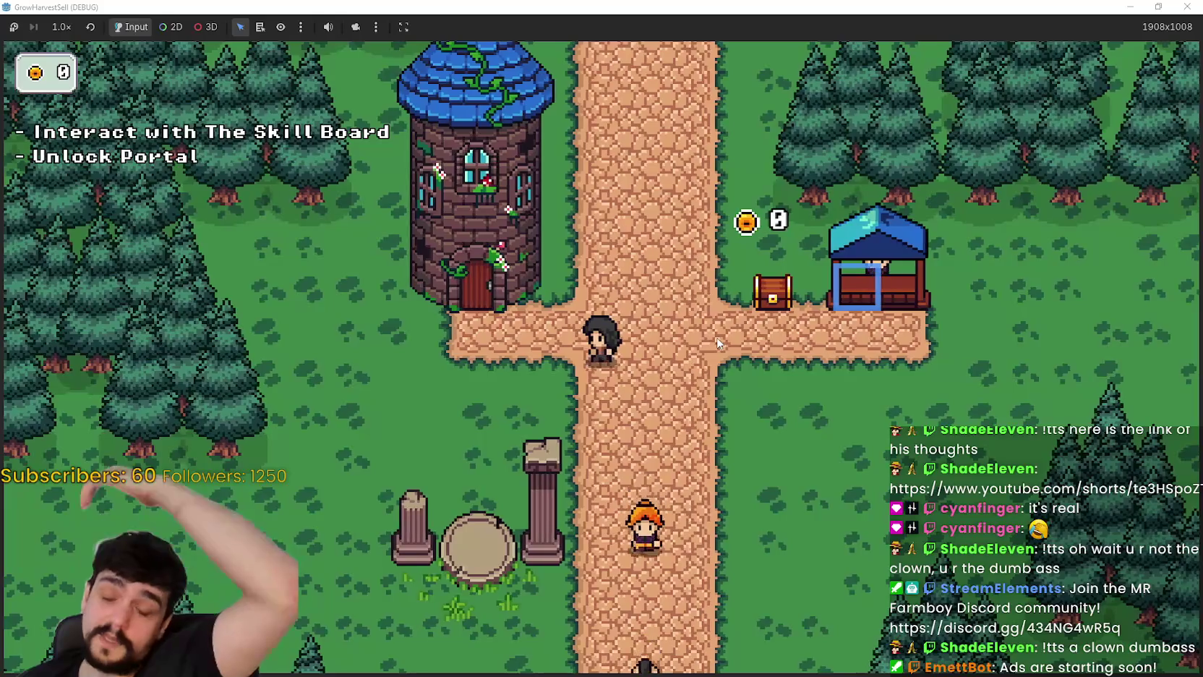
key(a)
key(e)
key(Escape)
- Walk down from the tower to the portal, then back up the path toward the chest
key(s)
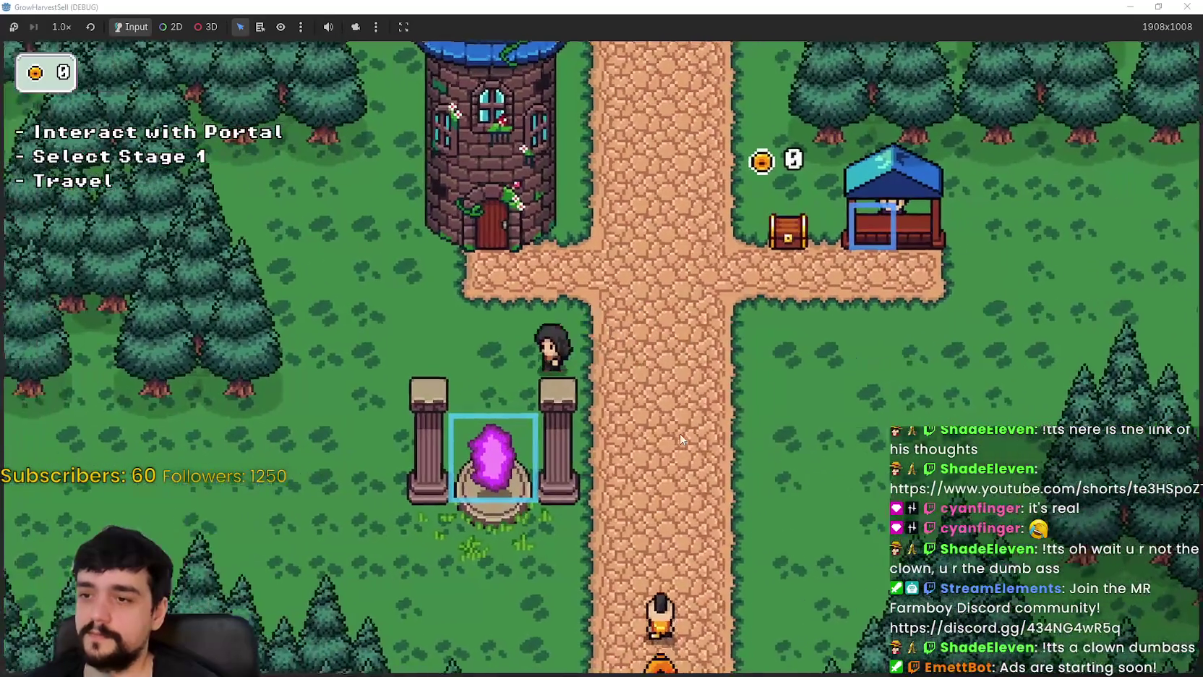
key(s)
key(a)
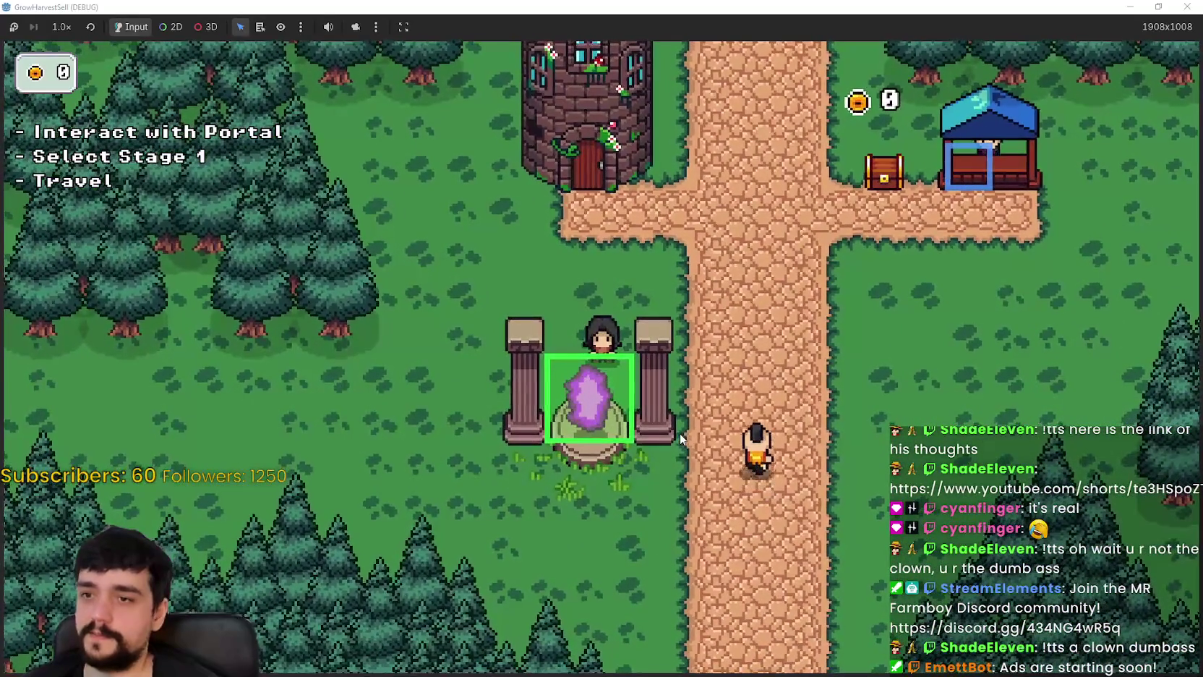
key(d)
key(w)
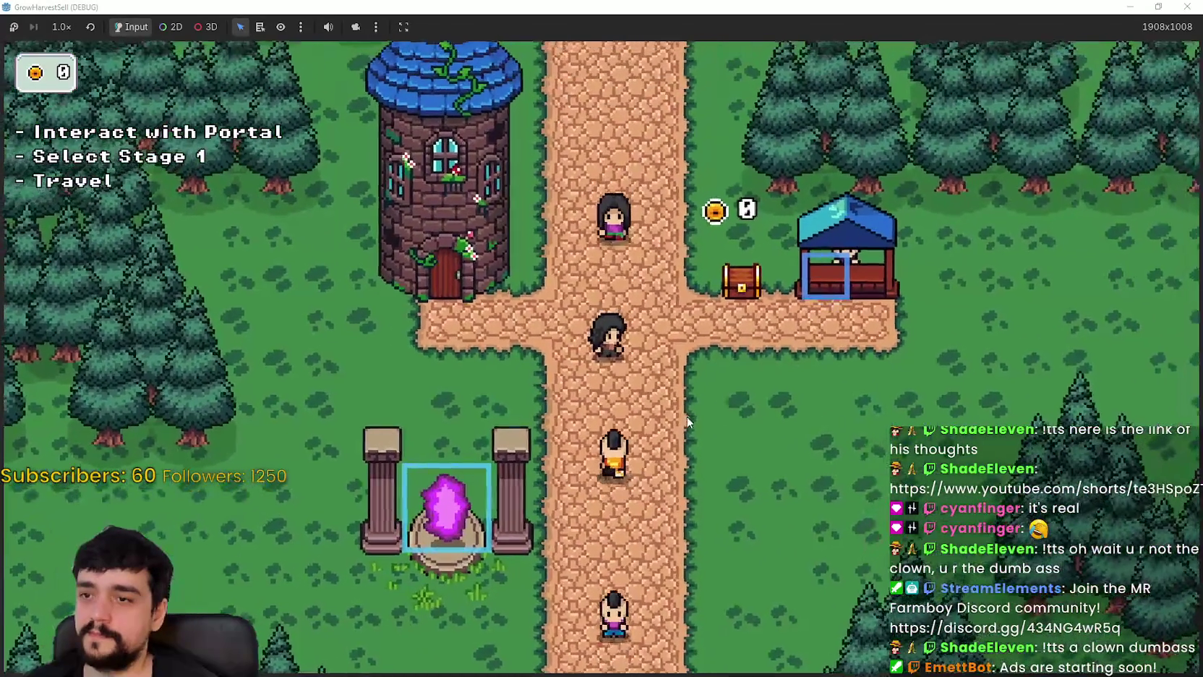
key(d)
key(w)
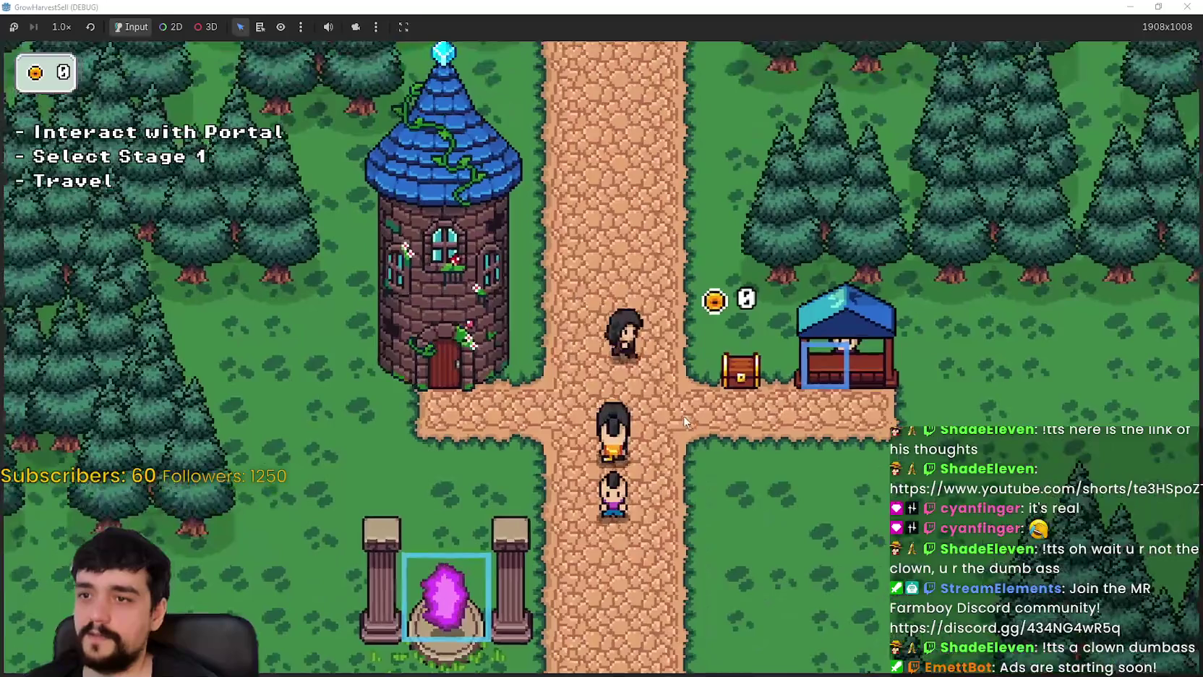
key(d)
key(s)
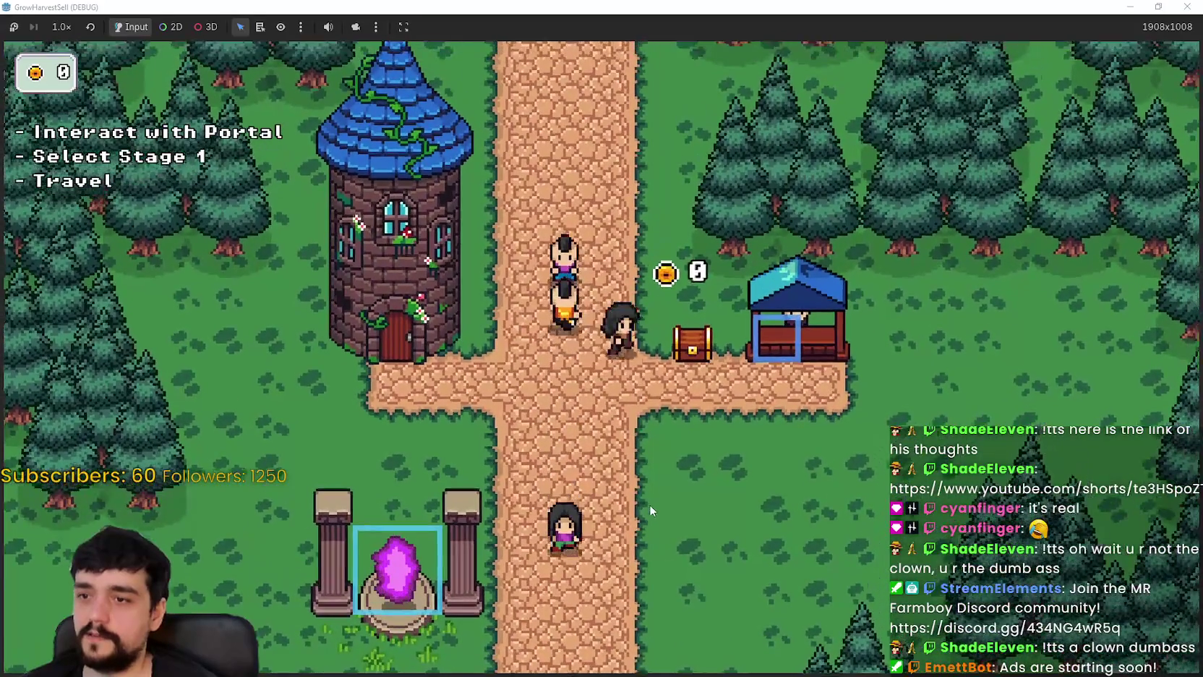
- Walk past the chest and along the crossroad, then return to stand beside the portal
key(d)
key(s)
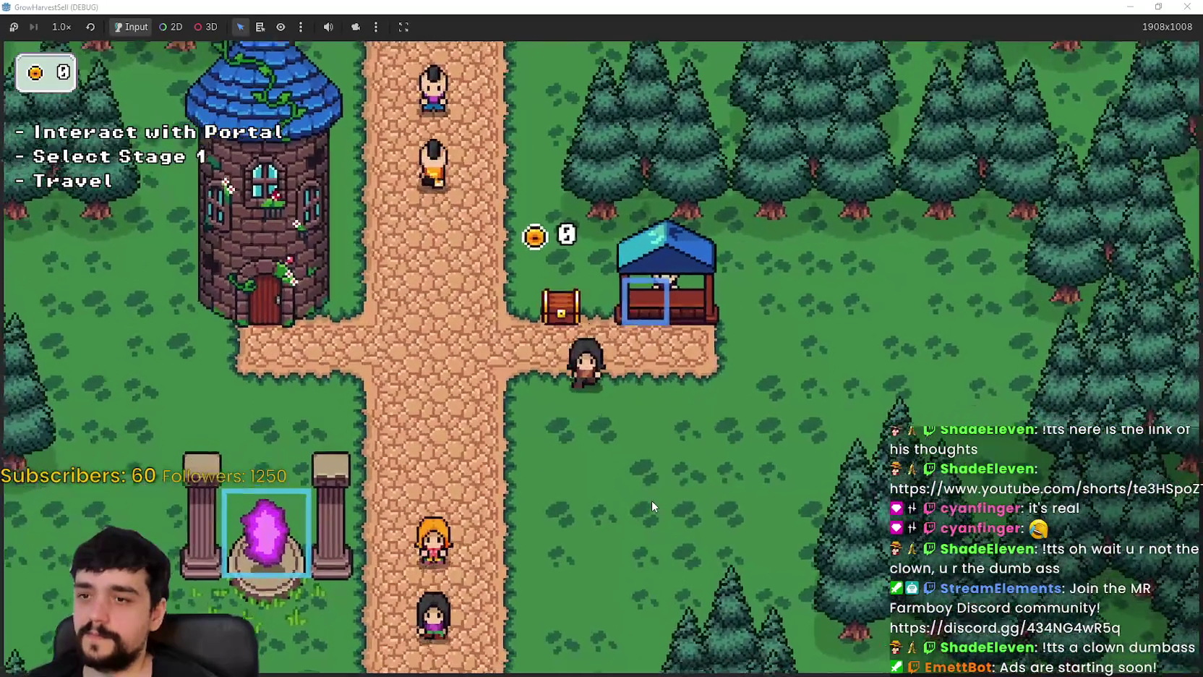
key(a)
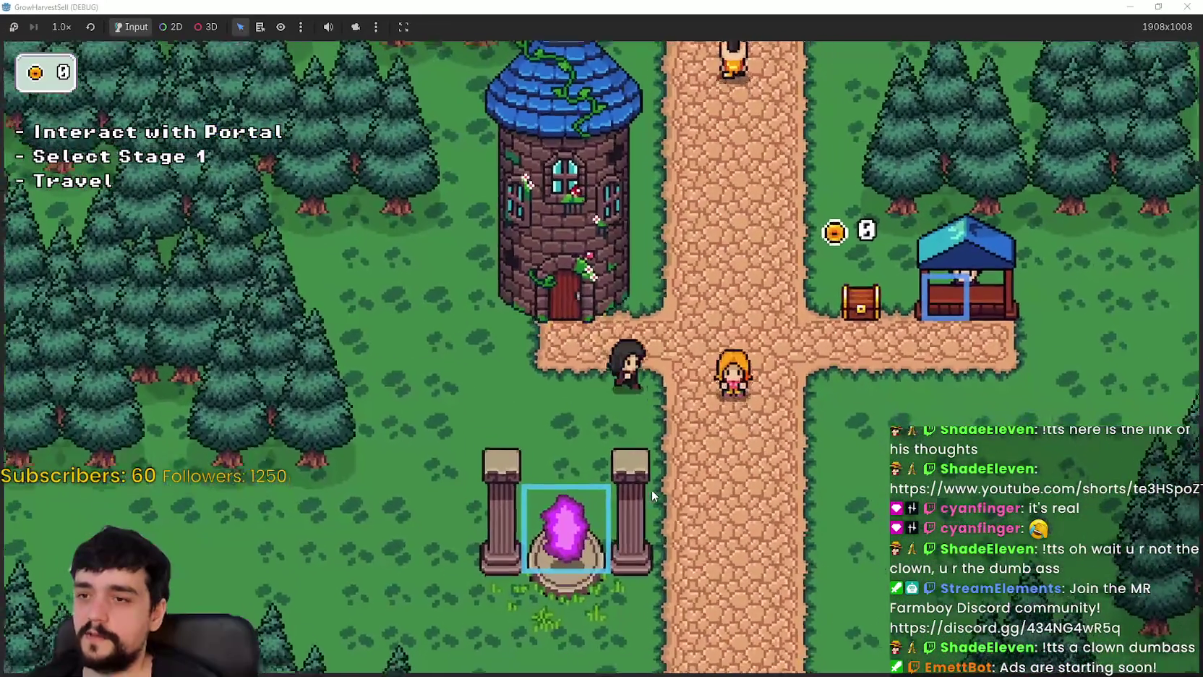
key(s)
key(d)
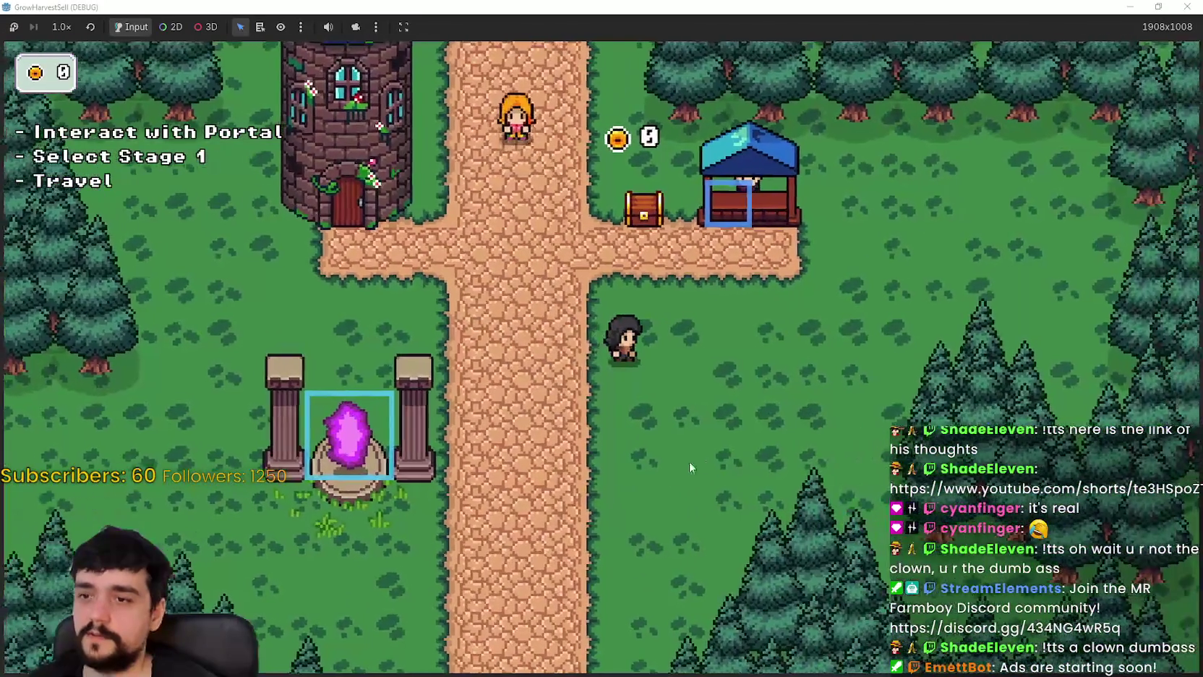
key(a)
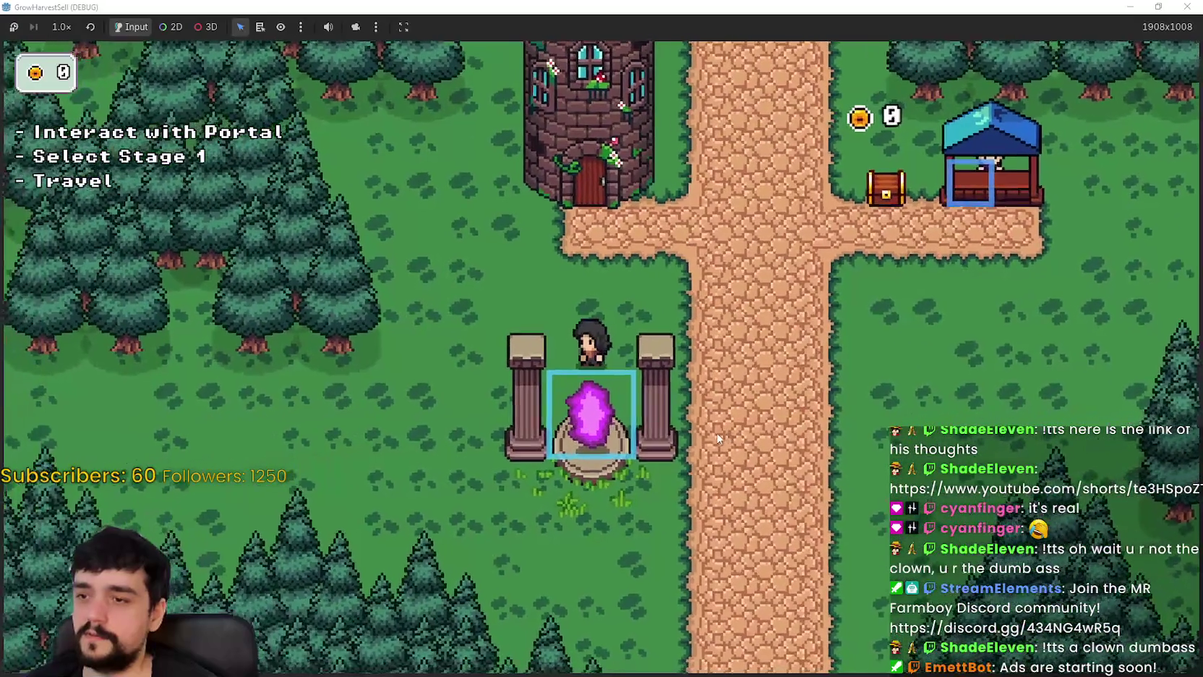
key(d)
key(w)
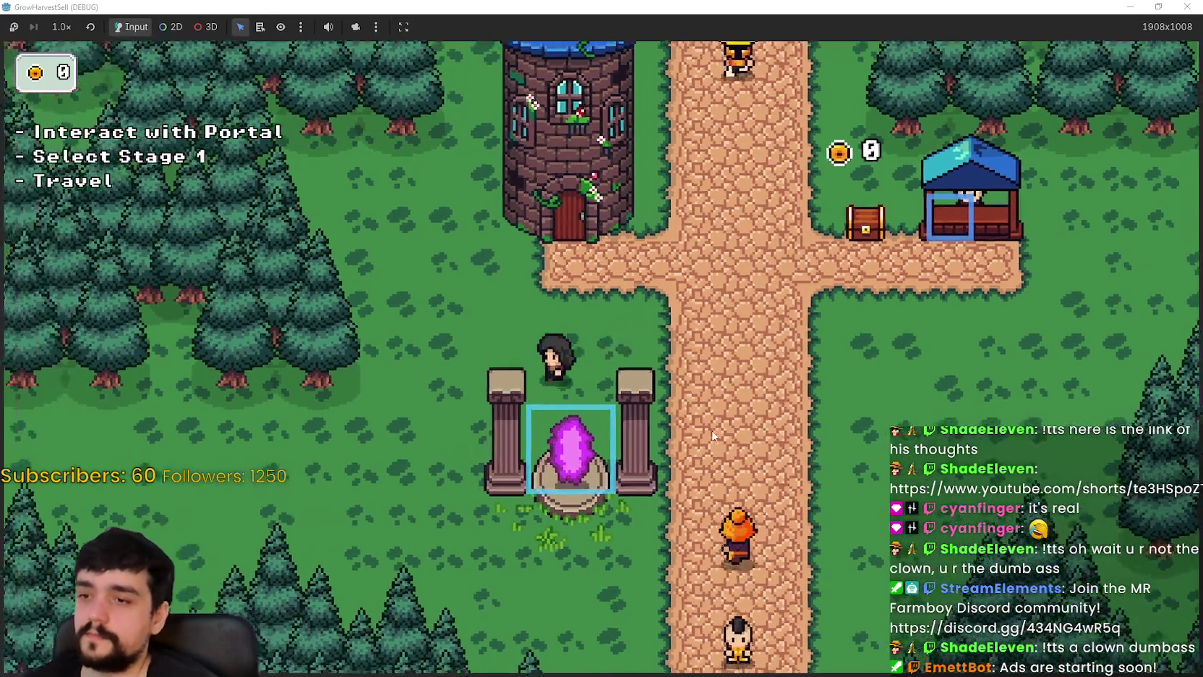
- Travel to Stage 1 through the portal and explore the forest to the upper left
key(e)
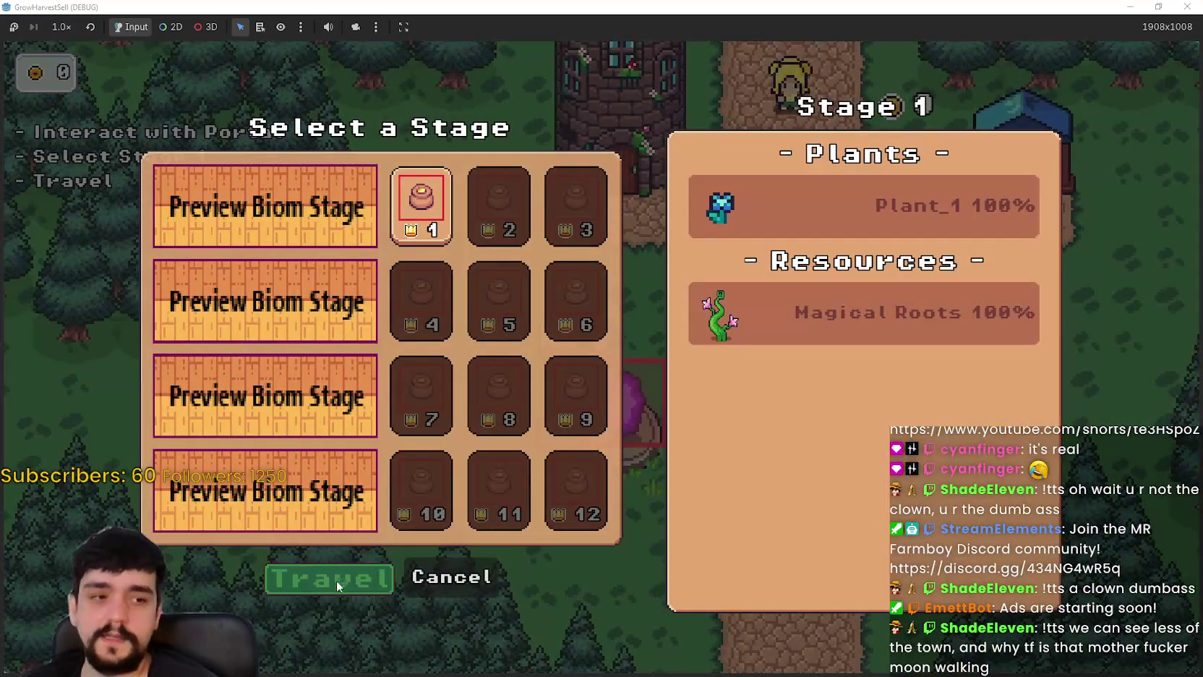
click(336, 579)
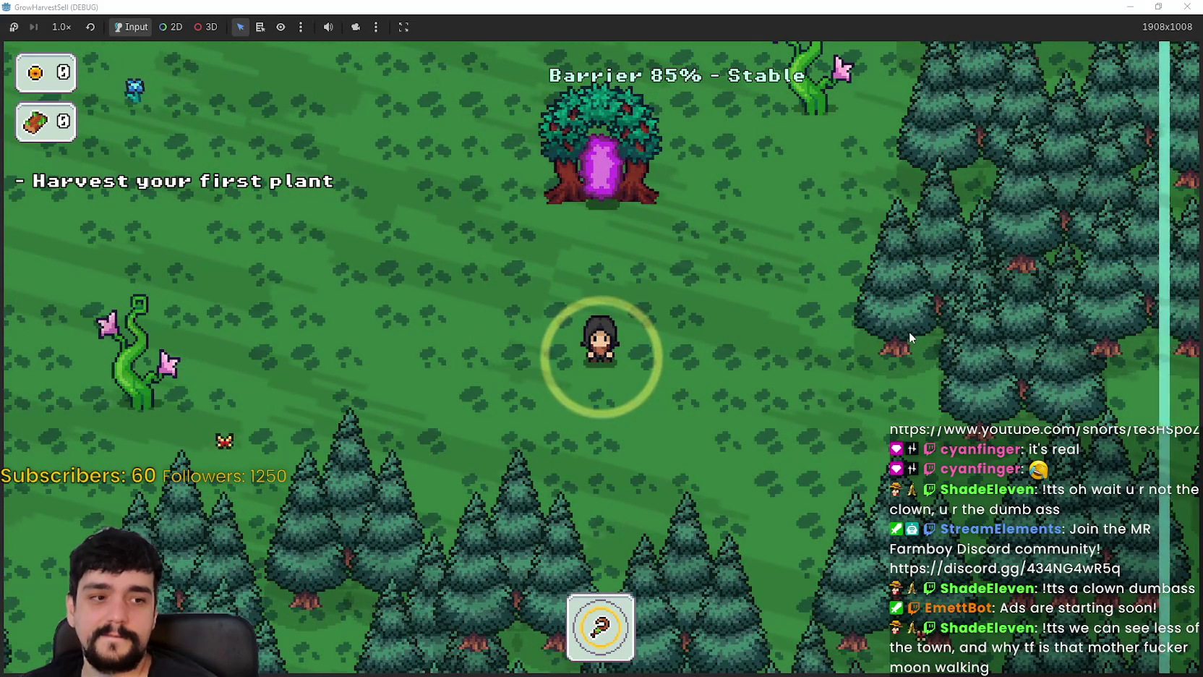
key(a)
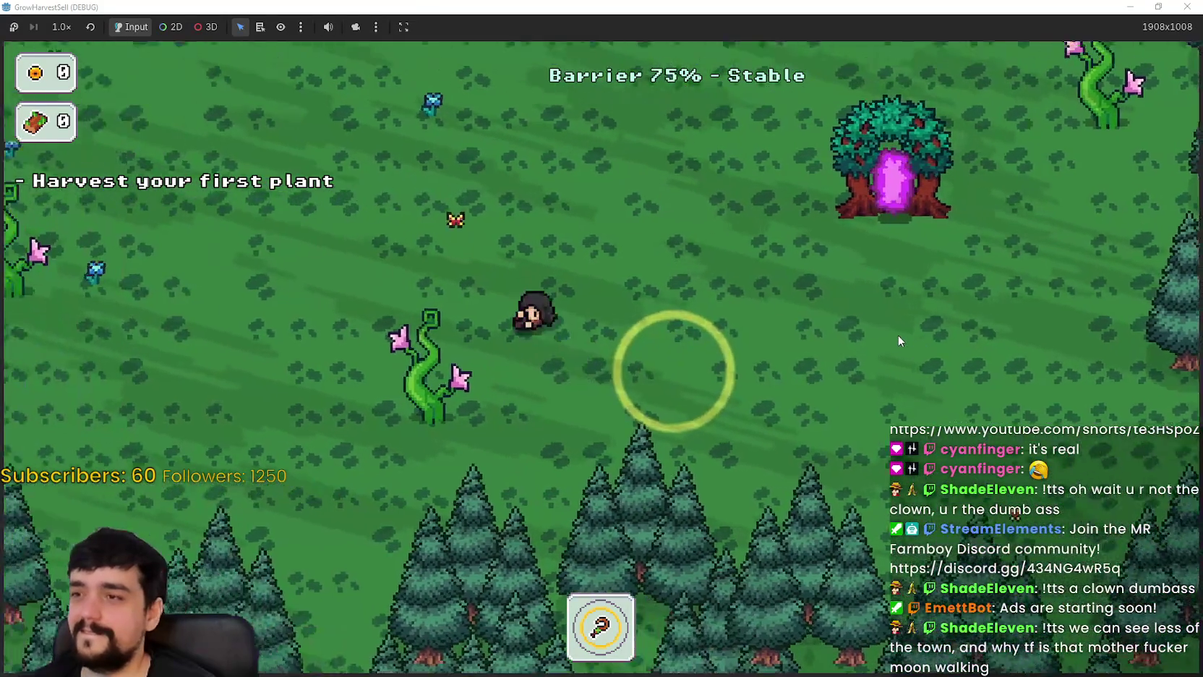
key(w)
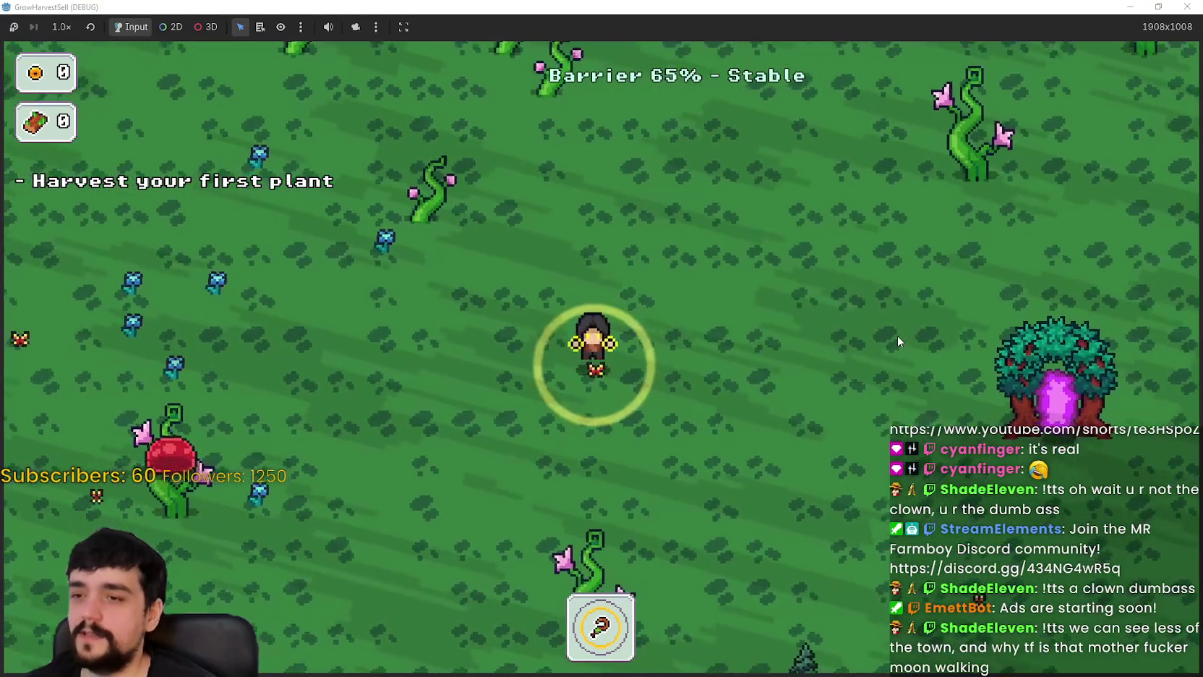
key(a)
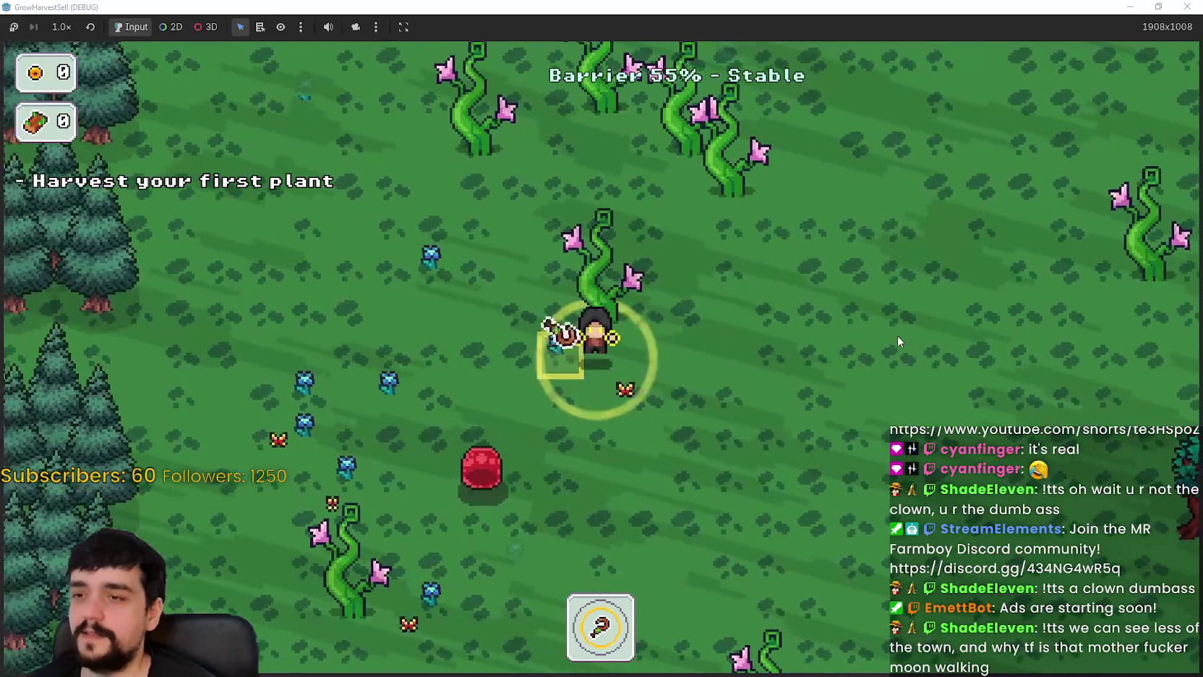
key(a)
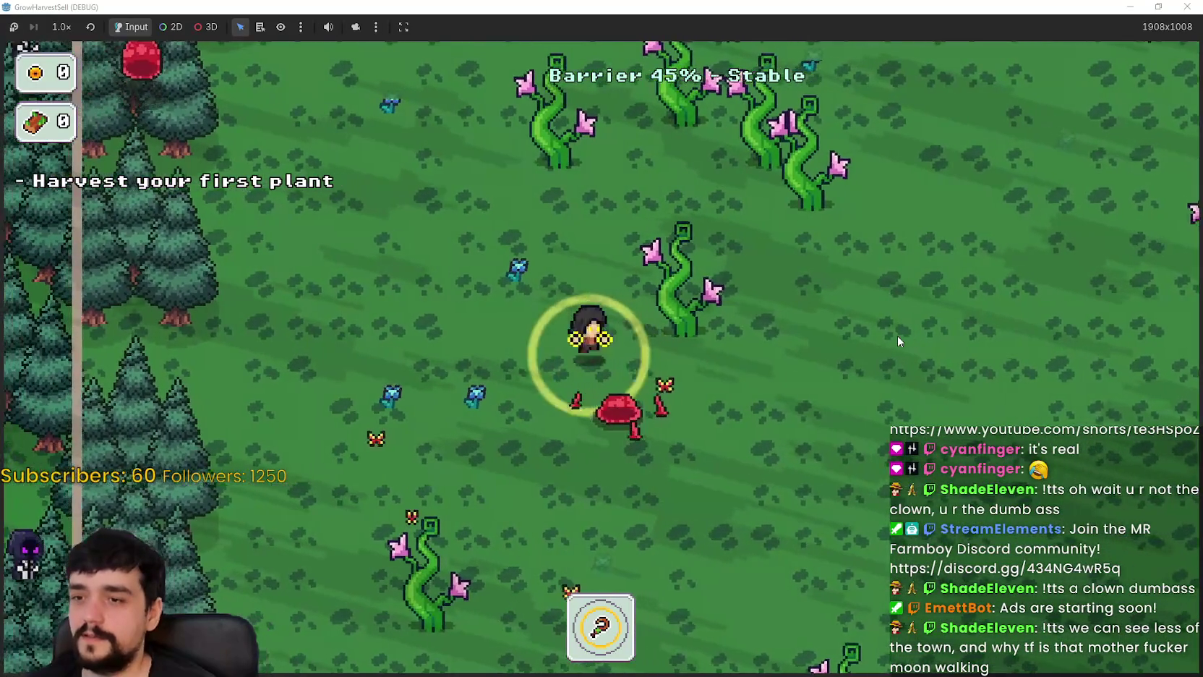
key(a)
key(w)
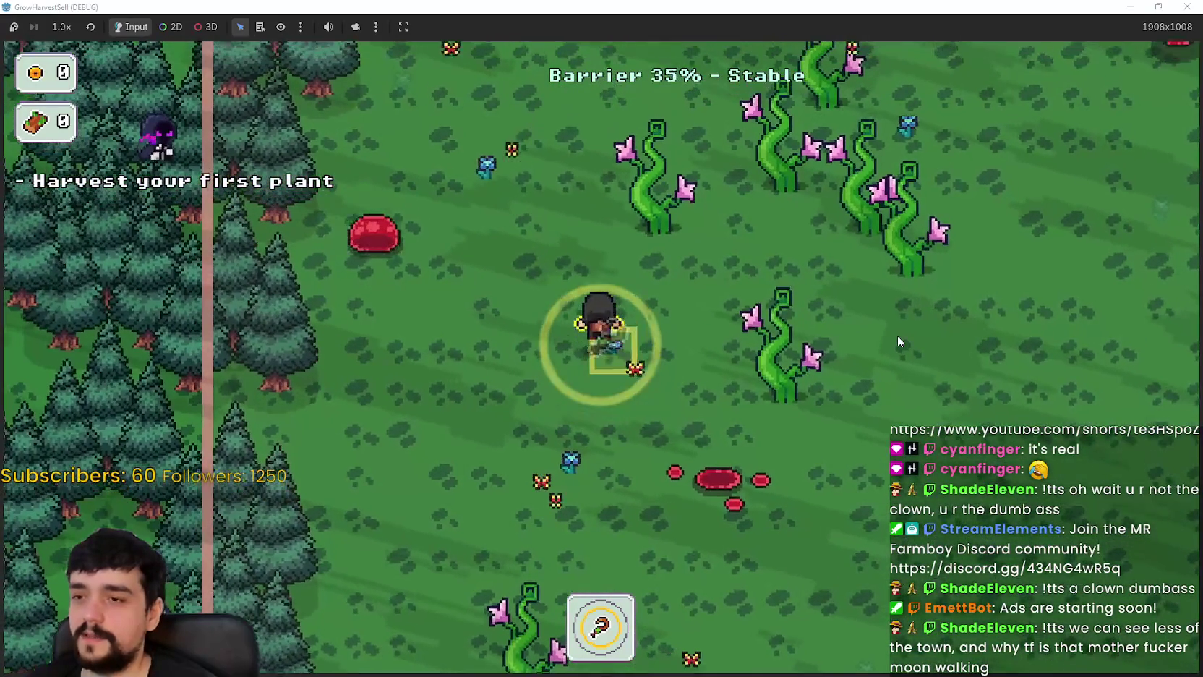
- Explore toward the eastern trees, then retreat into the portal tree as the barrier fails
key(w)
key(d)
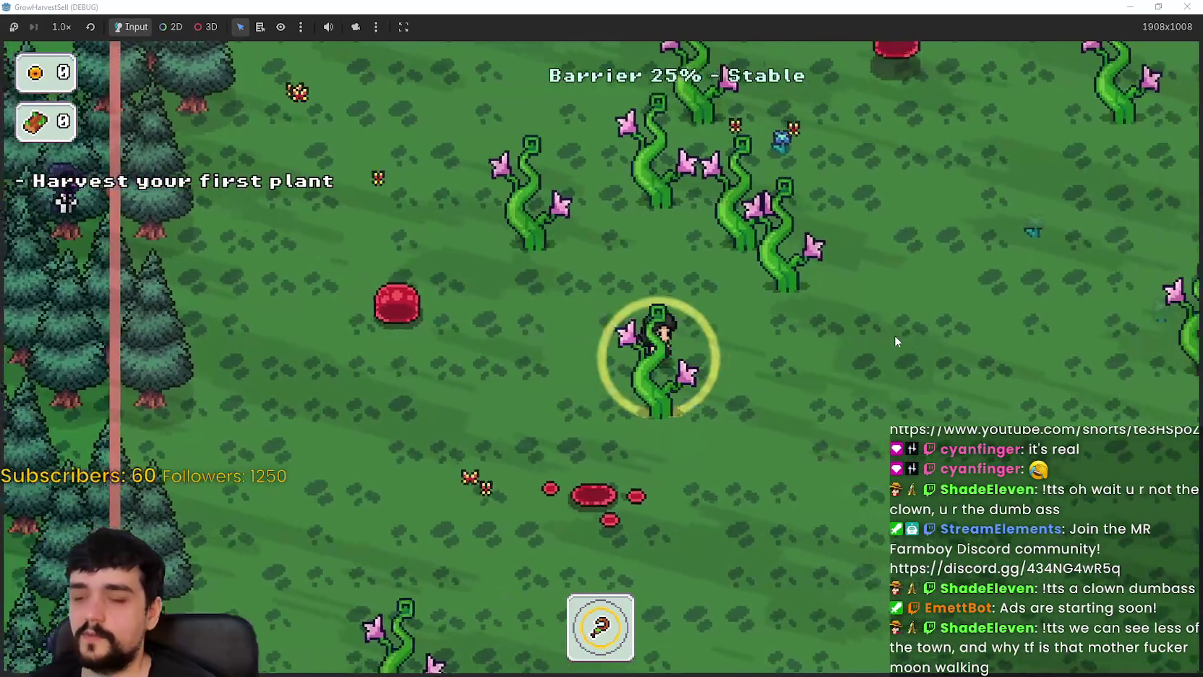
key(d)
key(w)
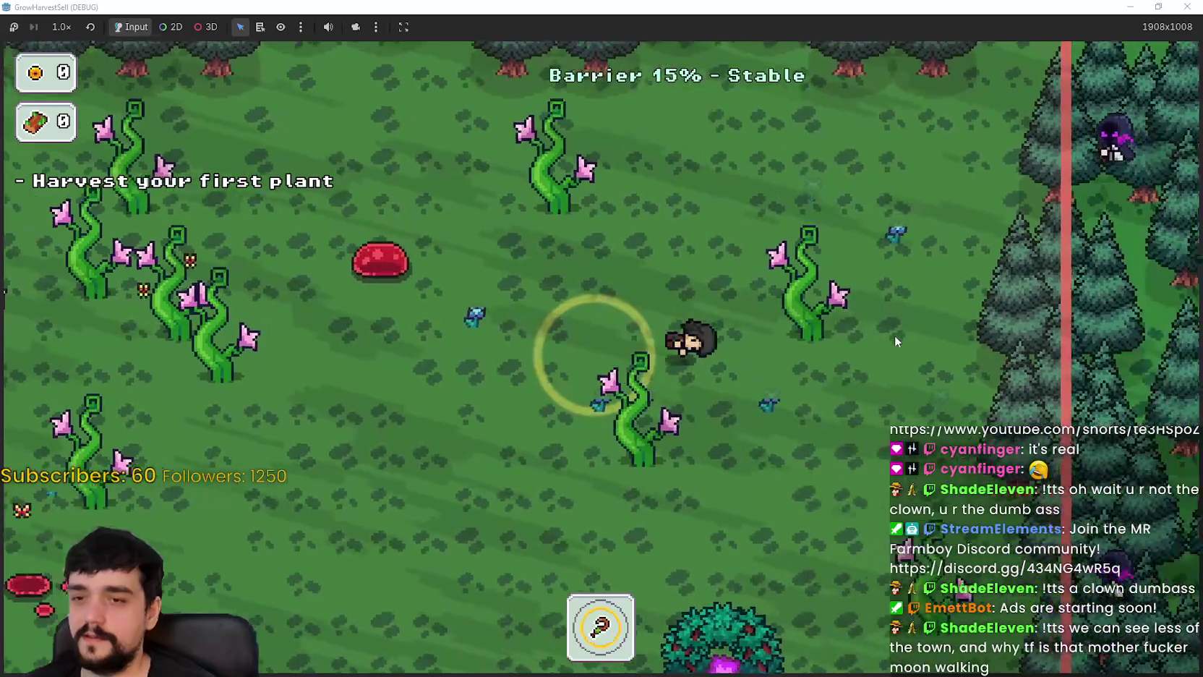
key(d)
key(s)
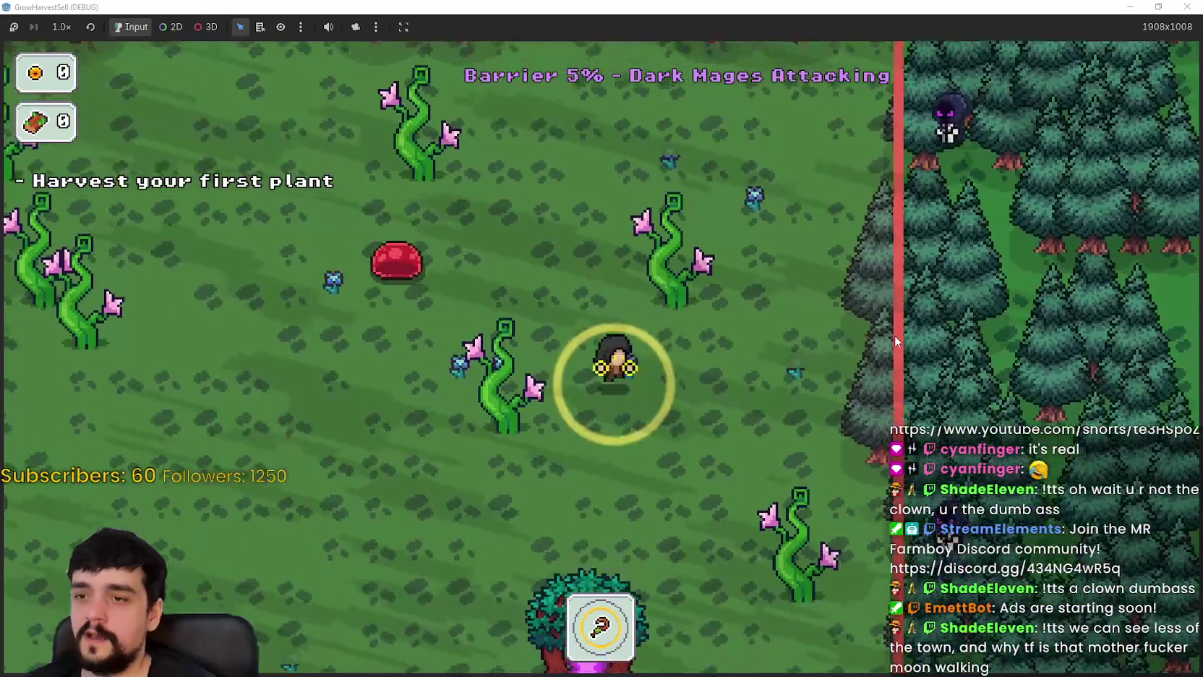
key(s)
key(a)
key(s)
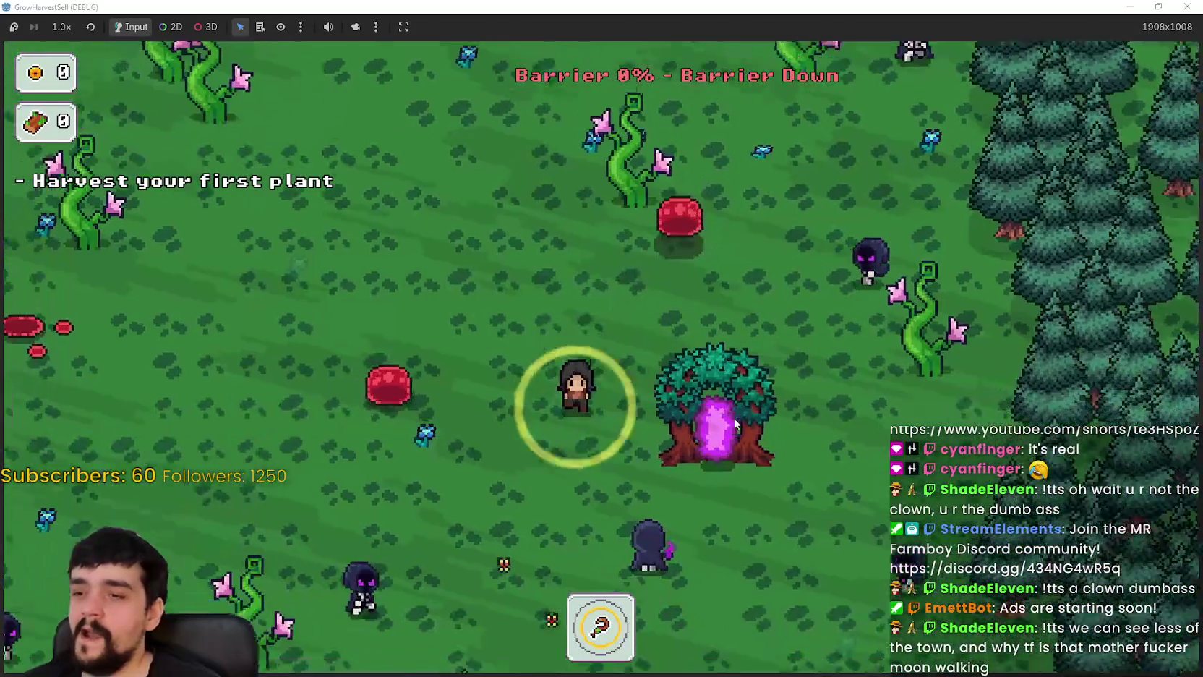
key(d)
key(s)
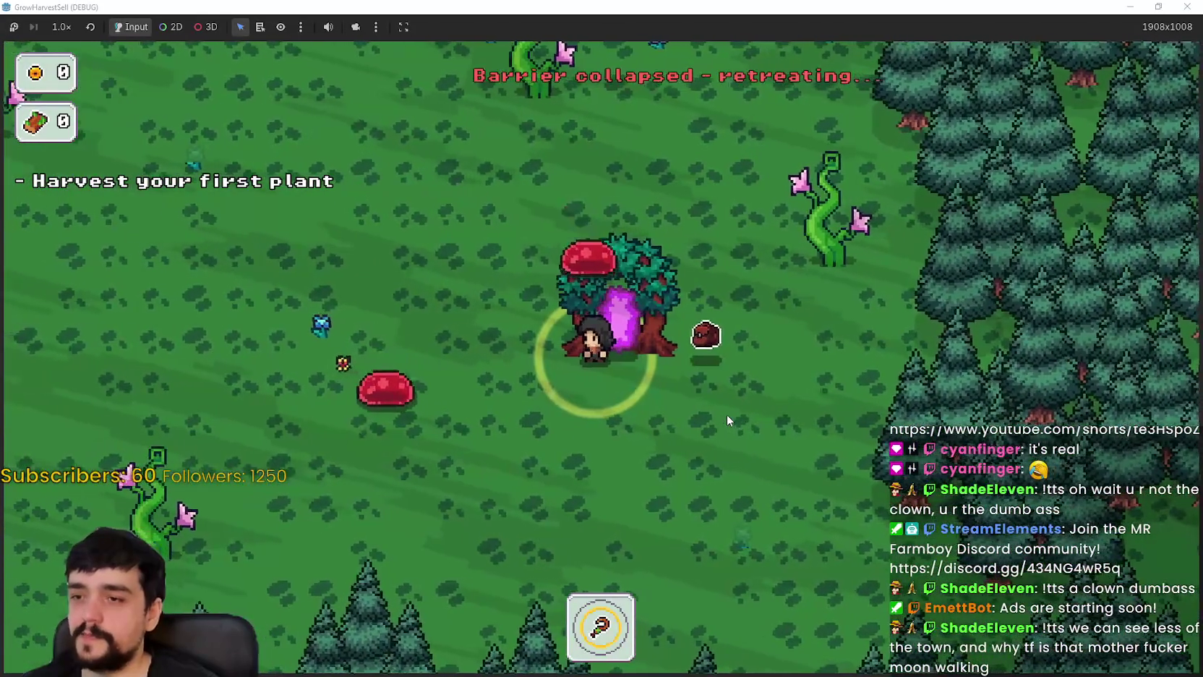
- Walk back onto the village portal and travel to the forest stage again
key(w)
key(s)
key(a)
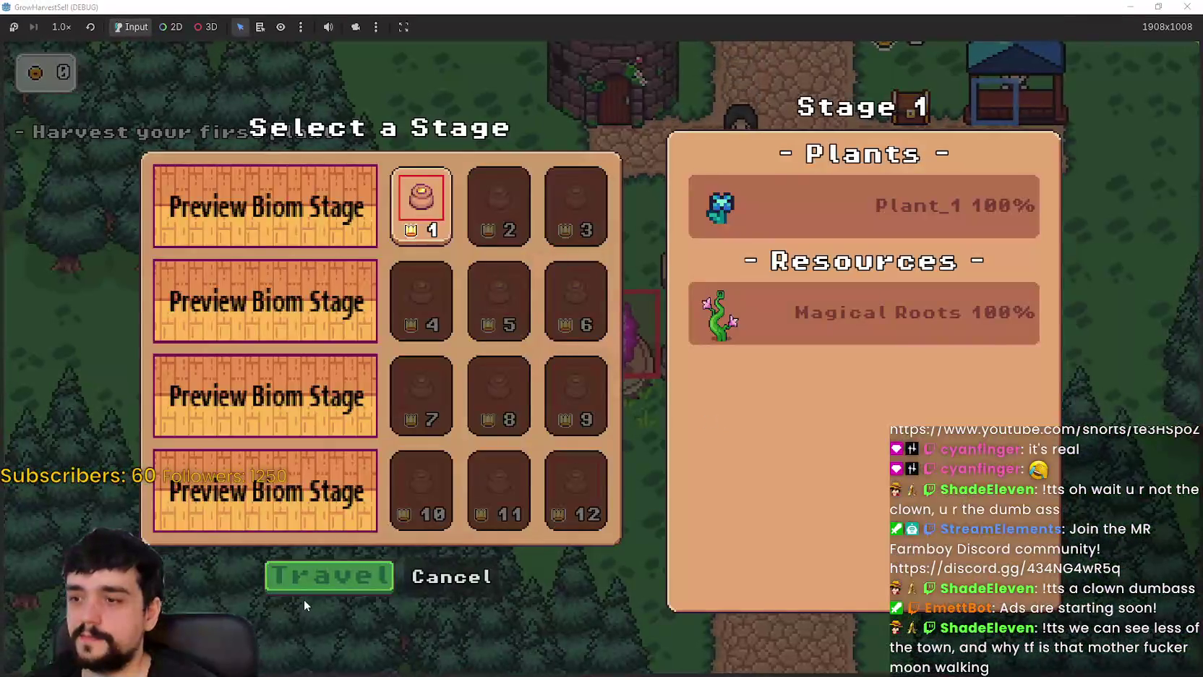
click(332, 585)
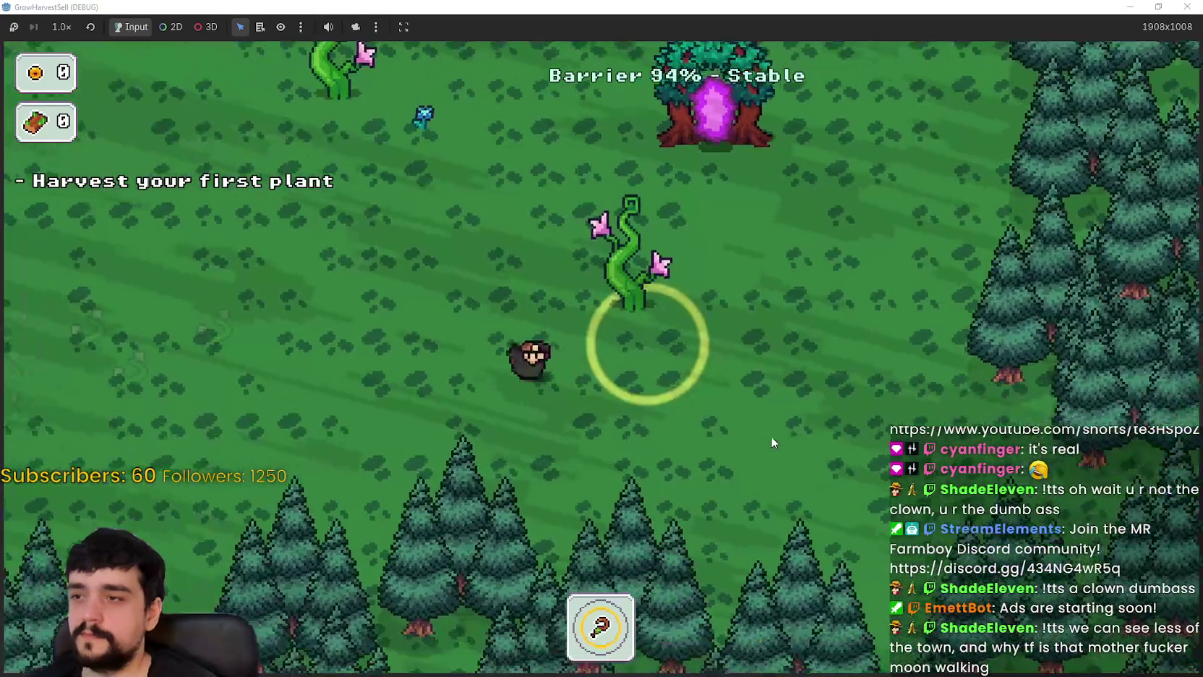
- Harvest four blue crystals around the forest and carry them into the exit portal tree
key(w)
key(a)
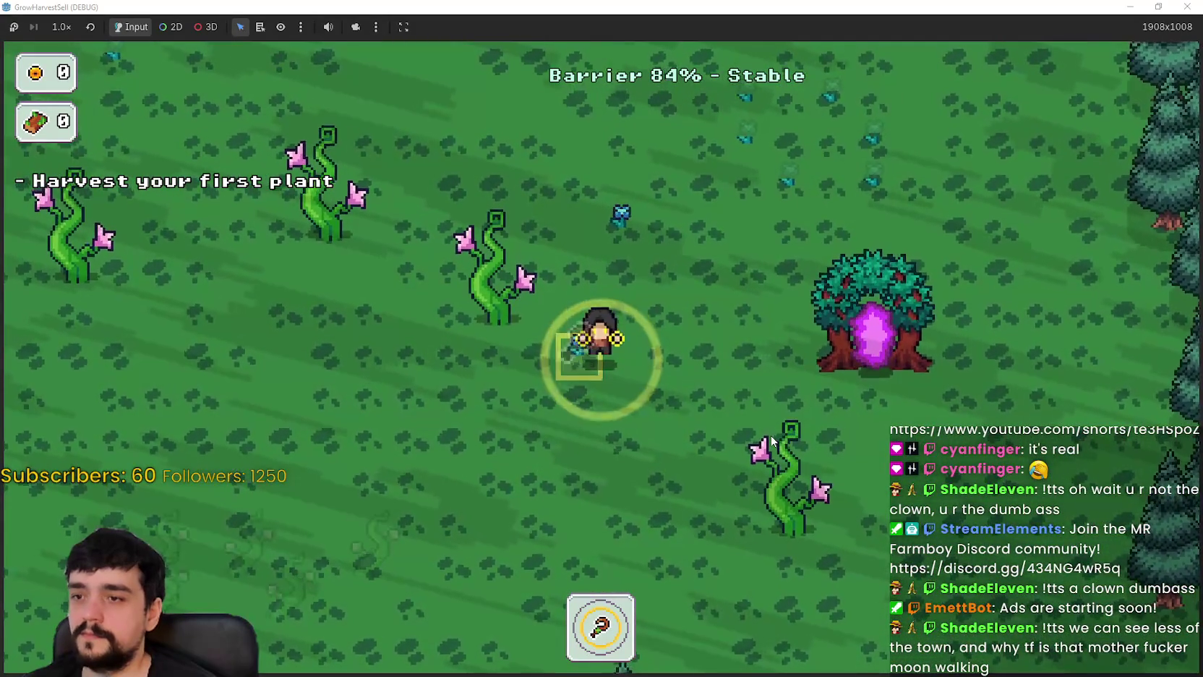
key(w)
key(d)
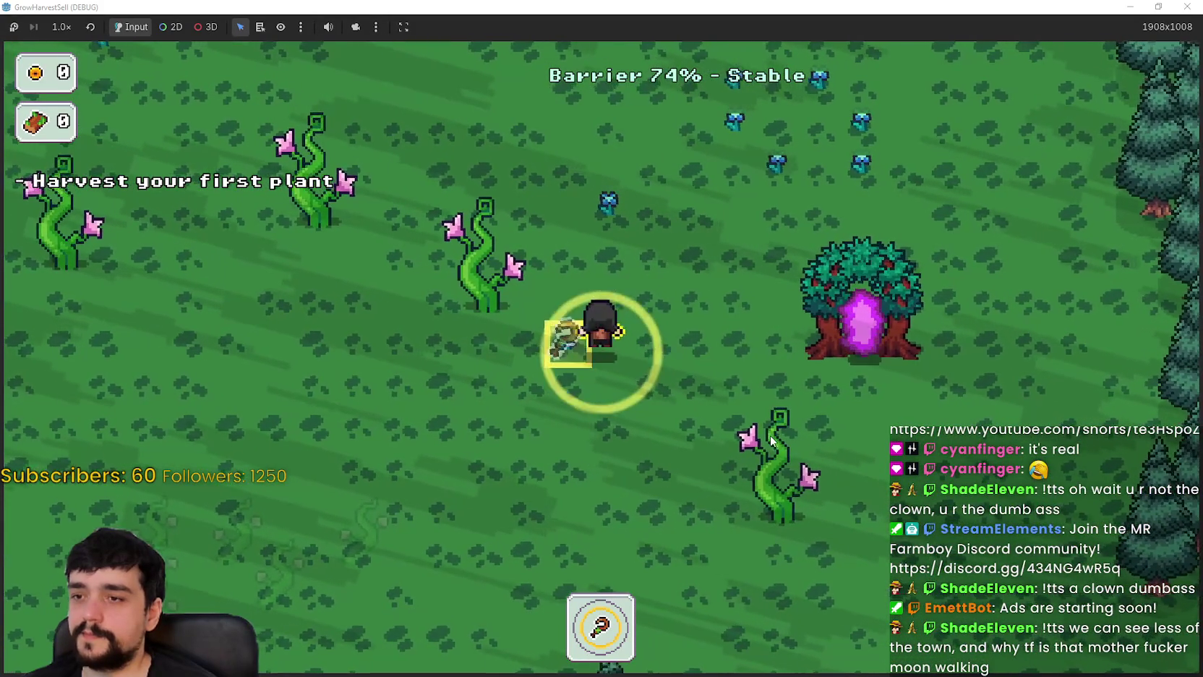
key(w)
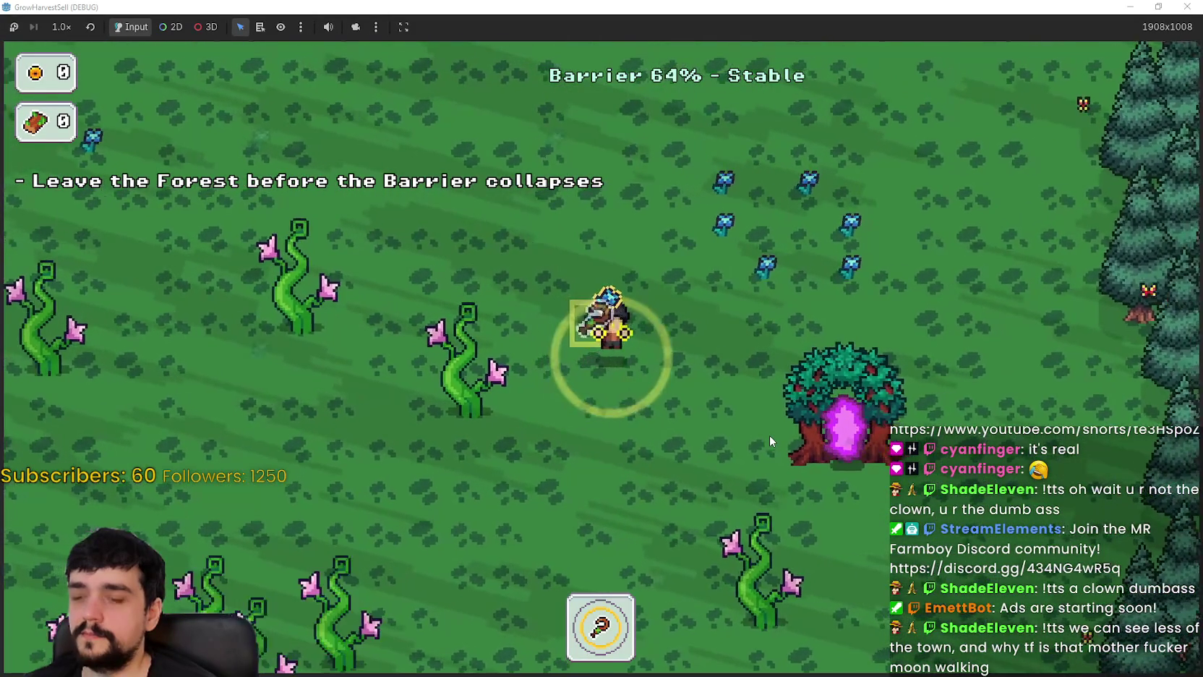
key(a)
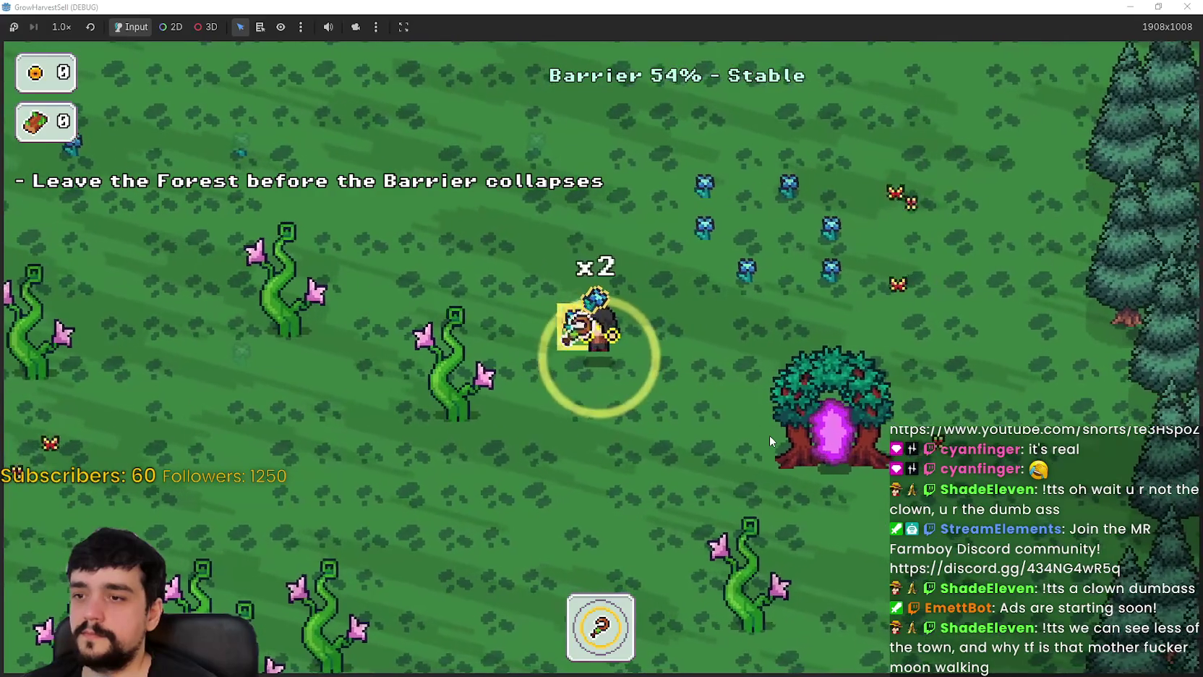
key(w)
key(d)
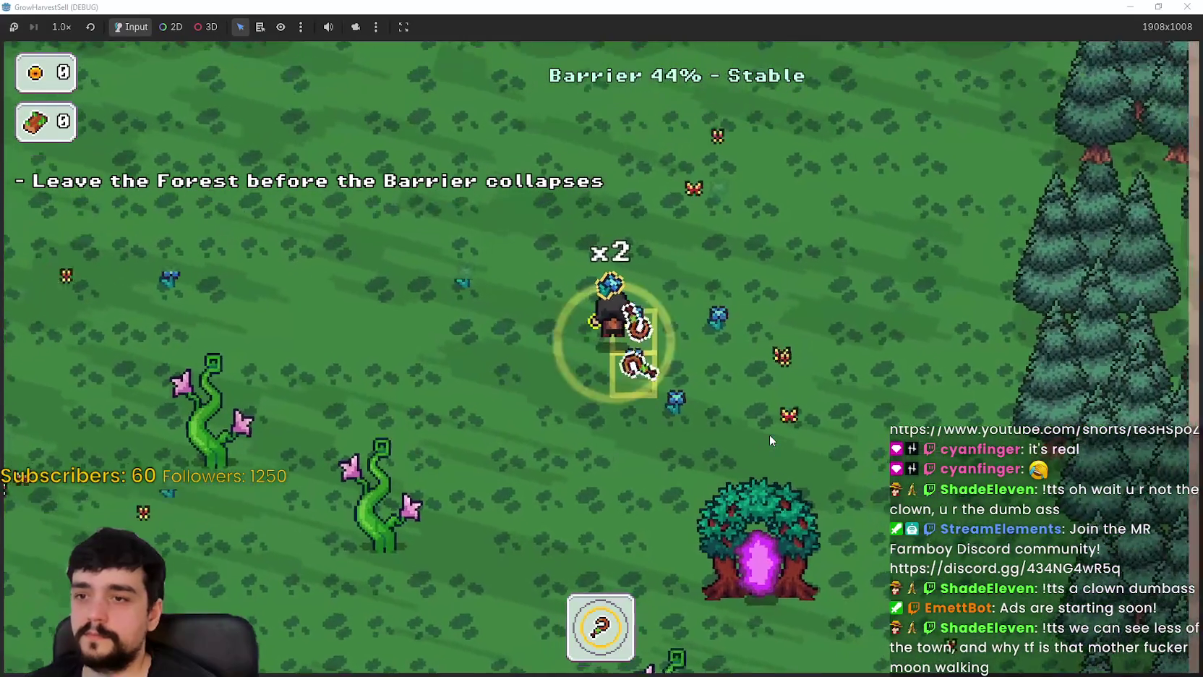
key(a)
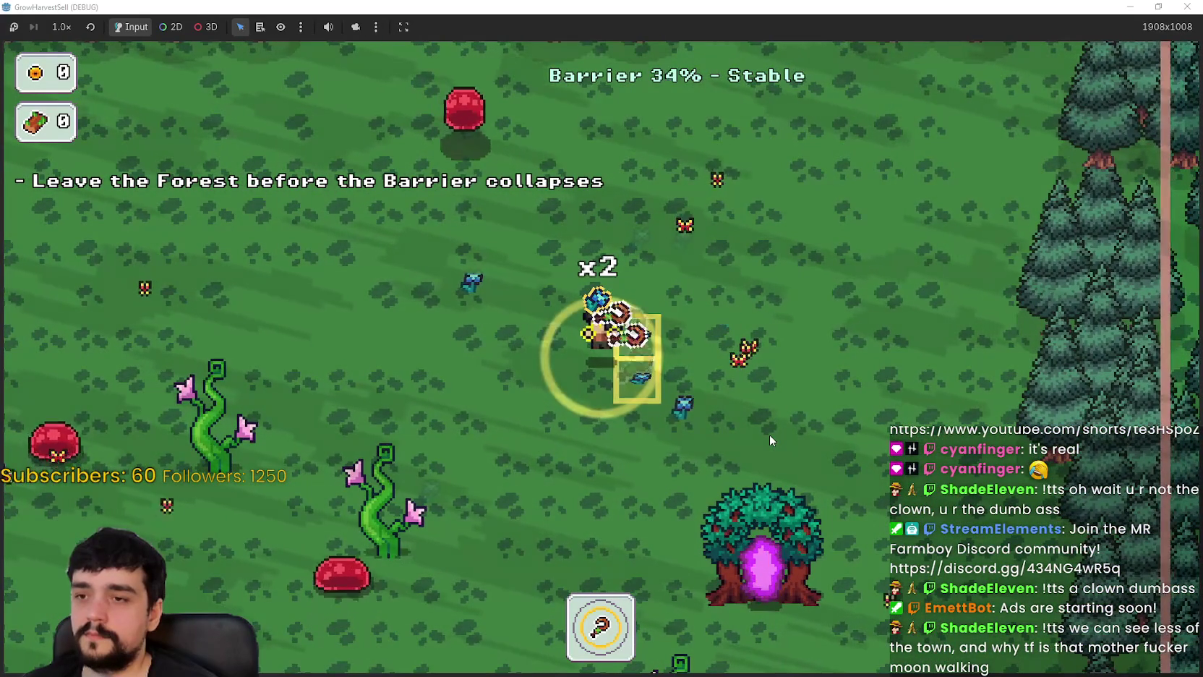
key(s)
key(d)
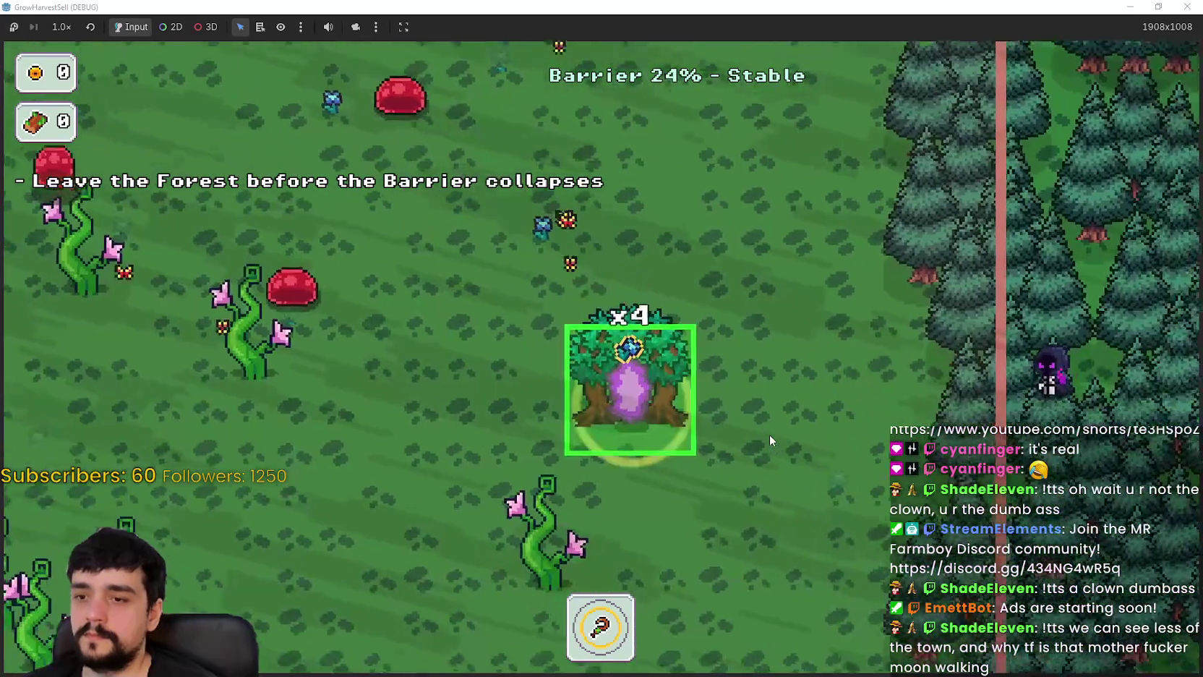
- Drop the crystal harvest at the shop stand and collect the 20 coins
key(w)
key(d)
key(w)
key(d)
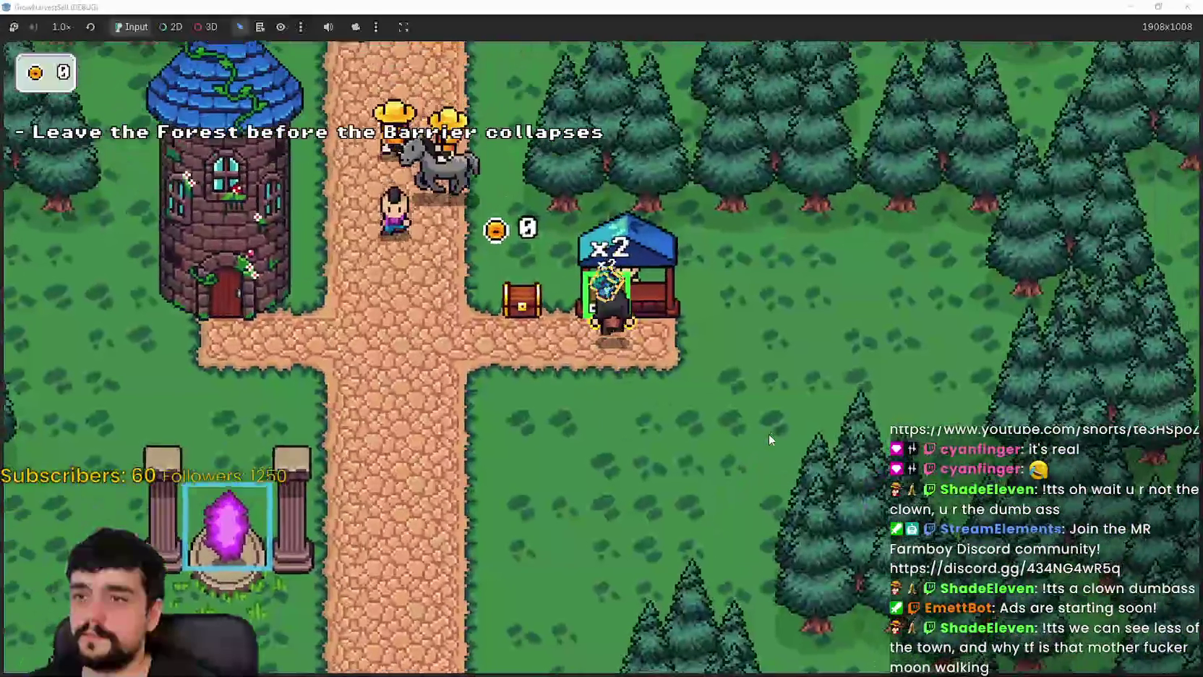
key(s)
key(a)
key(w)
key(a)
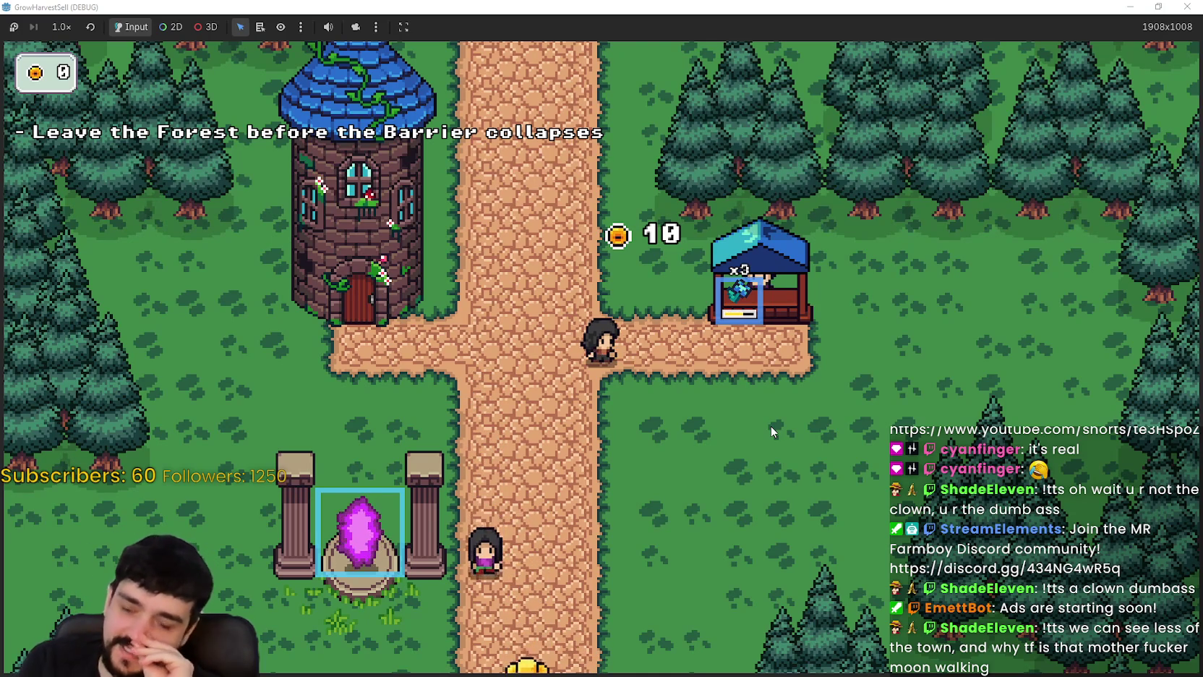
key(d)
key(d)
key(w)
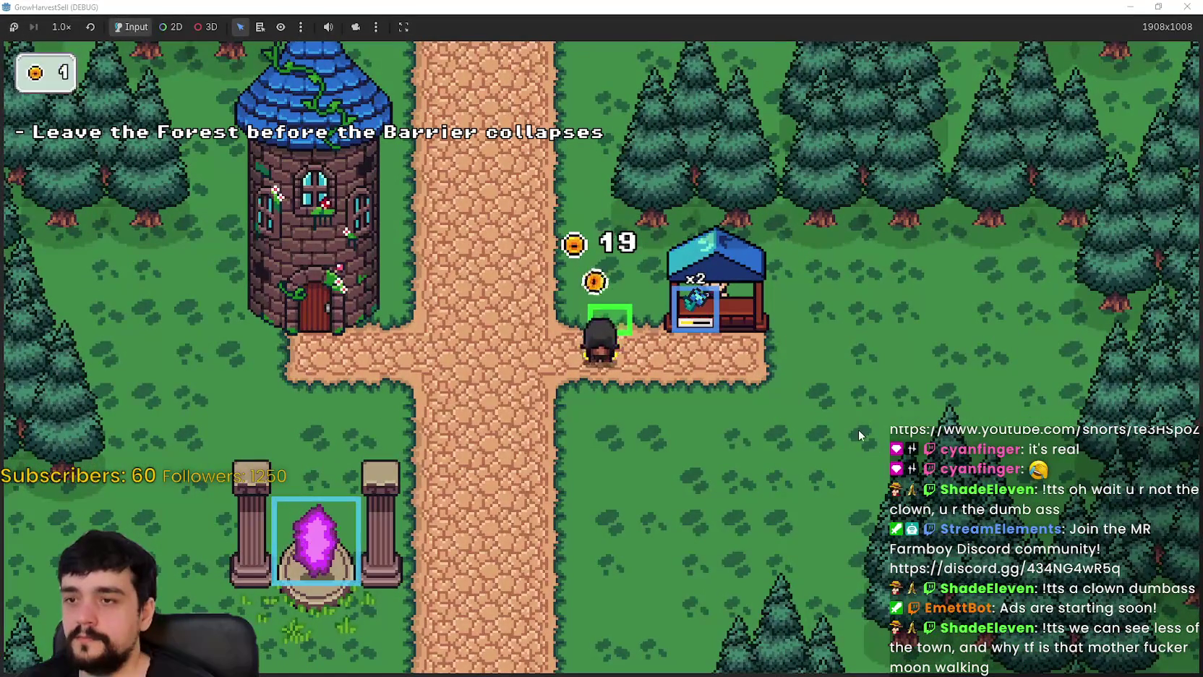
- Unlock Resource Domain on the tower's Prestige board, then return to the npc.gd script
key(a)
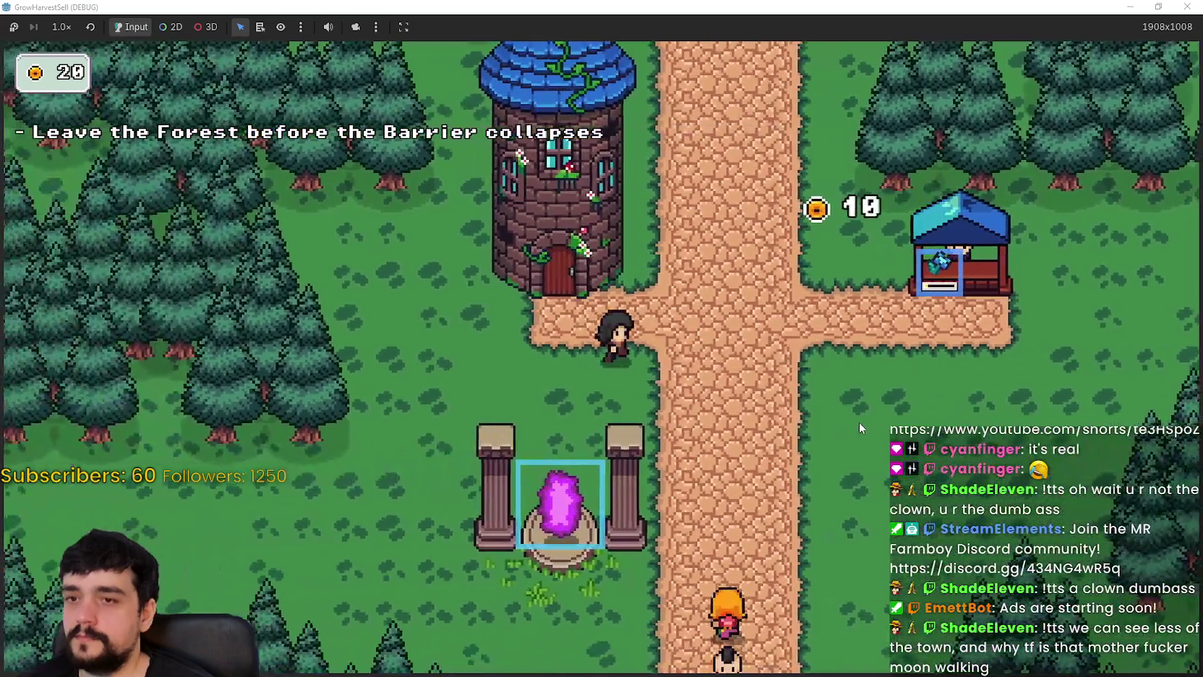
key(d)
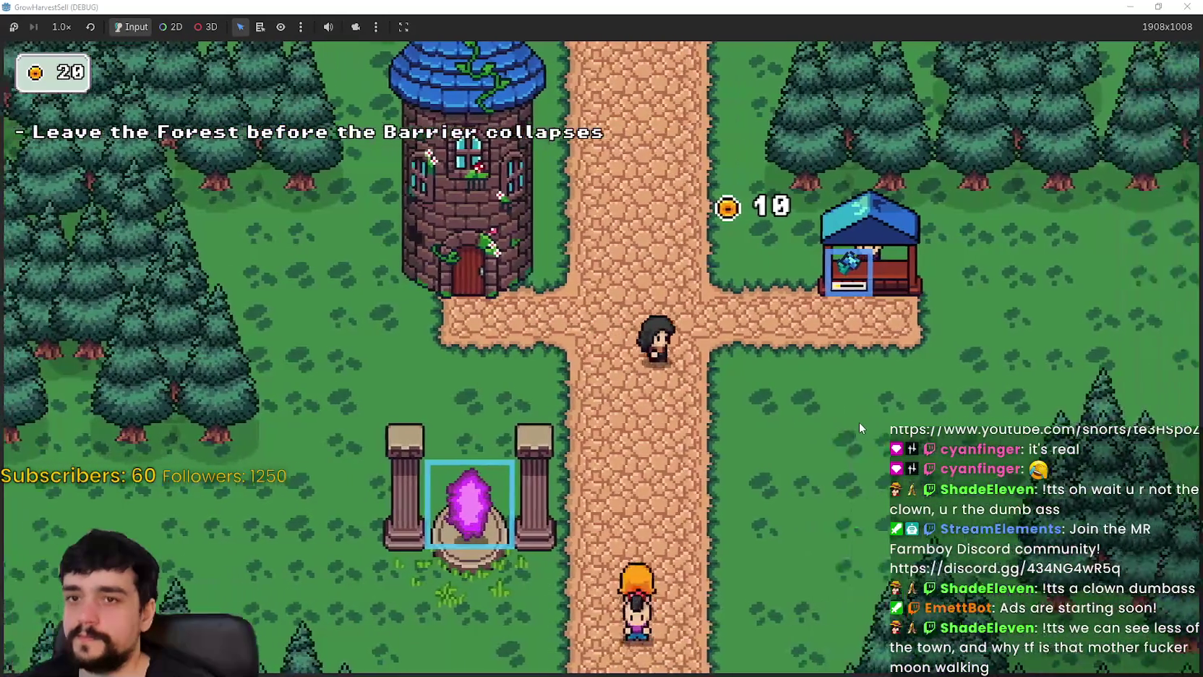
key(a)
key(w)
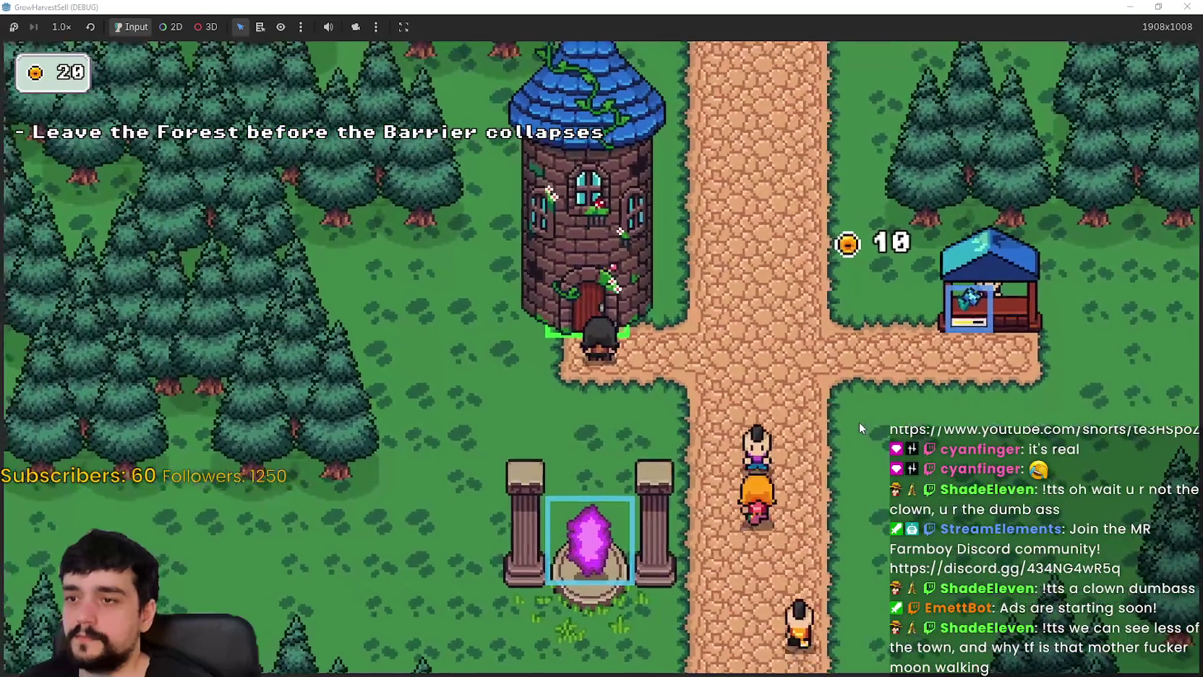
key(e)
click(827, 330)
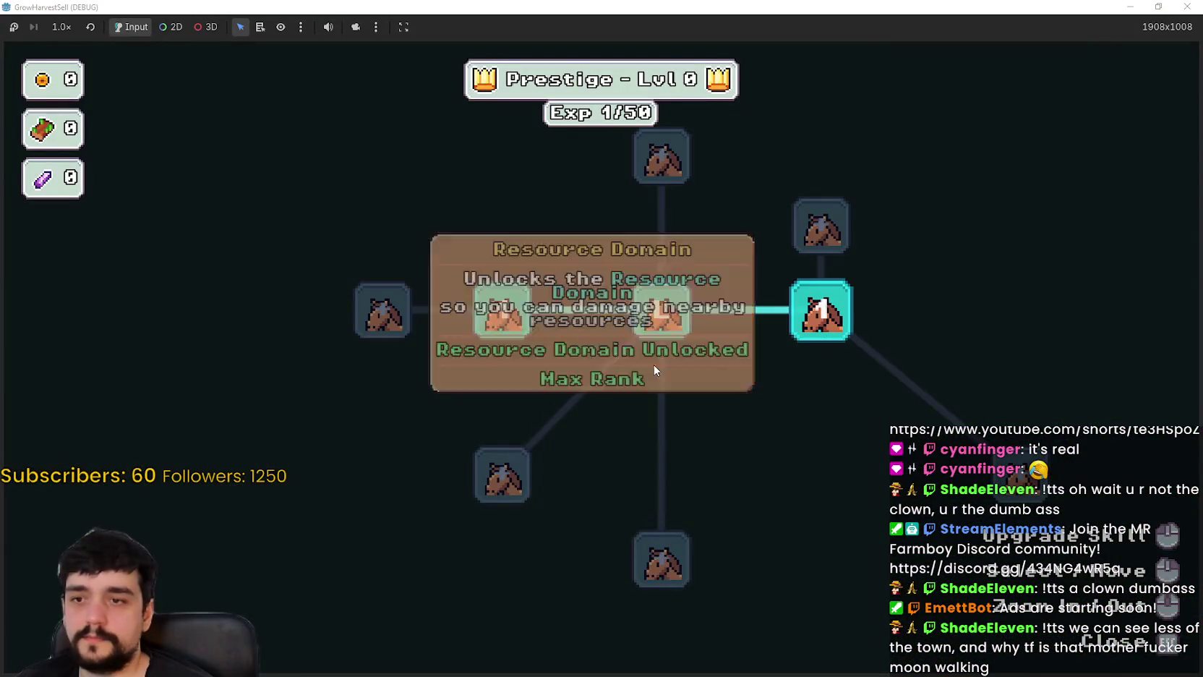
key(e)
key(d)
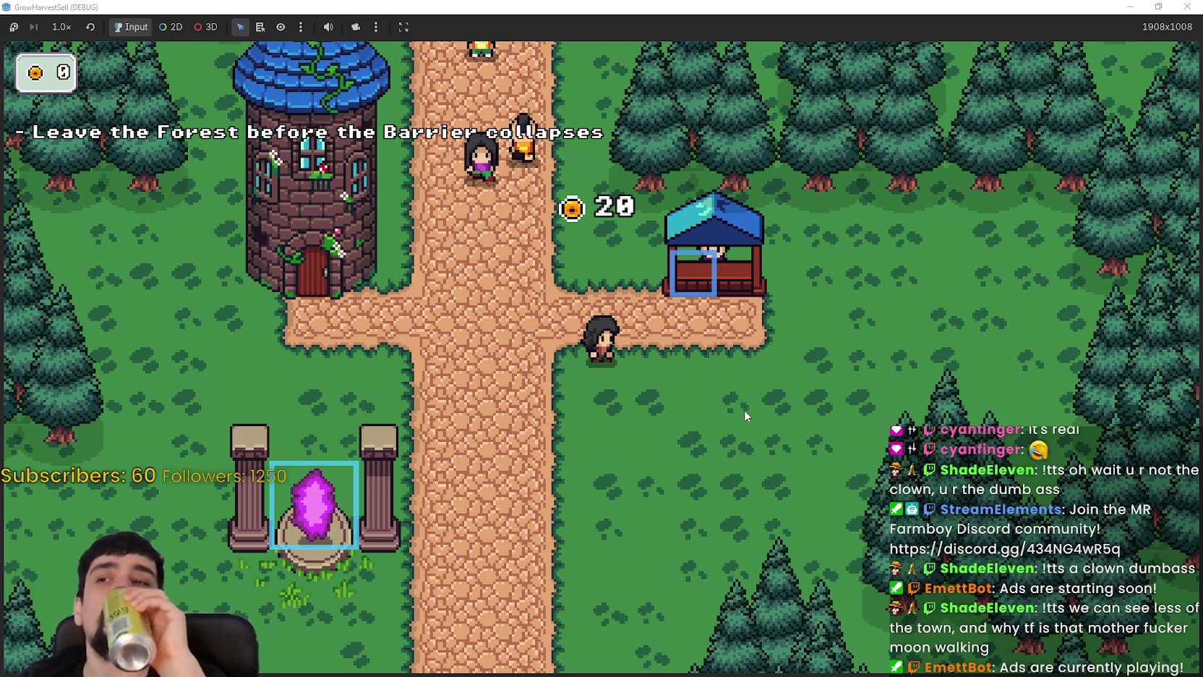
key(alt+Tab)
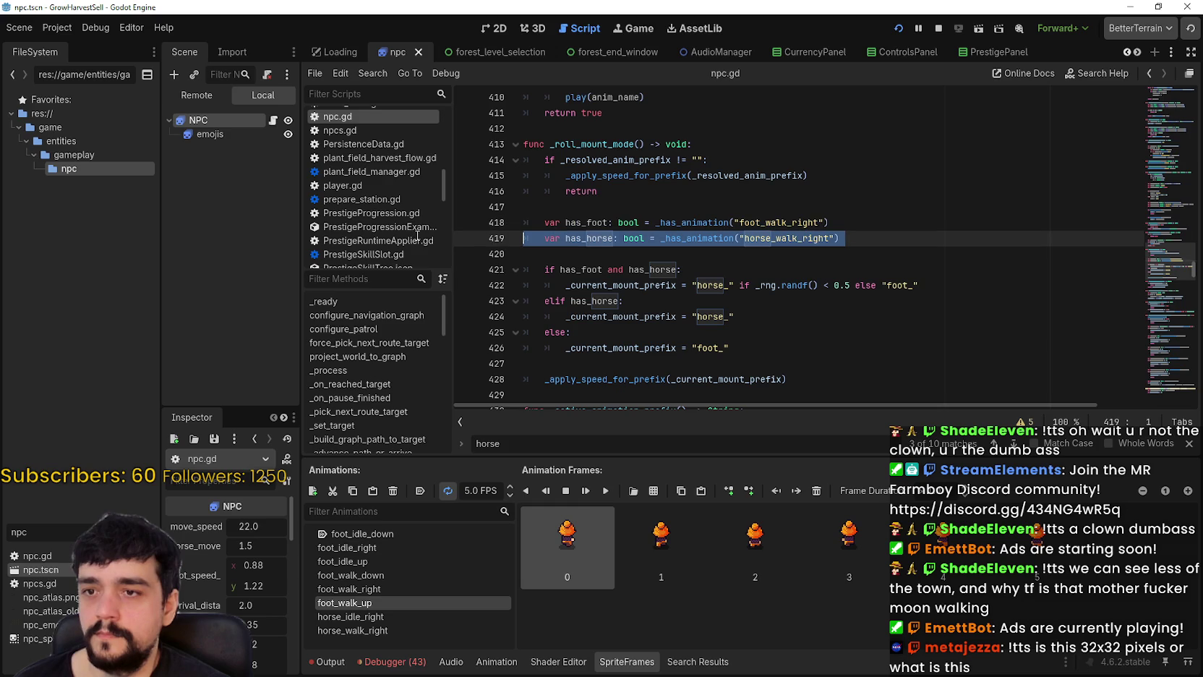
- Inspect the foot fallback and has_horse check in npc.gd, placing the cursor on line 419
scroll(673, 365, down, 1)
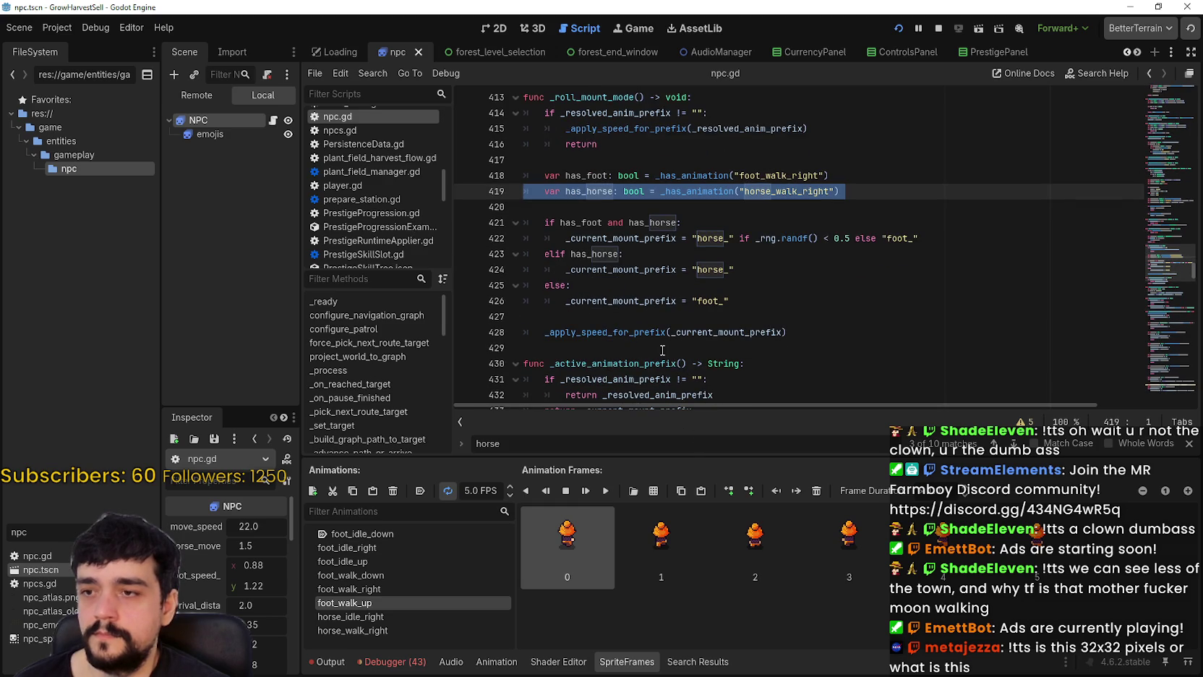
click(604, 301)
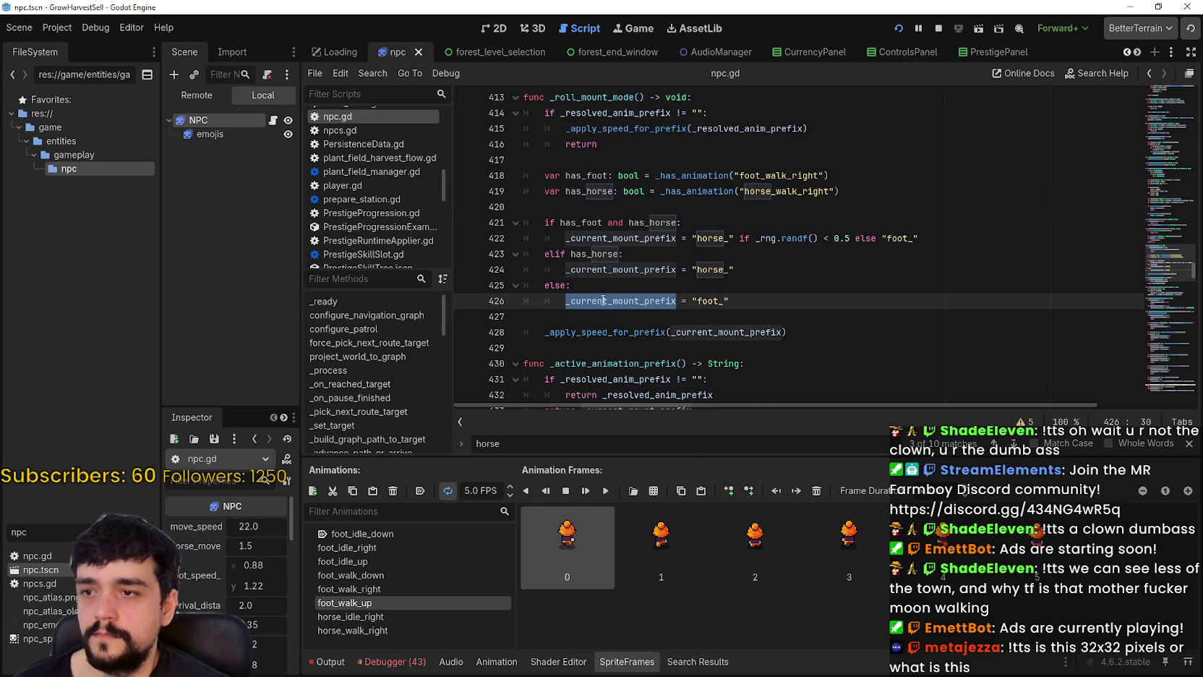
scroll(607, 296, down, 1)
scroll(640, 268, up, 1)
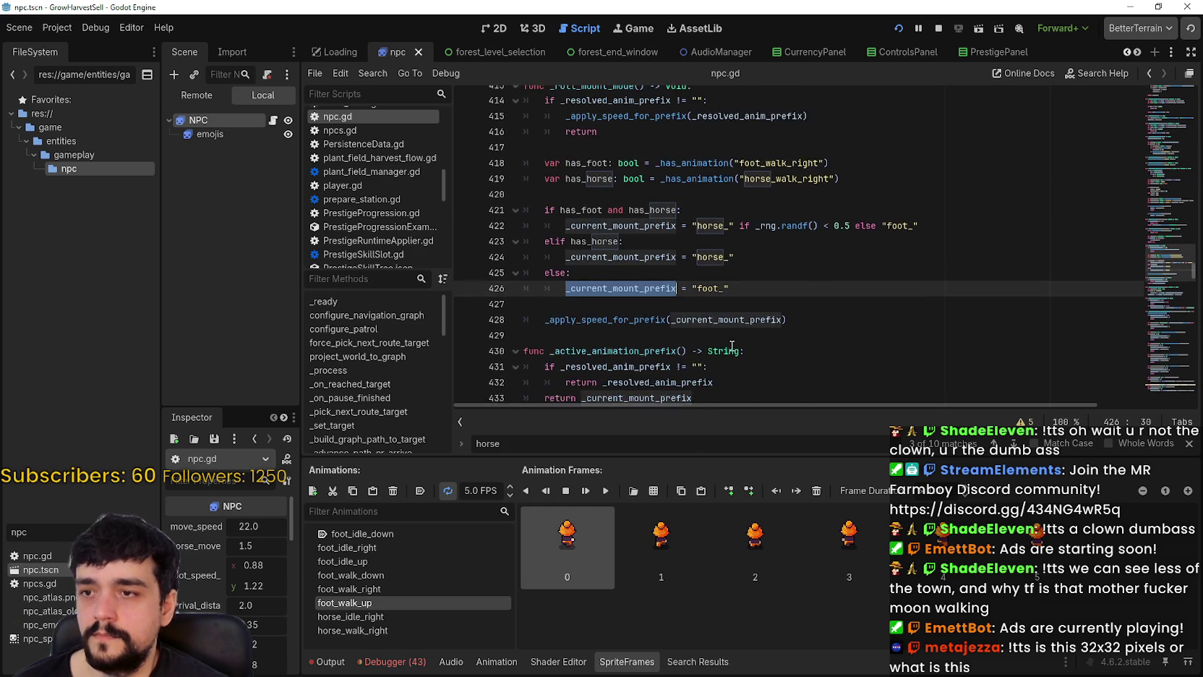
double_click(594, 224)
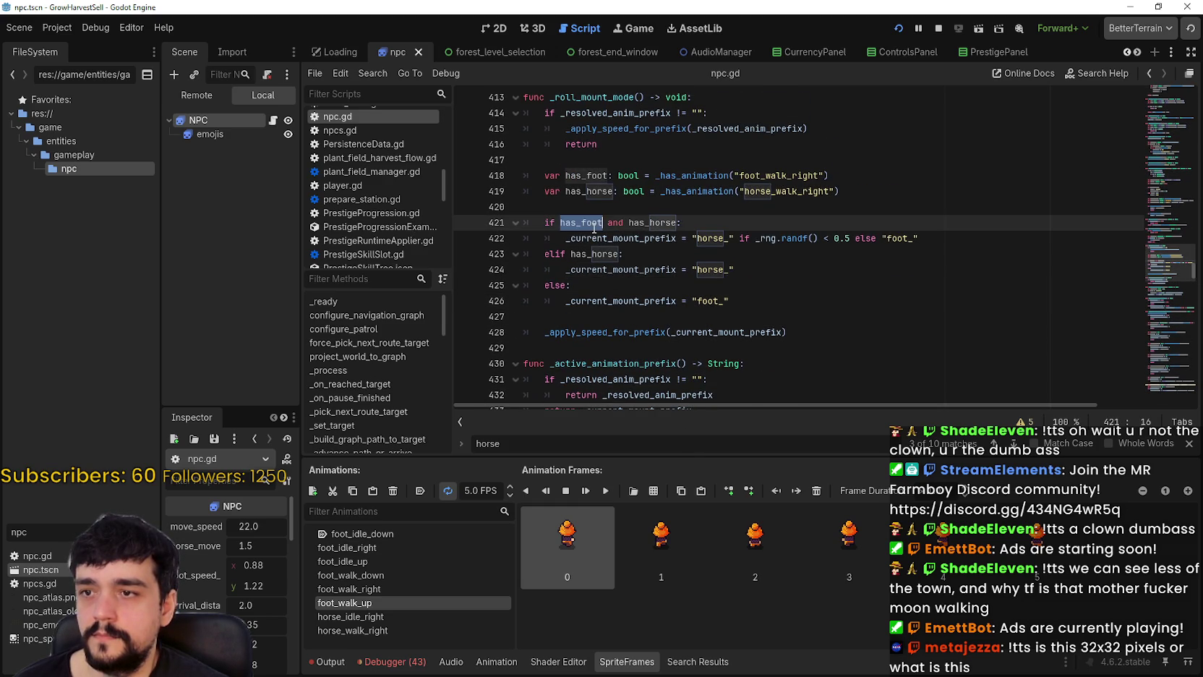
click(543, 190)
- Make line 419's has_horse check use "horse_not", save npc.gd, and relaunch the game
key(ctrl+s)
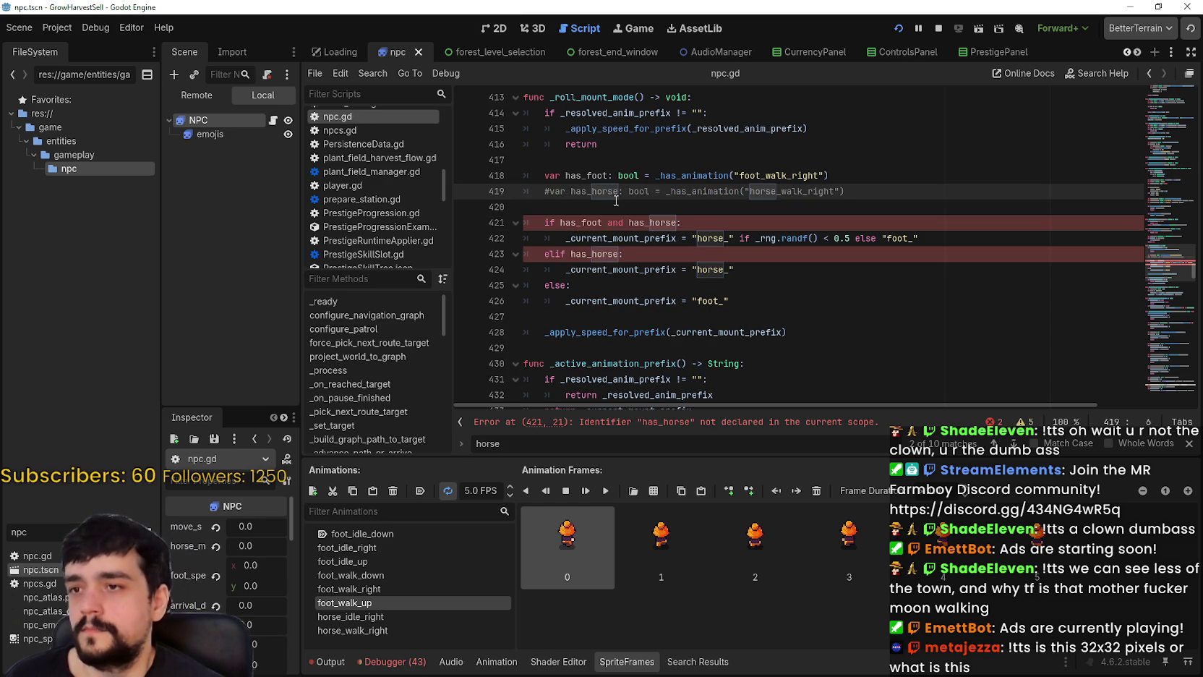
key(BackSpace)
key(Tab)
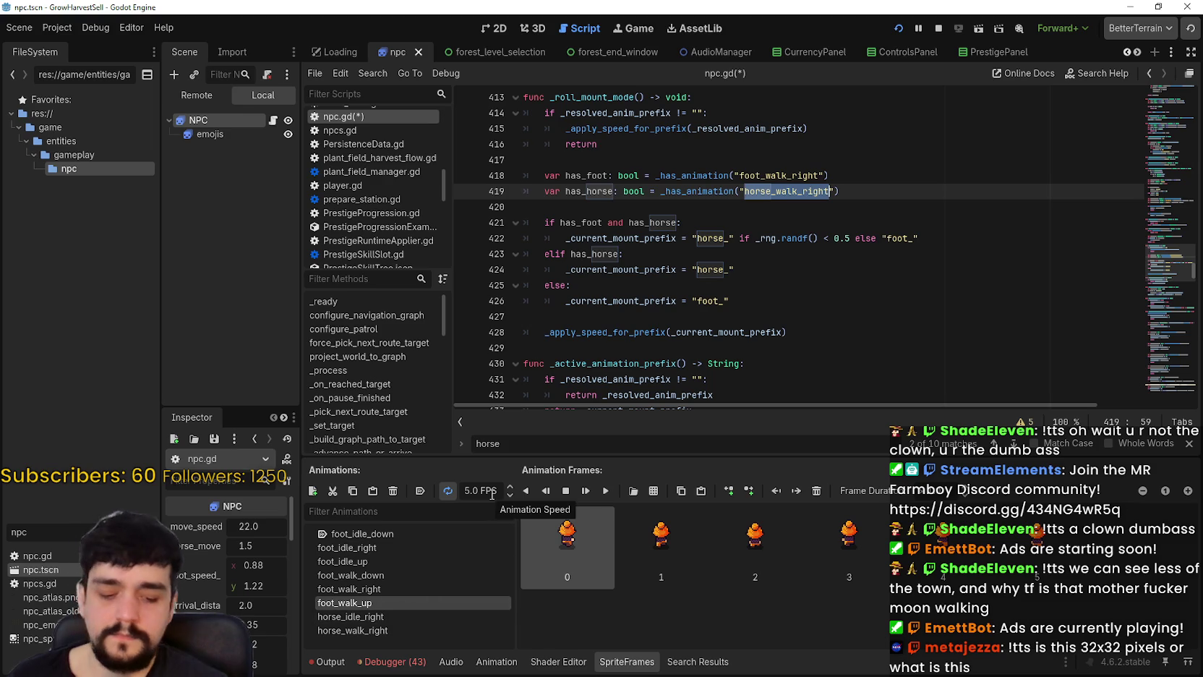
text(no)
key(ctrl+s)
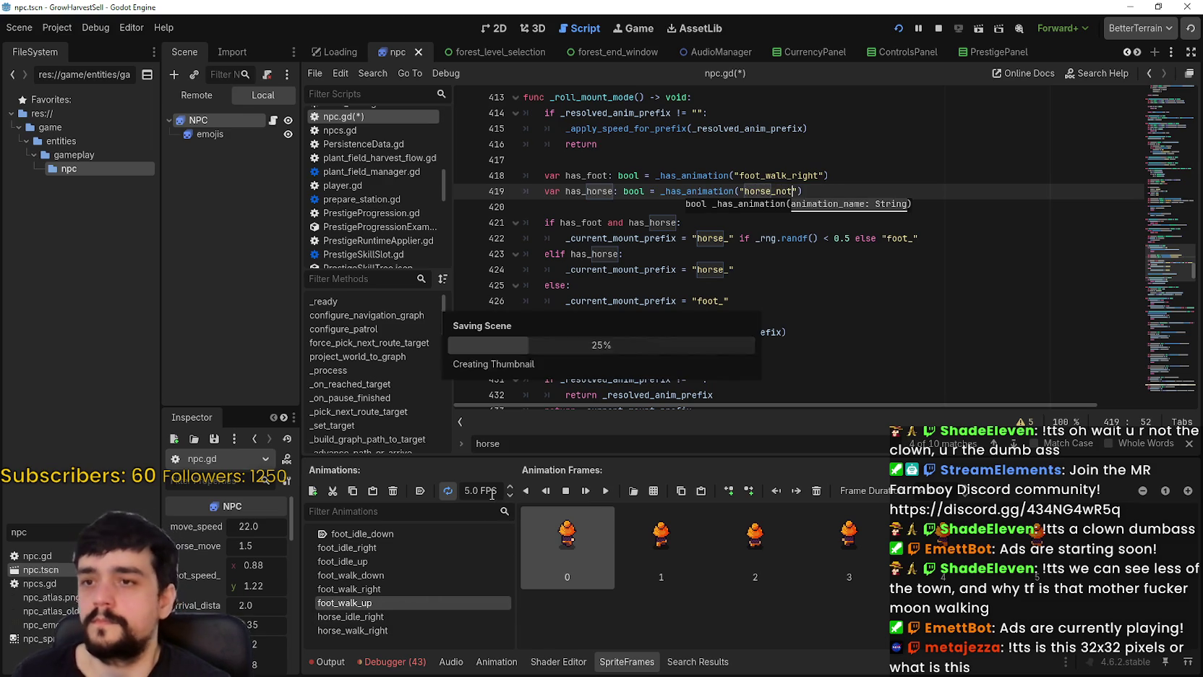
click(626, 210)
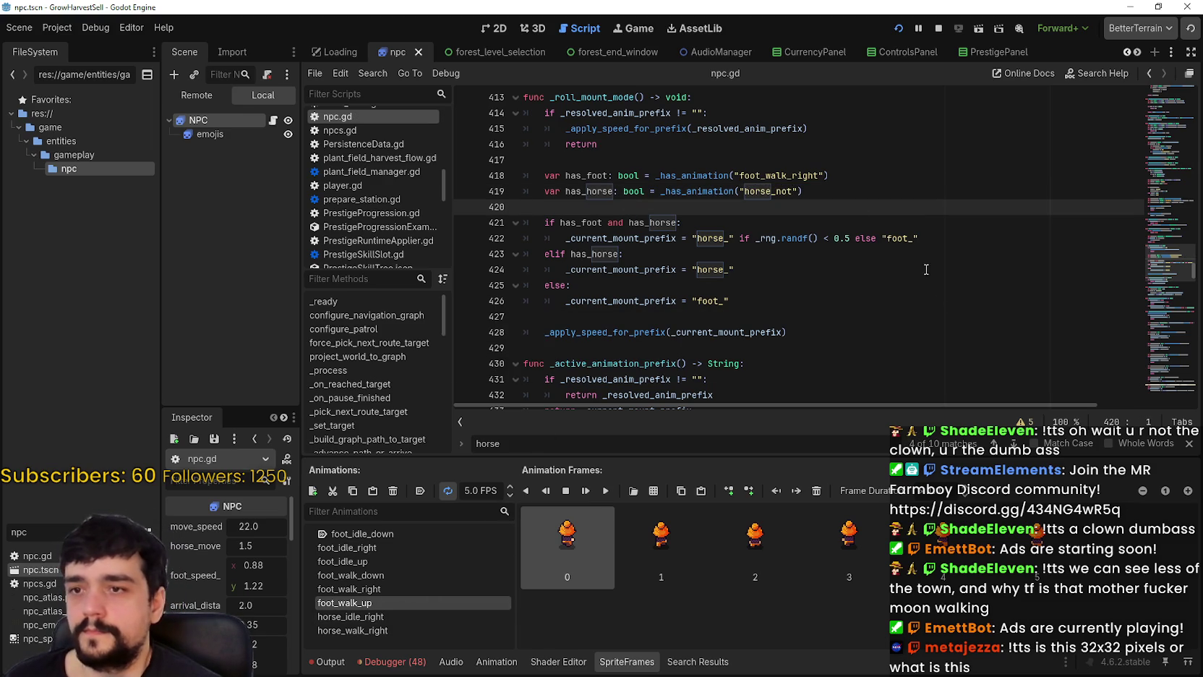
click(882, 168)
click(900, 27)
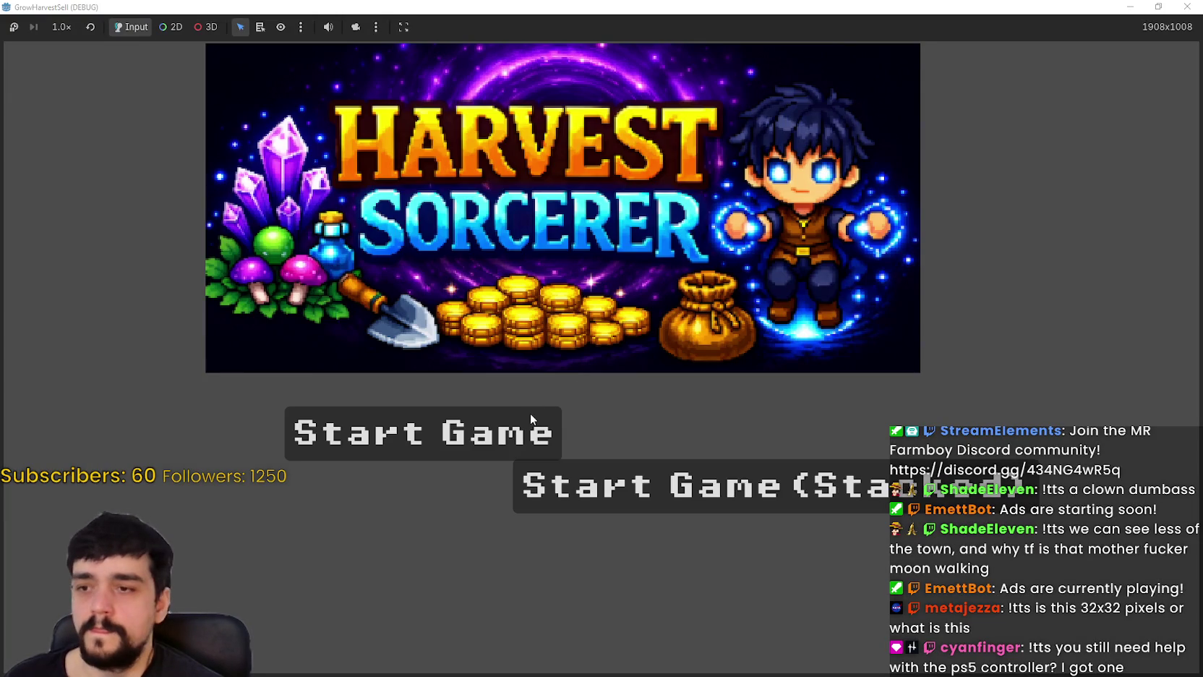
- Start a new game and walk the player up the cobblestone path to the crossroads
click(531, 418)
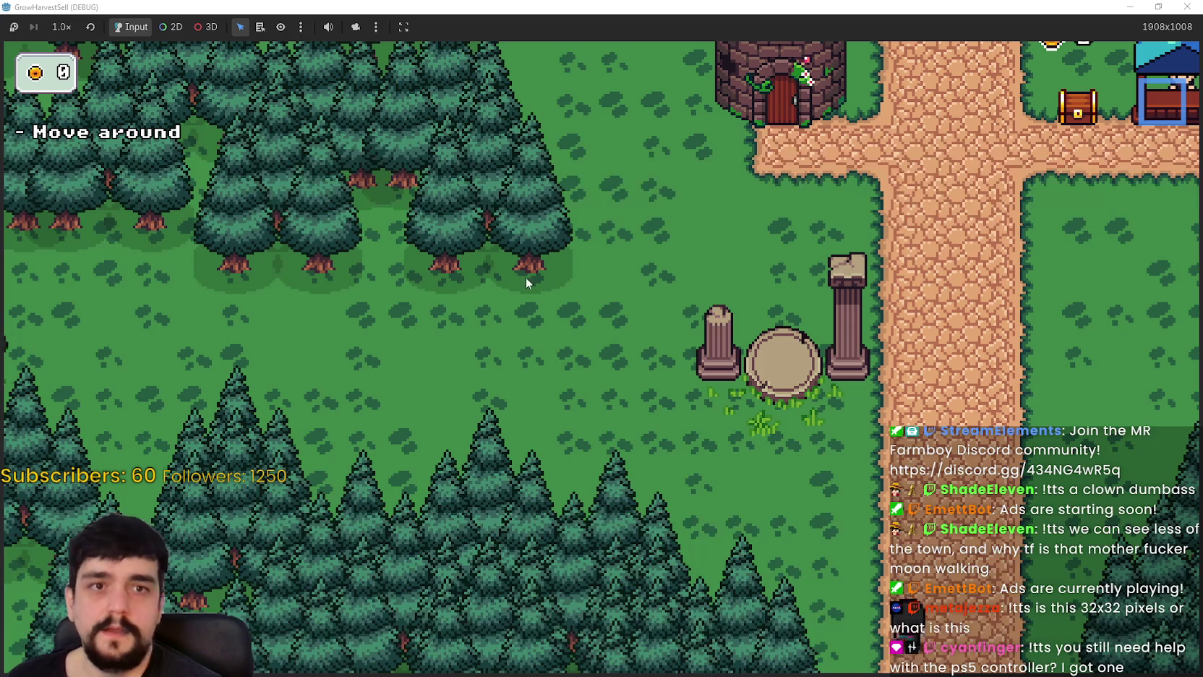
key(d)
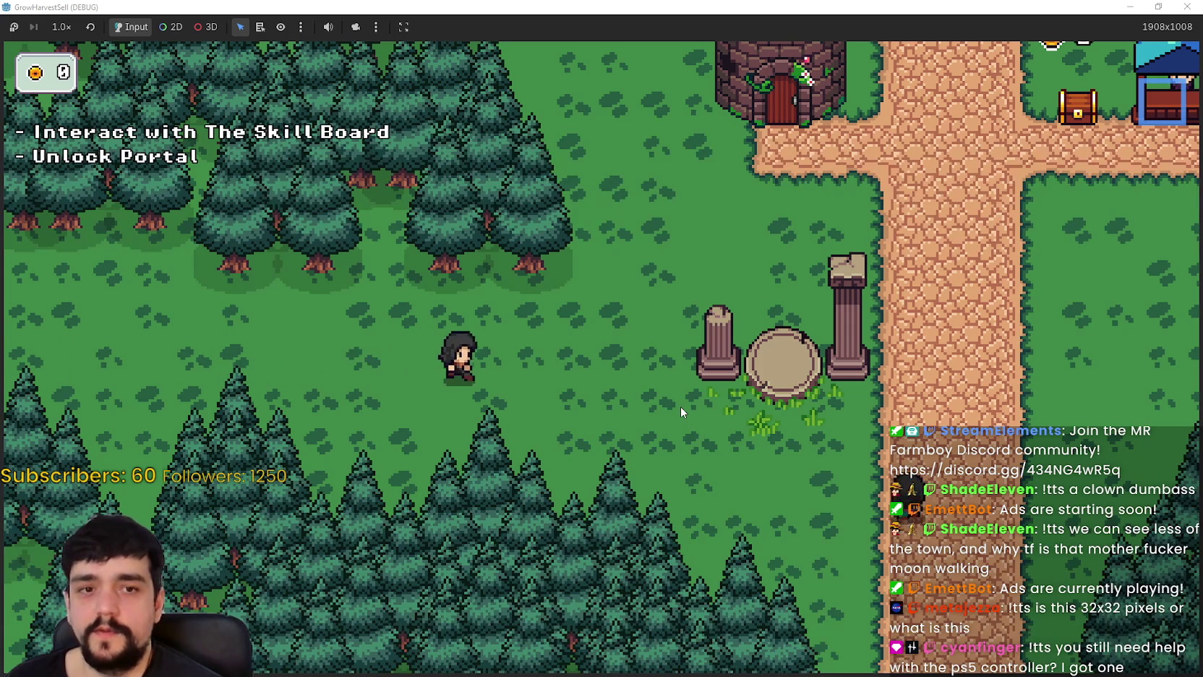
key(w)
key(d)
key(w)
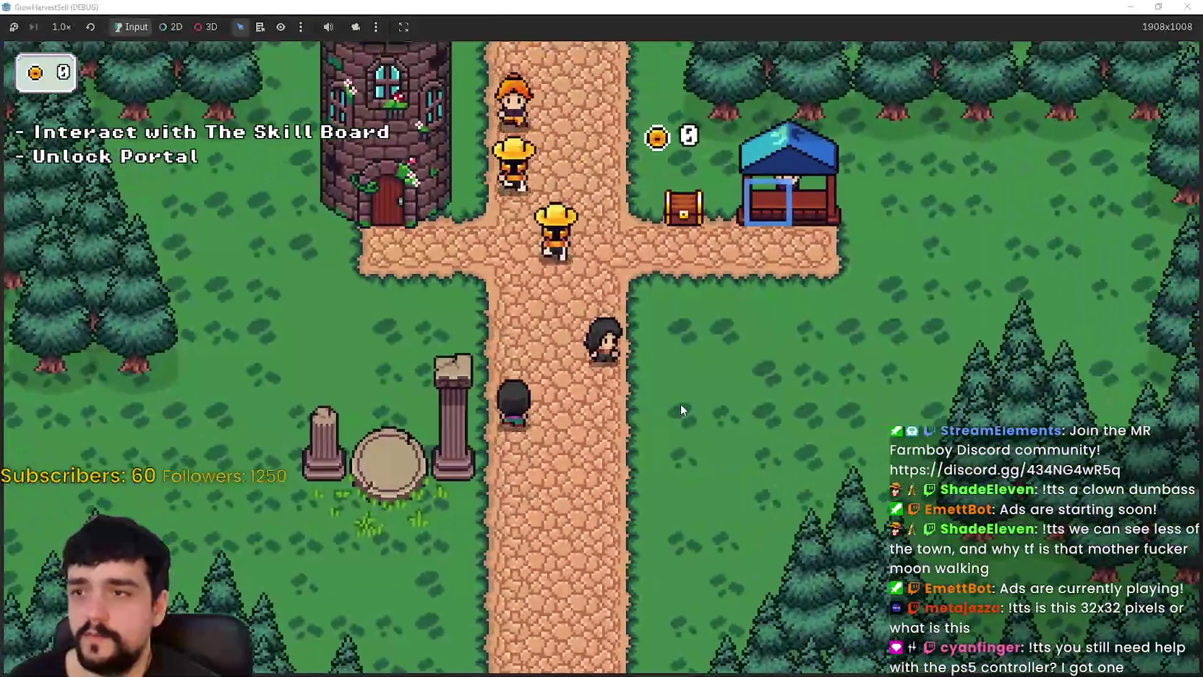
key(w)
key(d)
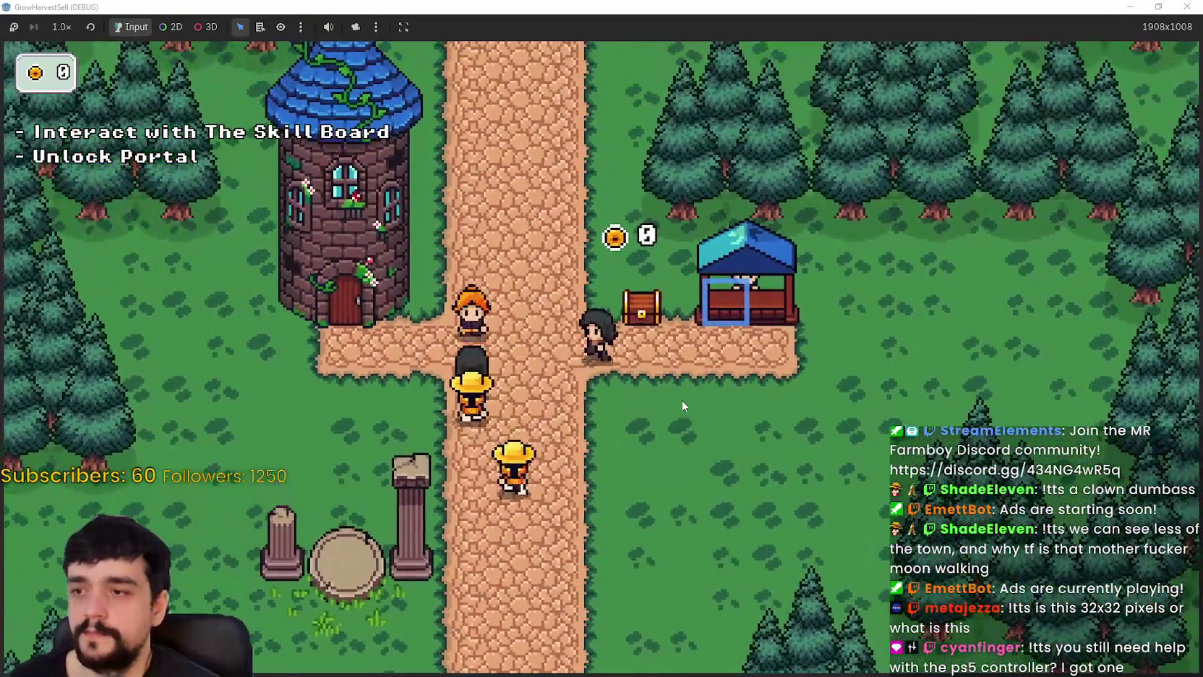
- Walk up, down and left around the junction, return to it, then bring up the MR FARMBOY store page
key(w)
key(a)
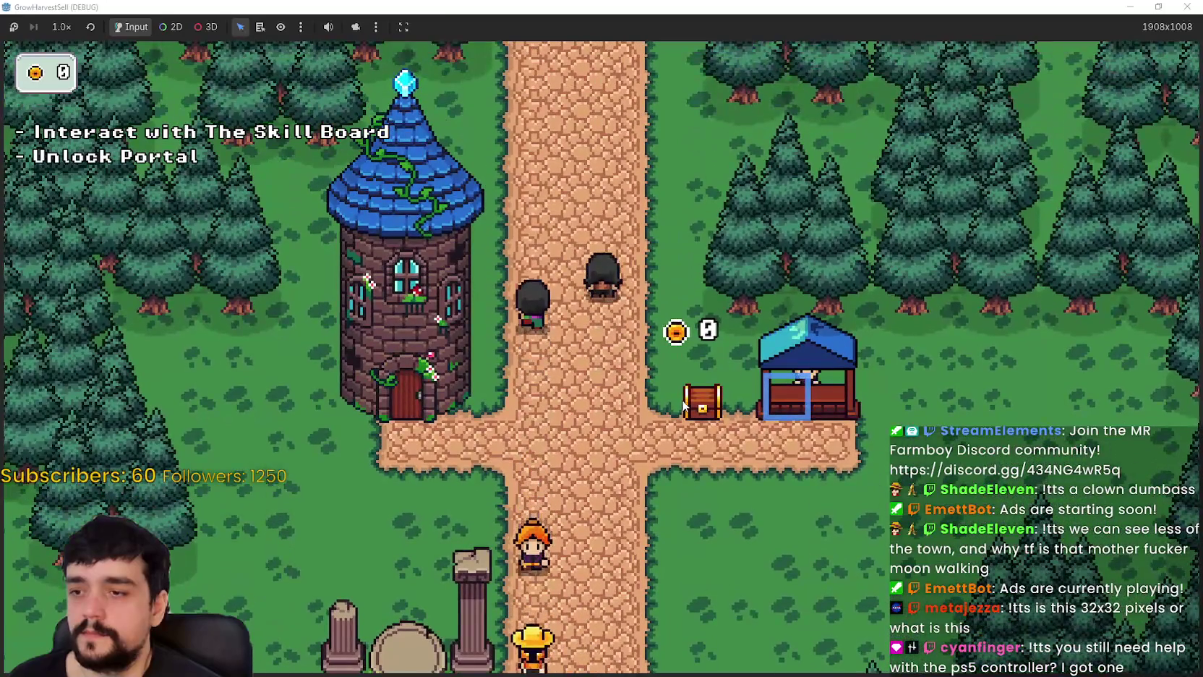
key(s)
key(d)
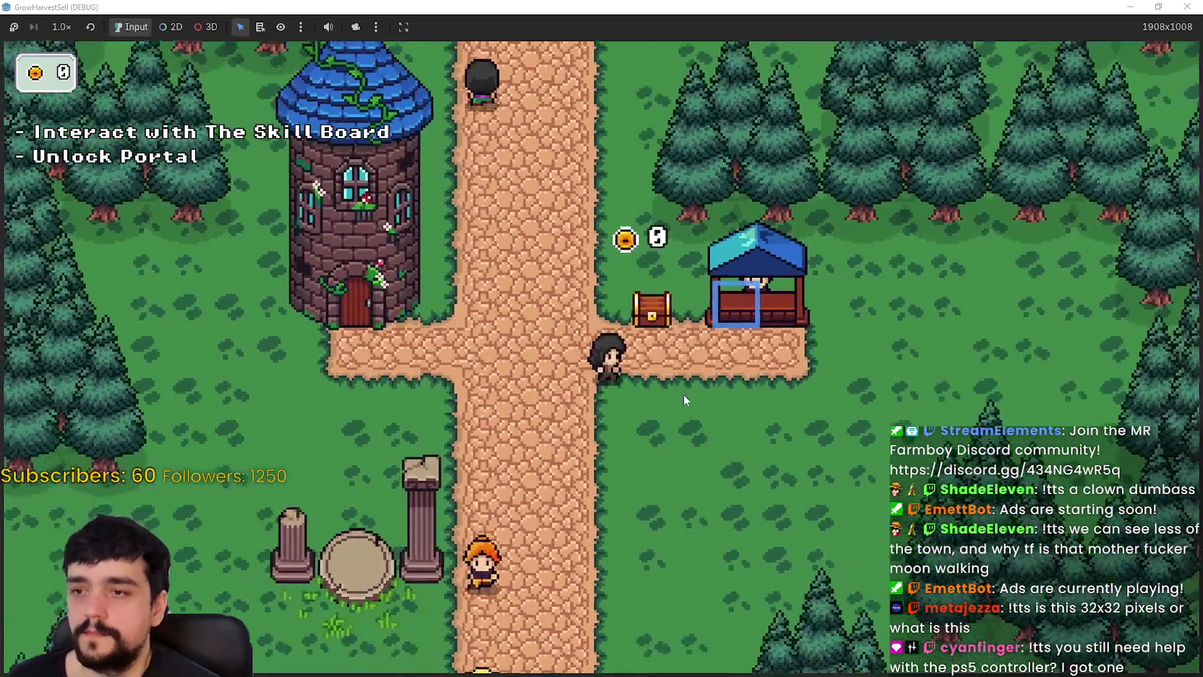
key(s)
key(a)
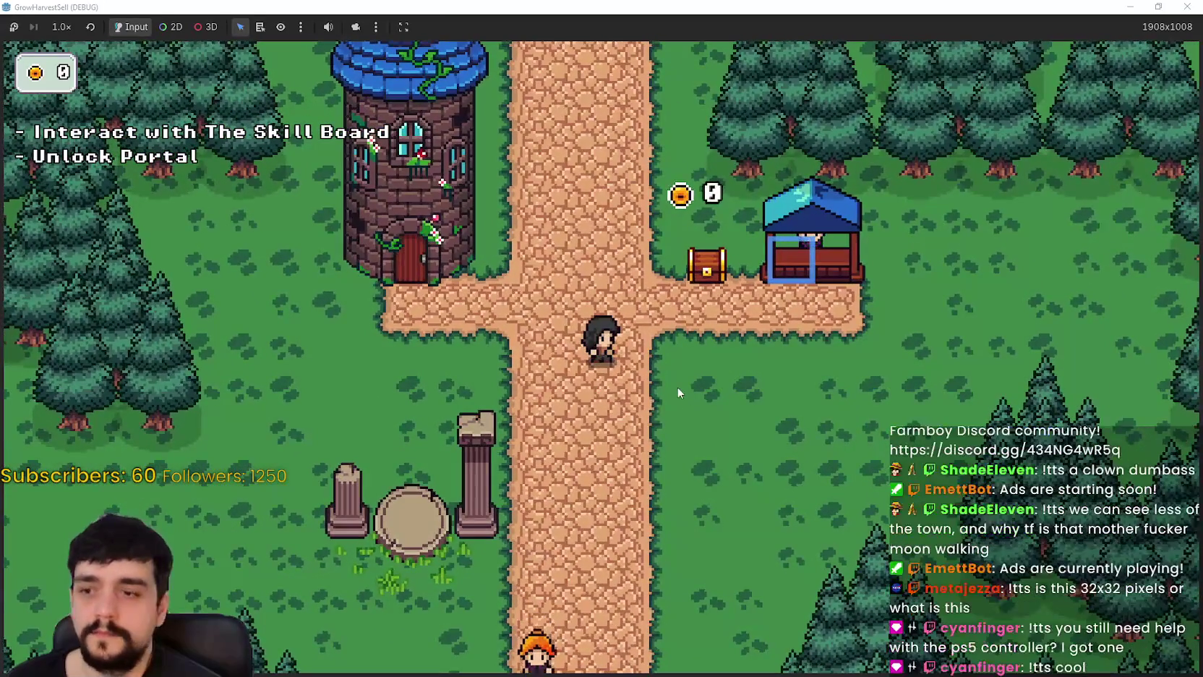
key(a)
key(d)
key(d)
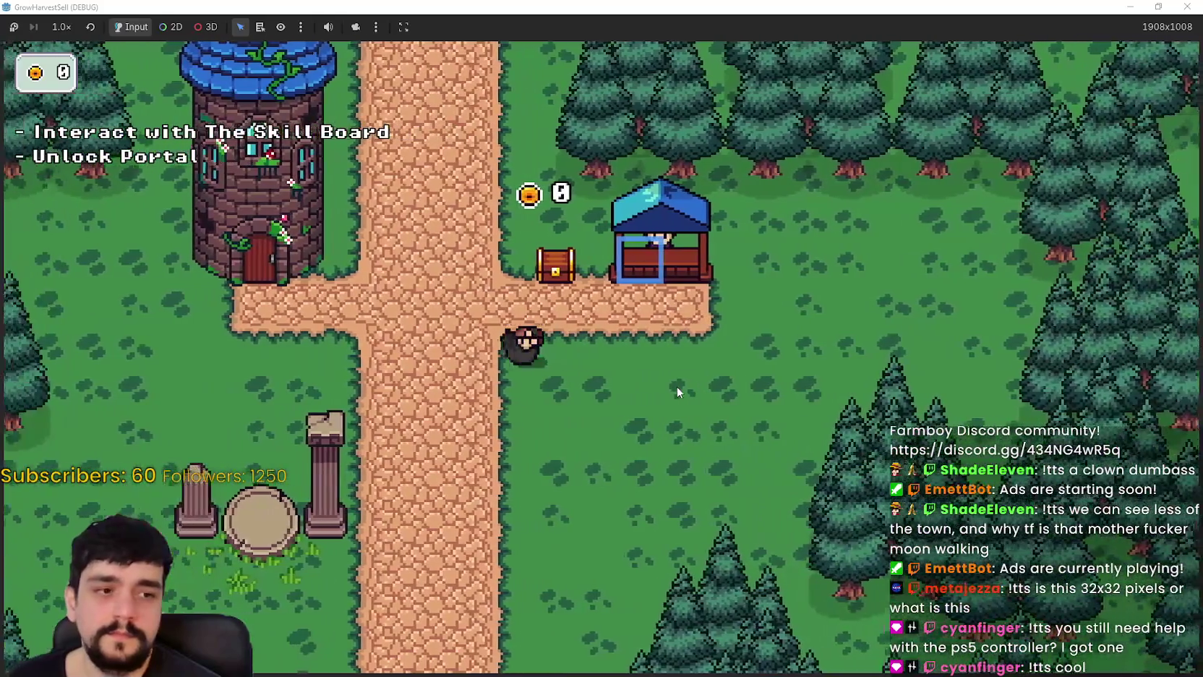
key(a)
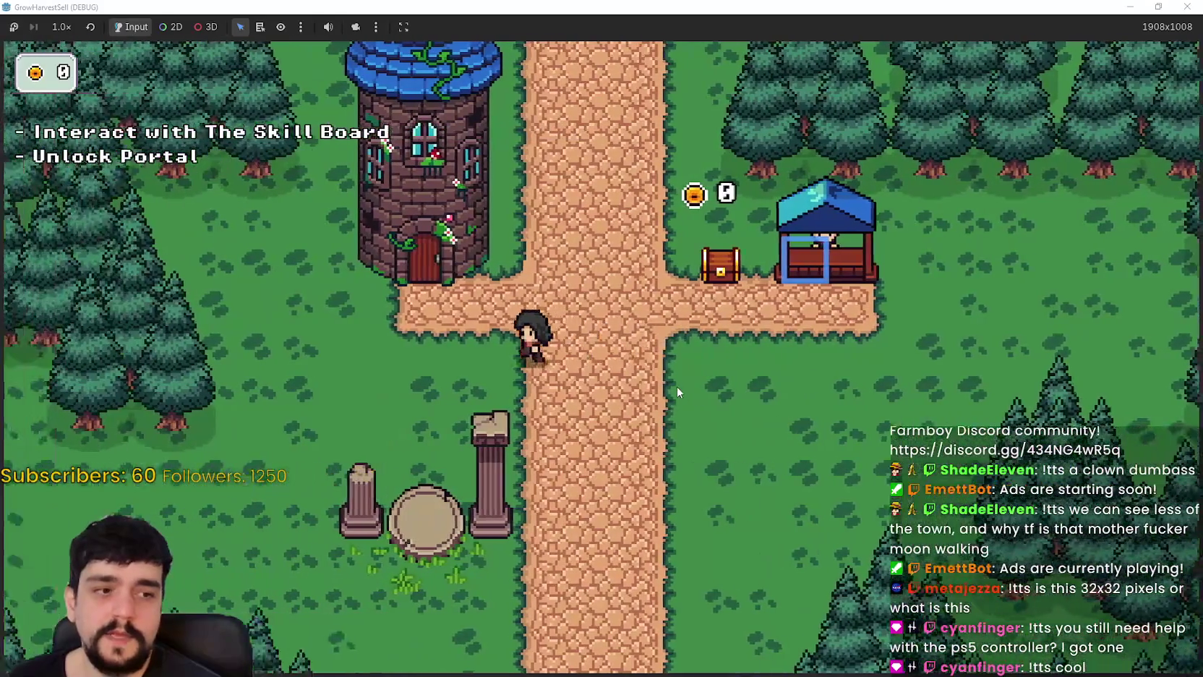
key(d)
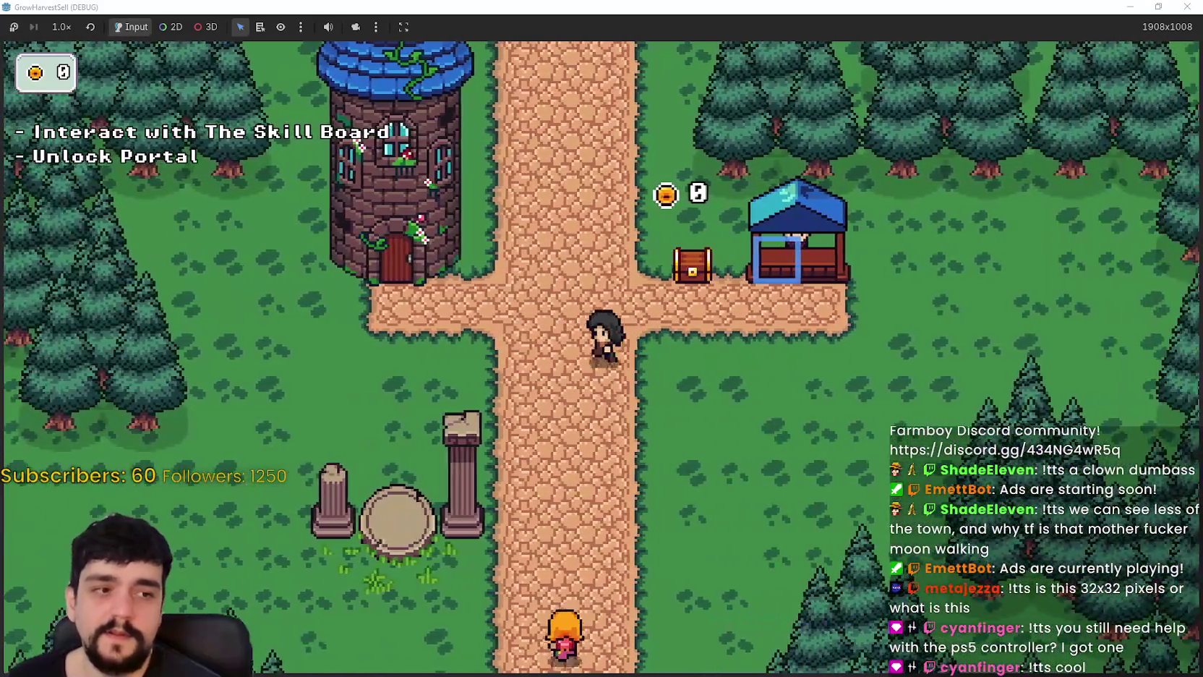
key(w)
key(d)
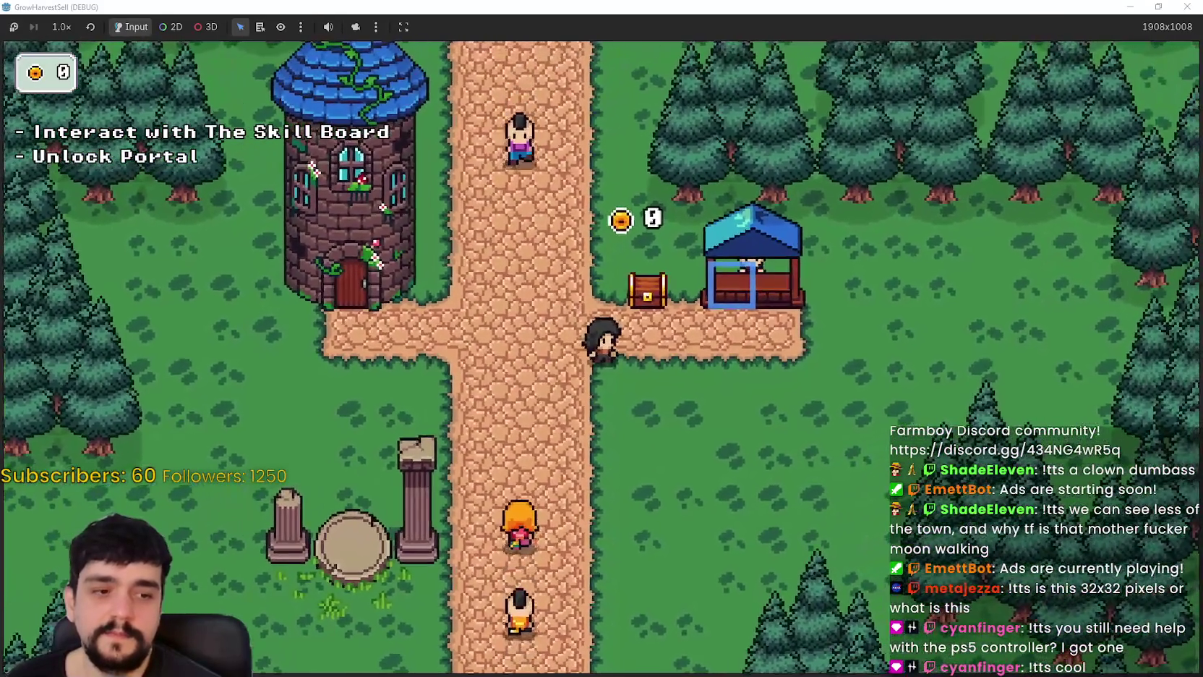
key(alt+Tab)
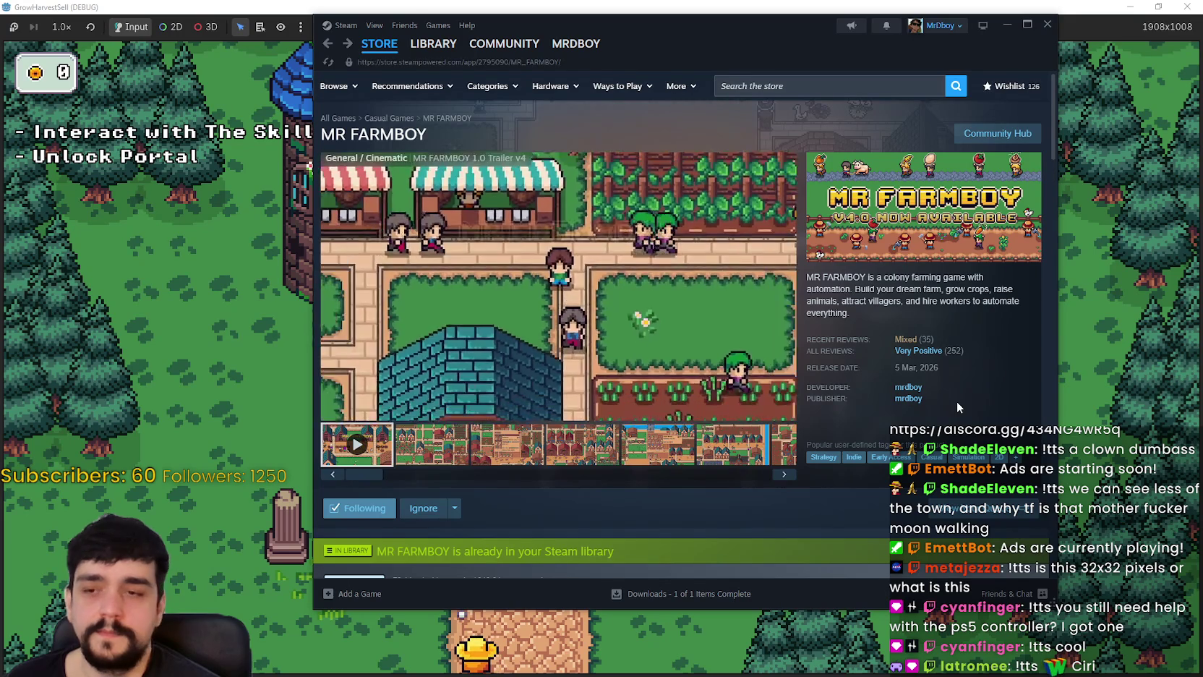
- Scroll through the MR FARMBOY reviews and view the game's fourth screenshot
scroll(983, 425, down, 1)
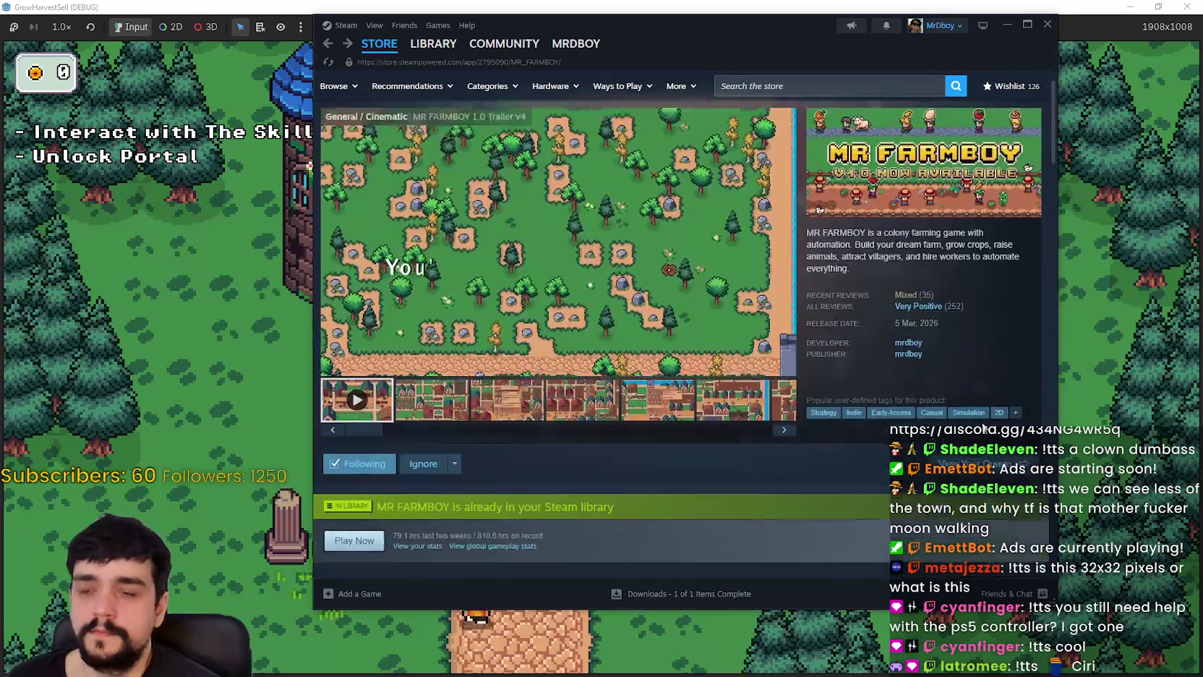
scroll(982, 425, down, 2)
scroll(898, 339, down, 3)
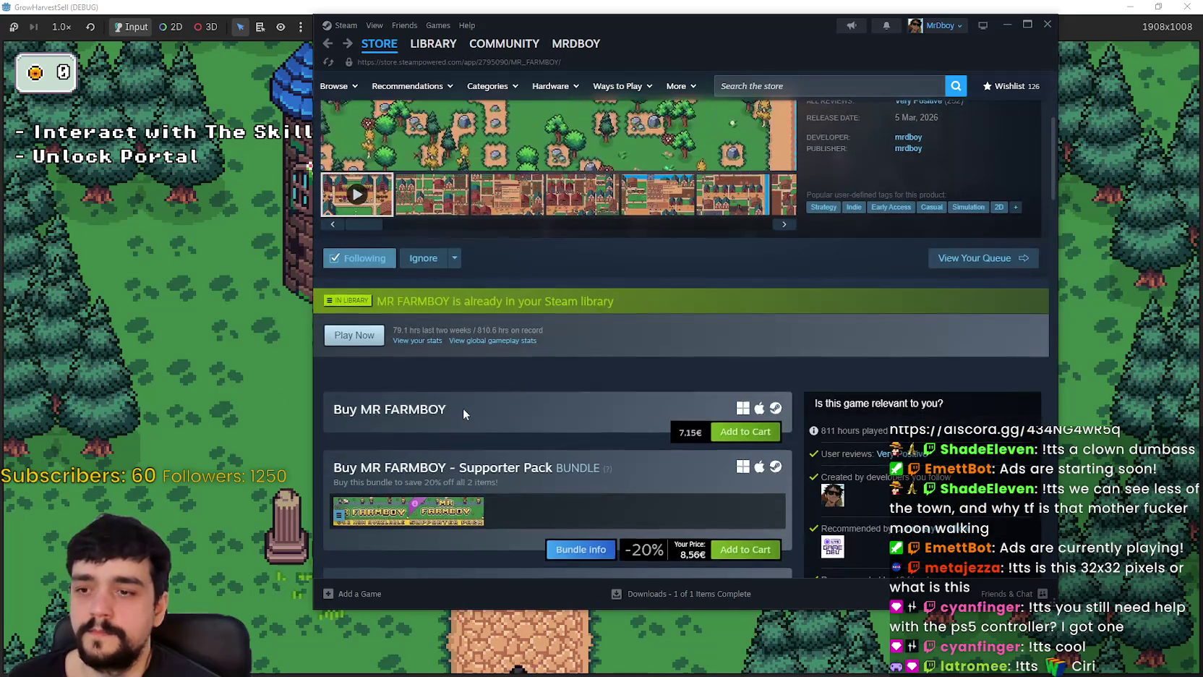
scroll(458, 356, up, 3)
scroll(616, 382, down, 6)
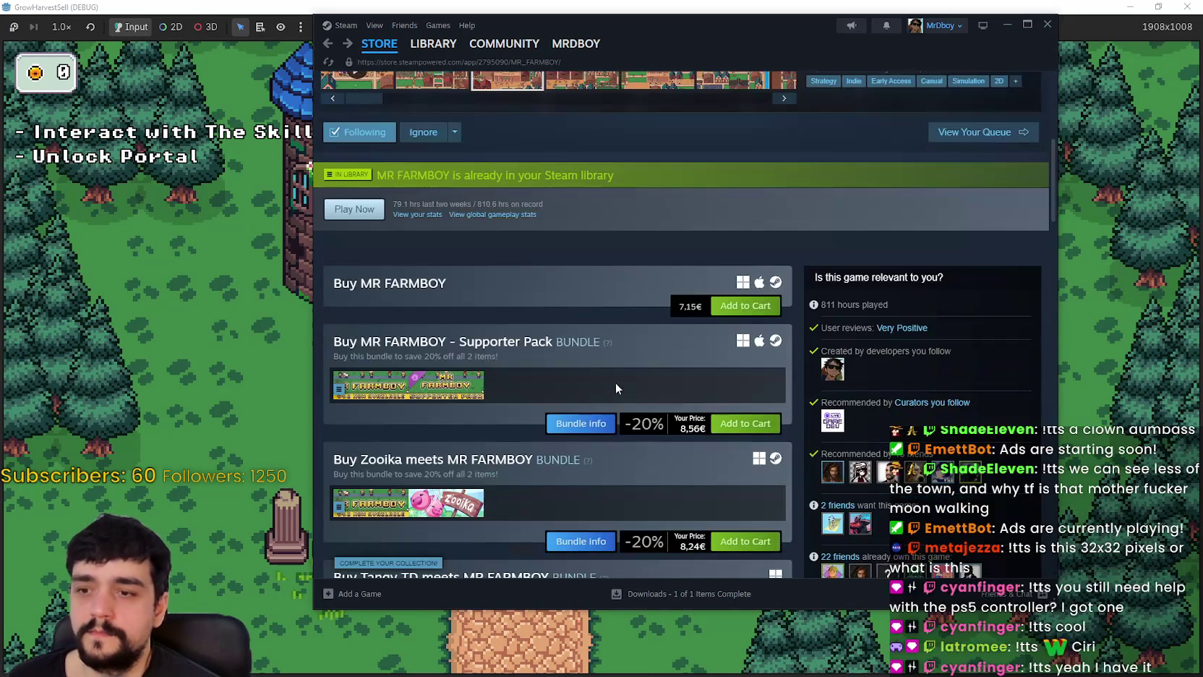
scroll(635, 351, up, 5)
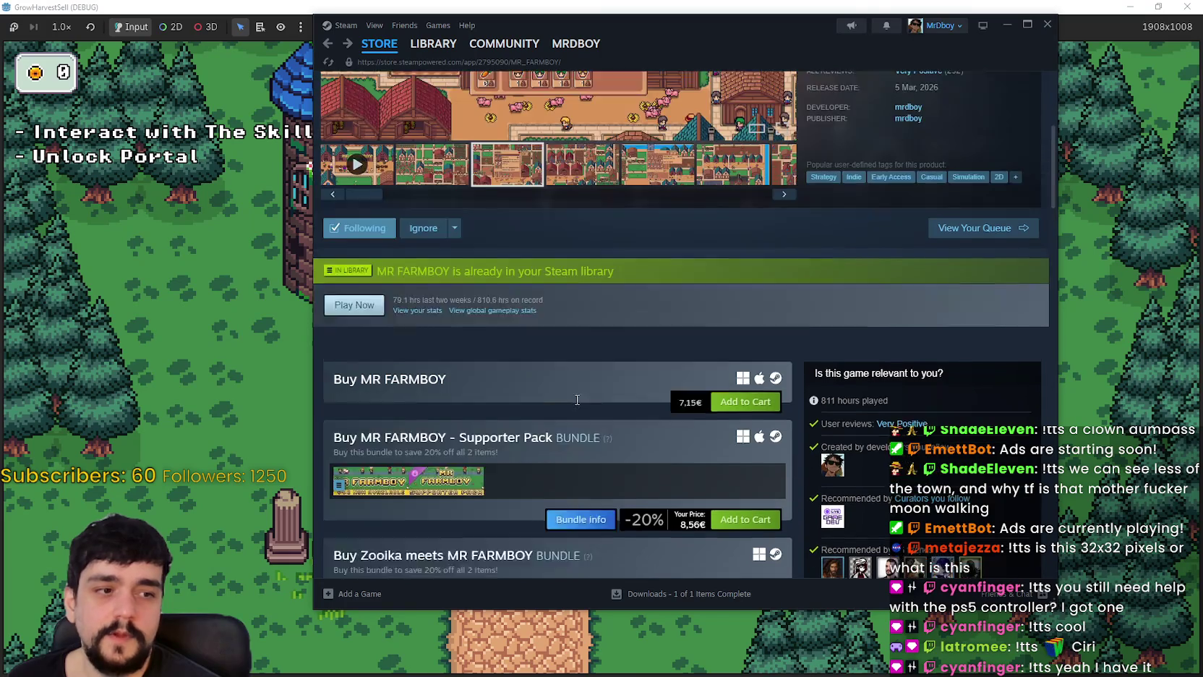
click(587, 451)
scroll(589, 432, down, 3)
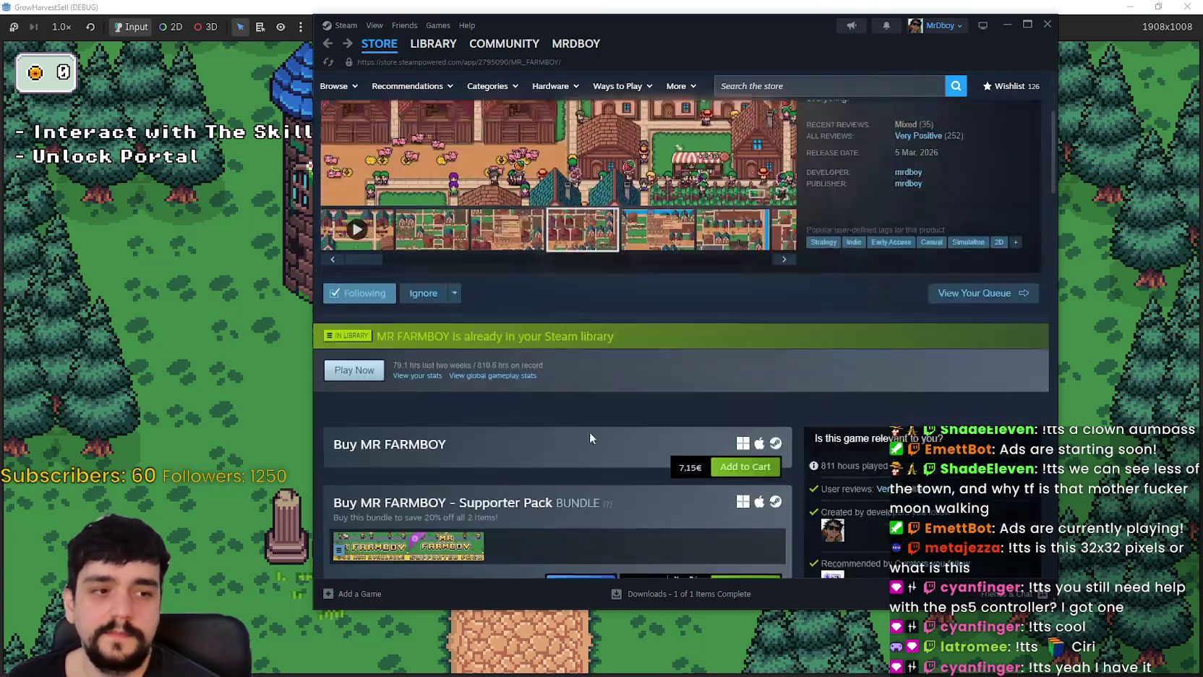
scroll(589, 432, up, 3)
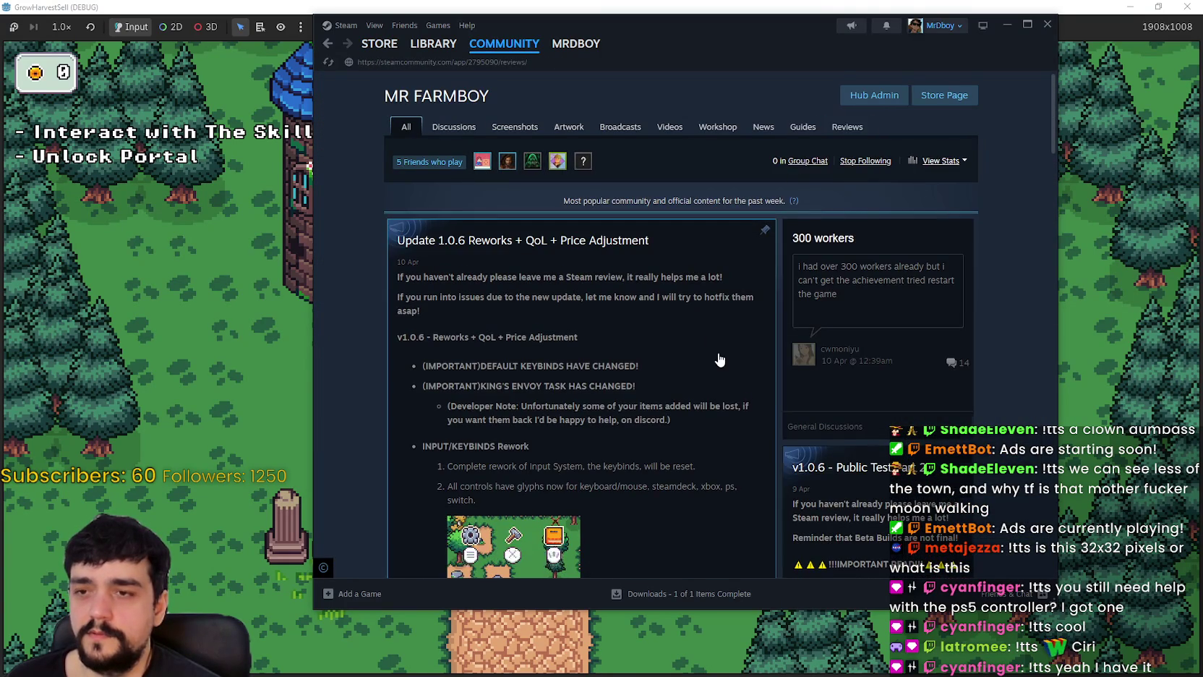
- Sort the reviews by most recent and show reviews in all languages
click(491, 155)
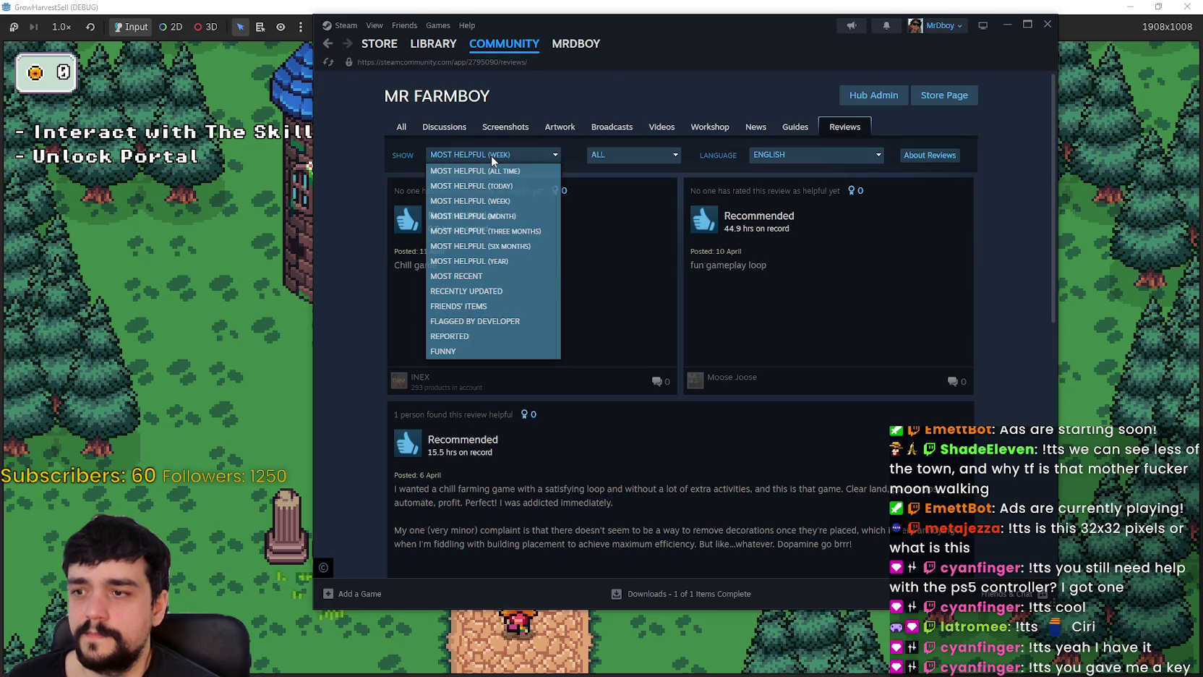
click(491, 158)
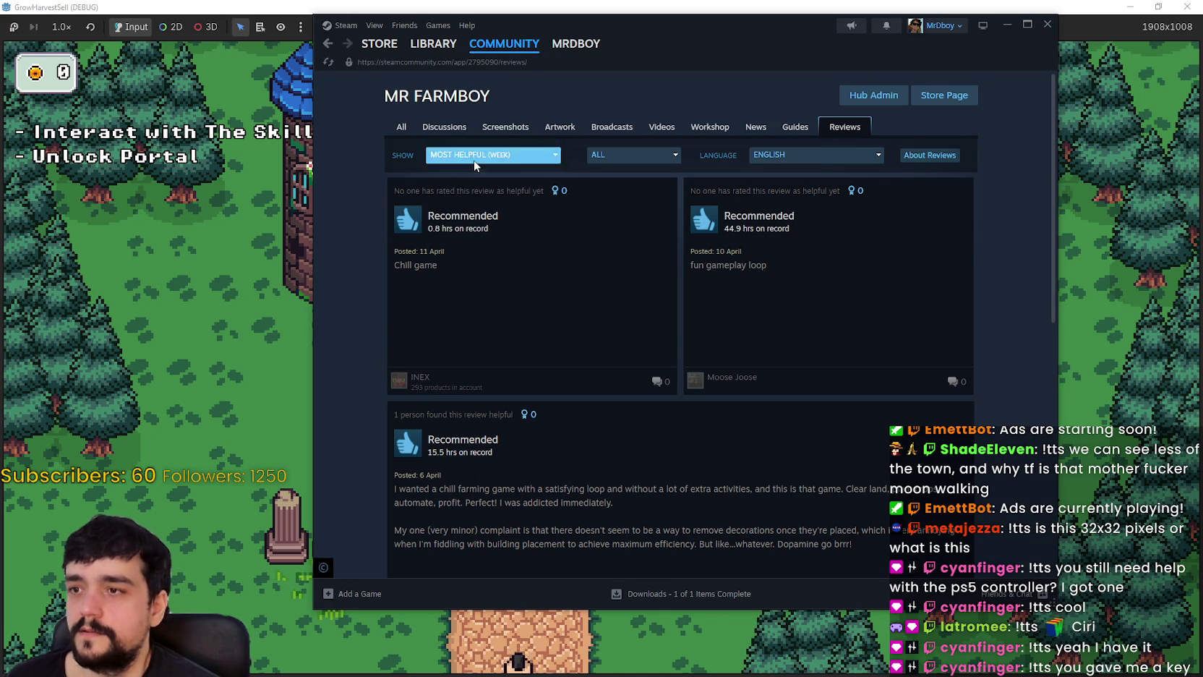
click(473, 161)
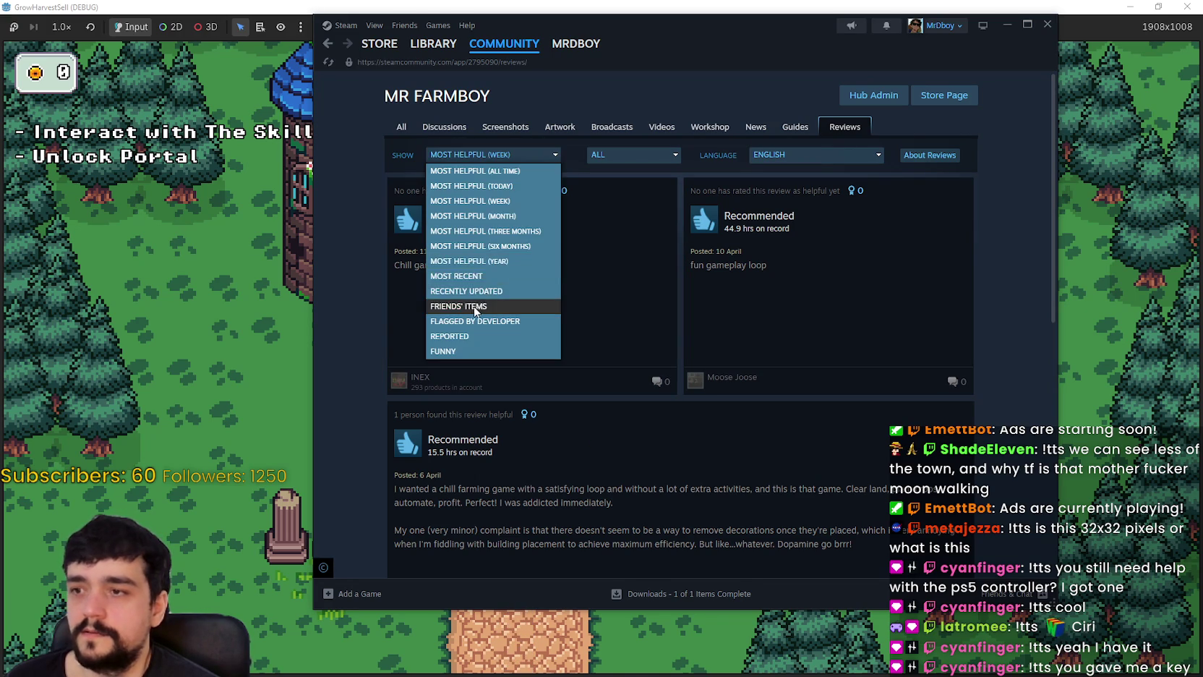
click(490, 277)
click(770, 156)
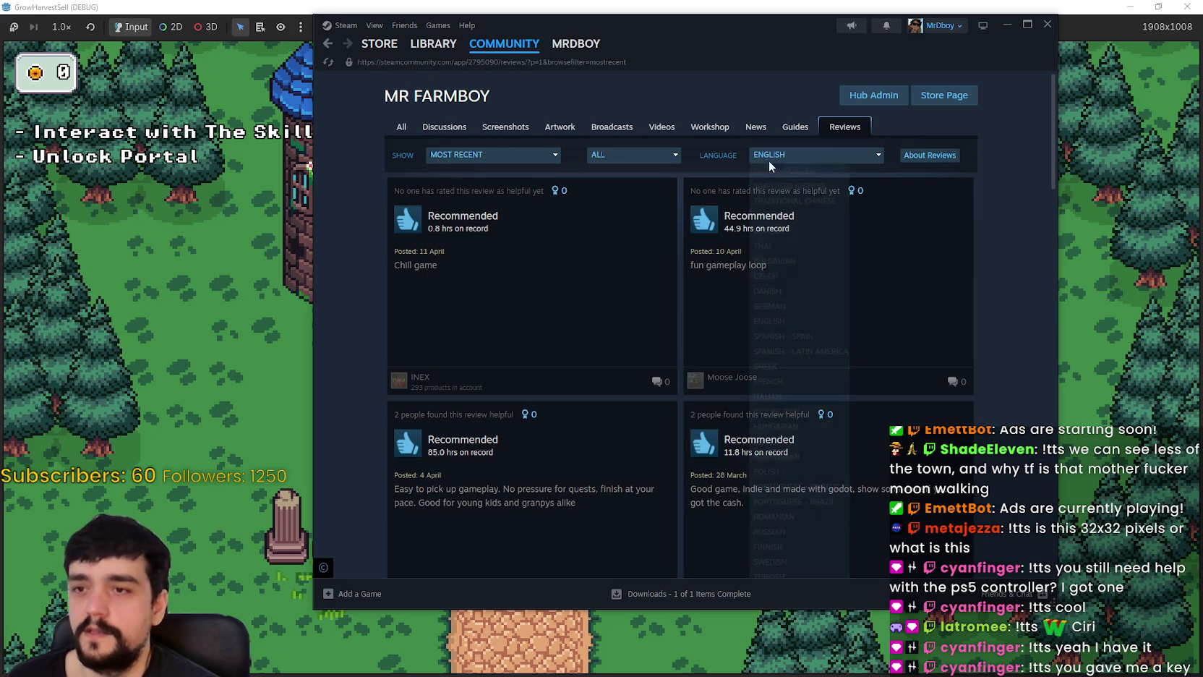
click(771, 171)
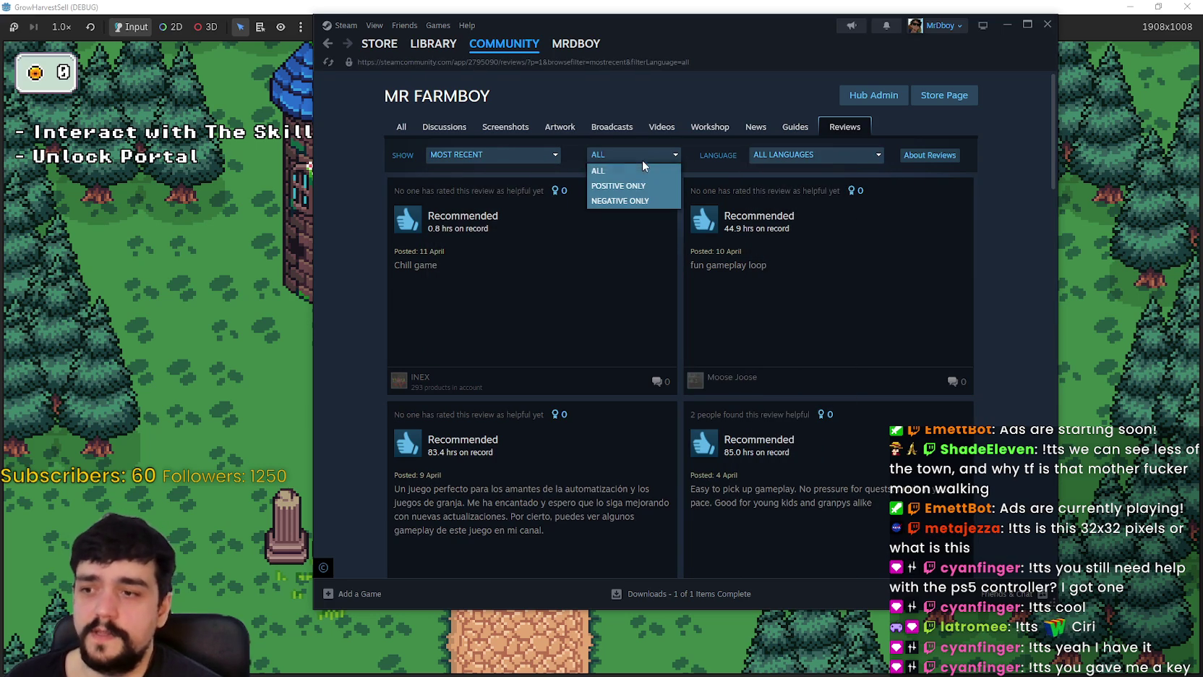
- Skim the most recent reviews, briefly checking the running game before returning
scroll(766, 470, down, 4)
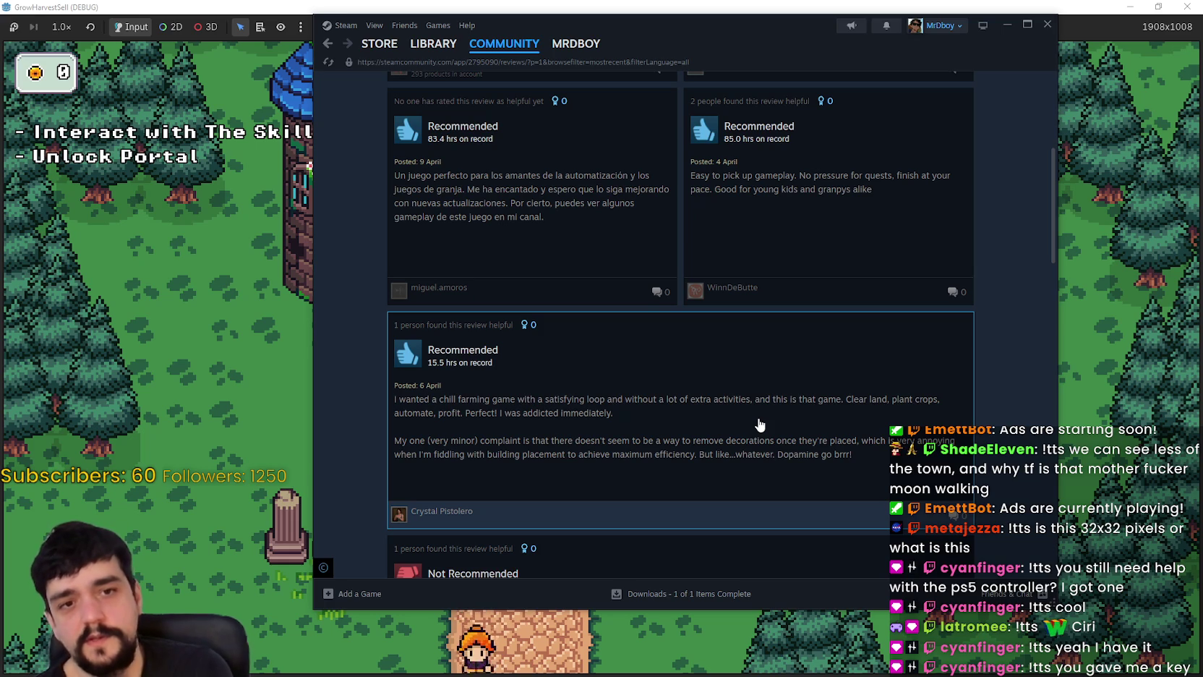
scroll(762, 430, down, 3)
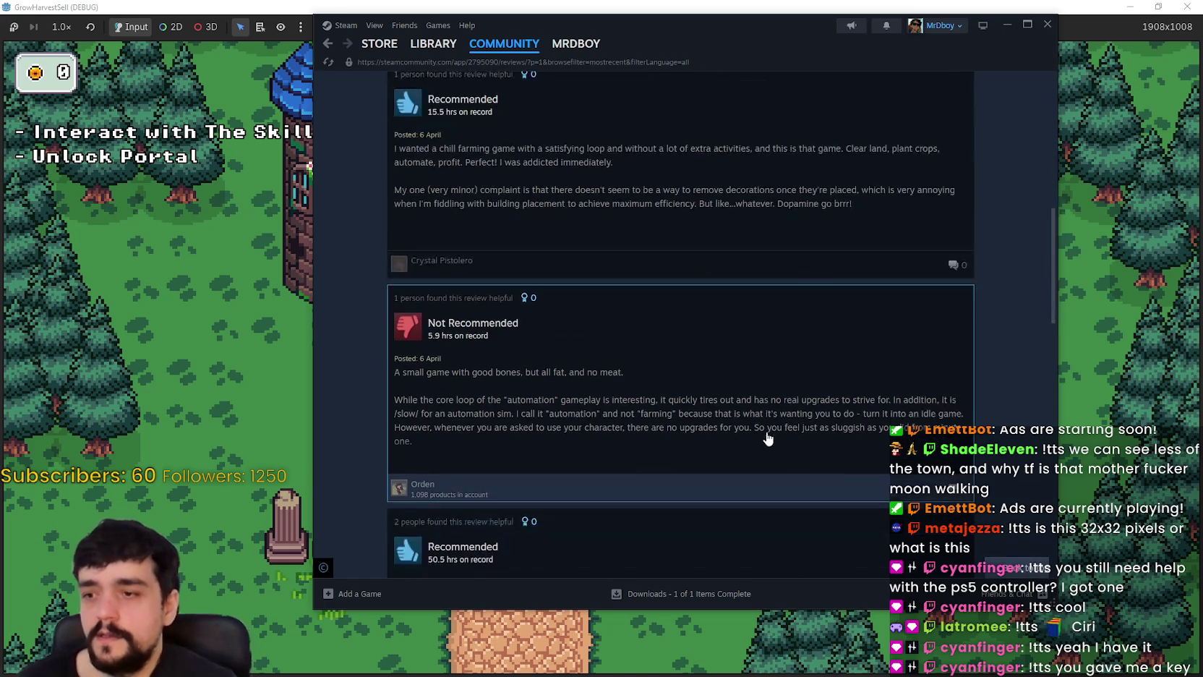
scroll(828, 477, up, 8)
scroll(822, 470, down, 3)
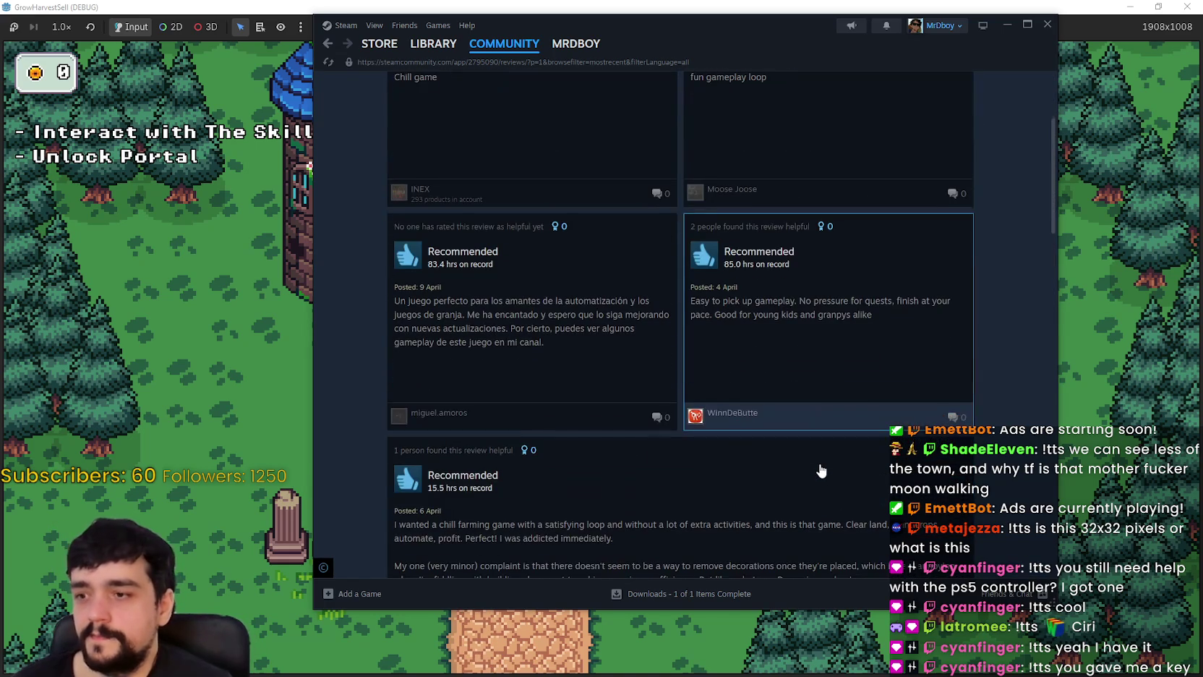
scroll(723, 427, up, 2)
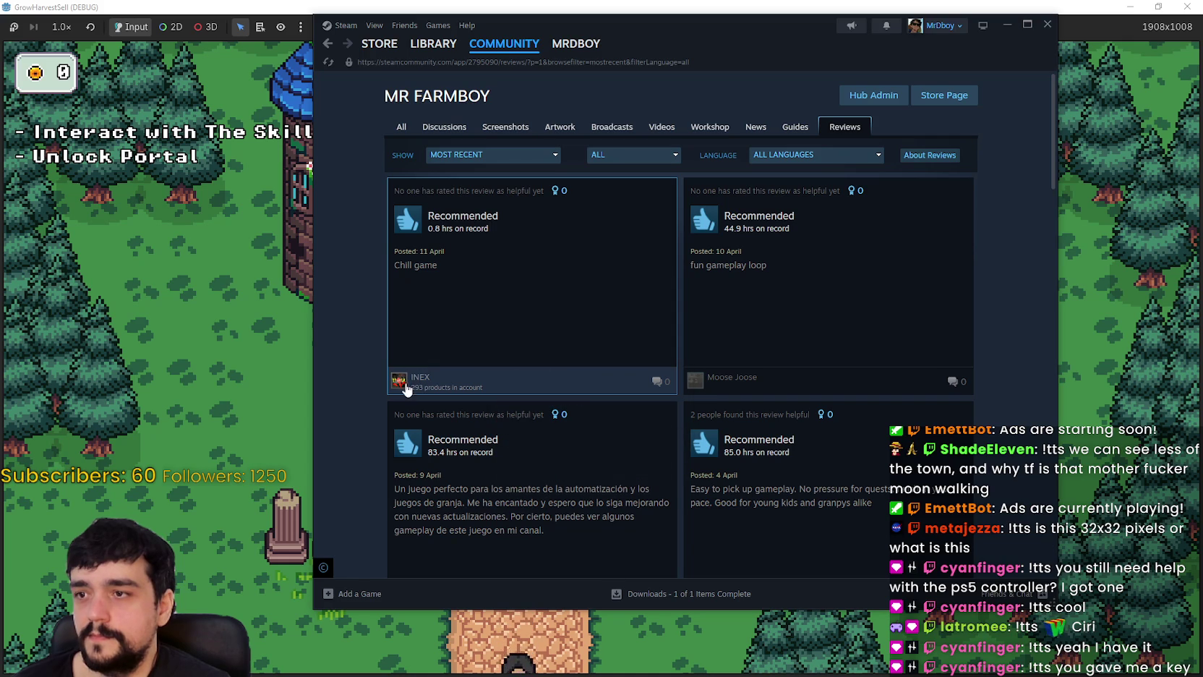
key(alt+Tab)
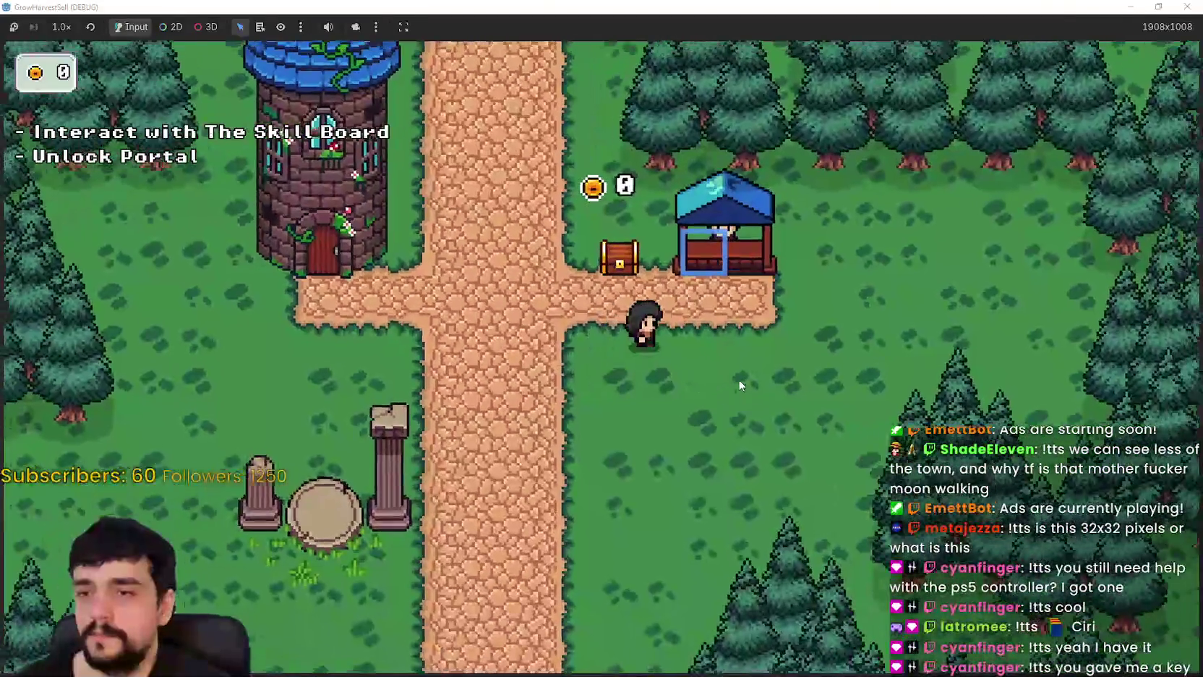
key(alt+Tab)
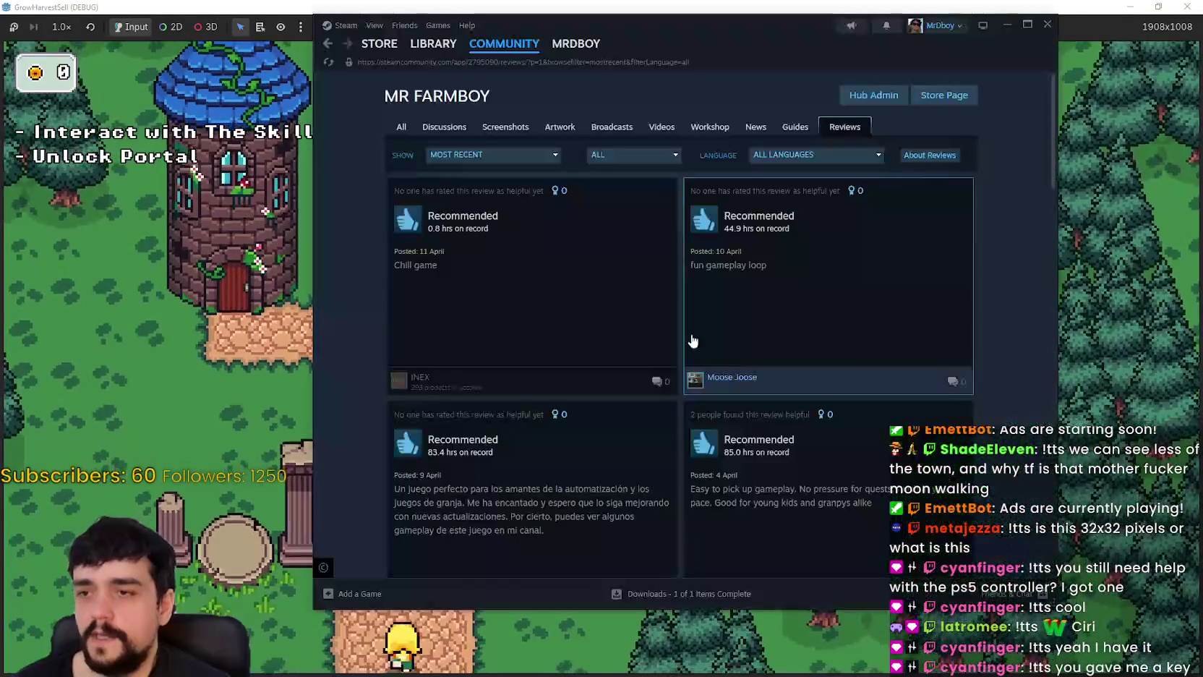
- Scroll the reviews again and glance at the game once more before returning to Steam
scroll(658, 368, down, 3)
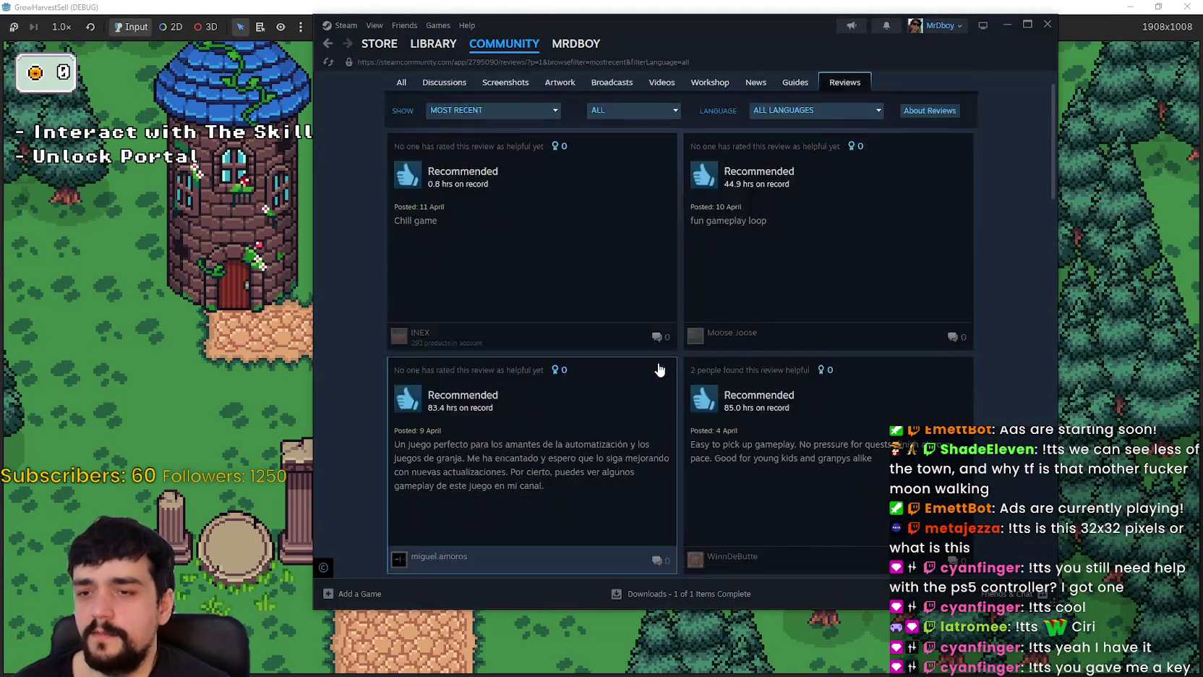
scroll(656, 209, down, 3)
scroll(715, 260, up, 8)
key(alt+Tab)
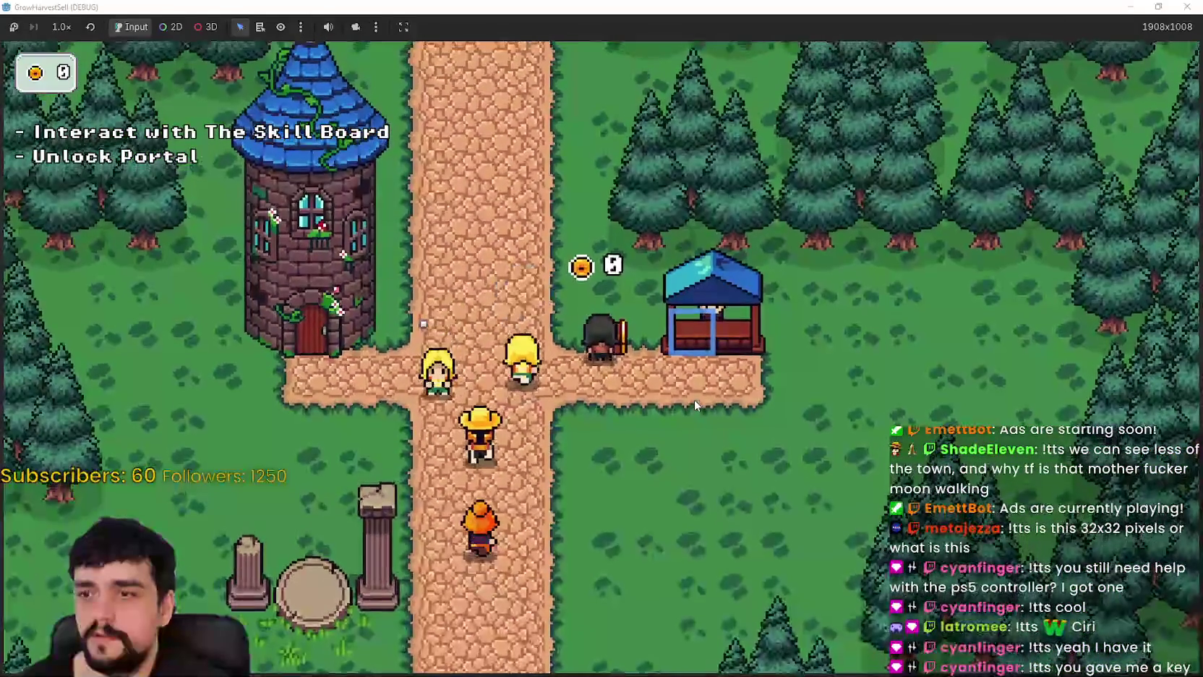
key(alt+Tab)
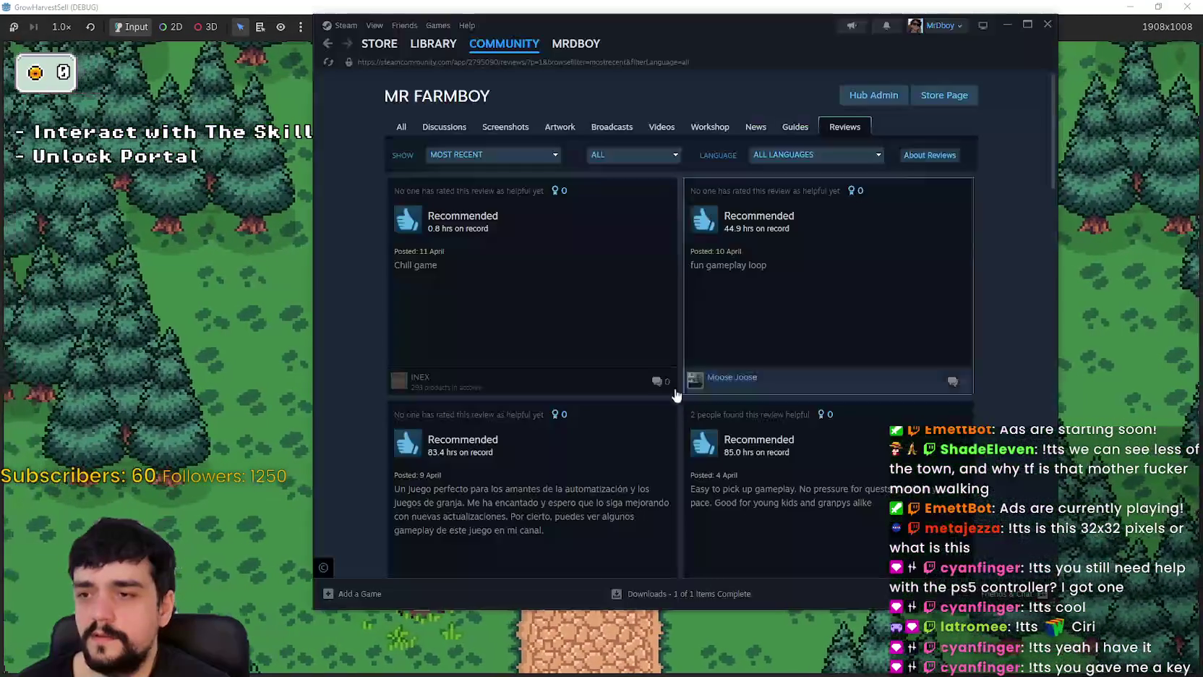
- In the running game, walk the player around the village paths over to the treasure chest
key(alt+Tab)
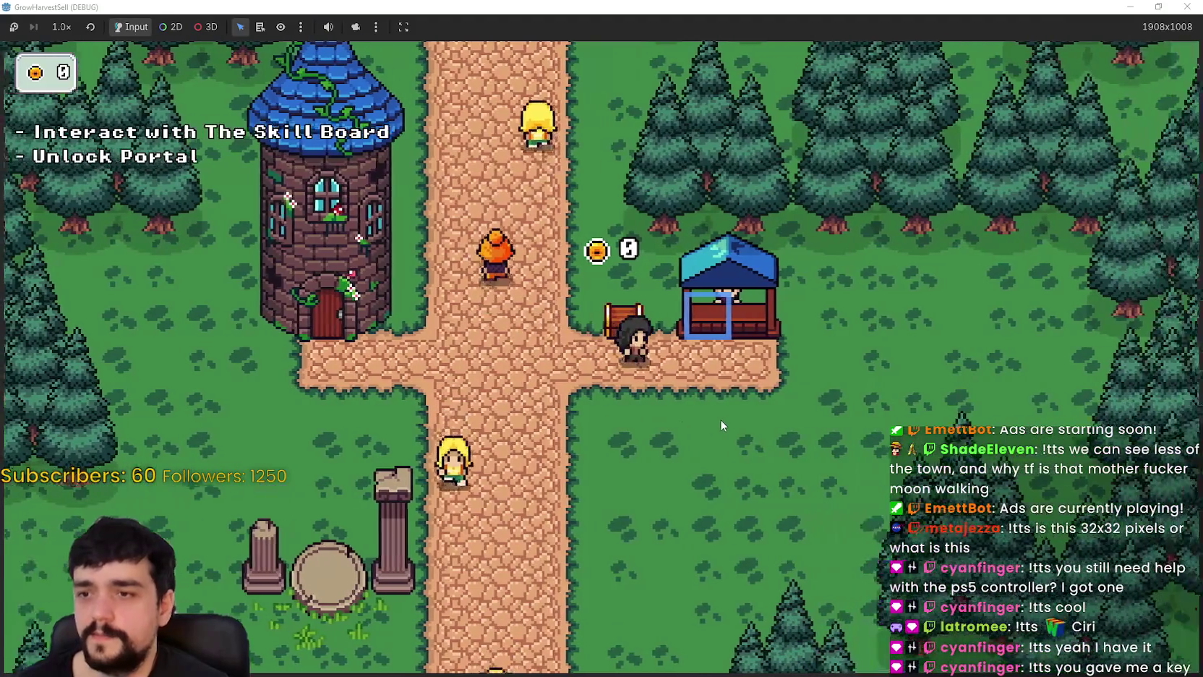
key(d)
key(w)
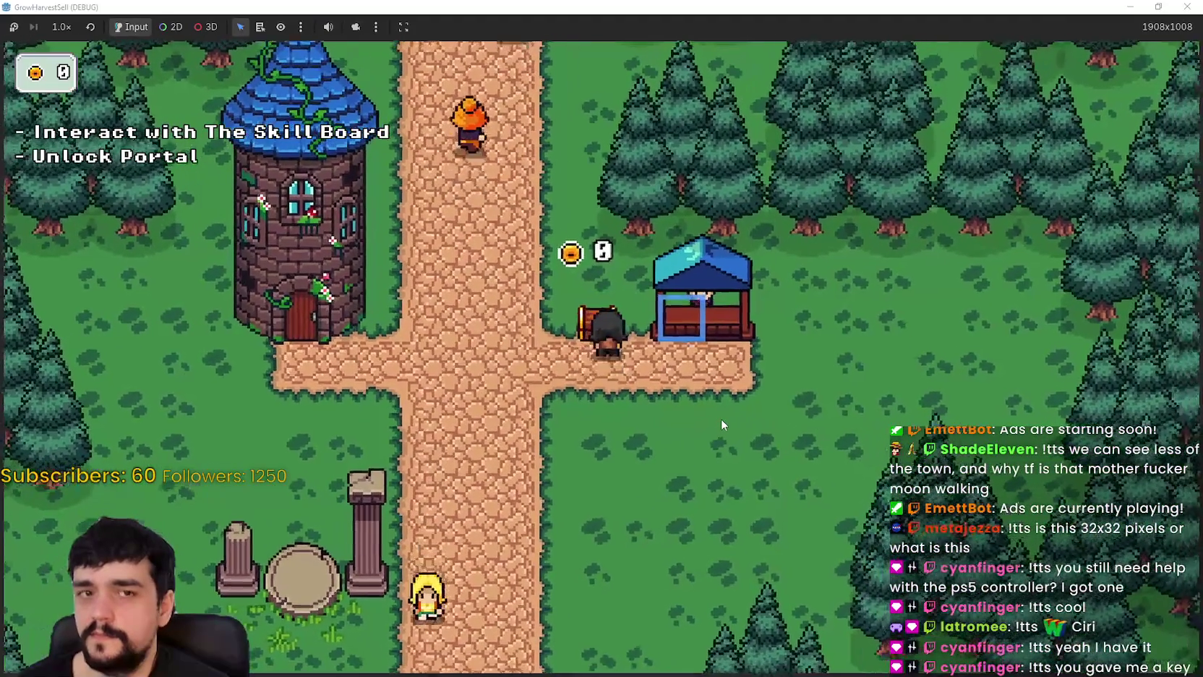
key(s)
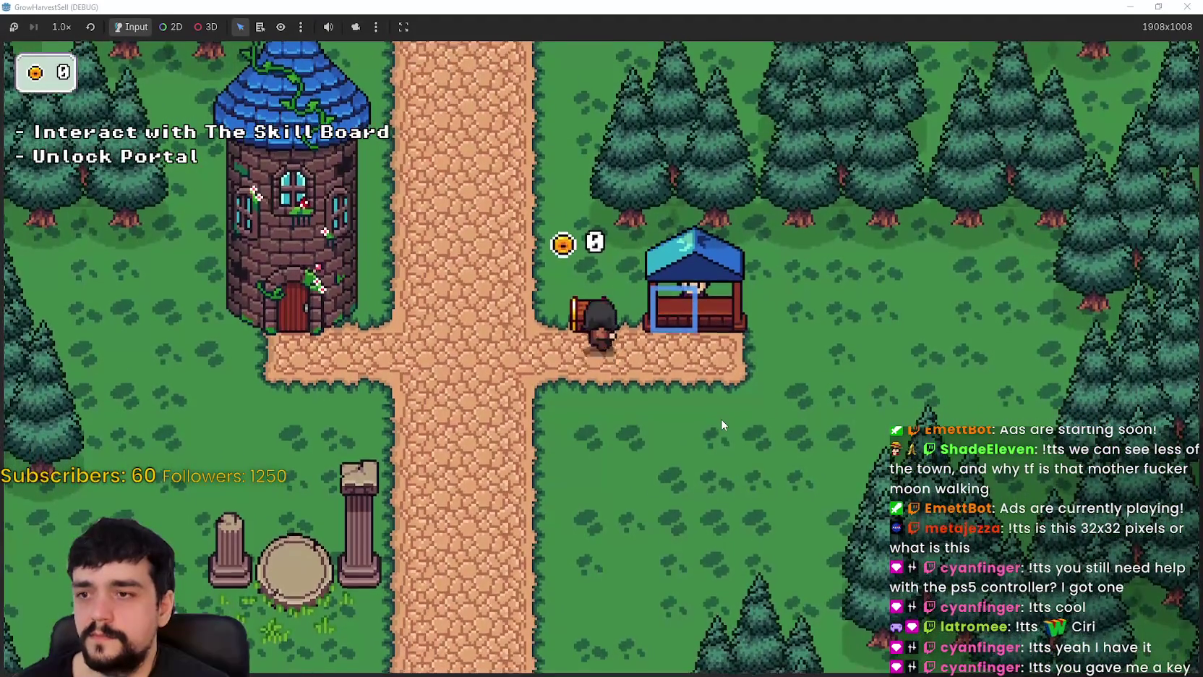
key(d)
key(w)
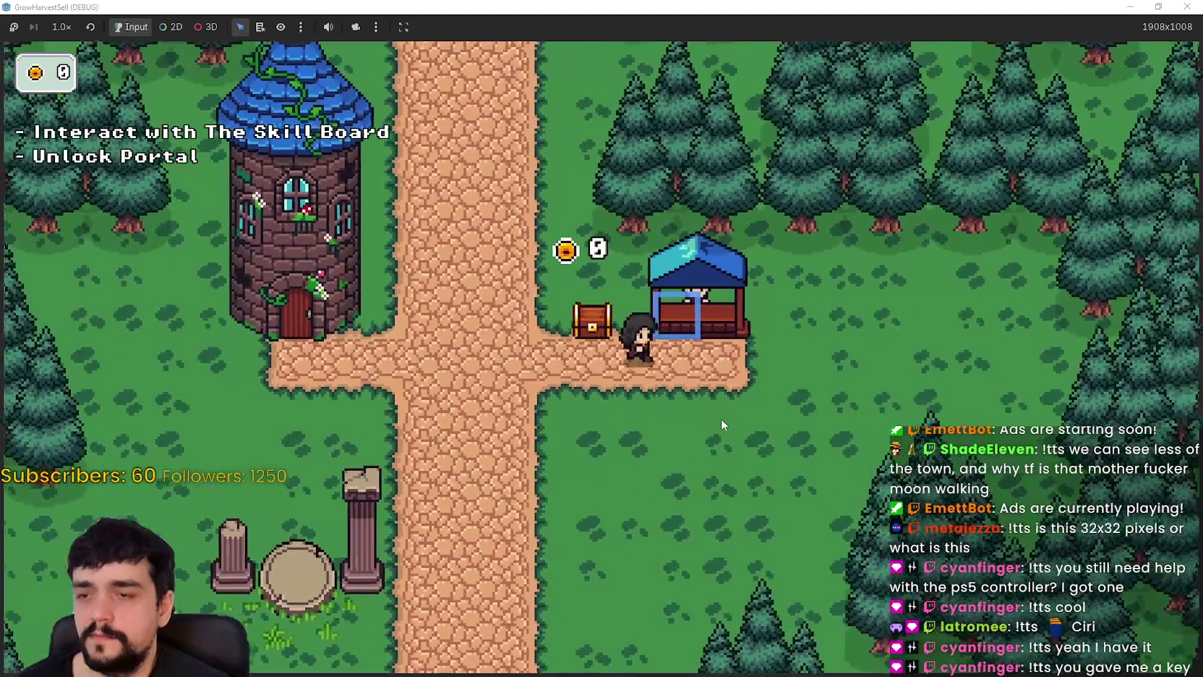
key(a)
key(s)
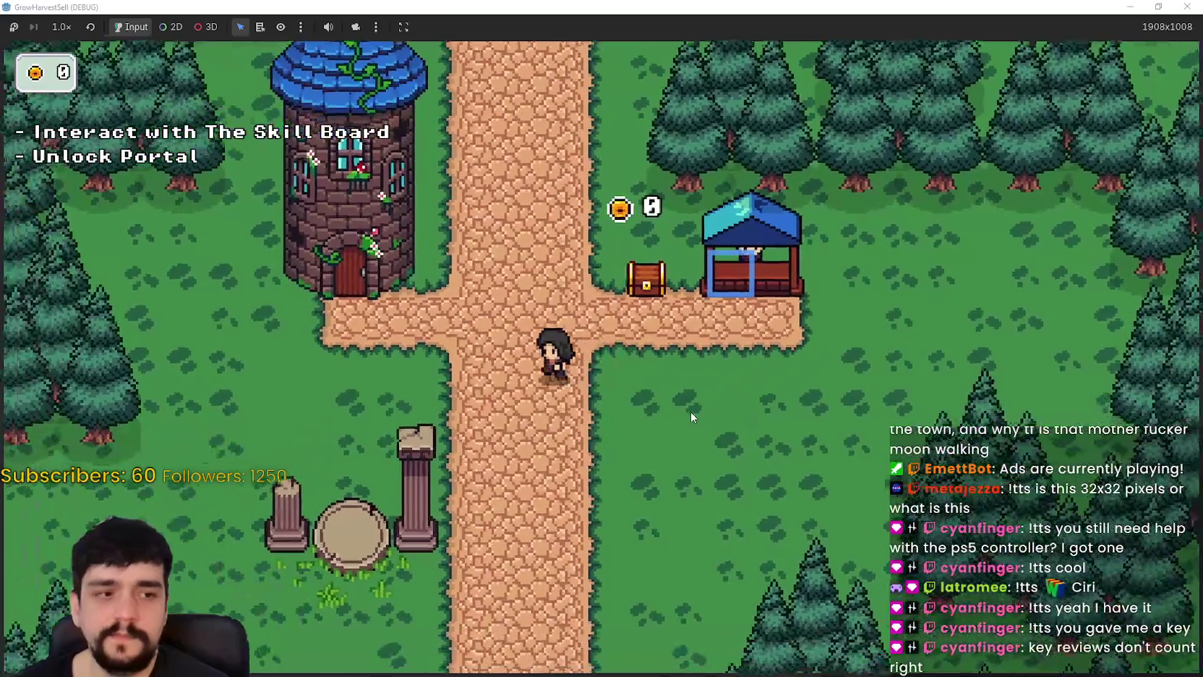
key(w)
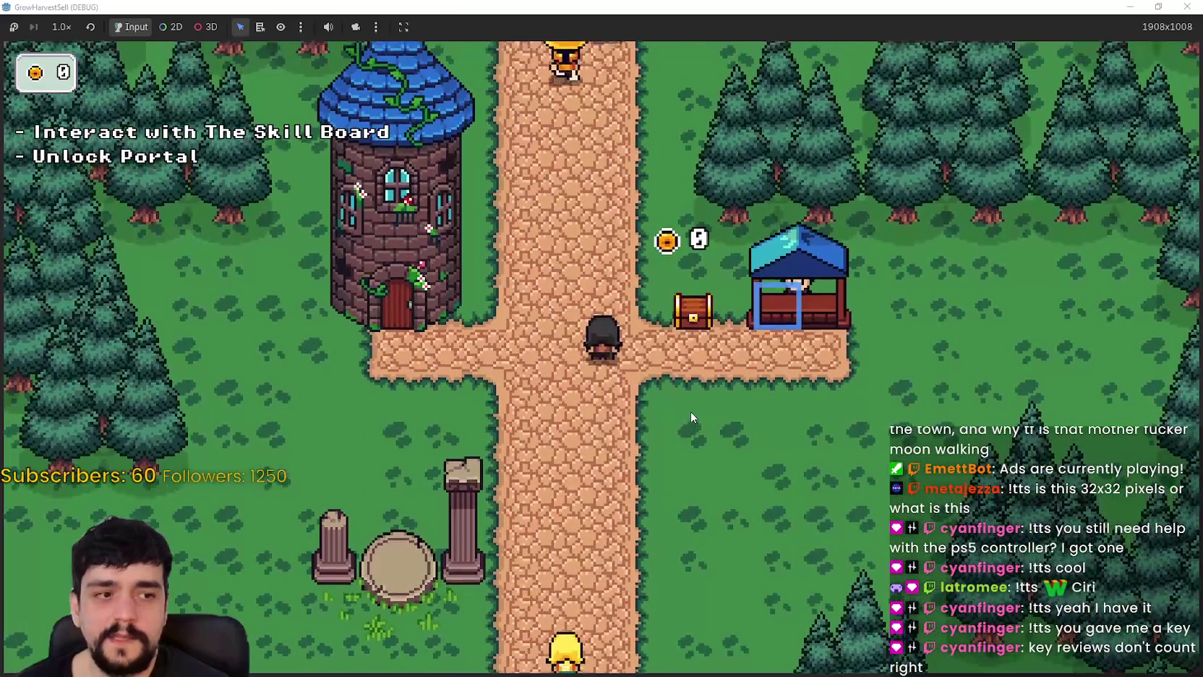
key(d)
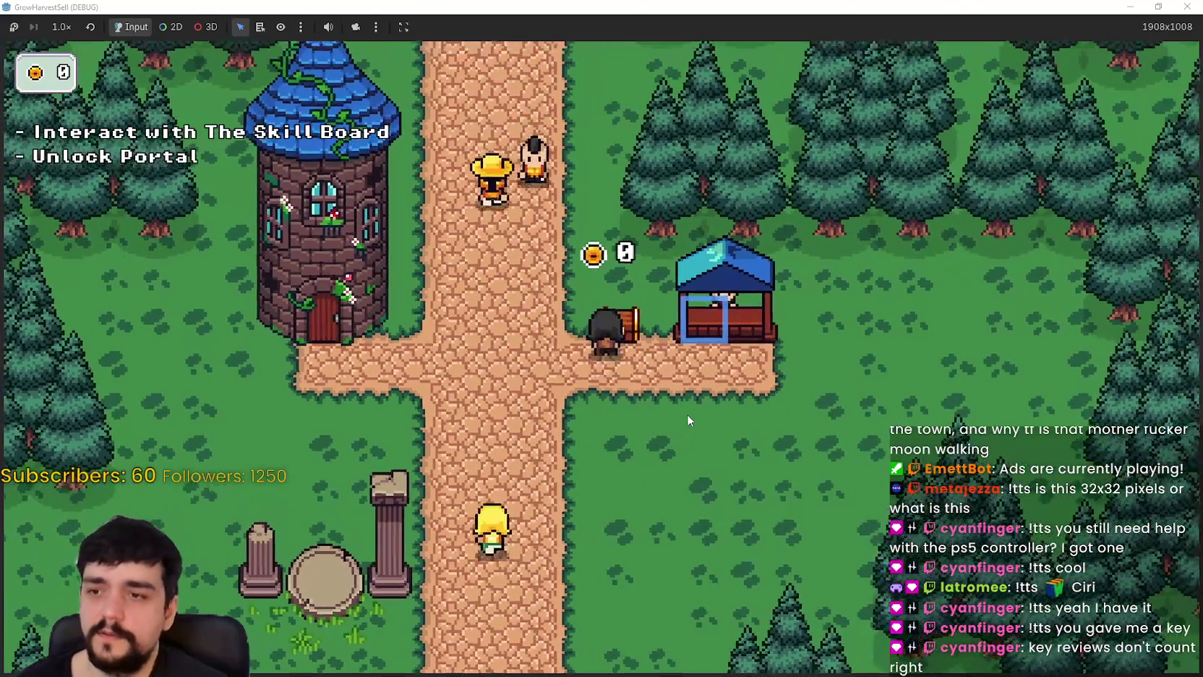
- Pace past the tower and back, settle facing the chest by the stall, then return to Steam
key(a)
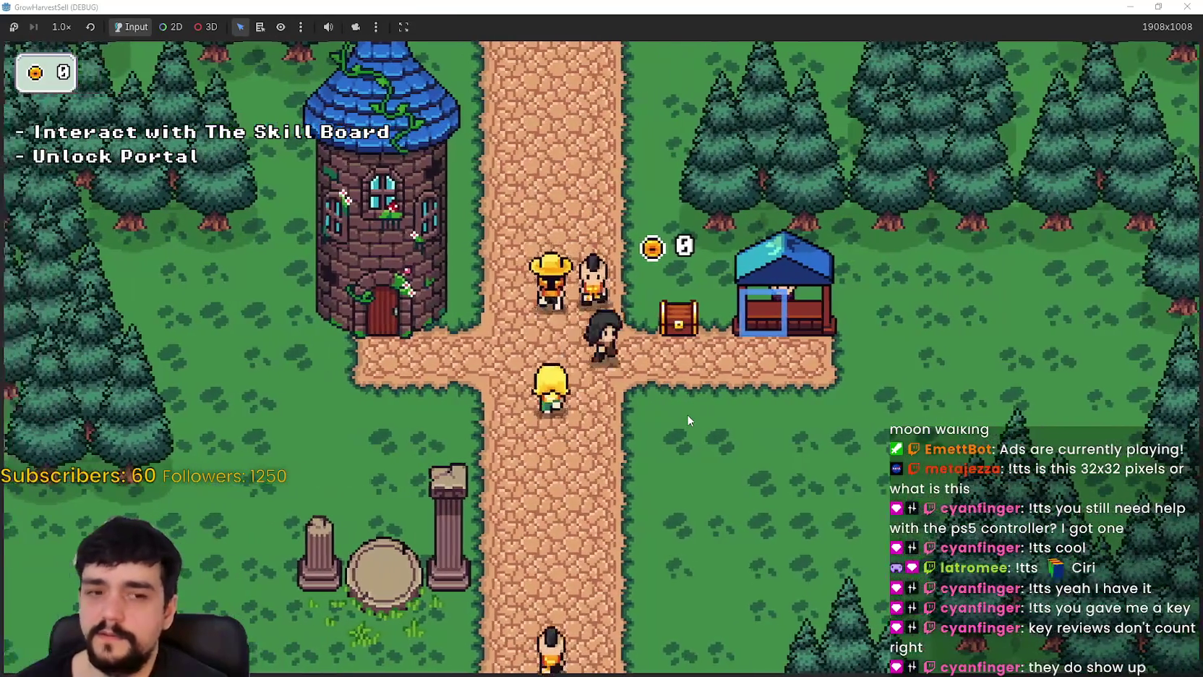
key(d)
key(a)
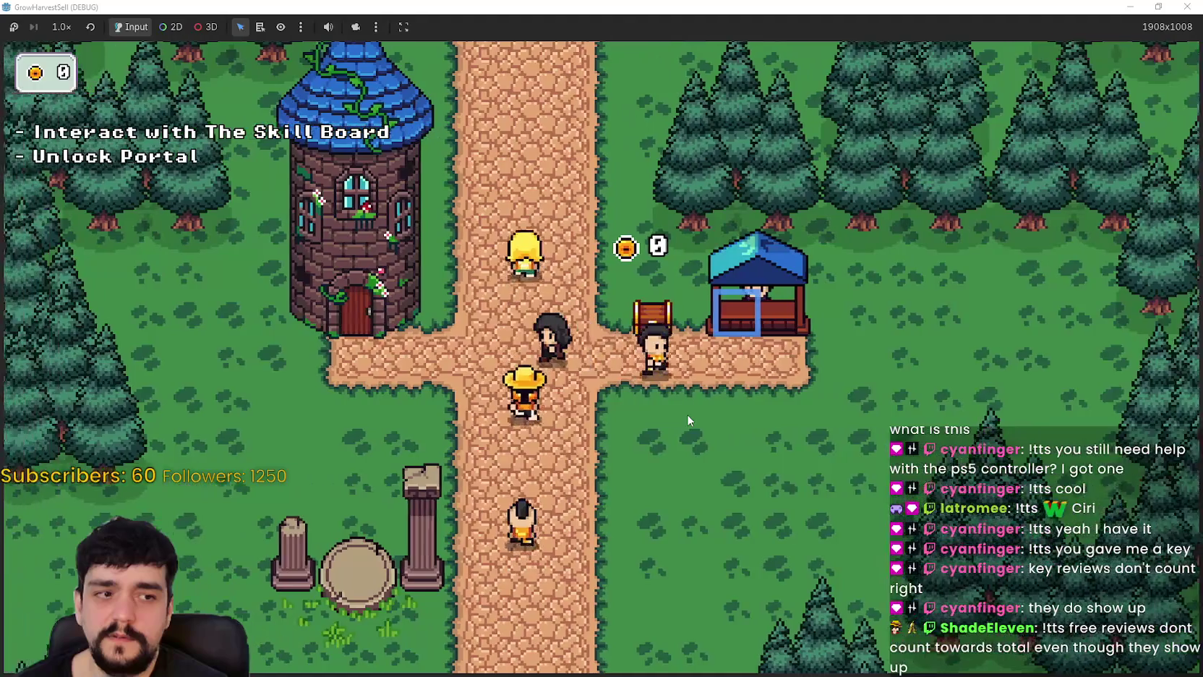
key(d)
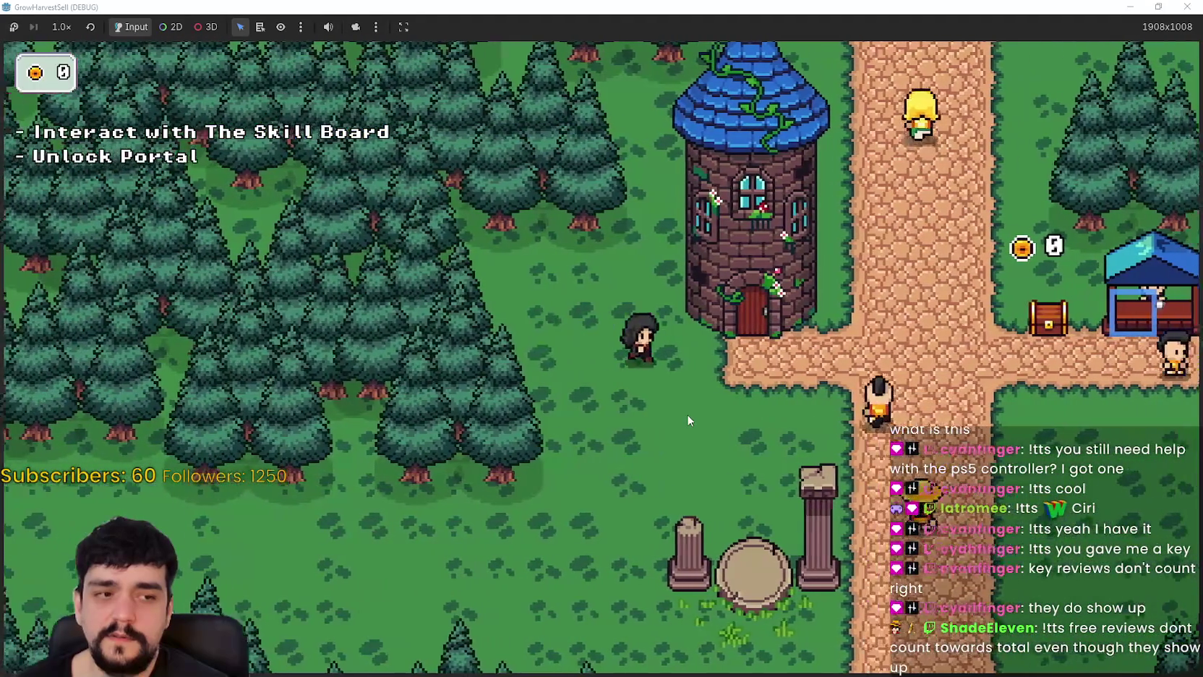
key(d)
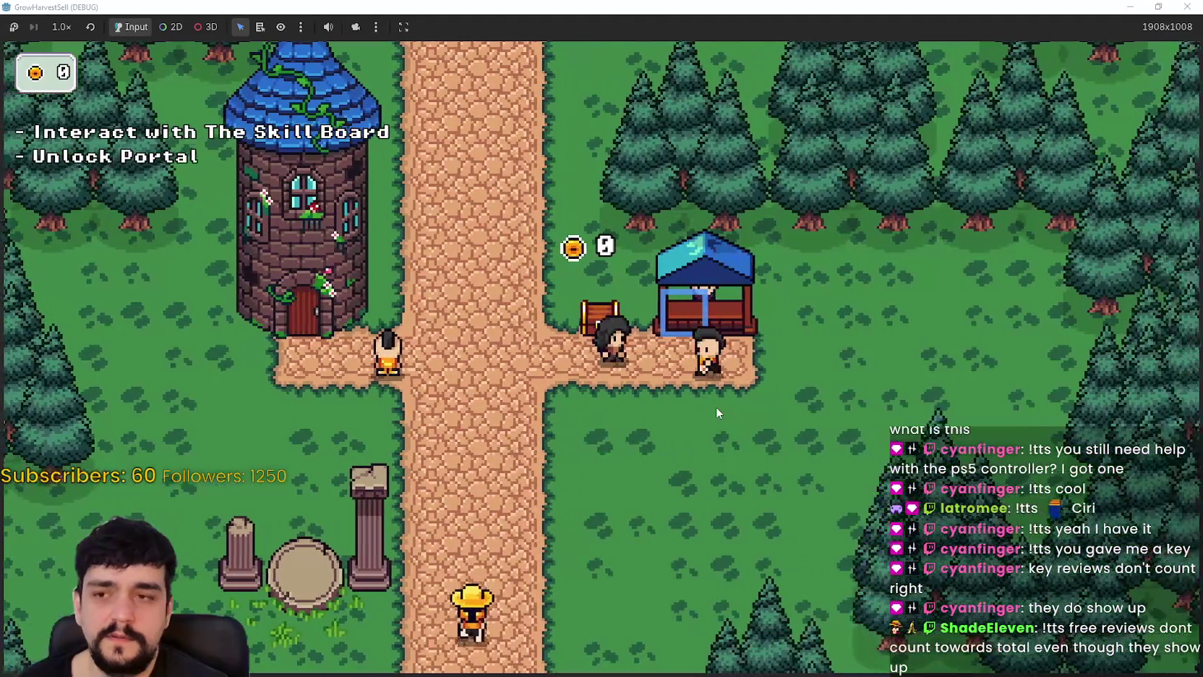
key(w)
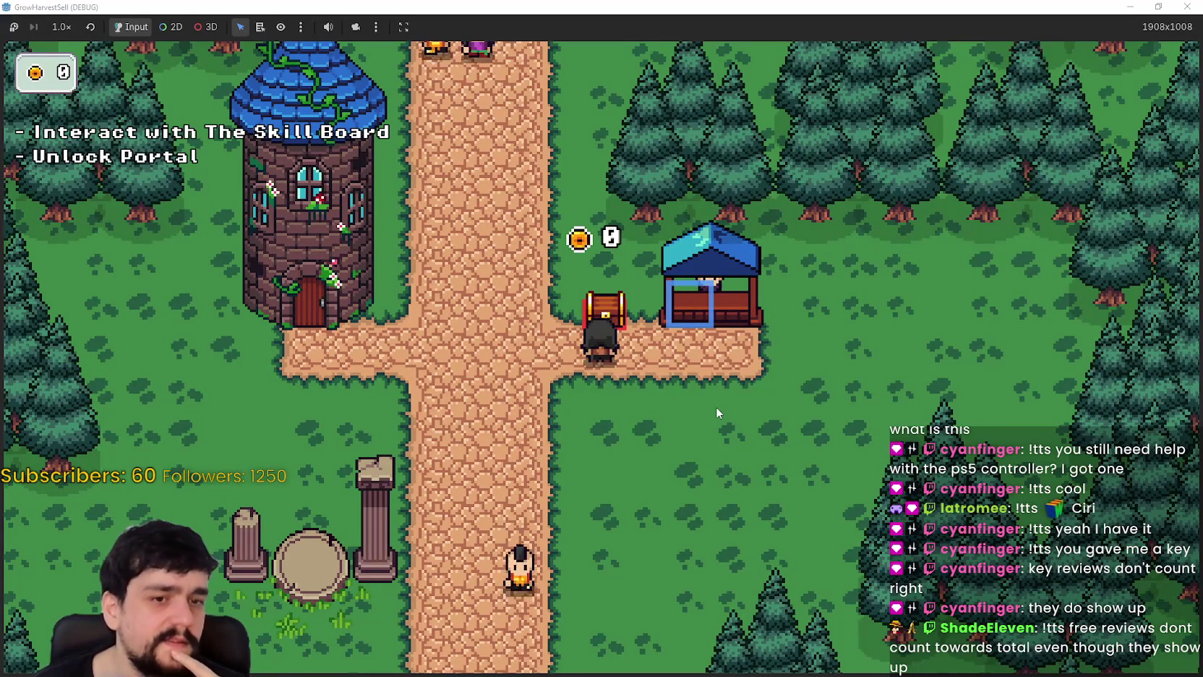
key(a)
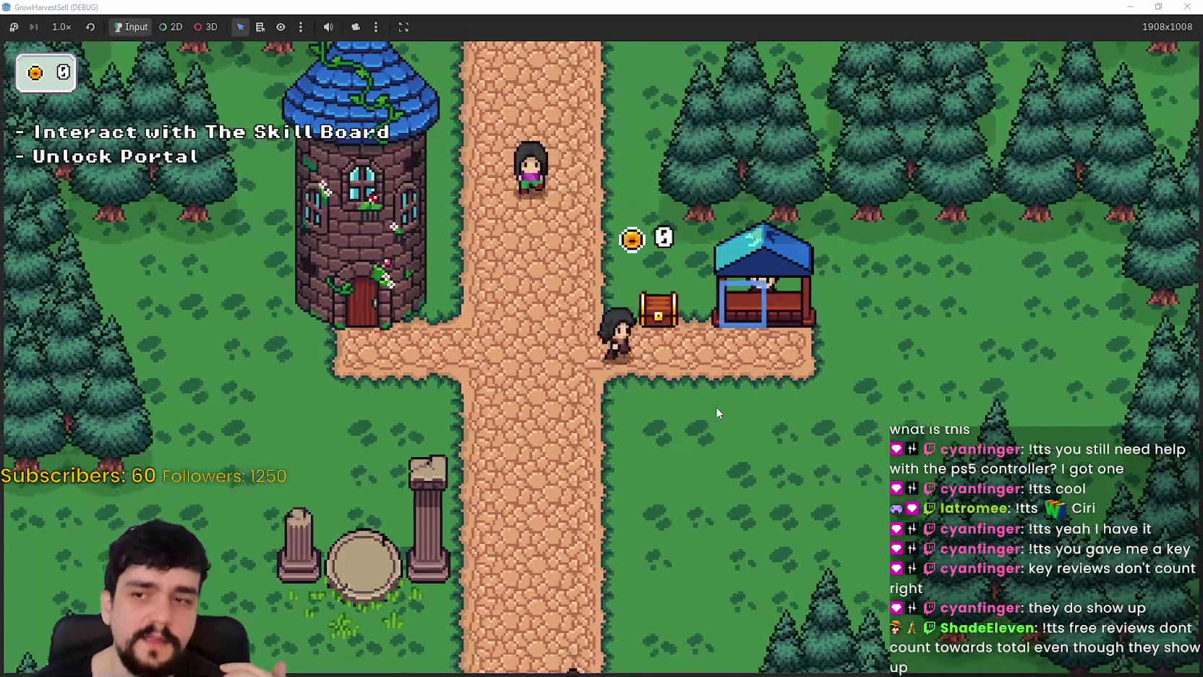
key(w)
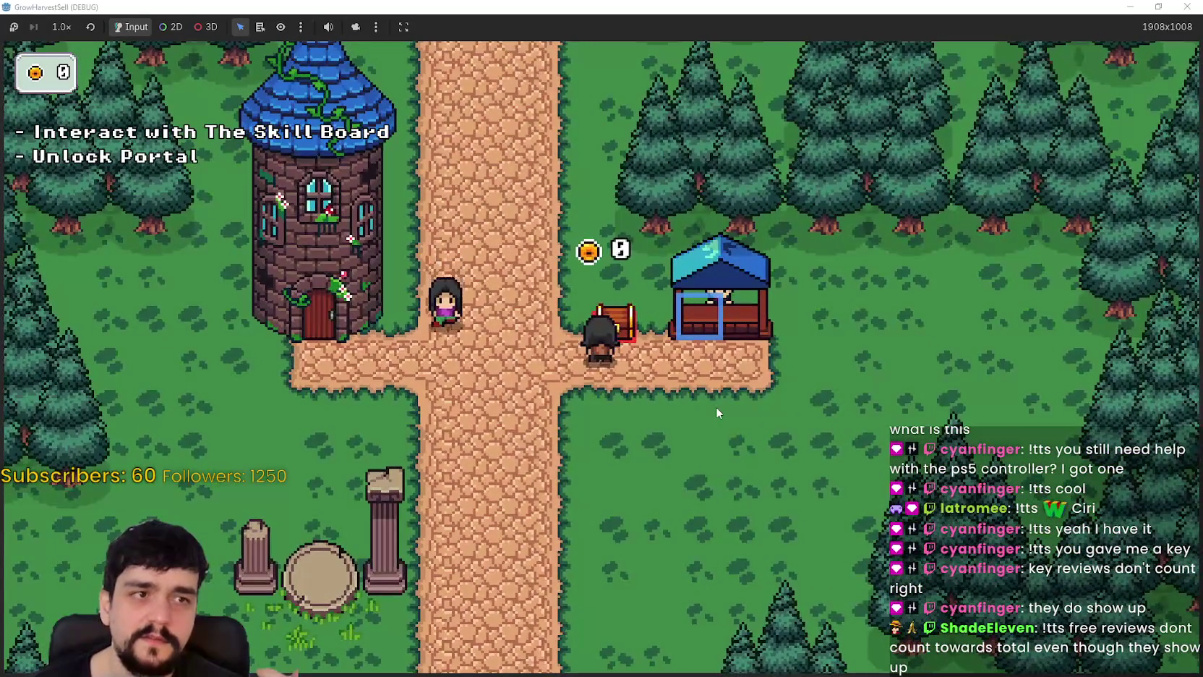
key(a)
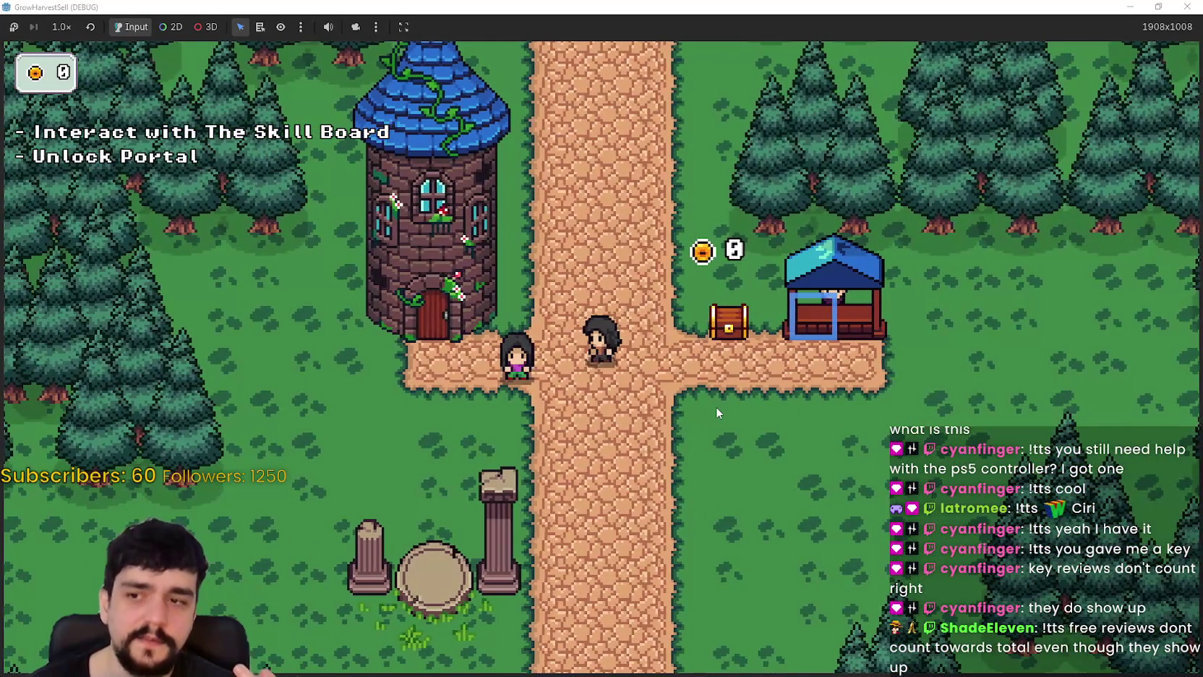
key(d)
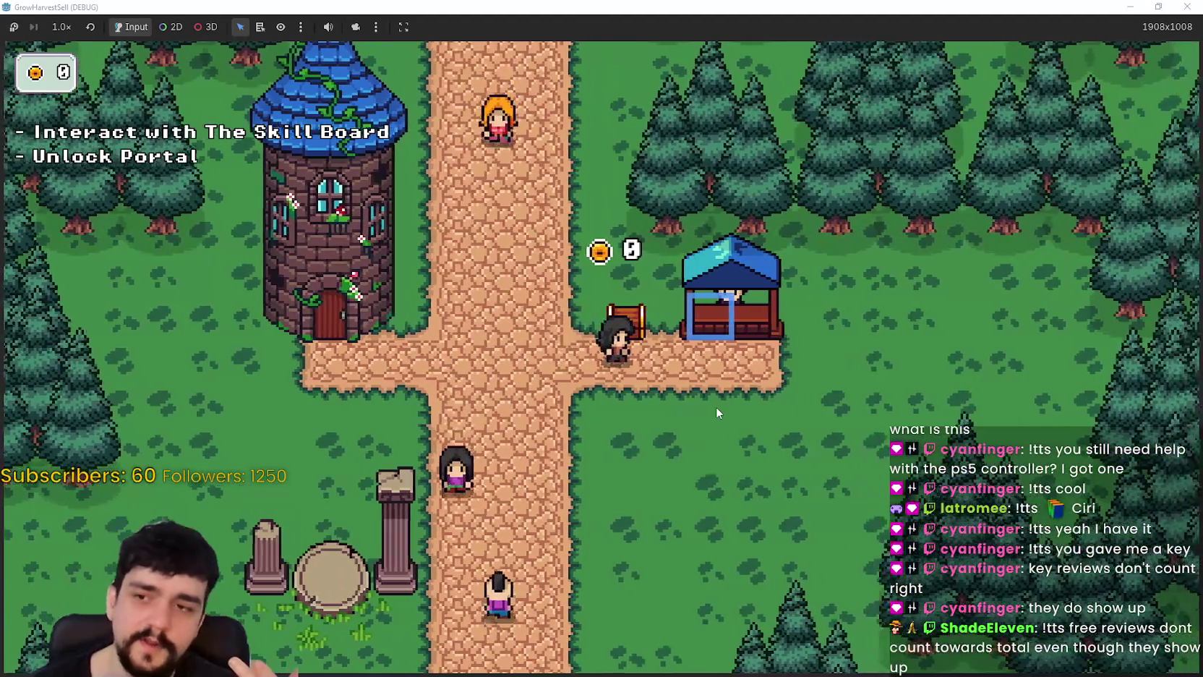
key(alt+Tab)
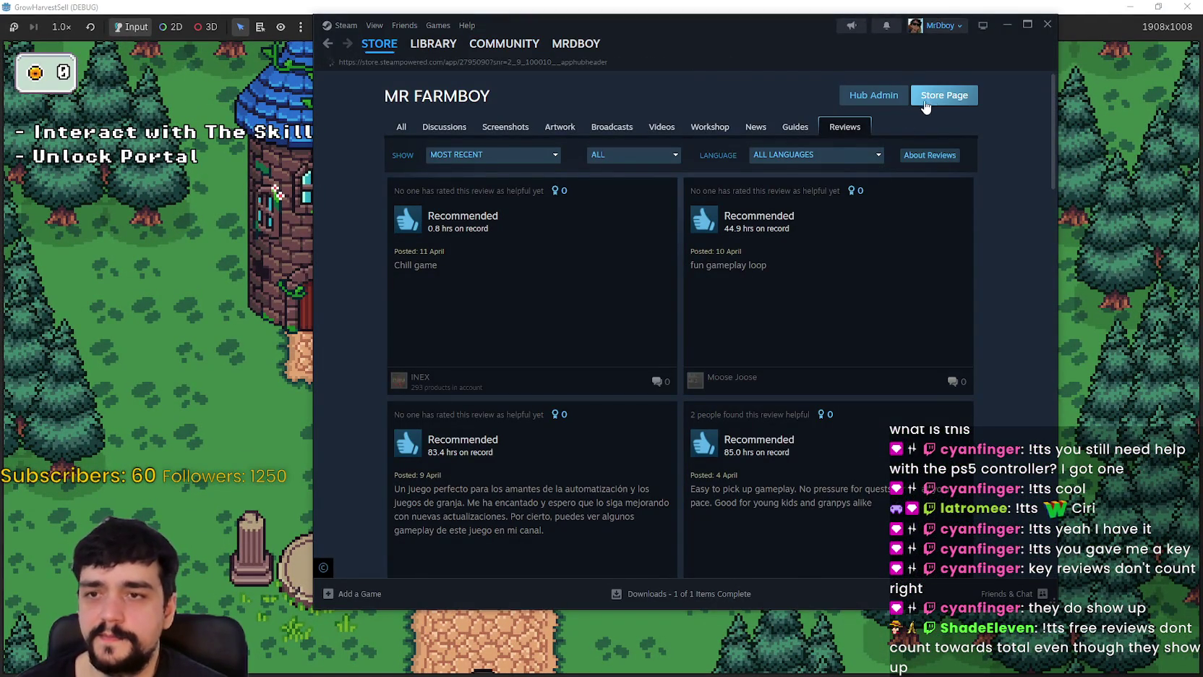
- Scroll further down the reviews, then open Crimson Desert's store page from the library
scroll(531, 546, down, 4)
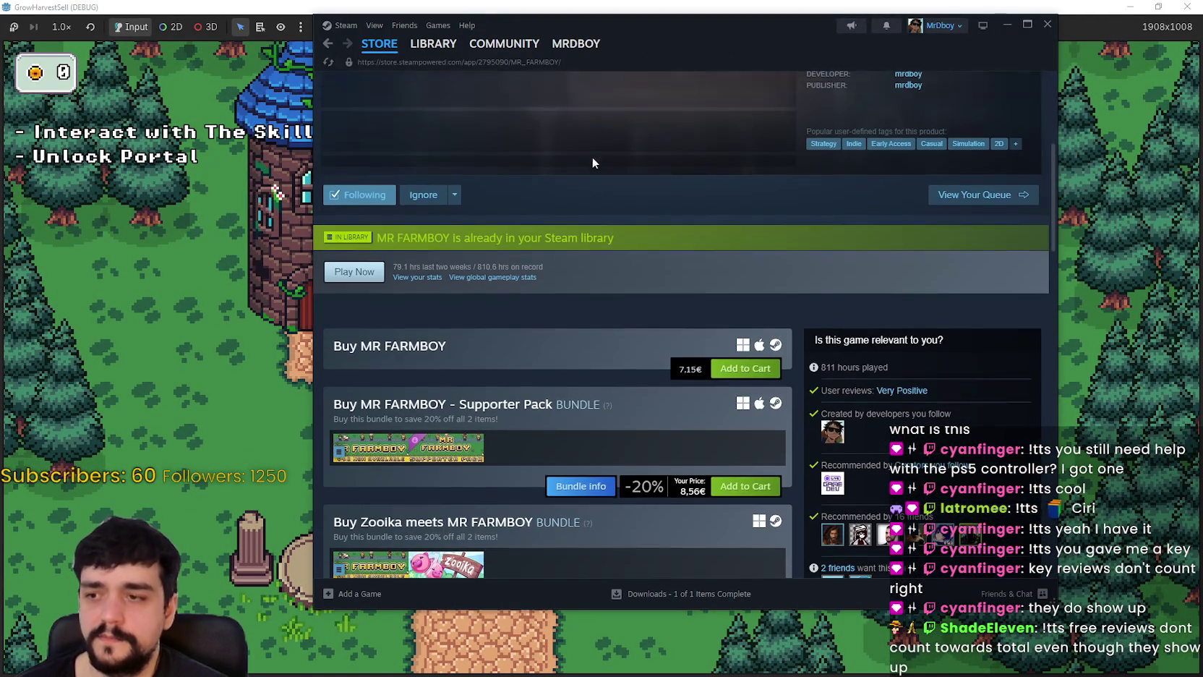
scroll(541, 431, down, 10)
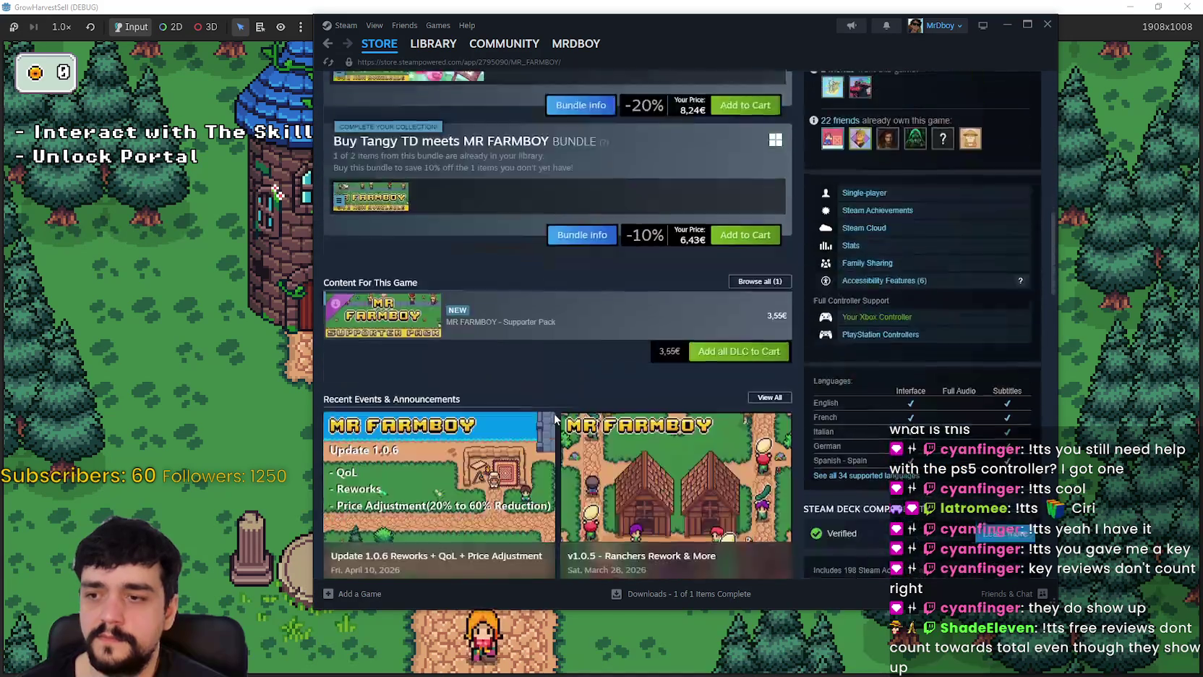
scroll(554, 420, down, 15)
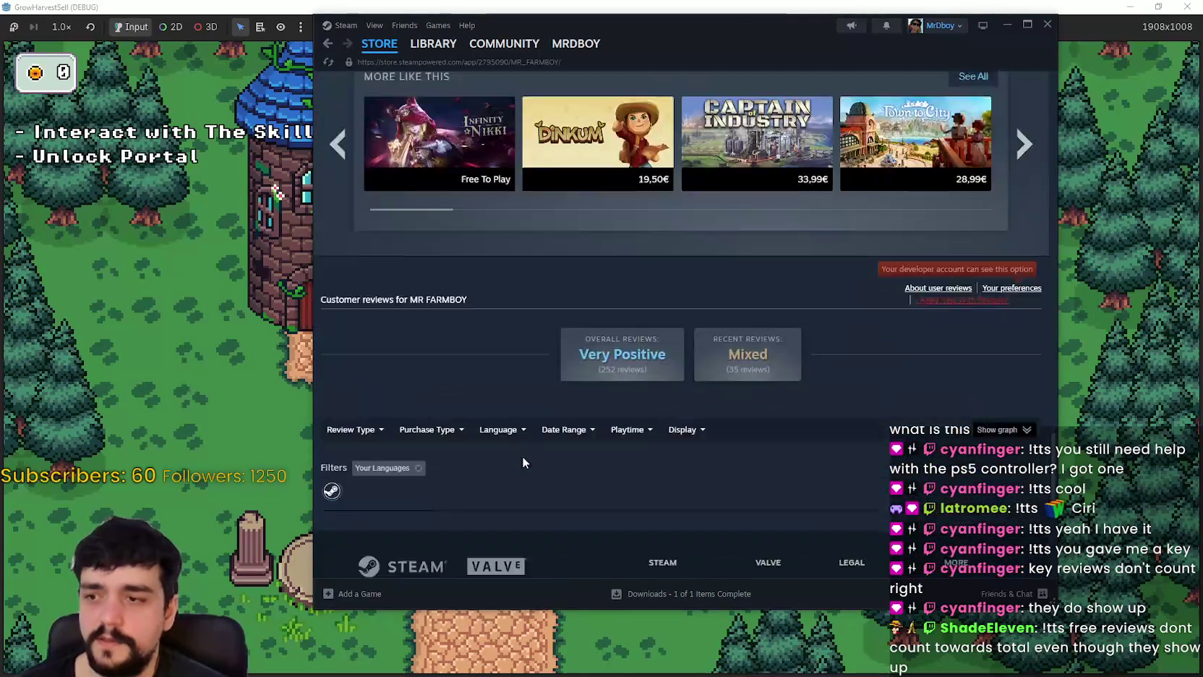
scroll(522, 456, down, 2)
mouse_move(393, 49)
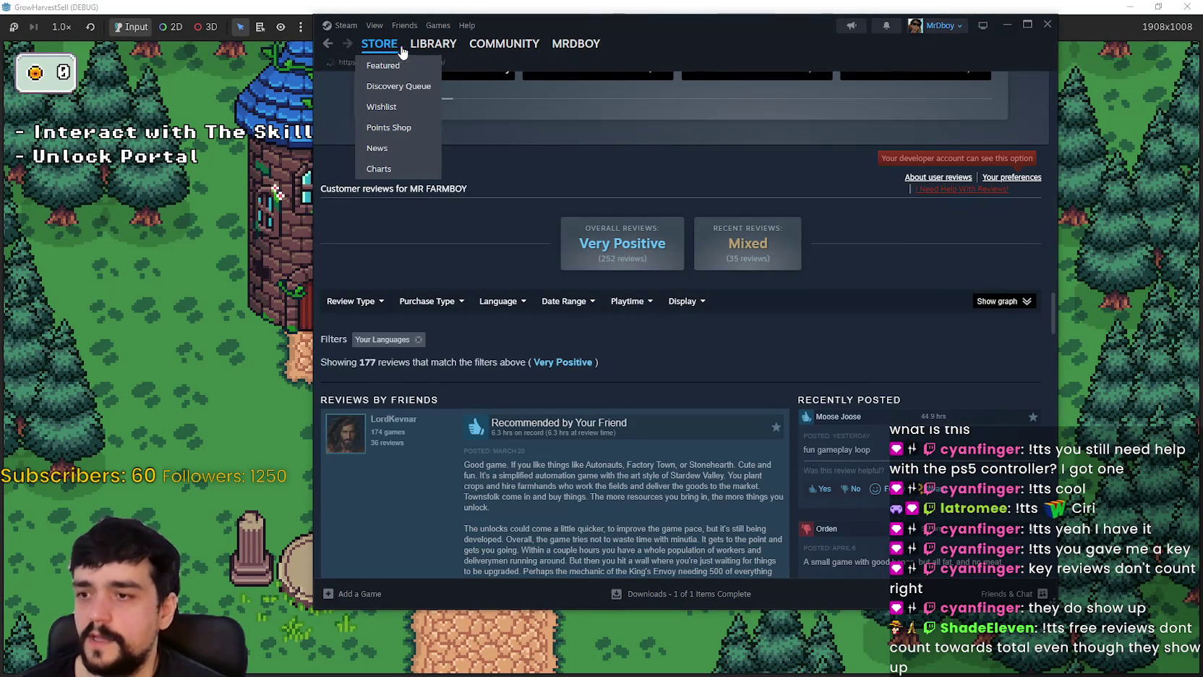
click(434, 50)
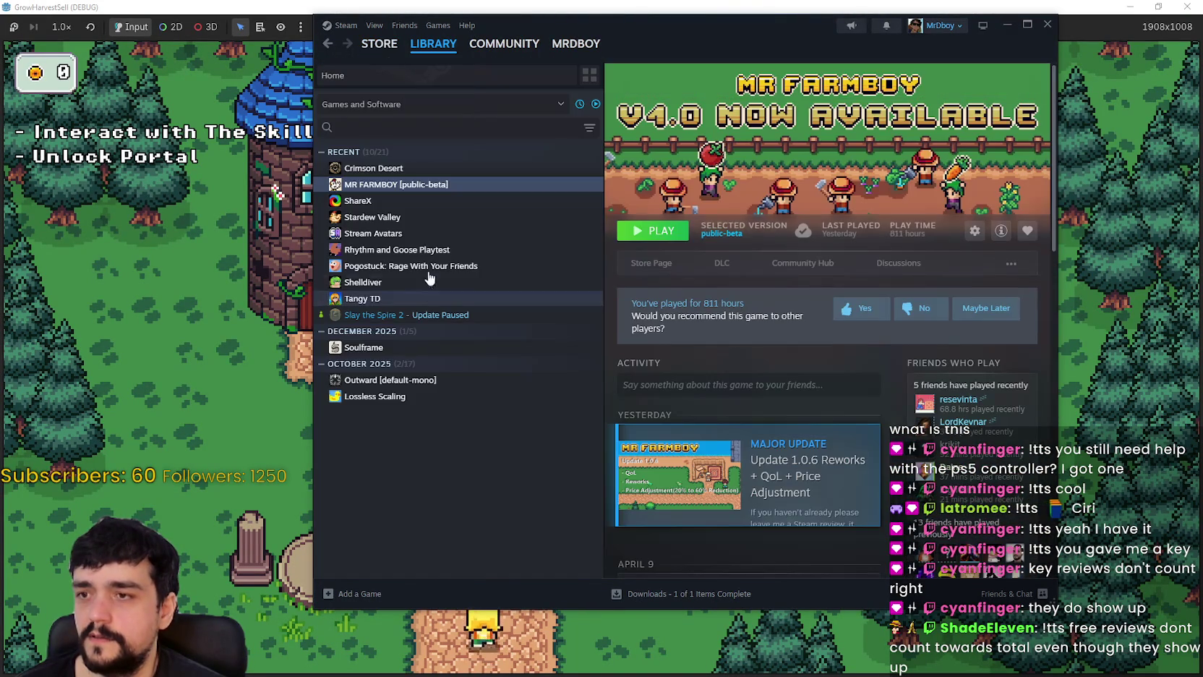
click(452, 171)
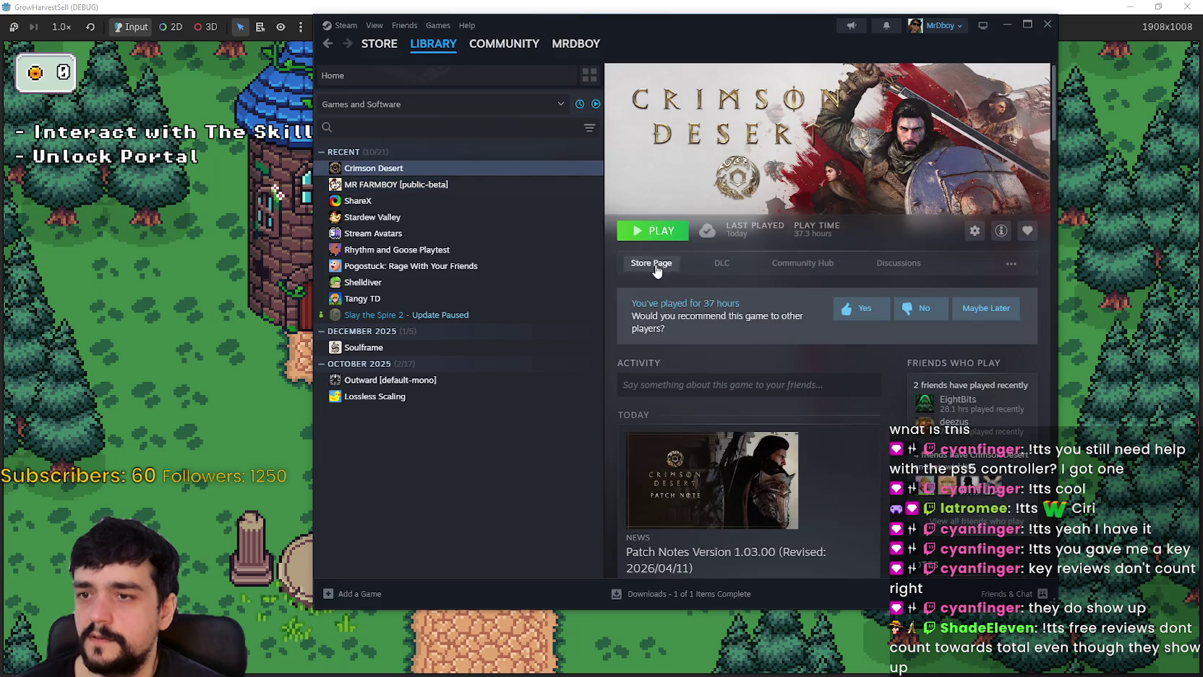
click(656, 270)
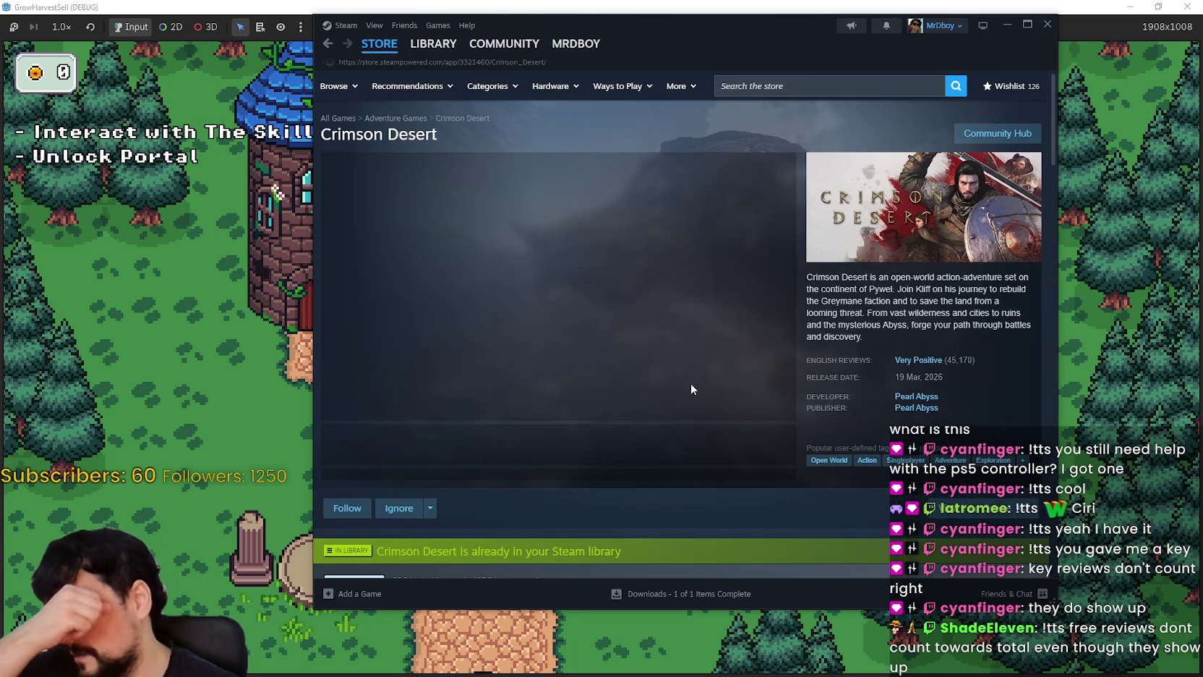
- Click into Crimson Desert's write-a-review box and scroll back to the top of the page
scroll(583, 466, down, 10)
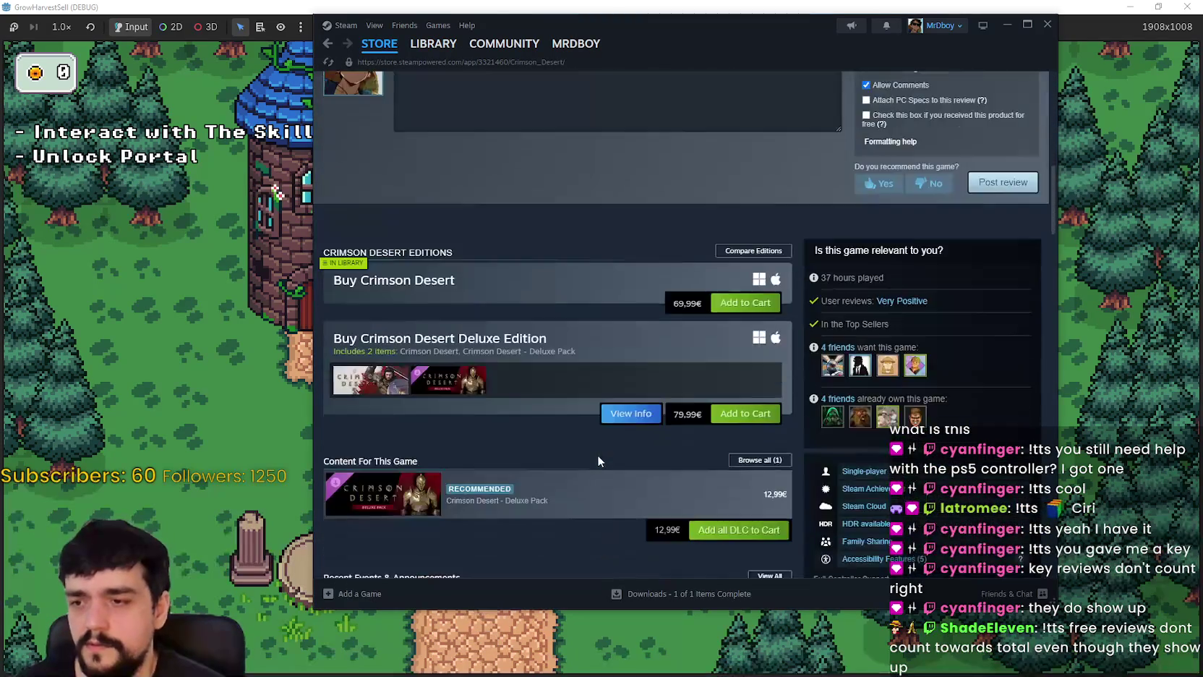
scroll(598, 456, up, 5)
click(632, 412)
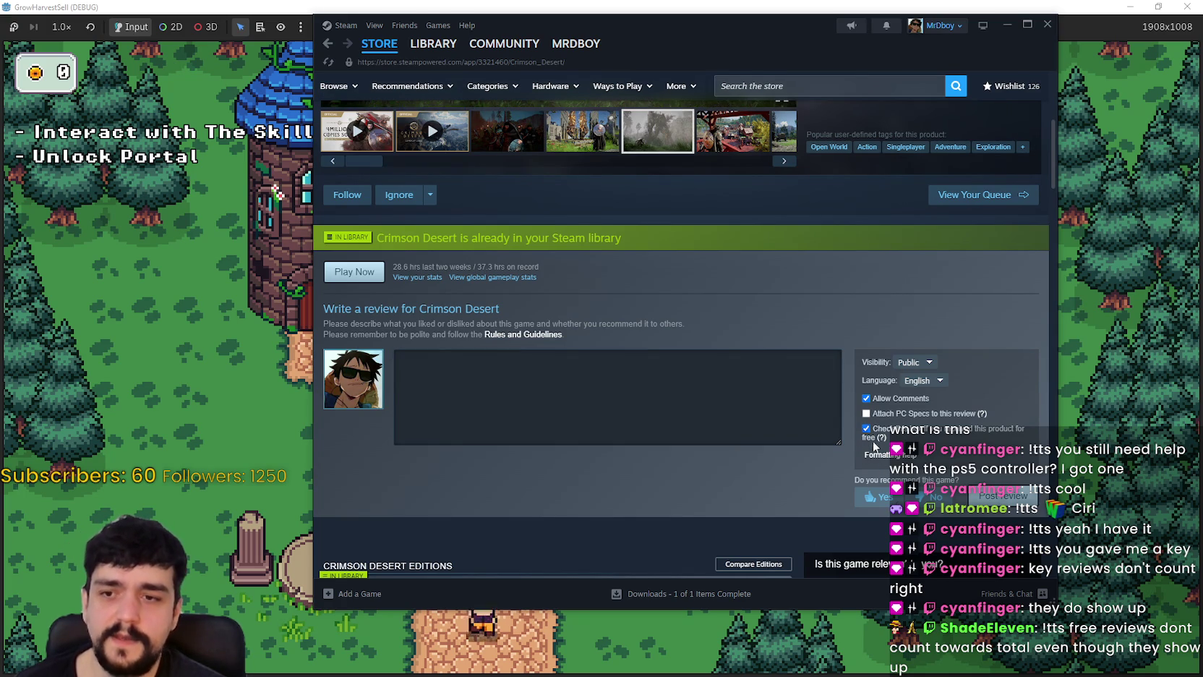
mouse_move(882, 438)
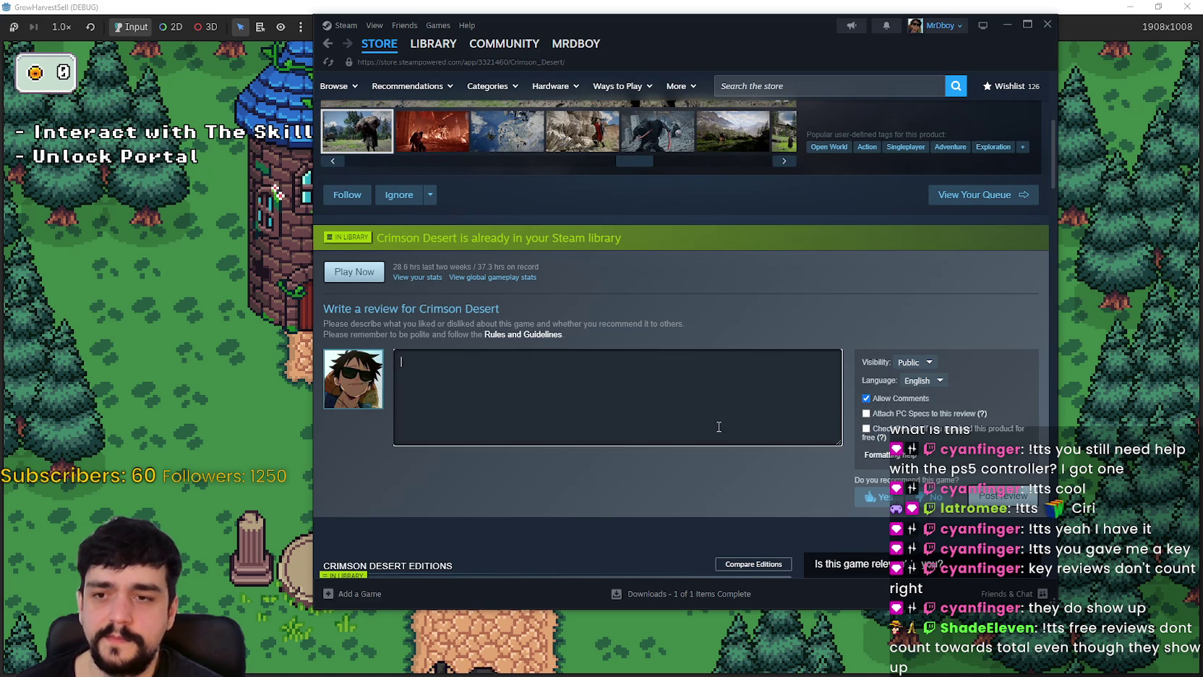
scroll(687, 423, up, 5)
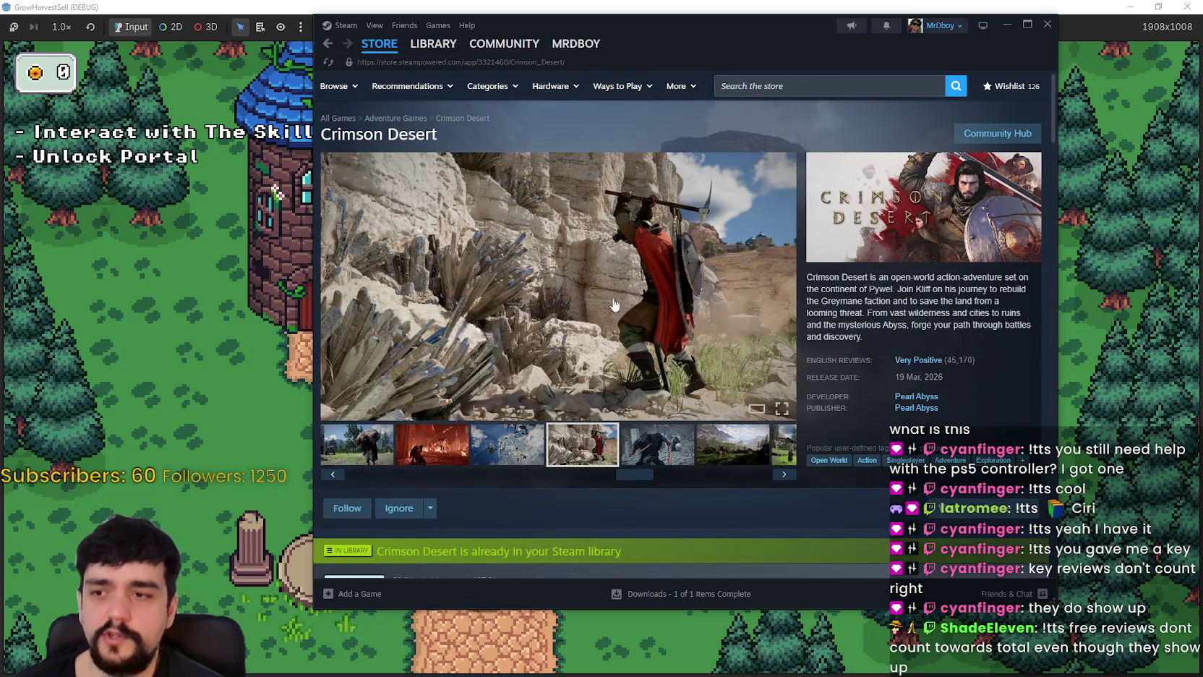
- Return to the game and walk the sorcerer to the tower door, shuffling beside it
click(166, 382)
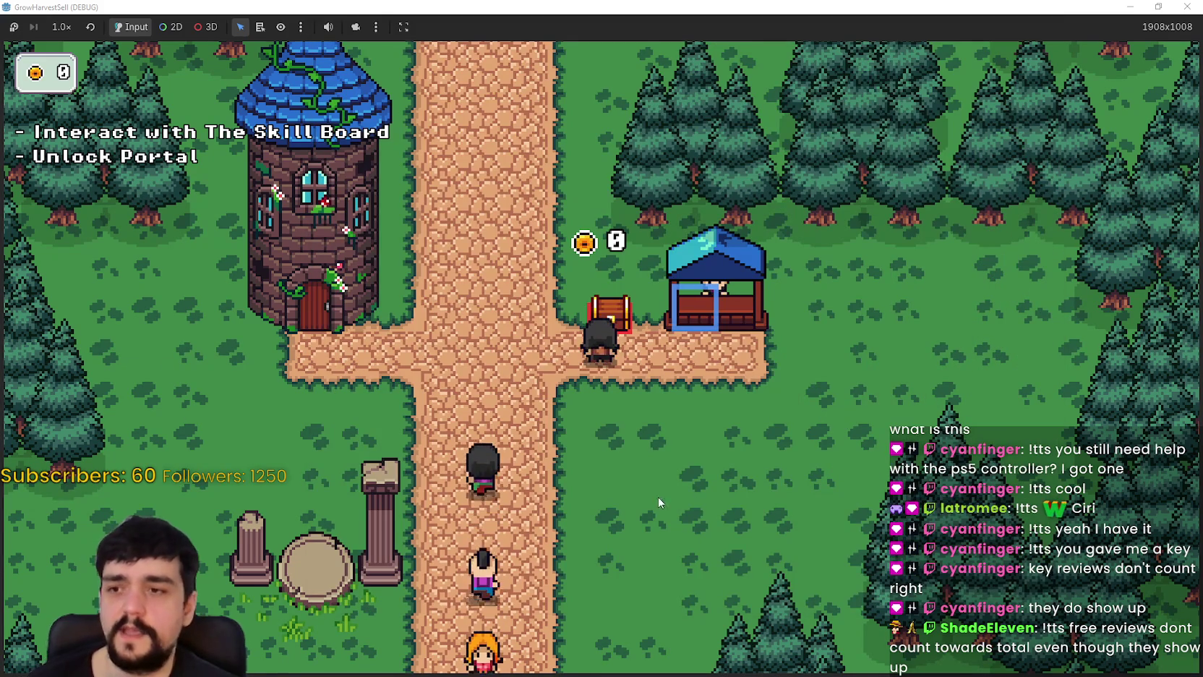
key(a)
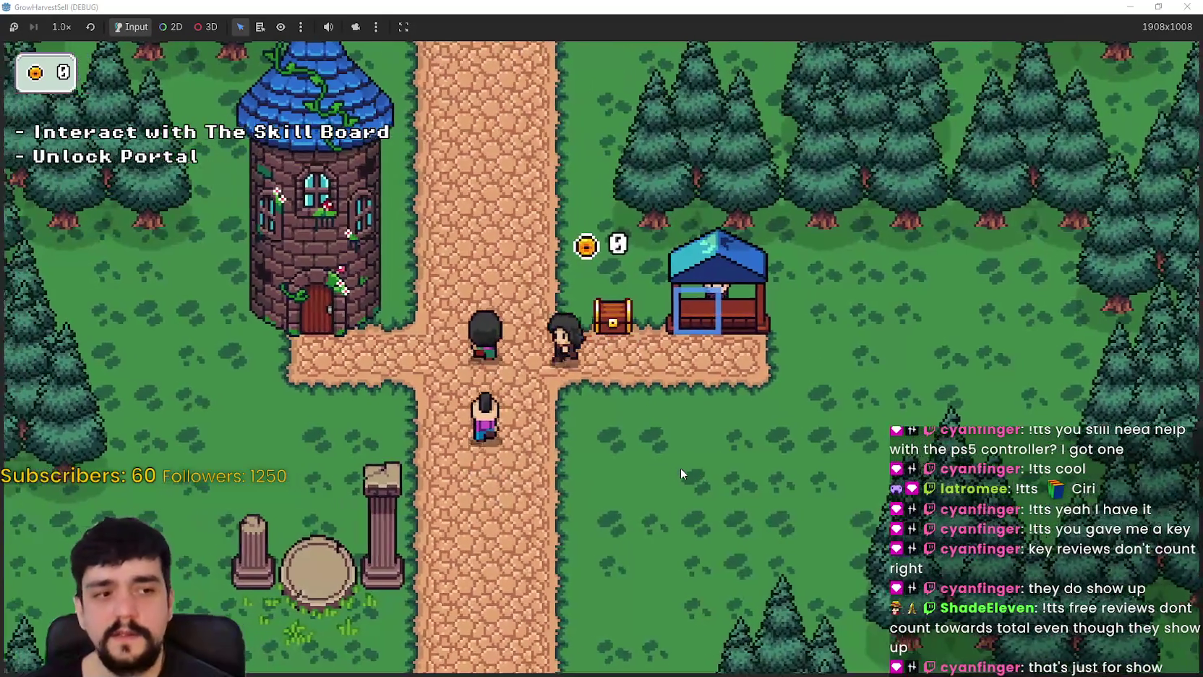
key(a)
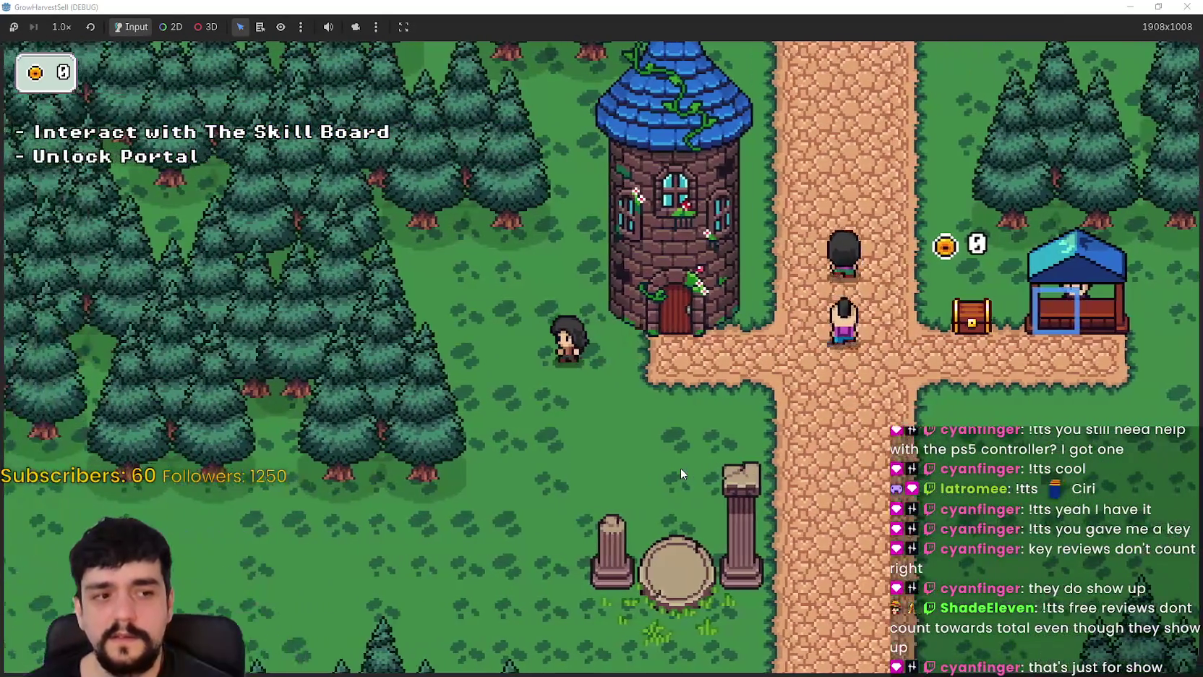
key(d)
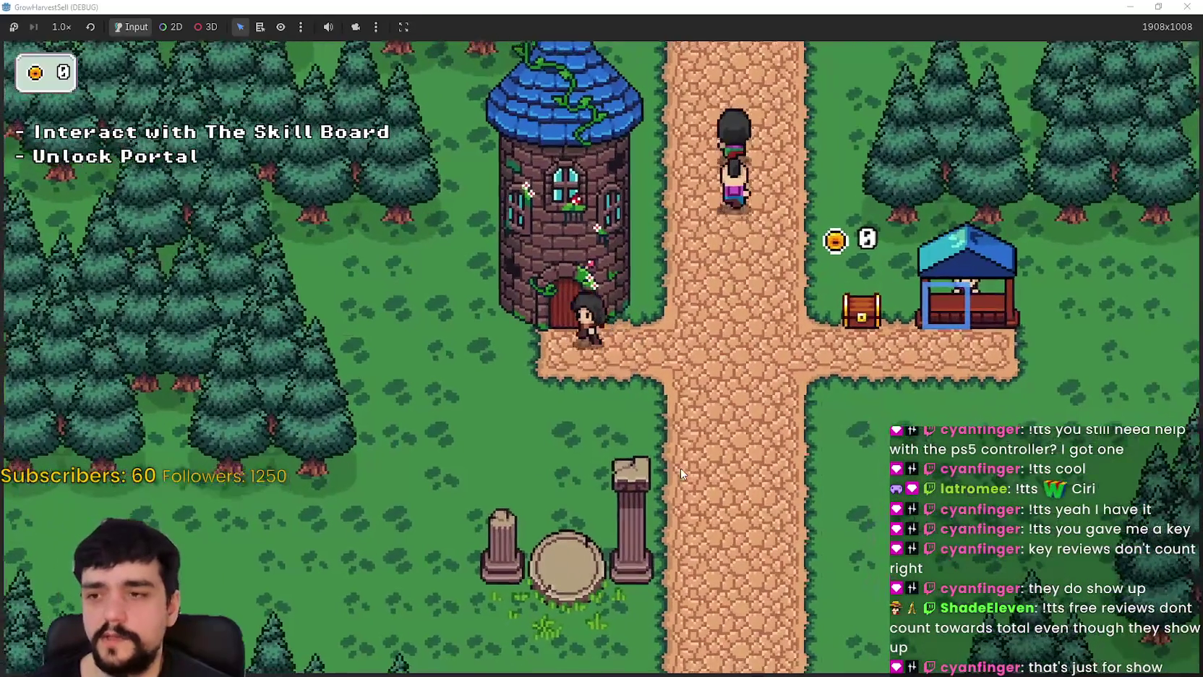
key(d)
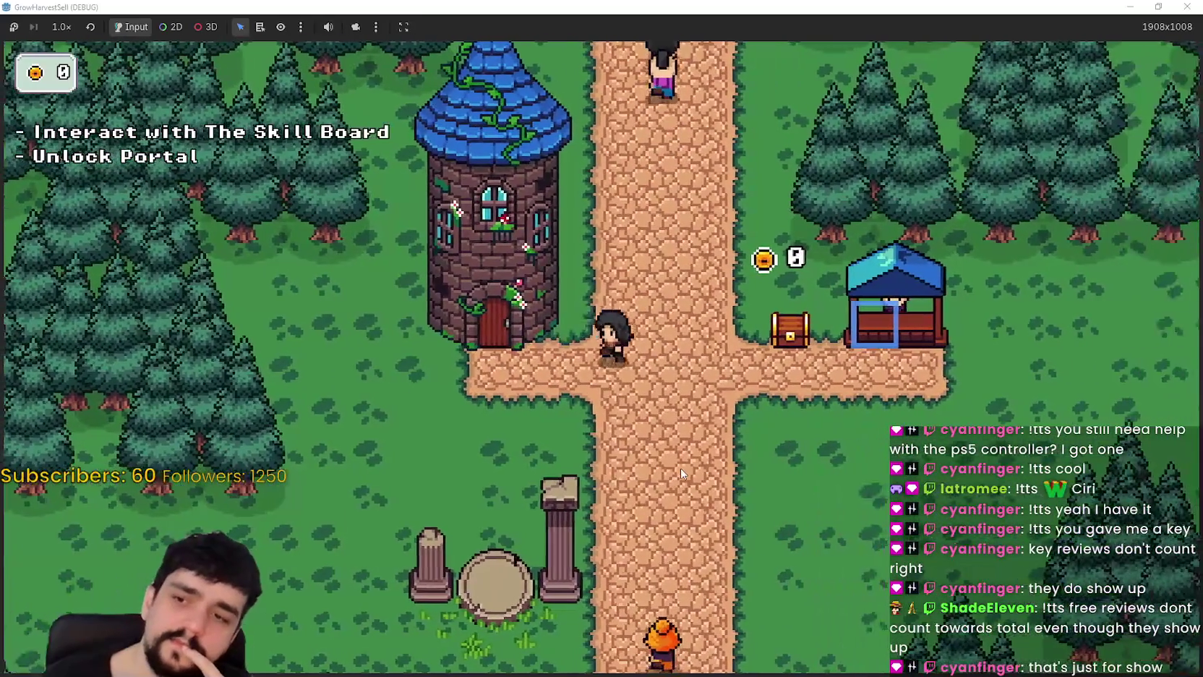
key(a)
key(w)
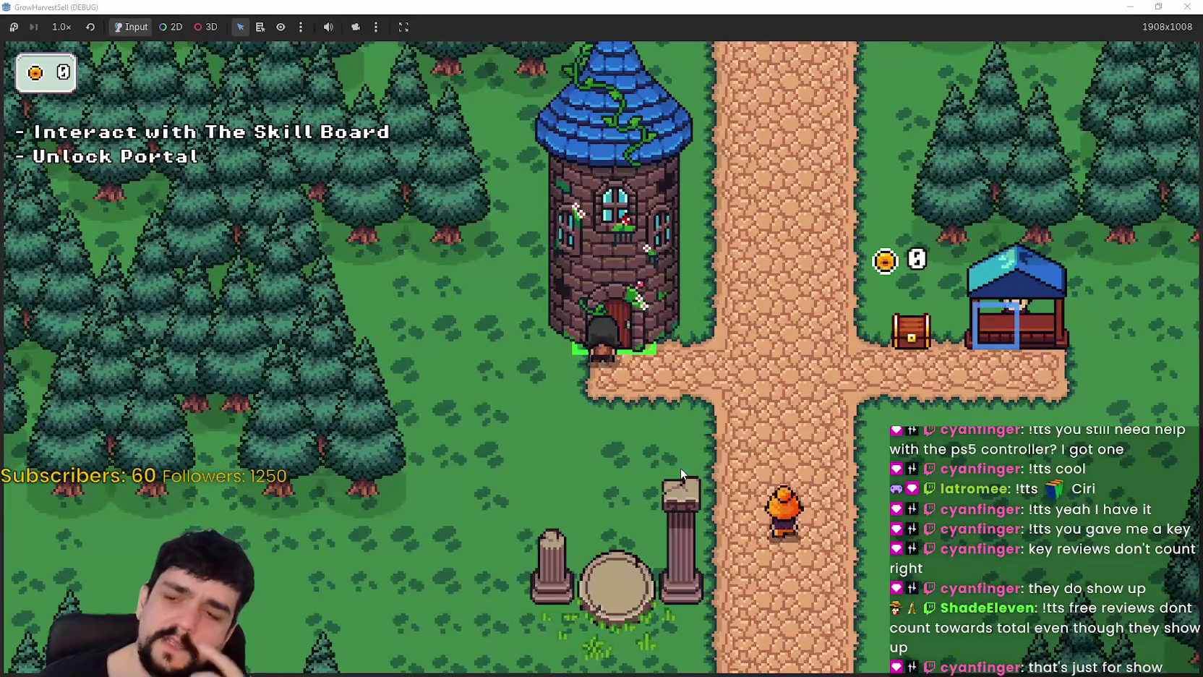
key(a)
key(d)
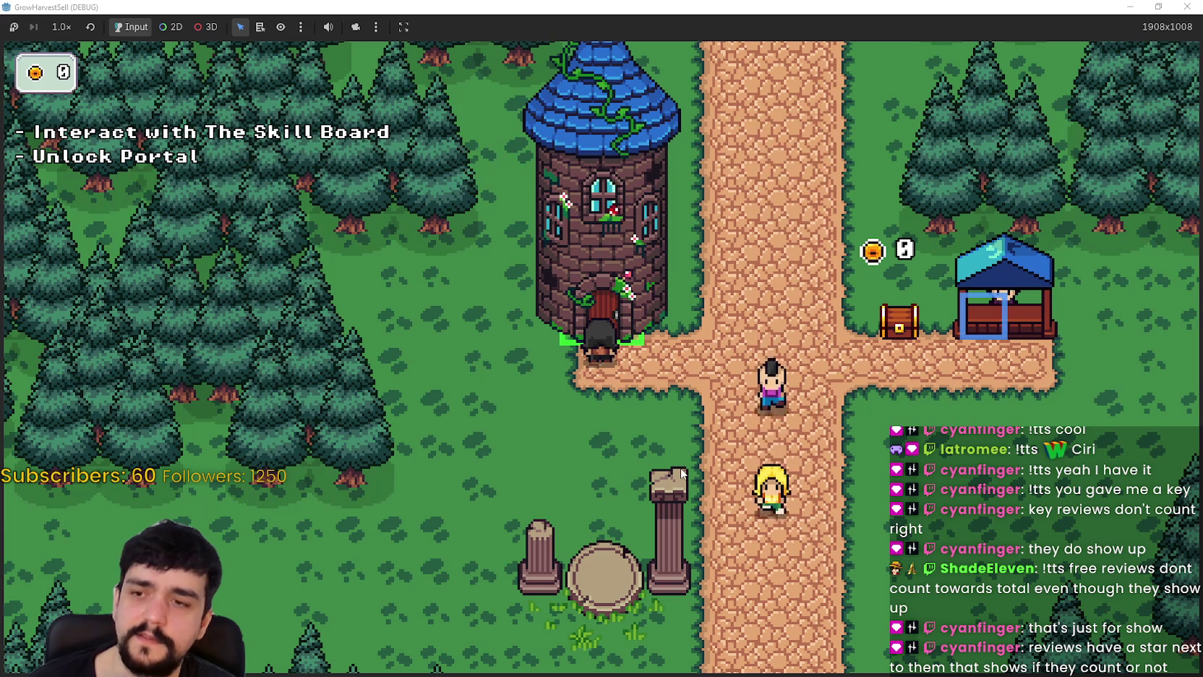
- Walk the sorcerer down past the pillars and back up the path
key(s)
key(d)
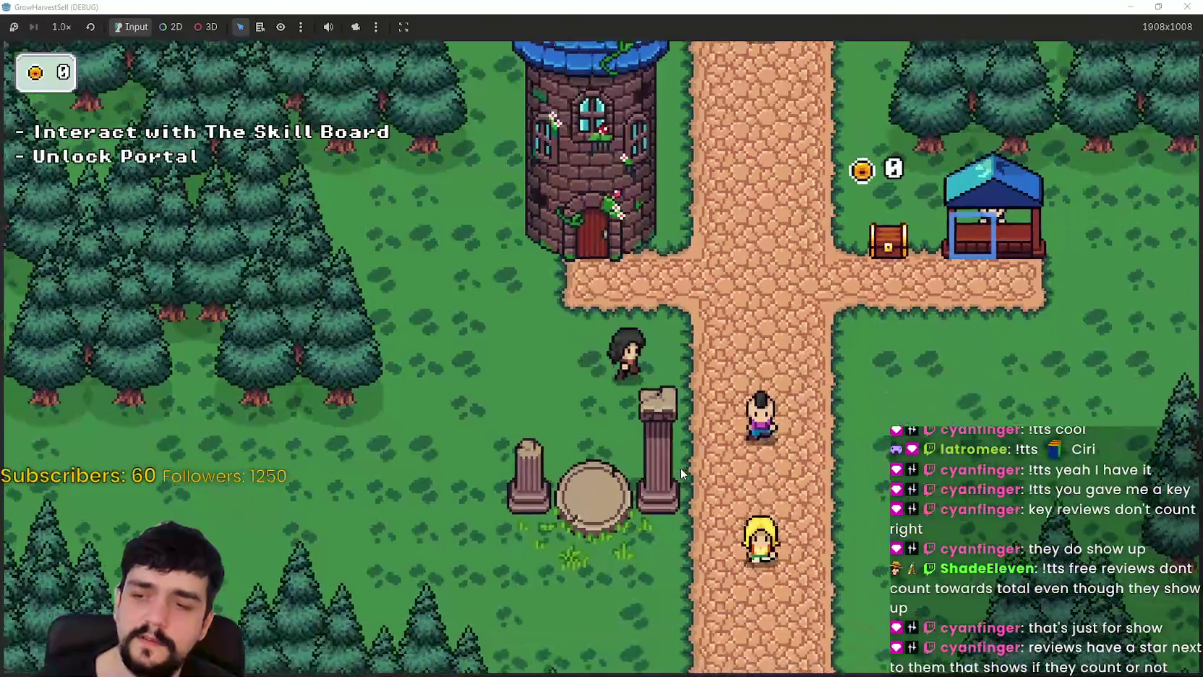
key(a)
key(s)
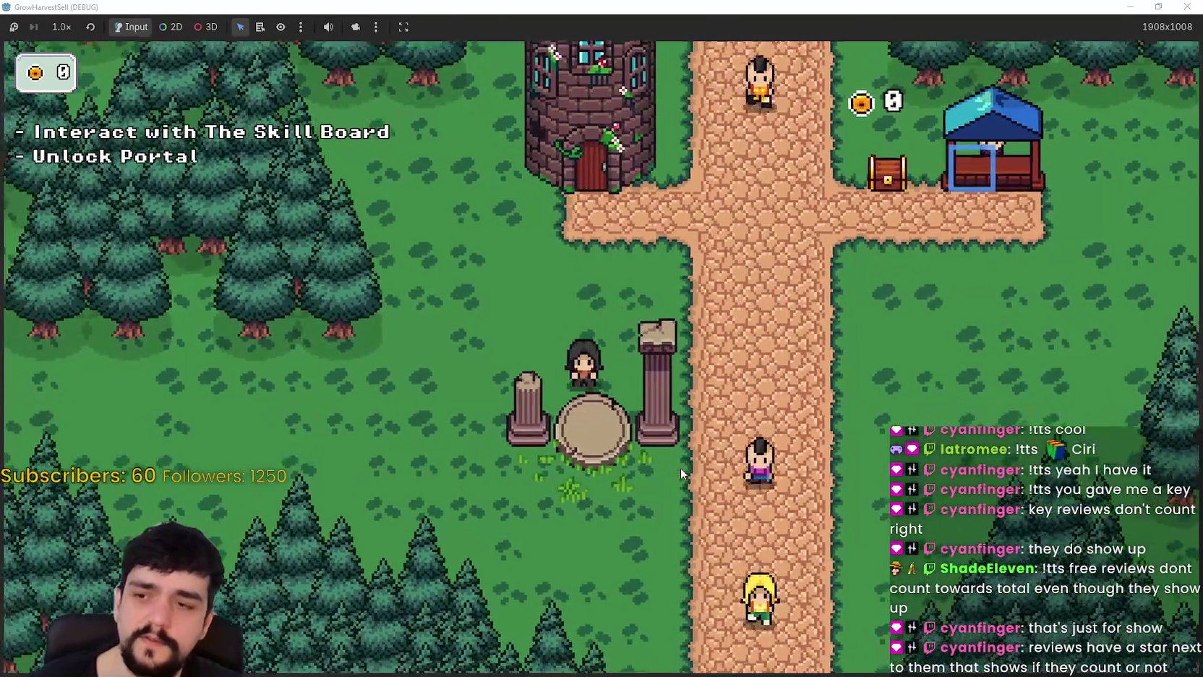
key(w)
key(d)
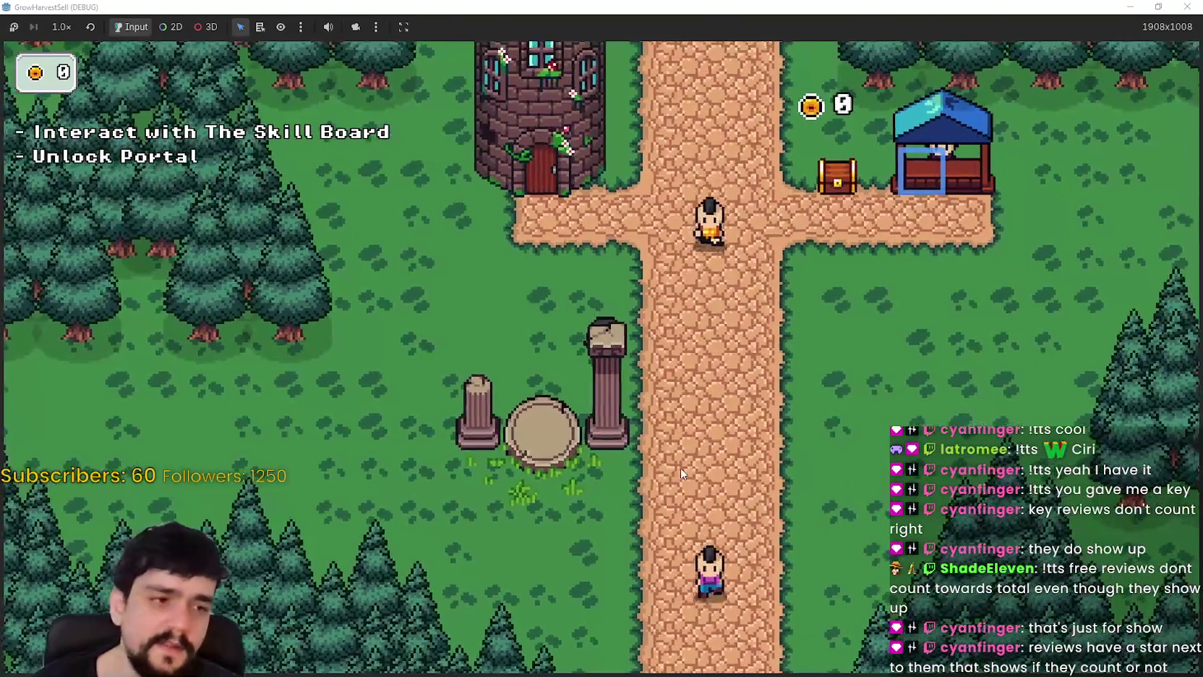
key(s)
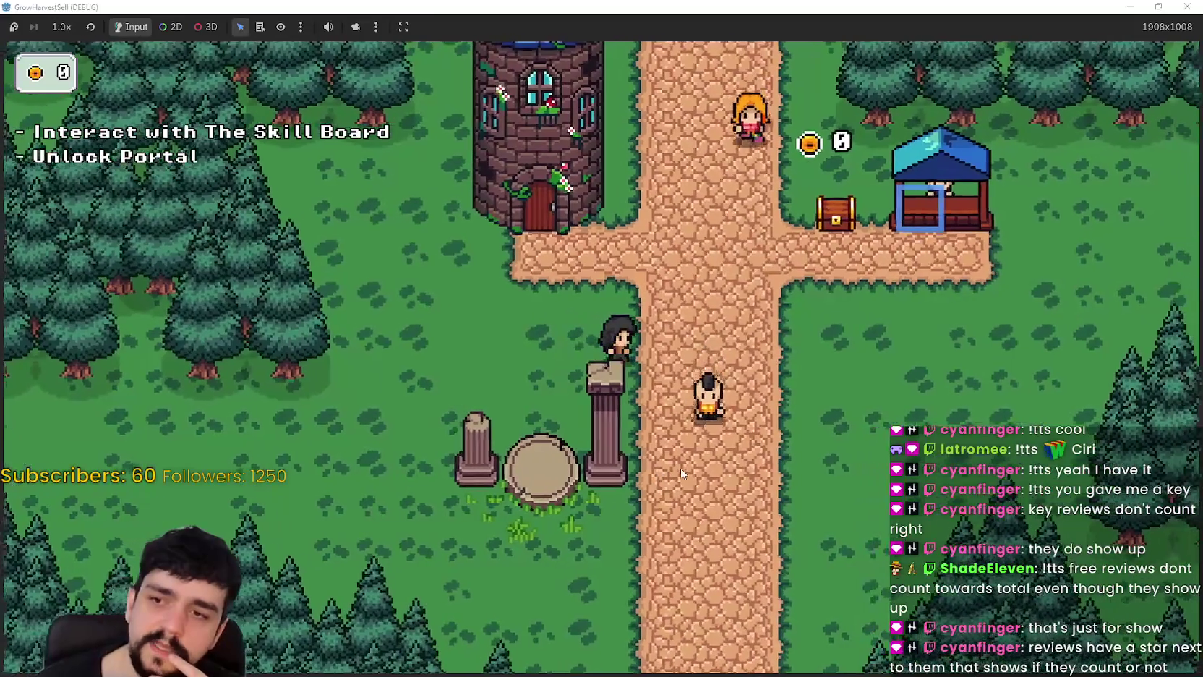
key(w)
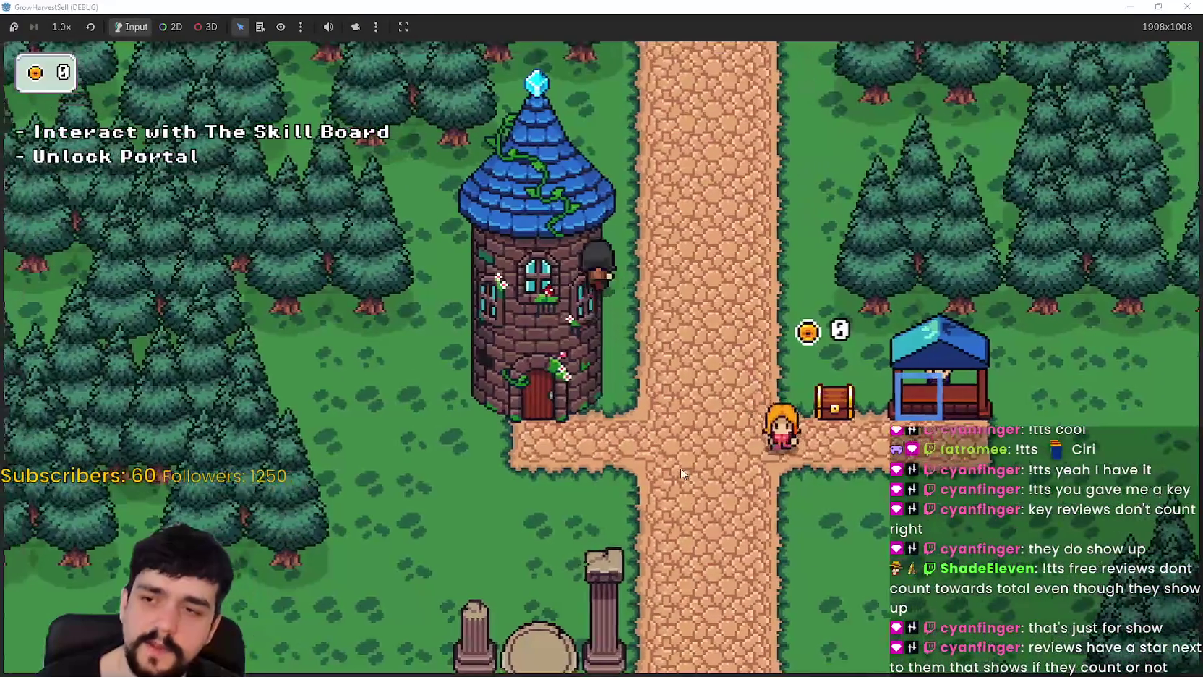
- Walk to the chest, stand below-left of it facing up, then rejoin the main path
key(s)
key(d)
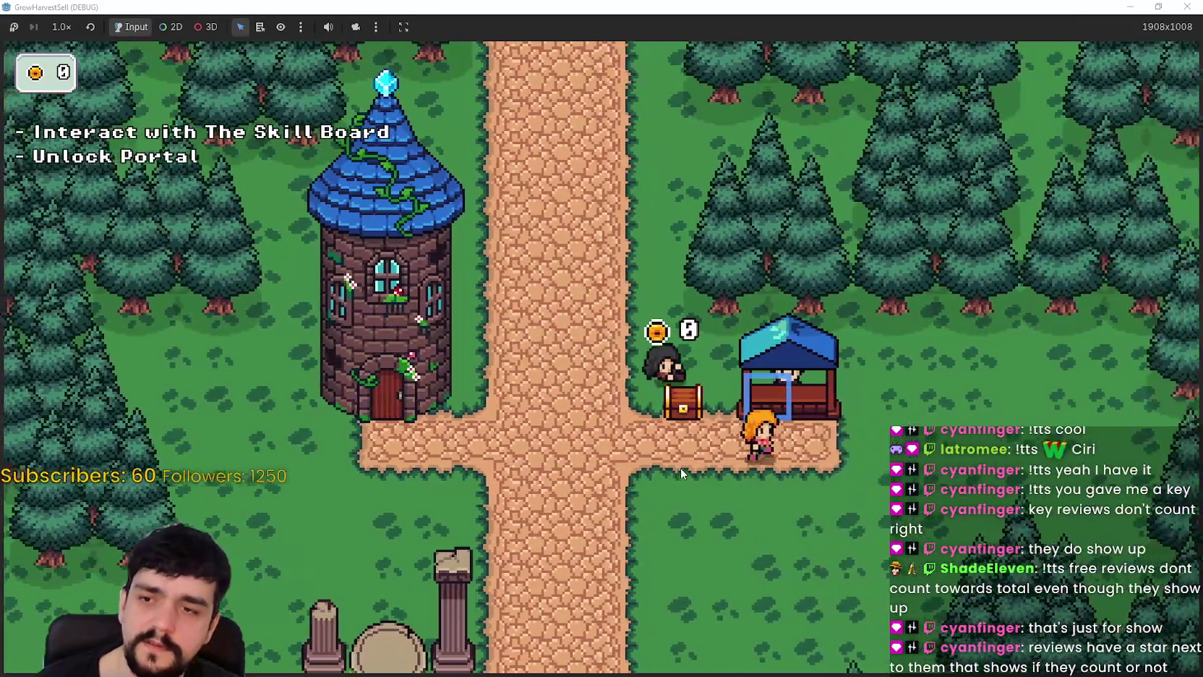
key(a)
key(w)
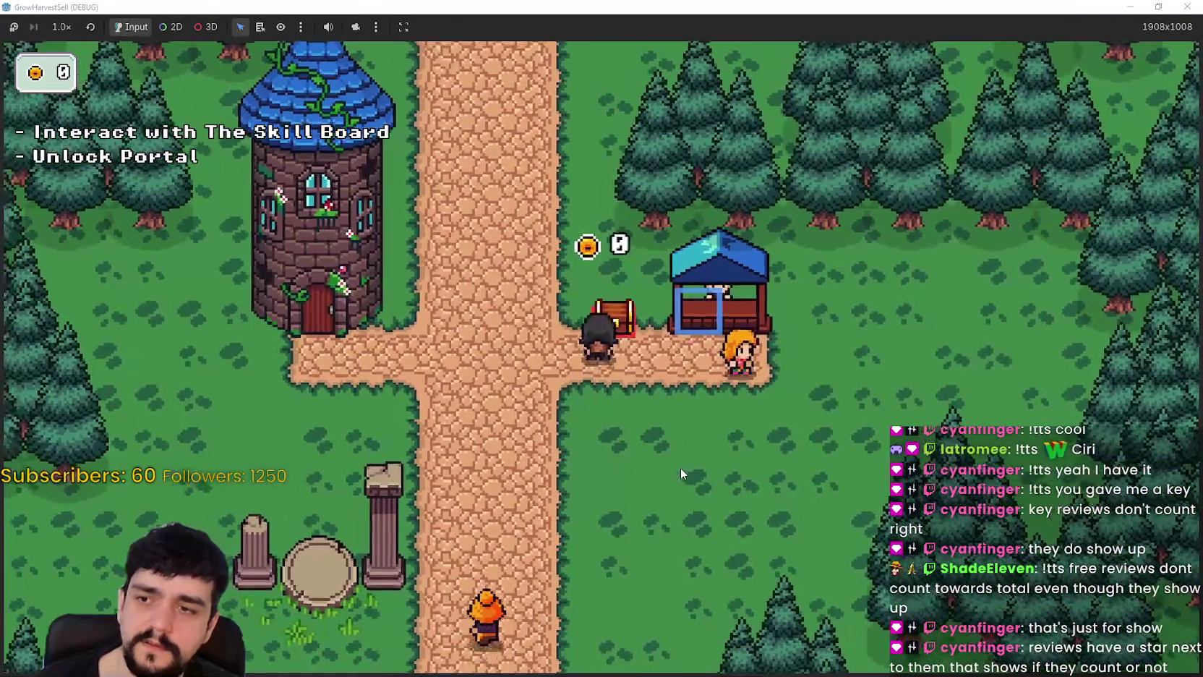
key(a)
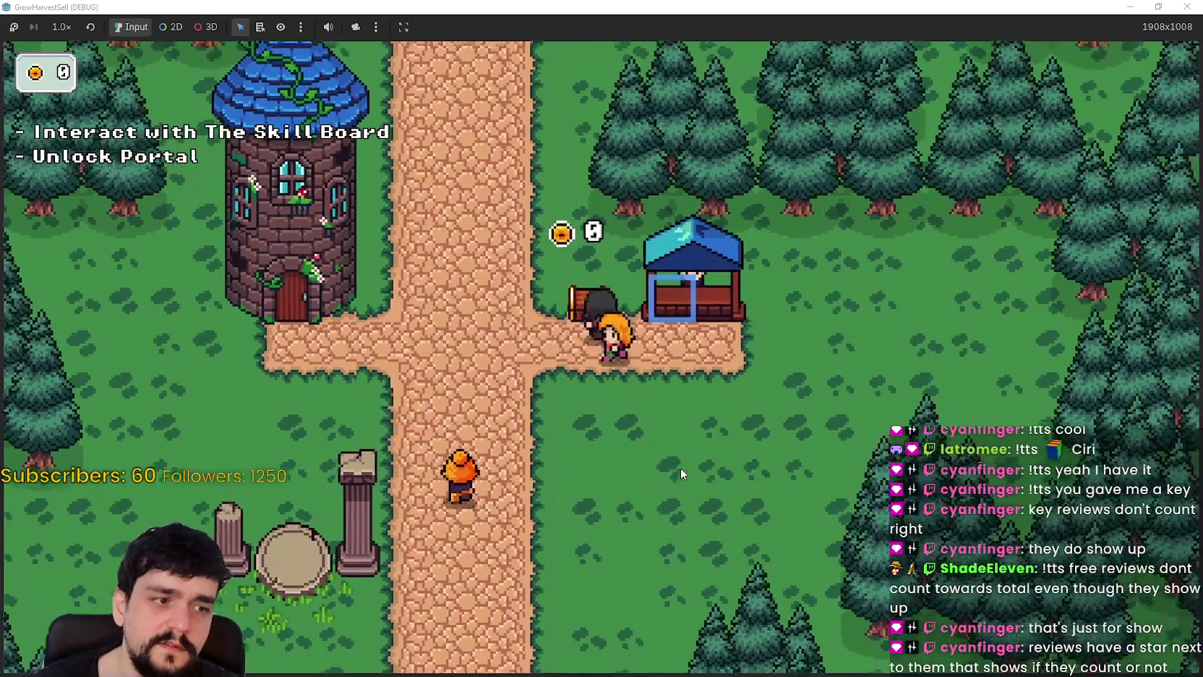
key(s)
- Move around along the path and walk up to stand beside the chest
key(a)
key(w)
key(d)
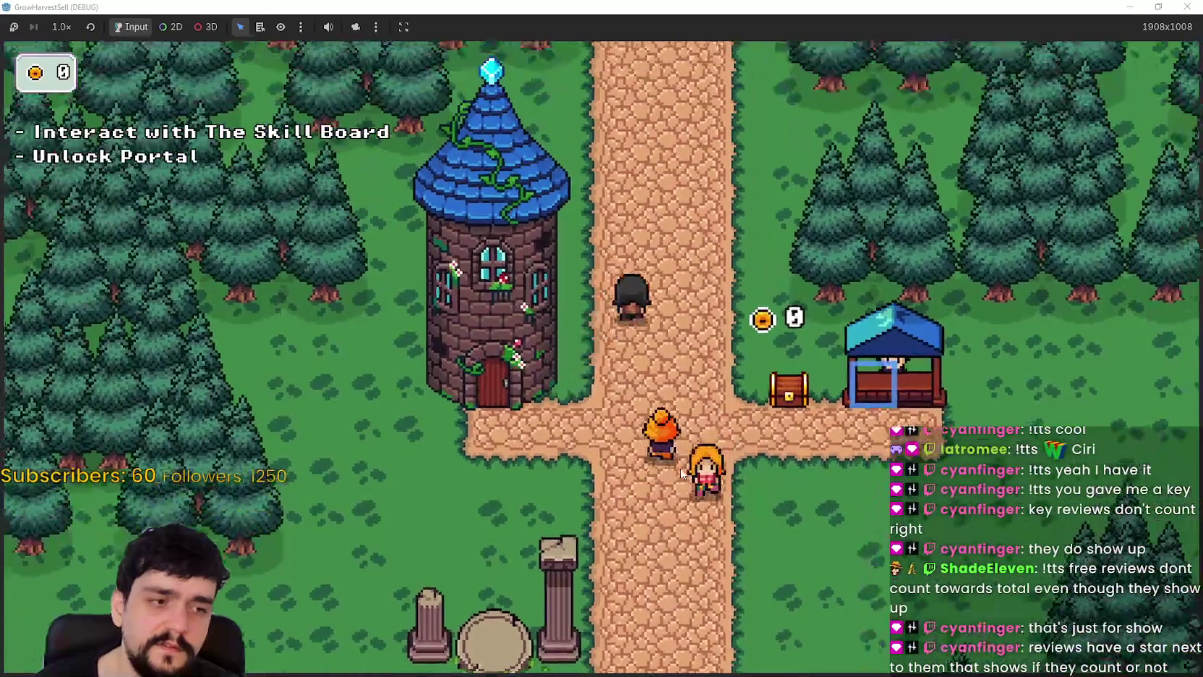
key(s)
key(w)
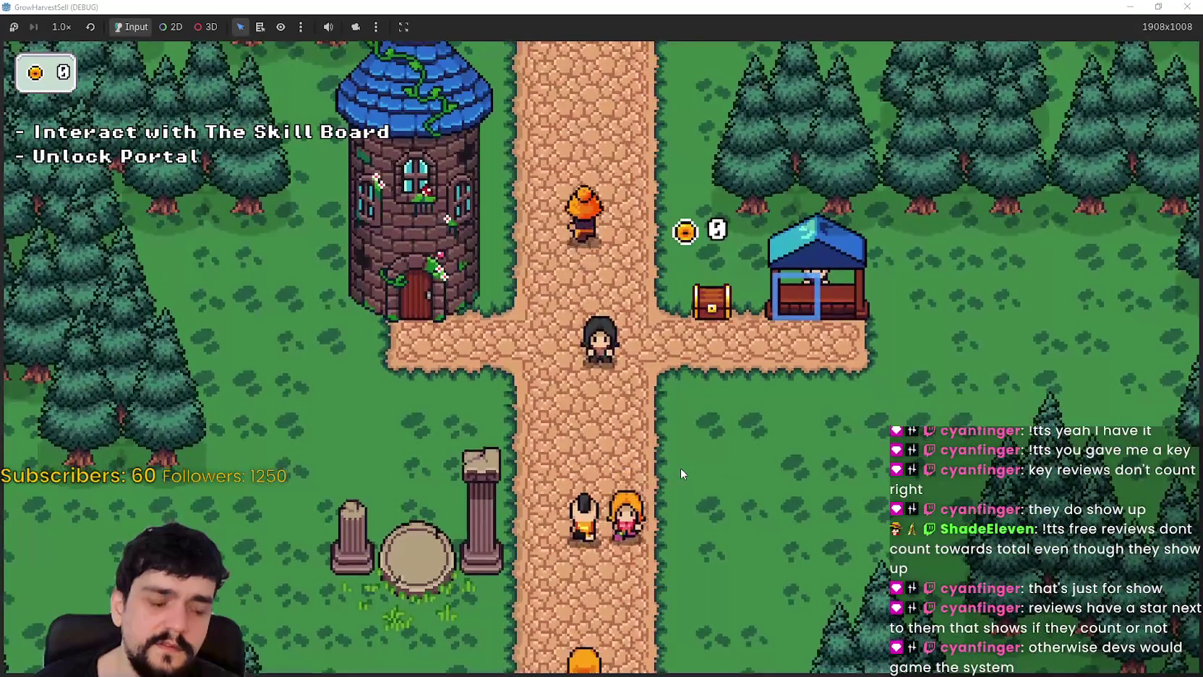
key(d)
- Step away from and back in front of the chest, then pace left and back
key(s)
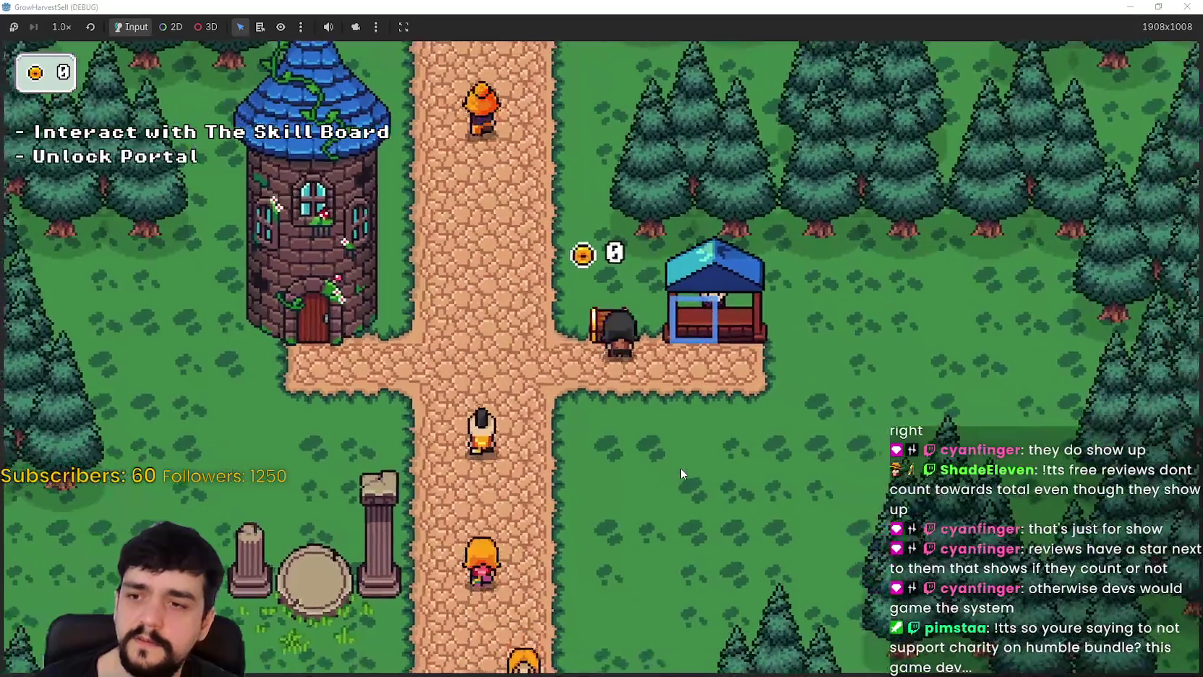
key(d)
key(w)
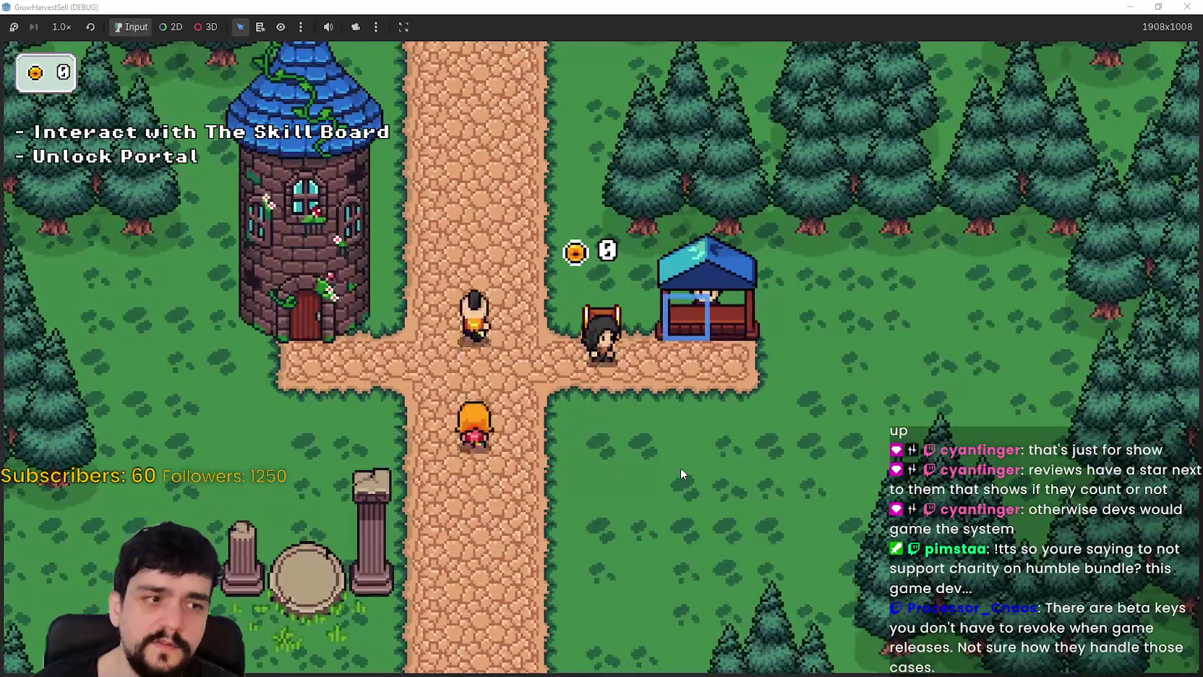
key(s)
key(w)
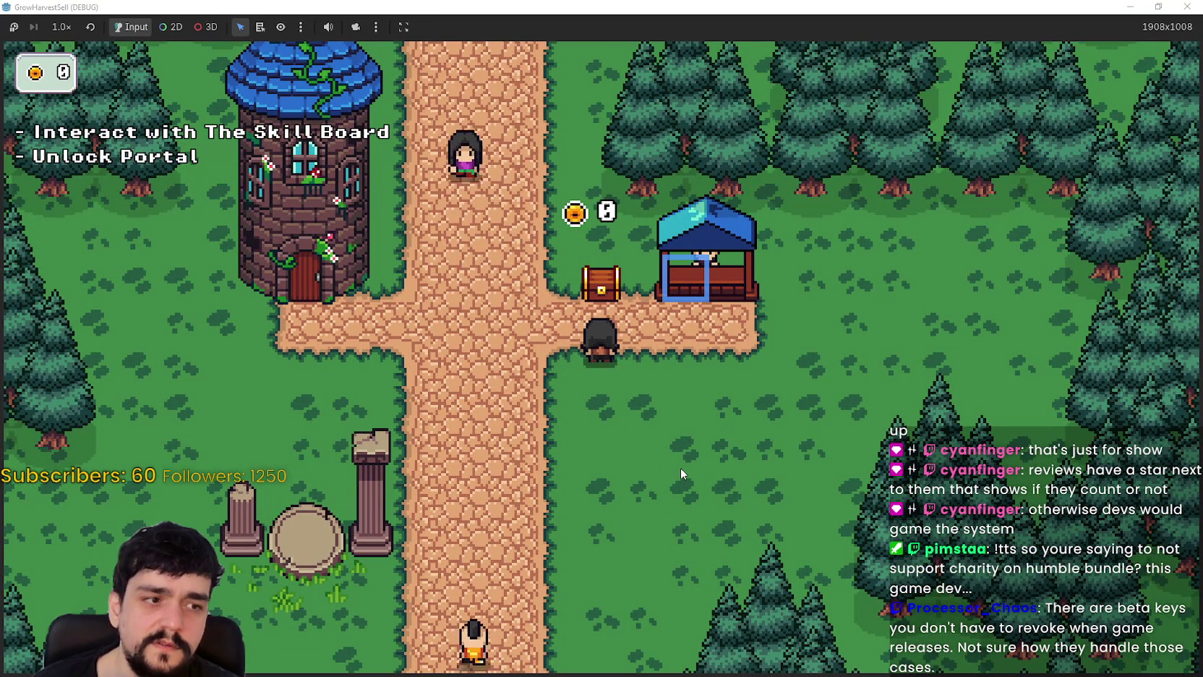
key(a)
key(d)
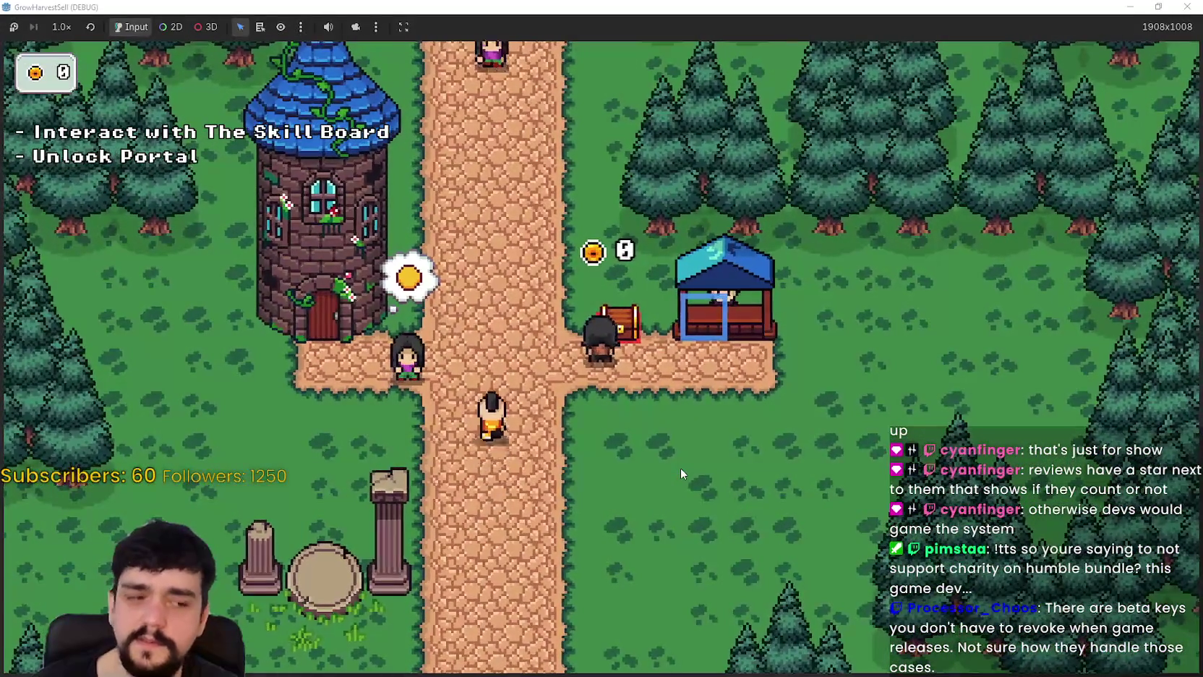
- Walk down the path to the pedestal, then back up toward the shop stall
key(a)
key(a)
key(s)
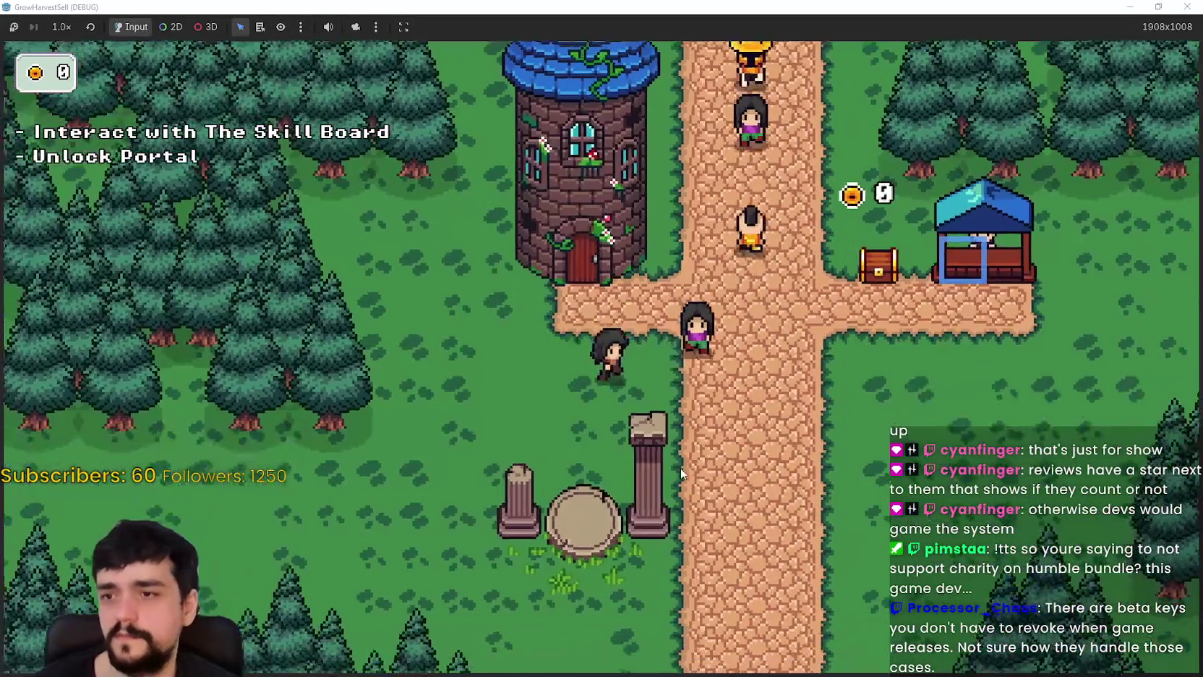
key(s)
key(a)
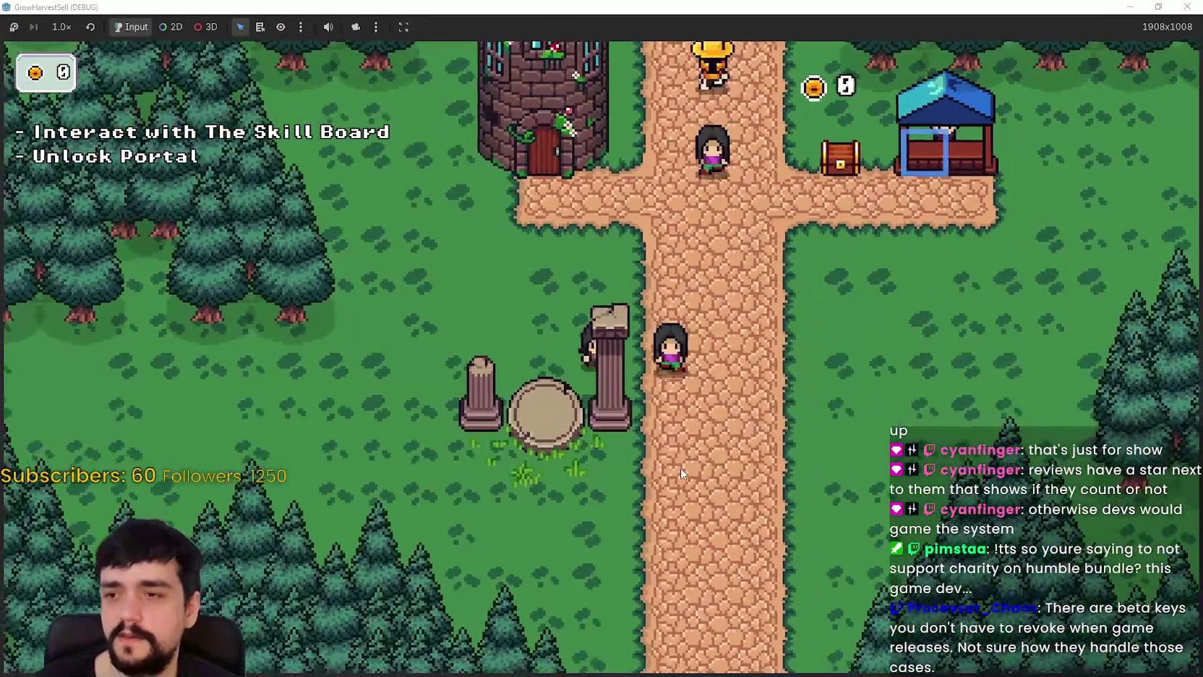
key(d)
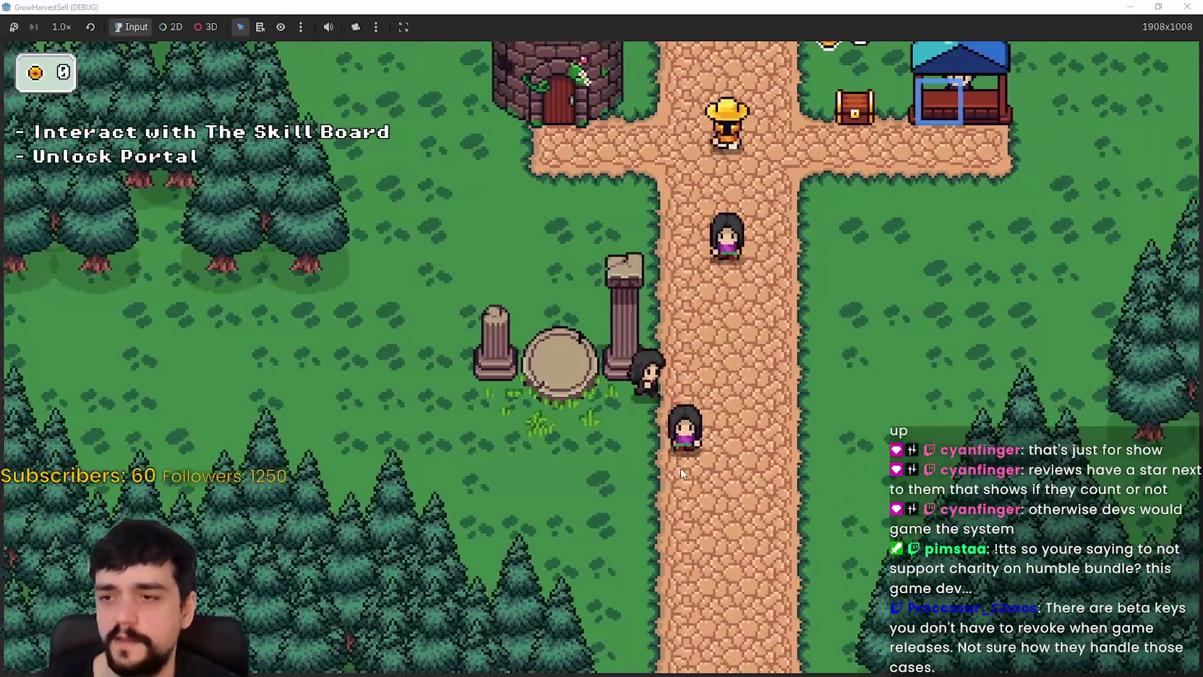
key(w)
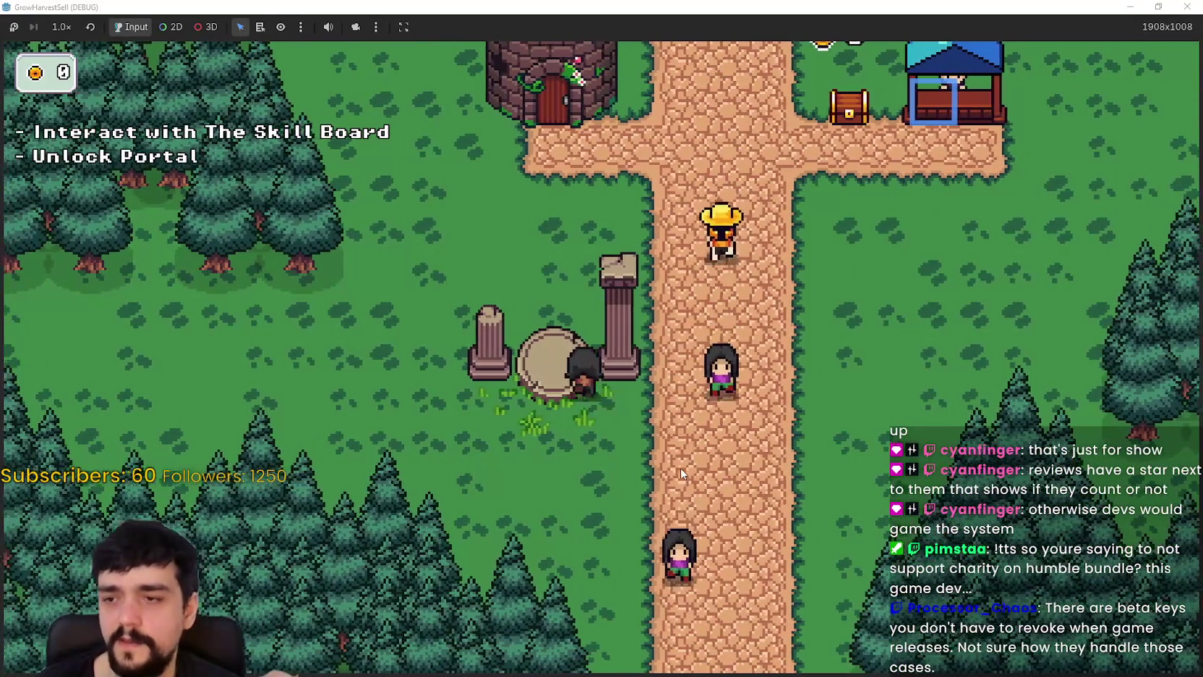
key(d)
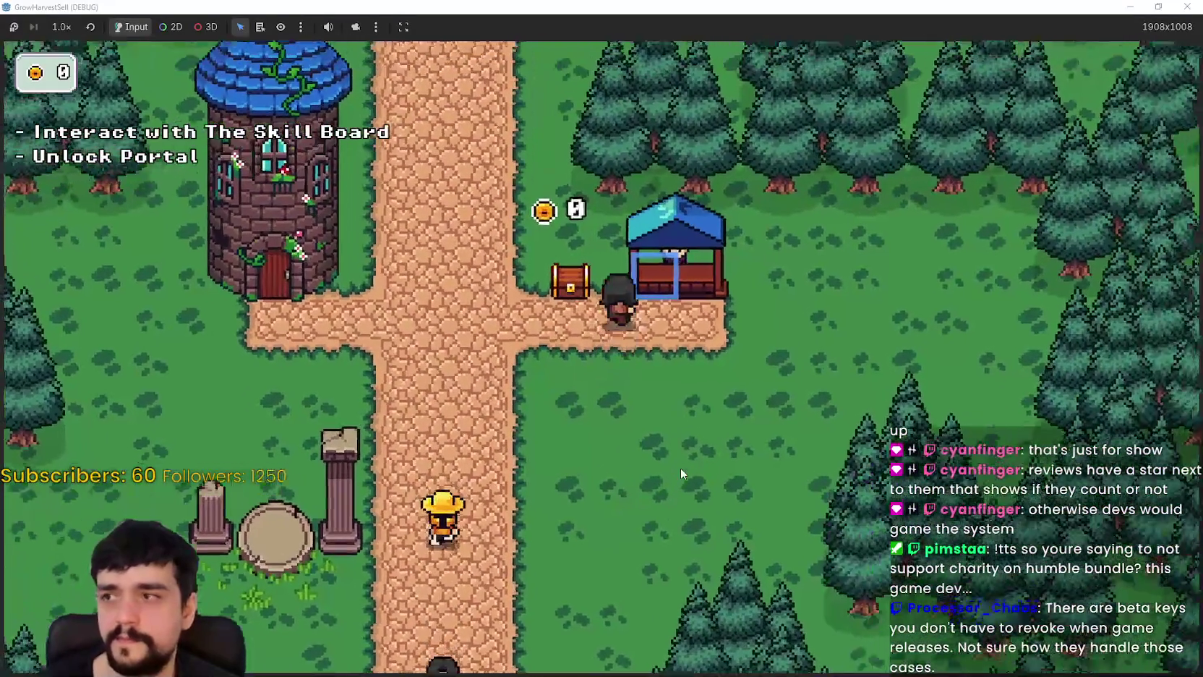
- Walk to the tower door, open the Prestige skill board, and buy the Portal skill
key(a)
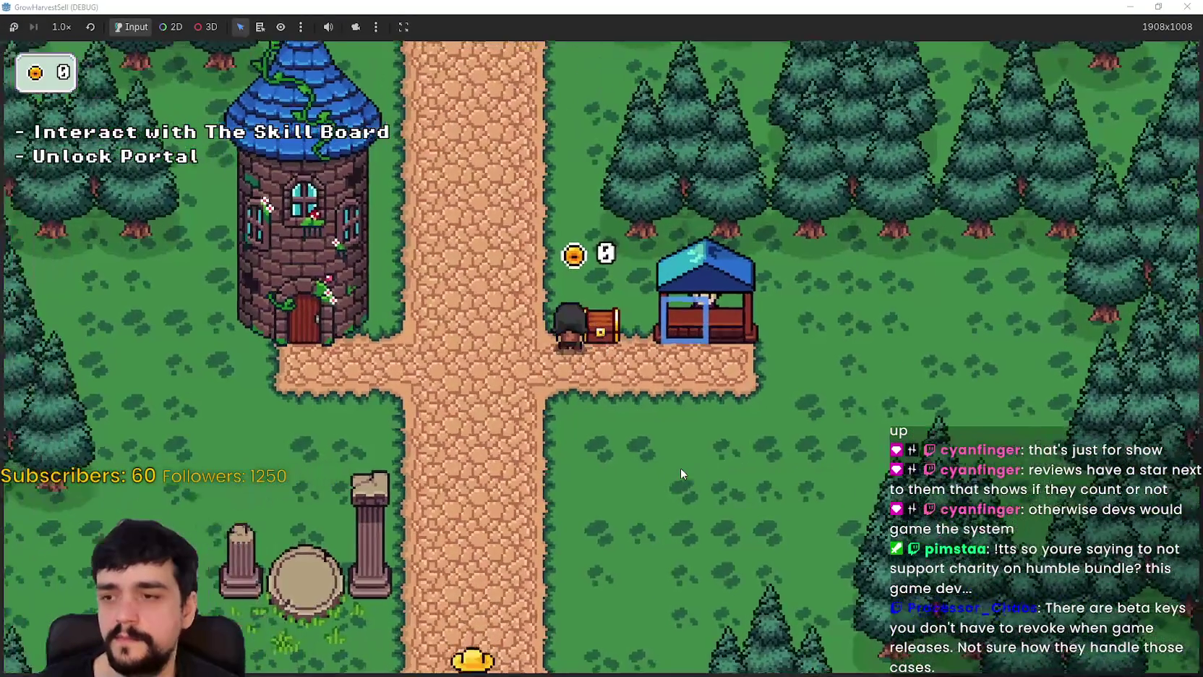
key(w)
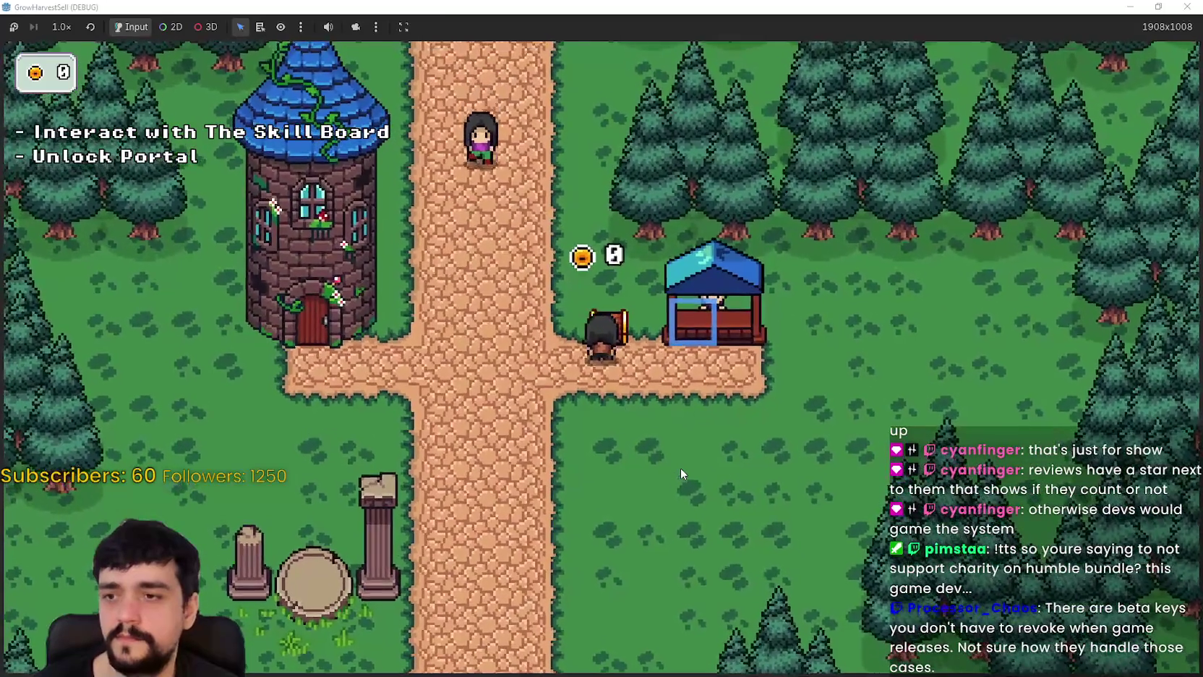
key(s)
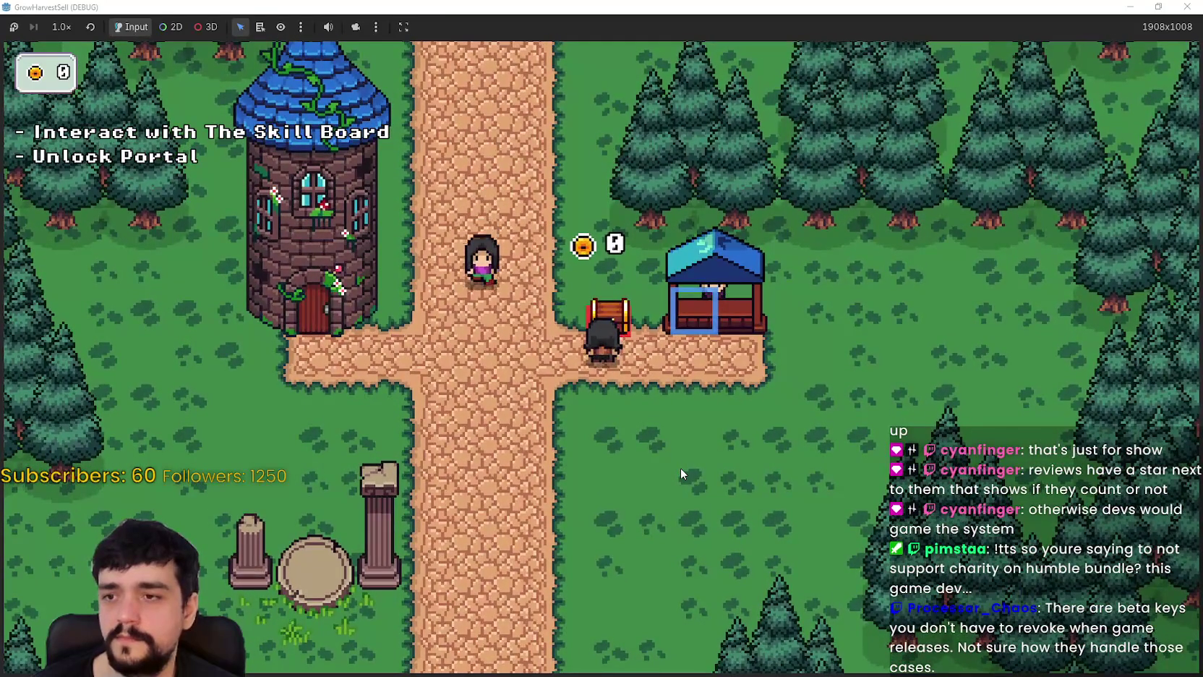
key(a)
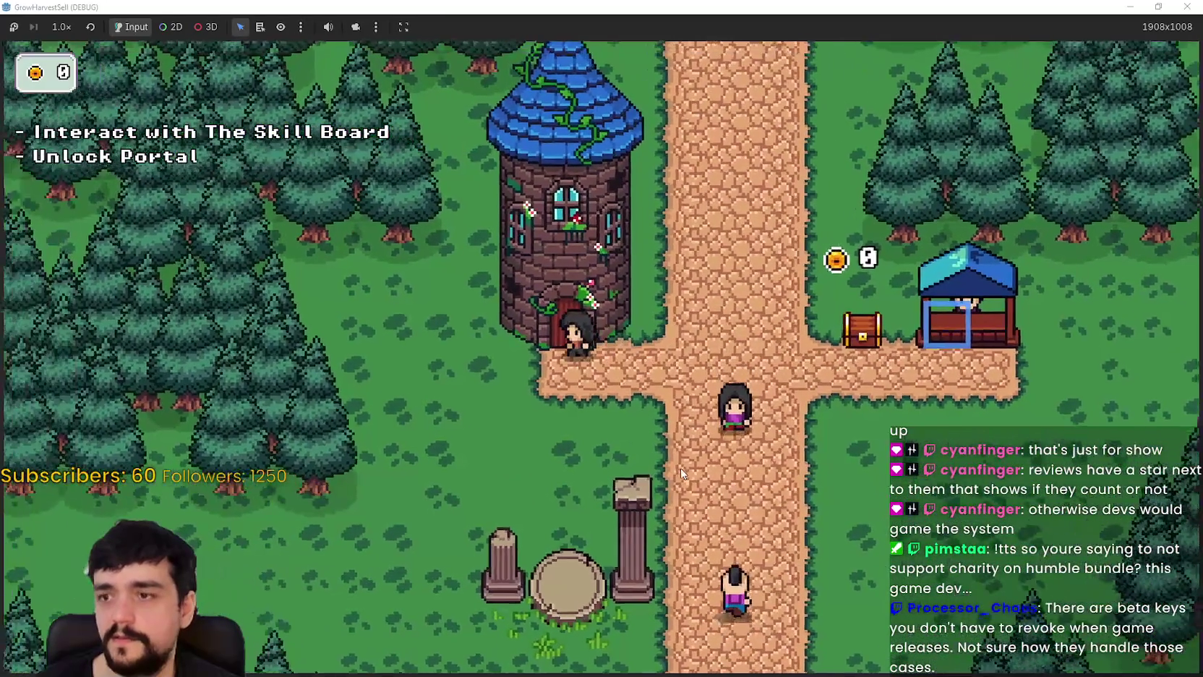
key(e)
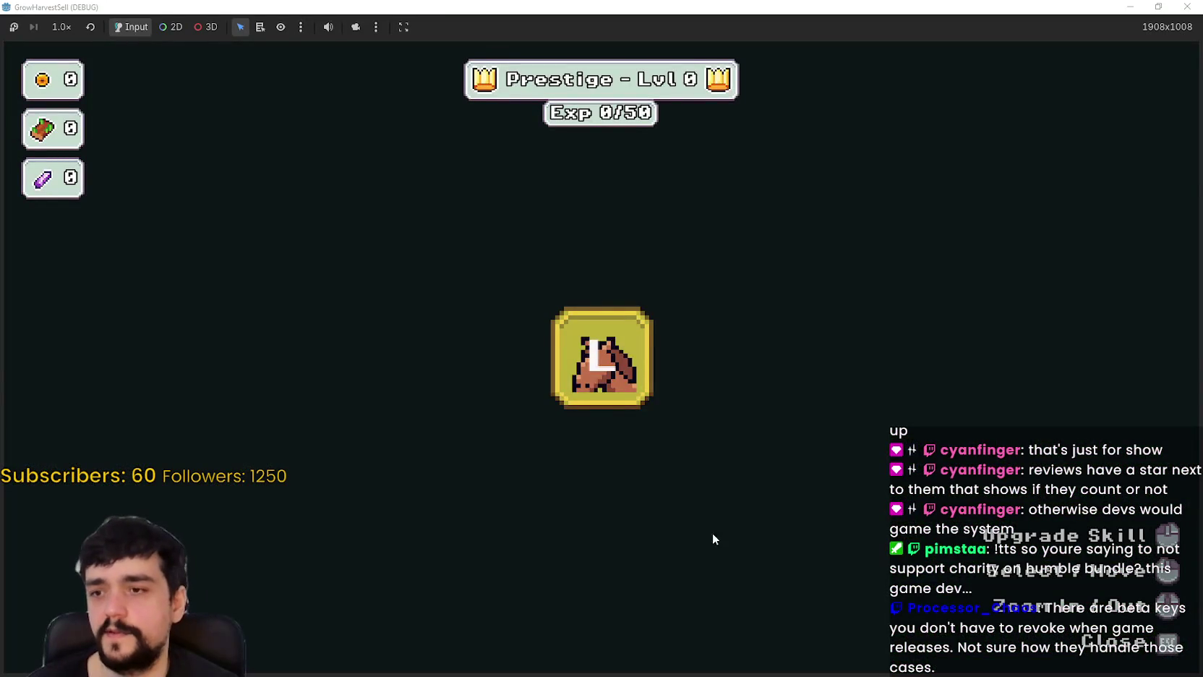
click(627, 383)
- Close the skill board and walk the village path down and back up past the stall
key(Escape)
key(d)
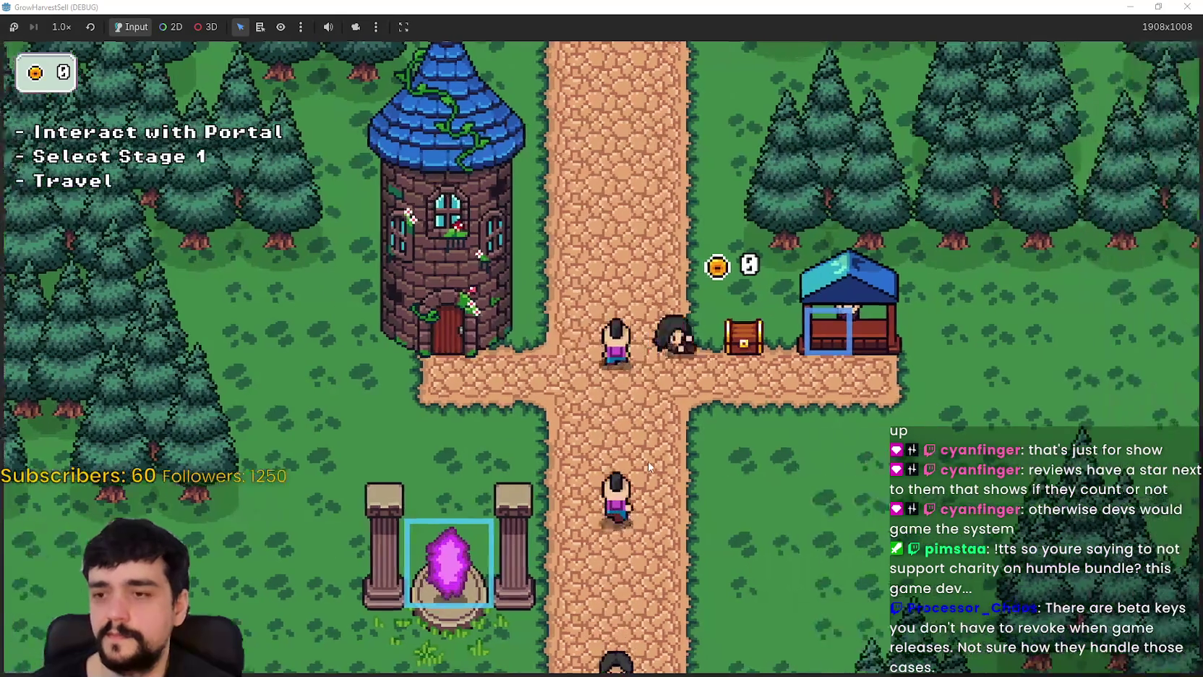
key(w)
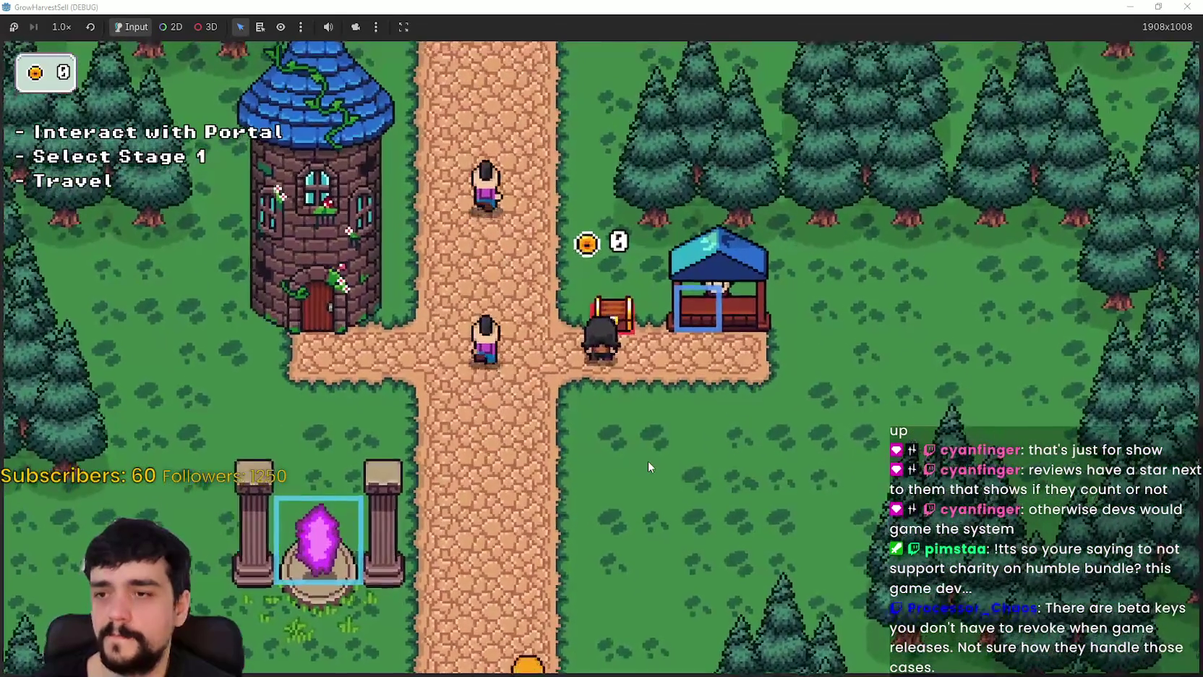
key(s)
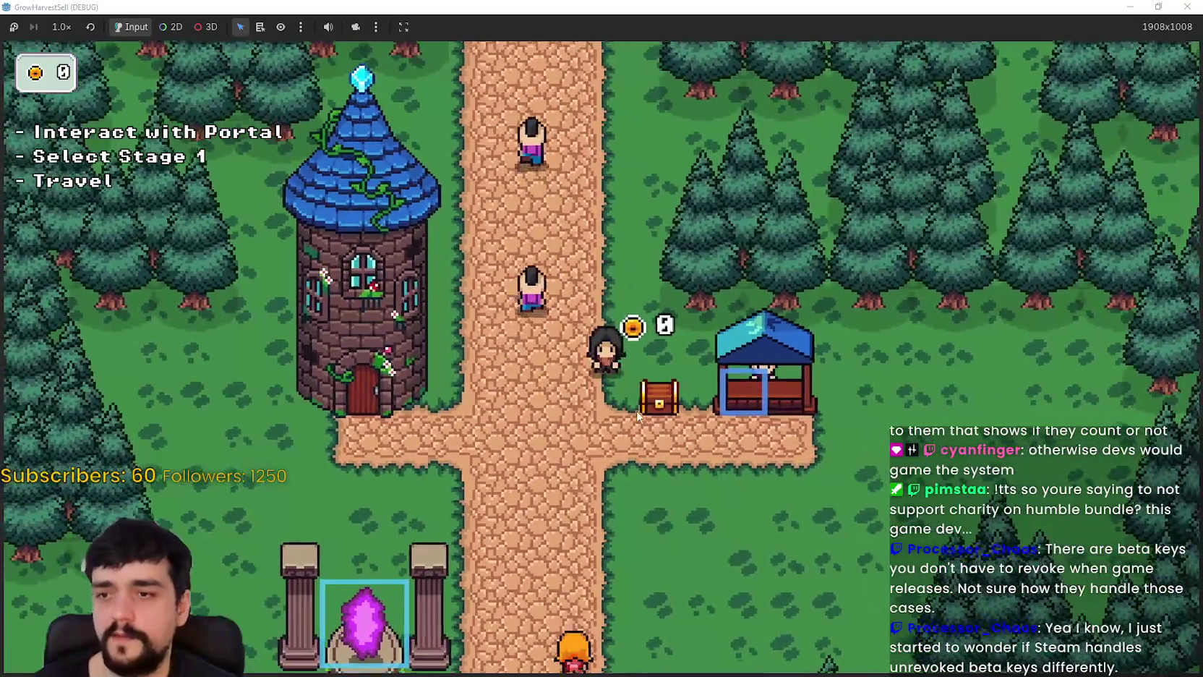
key(w)
key(d)
- Return to the tower door, recheck the skill board's unlocks, and head back up the path
key(a)
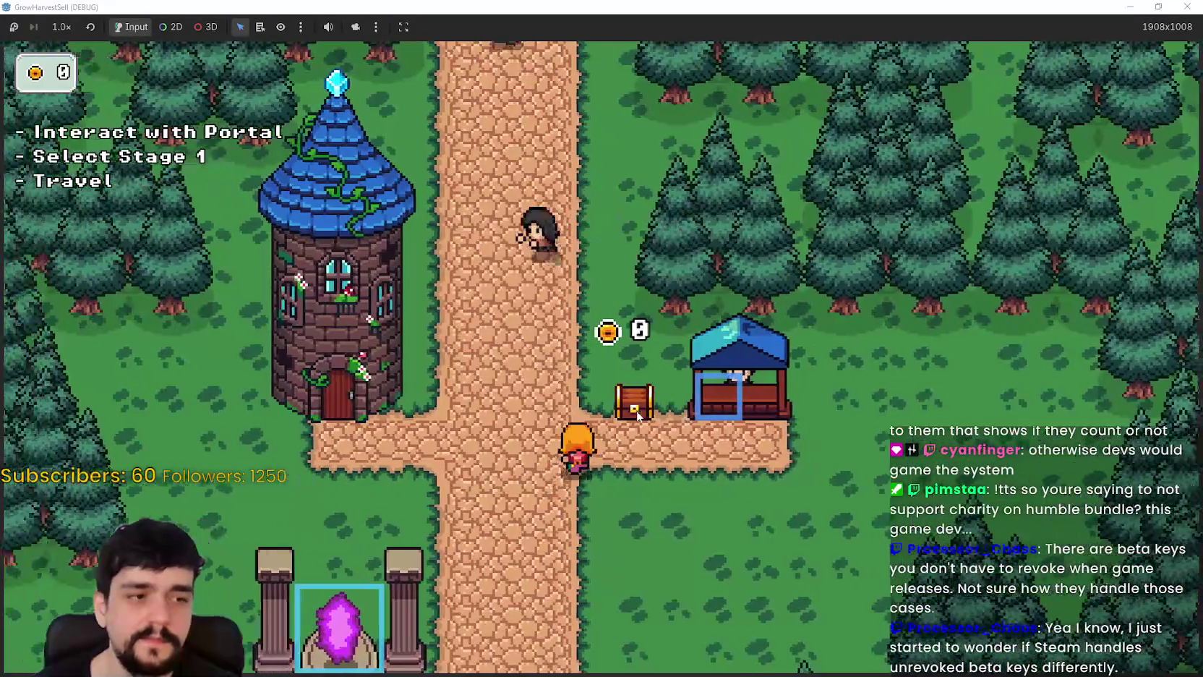
key(s)
key(e)
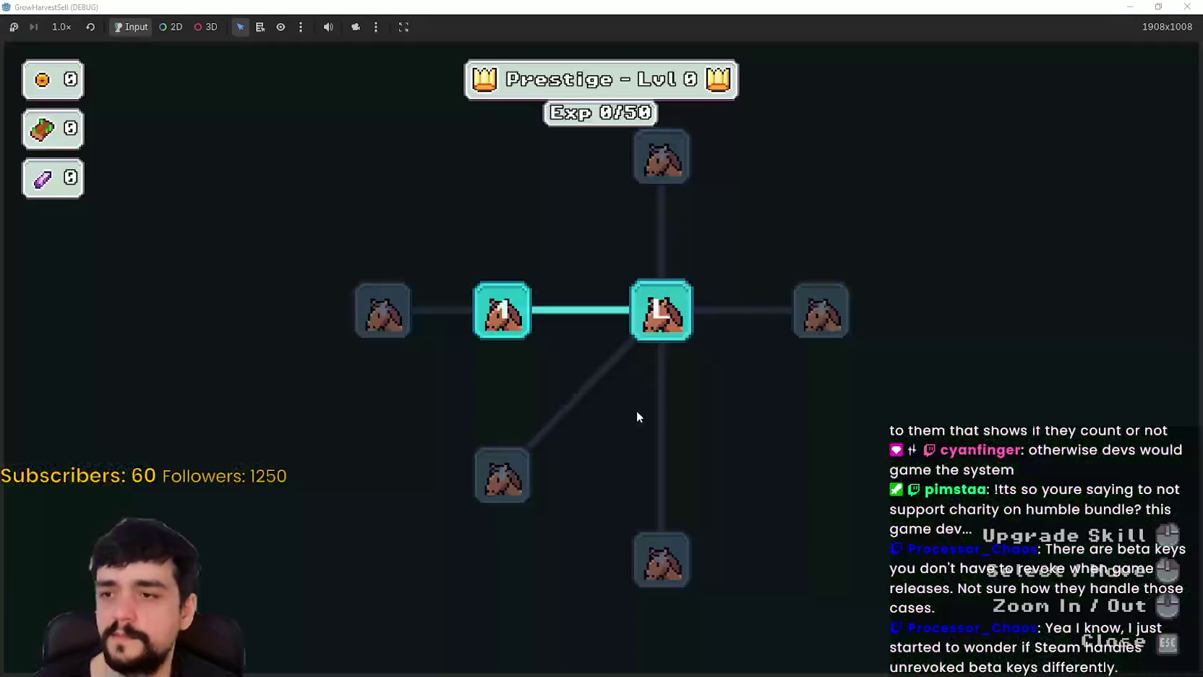
key(Escape)
key(d)
key(w)
key(w)
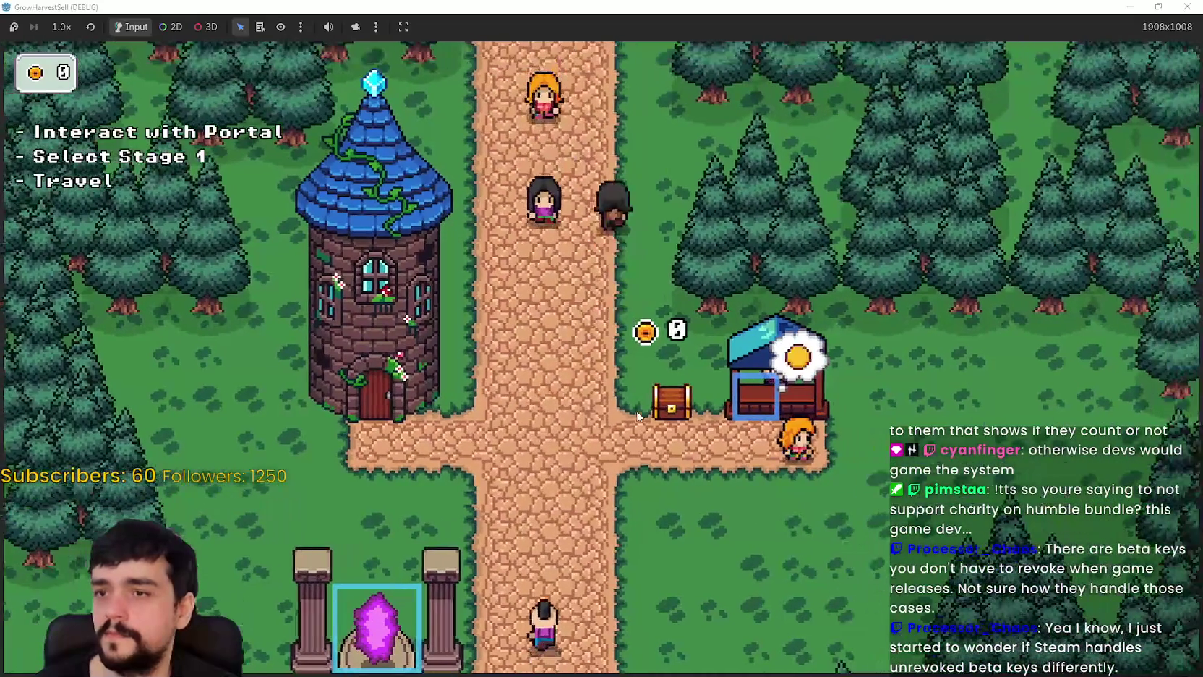
- Walk from the village to the portal and travel to Stage 1 in the forest
key(s)
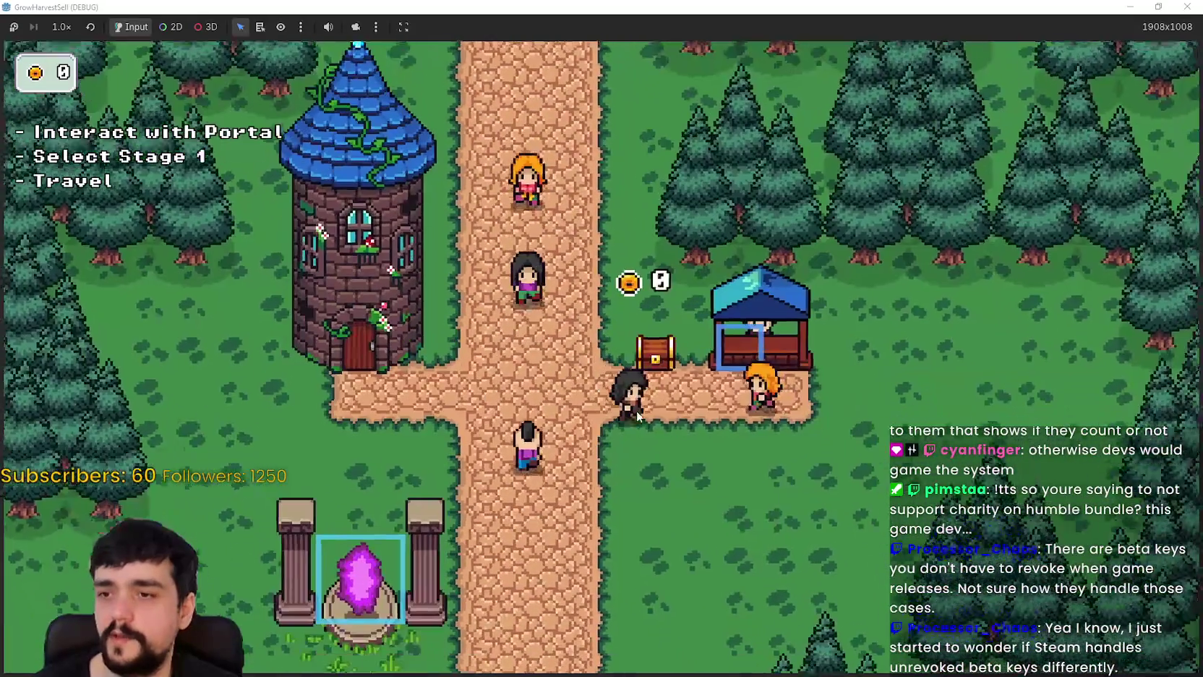
key(d)
key(a)
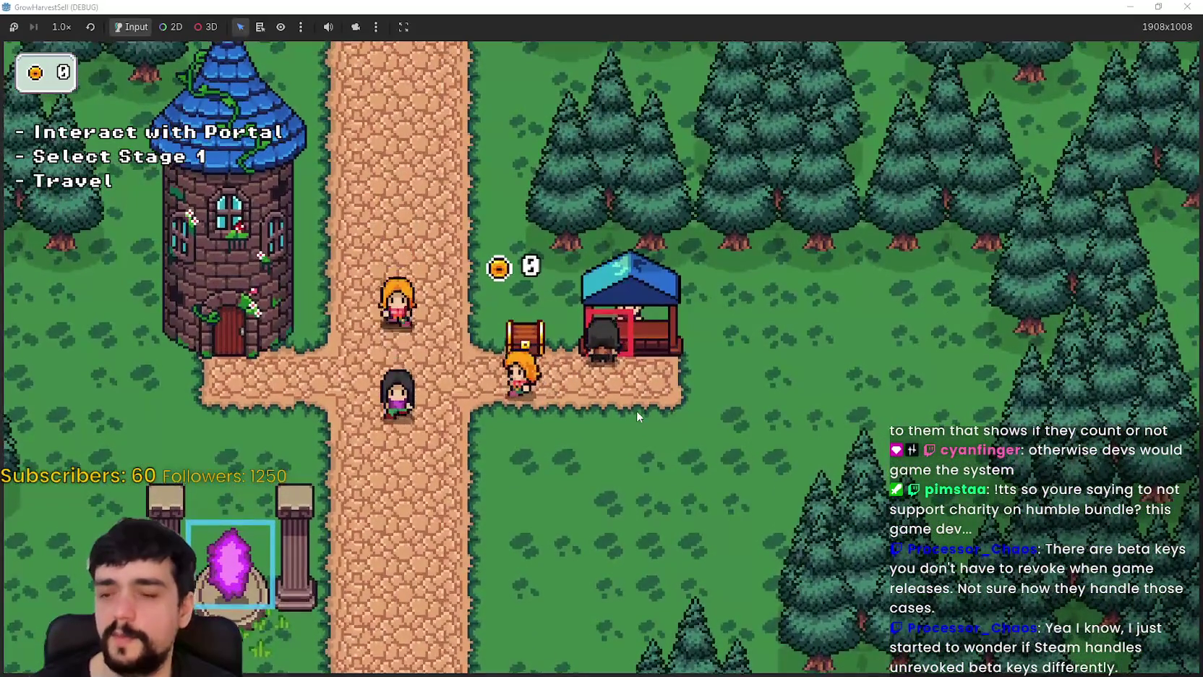
key(s)
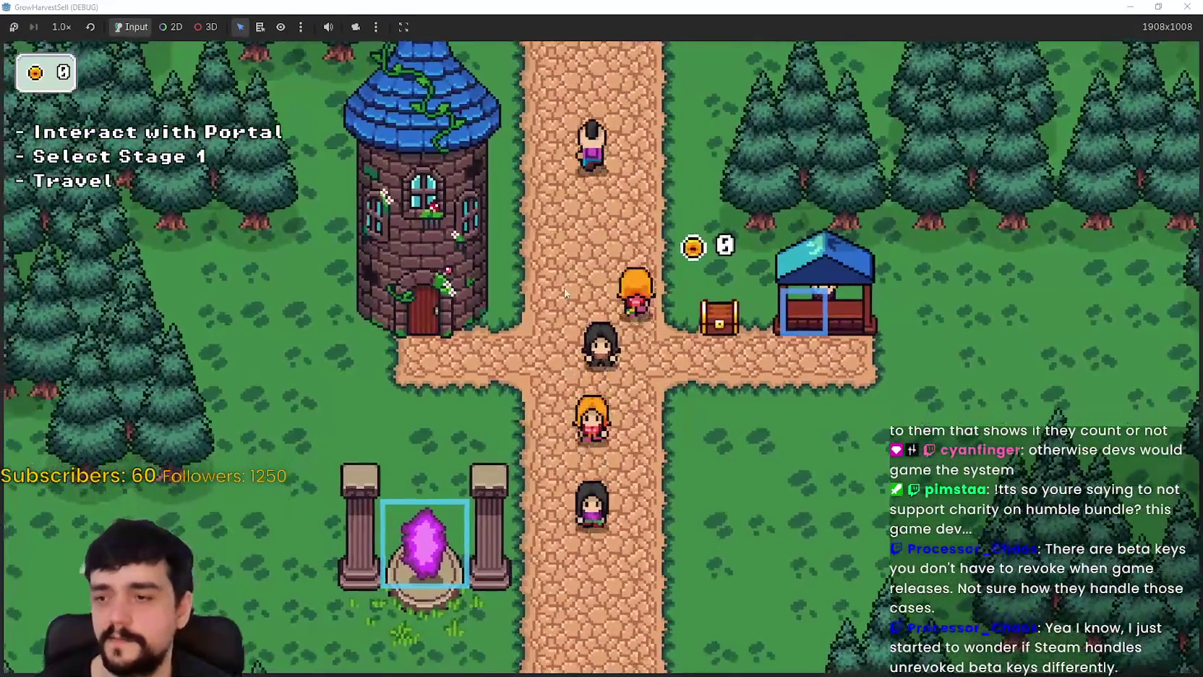
key(a)
key(e)
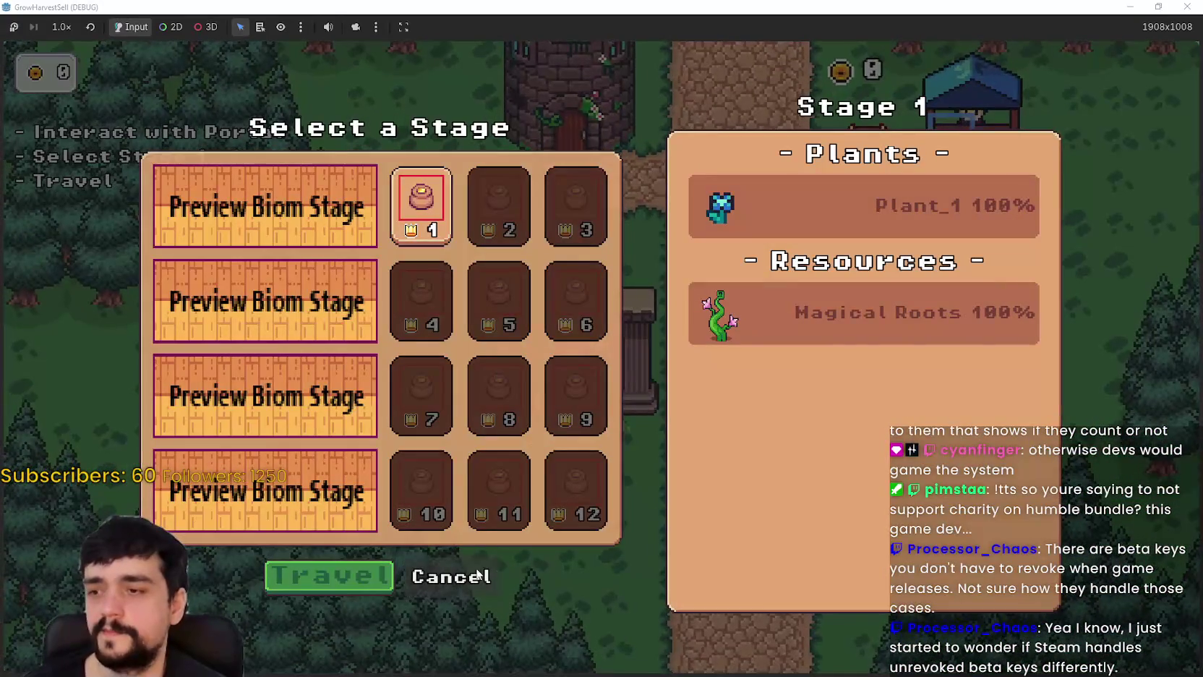
click(376, 577)
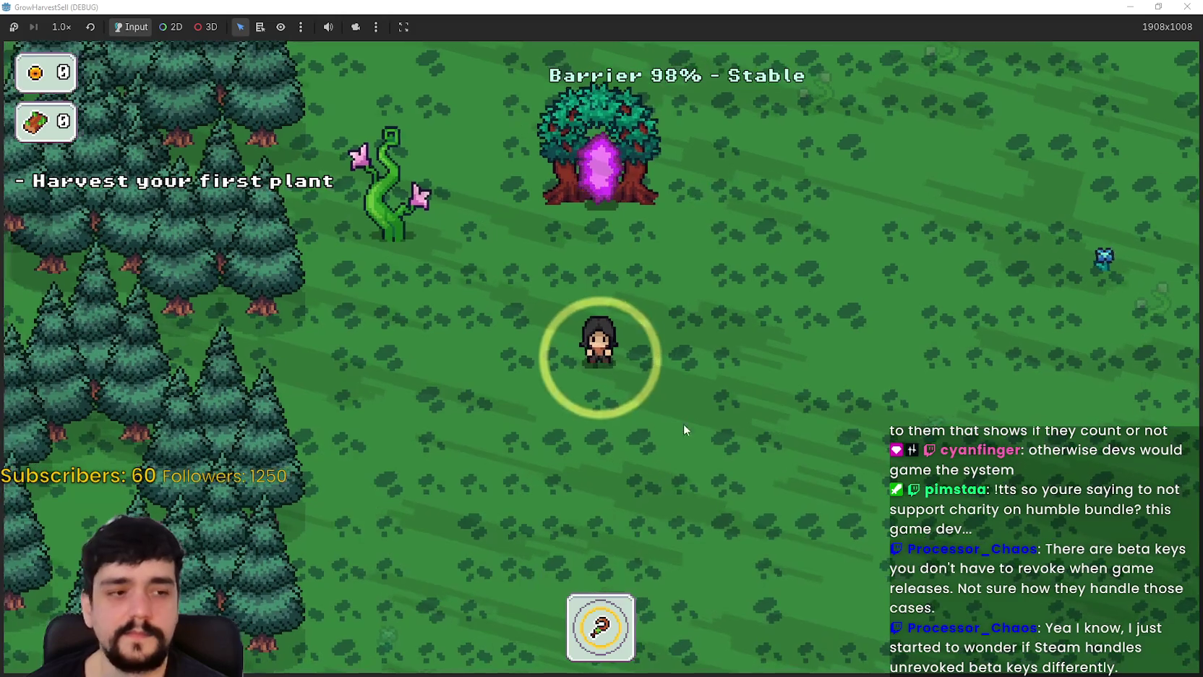
- Walk to the blue plant and harvest it with the hoe
key(d)
key(s)
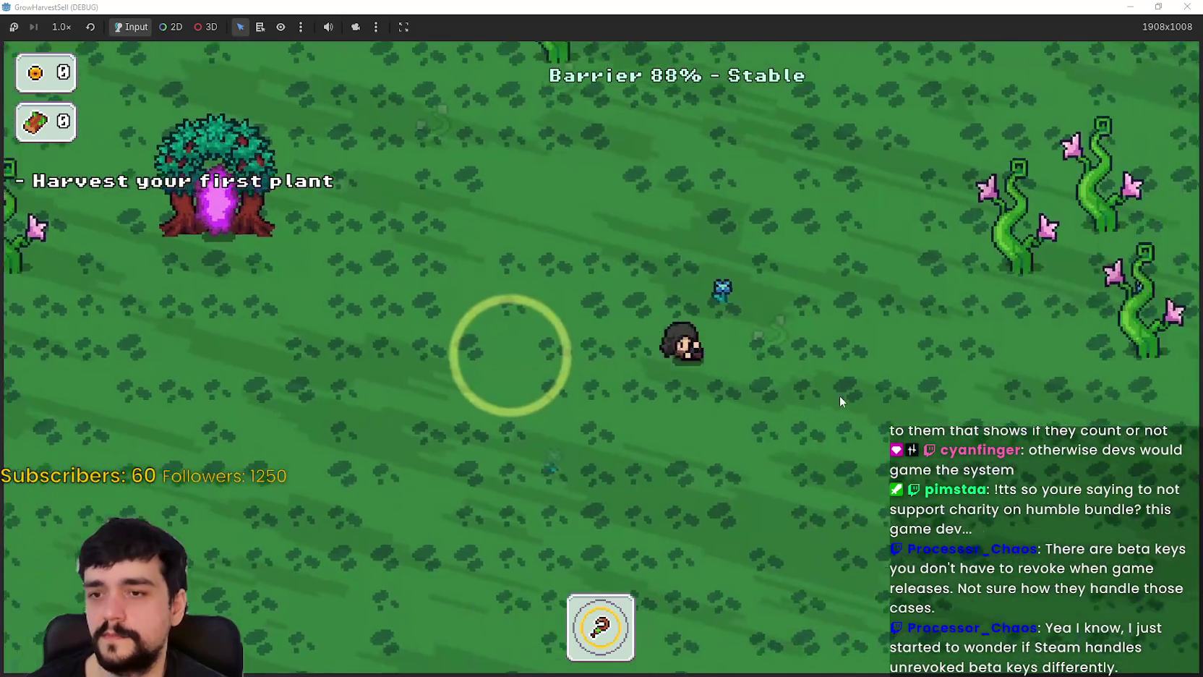
click(835, 399)
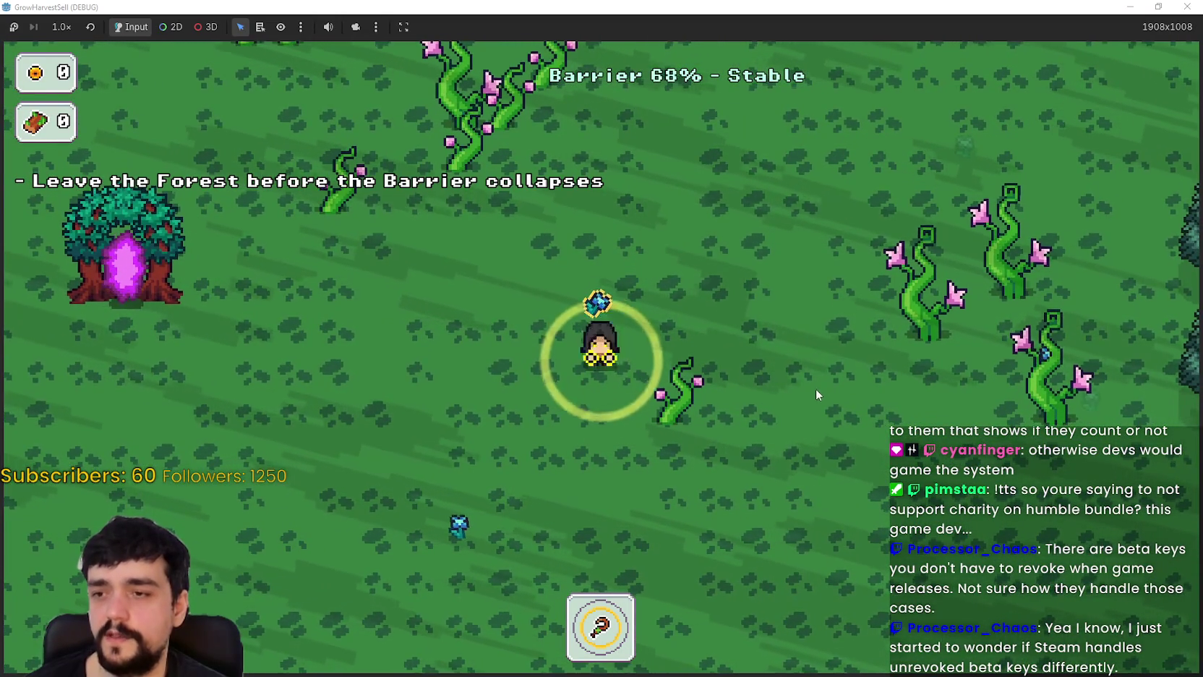
- Reach the portal tree before the barrier collapses, return to the village and head for the shop stall
key(a)
key(s)
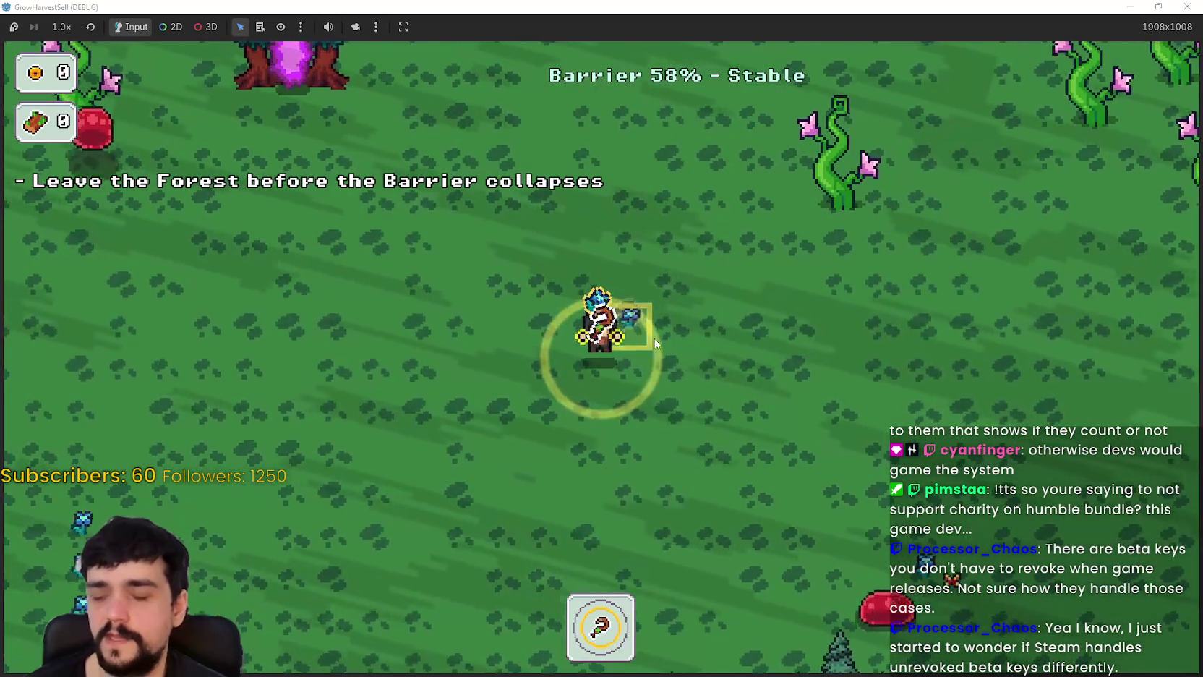
key(w)
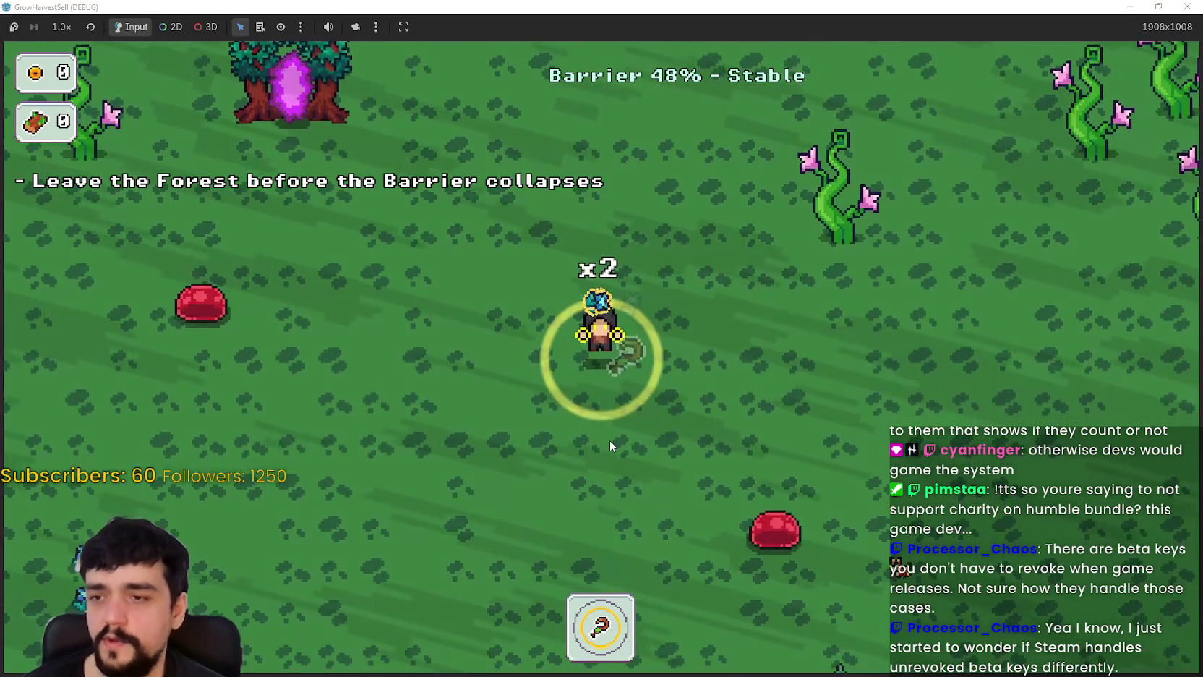
key(w)
key(a)
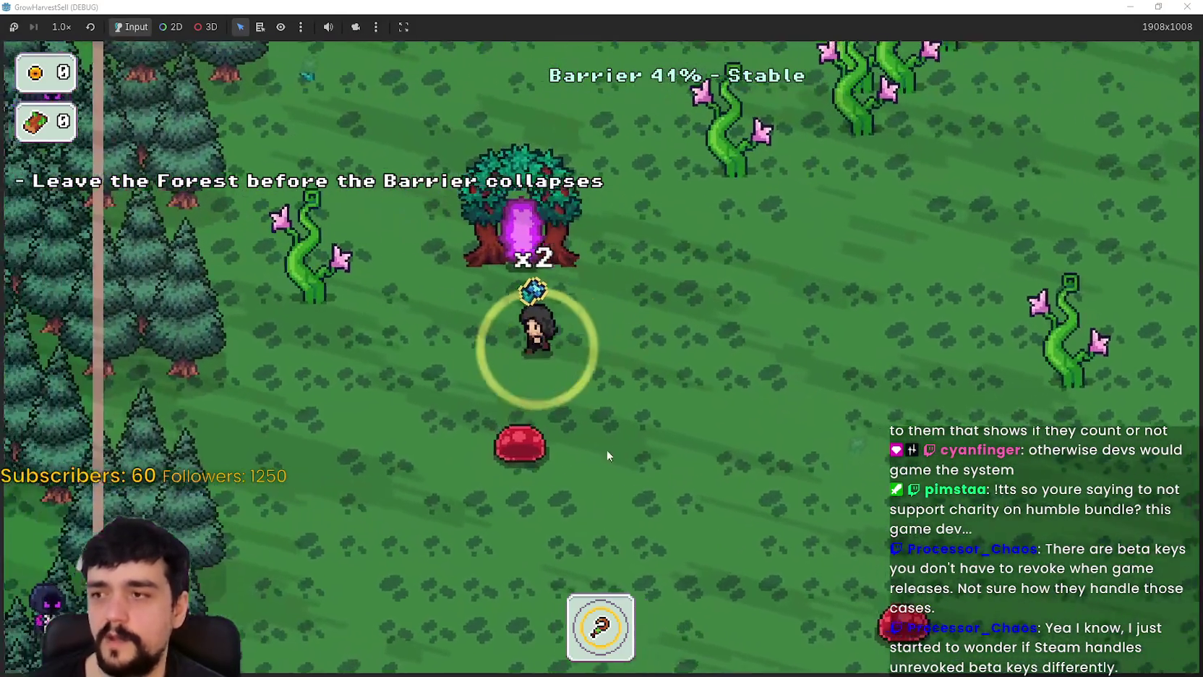
key(a)
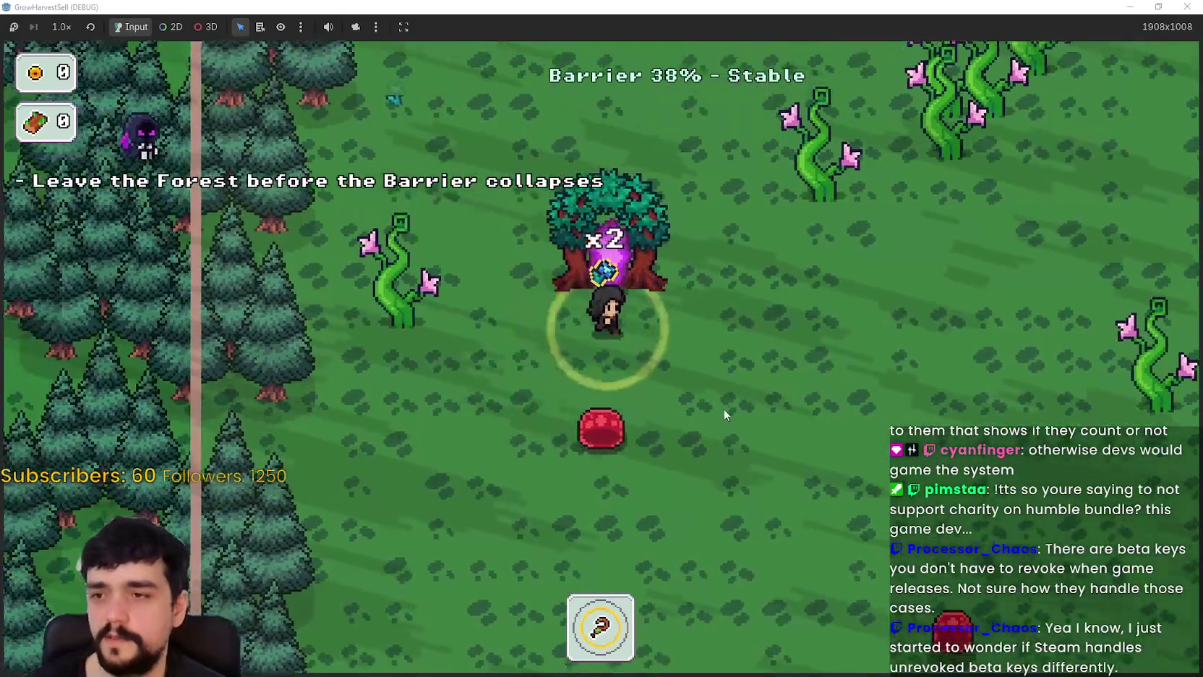
key(w)
key(w)
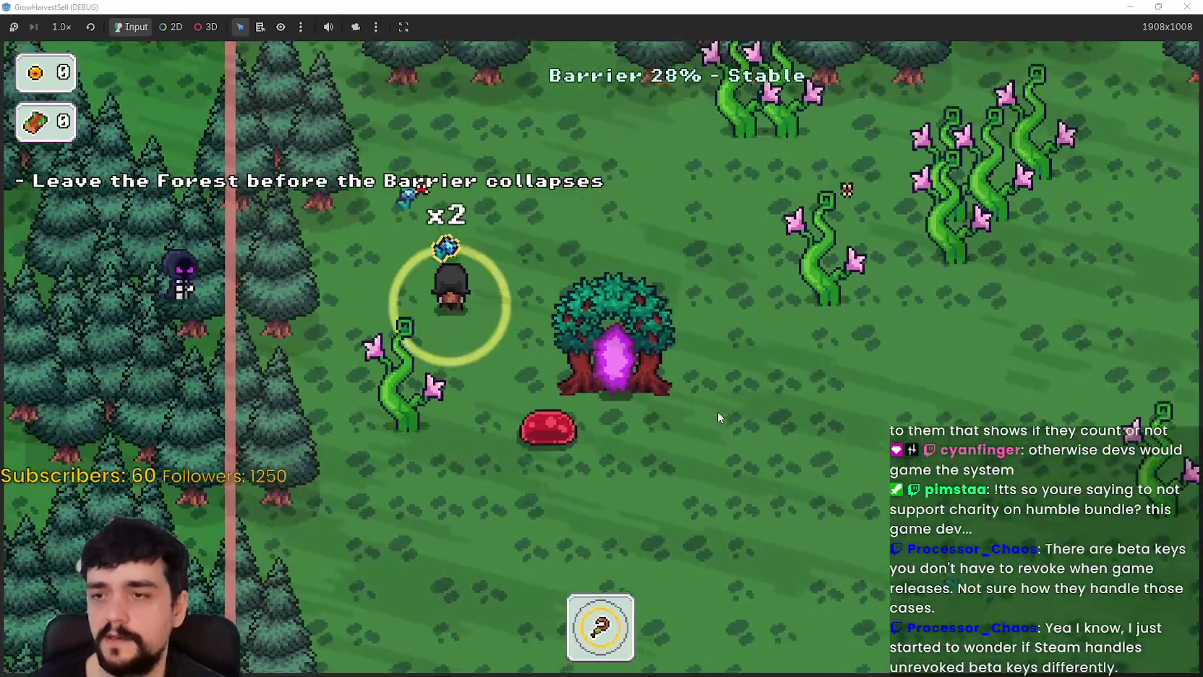
key(d)
key(s)
key(a)
key(w)
key(d)
key(e)
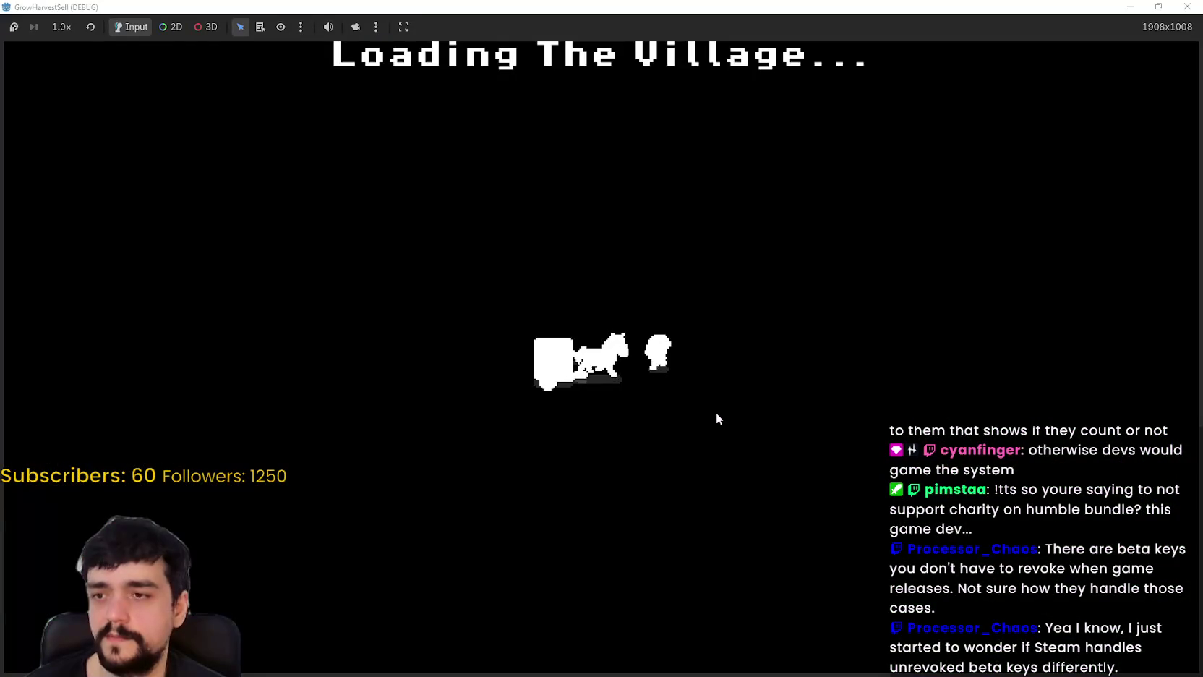
key(d)
key(w)
key(d)
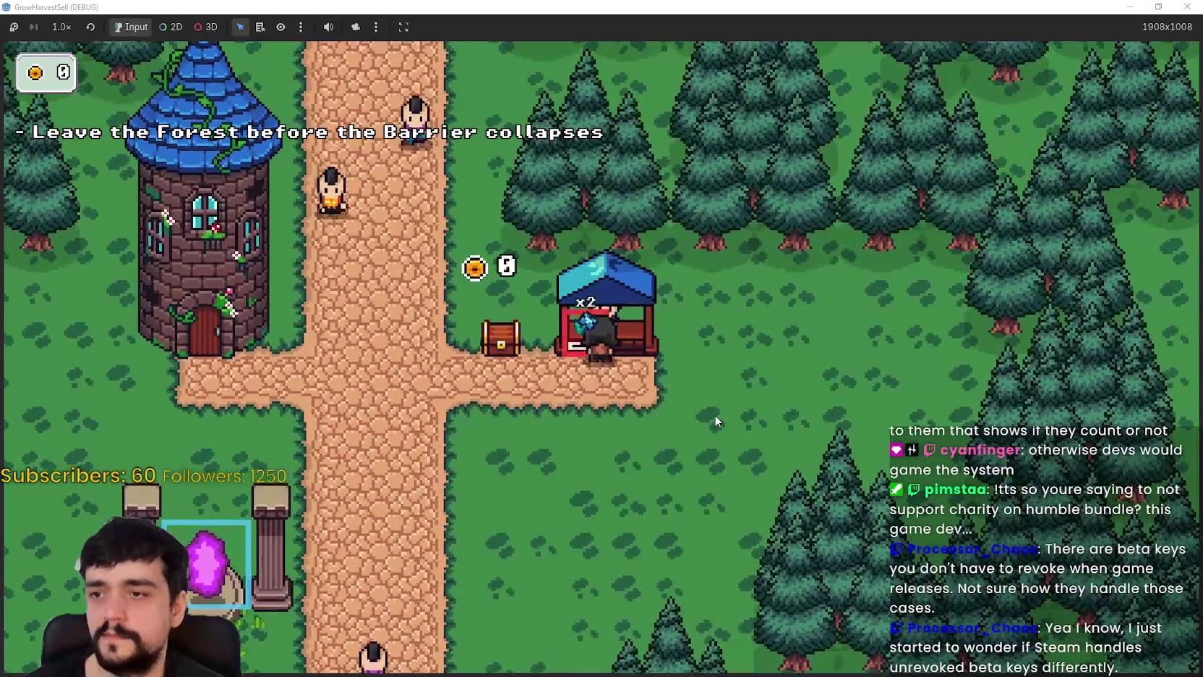
- Sell the harvested plants at the shop stall and collect the 20 coins
key(a)
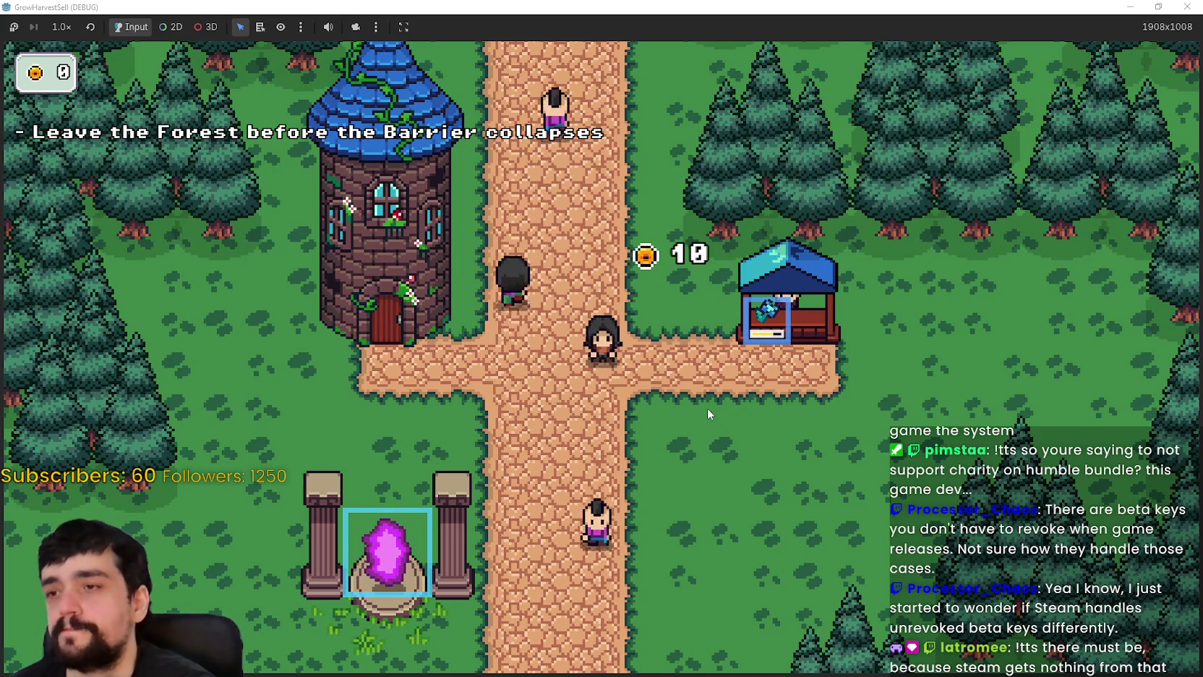
key(s)
key(d)
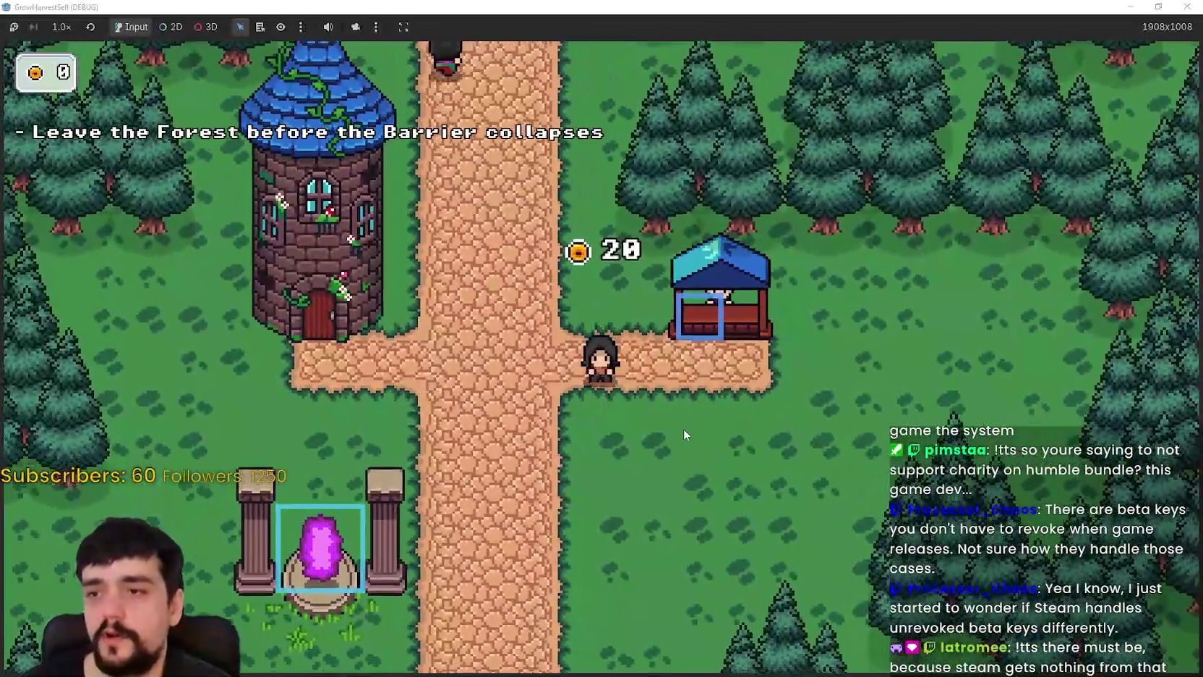
key(w)
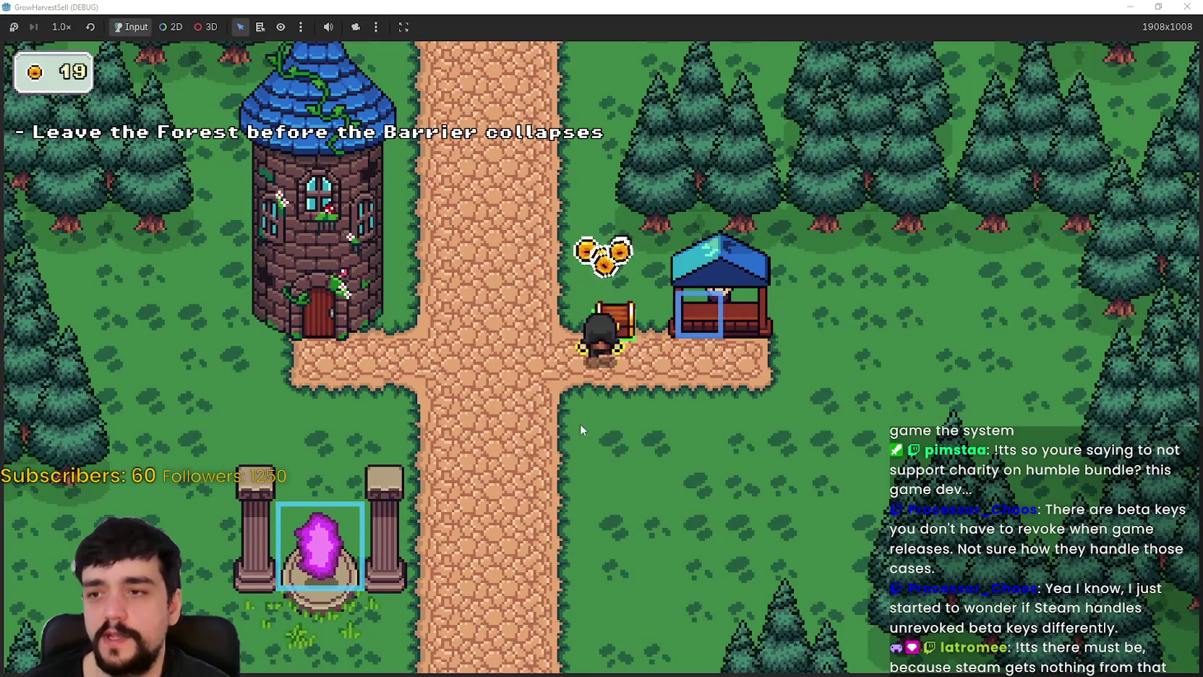
- Walk down to the portal, check the stage selection, then dismiss it
key(a)
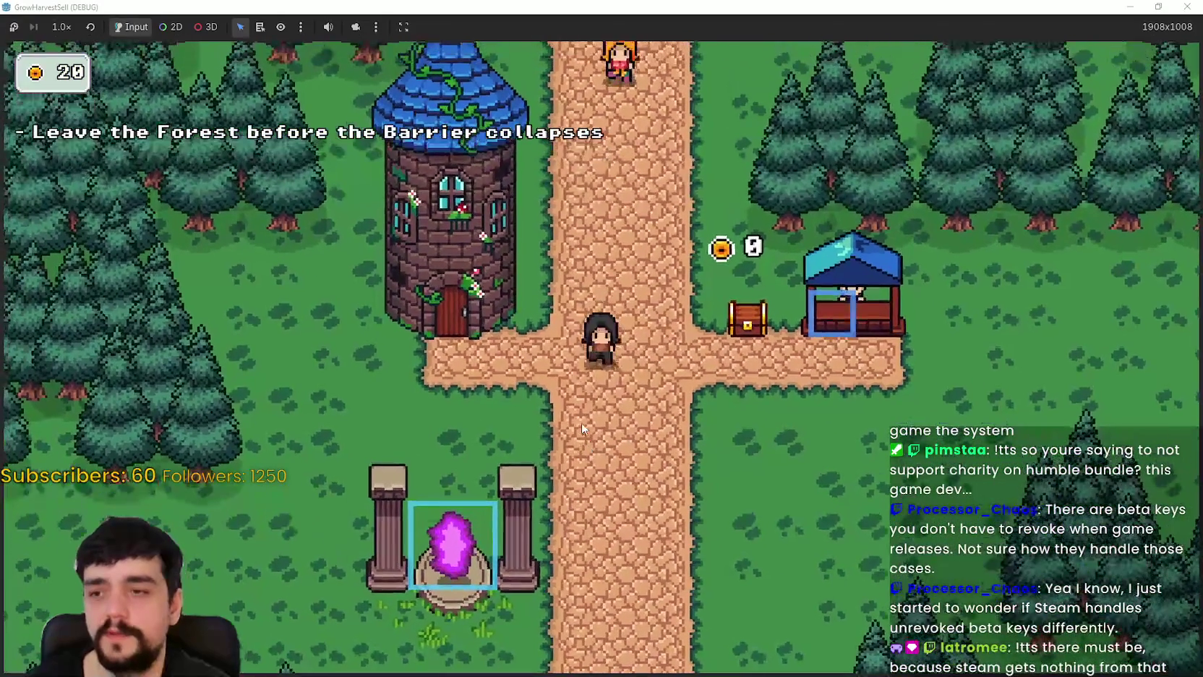
key(a)
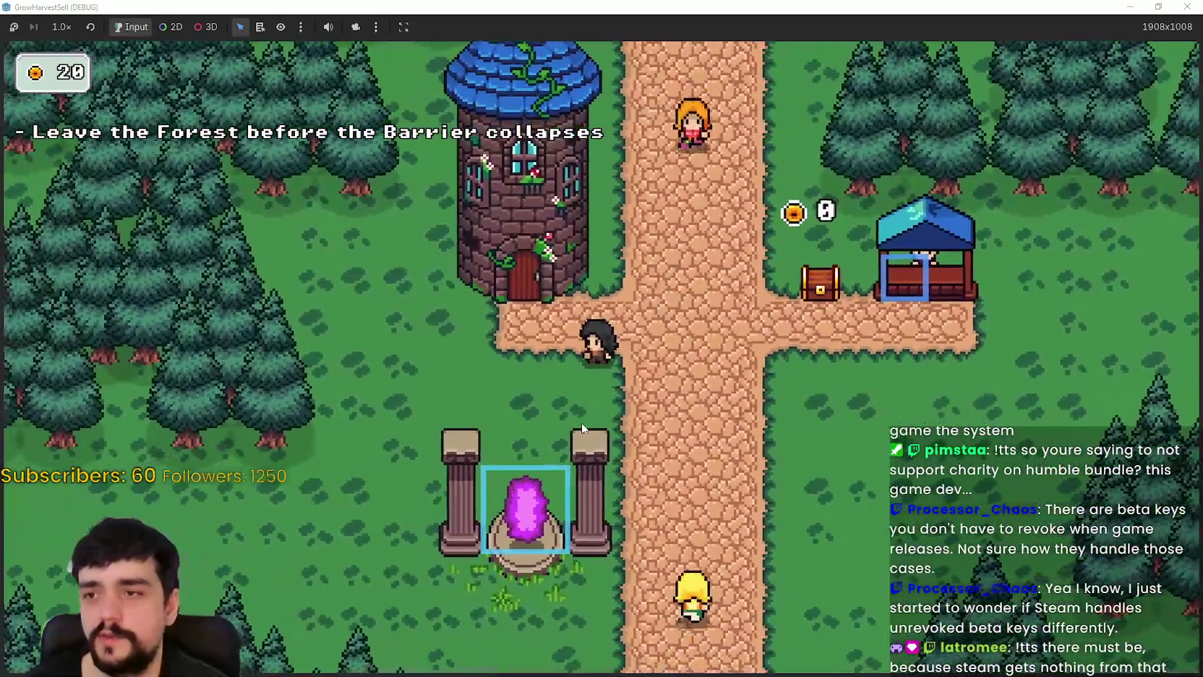
key(s)
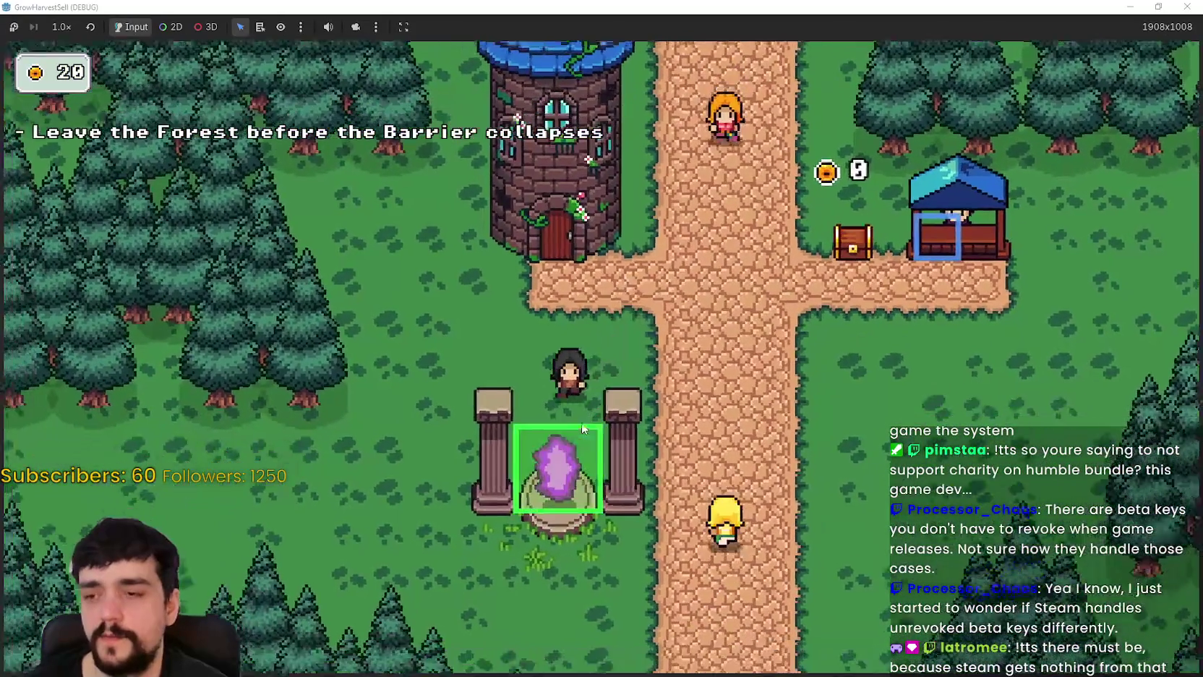
key(e)
key(Escape)
- At the tower, open the Prestige skill board to unlock Resource Domain, then close it
key(w)
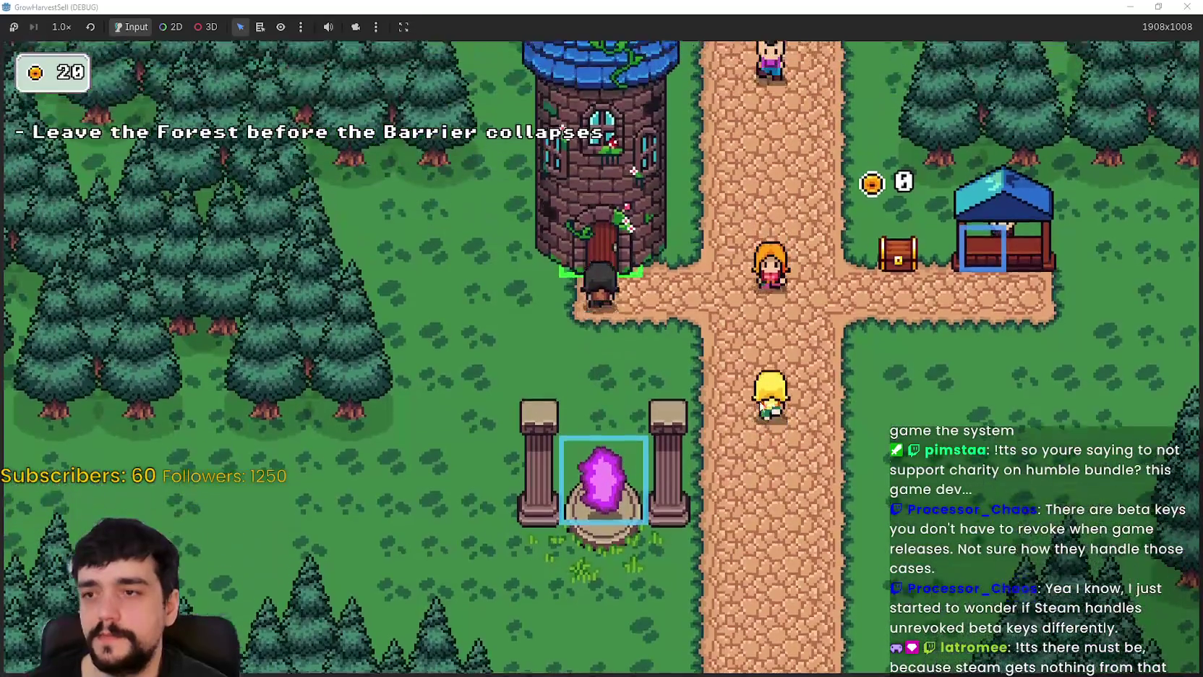
key(d)
key(a)
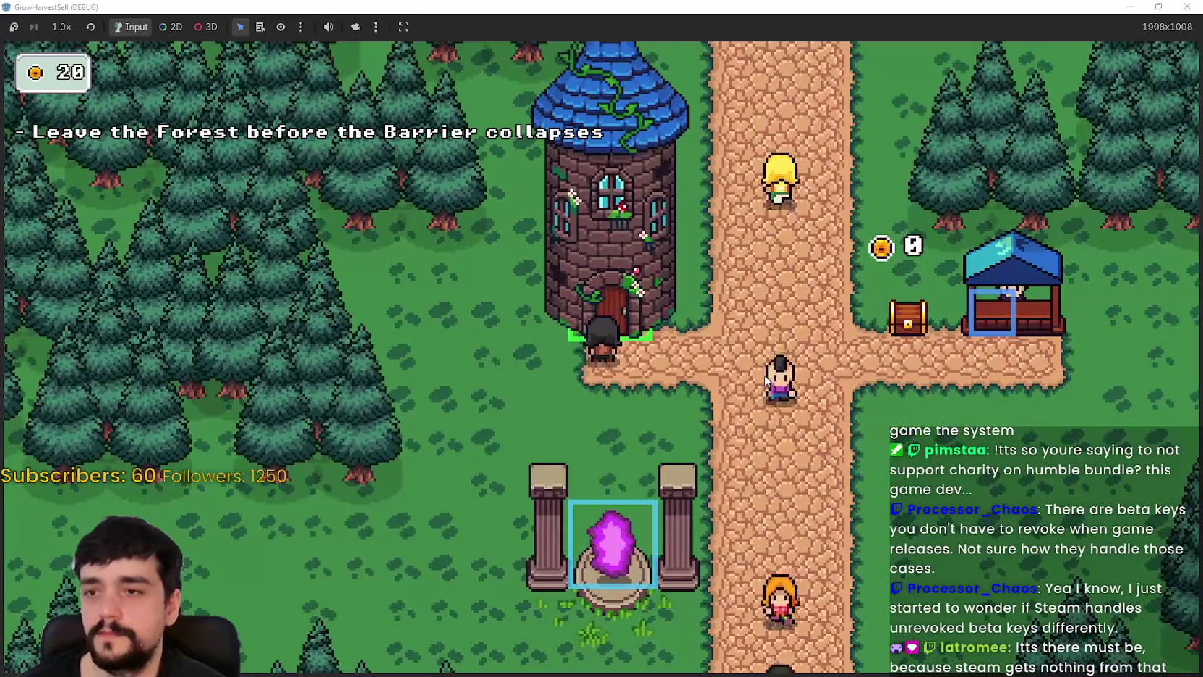
key(e)
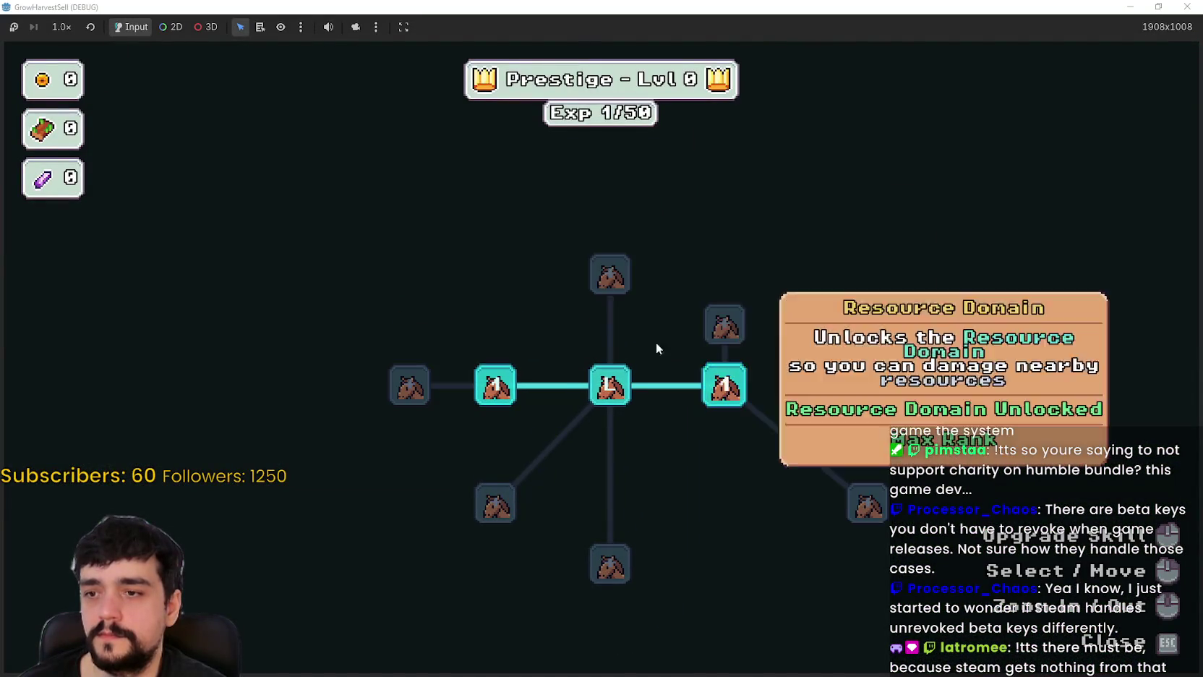
key(Escape)
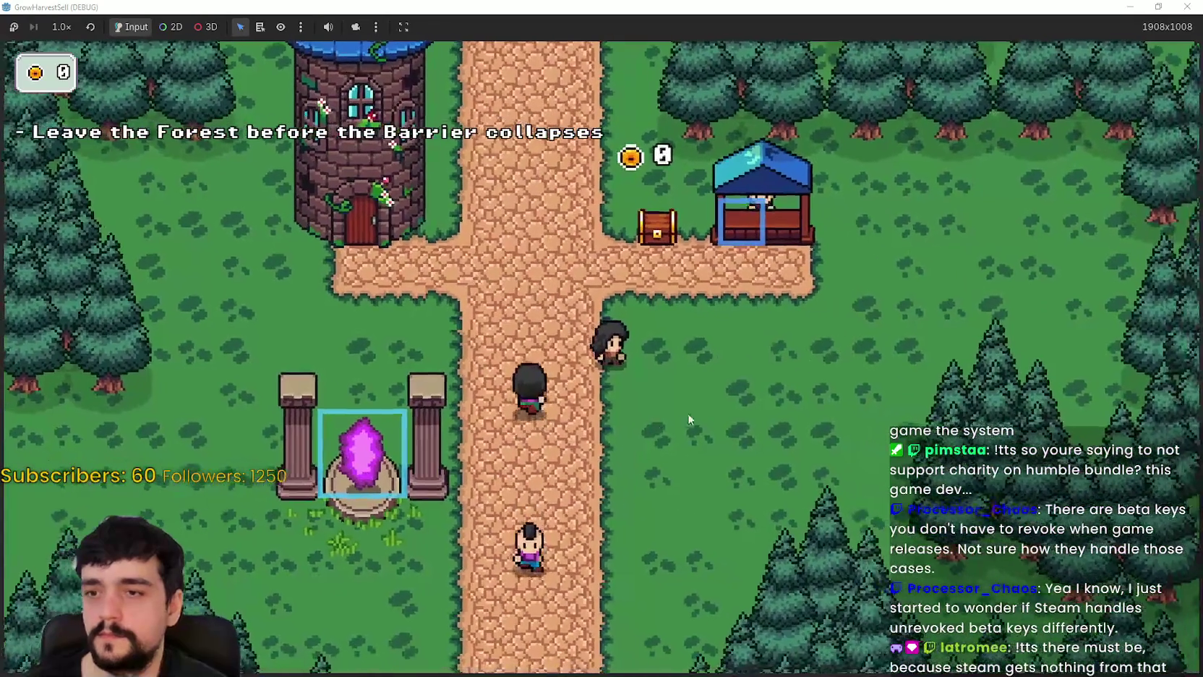